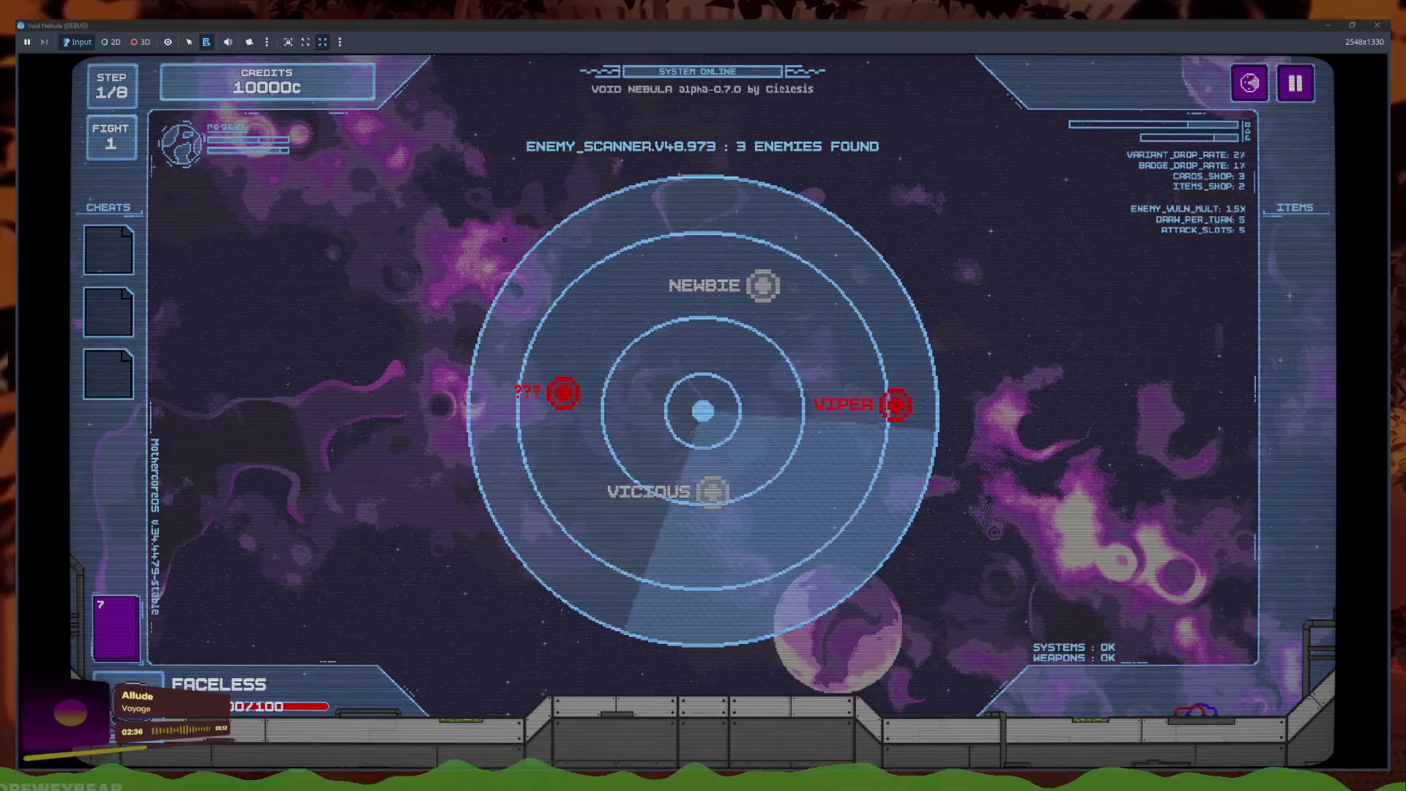
# Launch the Samuroid battle from the radar and play Plurality, Midas Bomb and Midas Shield, then end the turn
pyautogui.moveTo(889, 403)
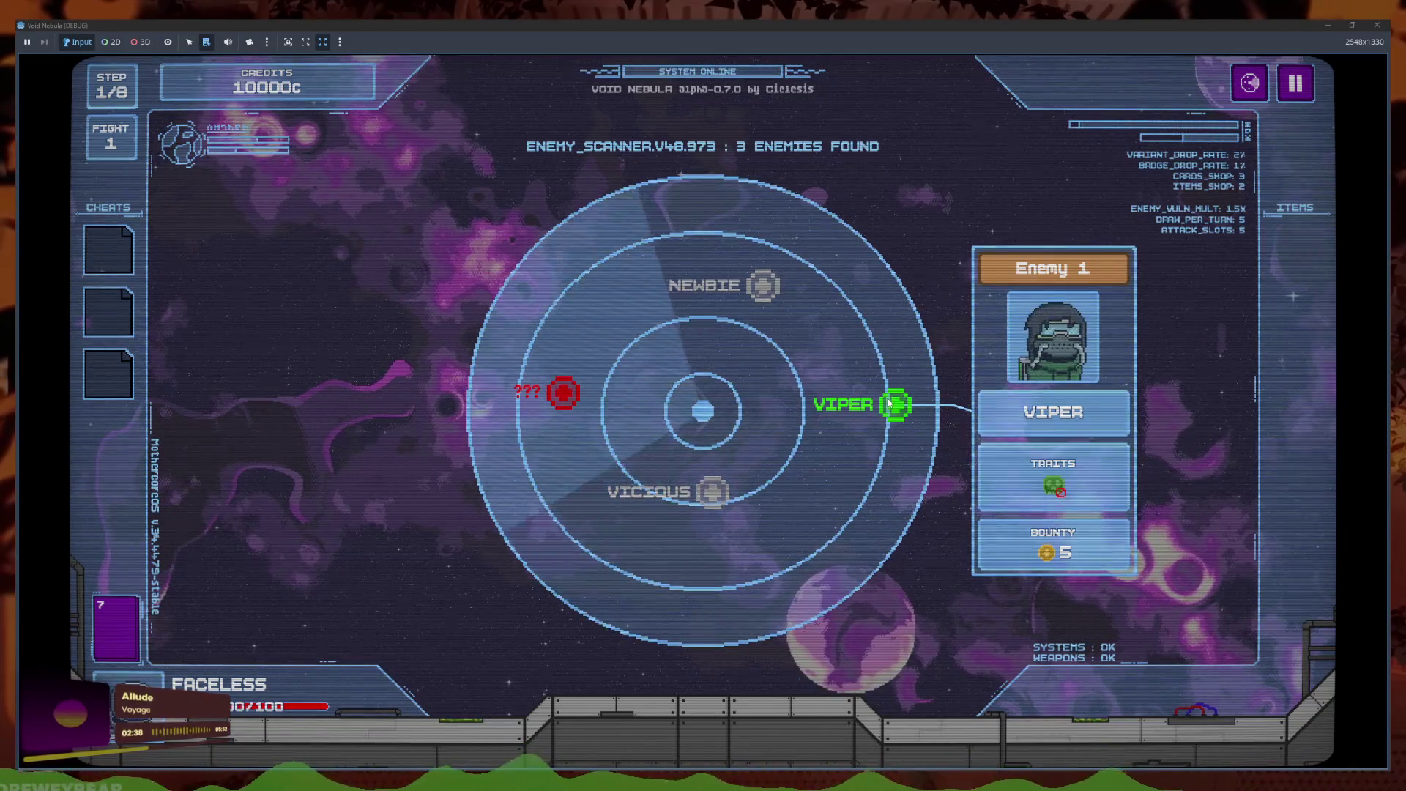
pyautogui.click(890, 403)
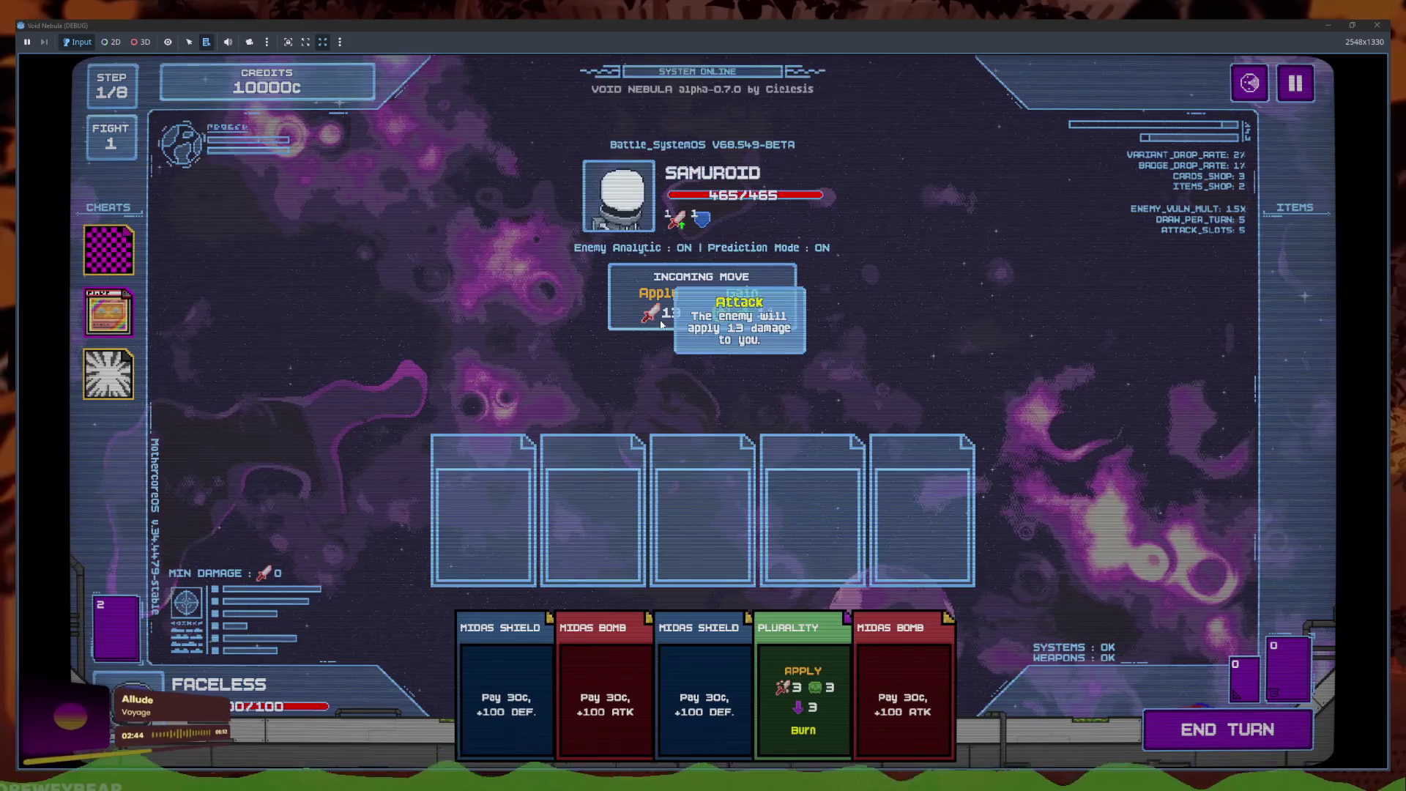
pyautogui.moveTo(755, 323)
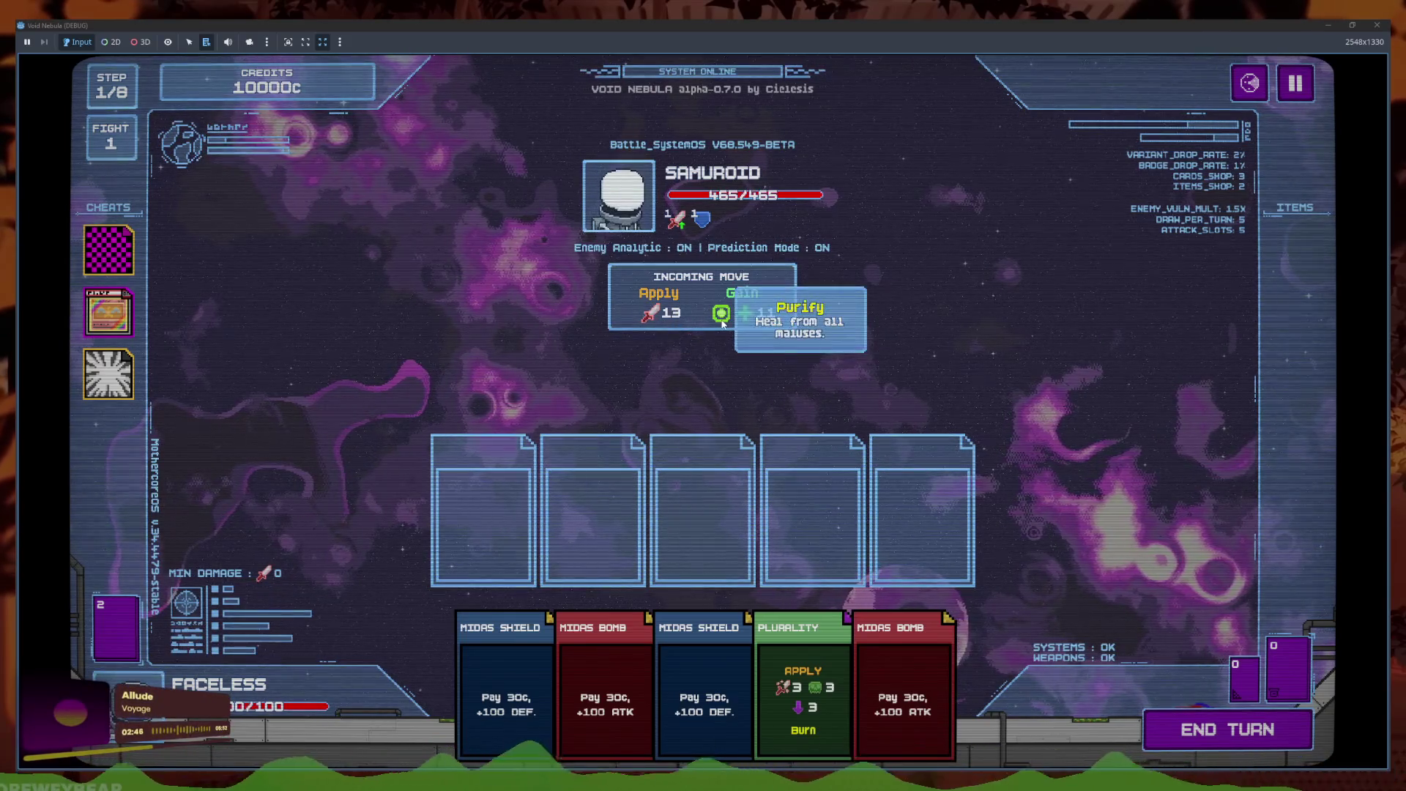
pyautogui.click(804, 689)
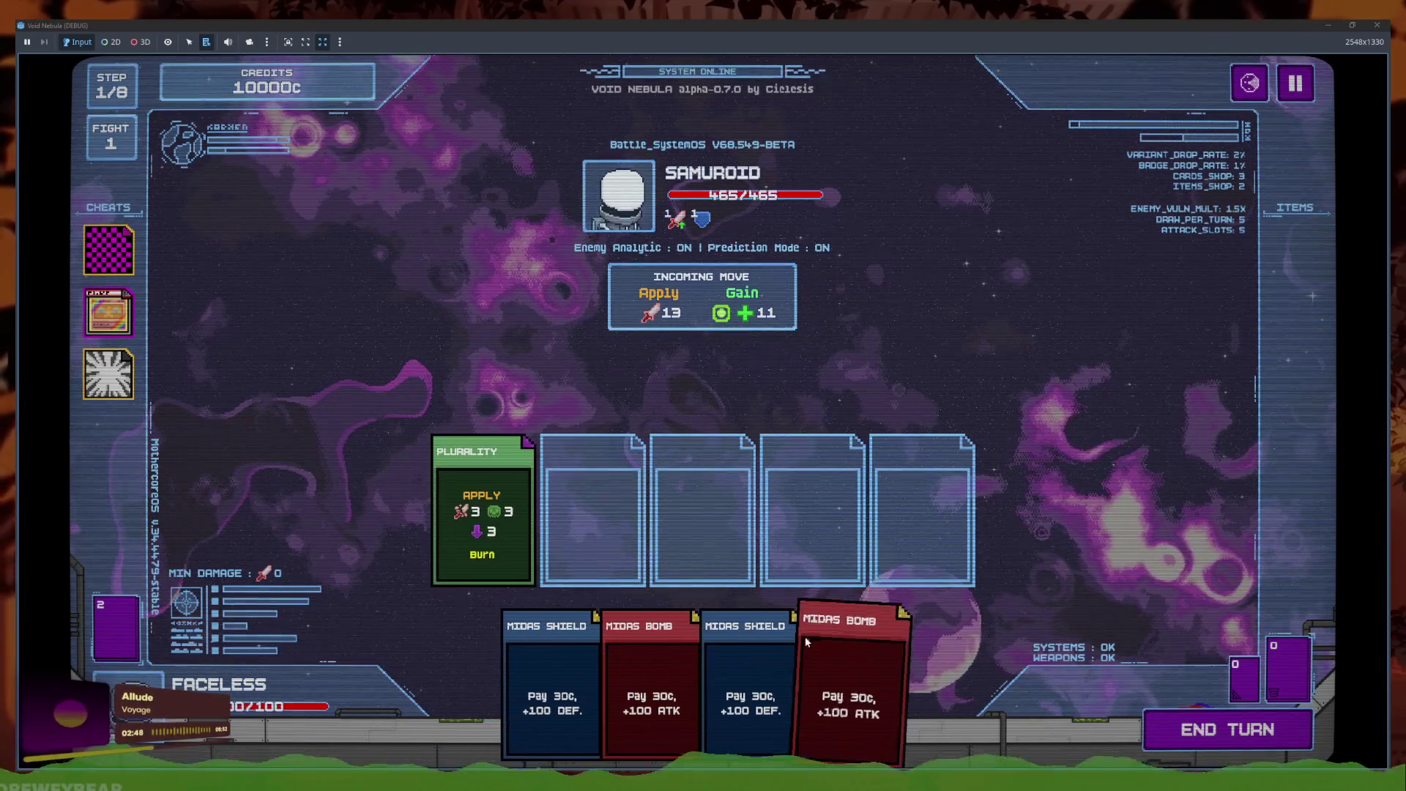
pyautogui.click(652, 681)
pyautogui.click(726, 666)
pyautogui.click(1228, 730)
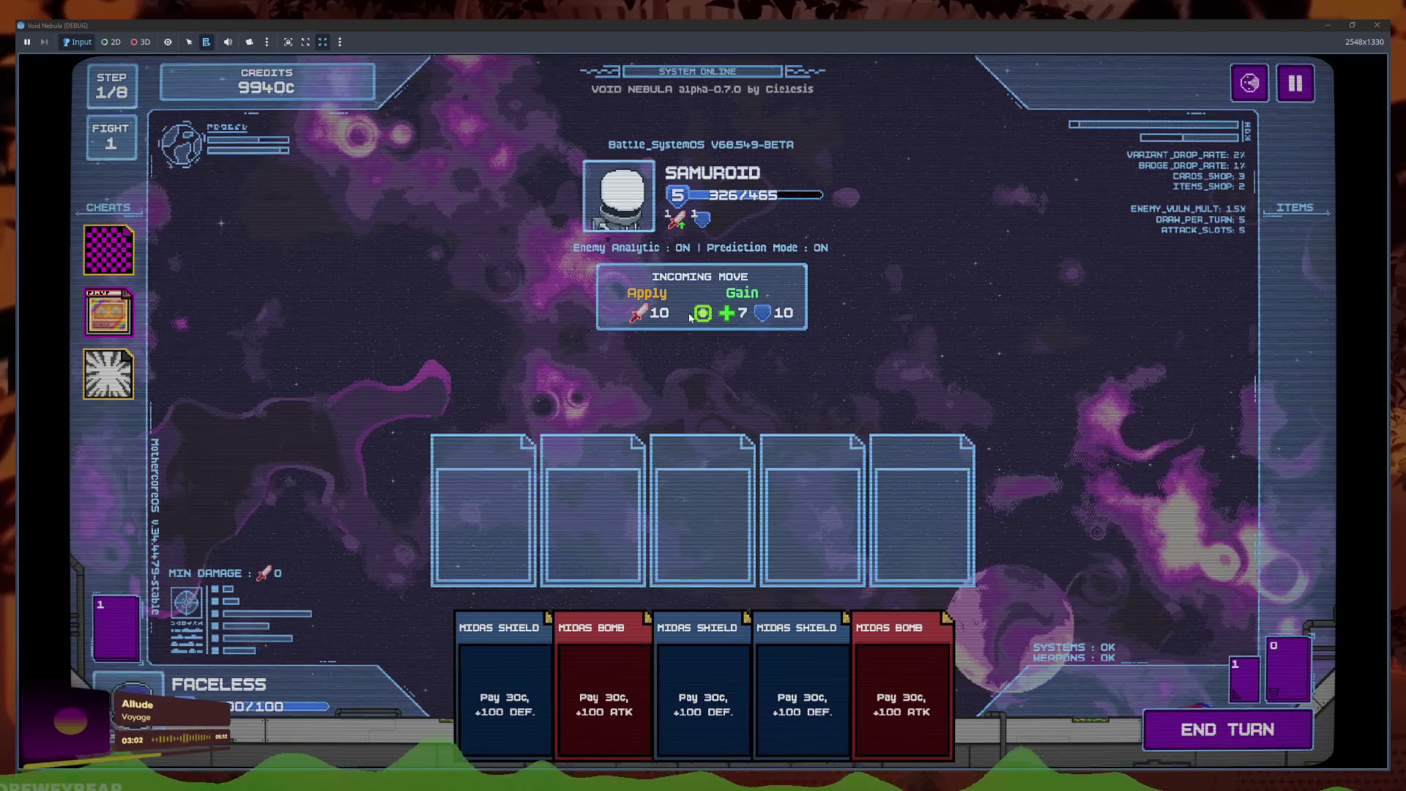
# Play two more turns, the second with two Midas Shields, then switch to the Godot editor
pyautogui.click(1161, 729)
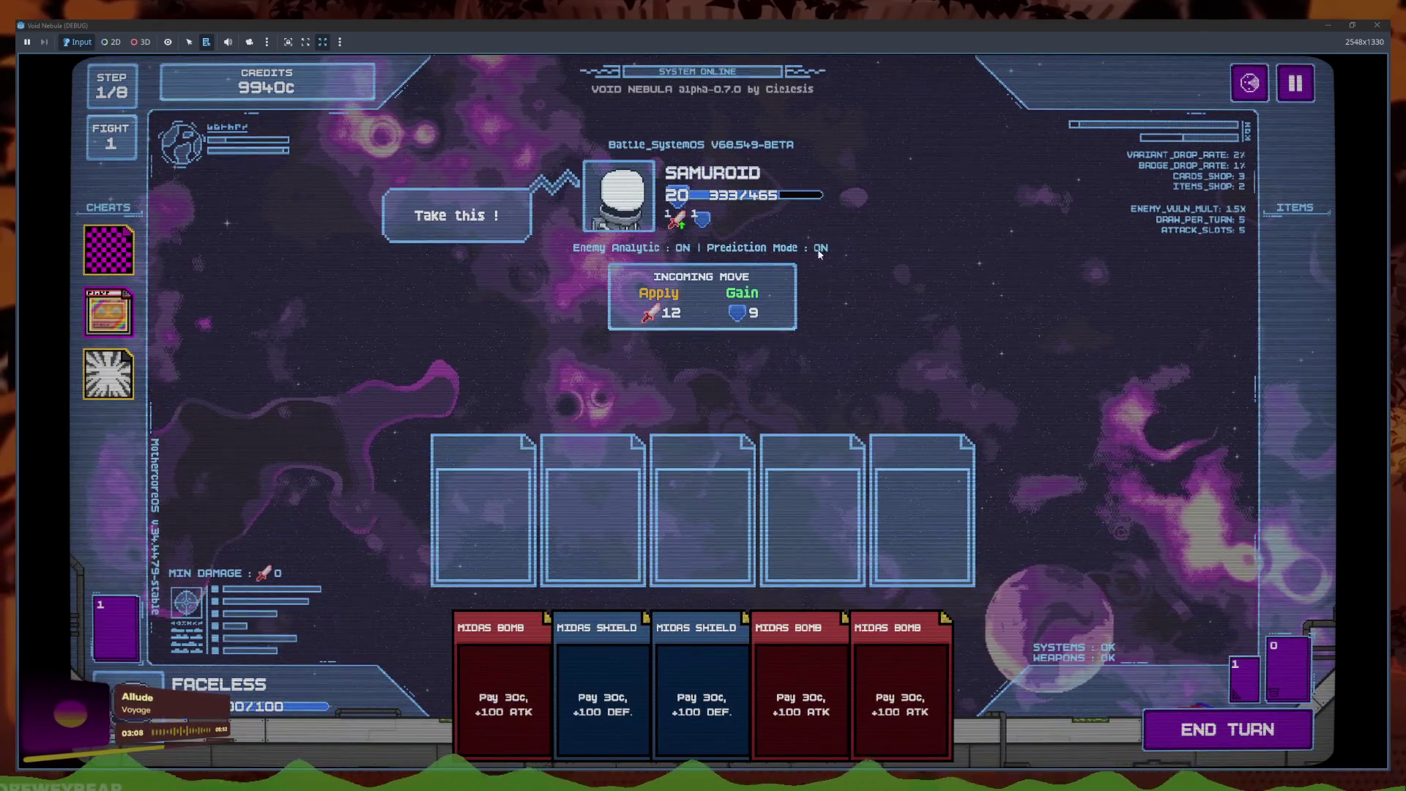
pyautogui.click(661, 639)
pyautogui.click(661, 639)
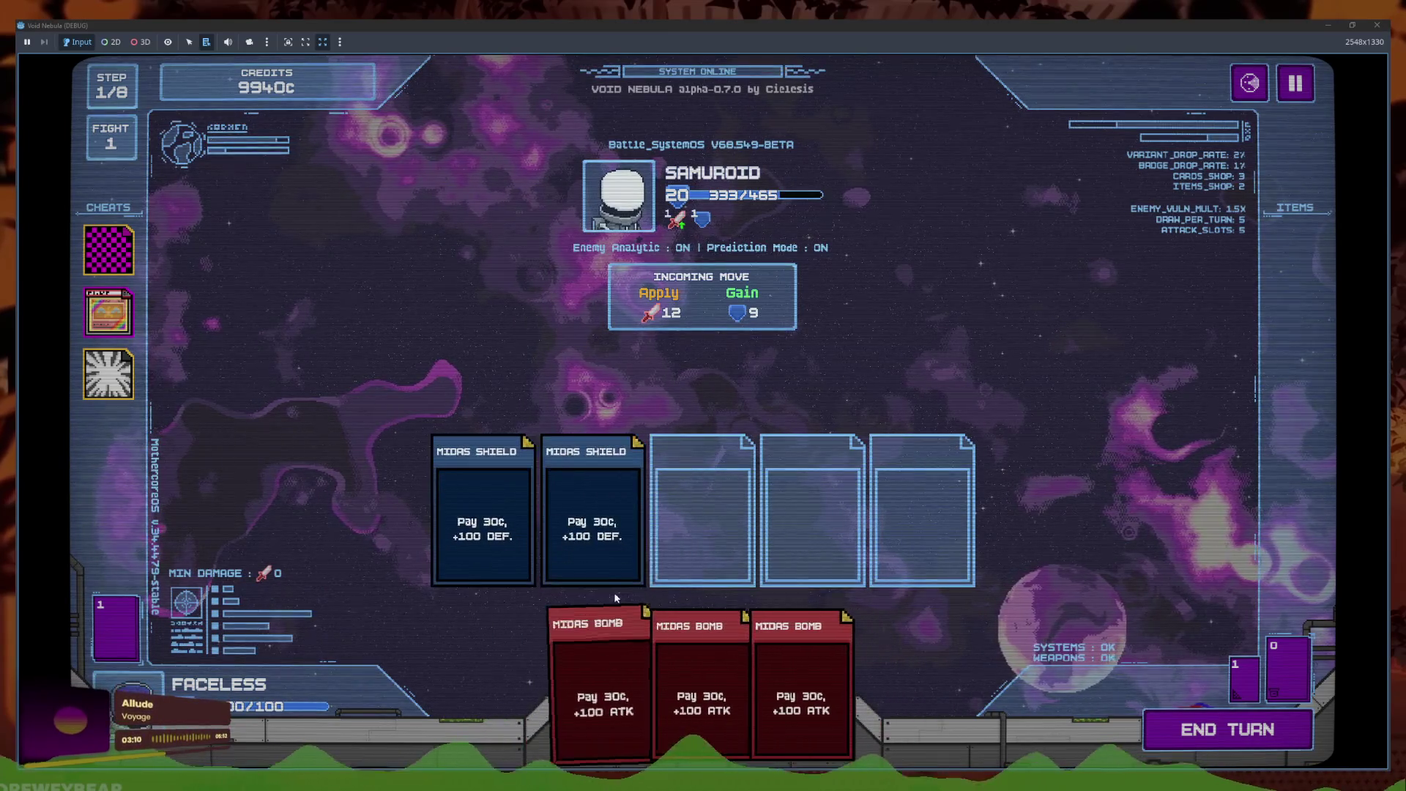
pyautogui.click(601, 527)
pyautogui.click(476, 520)
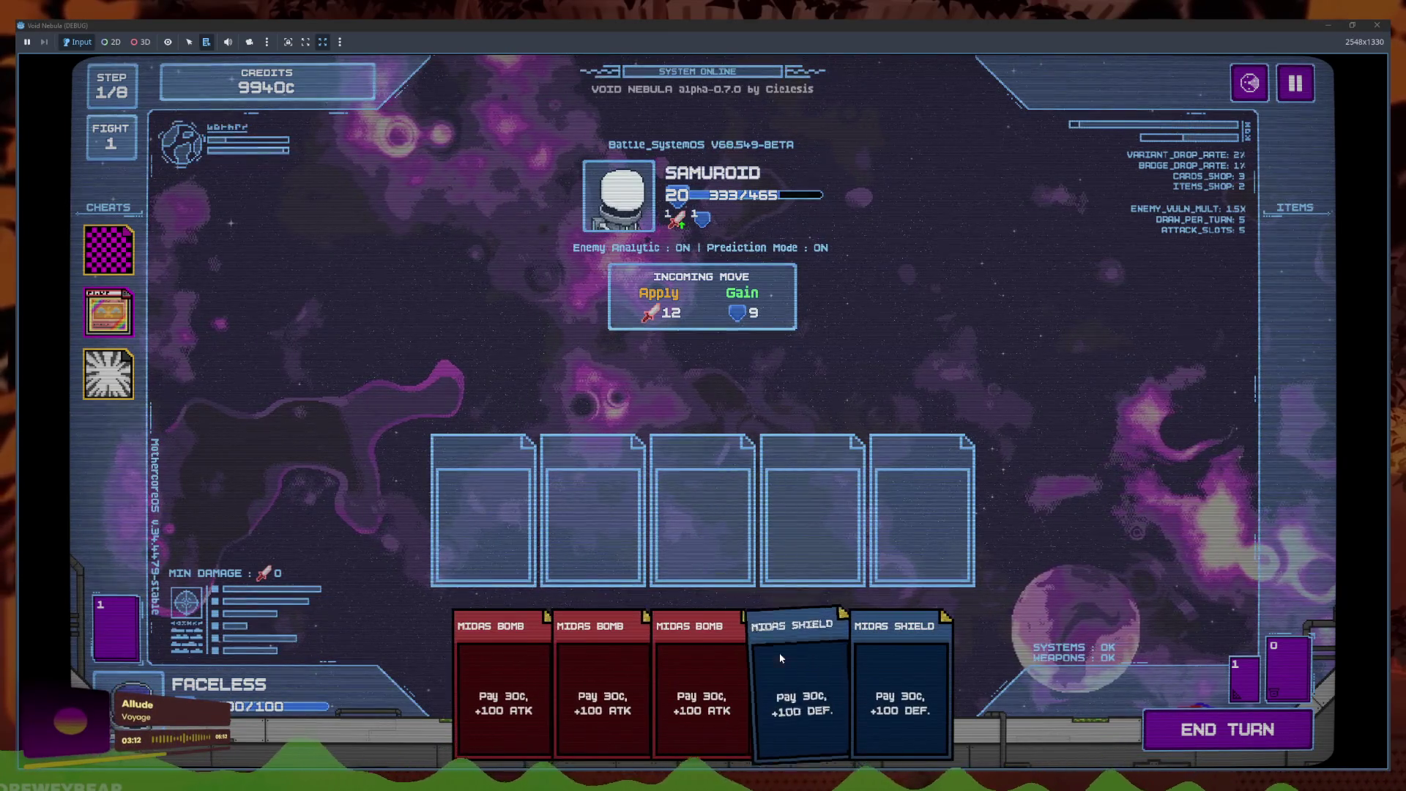
pyautogui.click(800, 659)
pyautogui.click(863, 666)
pyautogui.click(1202, 730)
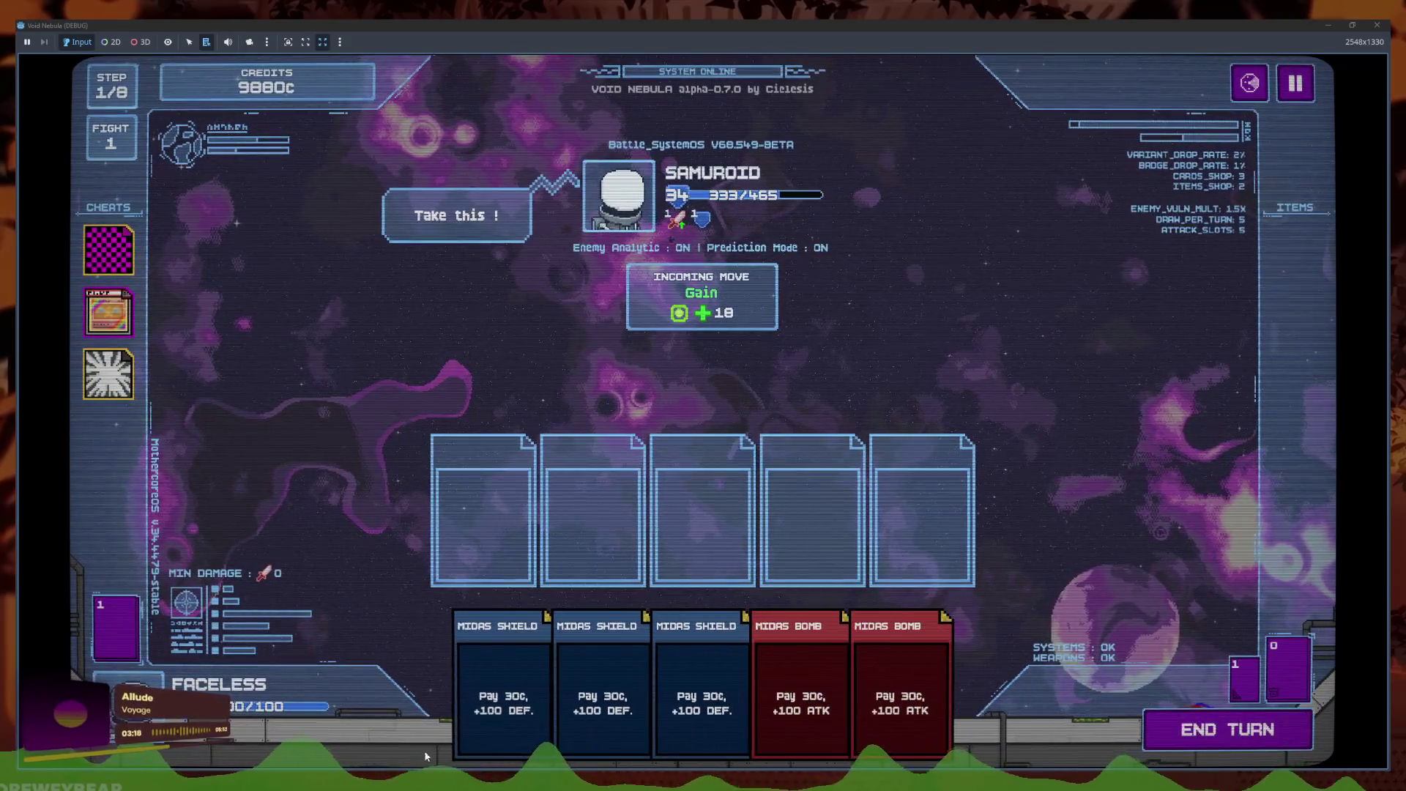
pyautogui.press('F8')
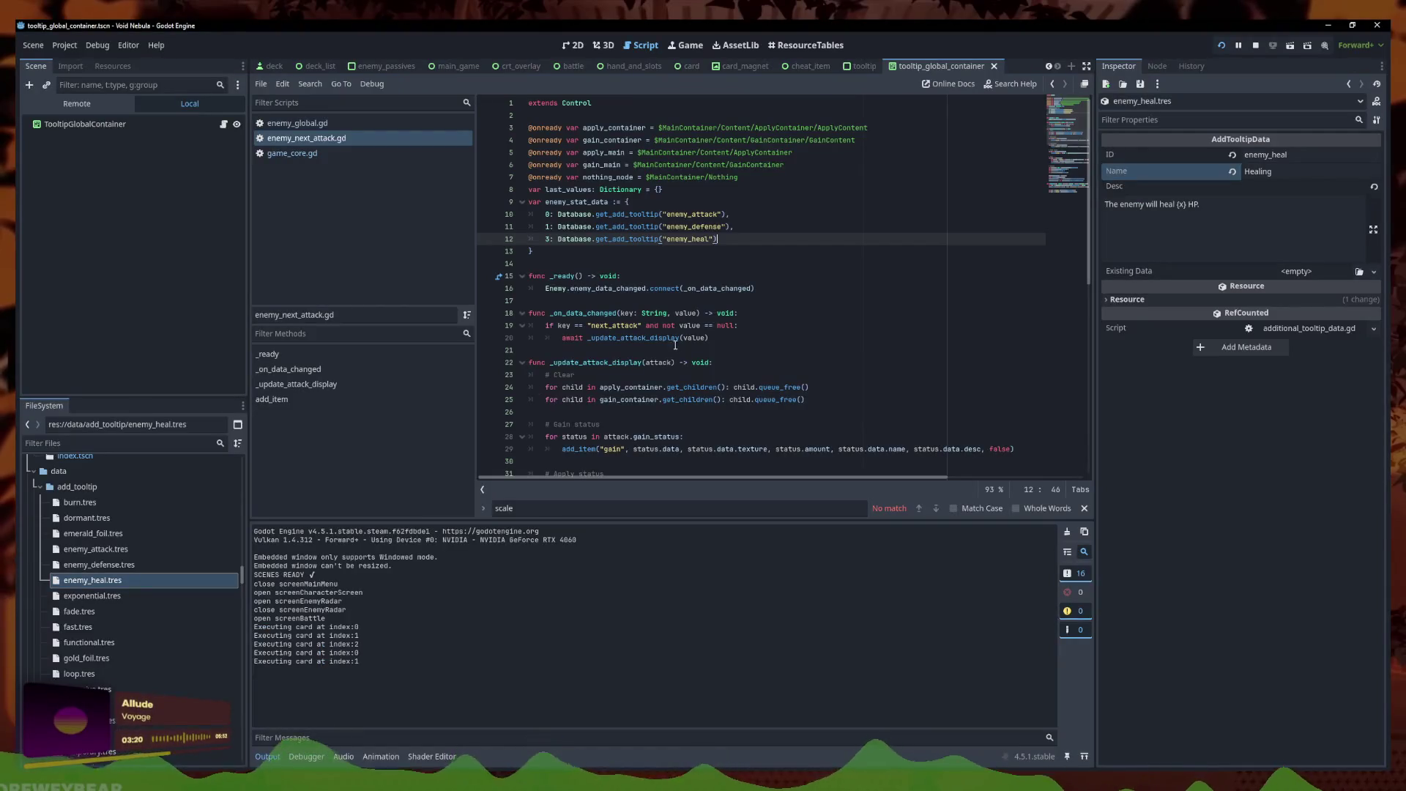
# Search enemy_global.gd for 'heal' to find apply_heal's play_heal call
pyautogui.click(307, 123)
pyautogui.click(751, 368)
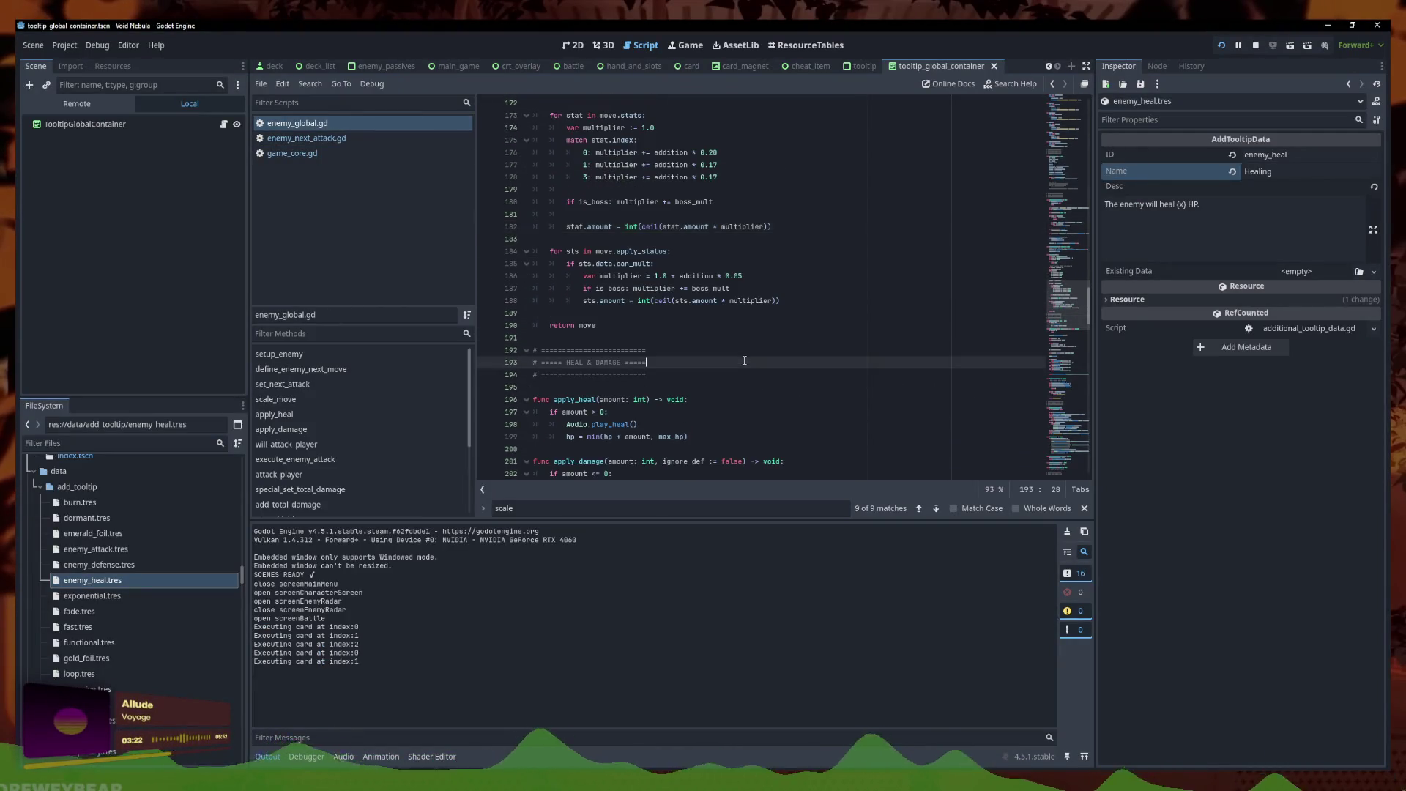
pyautogui.scroll(3, 739, 363)
pyautogui.hotkey('ctrl', 'f')
pyautogui.write('heal')
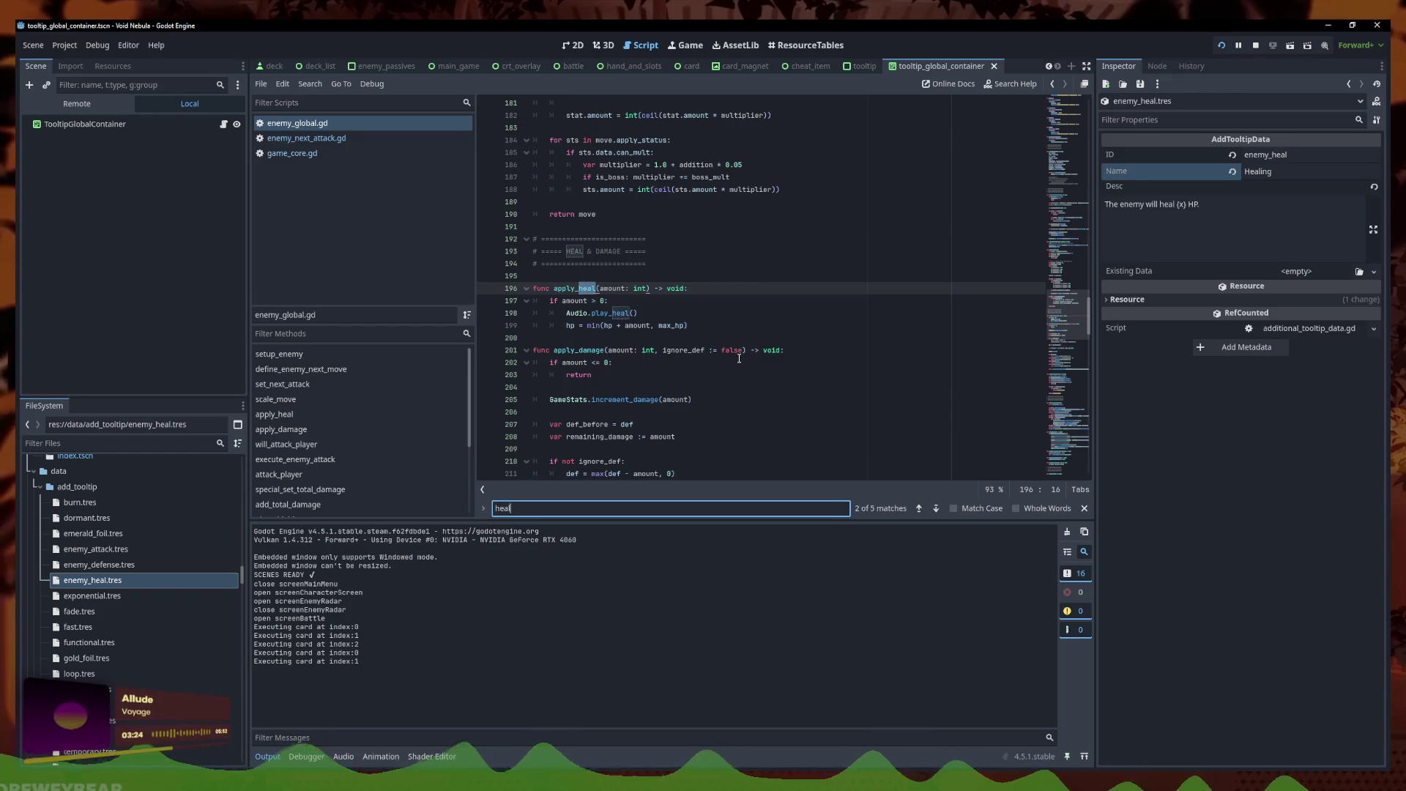
pyautogui.click(639, 313)
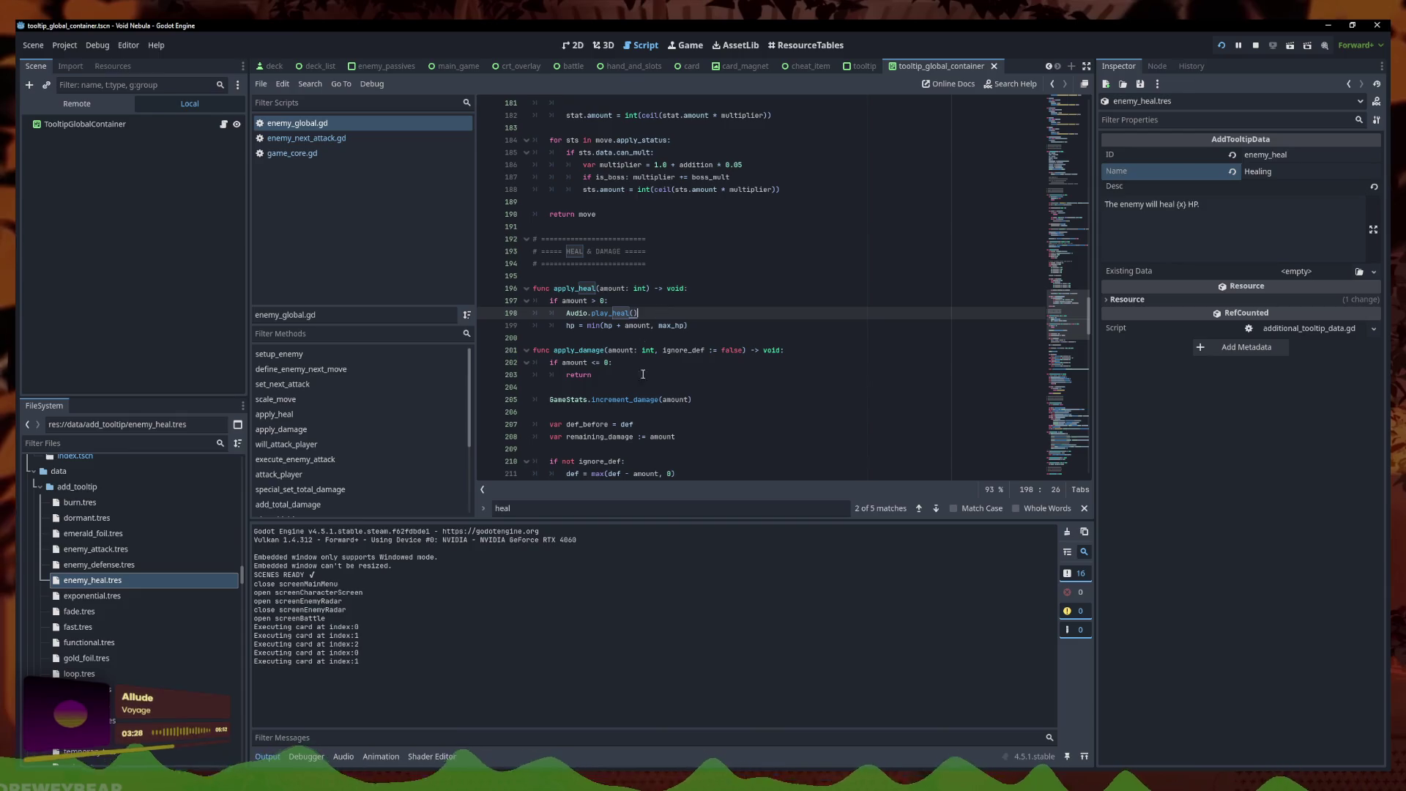
# Jump to play_heal in audio.gd, return to enemy_global.gd, and bring the game window back
pyautogui.keyDown('ctrl'); pyautogui.click(623, 315); pyautogui.keyUp('ctrl')
pyautogui.scroll(3, 612, 169)
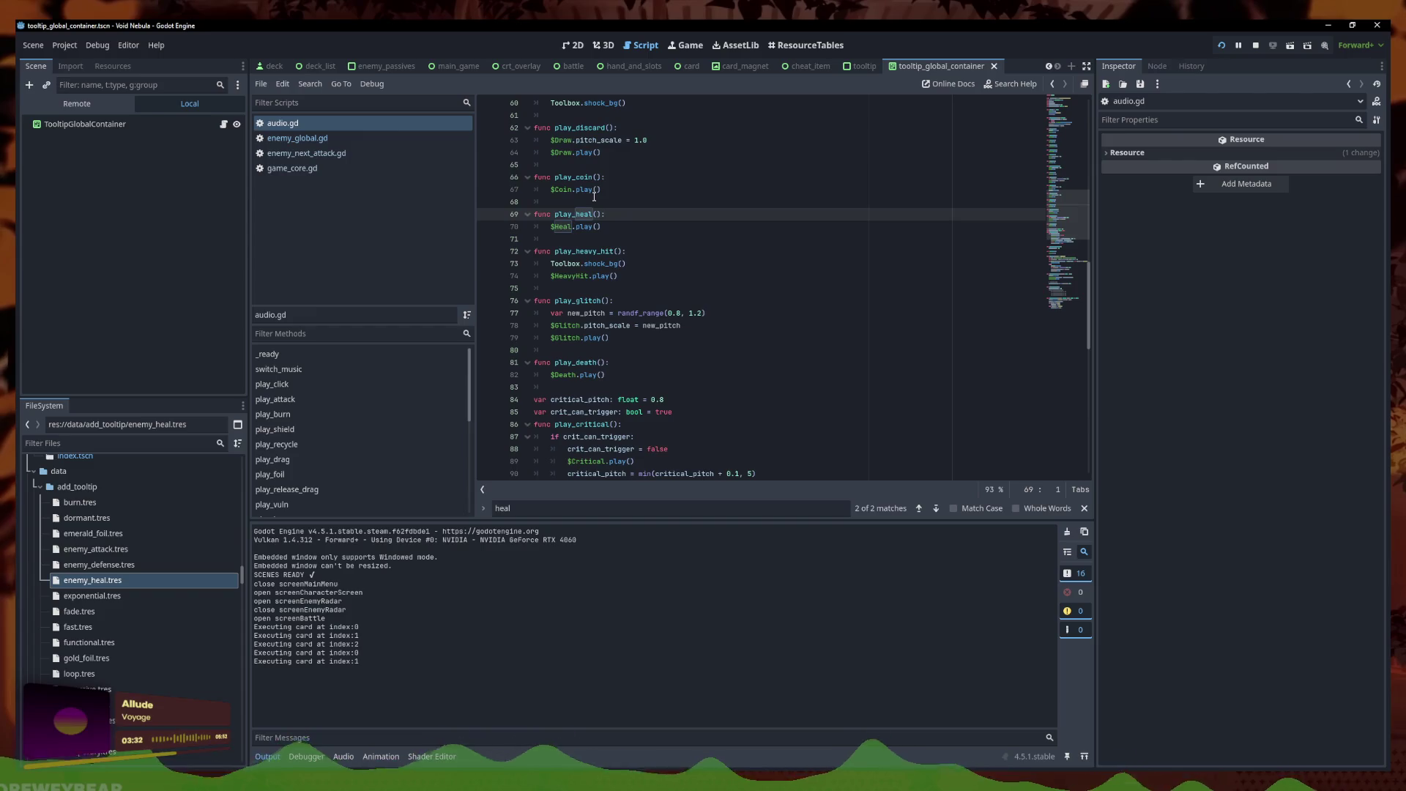
pyautogui.click(337, 138)
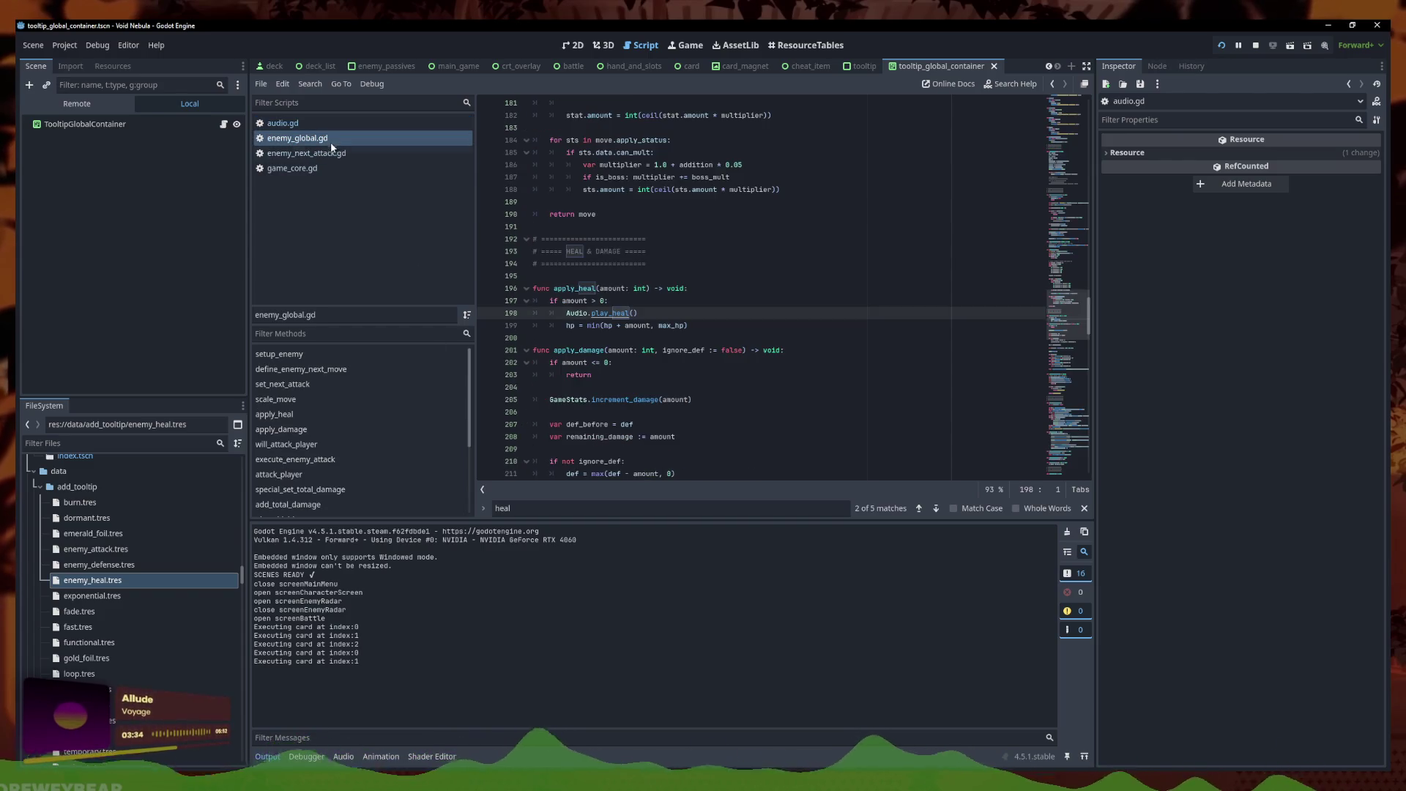
pyautogui.moveTo(371, 782)
pyautogui.click(428, 740)
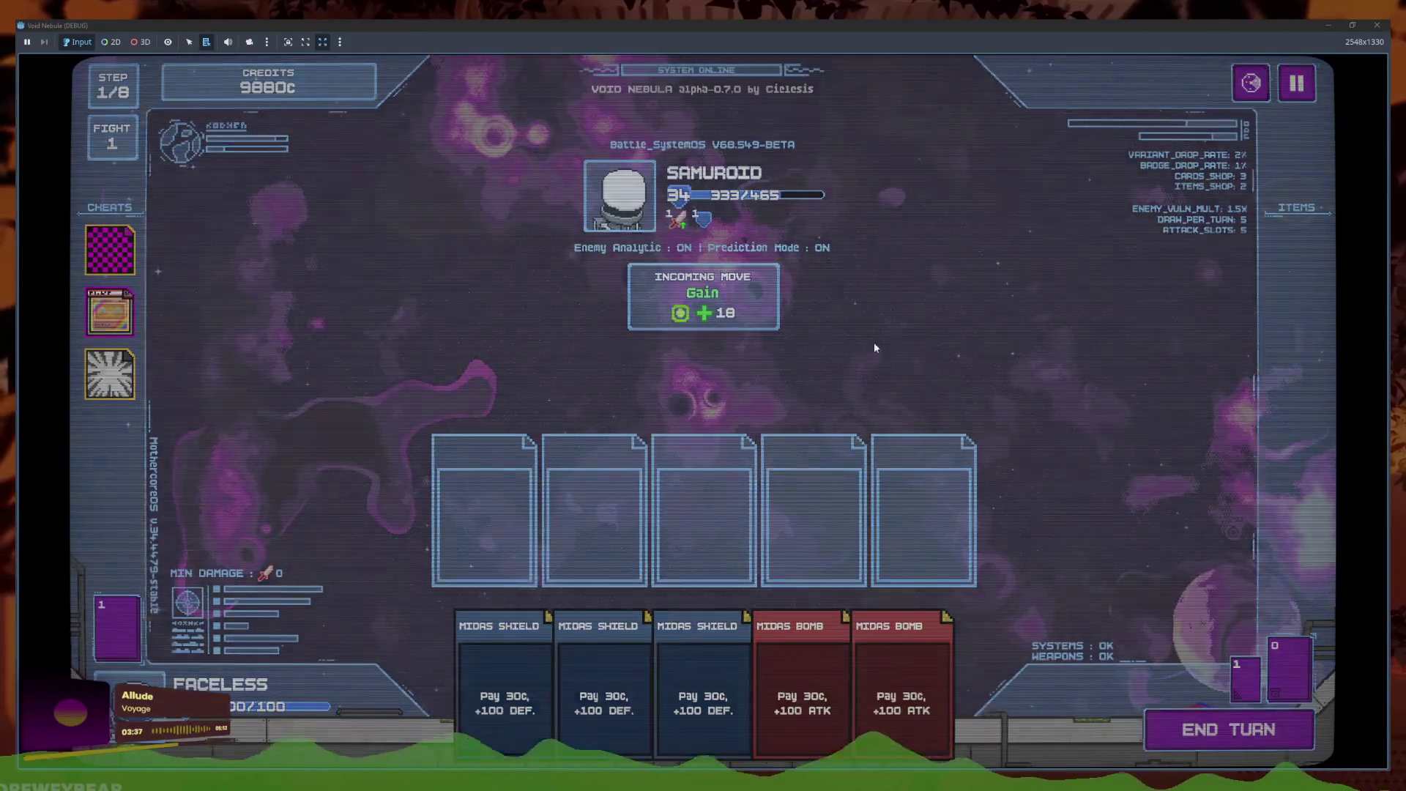
# Raise the Music and SFX volumes in the game's Audio settings and resume the battle
pyautogui.press('Escape')
pyautogui.click(765, 357)
pyautogui.click(700, 308)
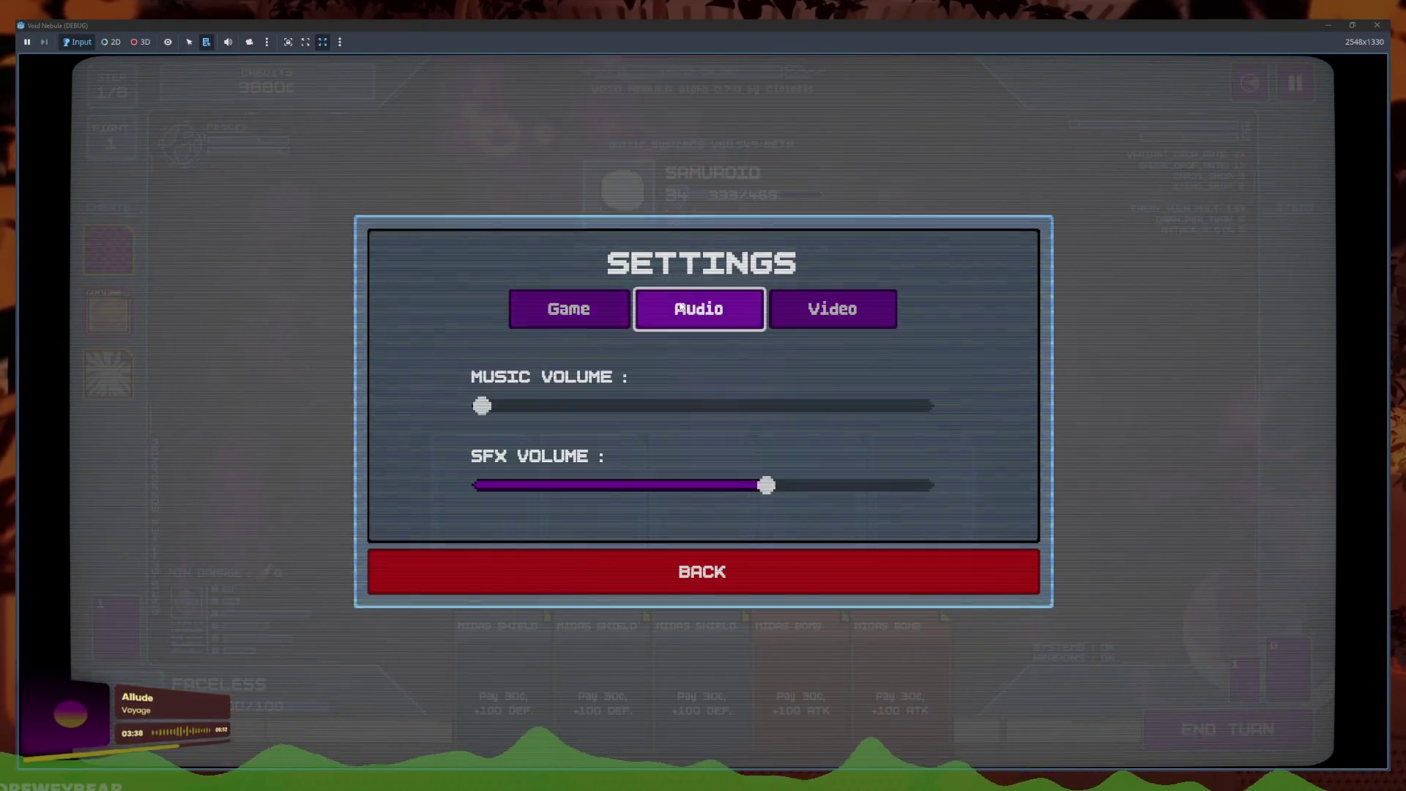
pyautogui.click(638, 406)
pyautogui.click(816, 484)
pyautogui.click(650, 572)
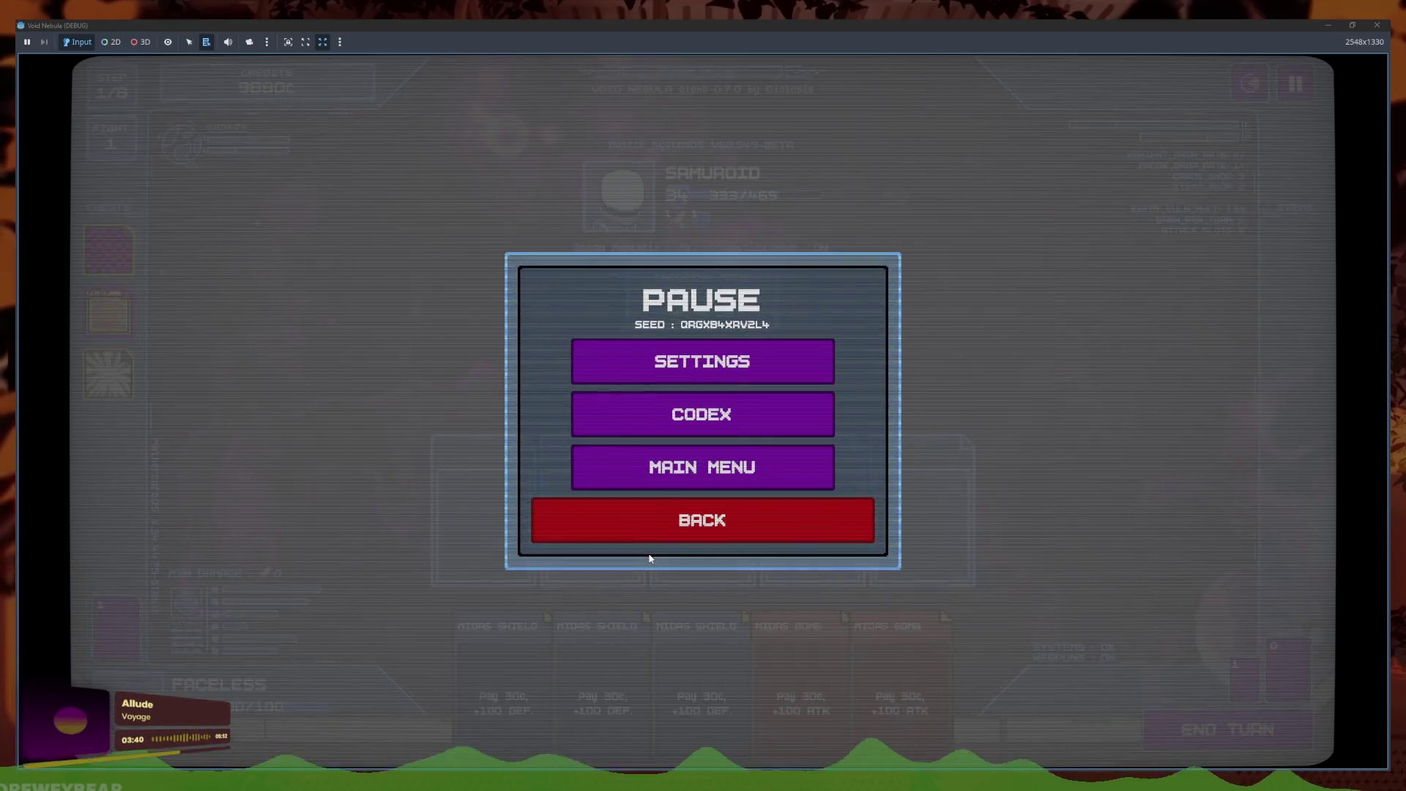
pyautogui.press('Escape')
# Play a Midas Shield and a Midas Bomb, end three turns, then switch to the editor
pyautogui.click(667, 679)
pyautogui.click(740, 671)
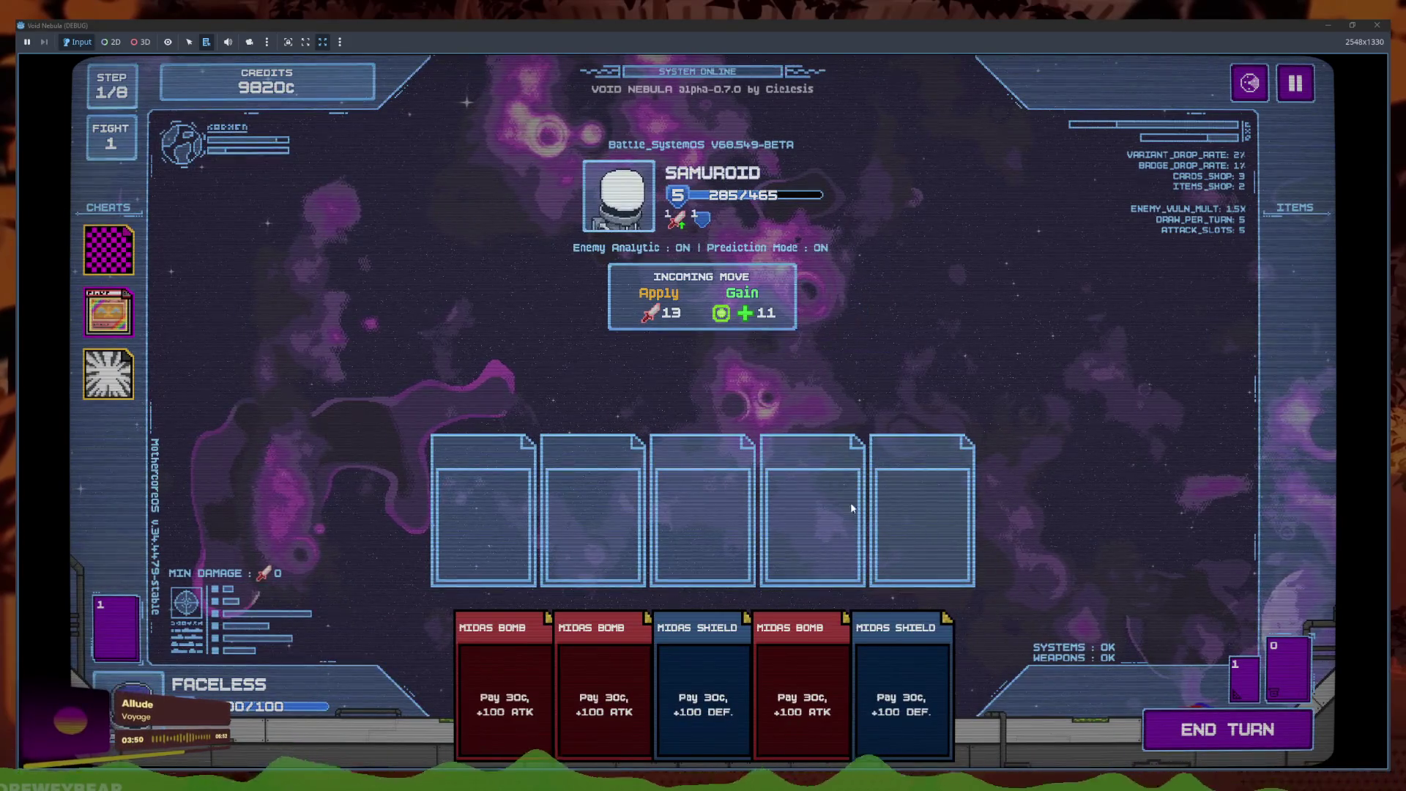
pyautogui.click(1157, 738)
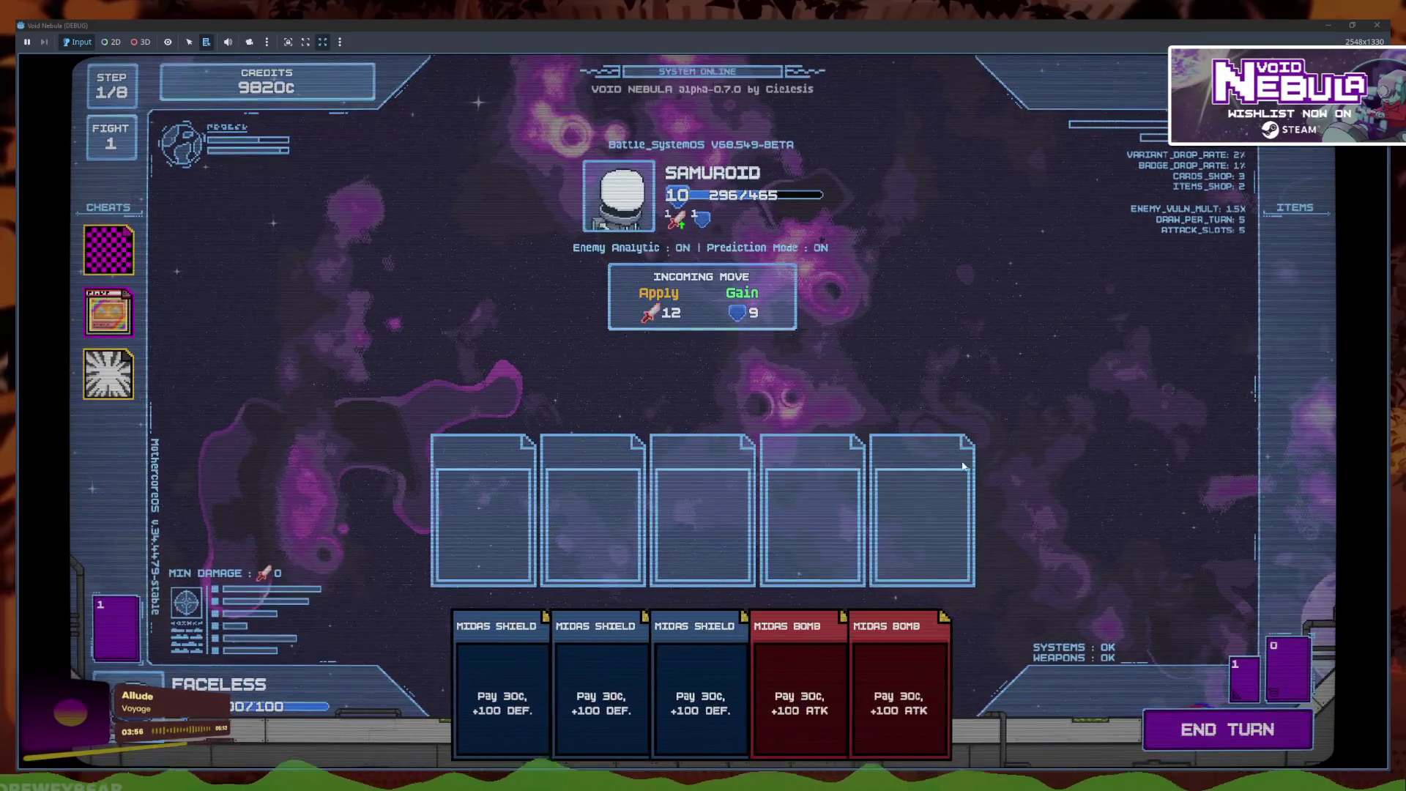
pyautogui.click(1178, 729)
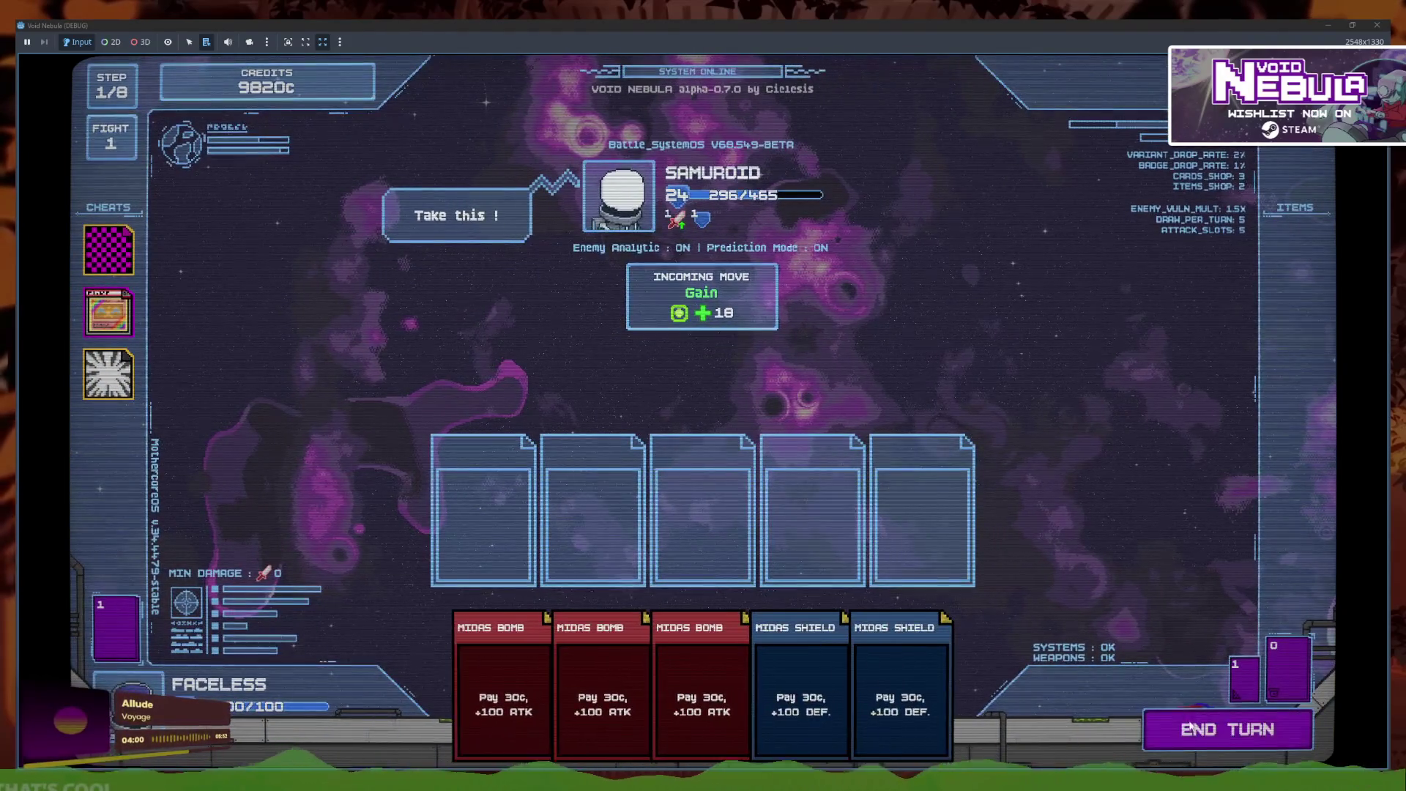
pyautogui.press('space')
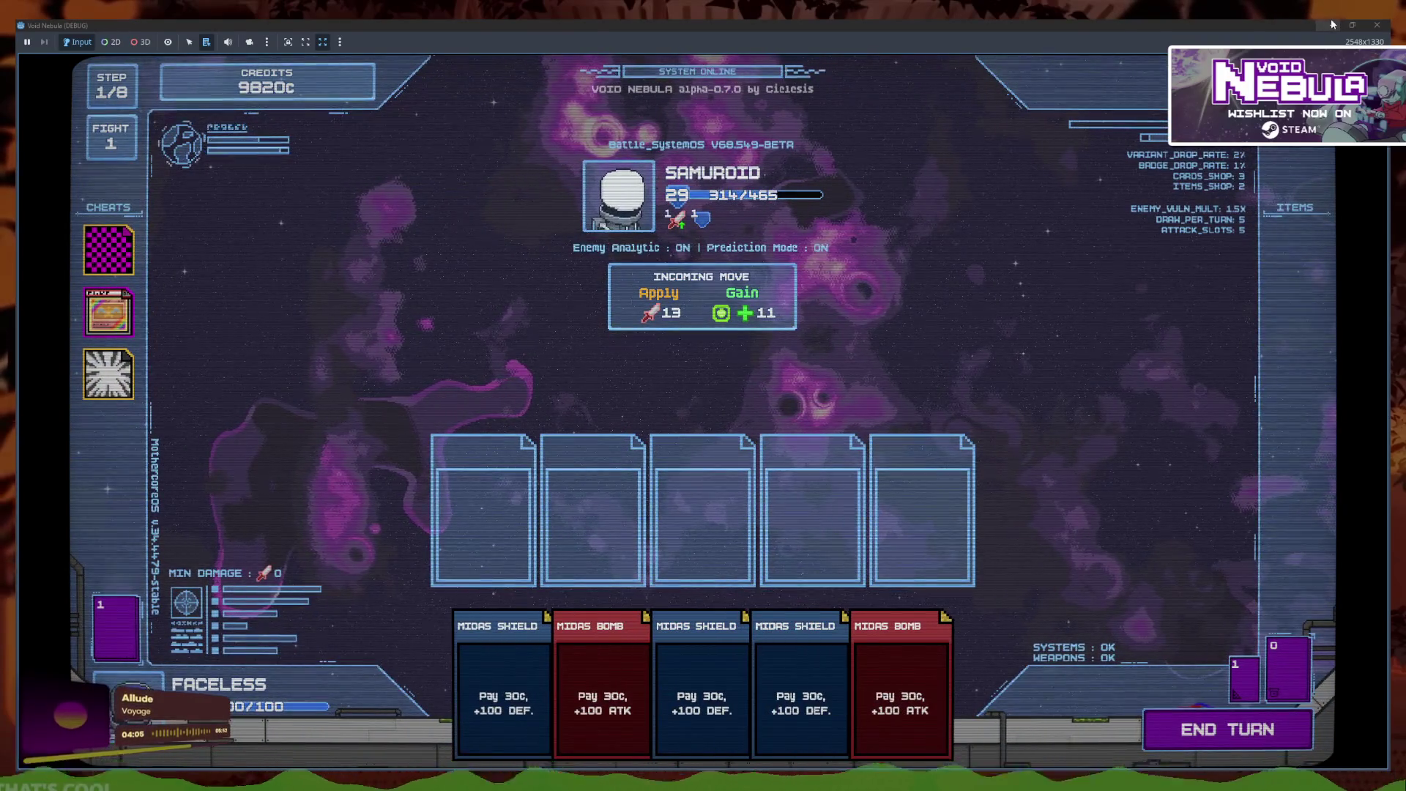
pyautogui.press('F8')
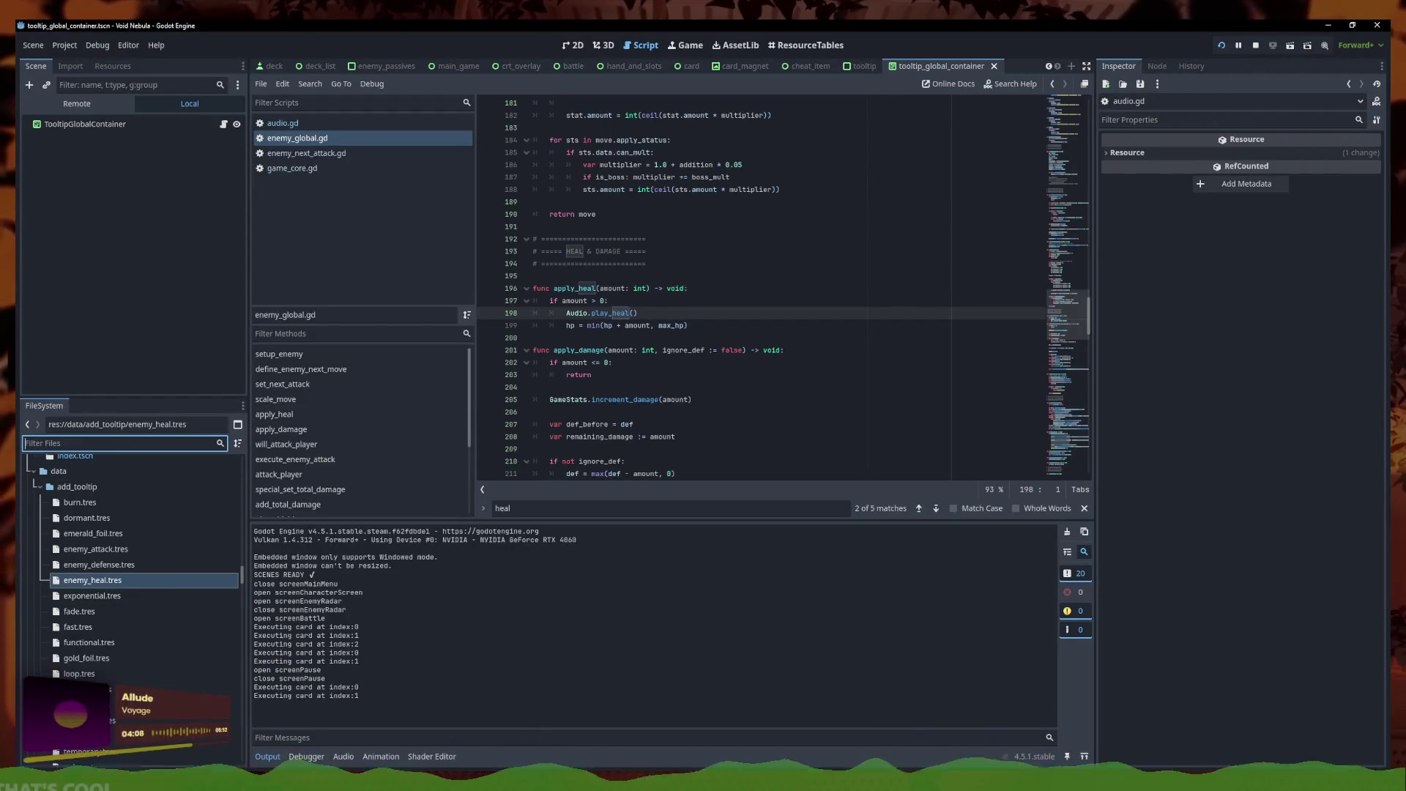
# Back in the battle, read the Strength, incoming attack and heal tooltips, then end the turn
pyautogui.hotkey('alt', 'Tab')
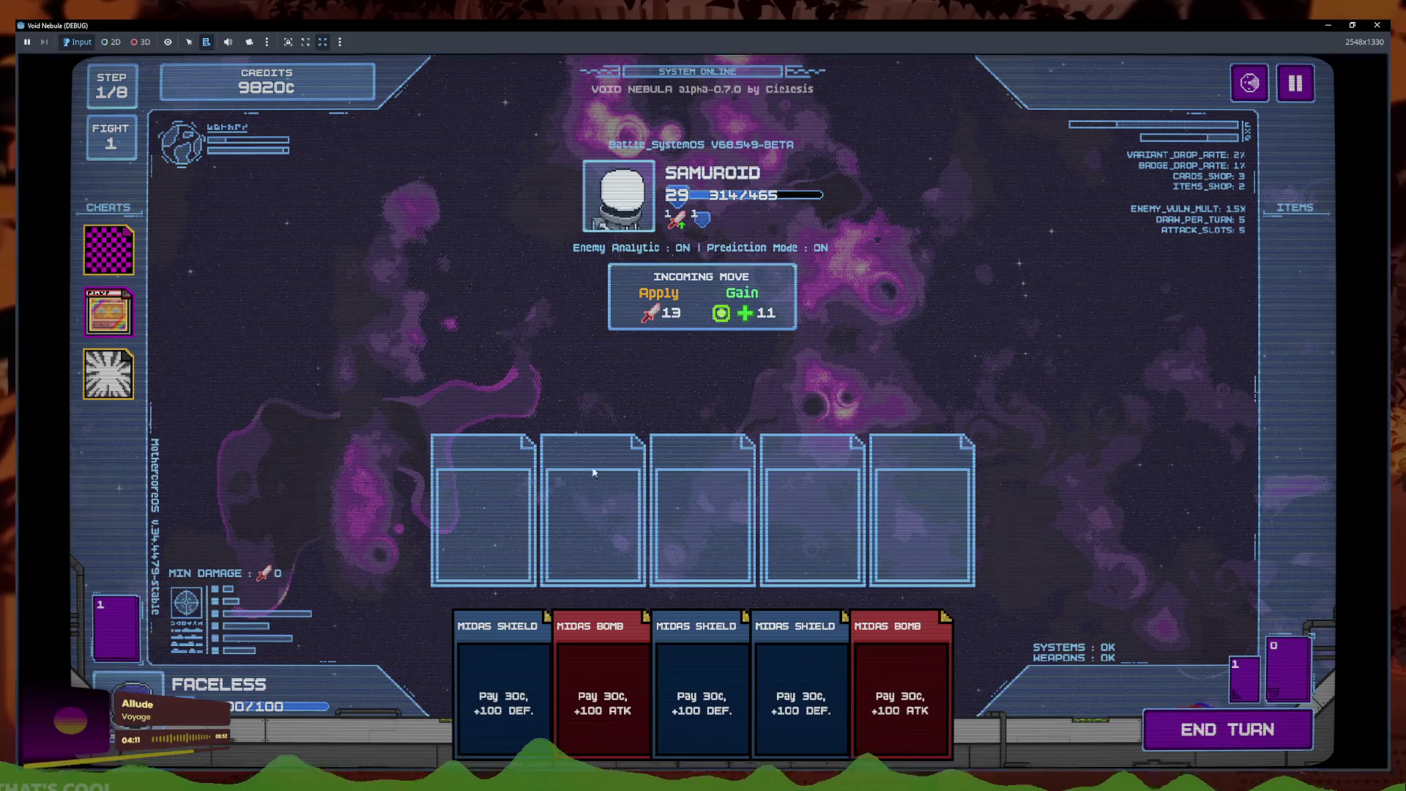
pyautogui.moveTo(680, 218)
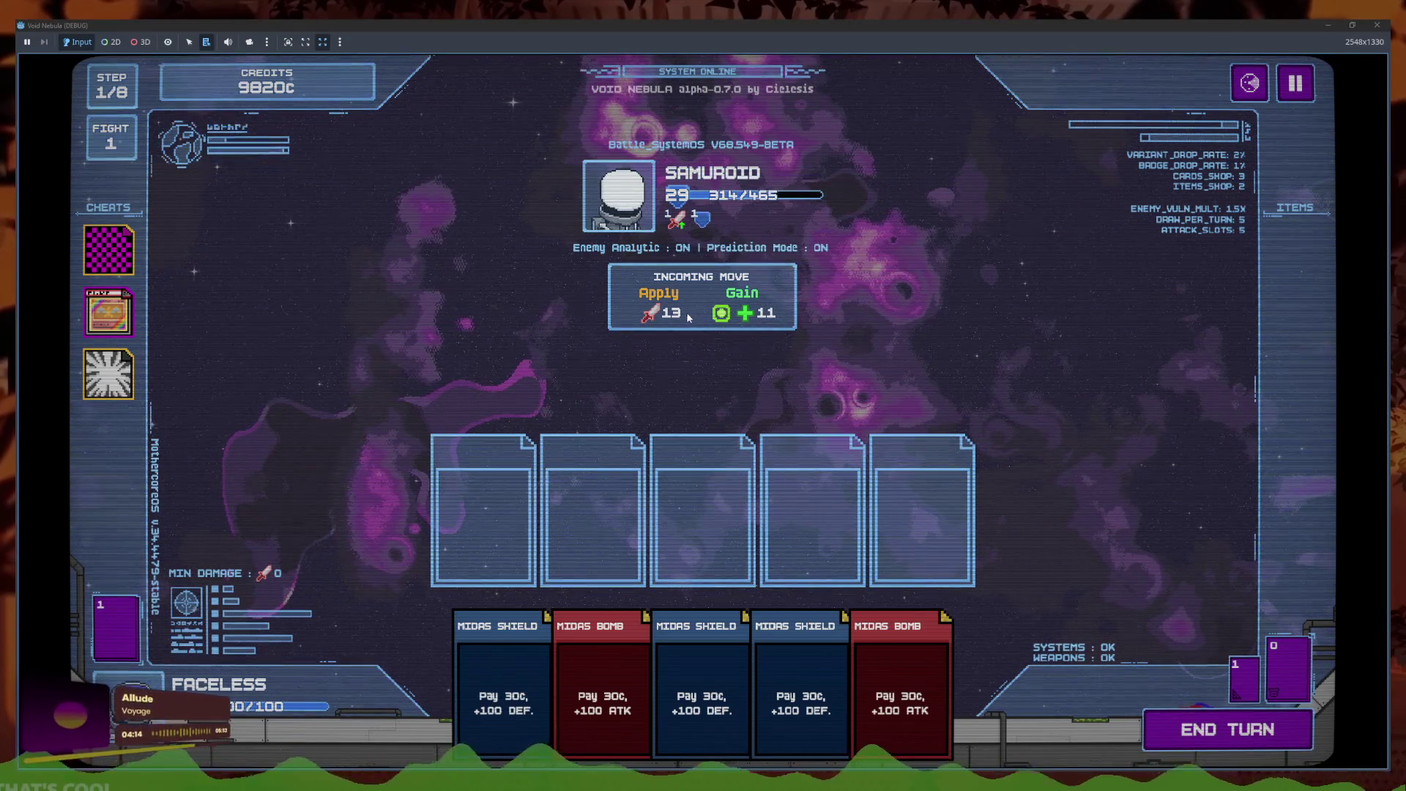
pyautogui.moveTo(678, 314)
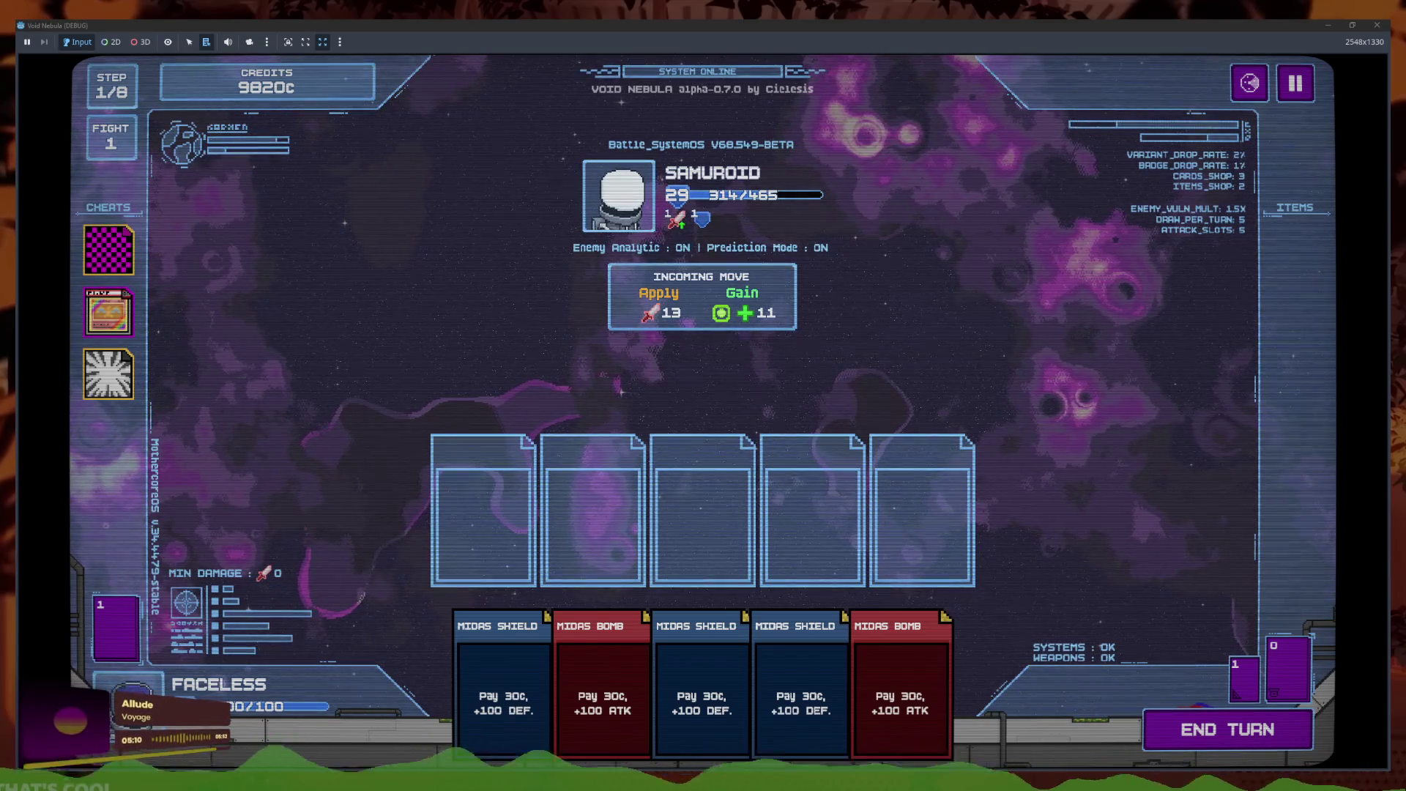
pyautogui.moveTo(765, 316)
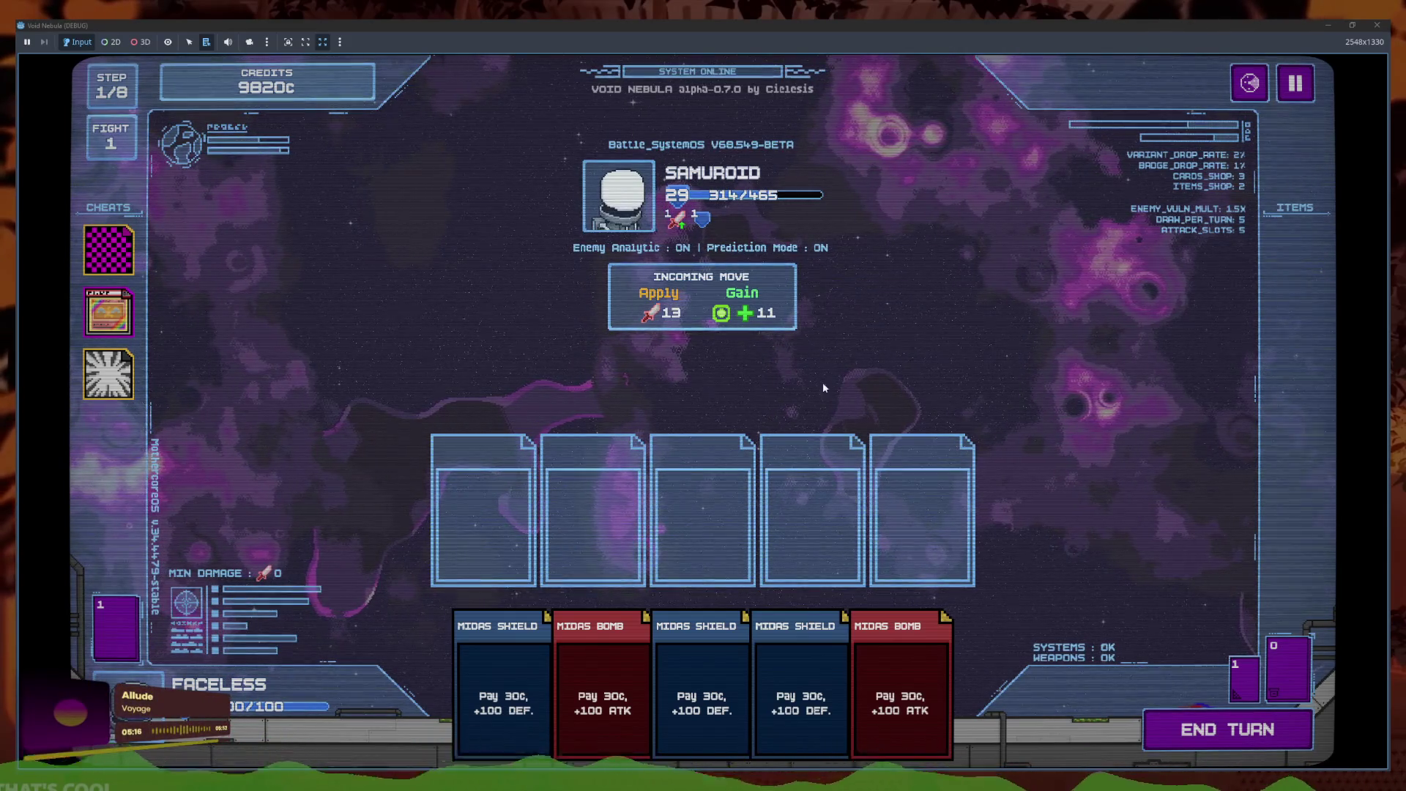
pyautogui.click(1225, 741)
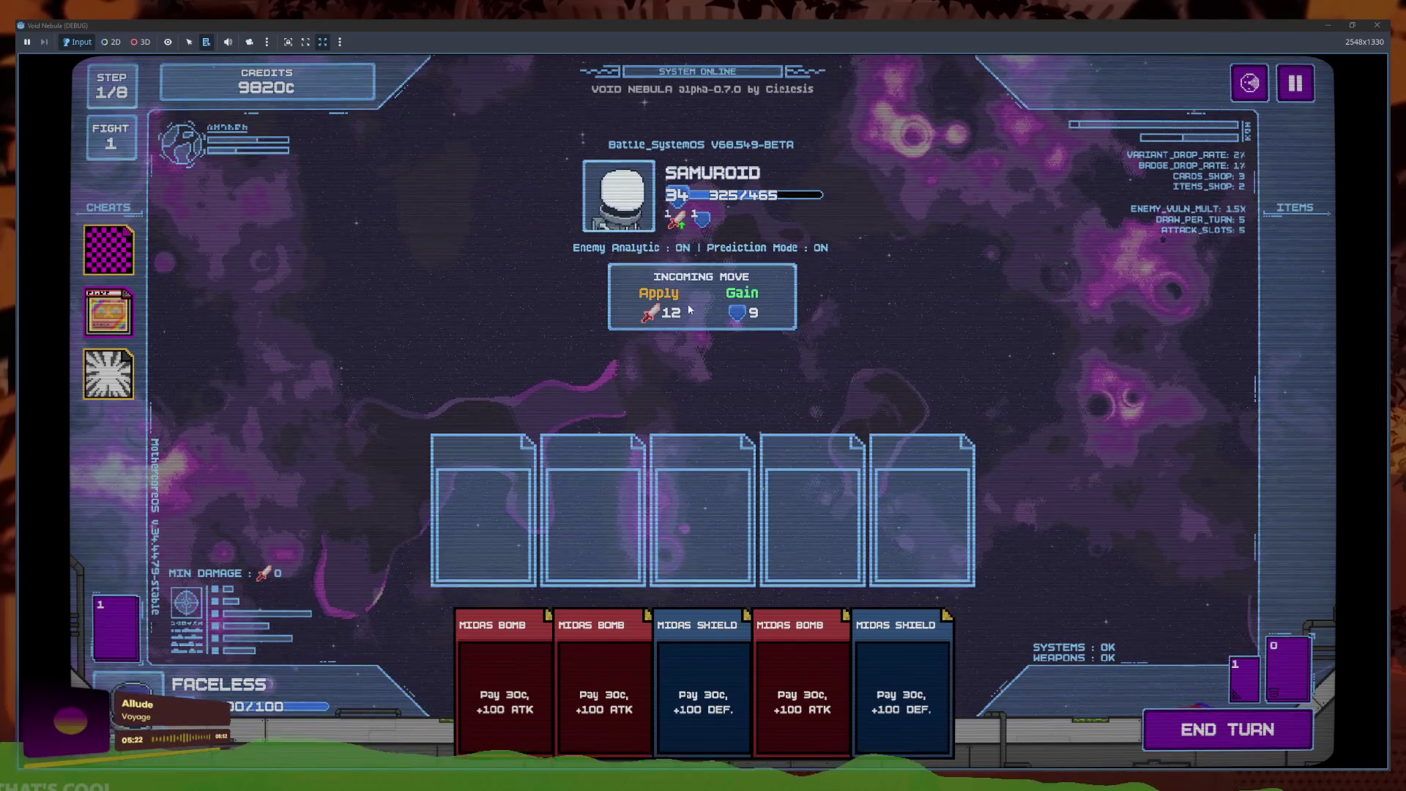
# Apply the Speed lines cheats to a Midas Bomb and play it into an attack slot
pyautogui.moveTo(680, 225)
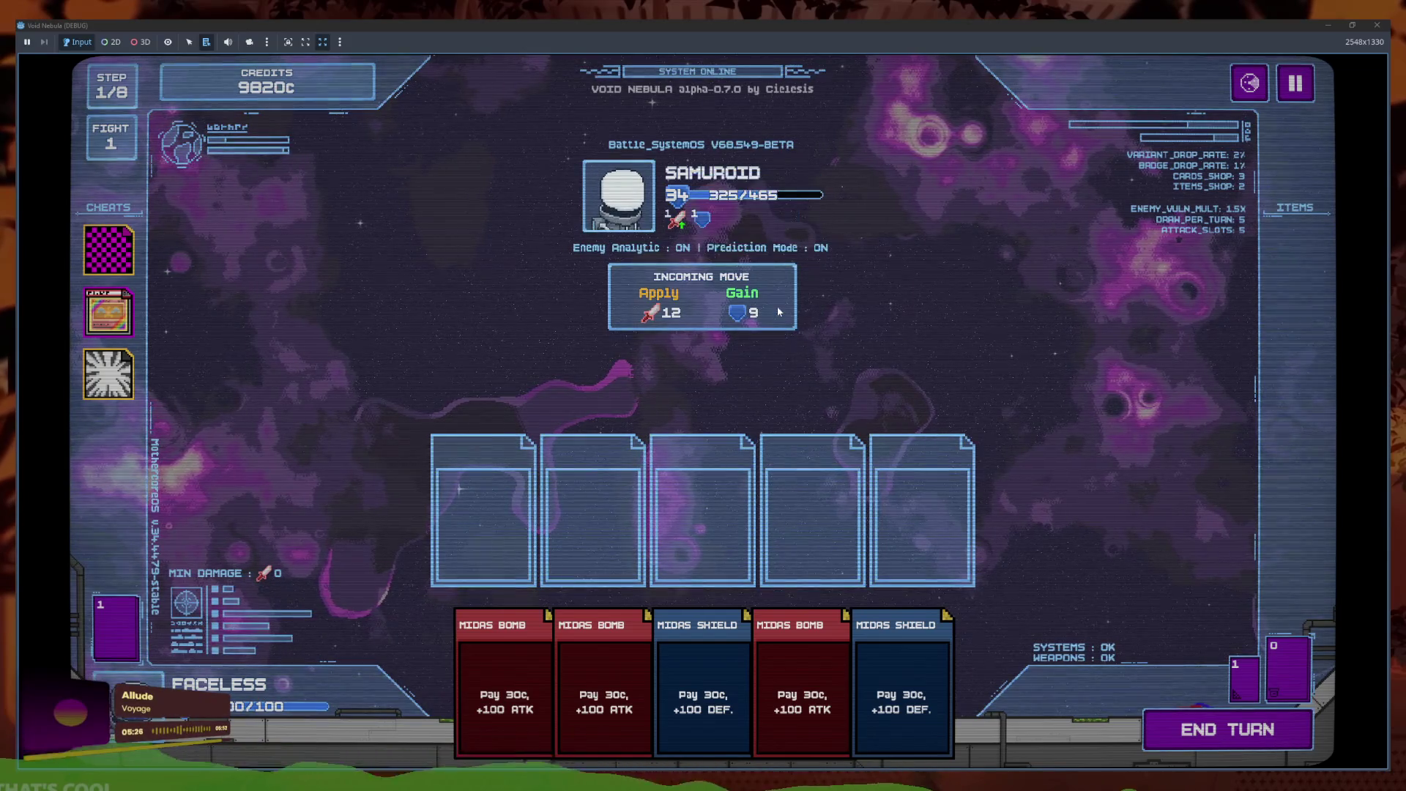
pyautogui.moveTo(99, 391)
pyautogui.click(713, 648)
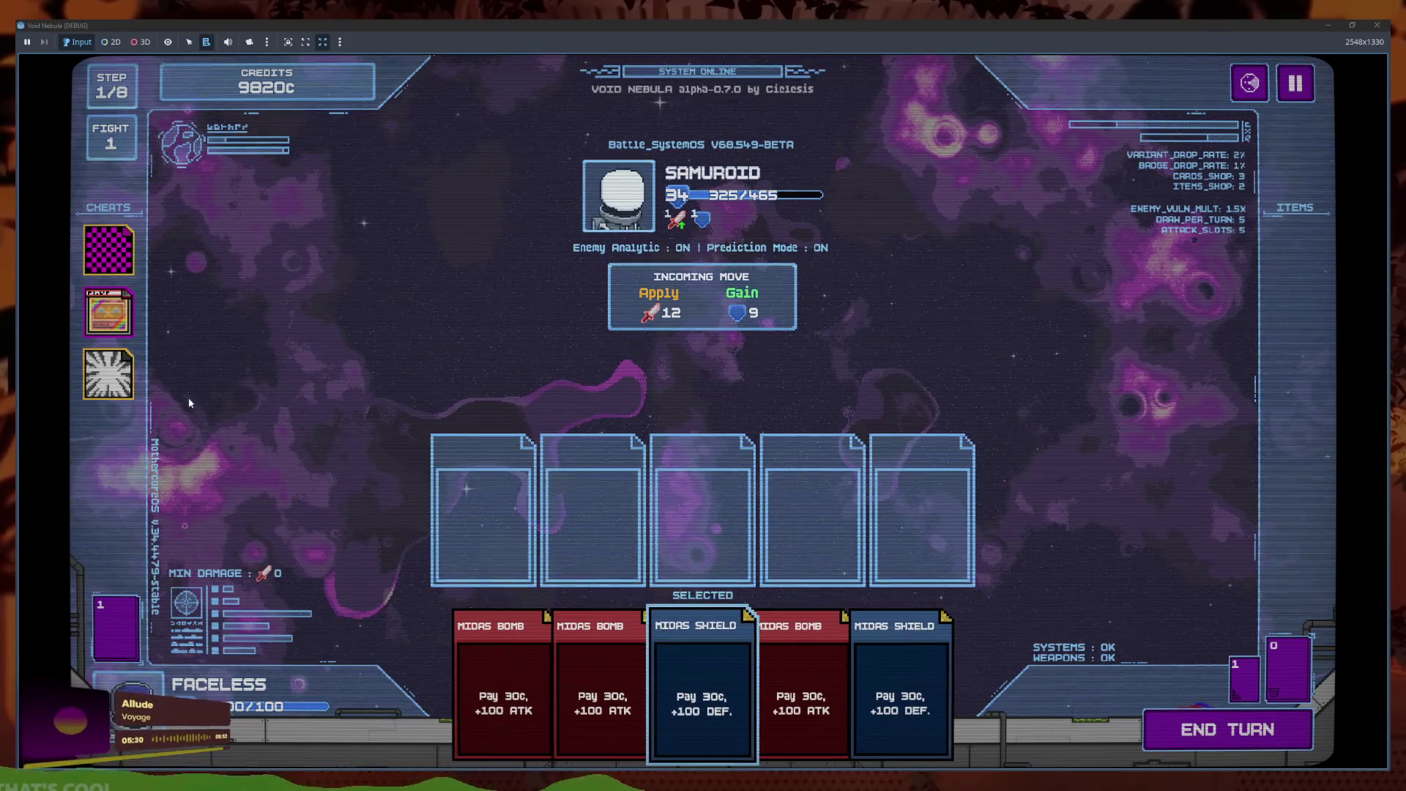
pyautogui.click(602, 689)
pyautogui.click(108, 373)
pyautogui.click(185, 354)
pyautogui.click(109, 311)
pyautogui.click(195, 295)
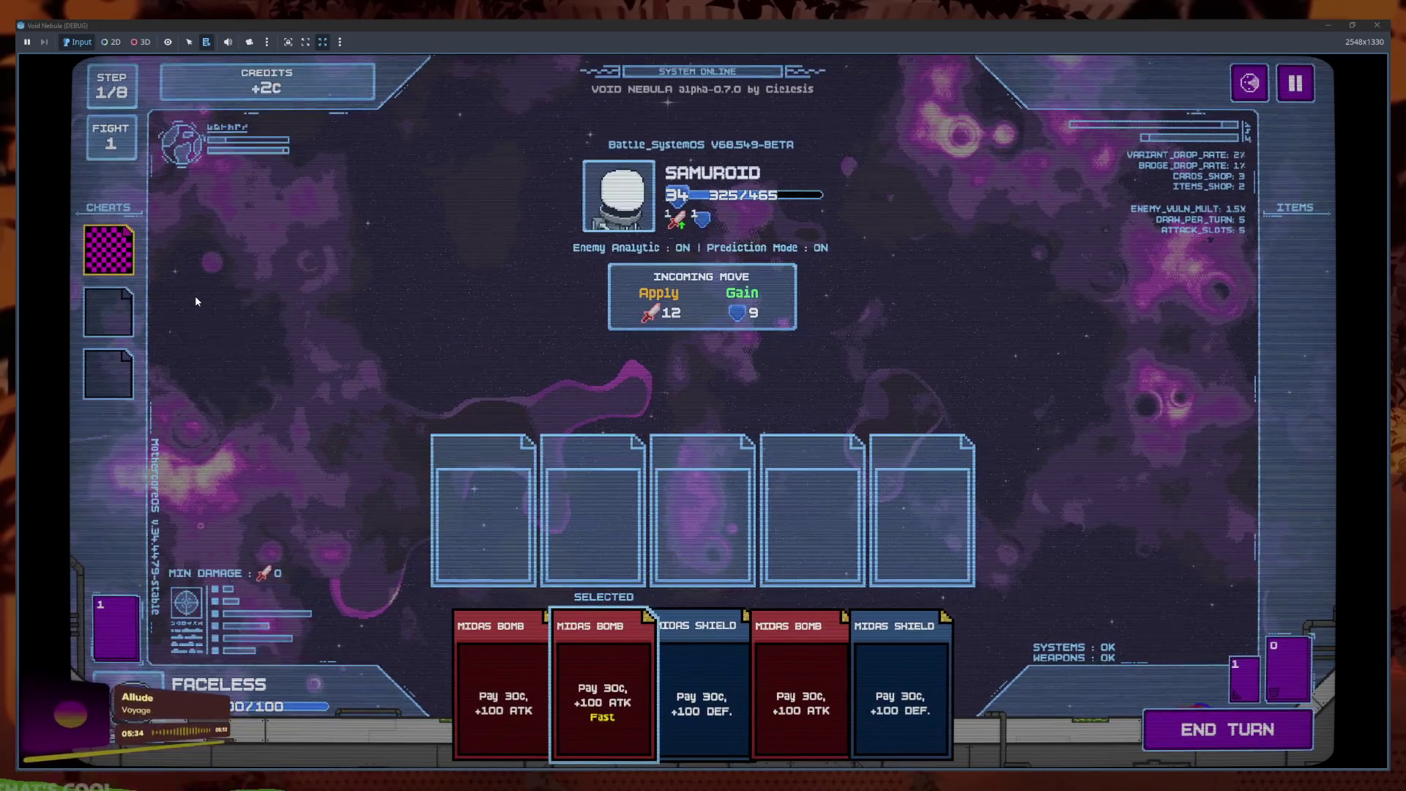
pyautogui.click(577, 669)
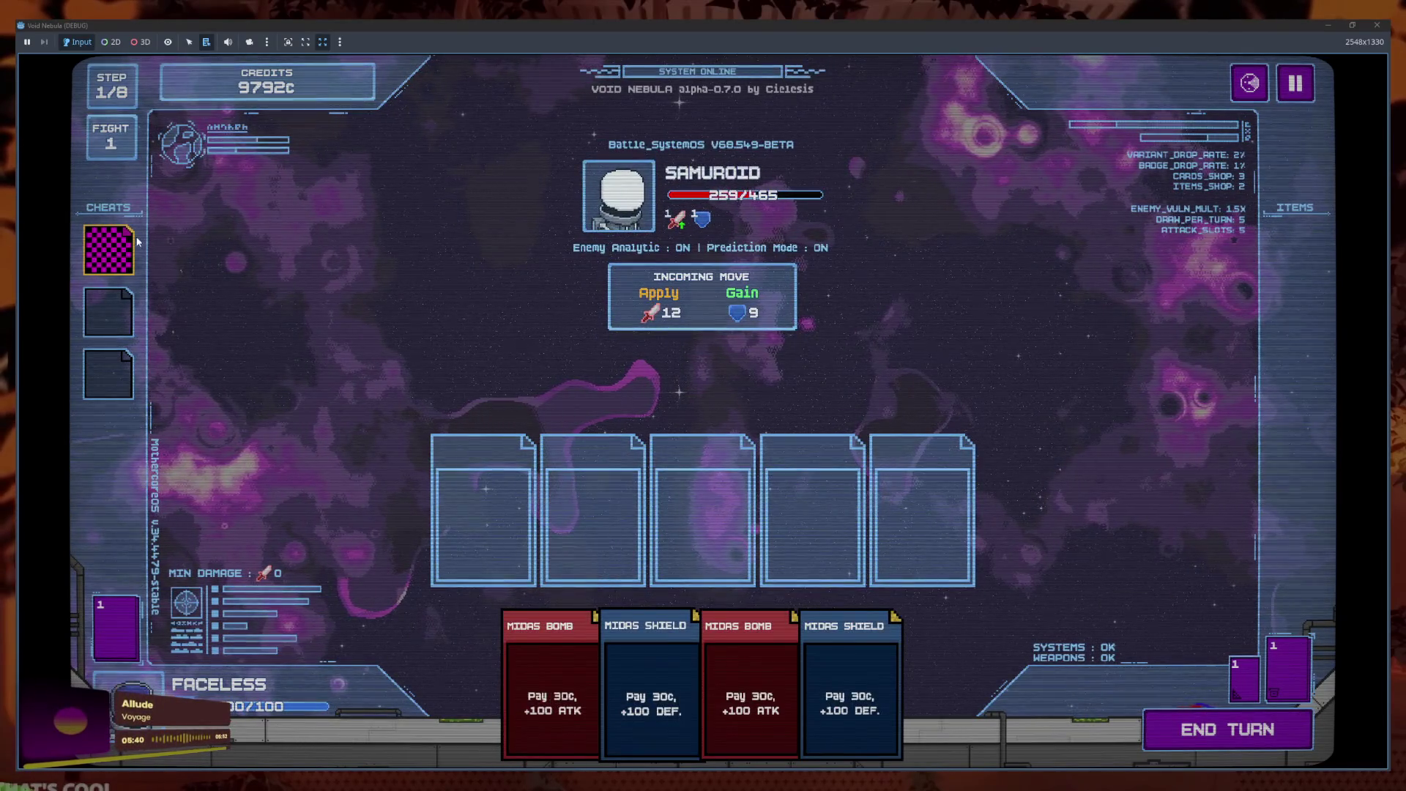
# Sell the leftover cheat for 2c, finish Samuroid with Midas cards, and continue to the shop
pyautogui.click(196, 267)
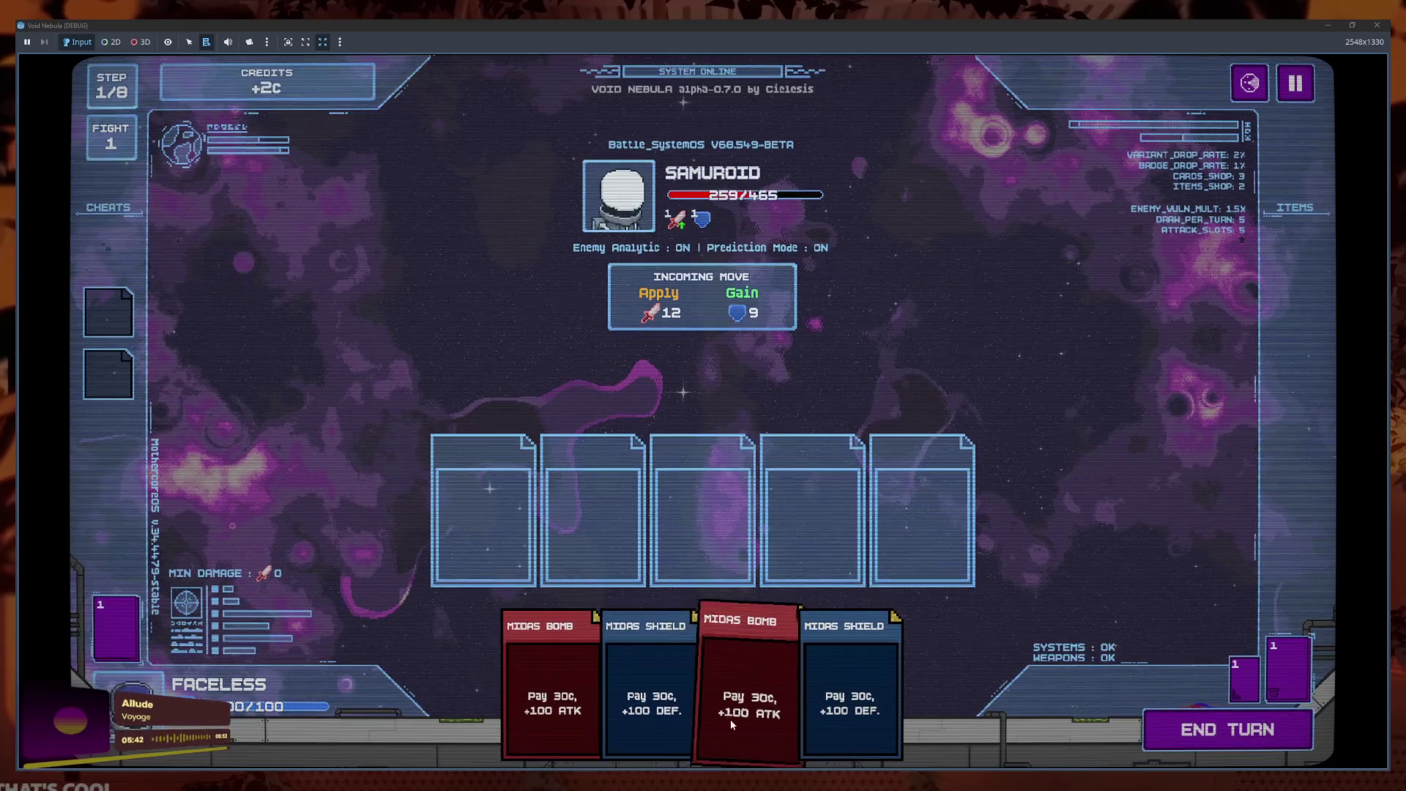
pyautogui.click(723, 722)
pyautogui.click(1201, 722)
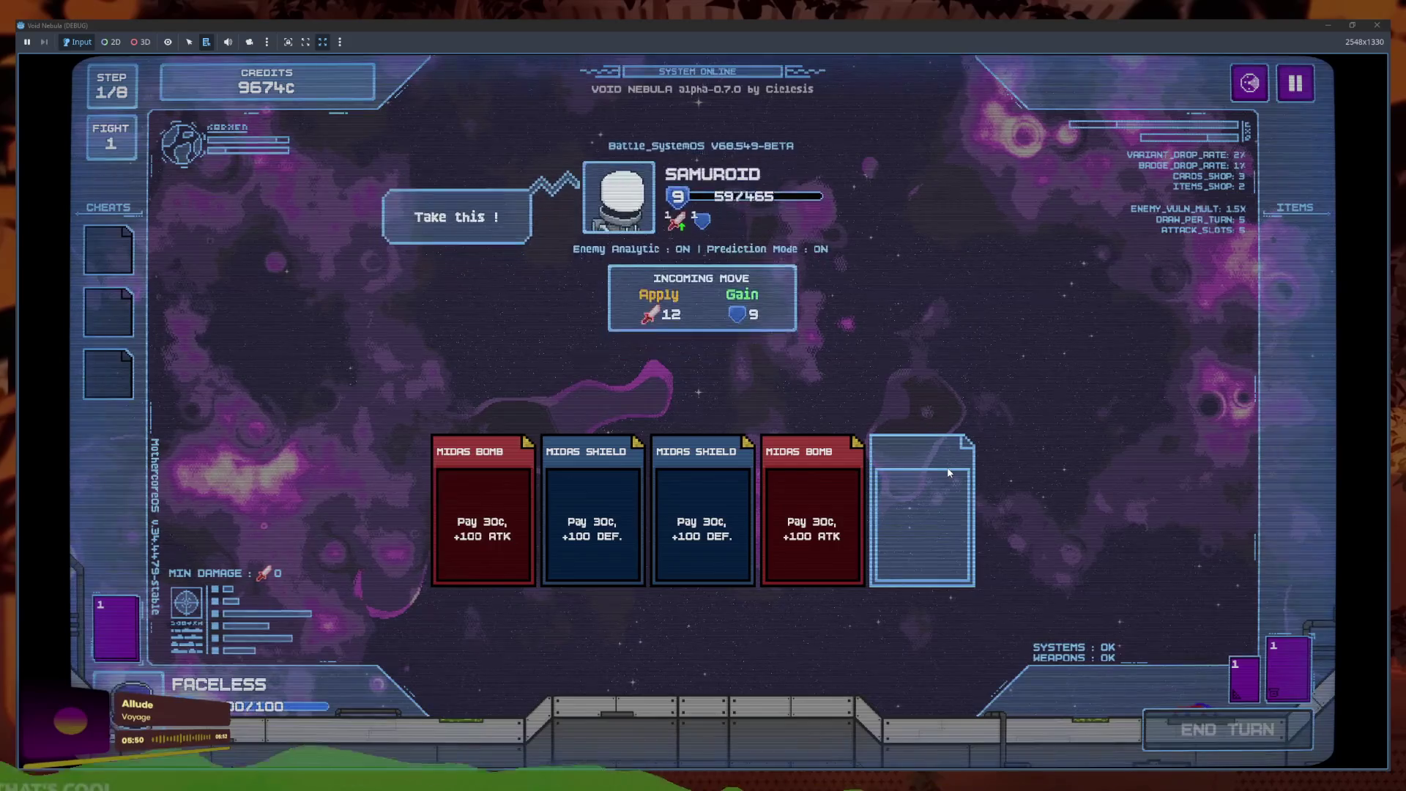
pyautogui.moveTo(626, 614); pyautogui.dragTo(702, 511)
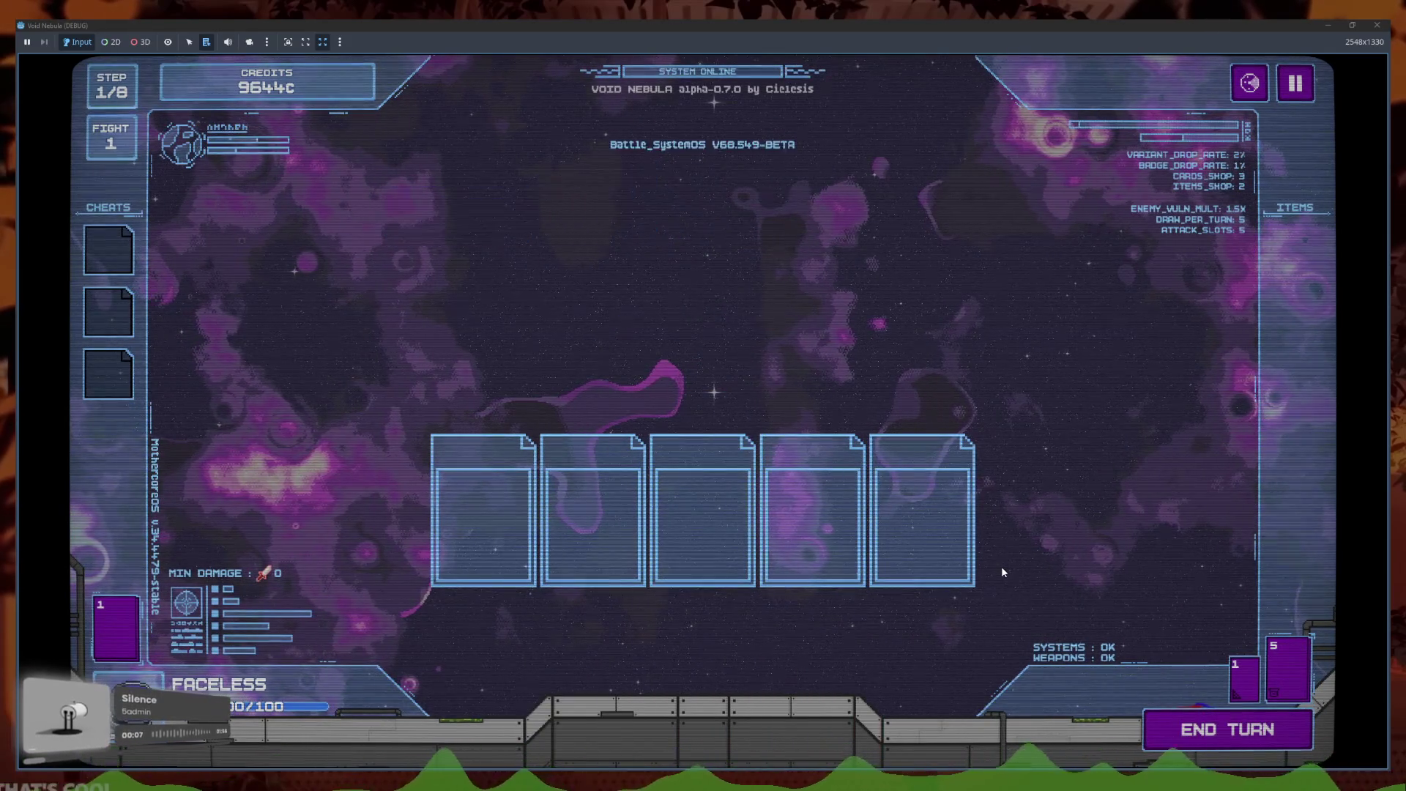
pyautogui.click(913, 573)
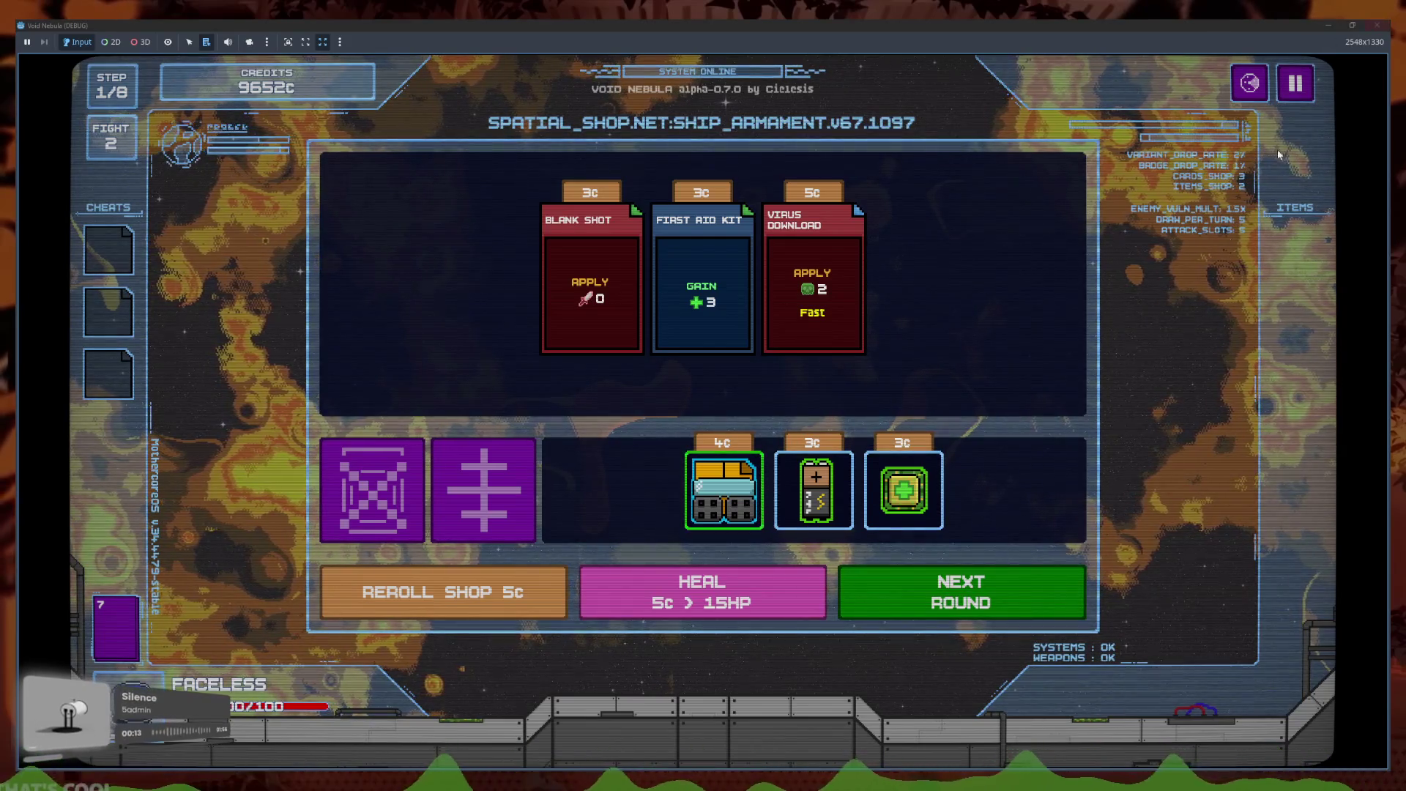
# Close the game, uncomment 'game_floor = 7' in game_core.gd's start_battle, and run the project
pyautogui.click(1377, 25)
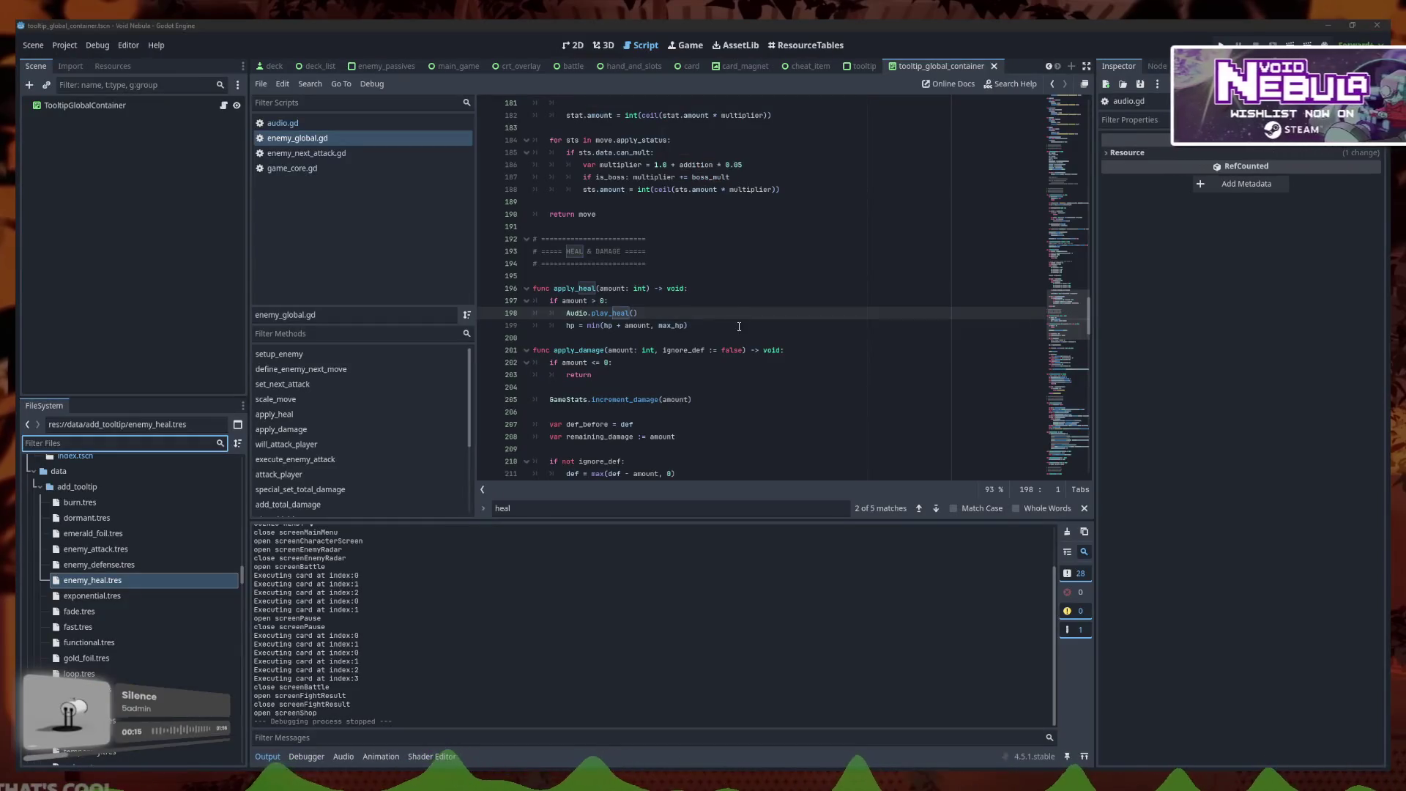
pyautogui.click(336, 153)
pyautogui.click(341, 169)
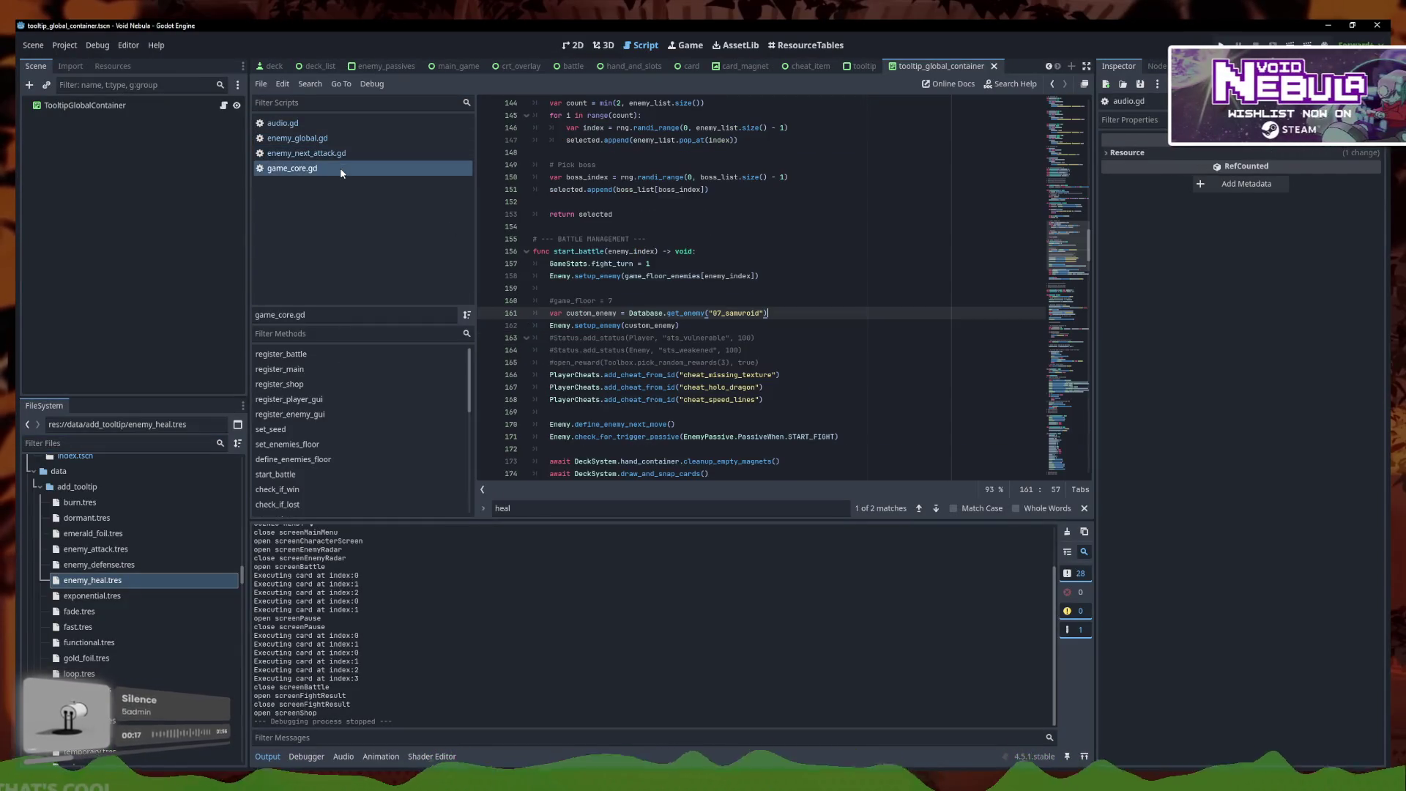
pyautogui.click(620, 303)
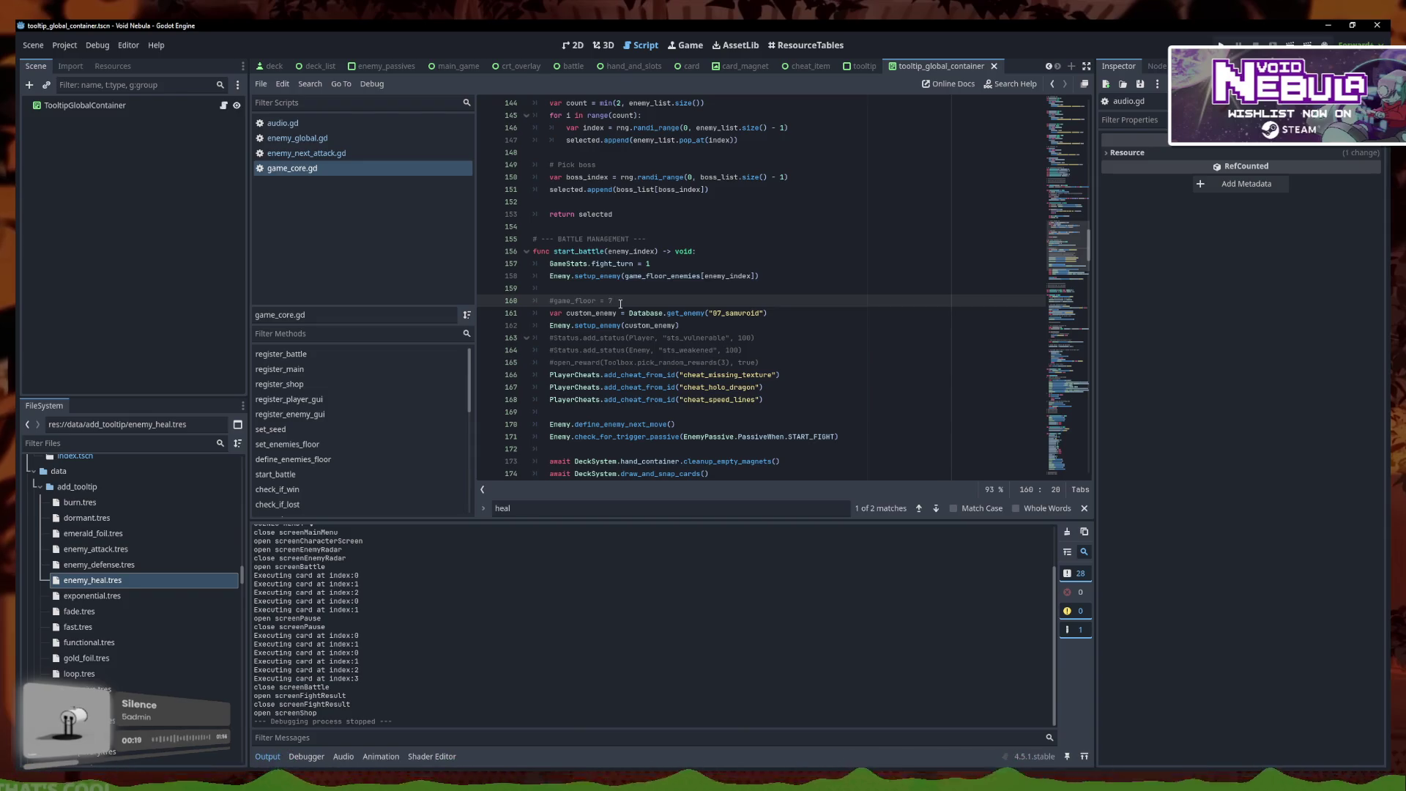
pyautogui.press('F5')
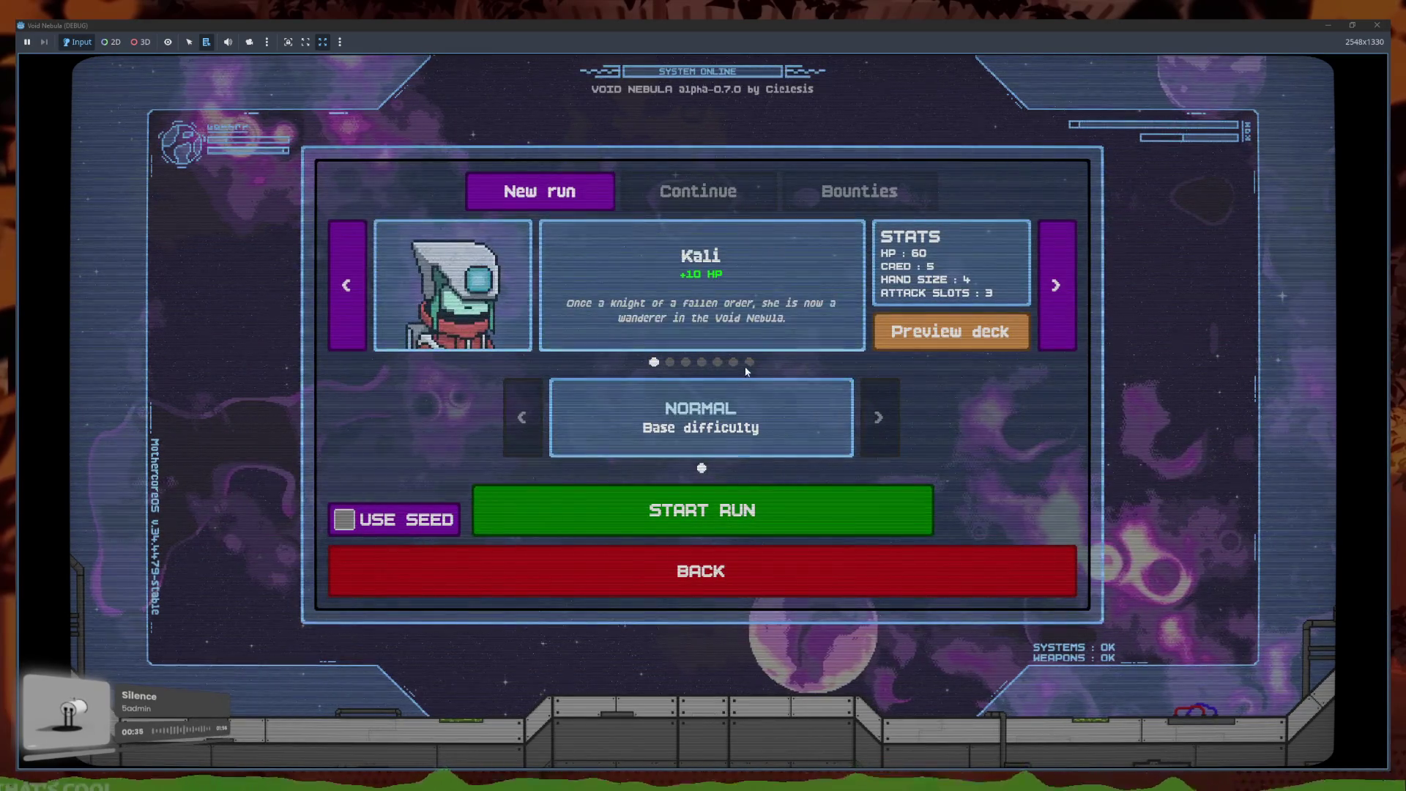
# Start a Faceless run and play two Midas Shields and Plurality in the first turn
pyautogui.click(750, 362)
pyautogui.click(762, 502)
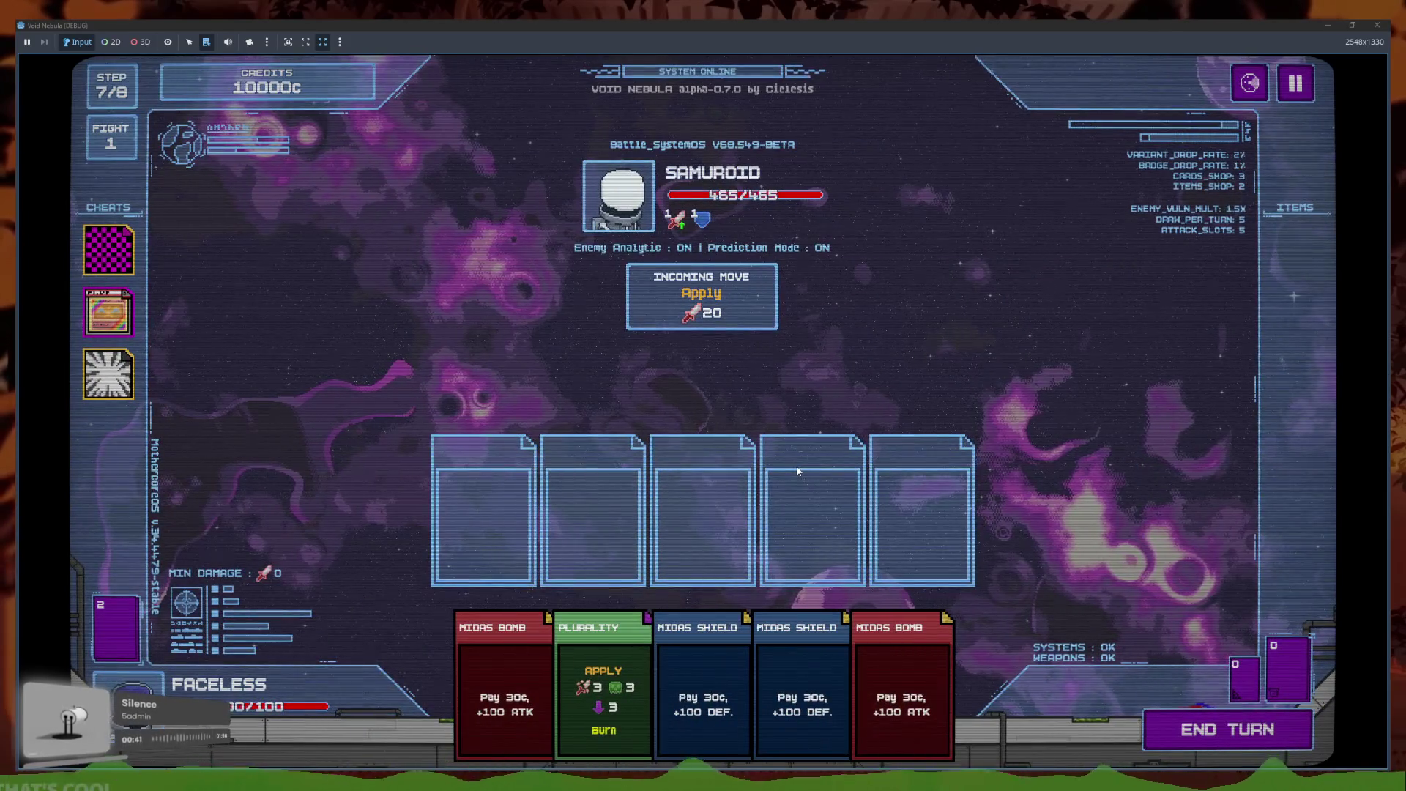
pyautogui.click(704, 692)
pyautogui.click(751, 667)
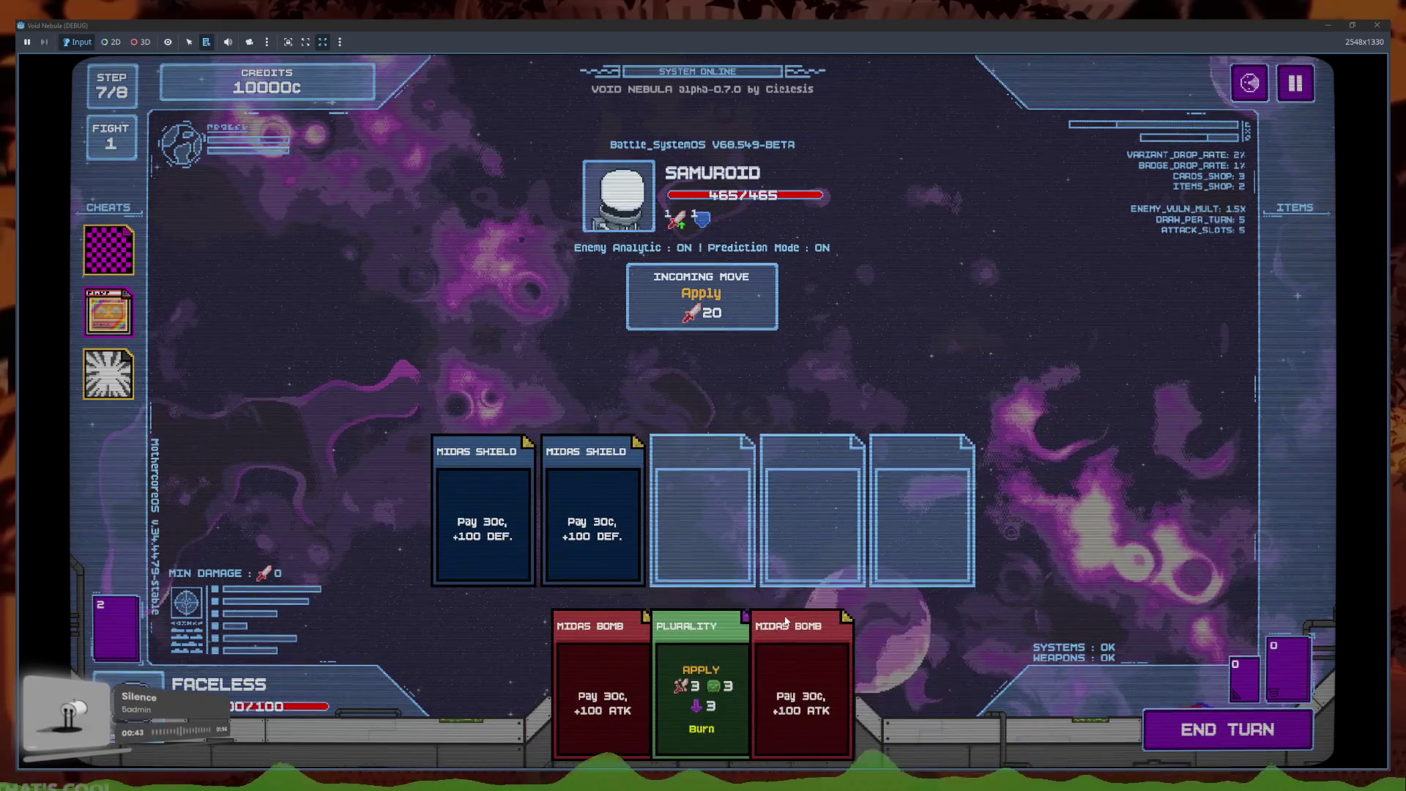
pyautogui.click(759, 688)
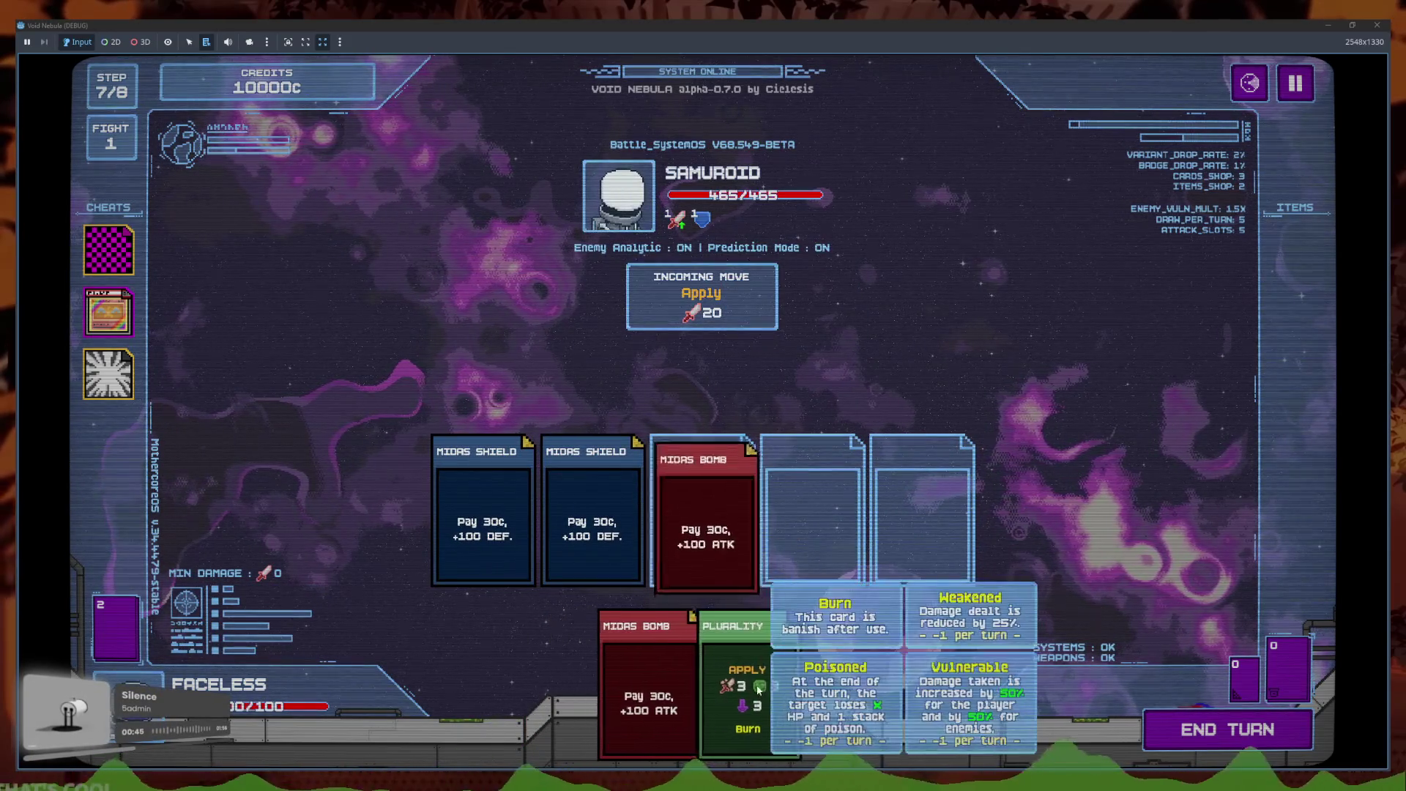
pyautogui.click(709, 527)
pyautogui.click(762, 681)
pyautogui.click(1228, 729)
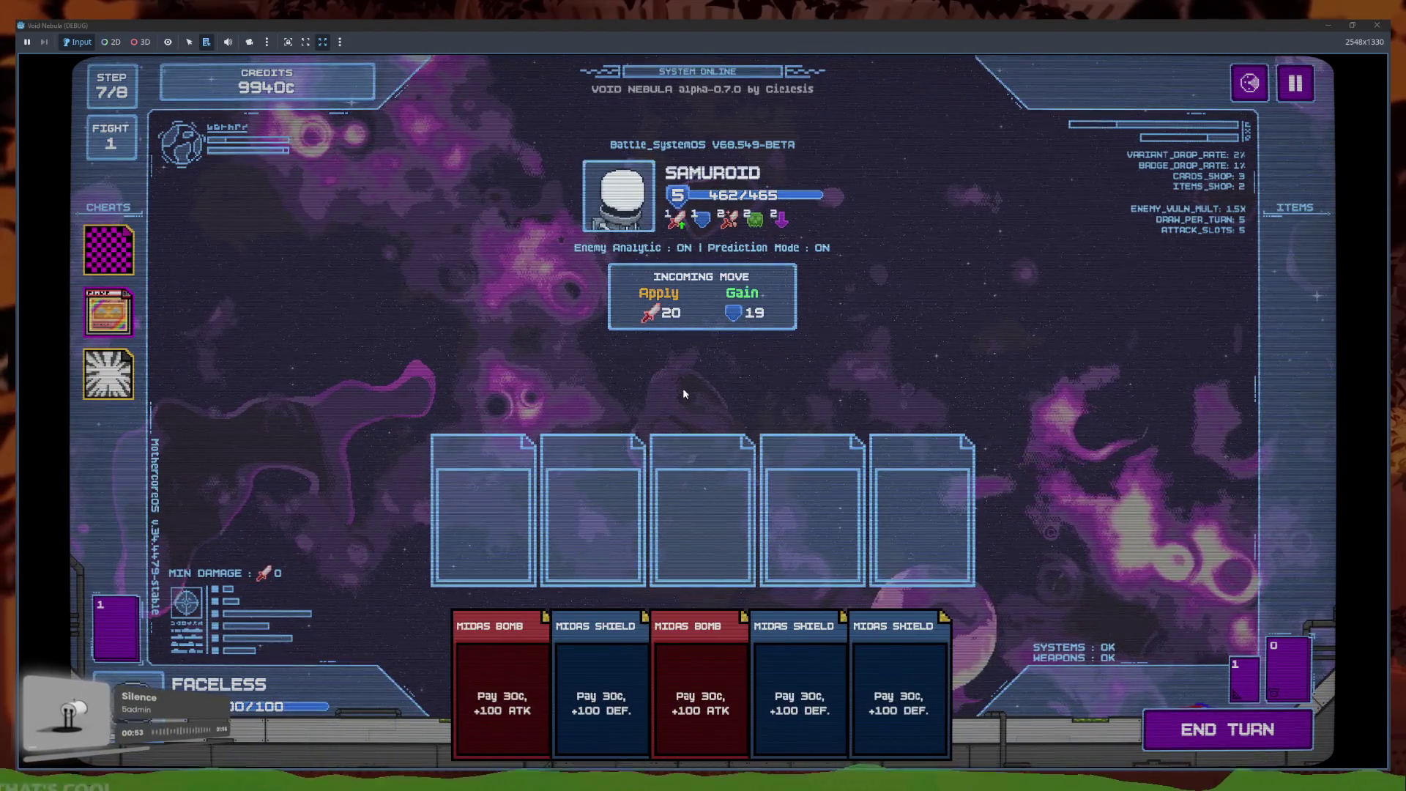
# Play several more turns with Midas Shields while checking Samuroid's incoming moves, then stop the game
pyautogui.moveTo(668, 312)
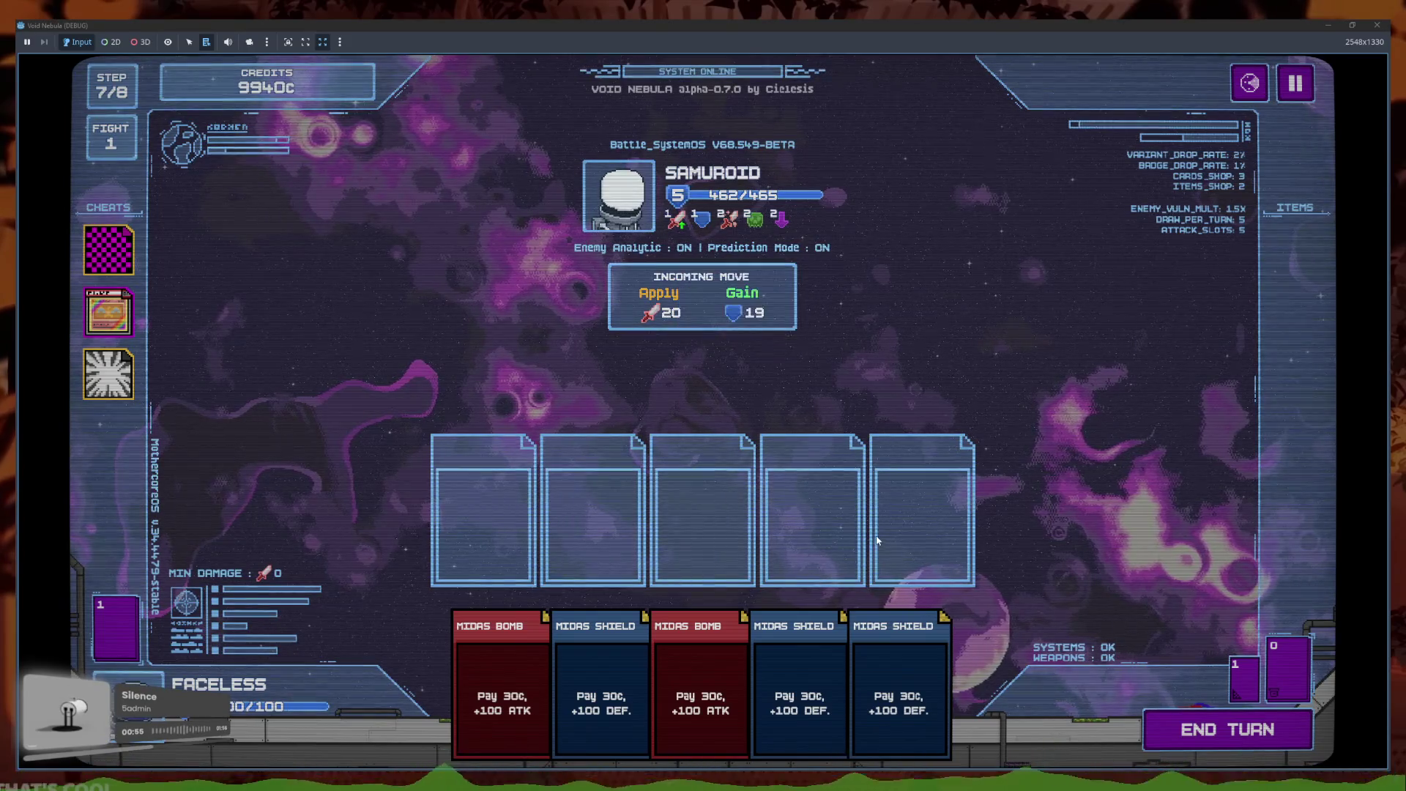
pyautogui.click(800, 689)
pyautogui.click(615, 659)
pyautogui.click(1216, 729)
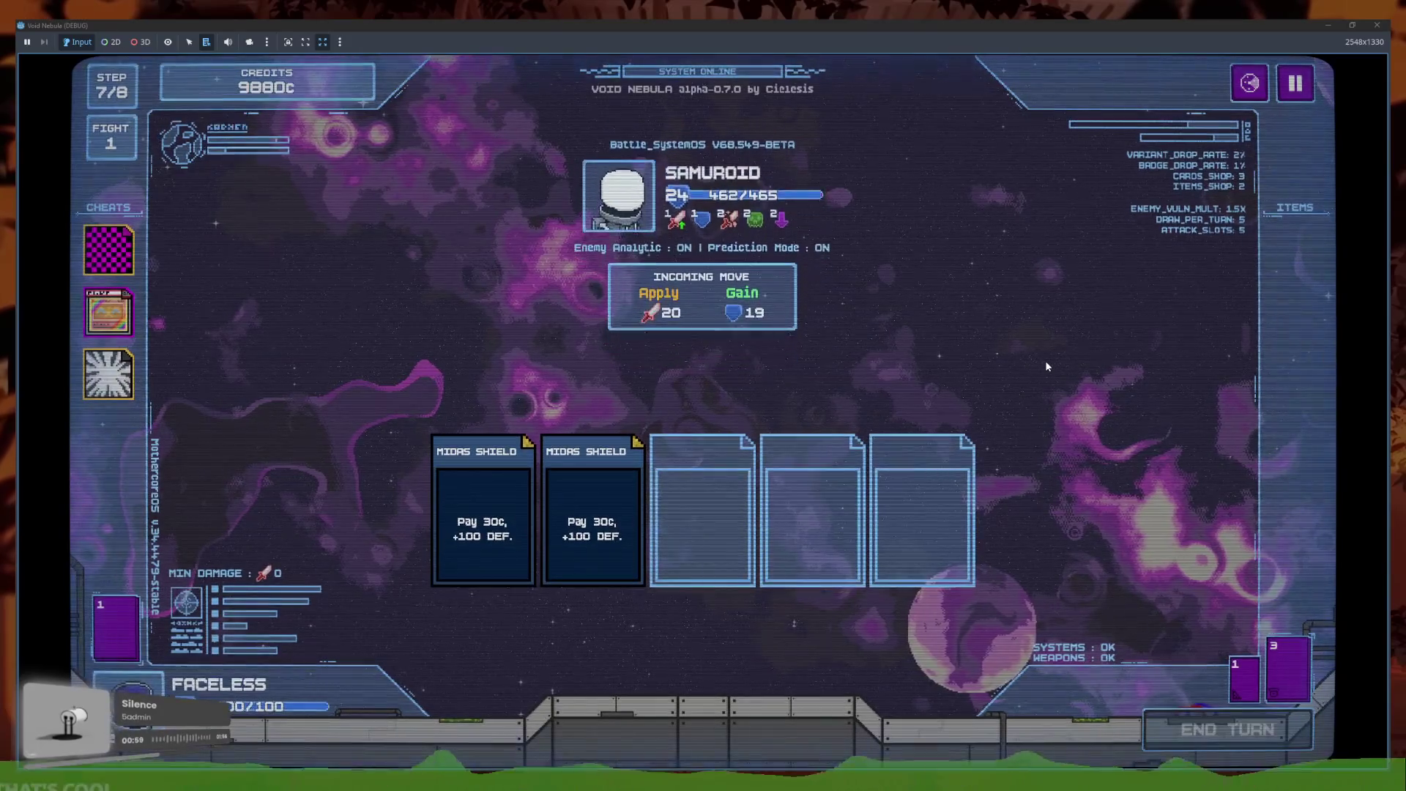
pyautogui.moveTo(672, 316)
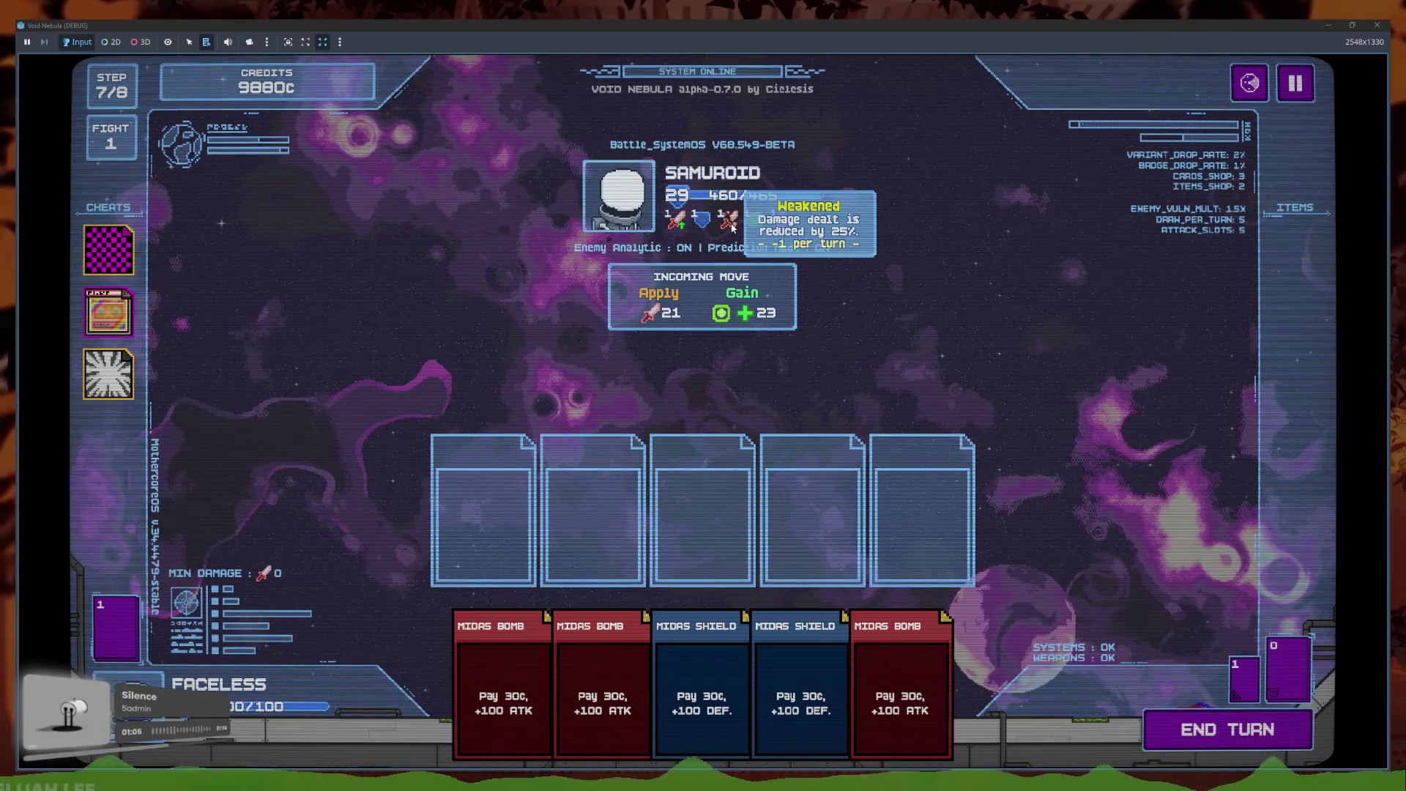
pyautogui.click(1223, 731)
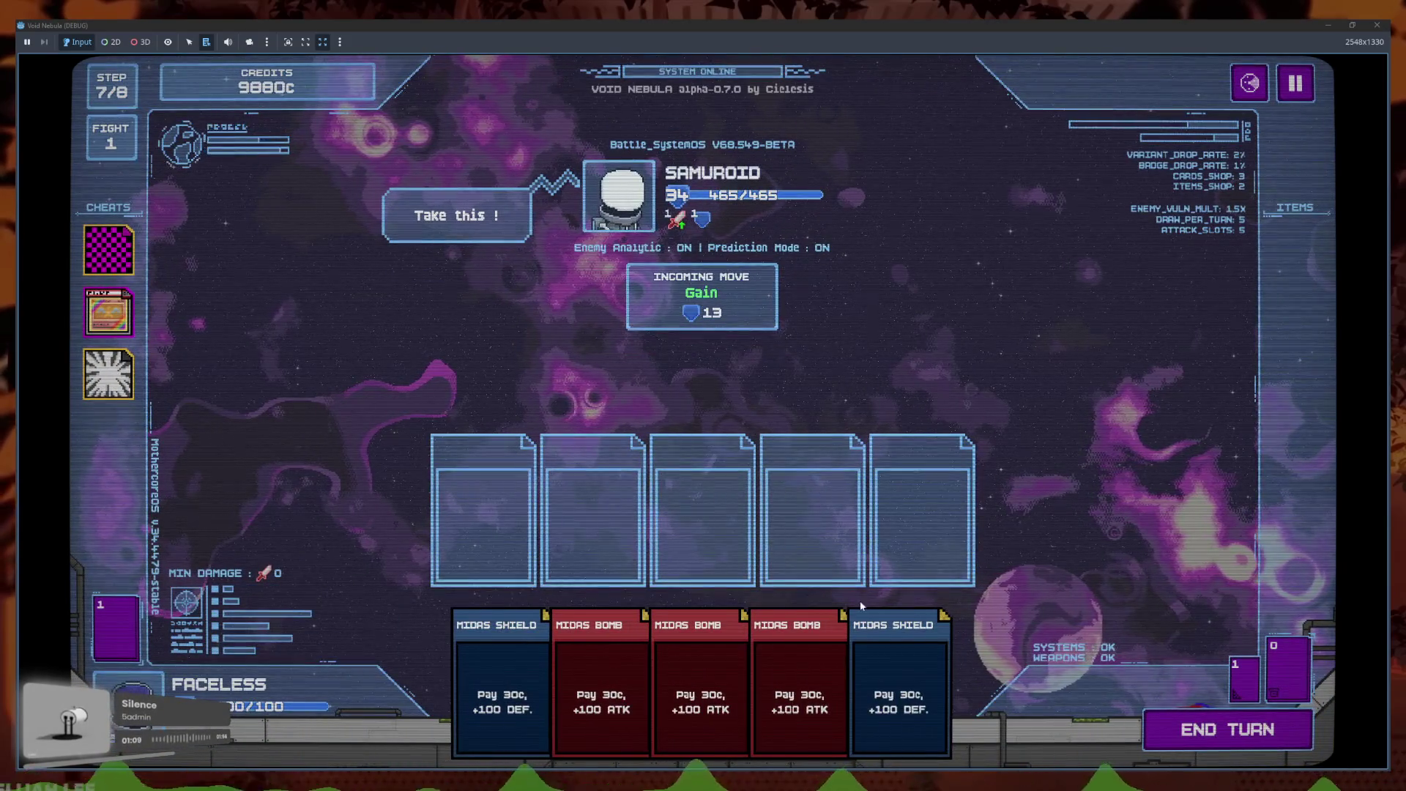
pyautogui.click(929, 654)
pyautogui.click(542, 681)
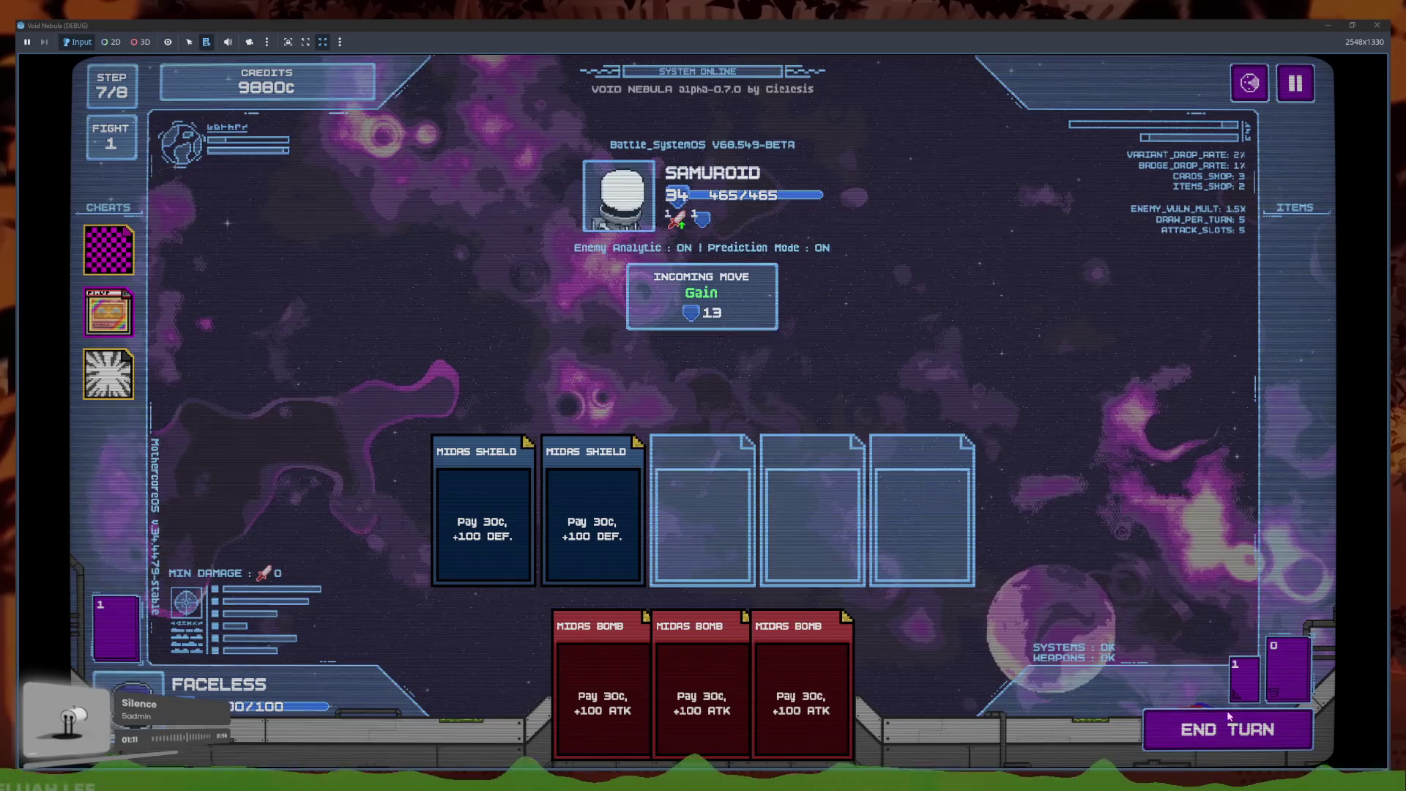
pyautogui.click(1213, 714)
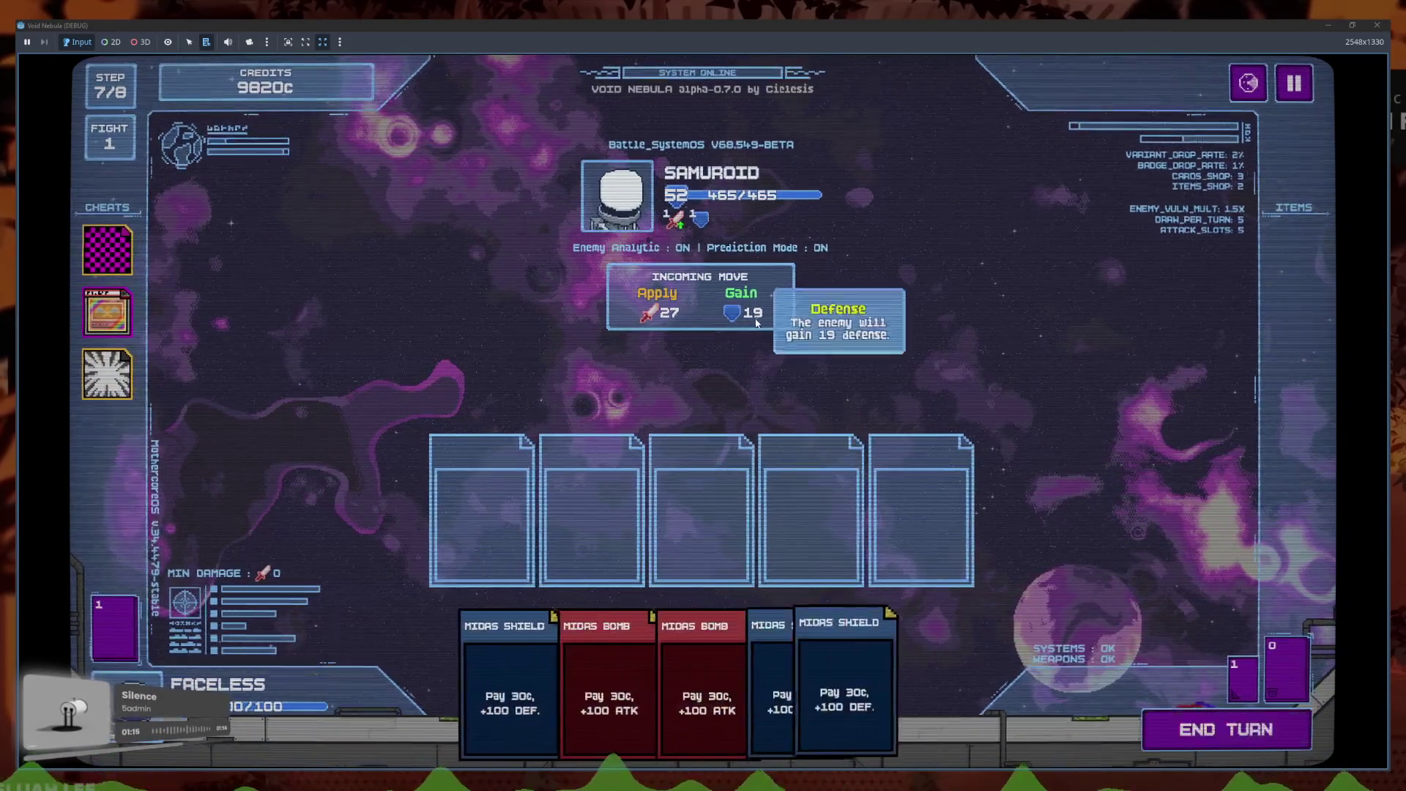
pyautogui.click(1195, 722)
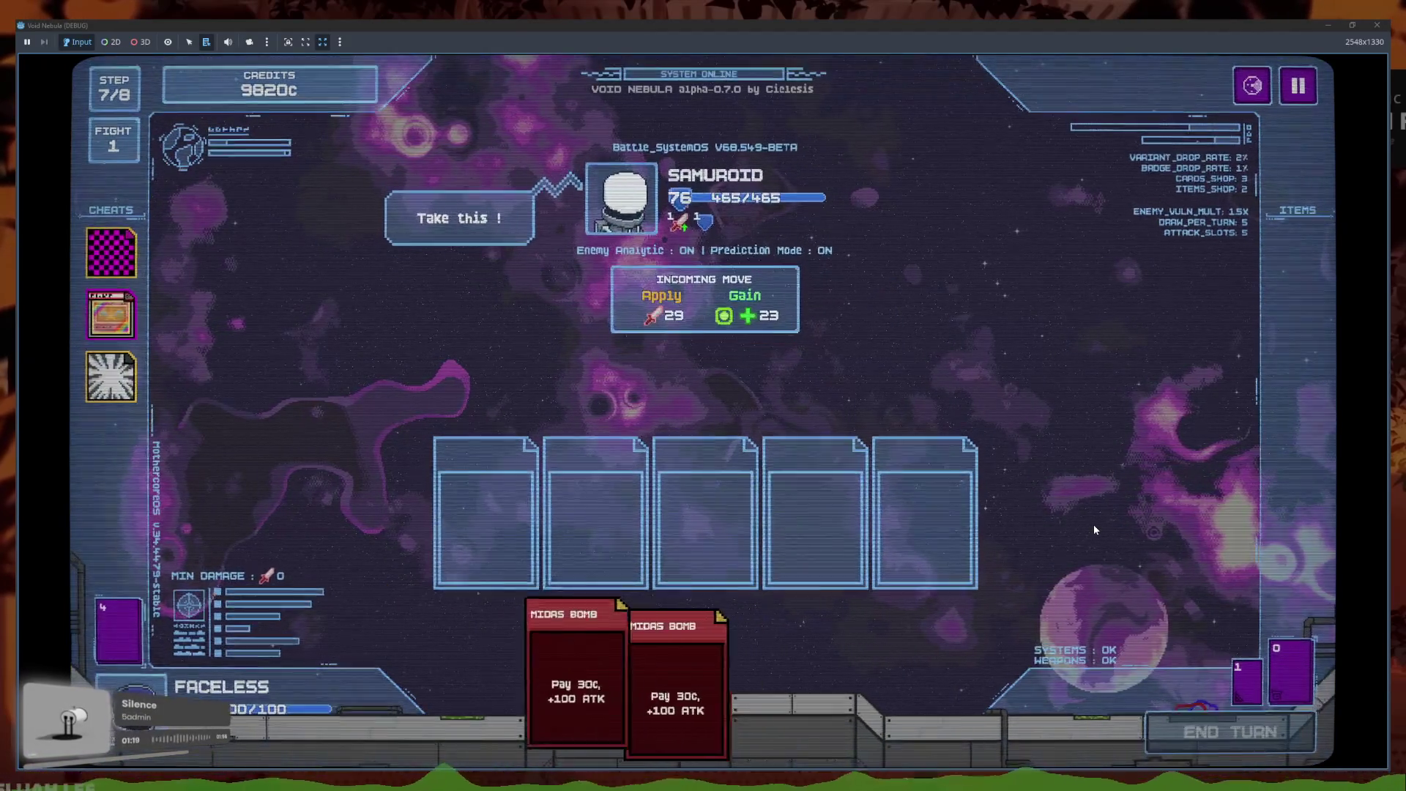
pyautogui.moveTo(766, 313)
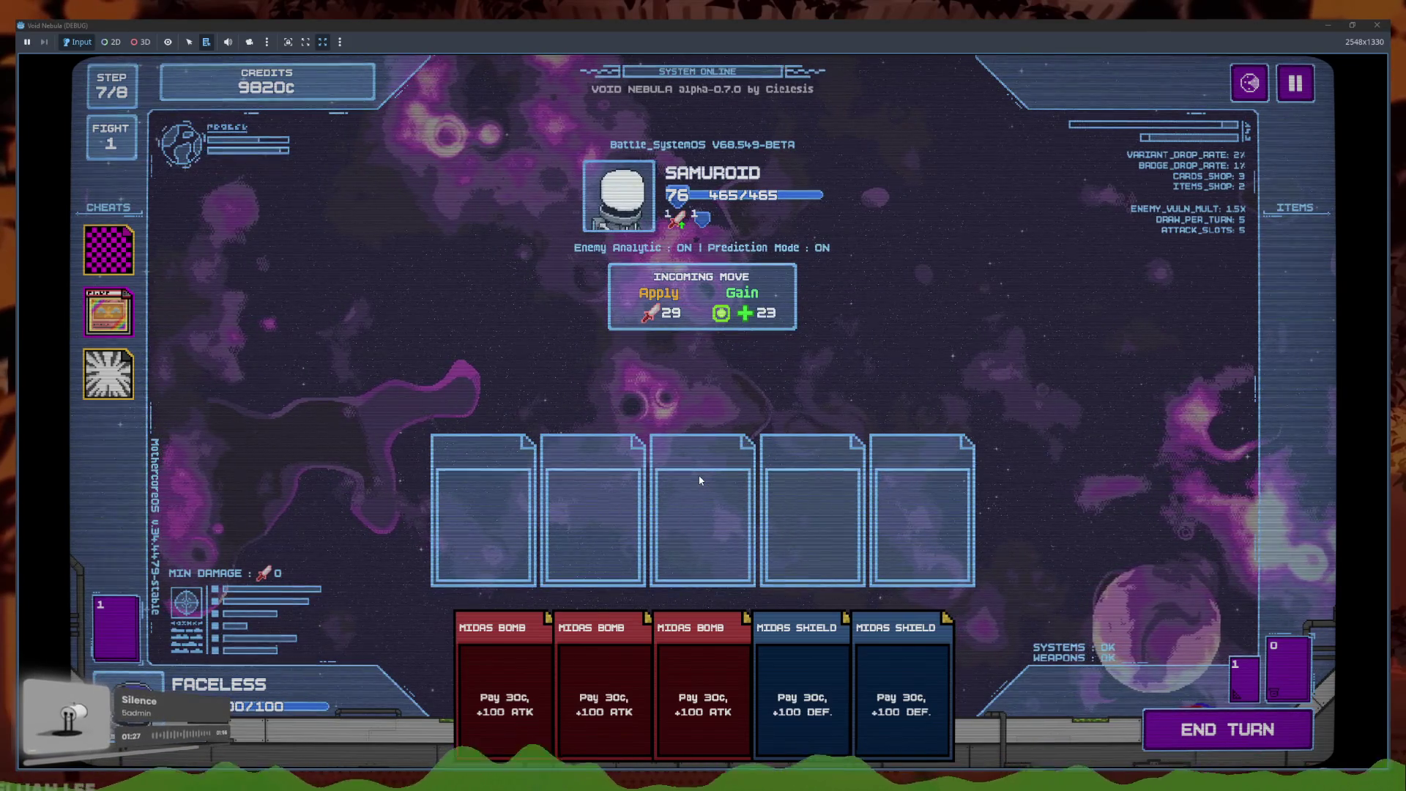
pyautogui.press('F8')
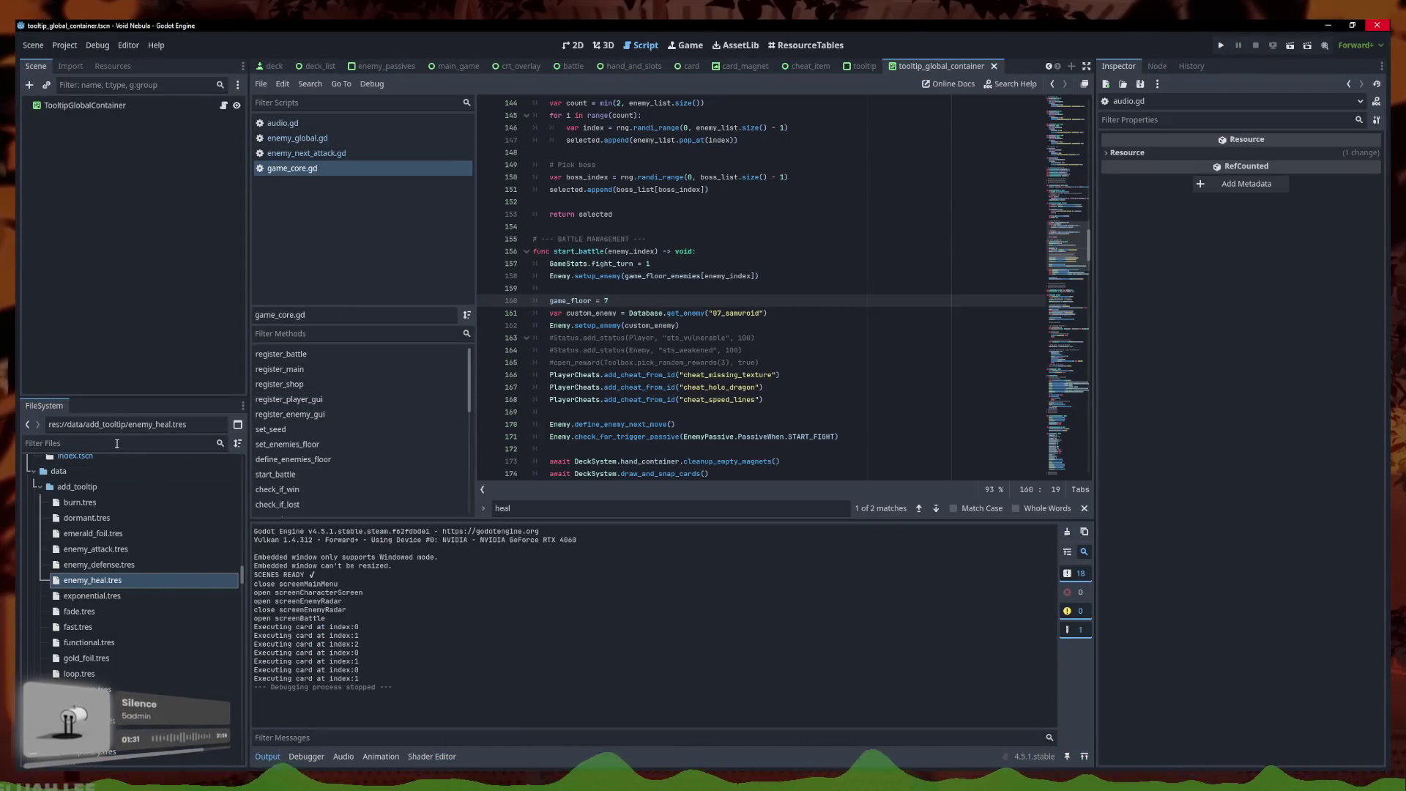
# Search enemy_global.gd for 'sca' to reach the scale_move multiplier lines
pyautogui.click(315, 141)
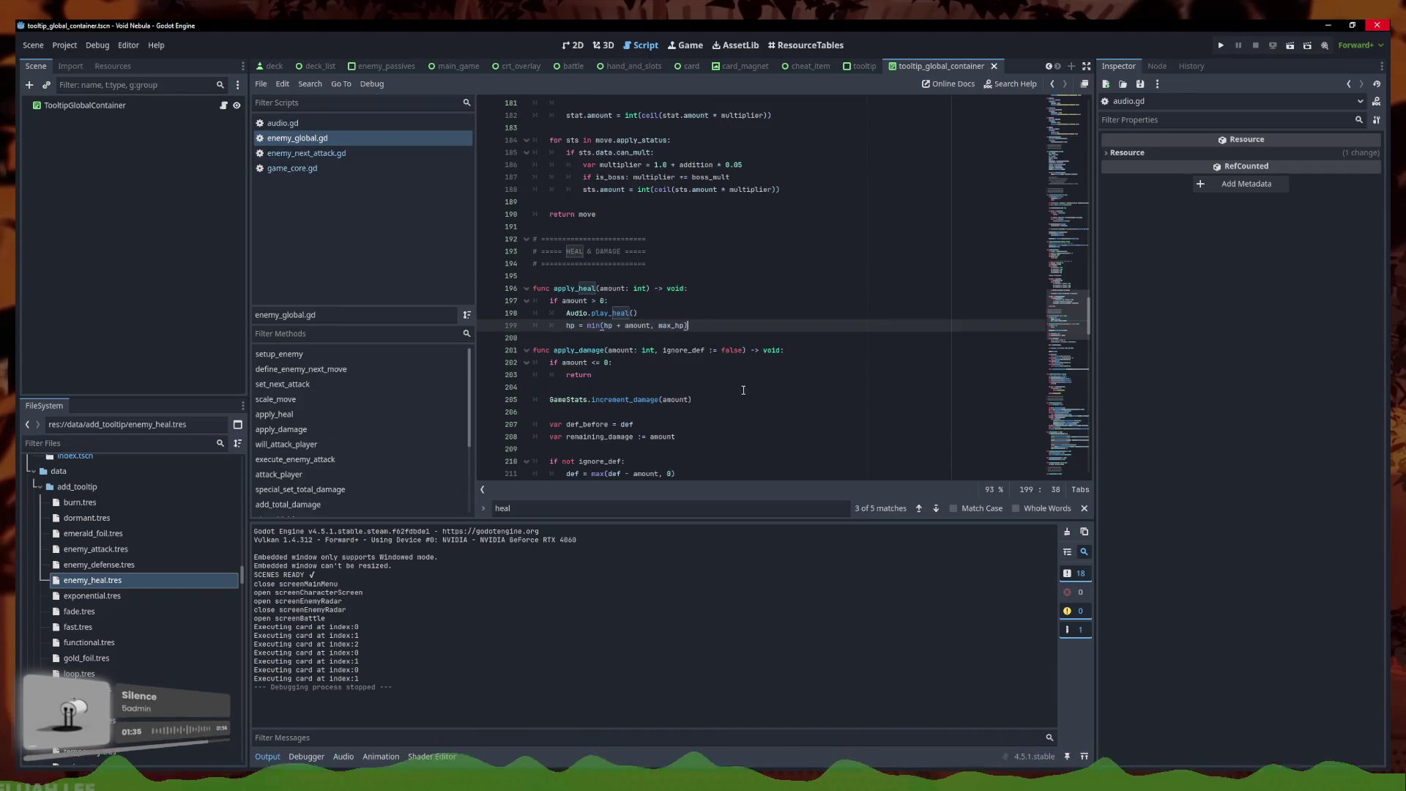
pyautogui.press('pagedown')
pyautogui.hotkey('ctrl', 'f')
pyautogui.write('sca')
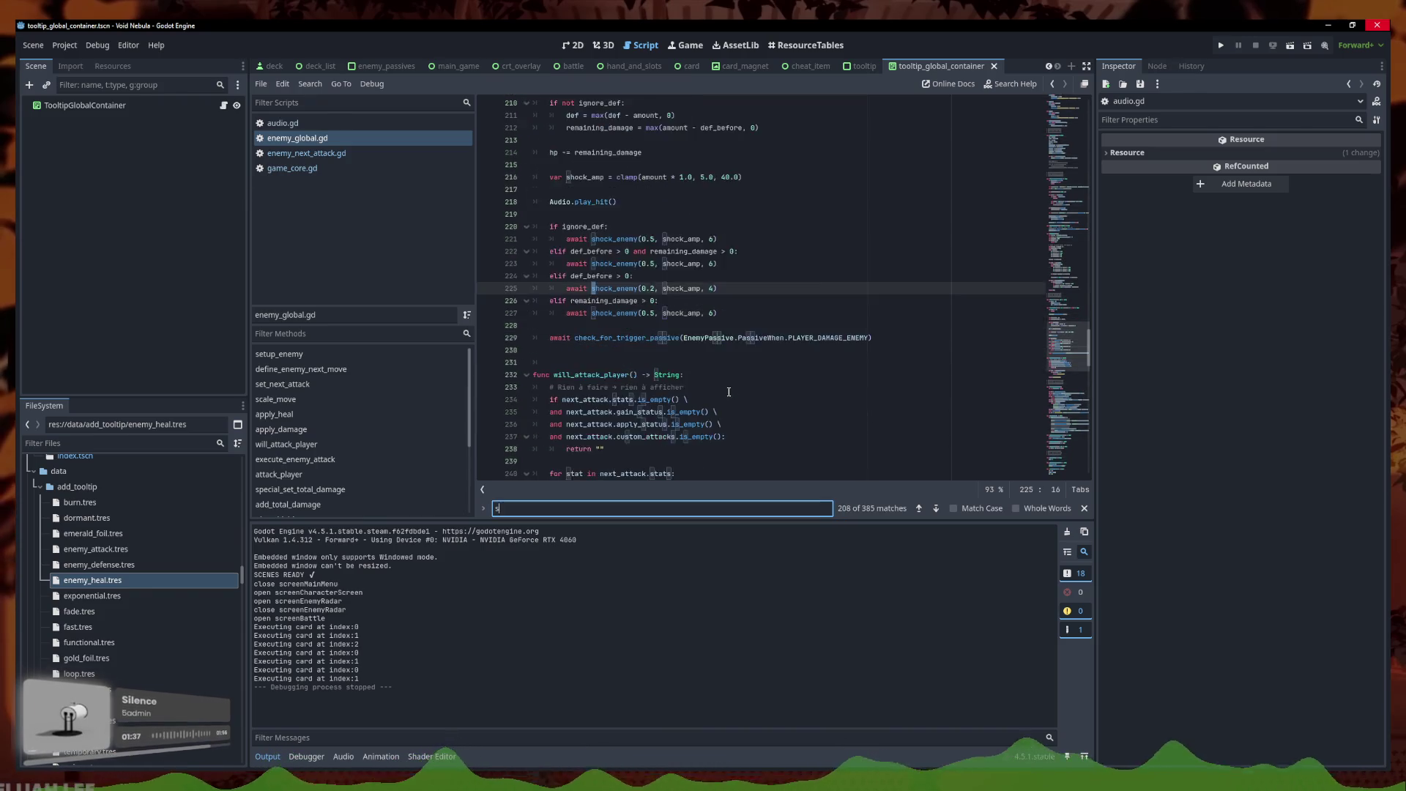
pyautogui.keyDown('ctrl'); pyautogui.click(619, 288); pyautogui.keyUp('ctrl')
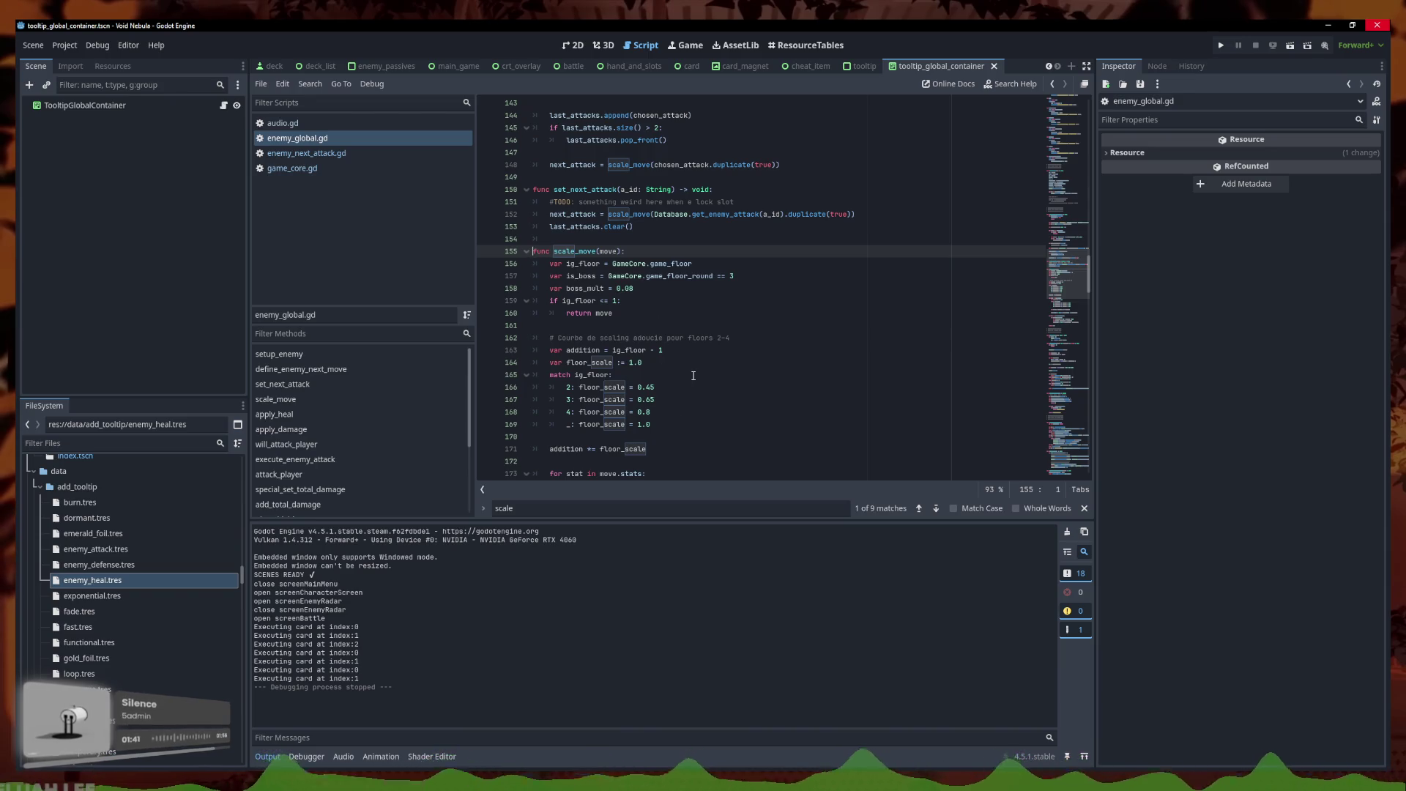
pyautogui.scroll(-4, 693, 375)
pyautogui.click(736, 374)
# Change the stat-index 0 and 1 multipliers to 0.20 and 0.18 and run the project
pyautogui.click(735, 362)
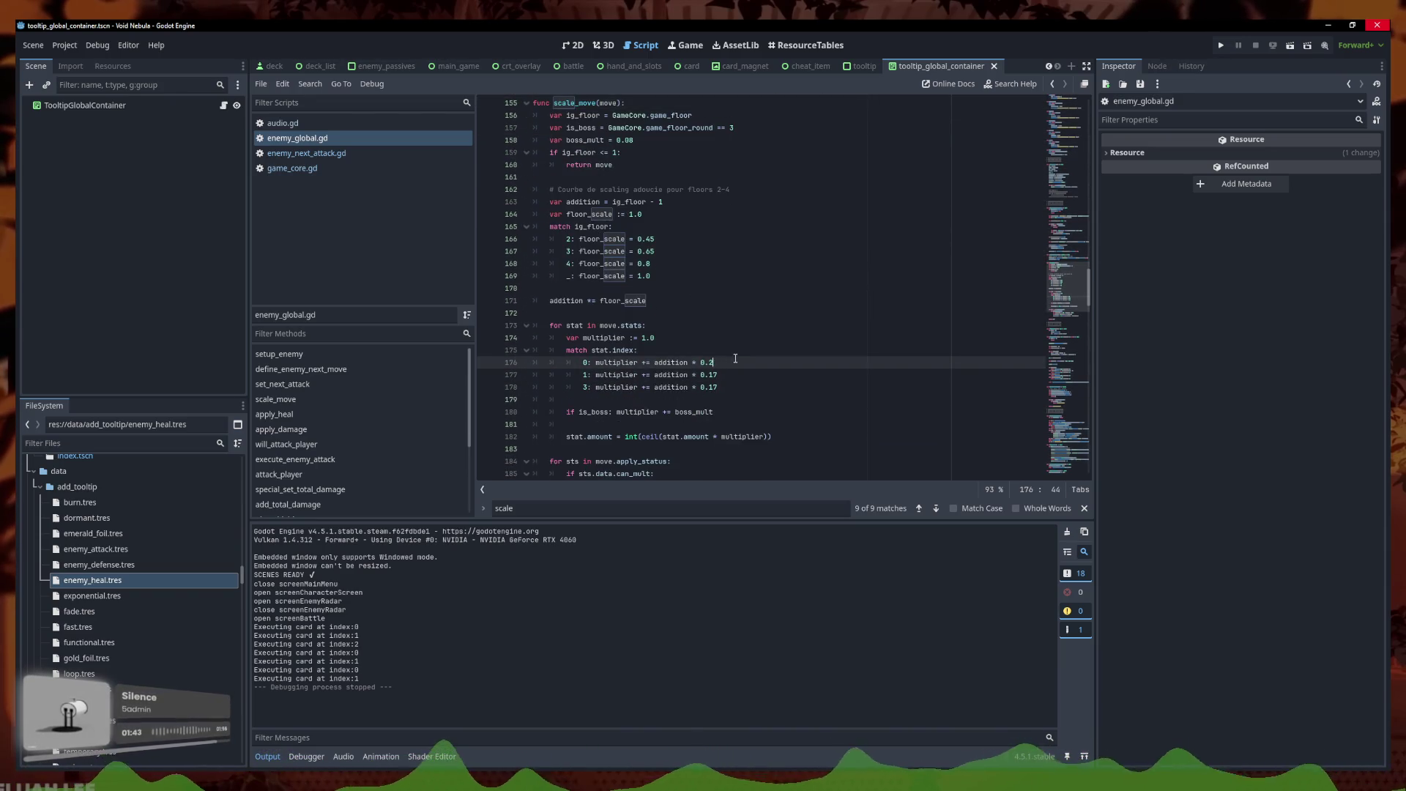
pyautogui.write('1')
pyautogui.press('Down')
pyautogui.press('BackSpace')
pyautogui.write('9')
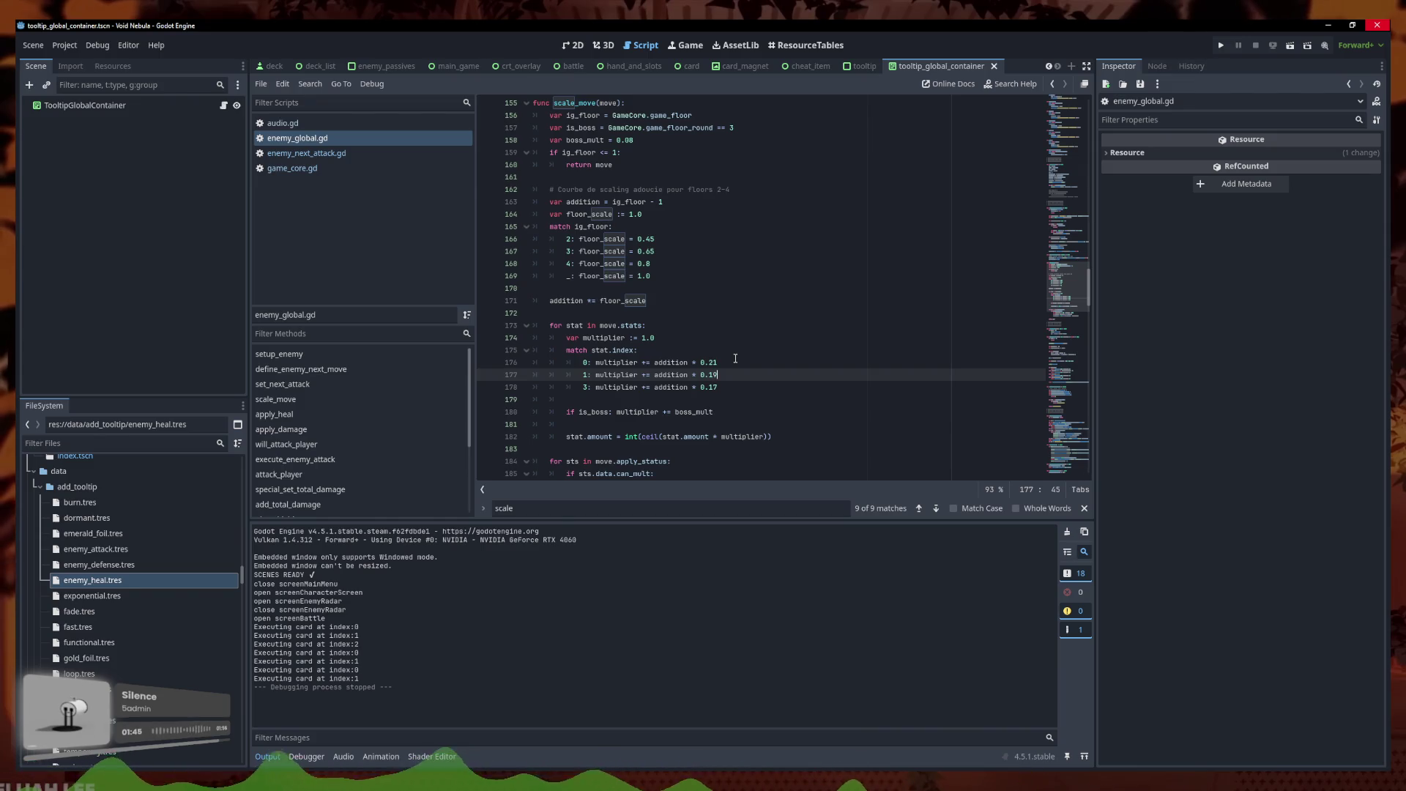
pyautogui.click(908, 311)
pyautogui.click(1220, 47)
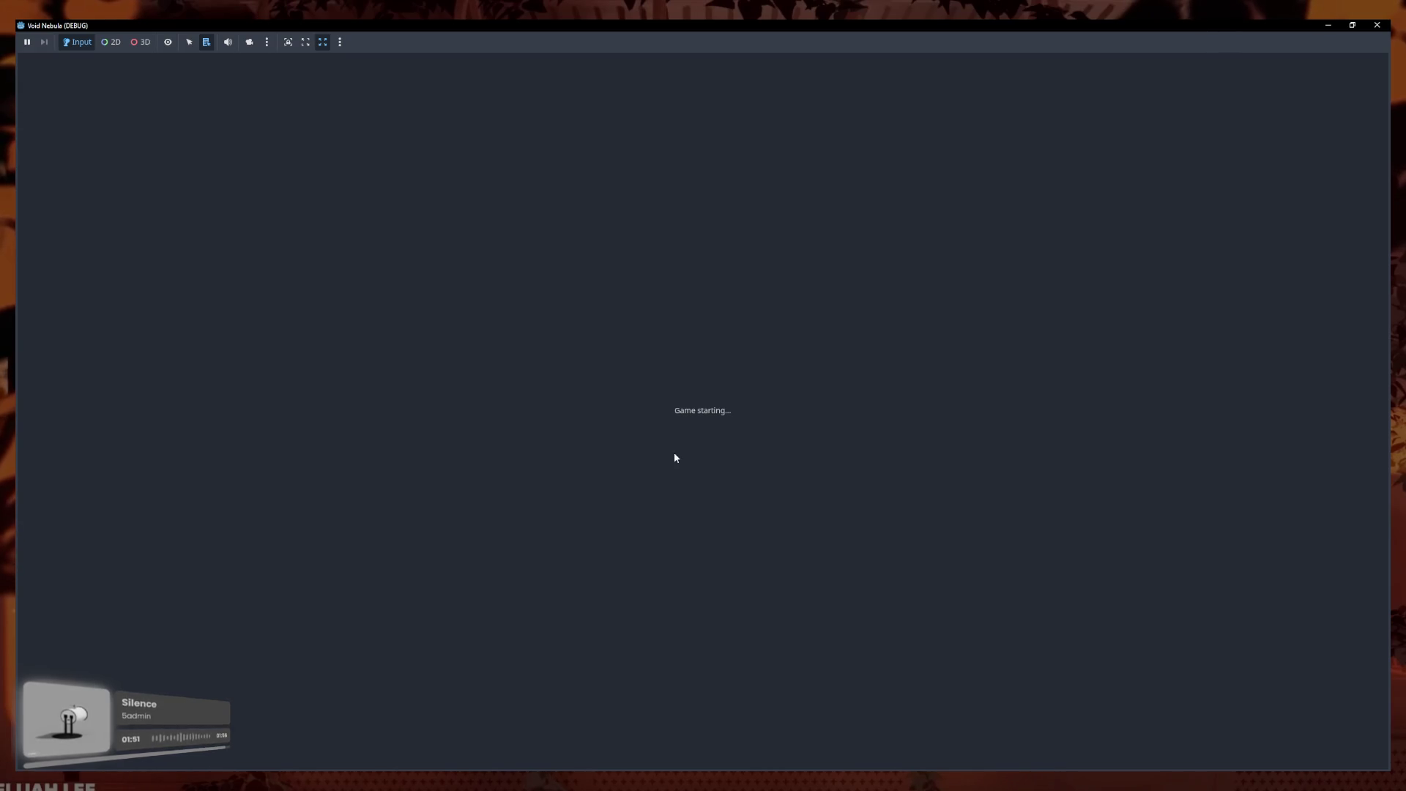
# Recheck the multiplier lines, save enemy_global.gd with Ctrl+S, and relaunch the game
pyautogui.click(365, 726)
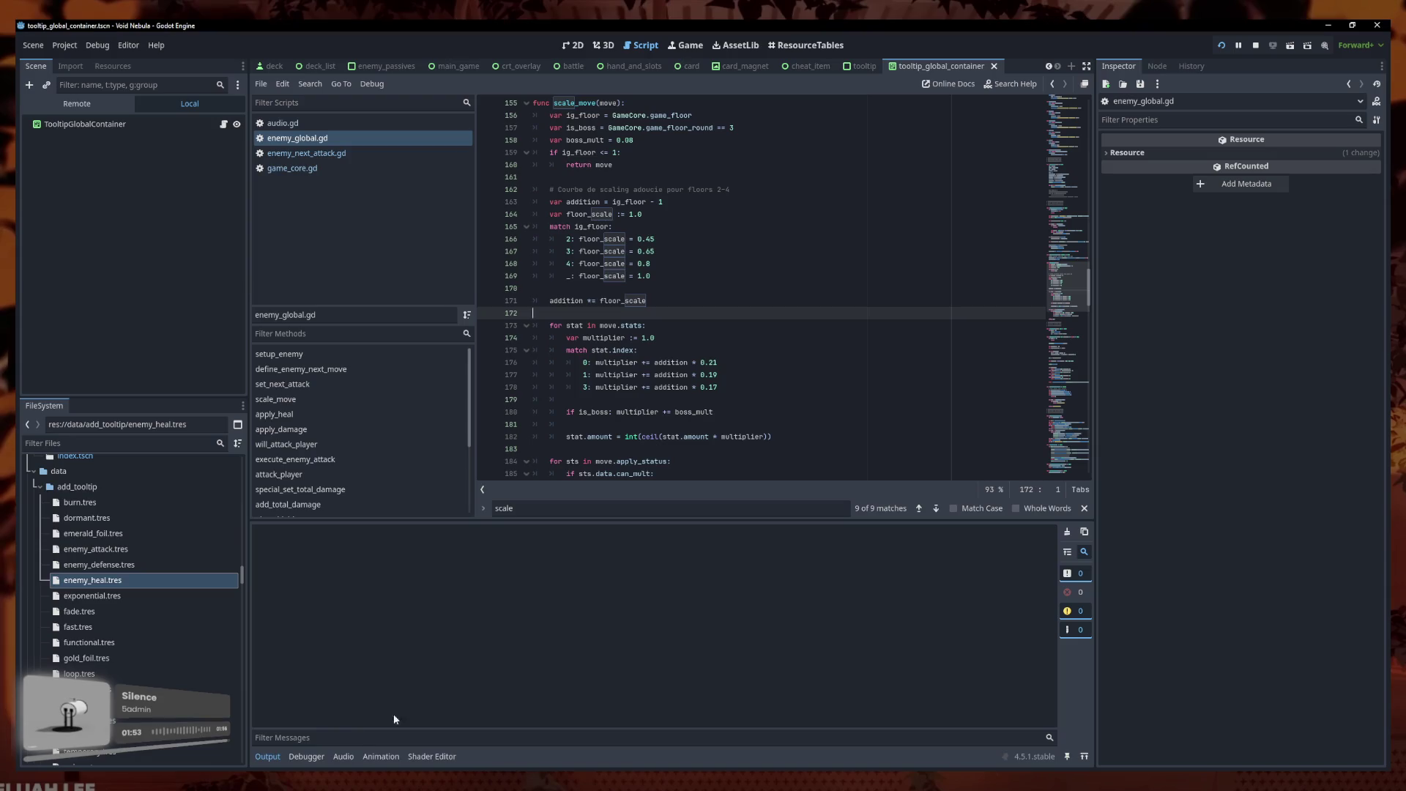
pyautogui.click(709, 361)
pyautogui.click(731, 374)
pyautogui.write('8')
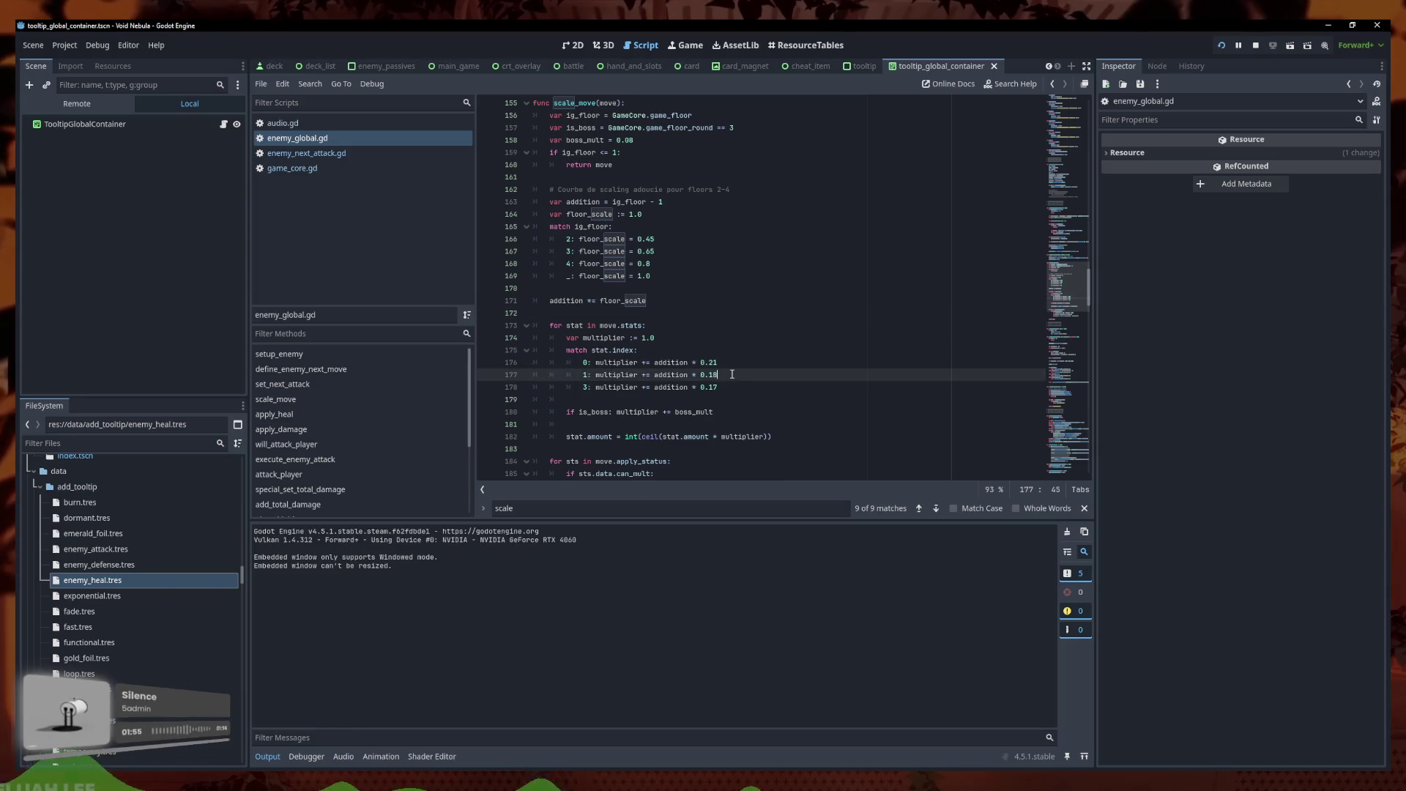
pyautogui.press('Up')
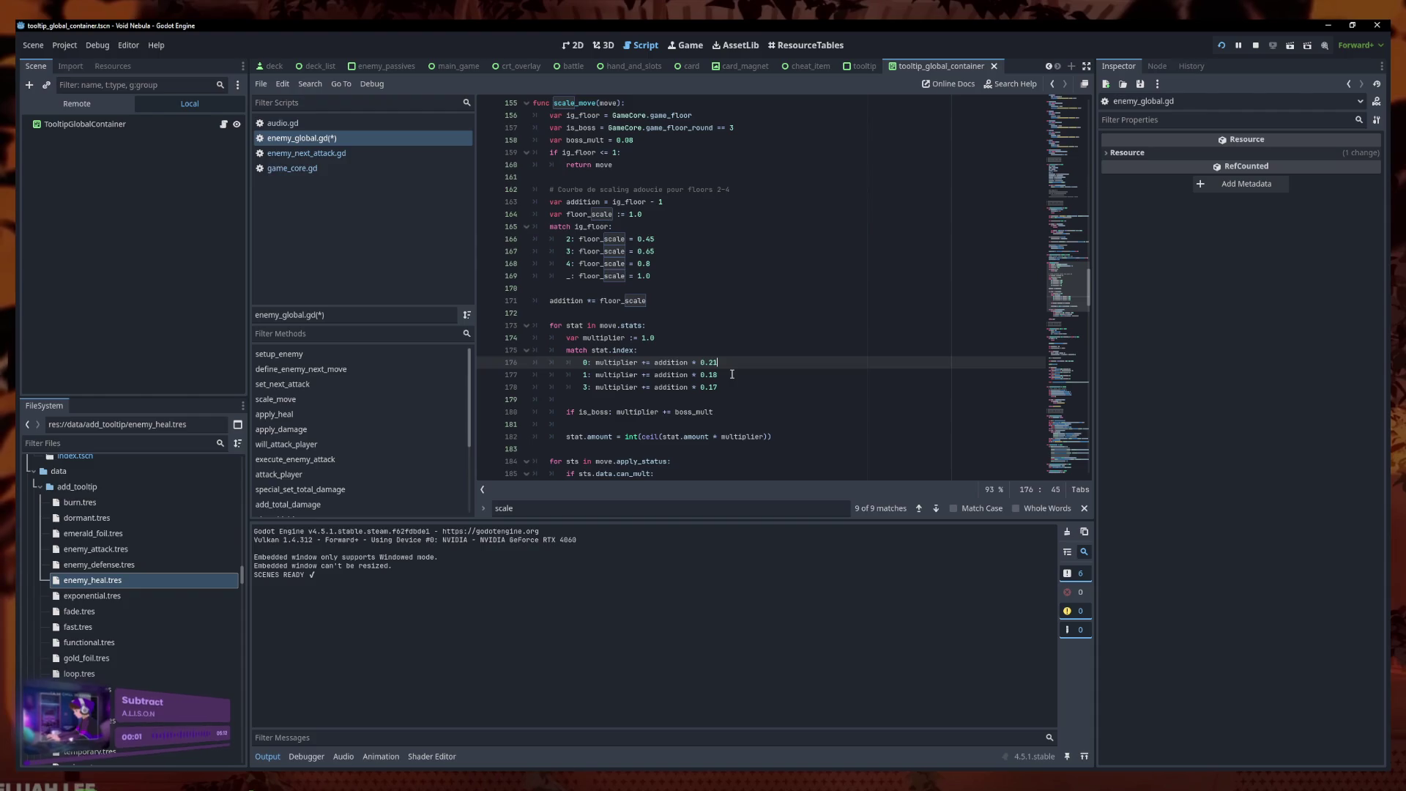
pyautogui.press('Down')
pyautogui.hotkey('ctrl', 's')
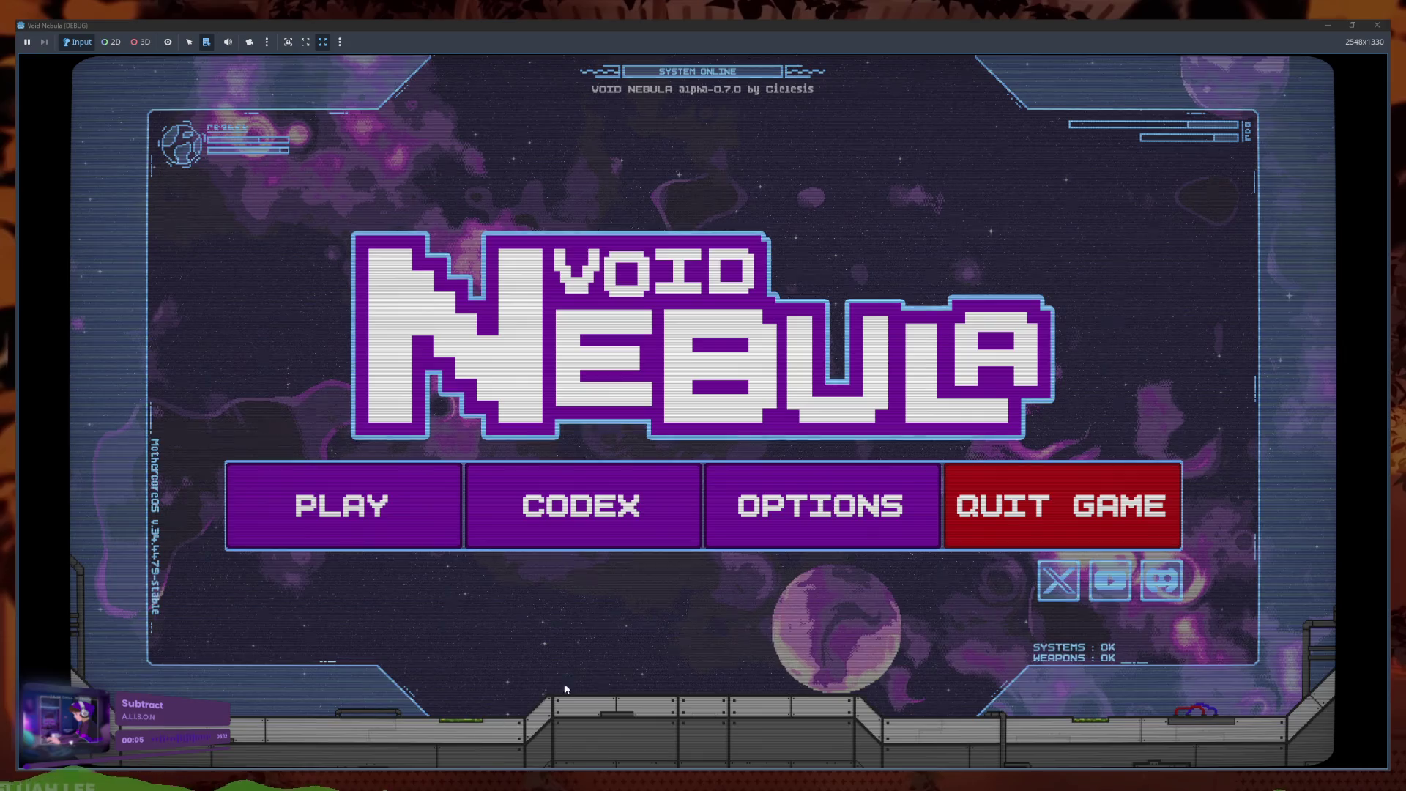
pyautogui.click(345, 503)
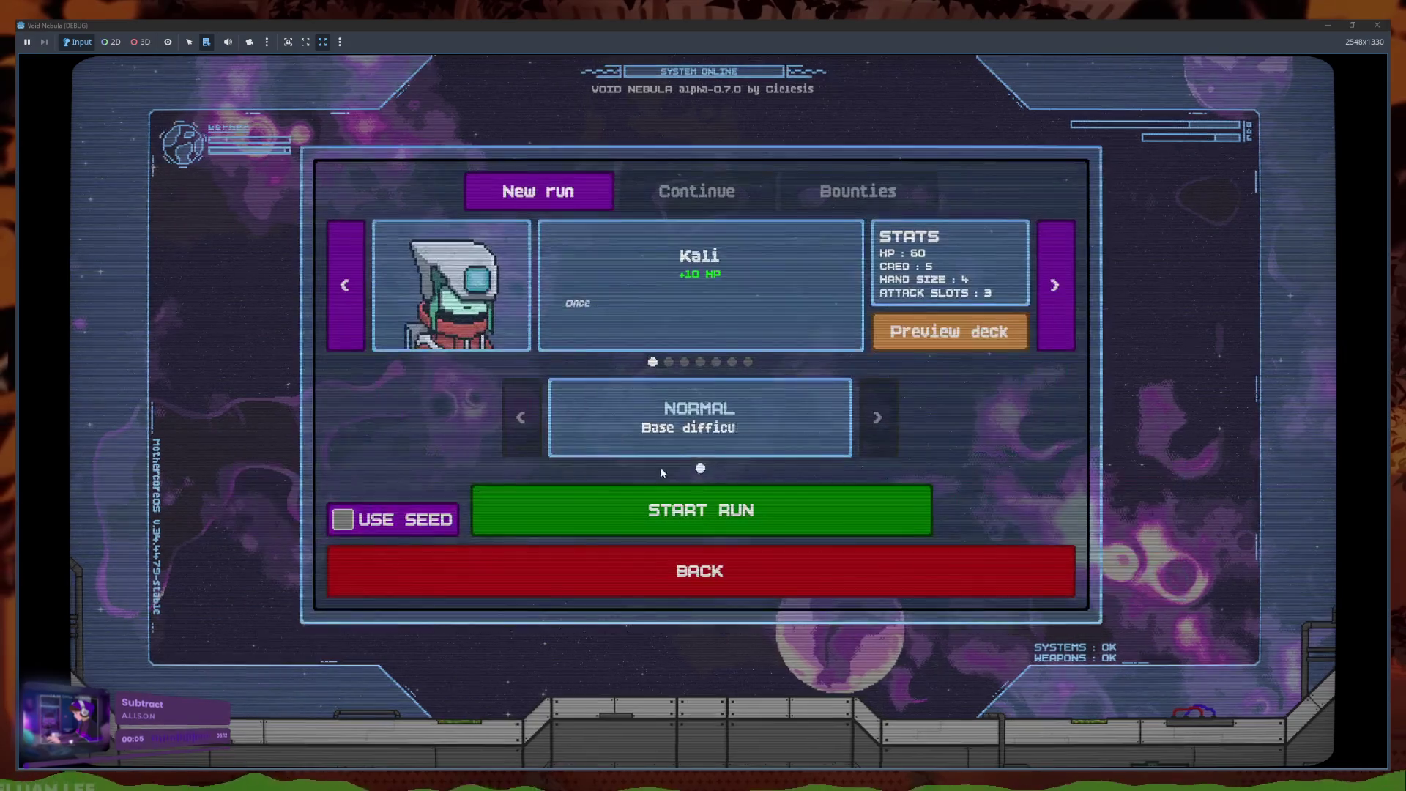
# Start a Faceless run, enter the Samuroid battle, and use all cheats, including Speed lines, on Plurality
pyautogui.click(749, 362)
pyautogui.click(765, 495)
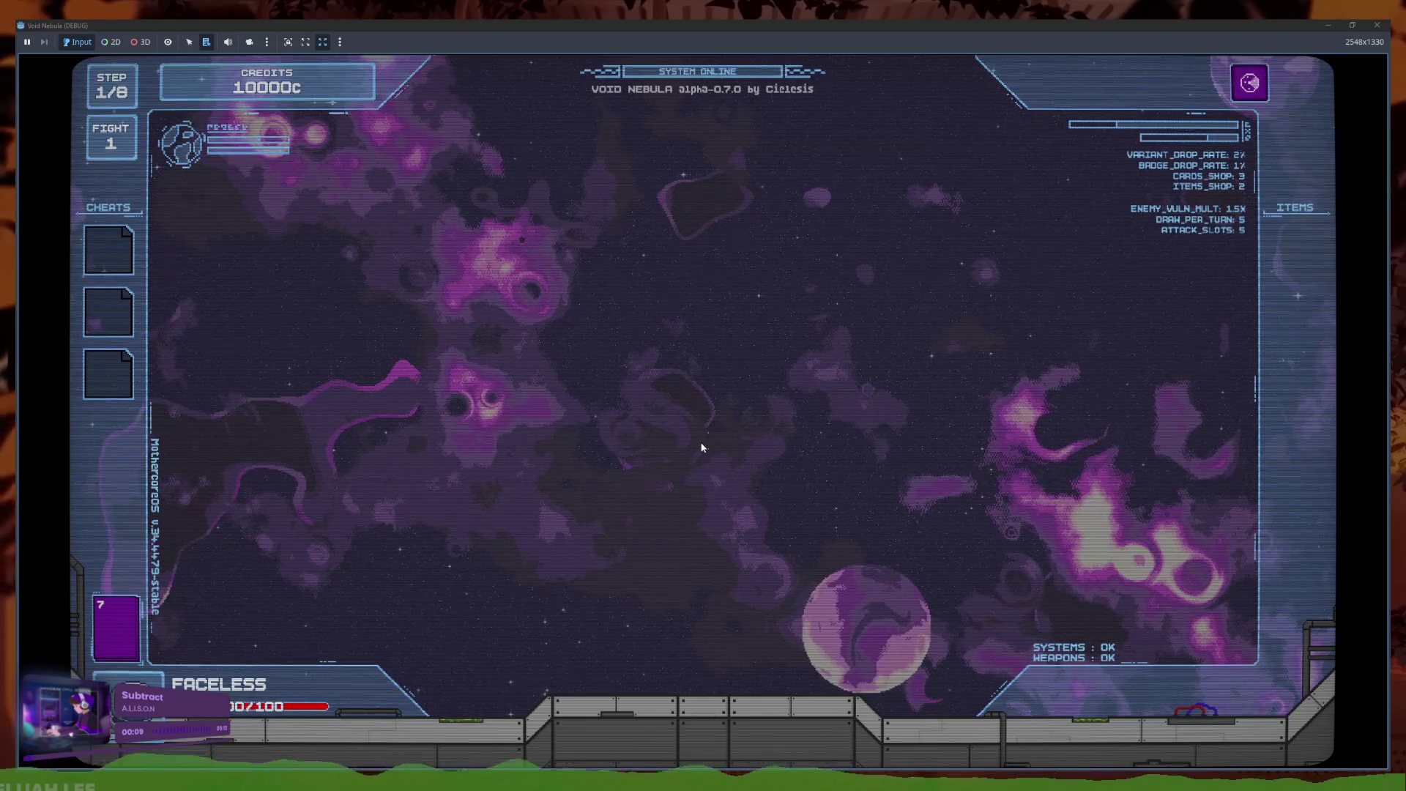
pyautogui.click(874, 496)
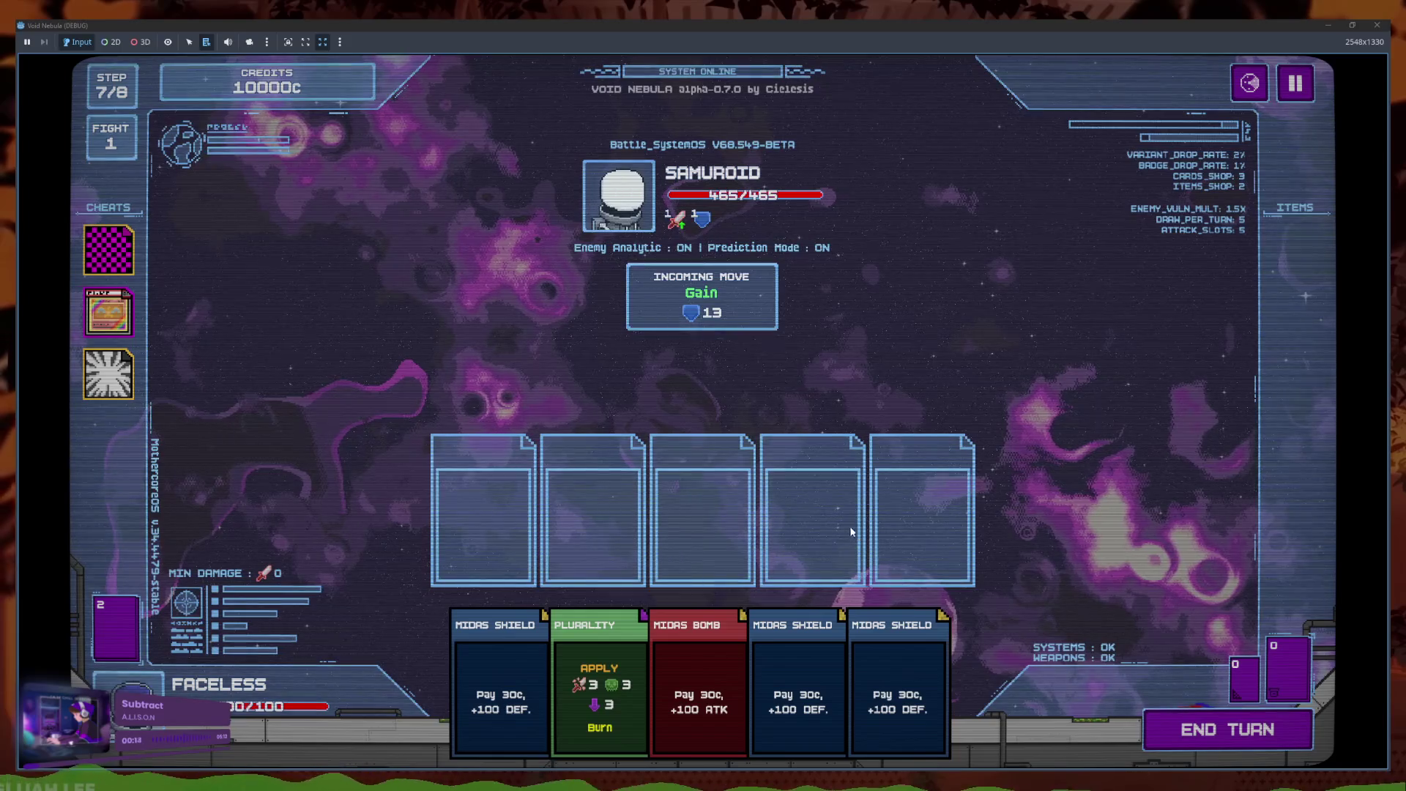
pyautogui.click(599, 689)
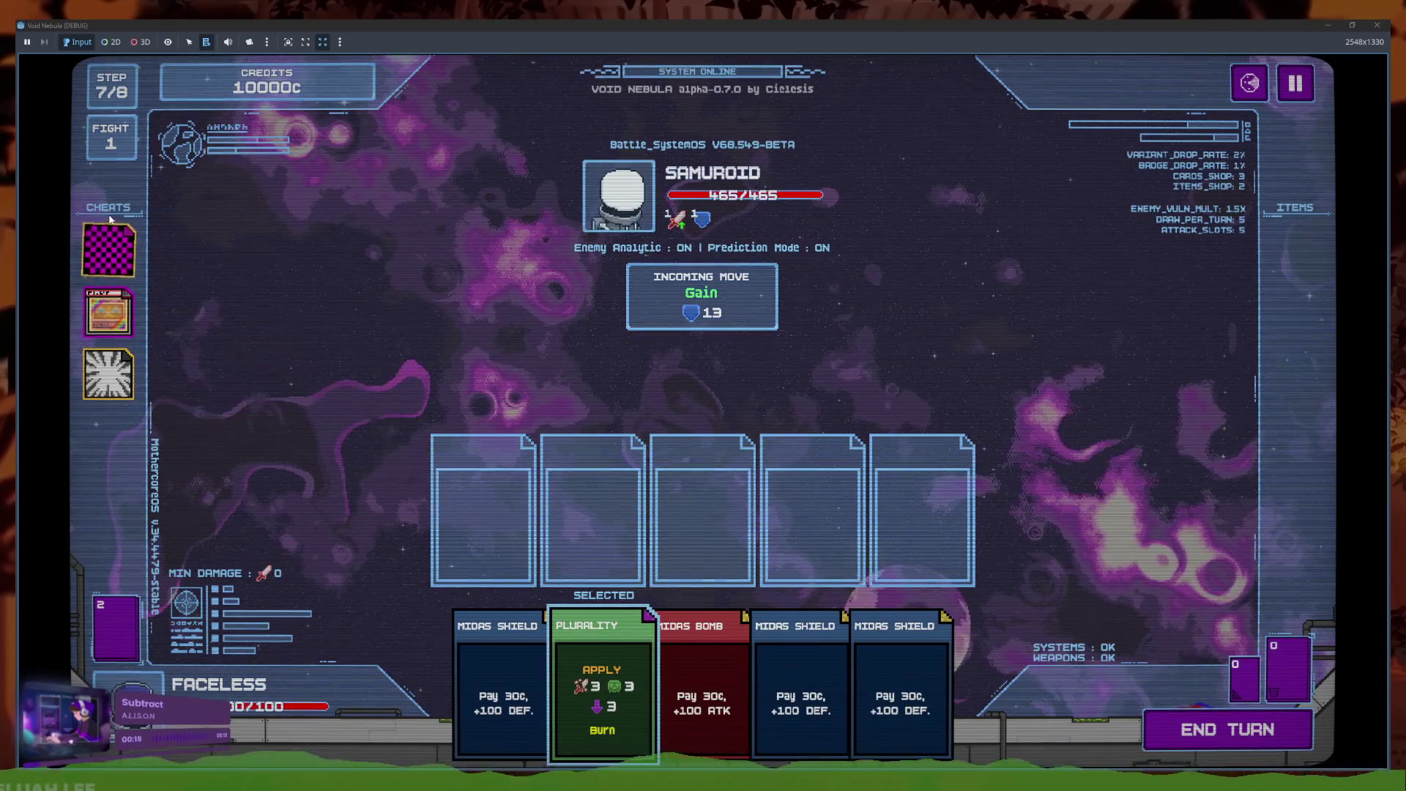
pyautogui.click(108, 249)
pyautogui.click(183, 232)
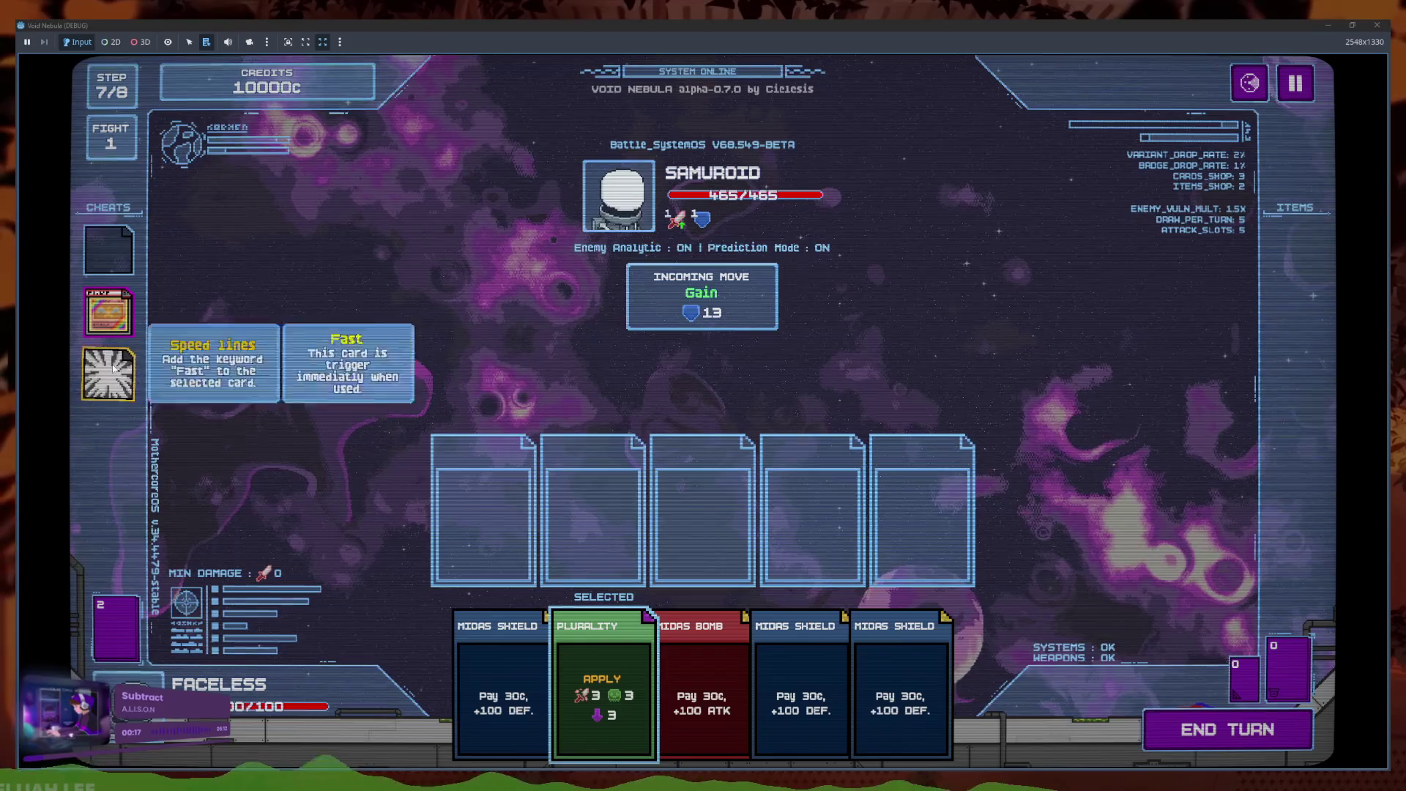
pyautogui.click(107, 315)
pyautogui.click(183, 297)
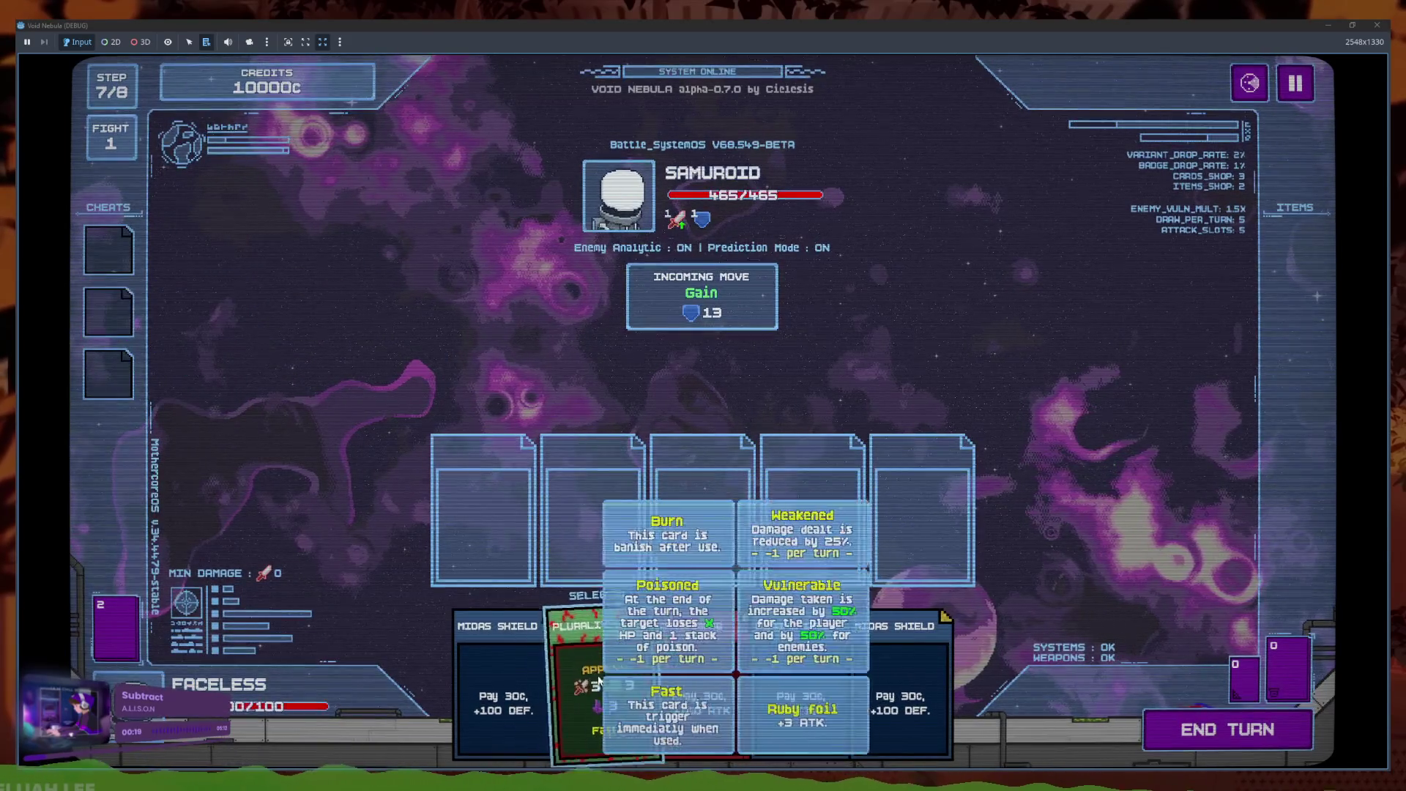
# Play Plurality on Samuroid, then queue two Midas Shields and a Midas Bomb
pyautogui.click(886, 619)
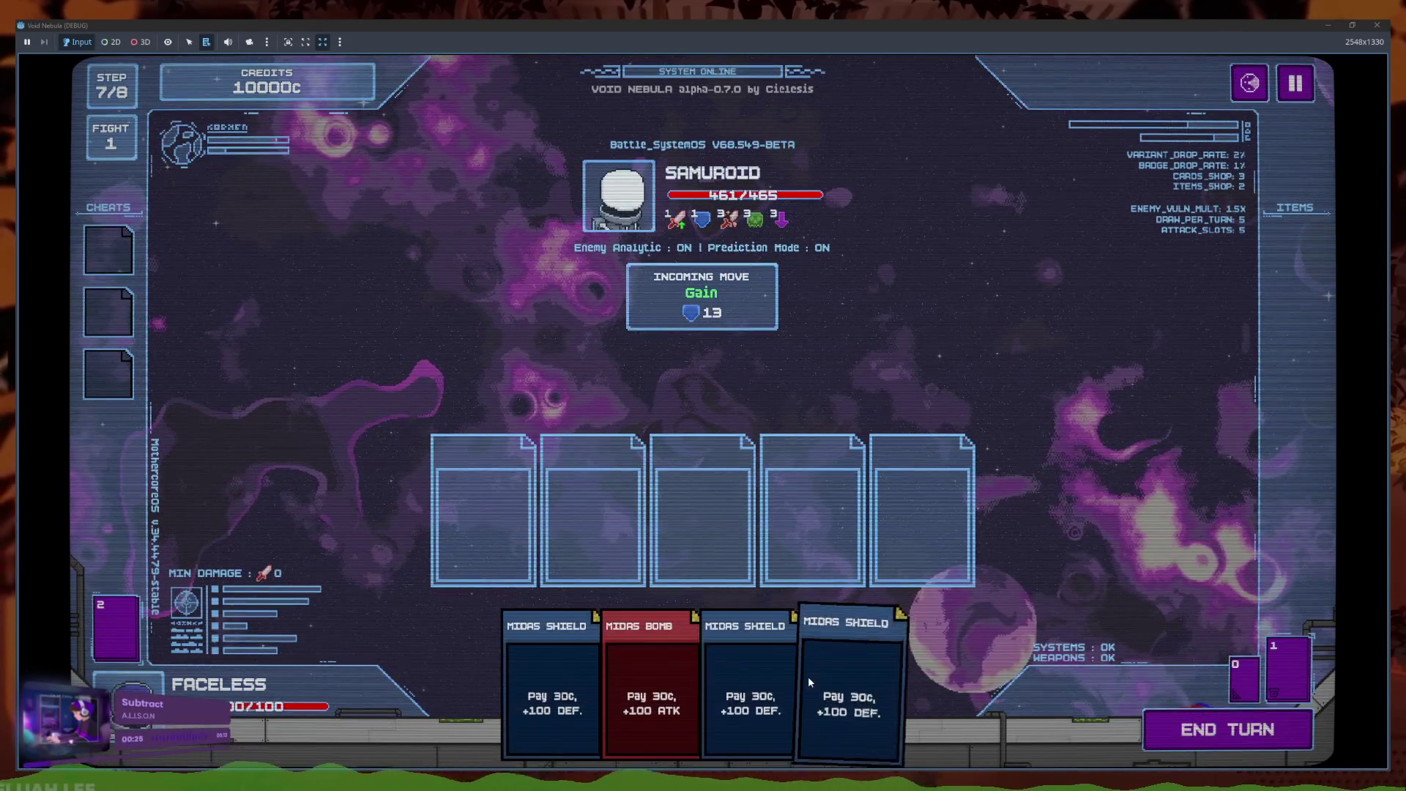
pyautogui.click(807, 675)
pyautogui.click(757, 671)
pyautogui.click(758, 670)
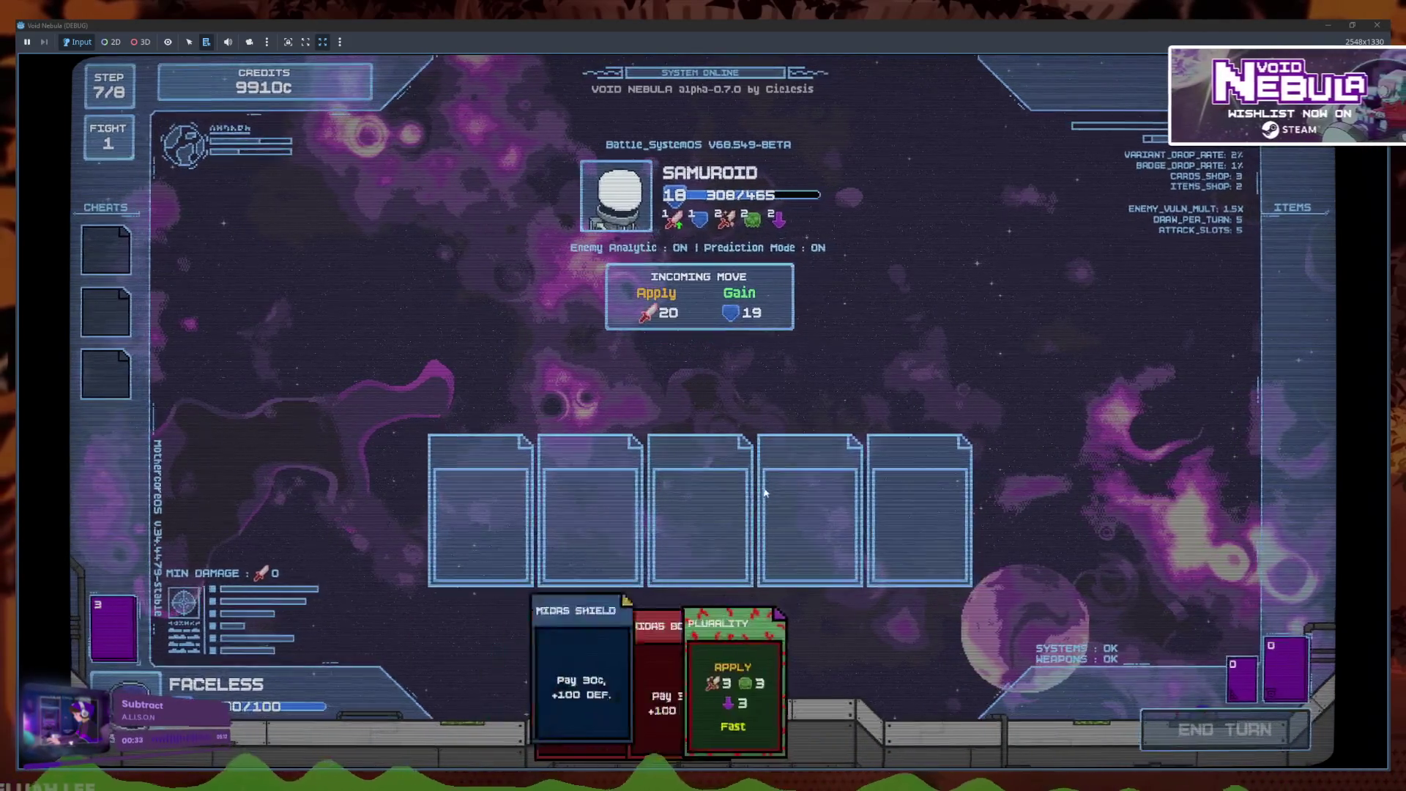
# Play Plurality, two Midas Shields and the Midas Bomb, then end the turn
pyautogui.click(723, 617)
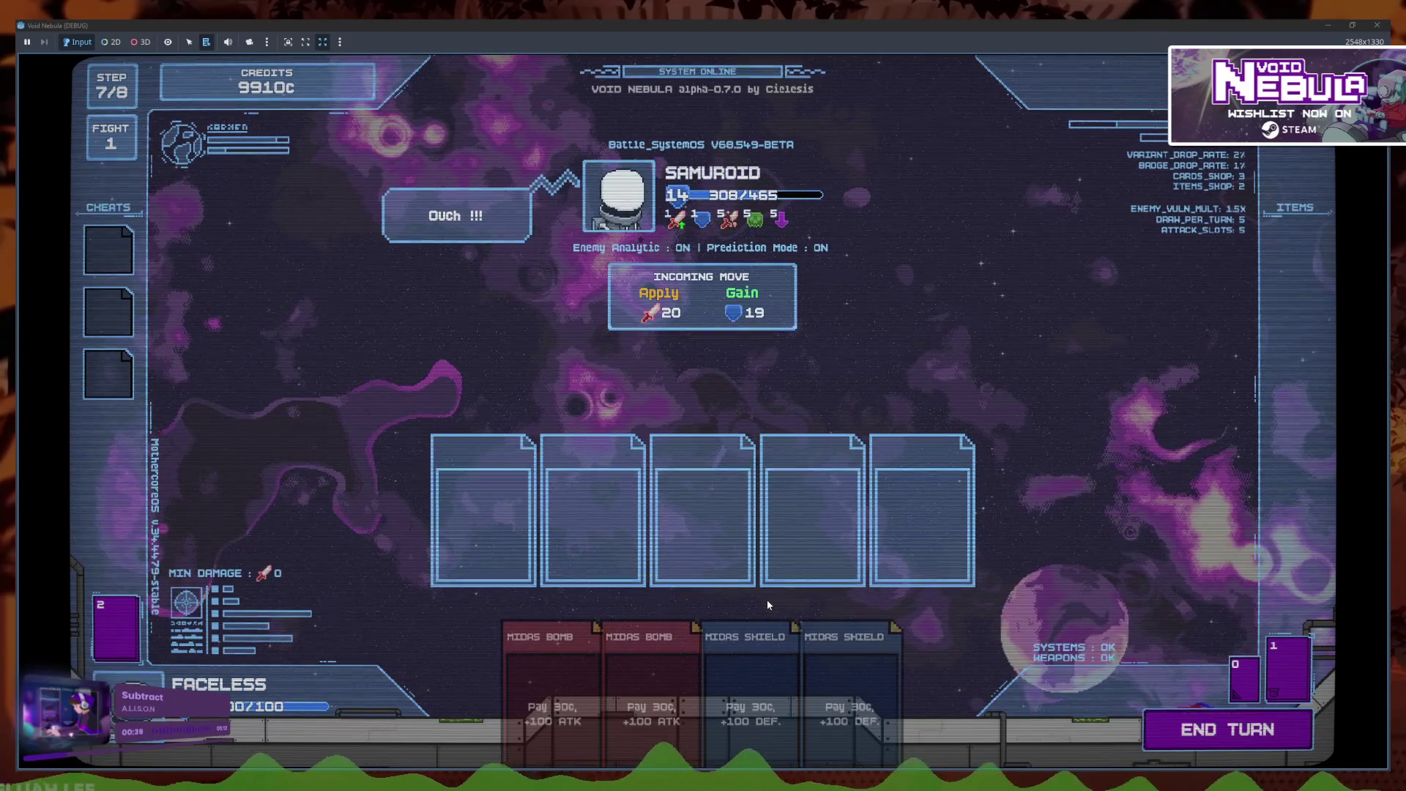
pyautogui.click(754, 637)
pyautogui.click(747, 659)
pyautogui.click(741, 680)
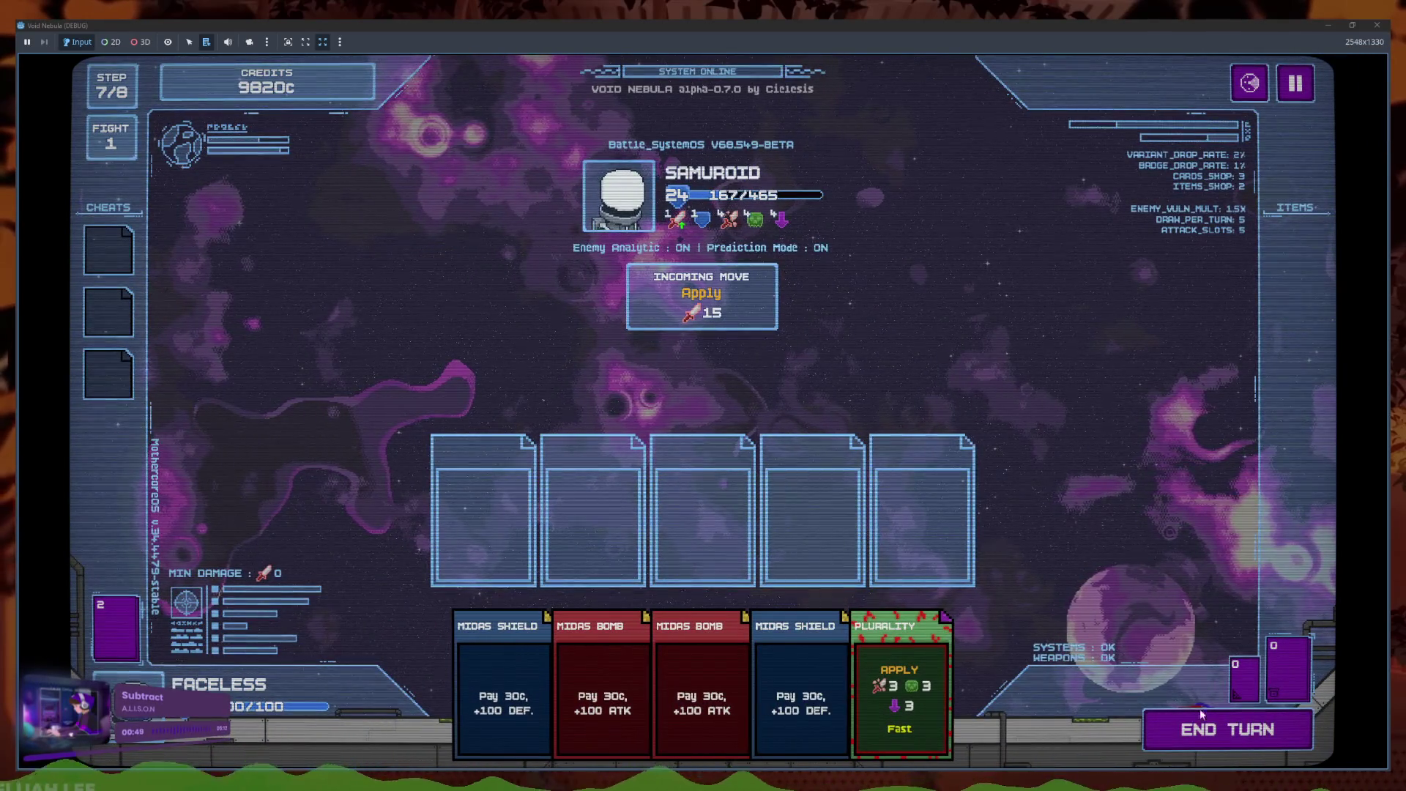
pyautogui.click(1192, 714)
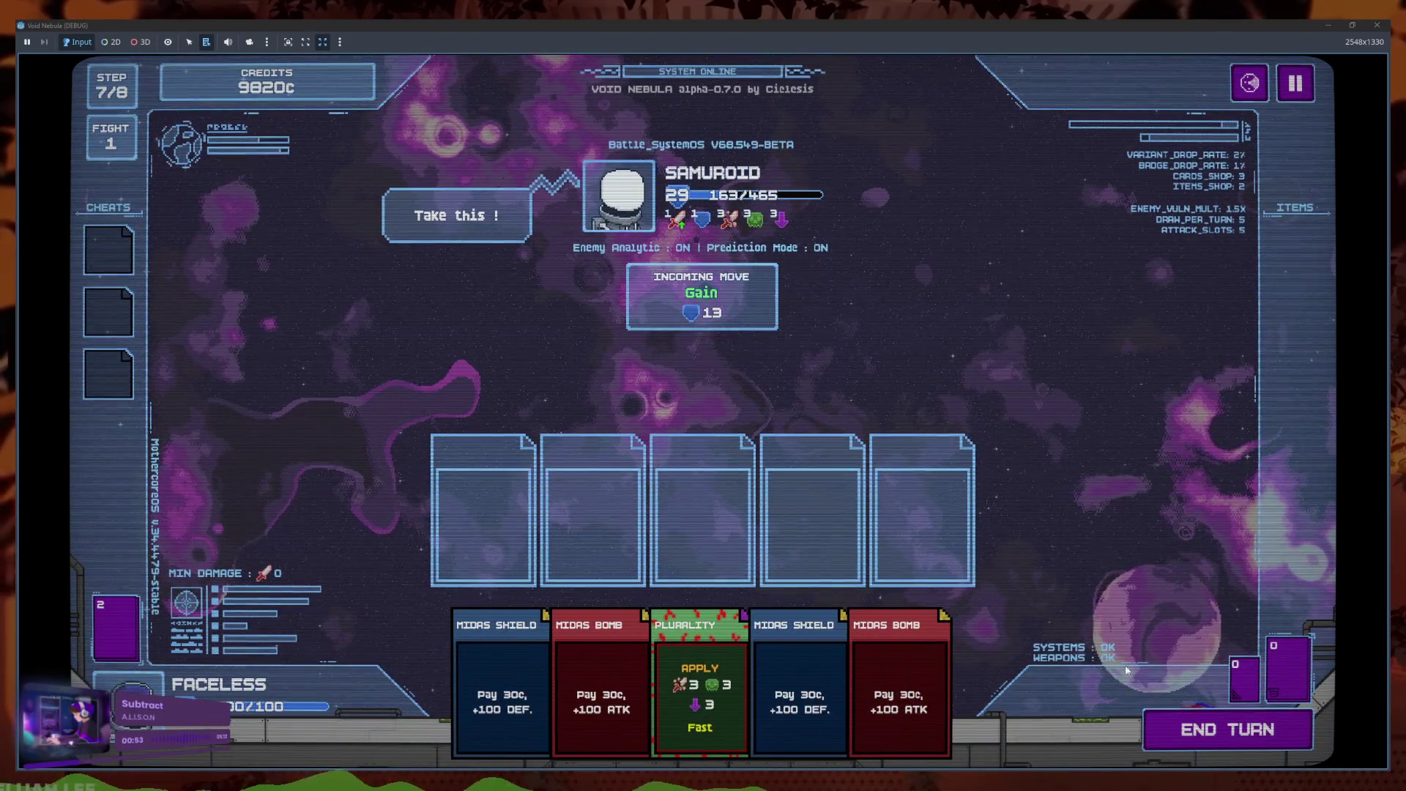
# End several more turns while reading Samuroid's attack and strength info boxes, then stop the game
pyautogui.click(1205, 707)
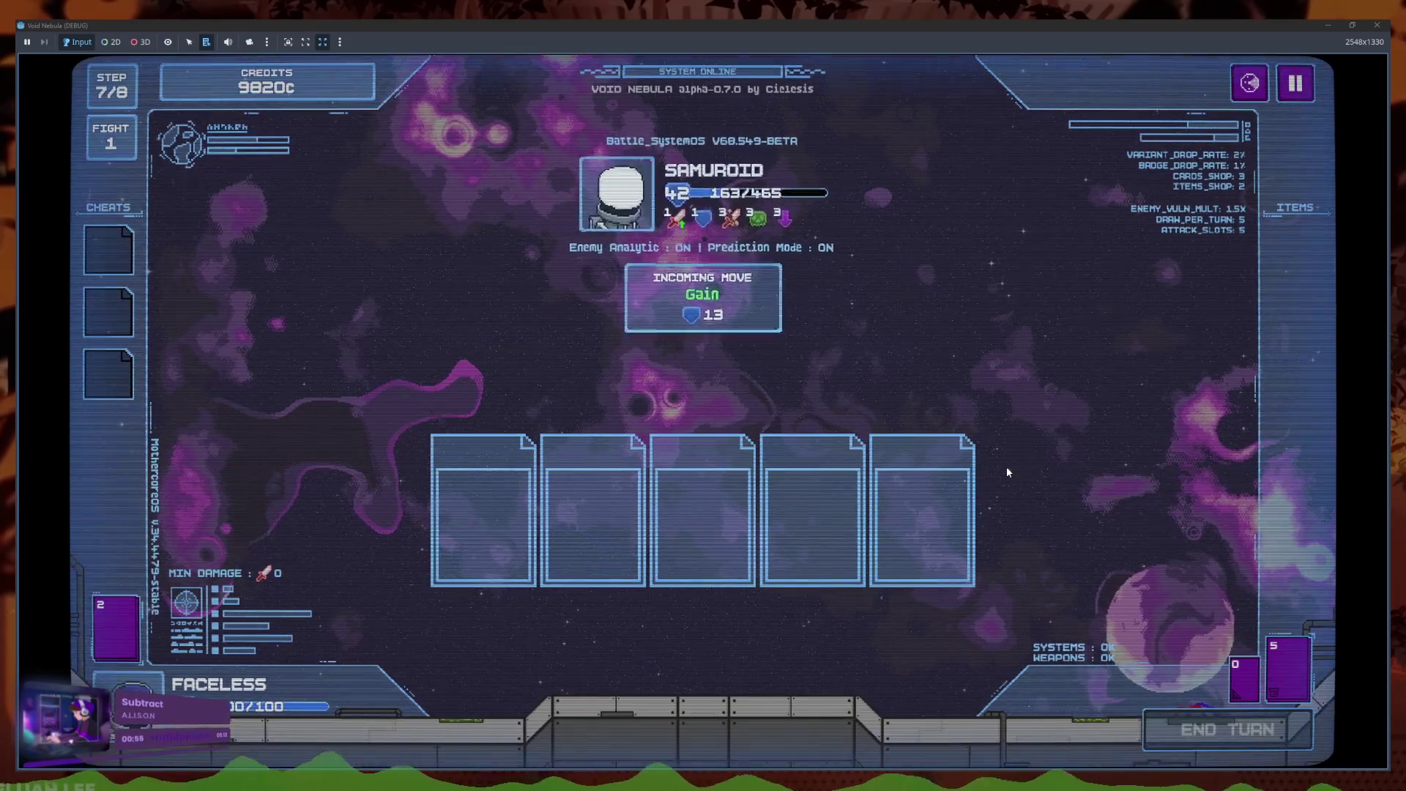
pyautogui.moveTo(681, 320)
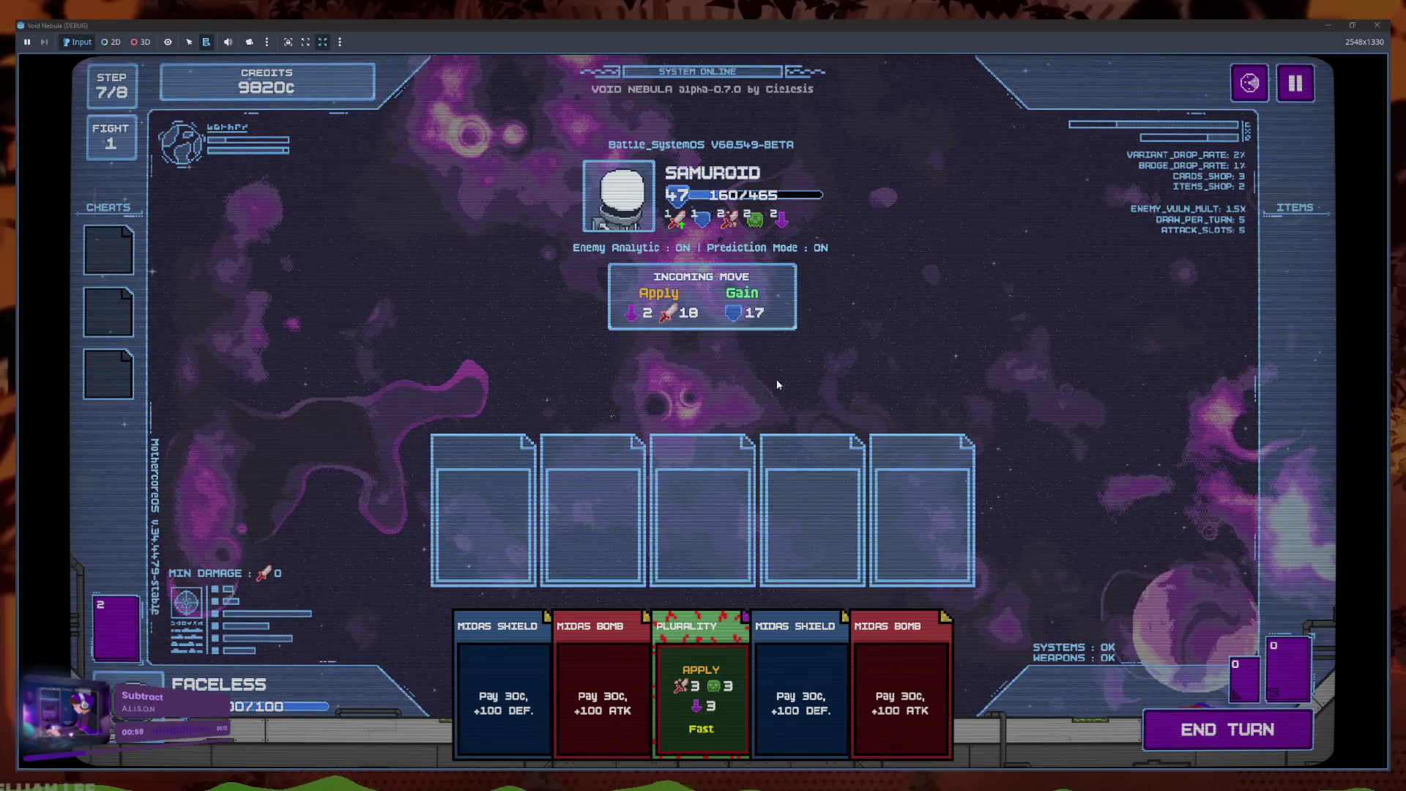
pyautogui.click(1219, 728)
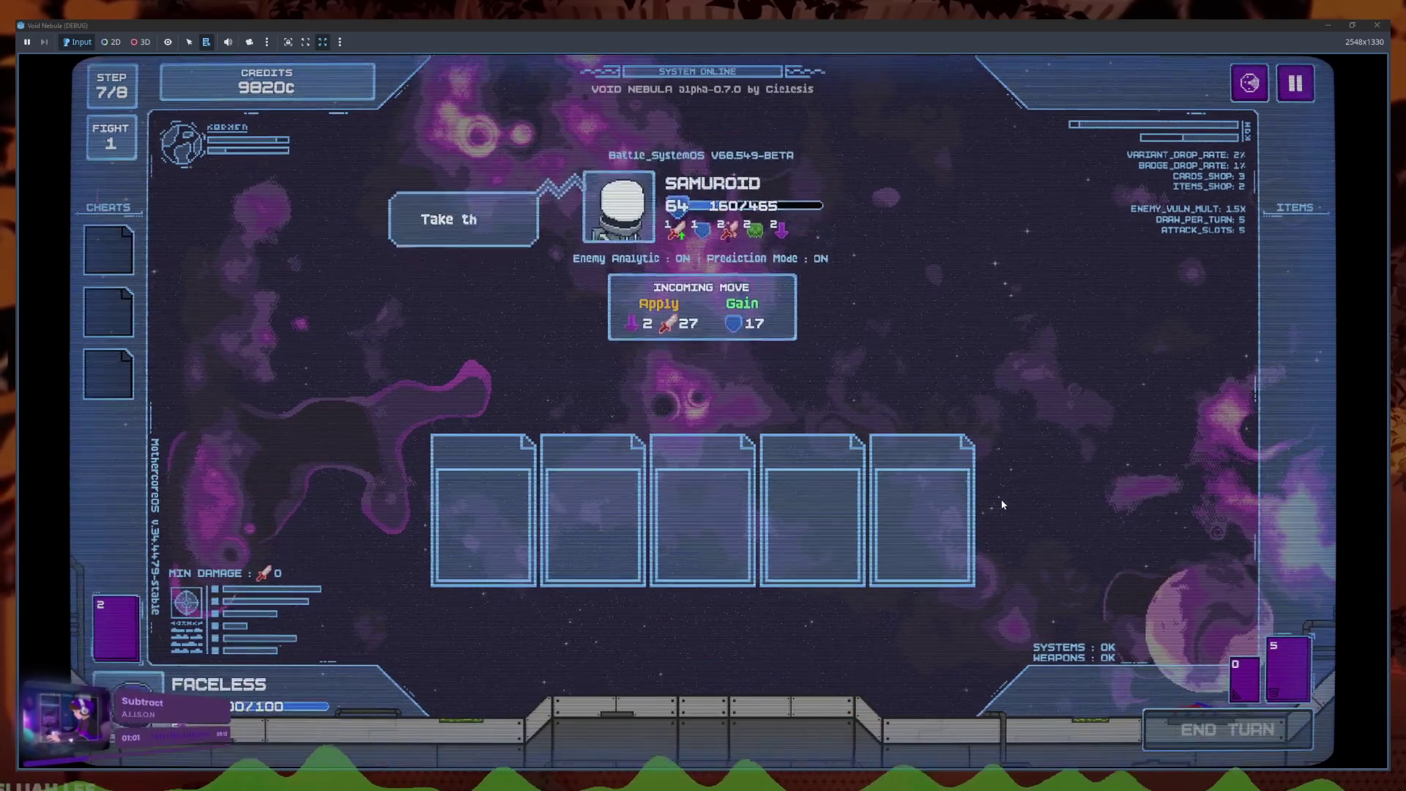
pyautogui.moveTo(680, 320)
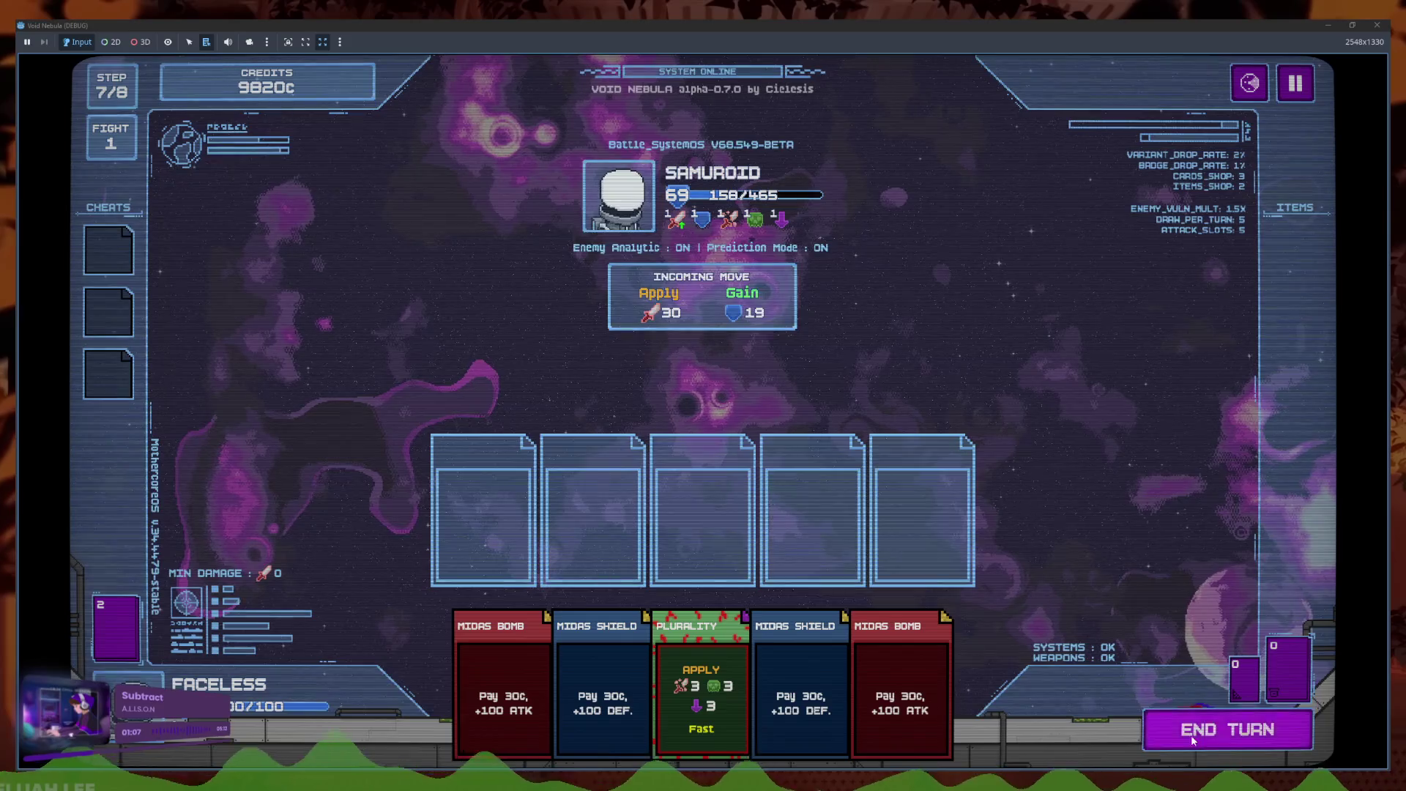
pyautogui.press('space')
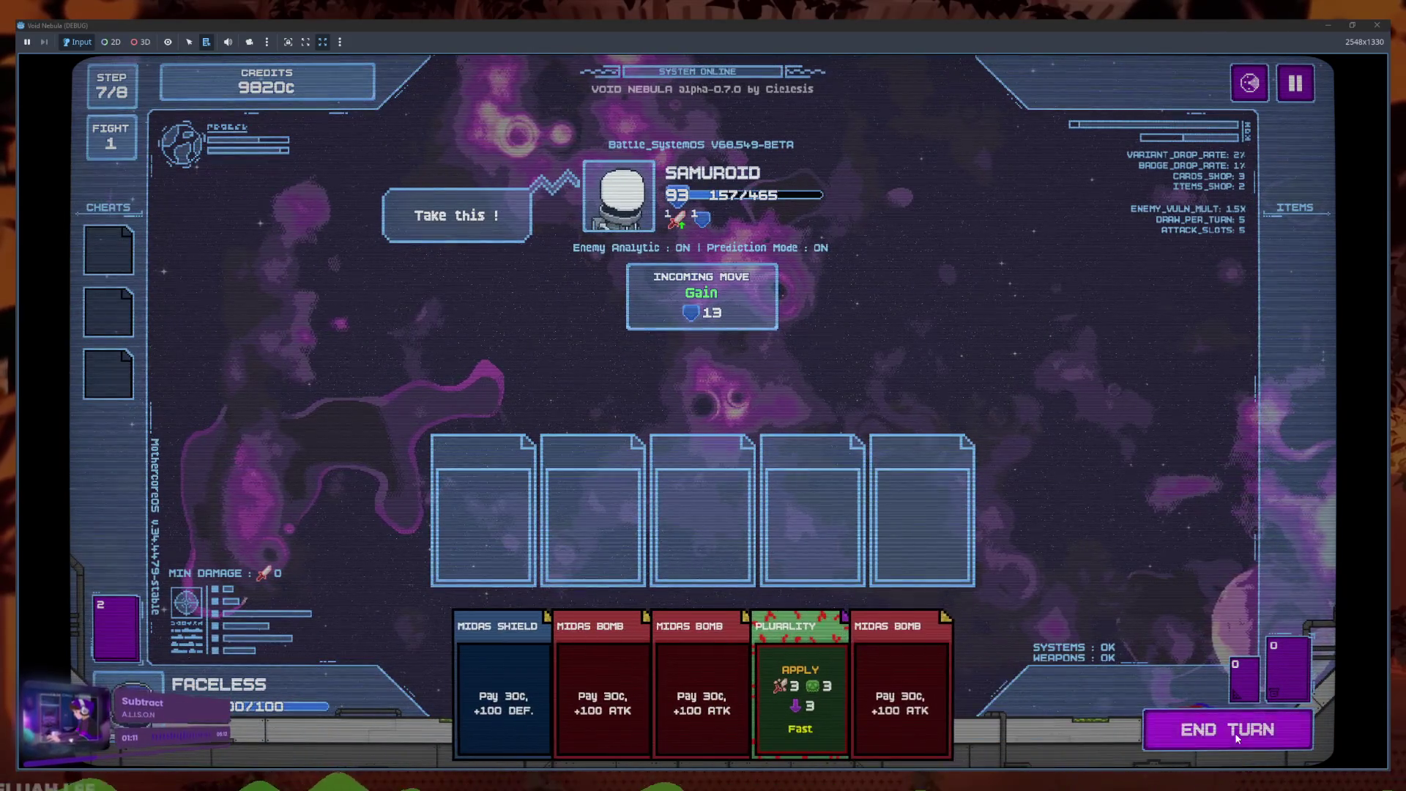
pyautogui.press('space')
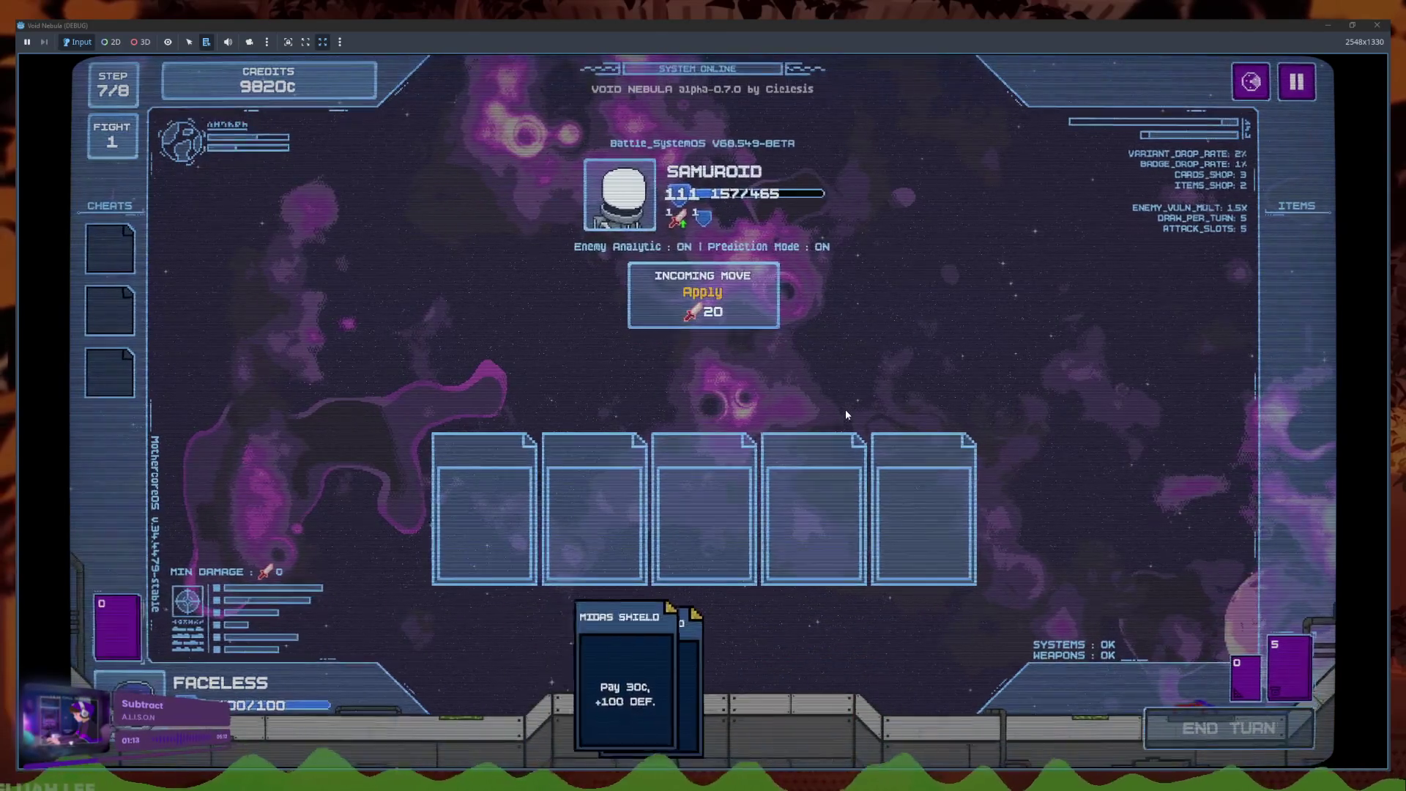
pyautogui.click(1168, 729)
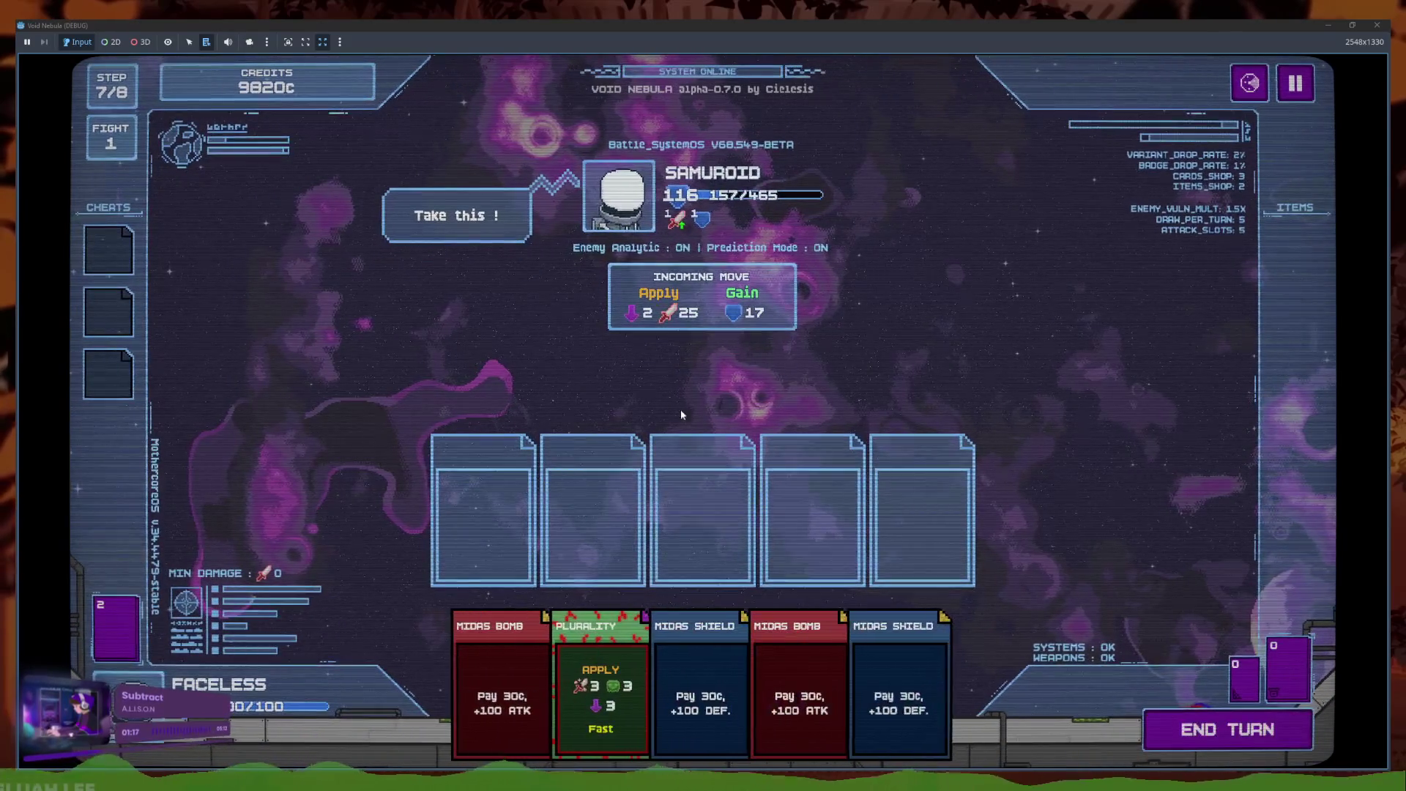
pyautogui.moveTo(683, 219)
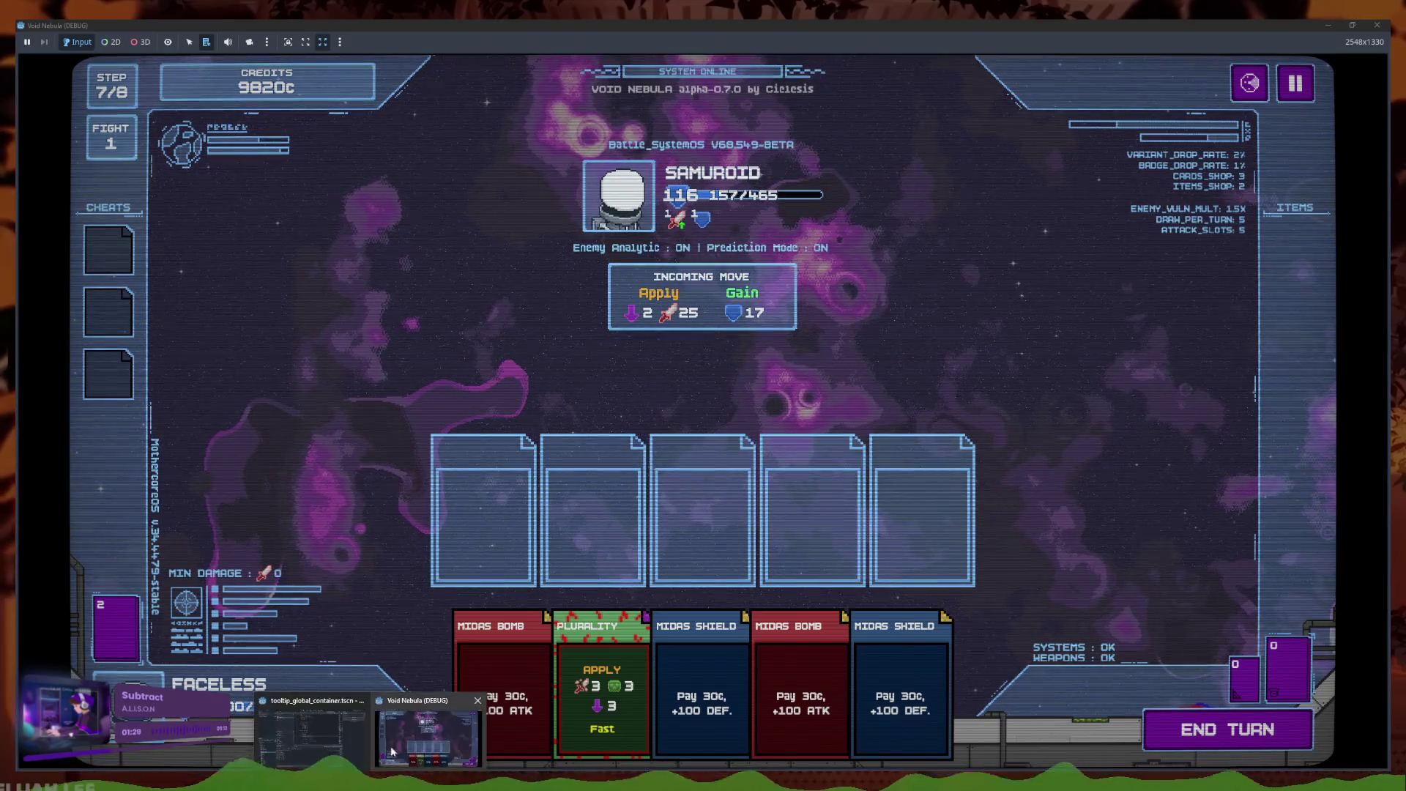
pyautogui.press('F8')
# Search the project for 'format' and open the format_attack_complex definition in toolbox.gd
pyautogui.click(310, 85)
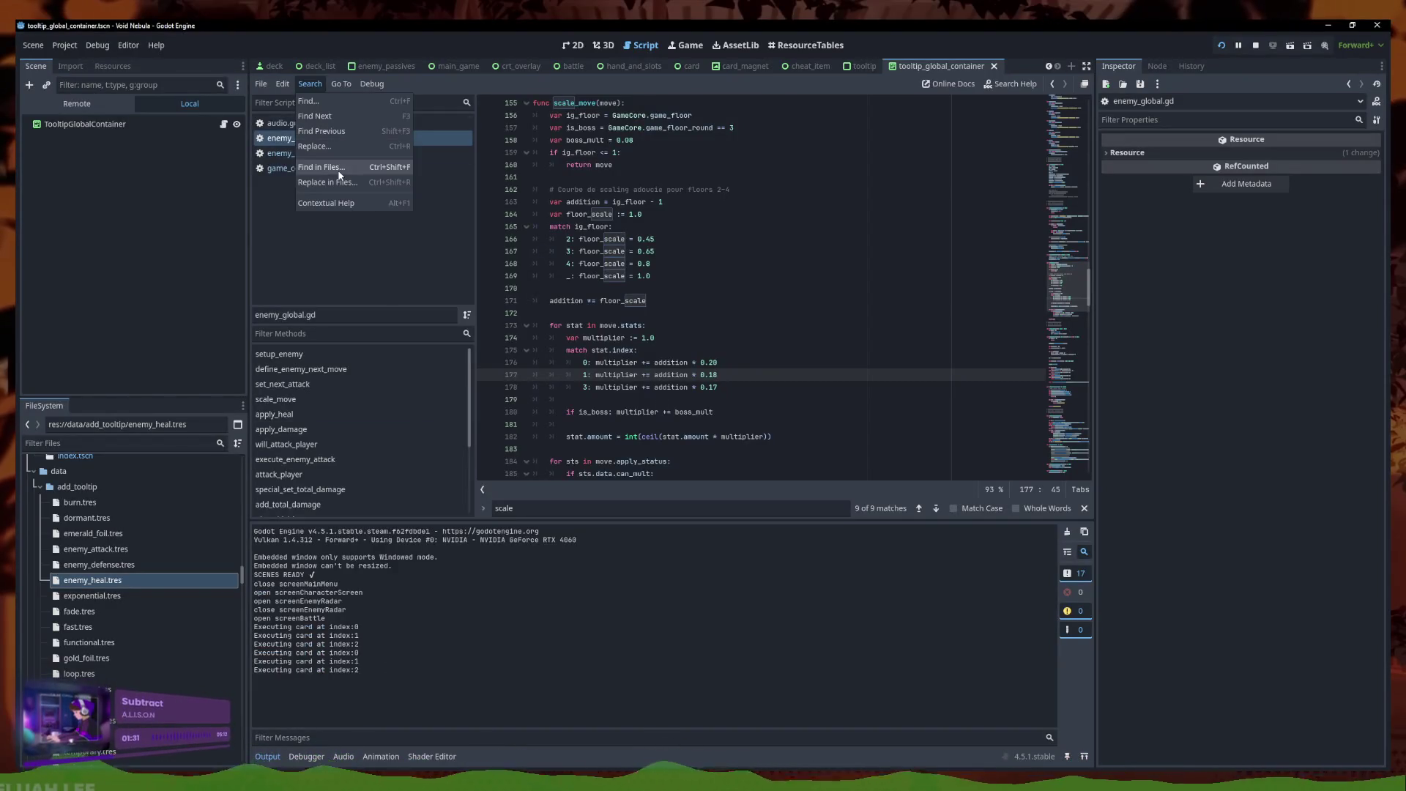
pyautogui.click(337, 169)
pyautogui.write('format')
pyautogui.press('Return')
pyautogui.scroll(-10, 469, 635)
pyautogui.scroll(-10, 469, 636)
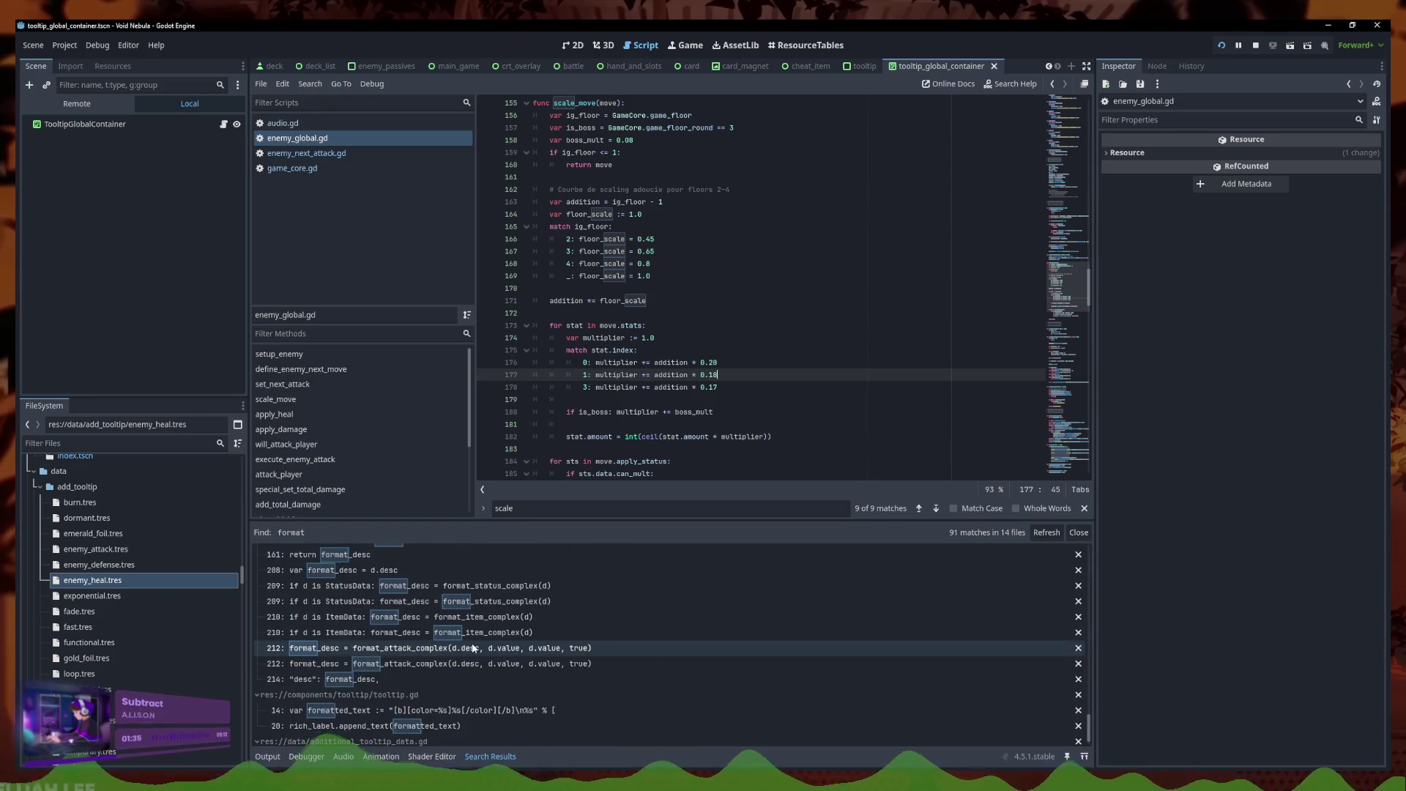
pyautogui.click(460, 642)
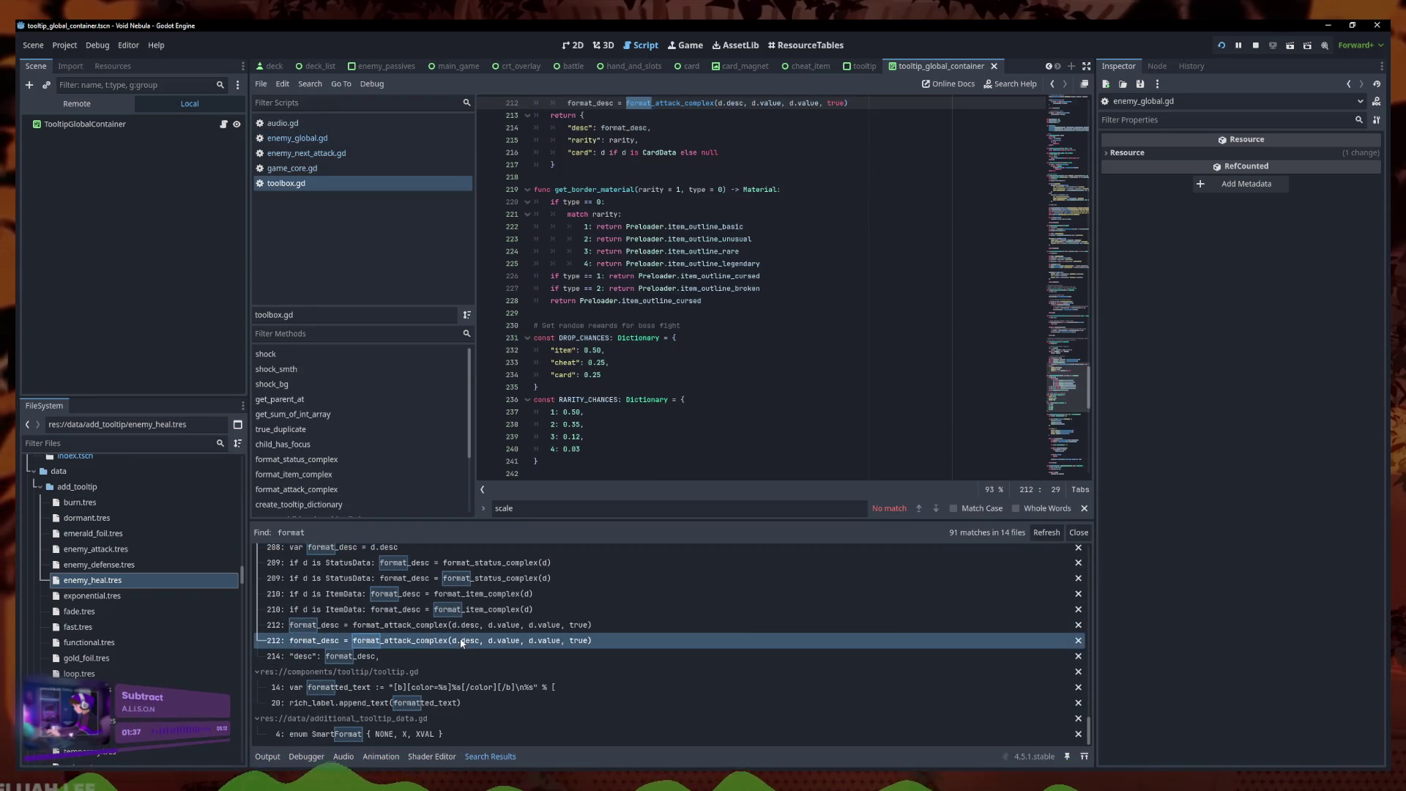
pyautogui.scroll(2, 729, 178)
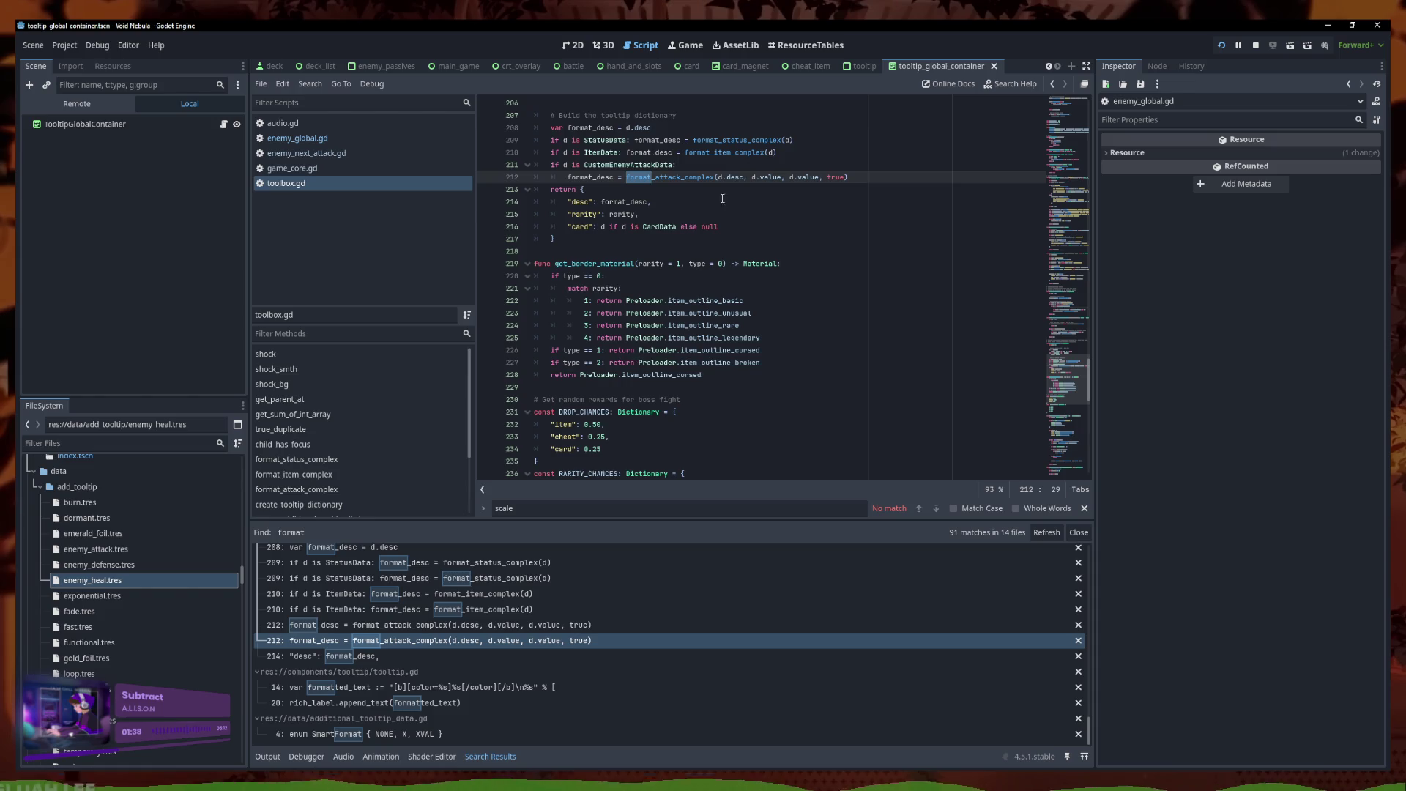
pyautogui.keyDown('ctrl'); pyautogui.click(681, 177); pyautogui.keyUp('ctrl')
pyautogui.scroll(-3, 656, 370)
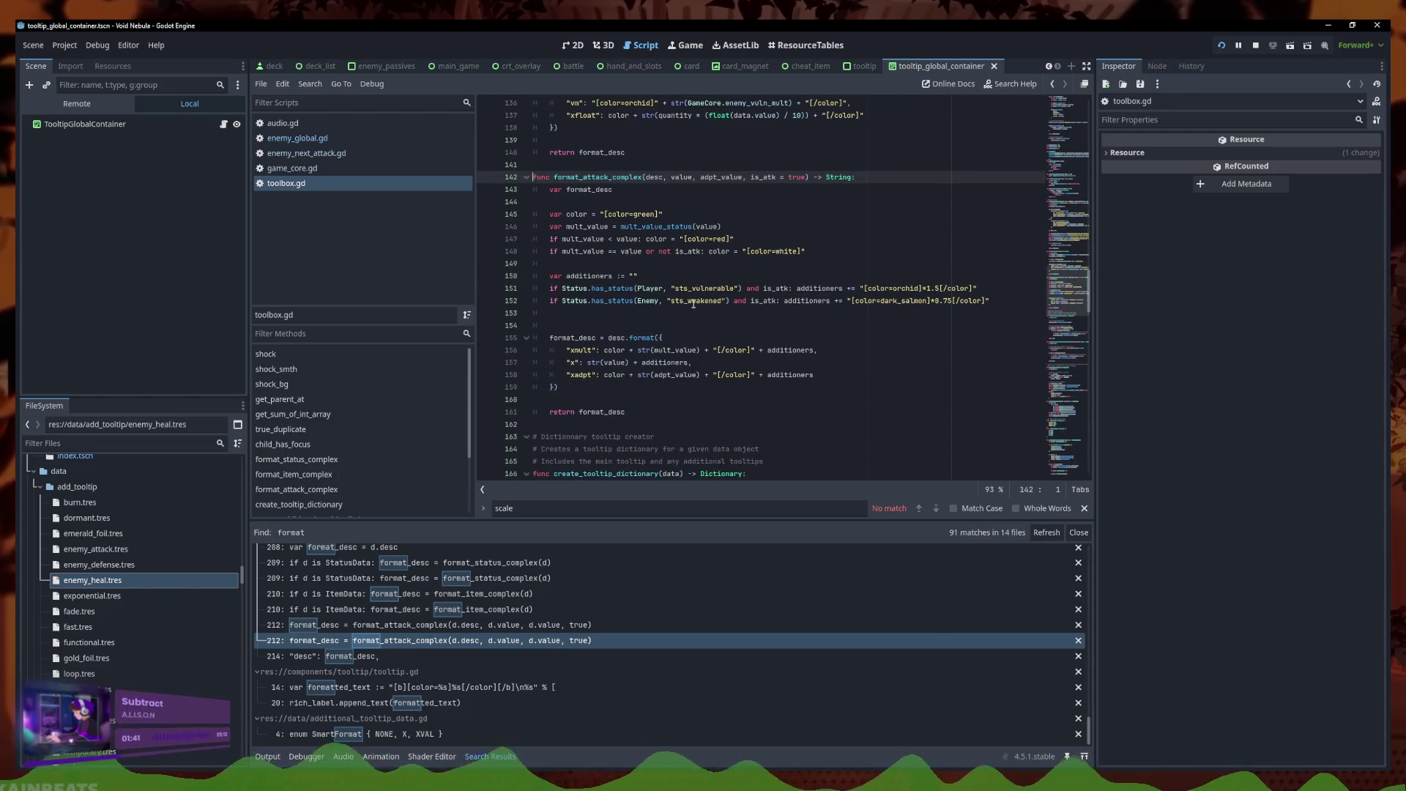
# Duplicate the weakened additioner as a red +10 sts_strength line 153 and save
pyautogui.moveTo(991, 301); pyautogui.dragTo(526, 299)
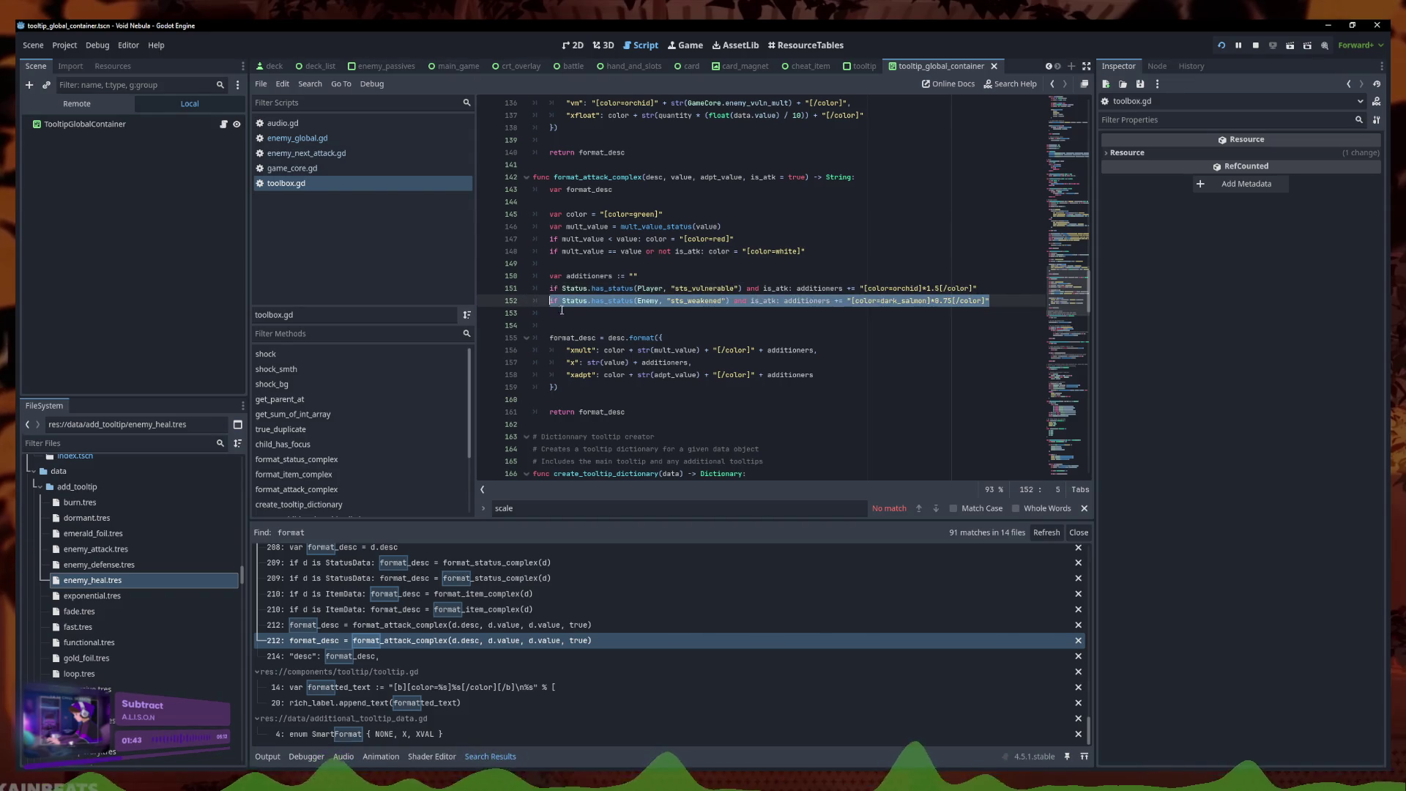
pyautogui.hotkey('ctrl', 'c')
pyautogui.click(932, 313)
pyautogui.hotkey('ctrl', 'v')
pyautogui.moveTo(929, 313)
pyautogui.mouseDown()
pyautogui.moveTo(880, 313)
pyautogui.moveTo(897, 313)
pyautogui.mouseUp()
pyautogui.write('red]+')
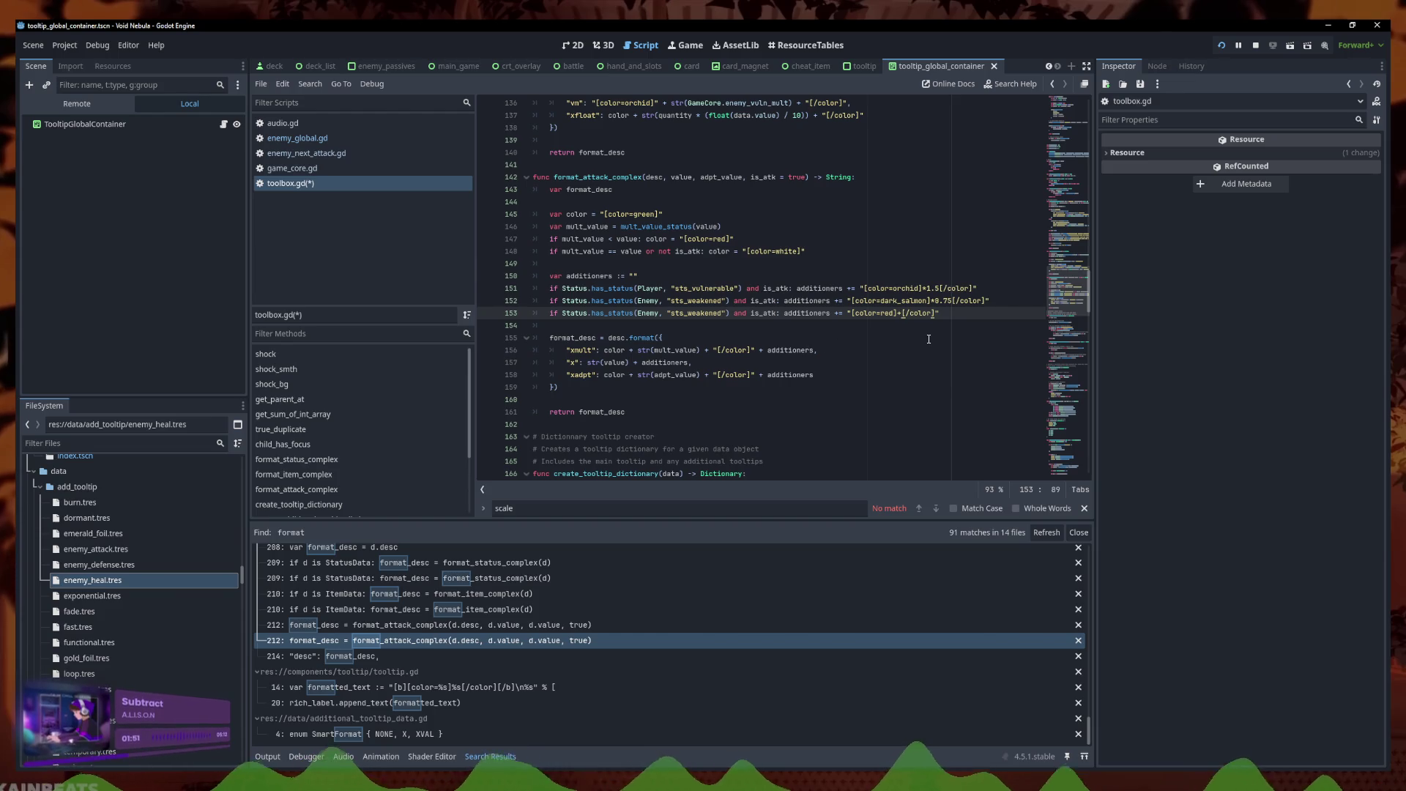
pyautogui.write('10')
pyautogui.click(705, 325)
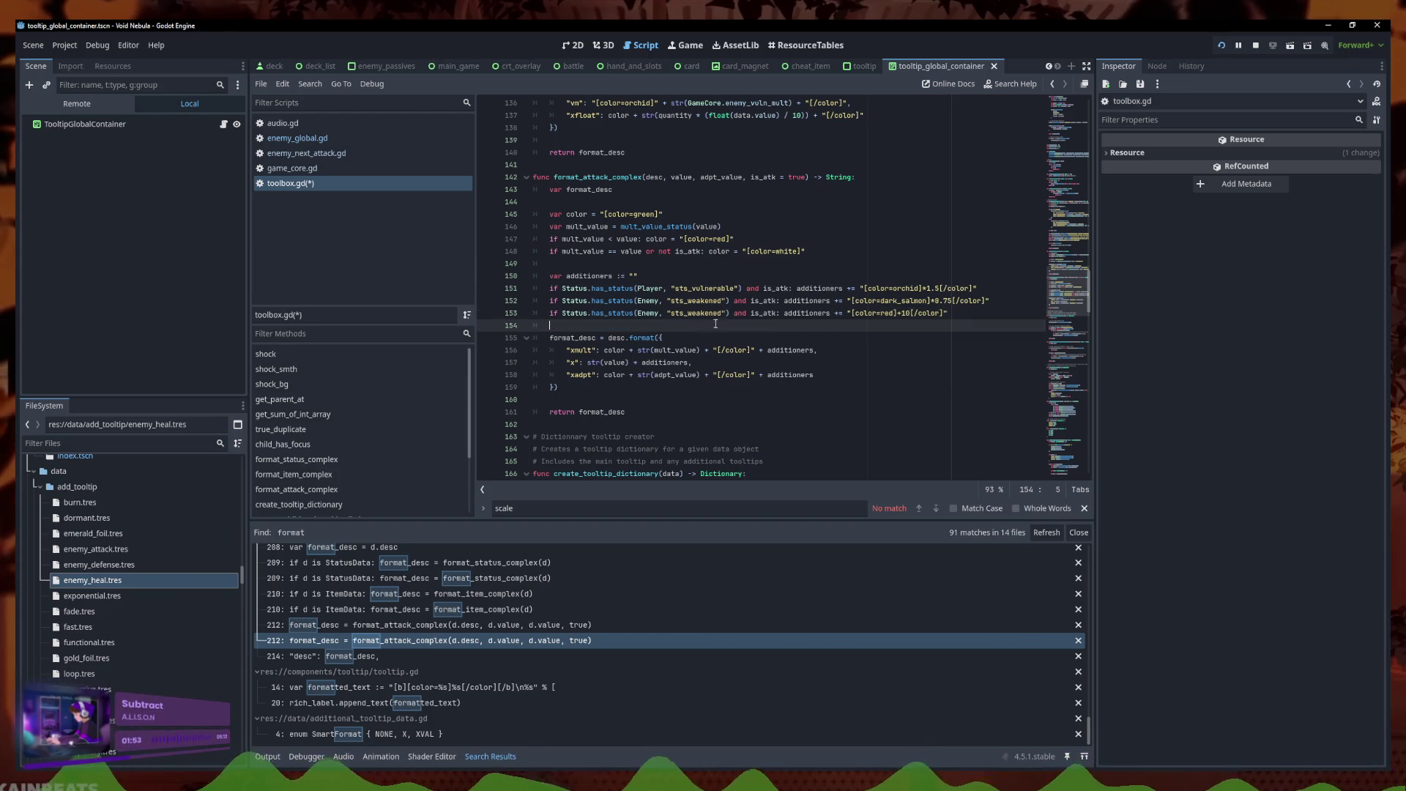
pyautogui.moveTo(722, 314); pyautogui.dragTo(687, 313)
pyautogui.write('strength')
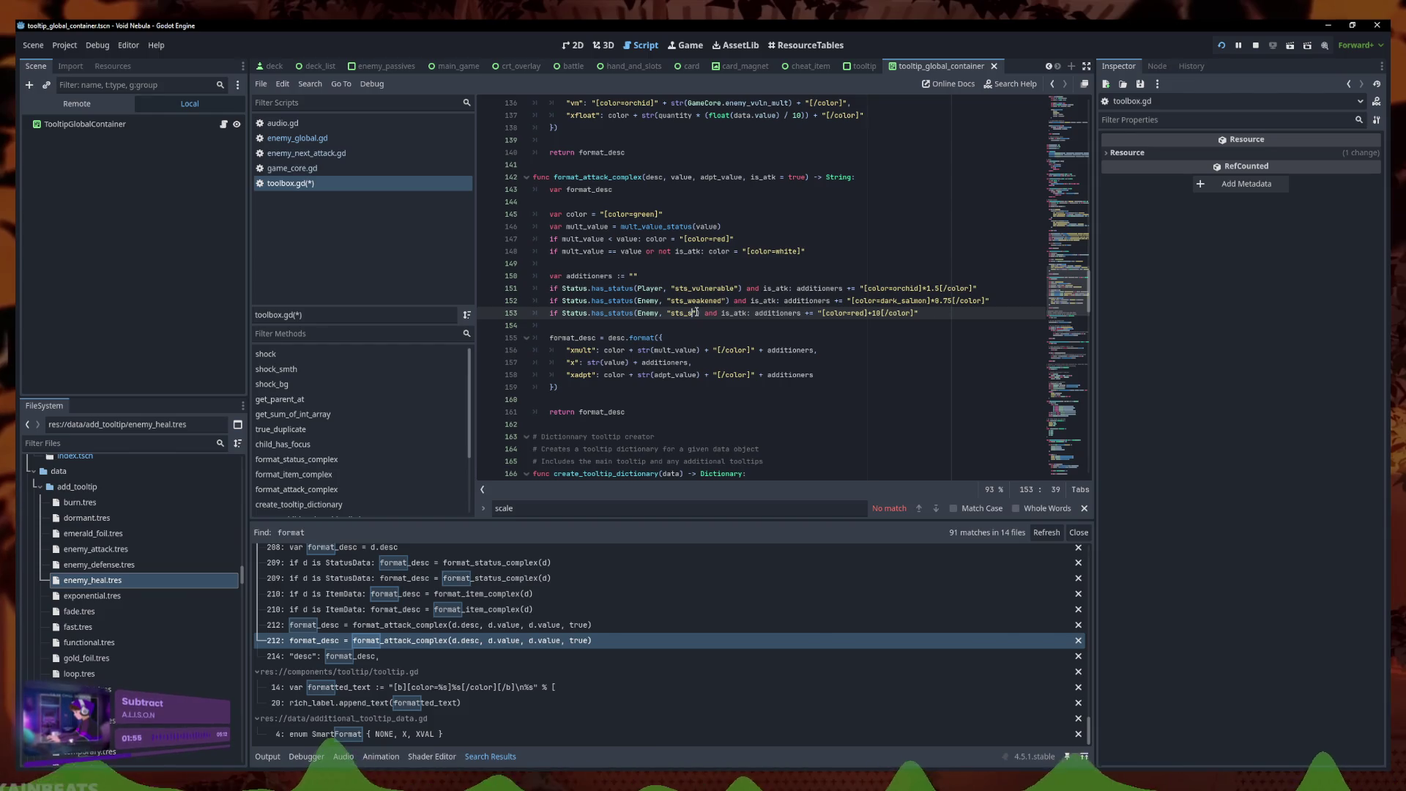
pyautogui.hotkey('ctrl', 's')
# Jump to the mult_value_status definition, placing the caret after the weakened multiplier line
pyautogui.click(650, 314)
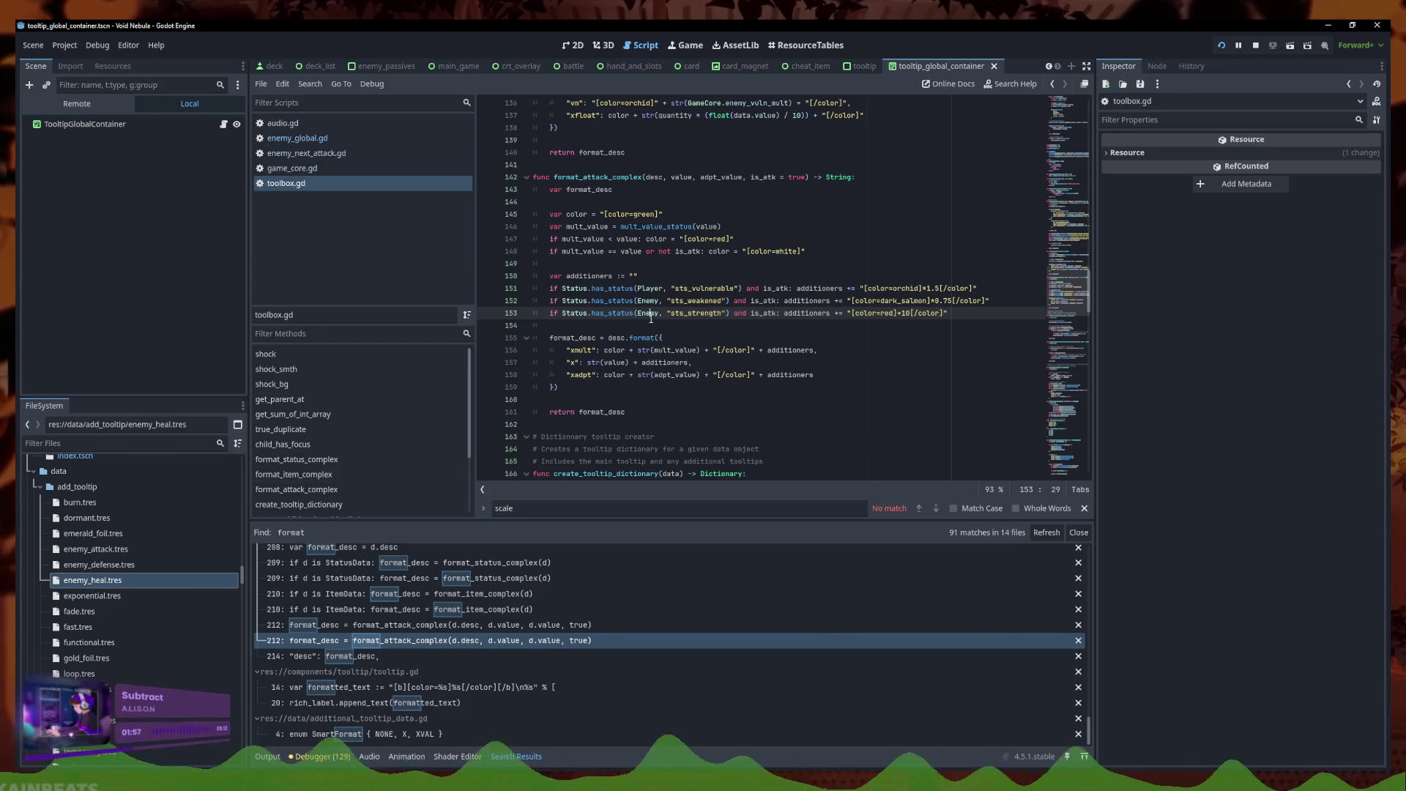
pyautogui.click(786, 315)
pyautogui.press('Left')
pyautogui.press('Left')
pyautogui.press('Left')
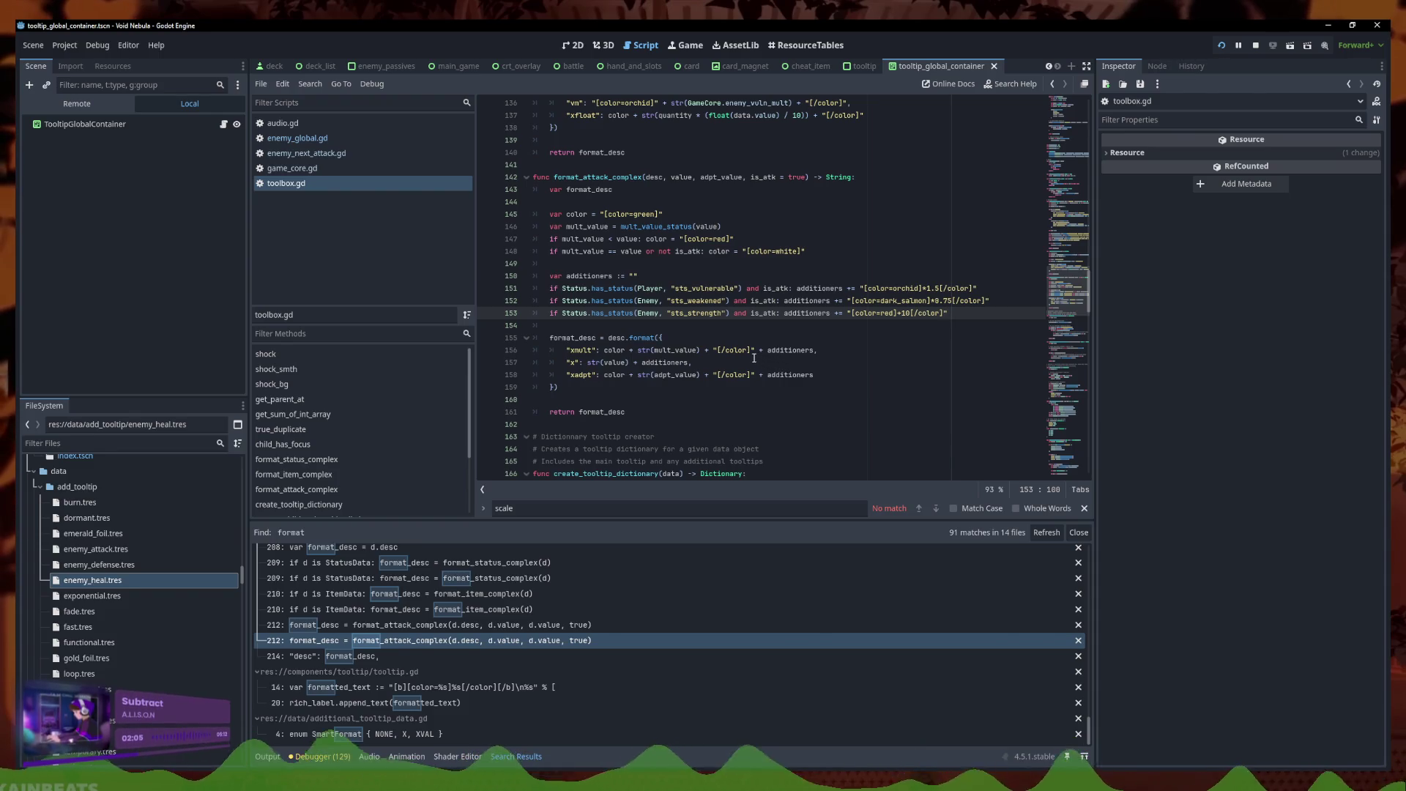
pyautogui.keyDown('ctrl'); pyautogui.click(686, 230); pyautogui.keyUp('ctrl')
pyautogui.click(941, 437)
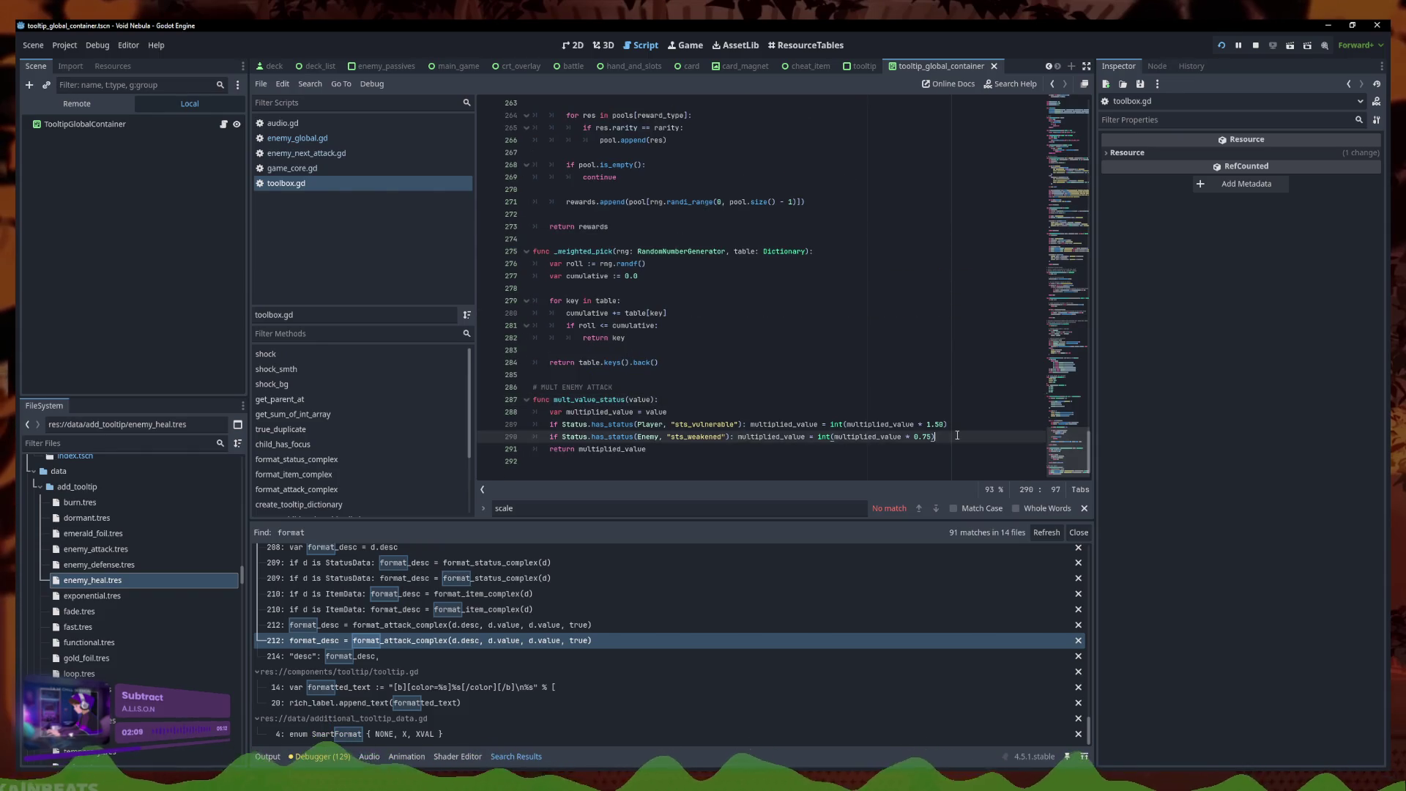
# Add a new line checking Status.has_status(Enemy, "sts_strength") below the weakened check
pyautogui.press('Return')
pyautogui.write('if Sta')
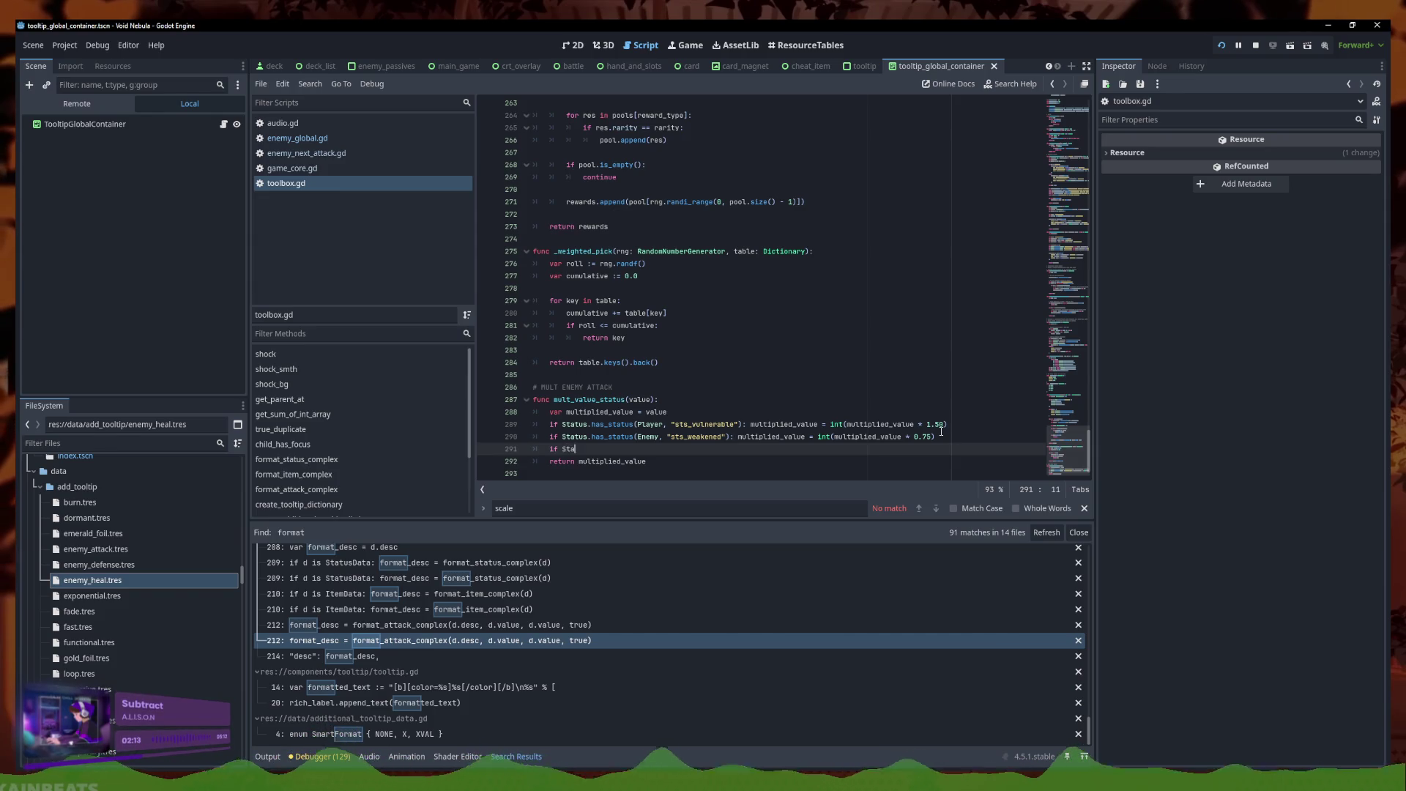
pyautogui.write('tus.had')
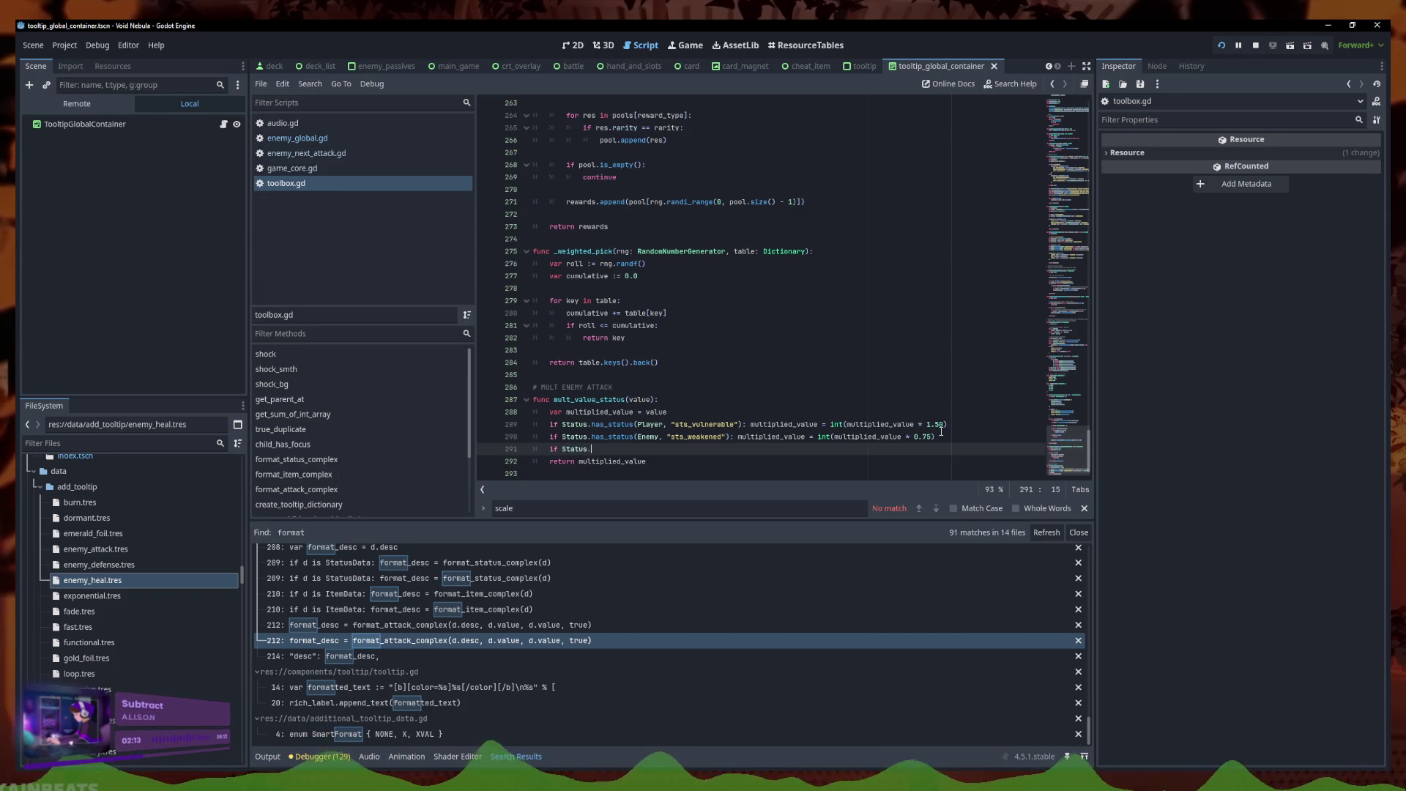
pyautogui.write('_stat')
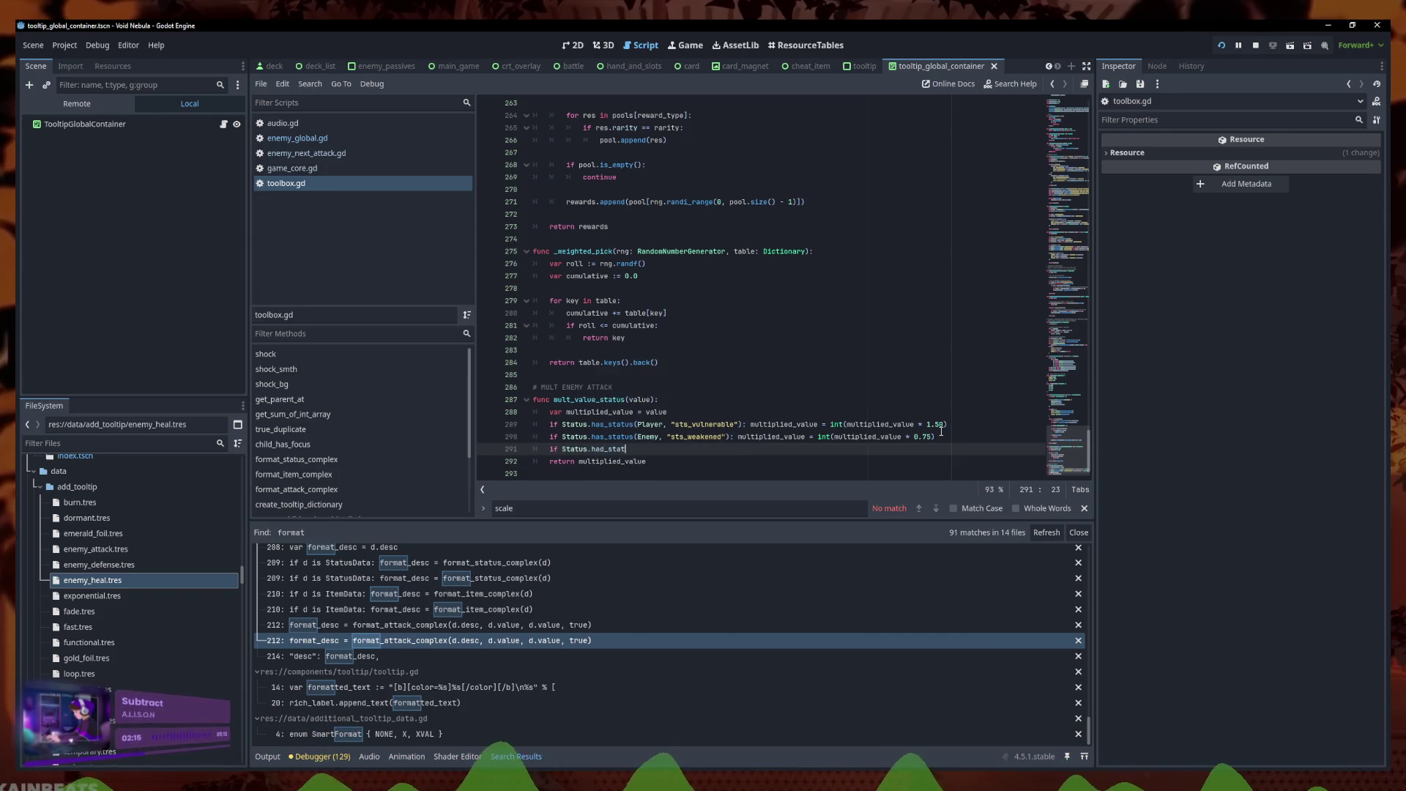
pyautogui.write('us(')
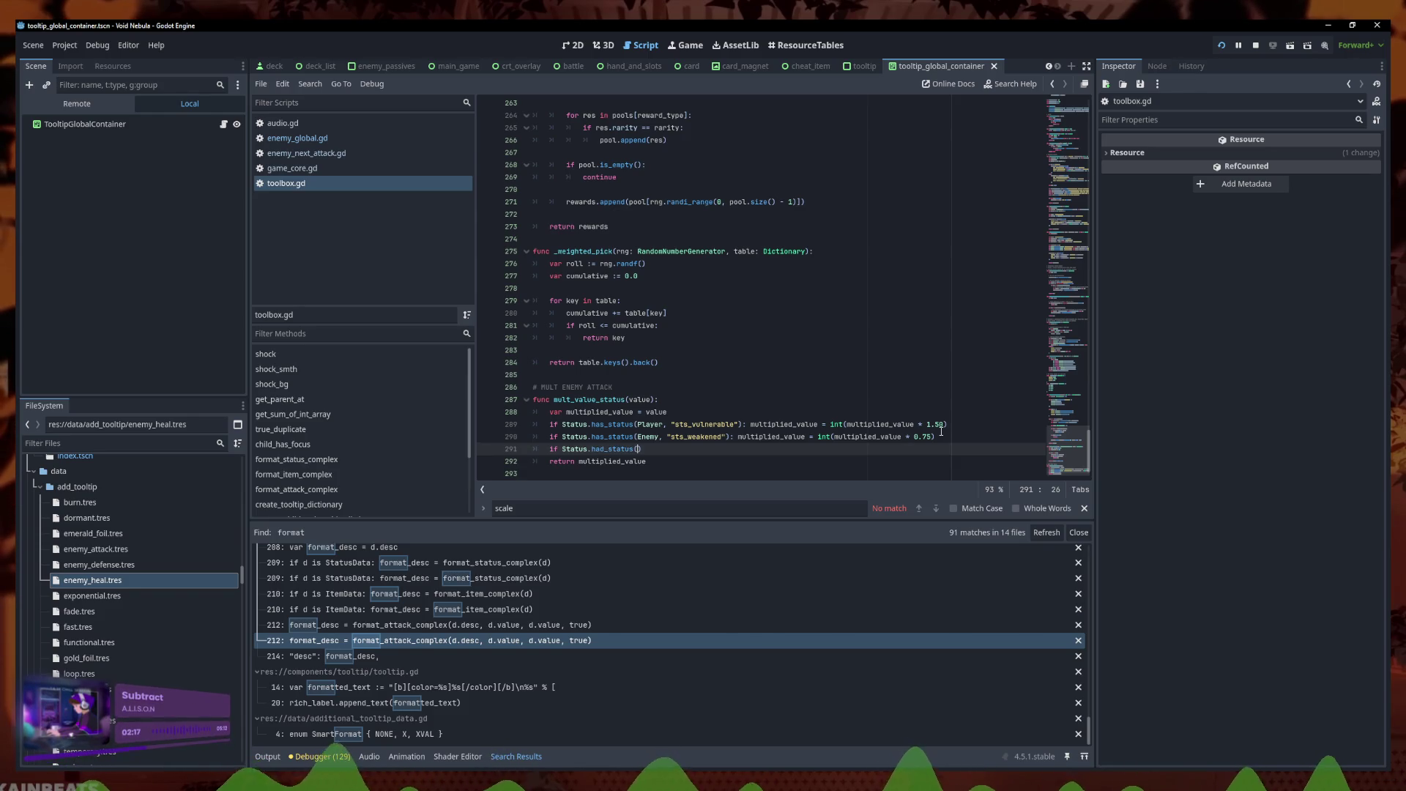
pyautogui.write('Enemyn,')
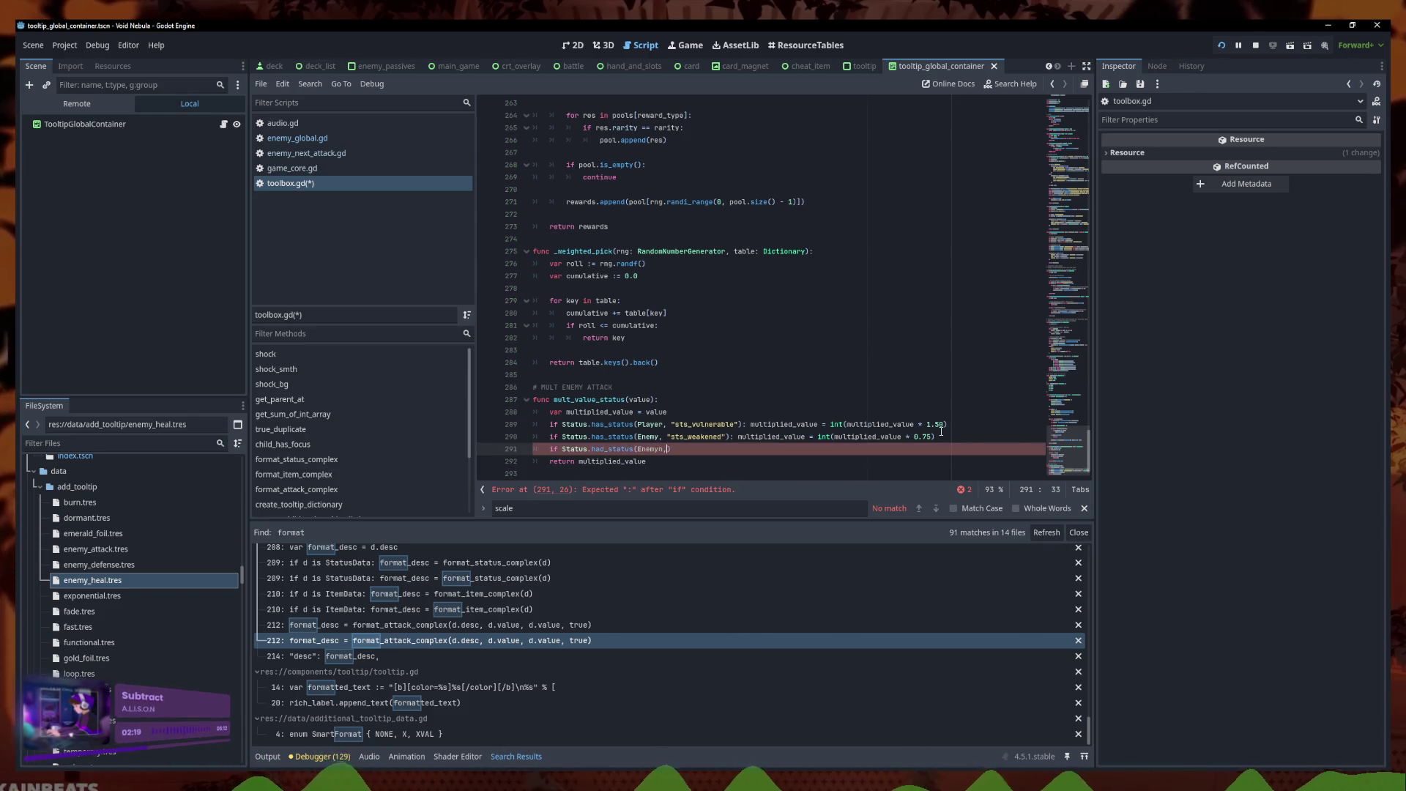
pyautogui.press('BackSpace')
pyautogui.press('BackSpace')
pyautogui.write(', "sts_st')
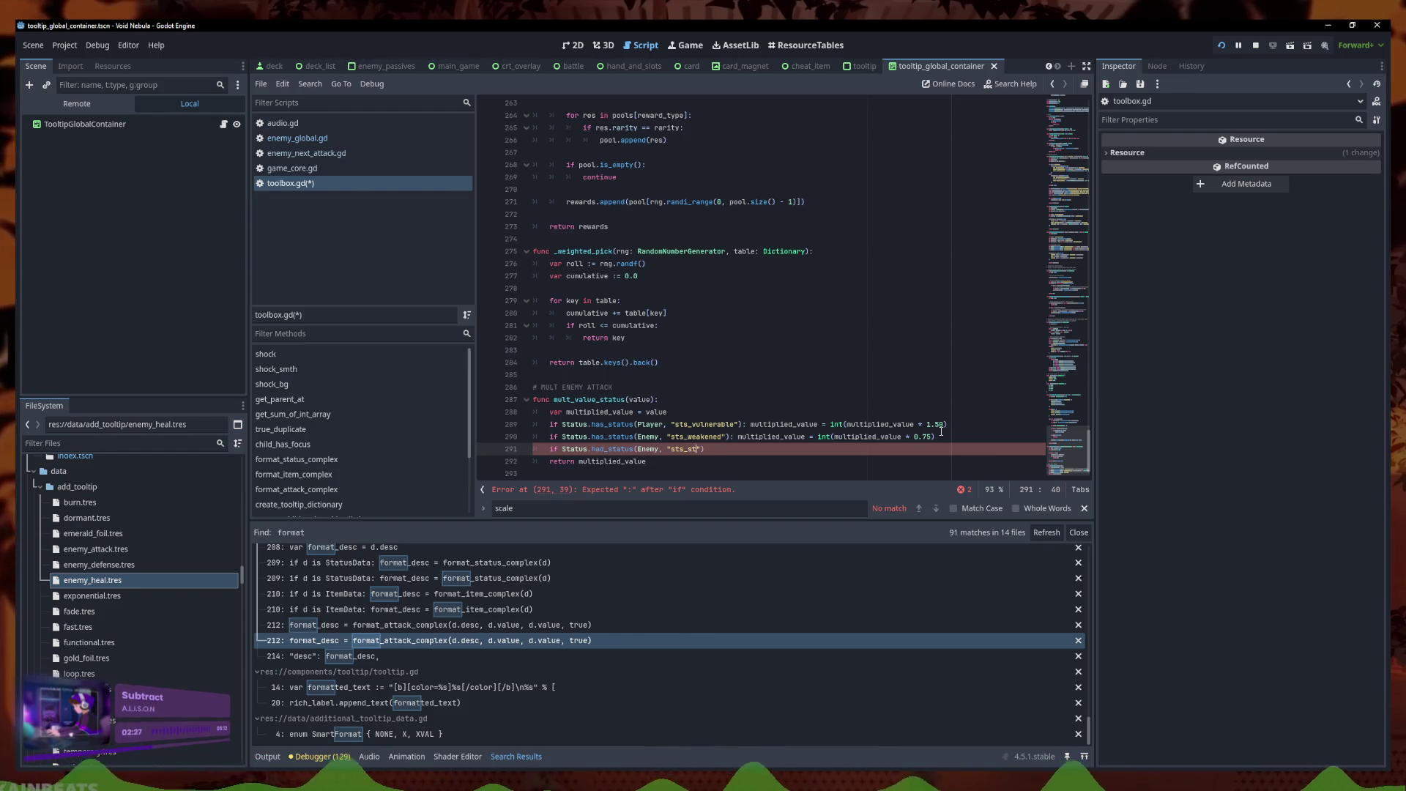
pyautogui.write('rength')
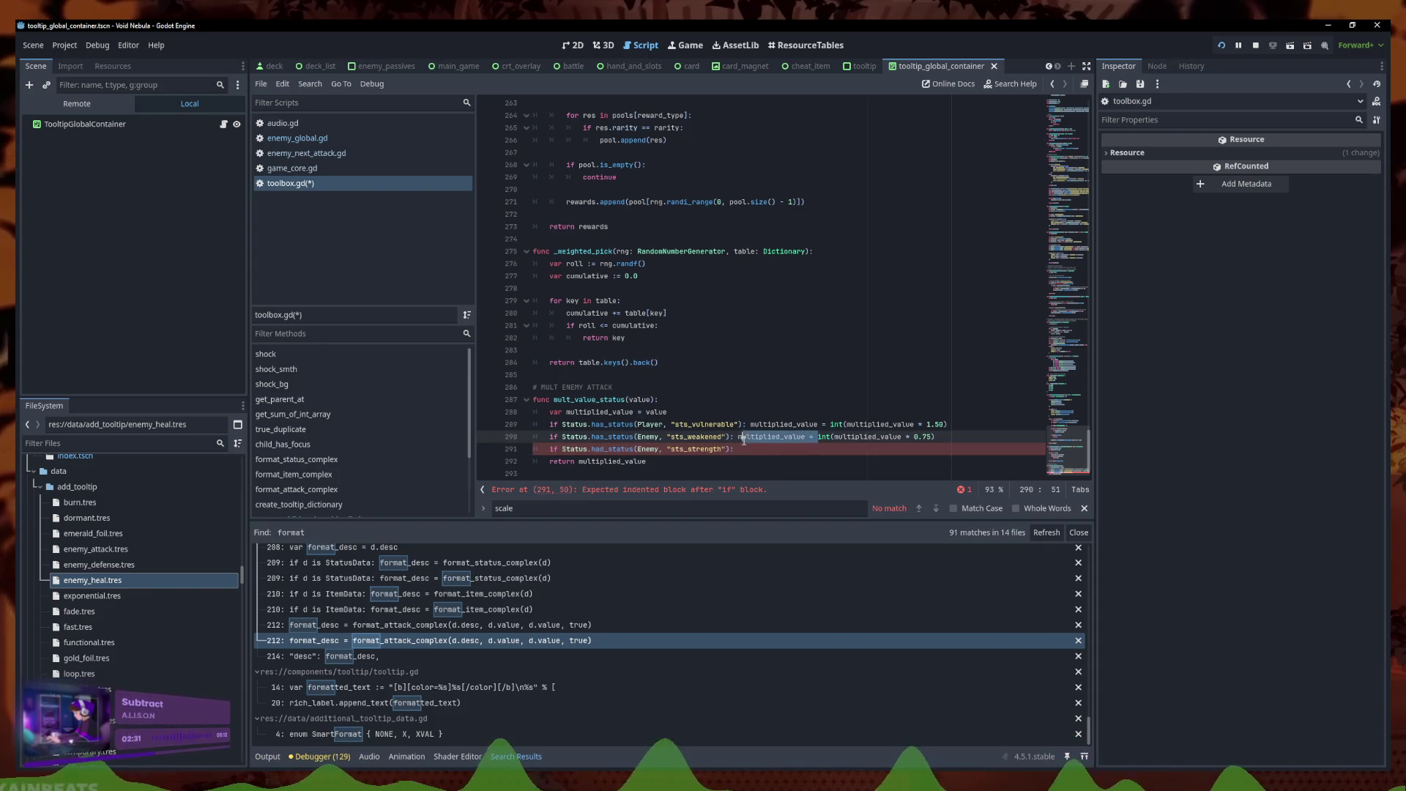
# Reuse the weakened multiplier assignment under the strength check, replacing '* 0.75' with '+'
pyautogui.moveTo(973, 435); pyautogui.dragTo(739, 437)
pyautogui.hotkey('ctrl', 'c')
pyautogui.press('Down')
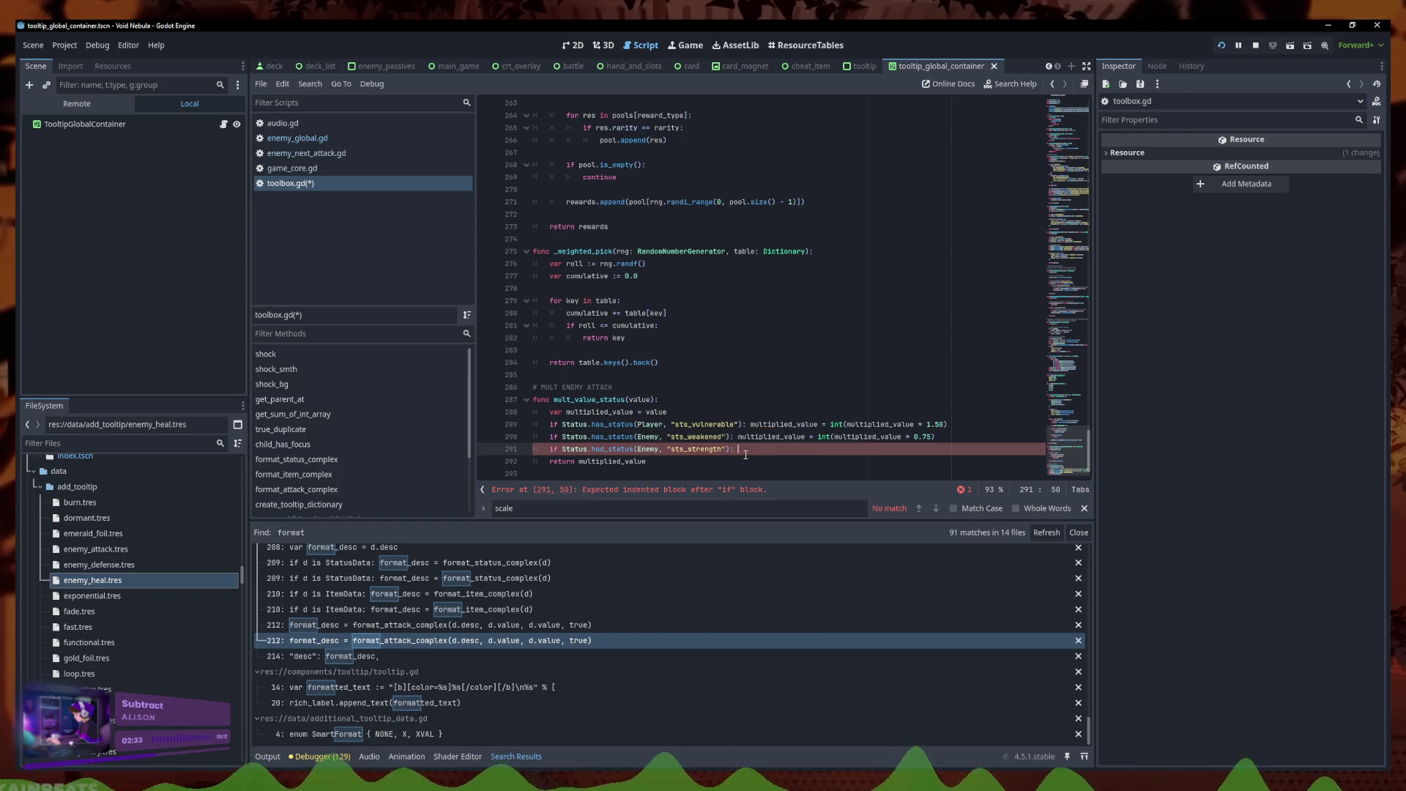
pyautogui.hotkey('ctrl', 'v')
pyautogui.press('Left')
pyautogui.hotkey('shift', 'Left')
pyautogui.hotkey('shift', 'Left')
pyautogui.hotkey('shift', 'Left')
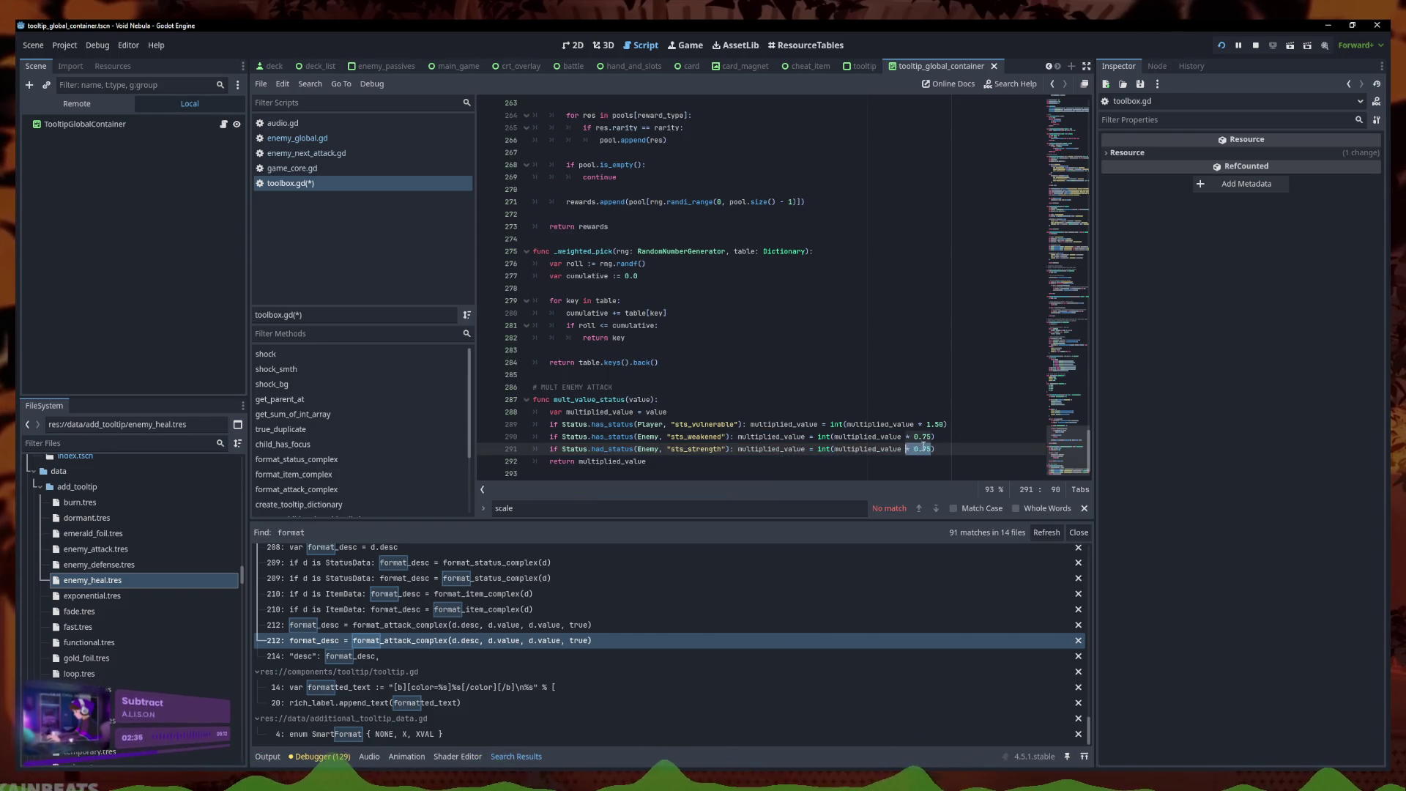
pyautogui.write('+')
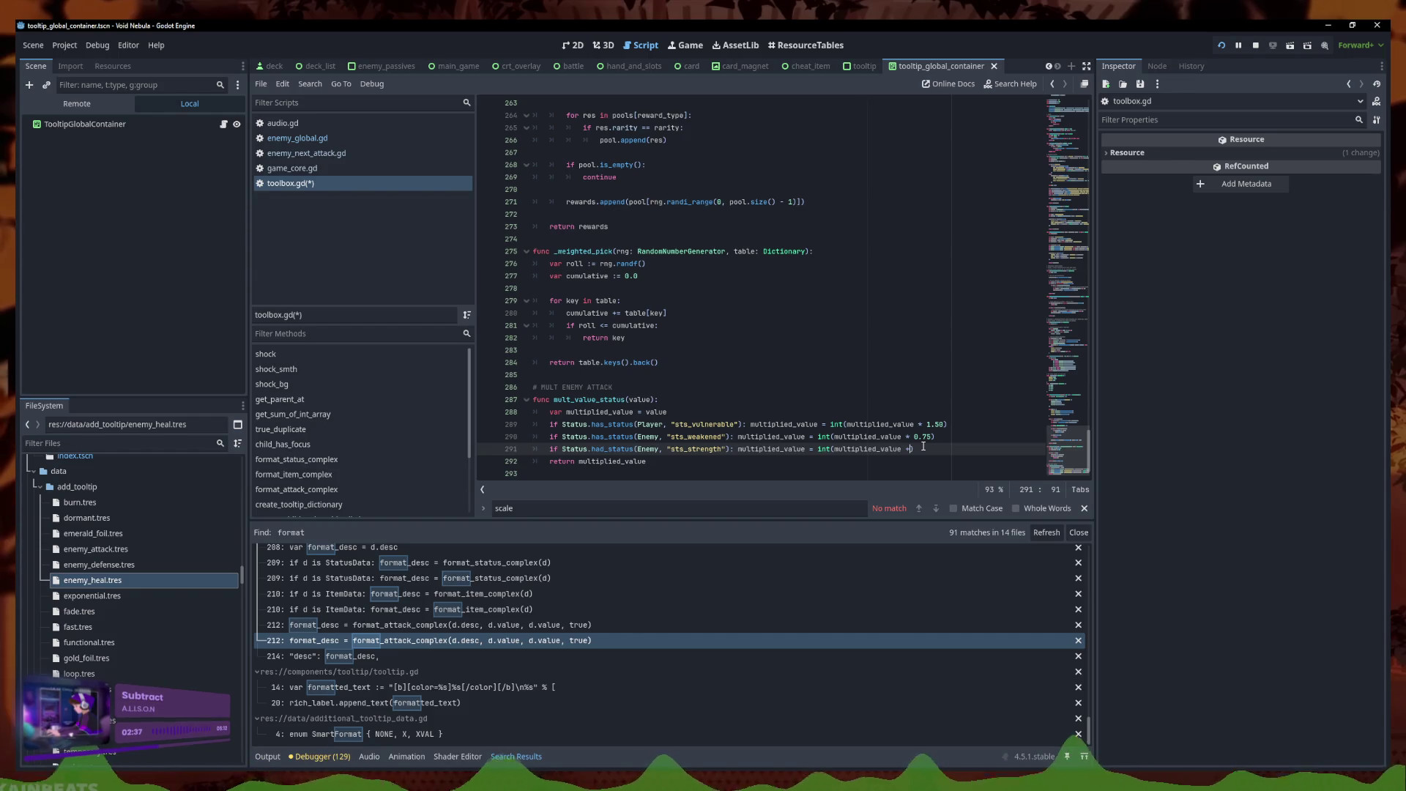
# Replace the placeholder 10 on line 291 with the pasted strength status lookup
pyautogui.click(955, 437)
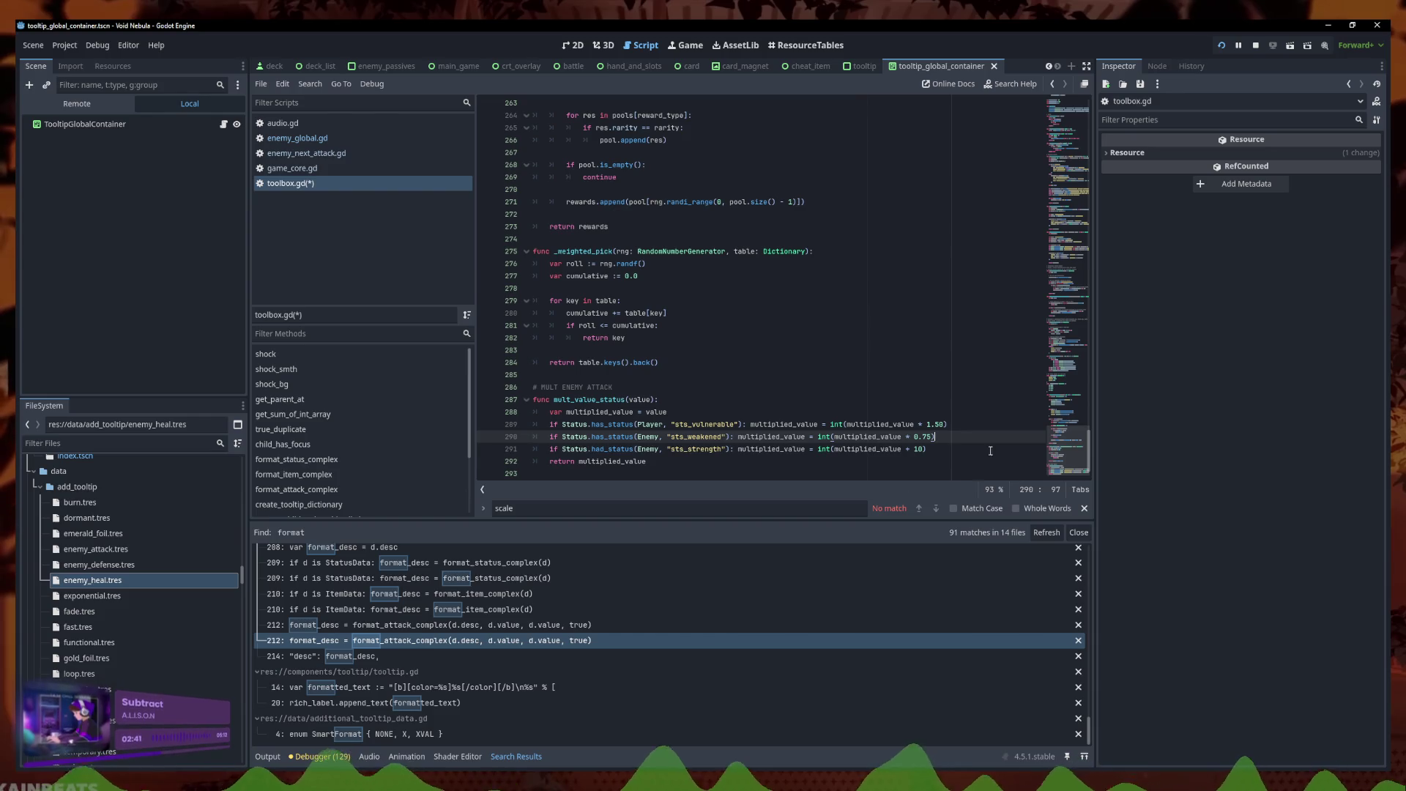
pyautogui.scroll(-1, 740, 399)
pyautogui.click(735, 437)
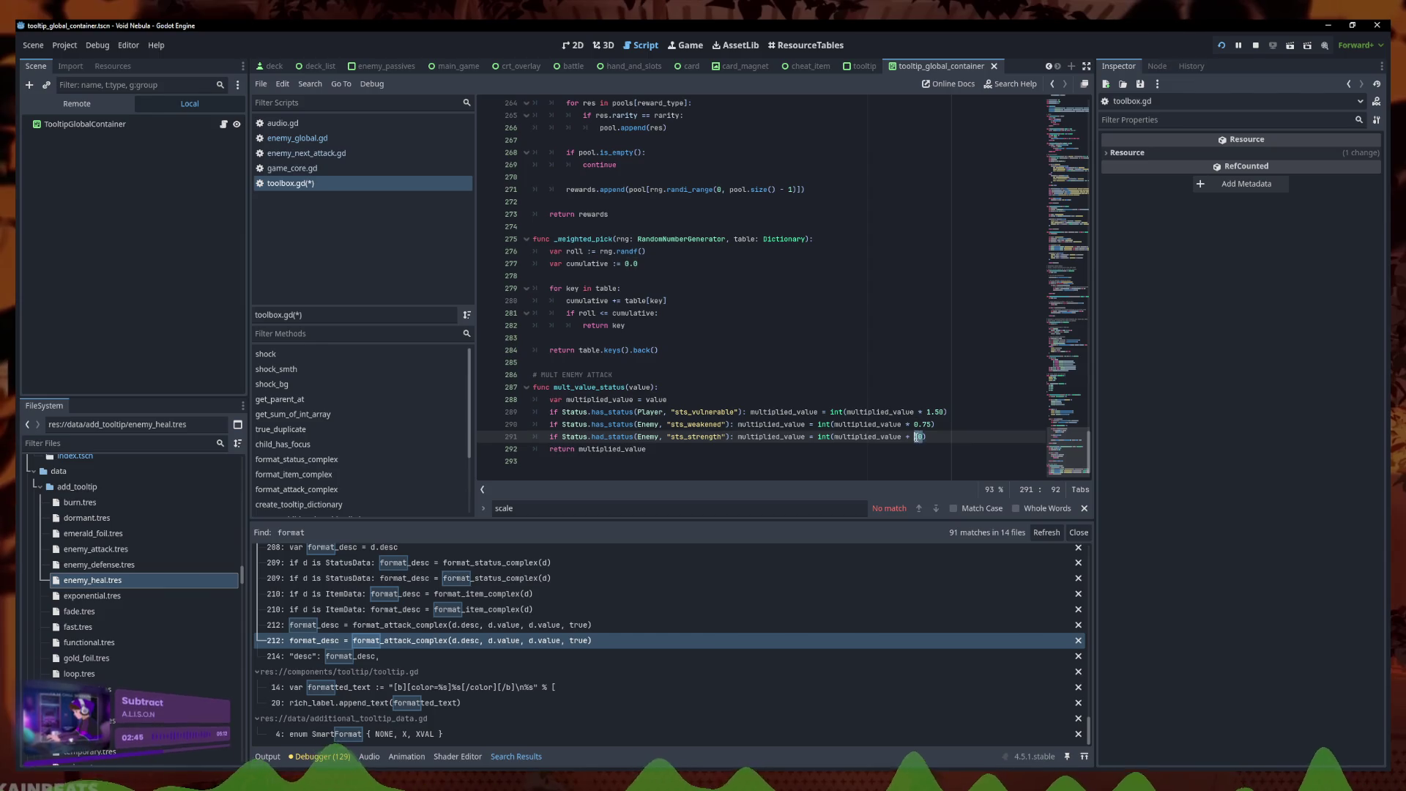
pyautogui.moveTo(730, 436); pyautogui.dragTo(595, 446)
pyautogui.click(567, 437)
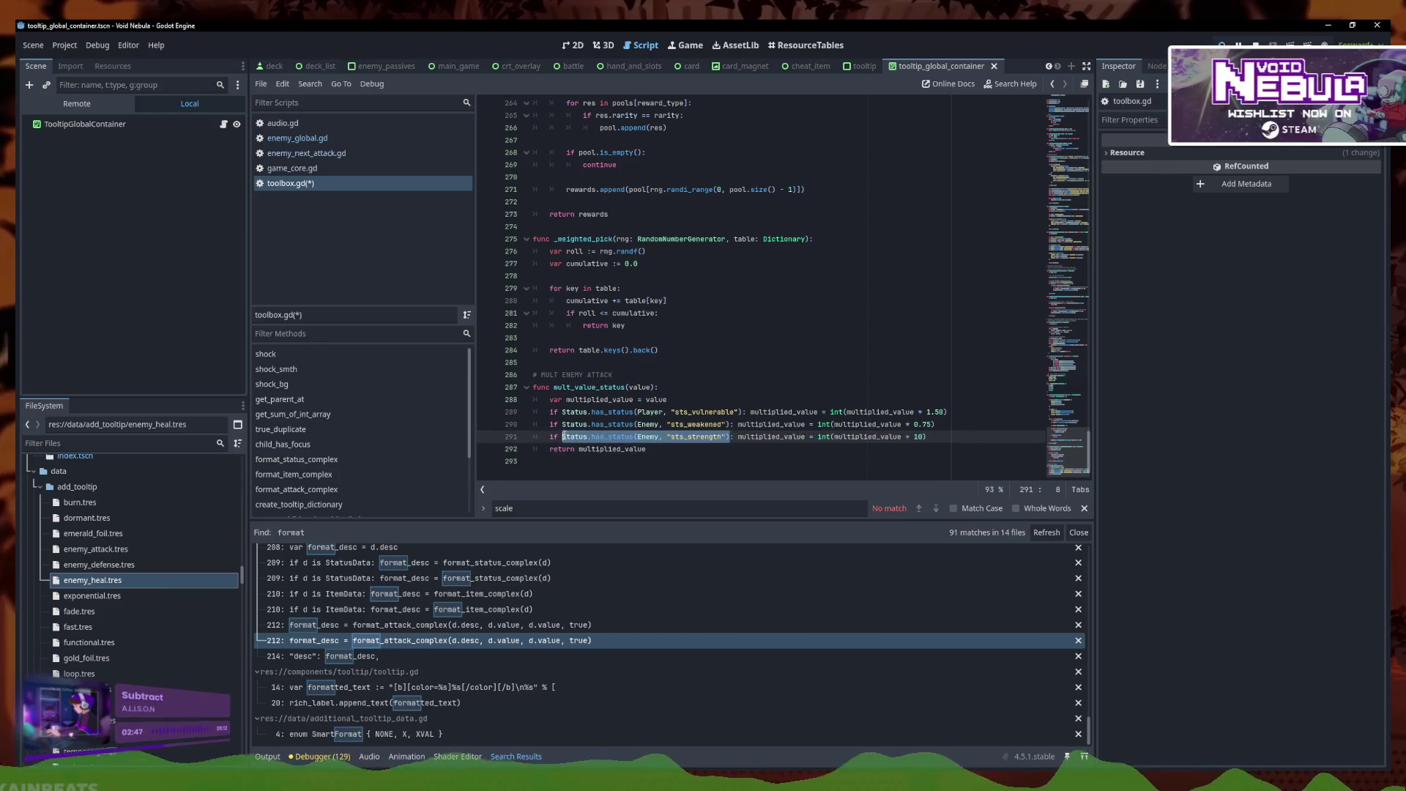
pyautogui.doubleClick(920, 437)
pyautogui.hotkey('ctrl', 'v')
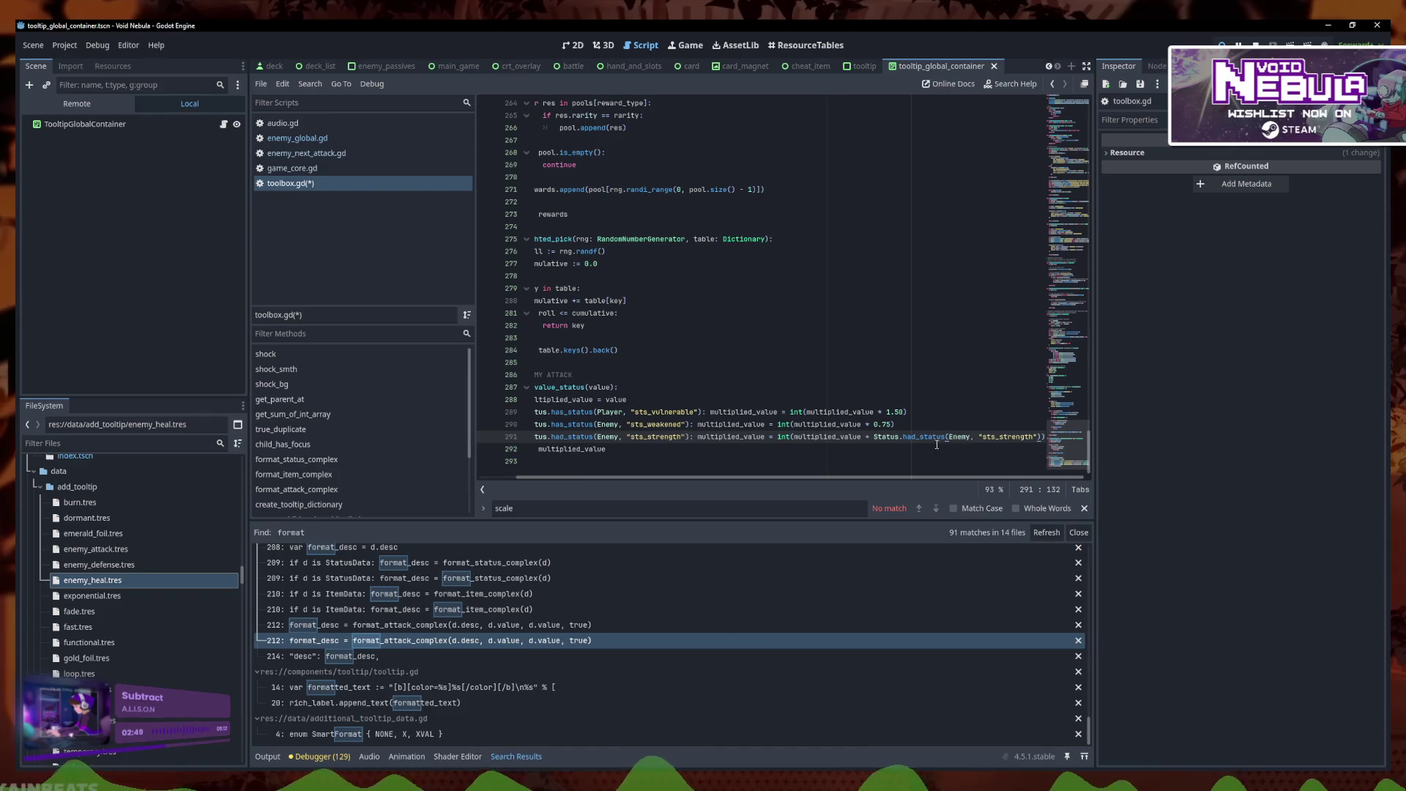
pyautogui.moveTo(946, 437); pyautogui.dragTo(903, 437)
pyautogui.write('get')
pyautogui.press('Down')
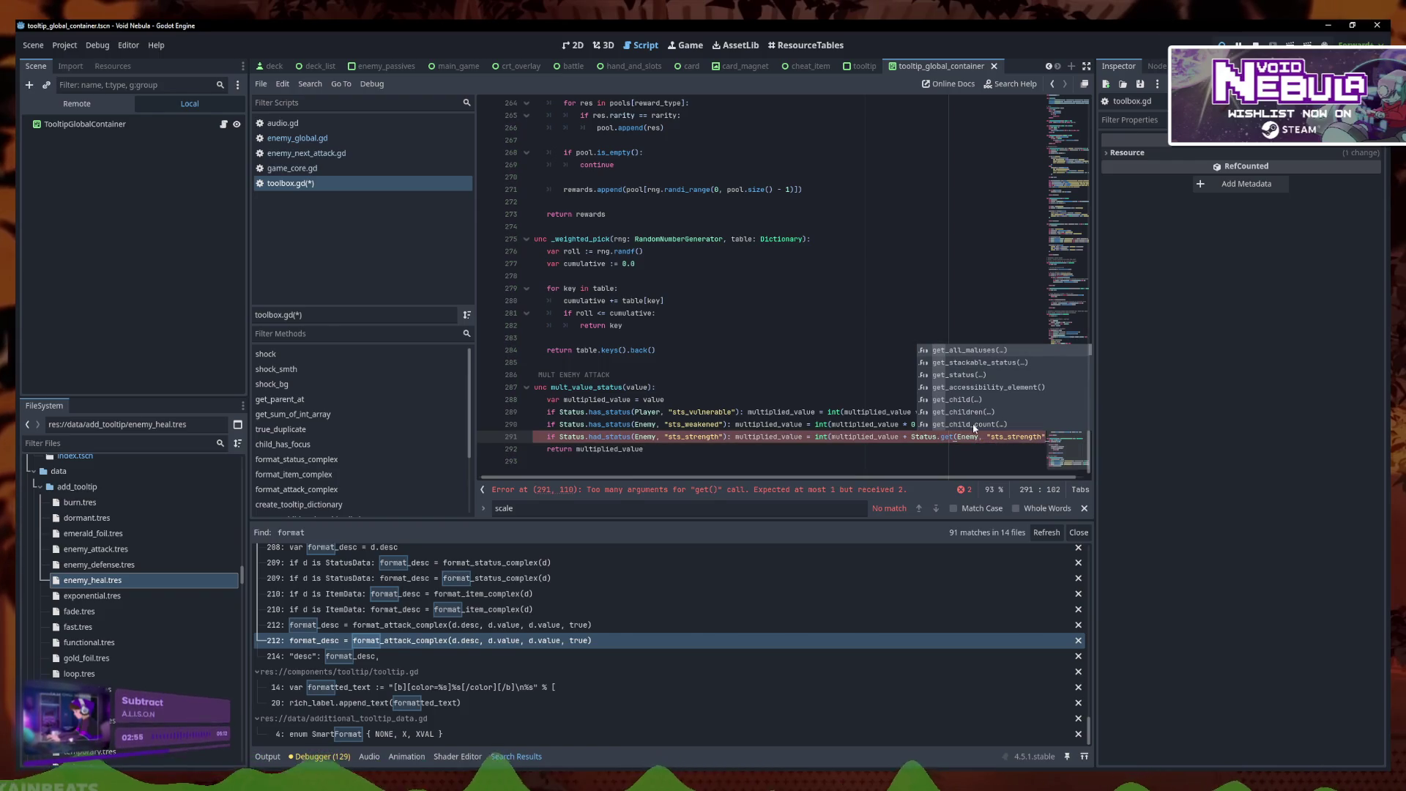
pyautogui.hotkey('ctrl', 'z')
pyautogui.click(925, 438)
# Open status_global.gd from the Status reference and start searching it for 'quantity'
pyautogui.keyDown('ctrl'); pyautogui.click(925, 438); pyautogui.keyUp('ctrl')
pyautogui.hotkey('ctrl', 'f')
pyautogui.write('qia,')
pyautogui.press('BackSpace')
pyautogui.press('BackSpace')
# Step through the 'quantity' matches, then search 'get_stat' to reach the get_status function
pyautogui.write('uantity')
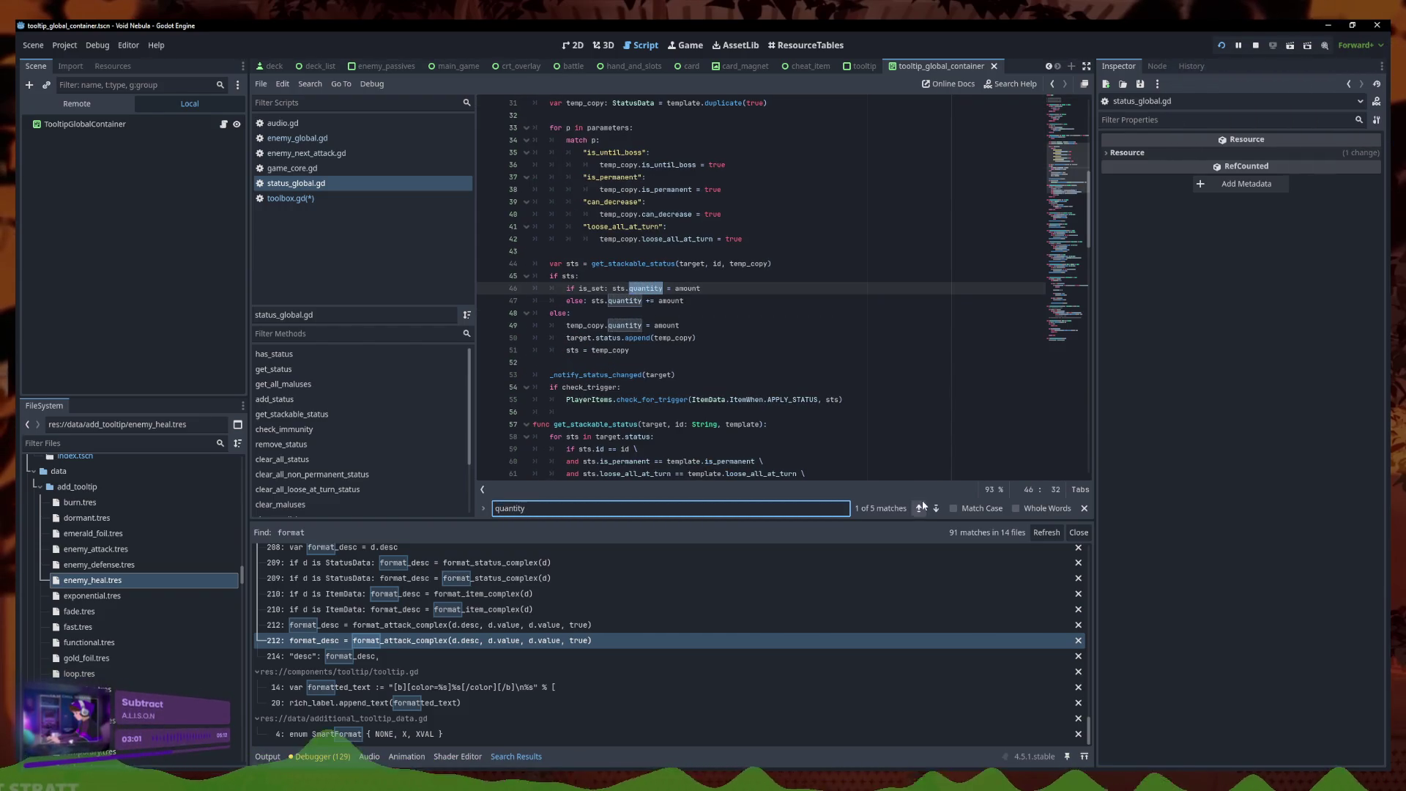
pyautogui.click(920, 508)
pyautogui.click(920, 507)
pyautogui.click(920, 507)
pyautogui.click(920, 508)
pyautogui.click(920, 507)
pyautogui.click(920, 508)
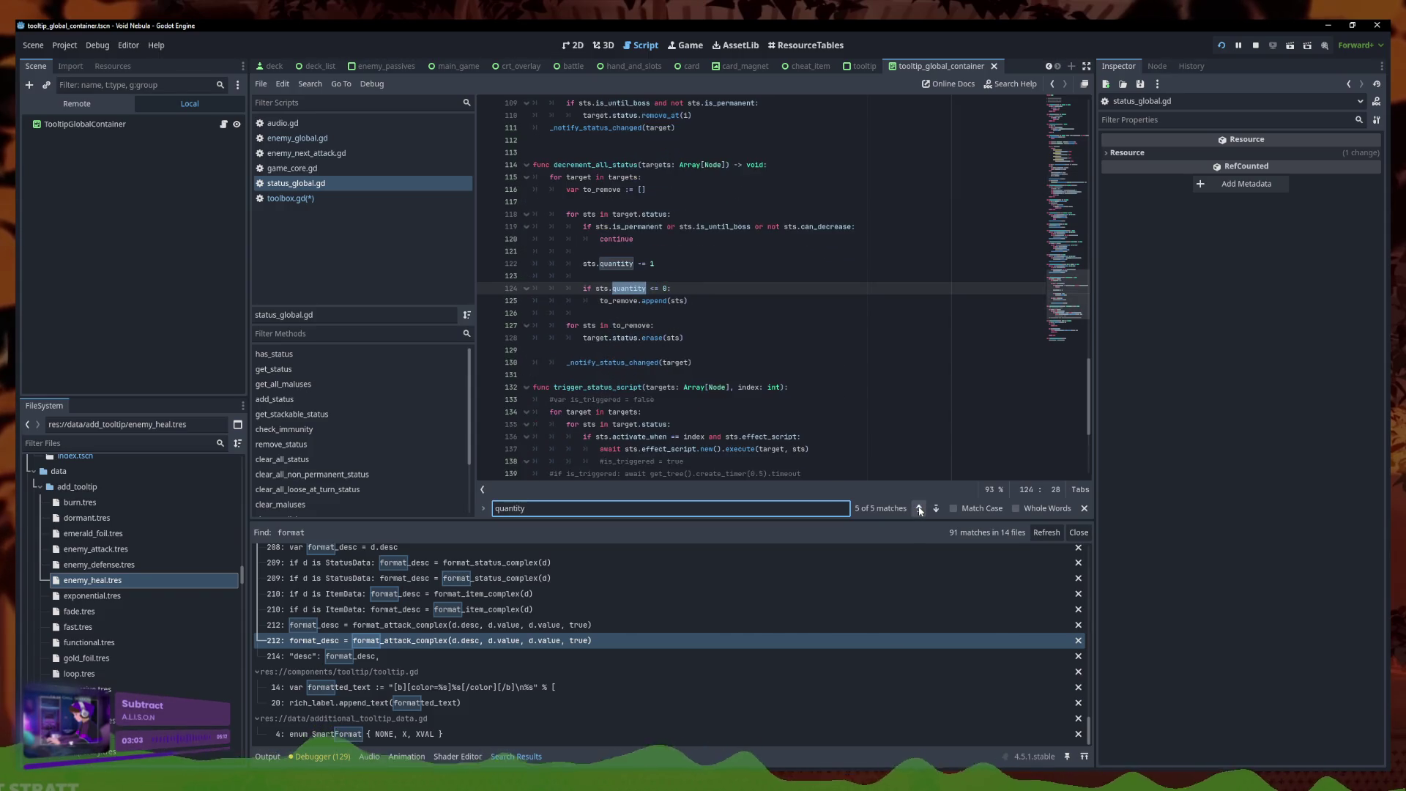
pyautogui.scroll(10, 695, 351)
pyautogui.click(695, 364)
pyautogui.hotkey('ctrl', 'f')
pyautogui.write('ge')
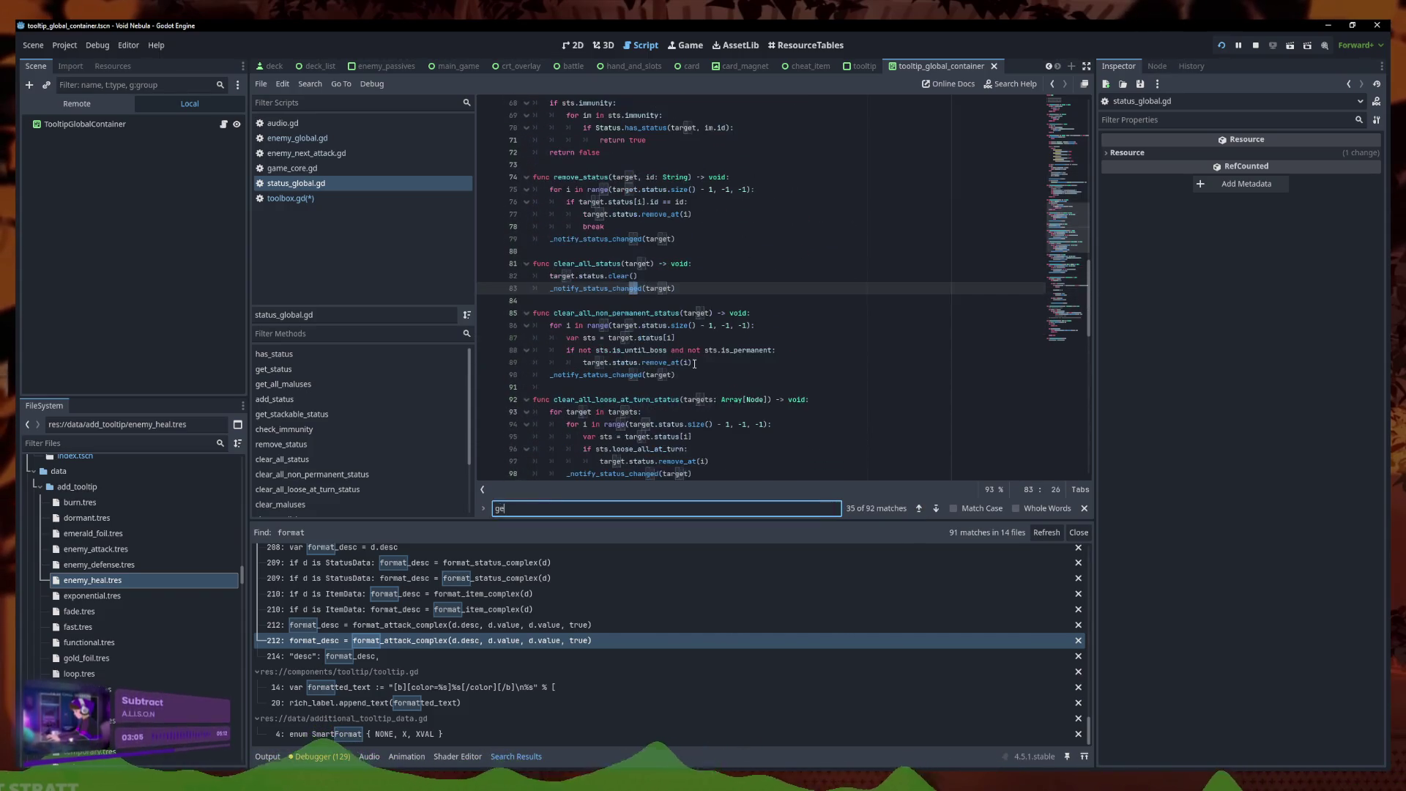
pyautogui.write('t_stat')
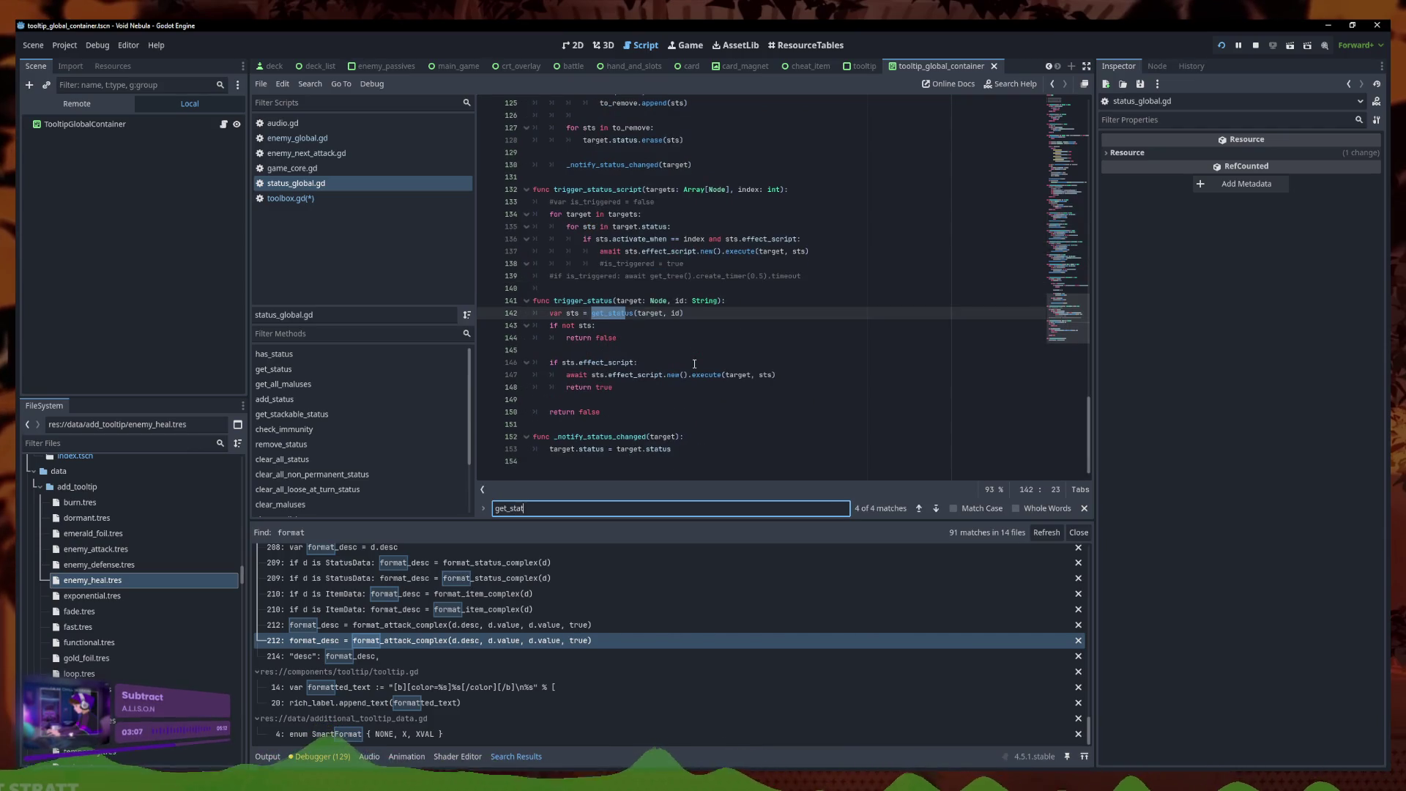
pyautogui.click(921, 508)
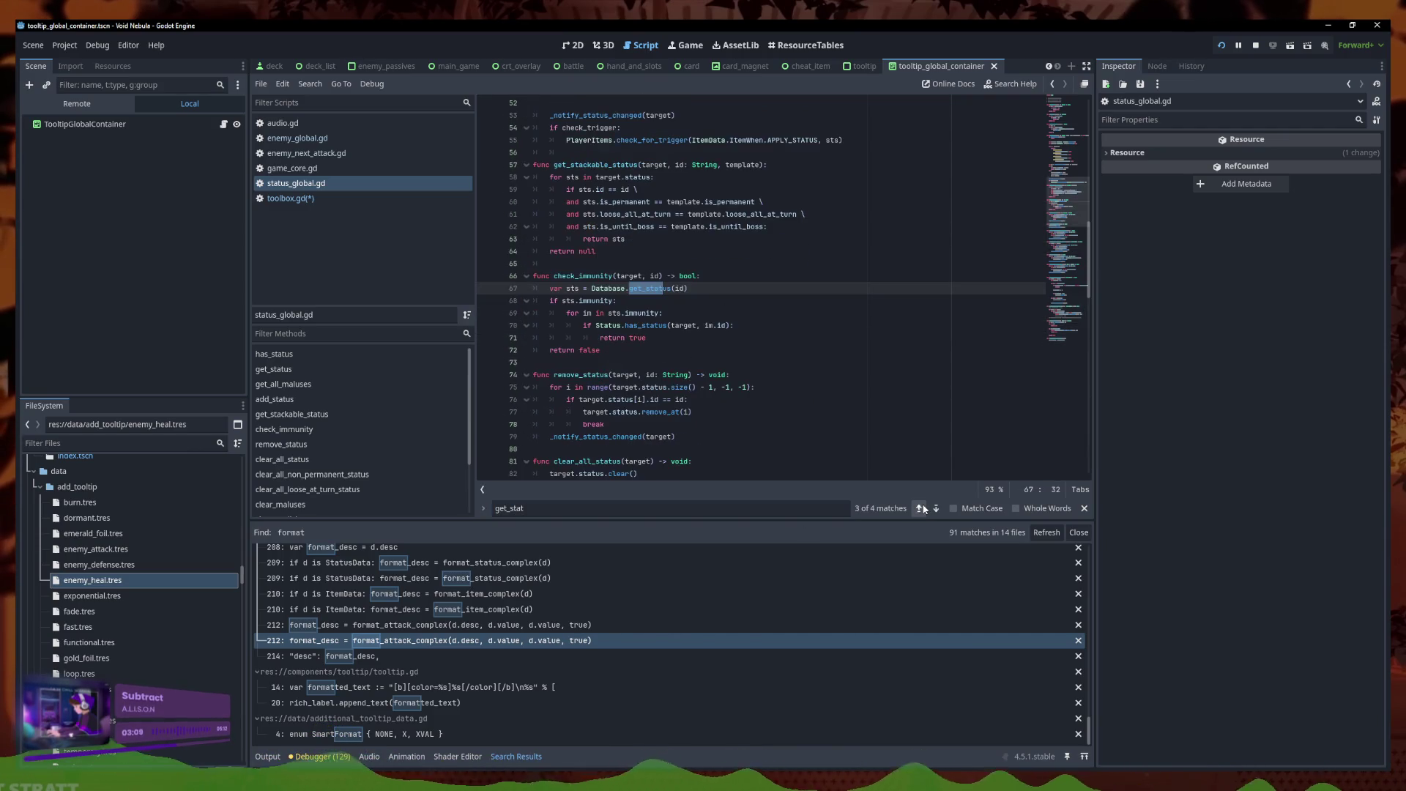
pyautogui.click(918, 508)
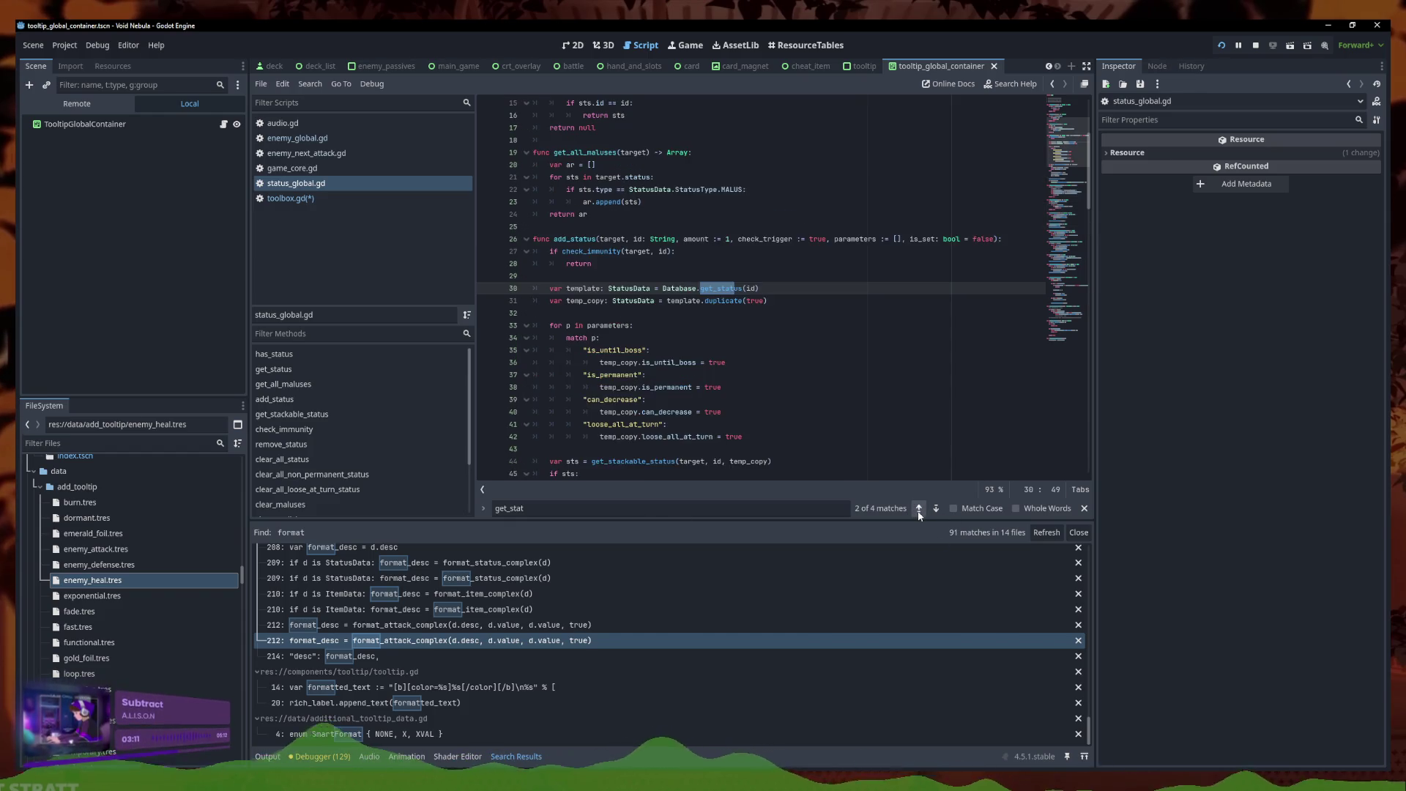
pyautogui.click(919, 508)
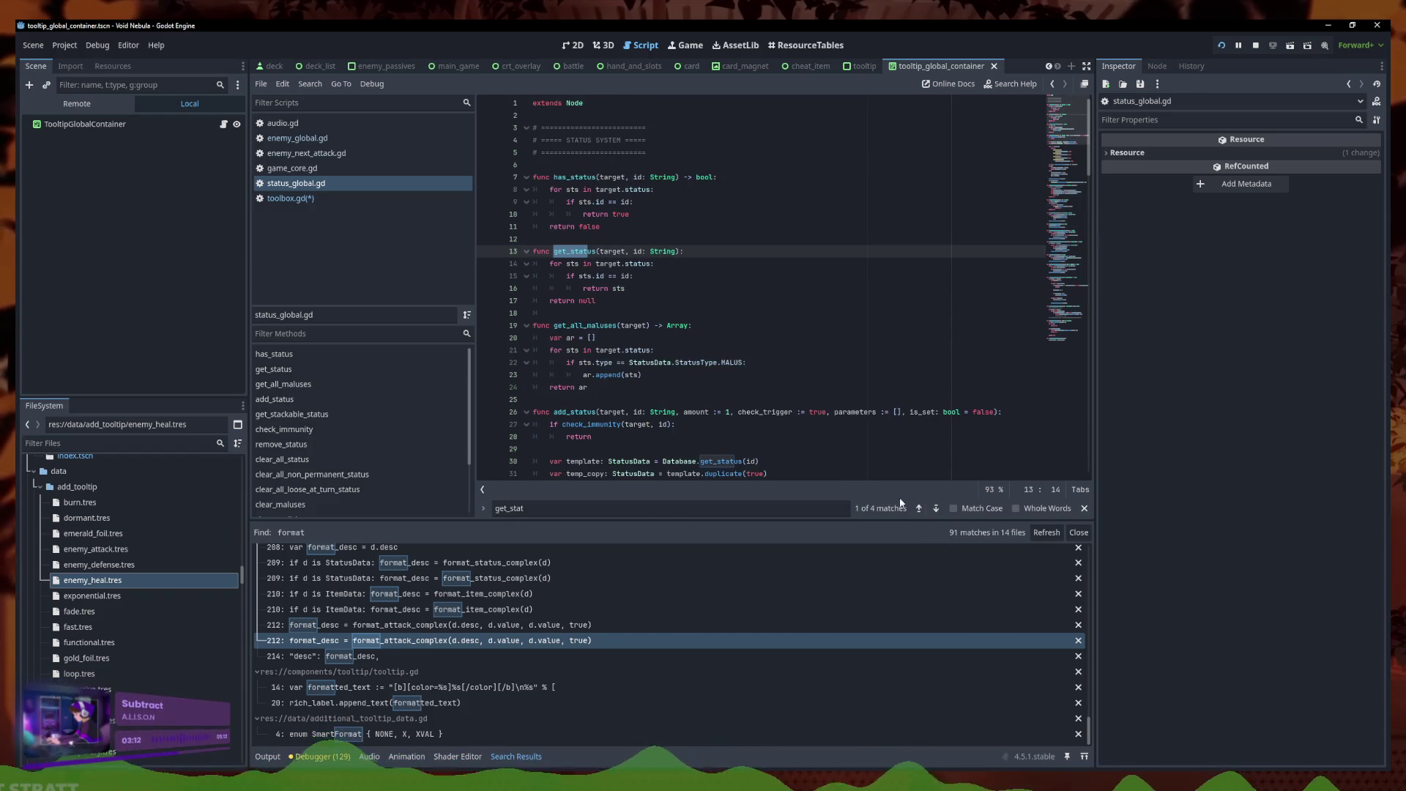
# Declare get_status_quantity(target, id: String) -> int below get_status
pyautogui.click(645, 312)
pyautogui.click(650, 303)
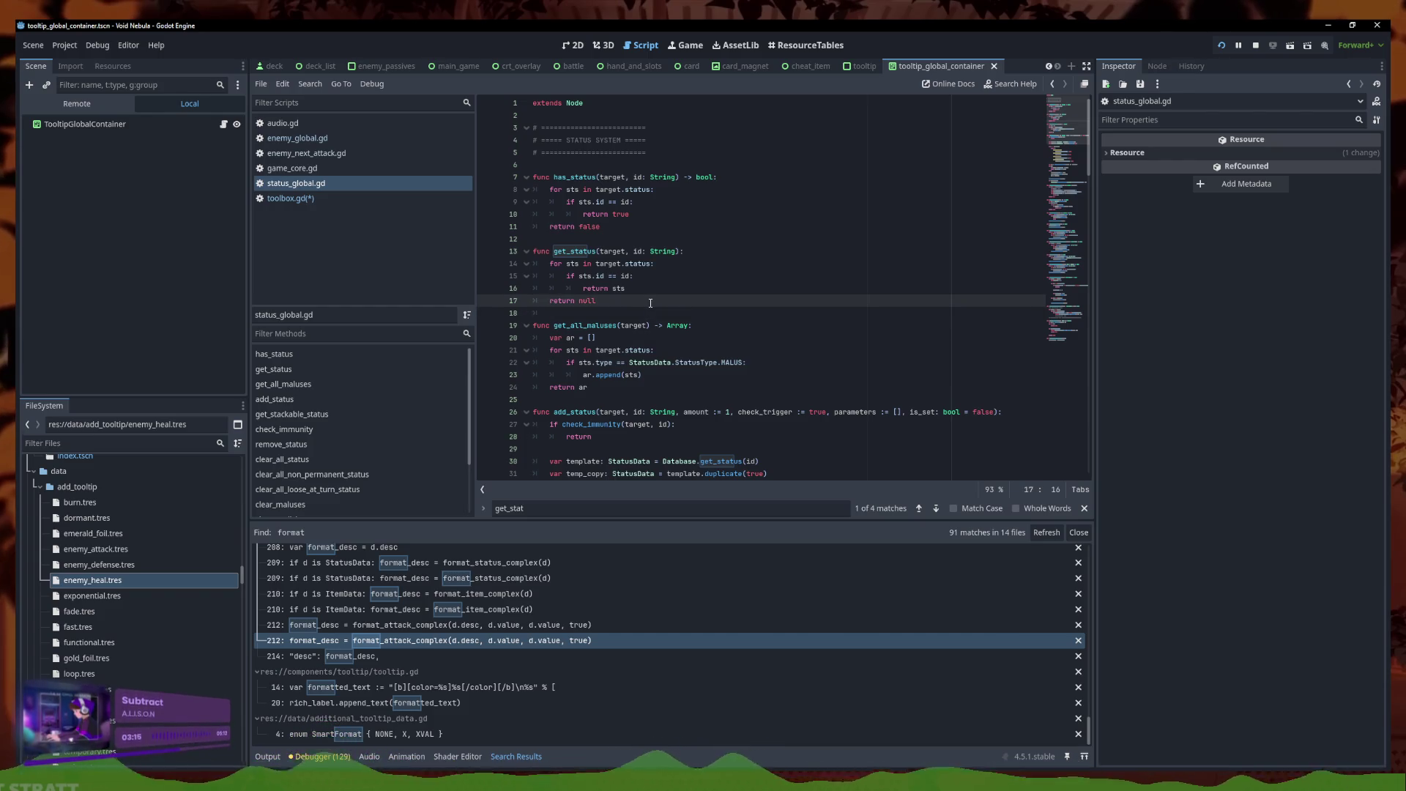
pyautogui.press('Return')
pyautogui.press('Return')
pyautogui.write('et_quantity')
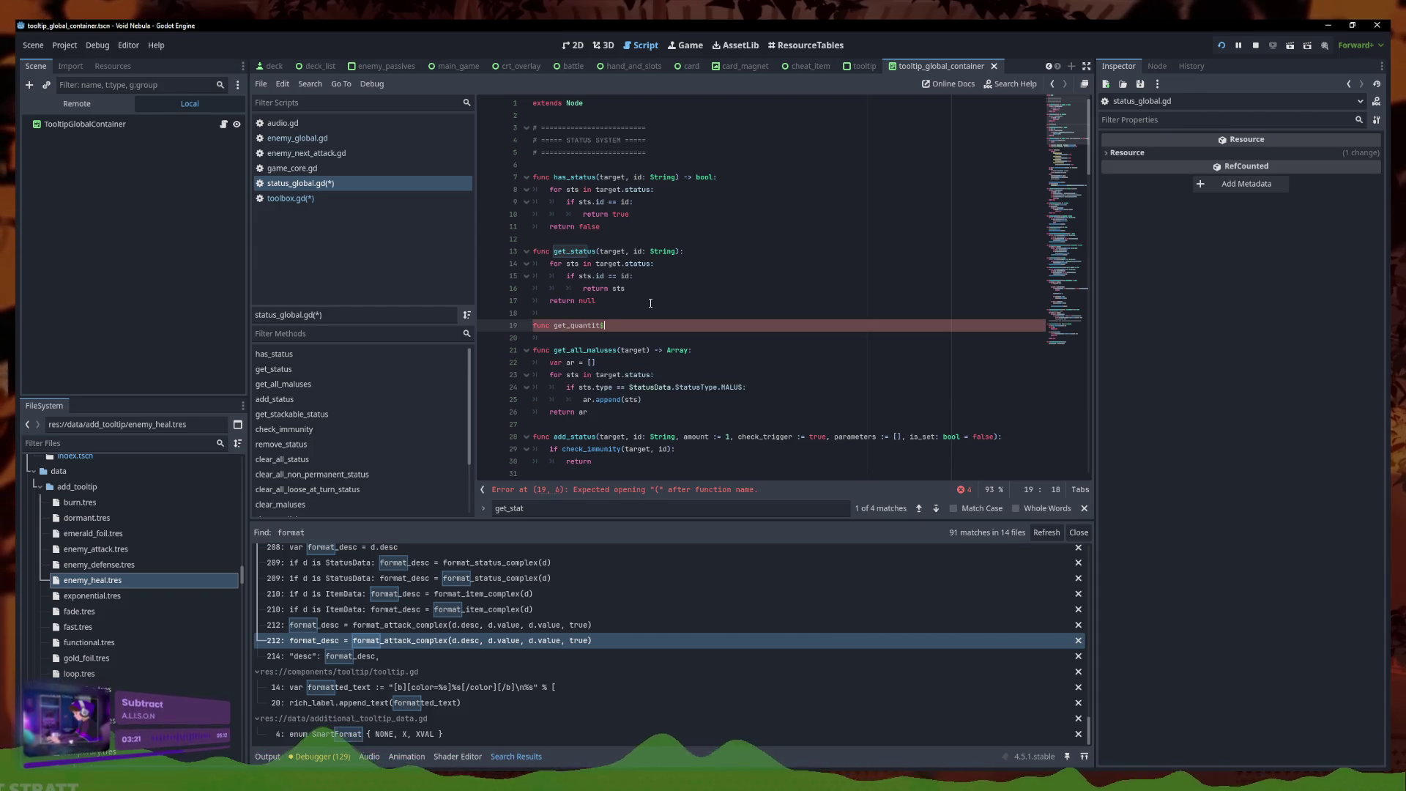
pyautogui.press('BackSpace')
pyautogui.press('BackSpace')
pyautogui.press('BackSpace')
pyautogui.press('BackSpace')
pyautogui.press('BackSpace')
pyautogui.press('BackSpace')
pyautogui.press('BackSpace')
pyautogui.press('BackSpace')
pyautogui.write('status')
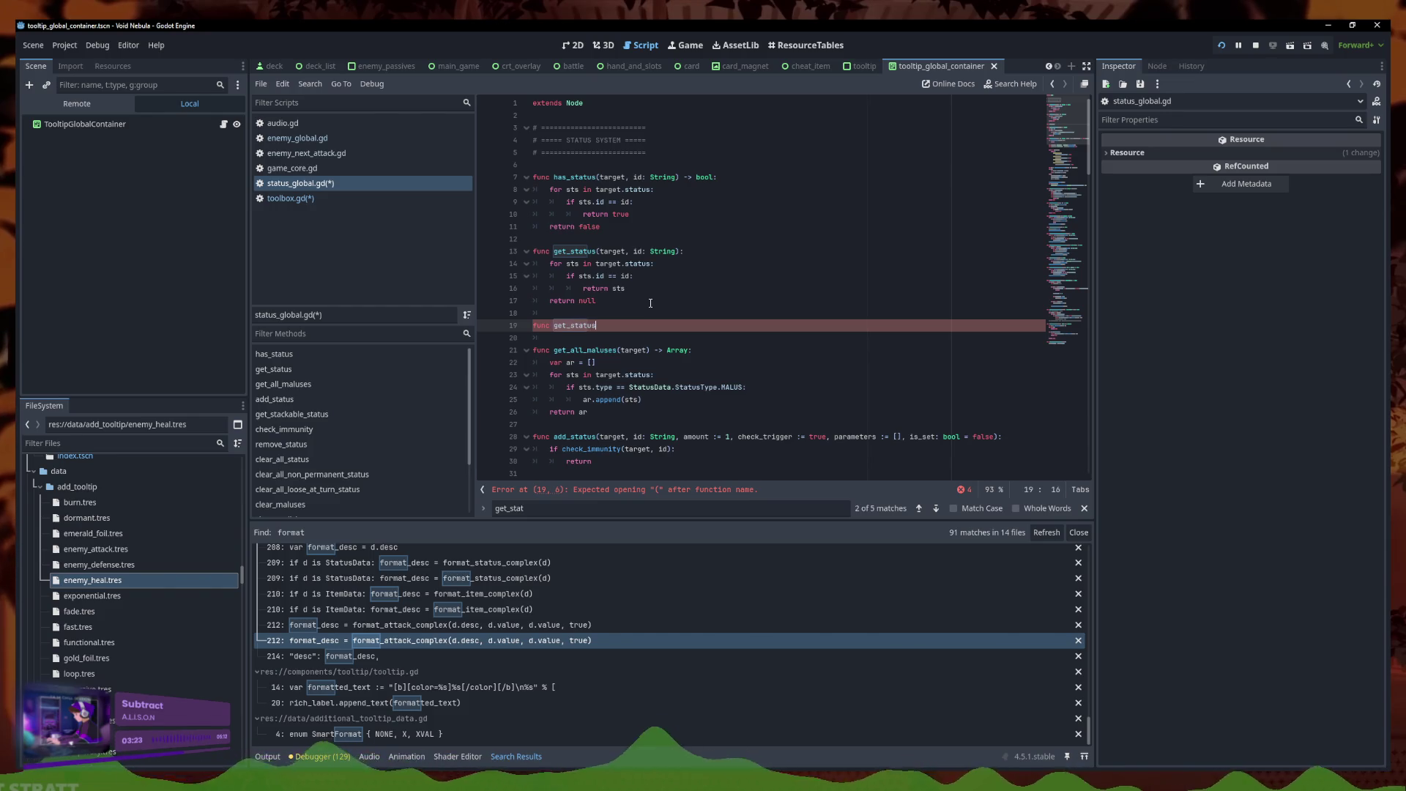
pyautogui.write('_quantity(ta')
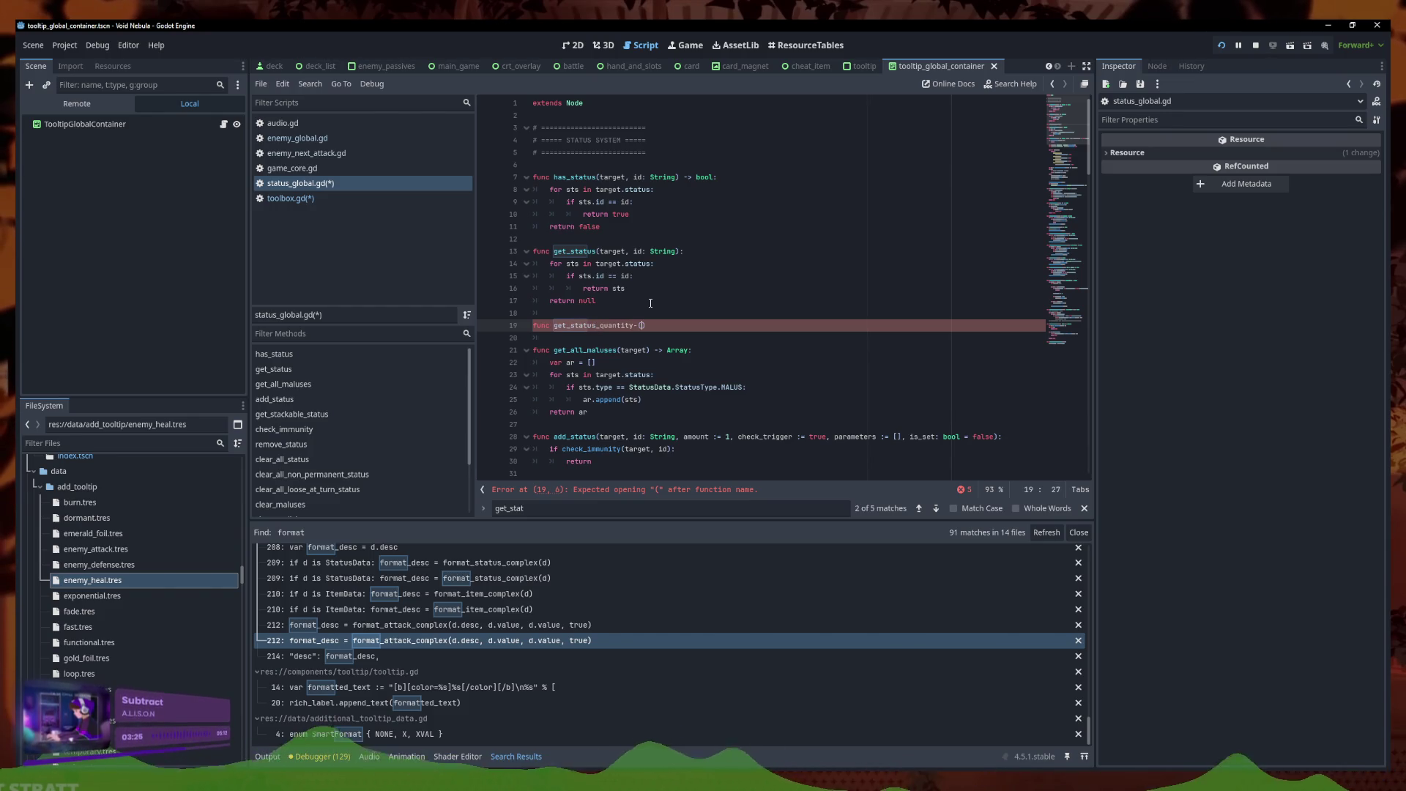
pyautogui.write('ret')
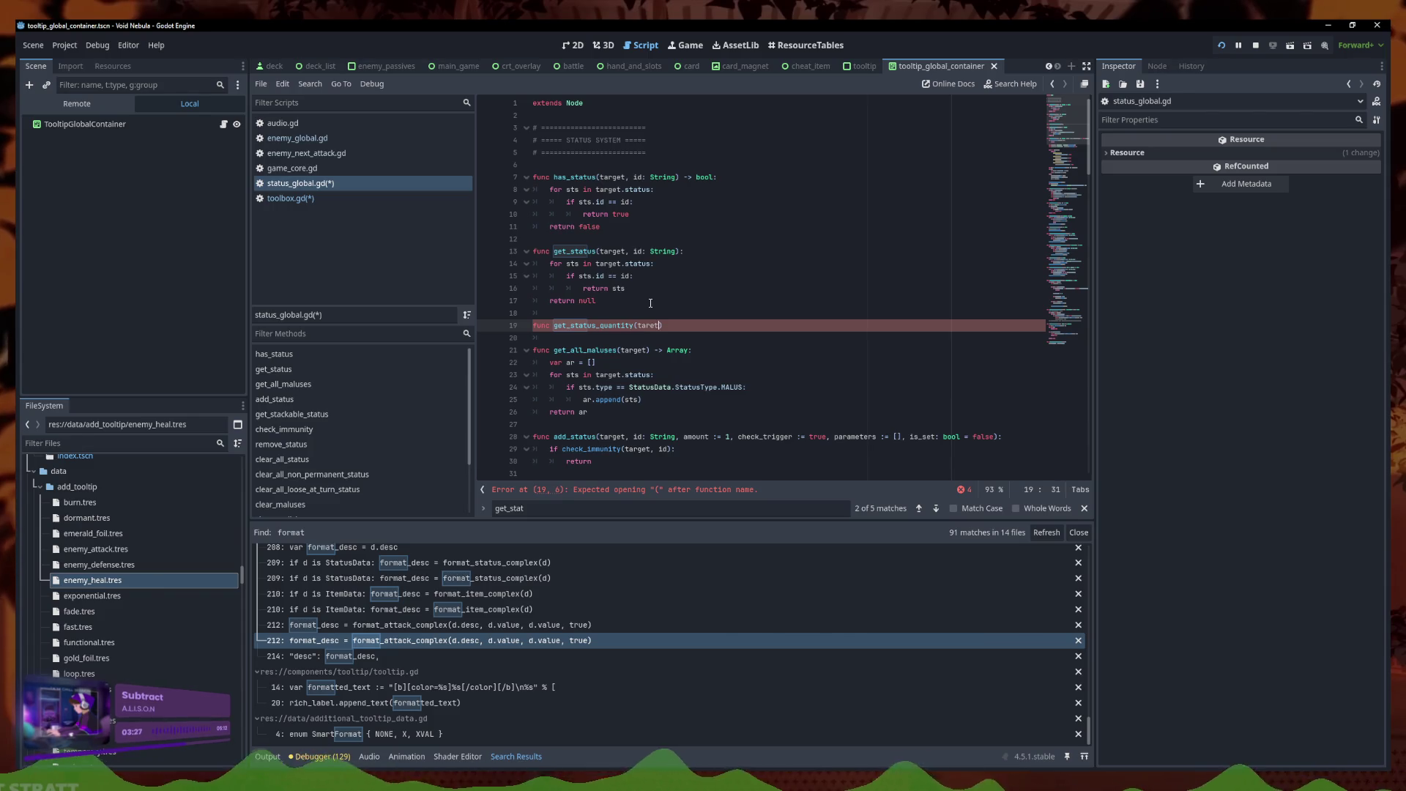
pyautogui.press('BackSpace')
pyautogui.press('BackSpace')
pyautogui.write('get, id')
pyautogui.press('BackSpace')
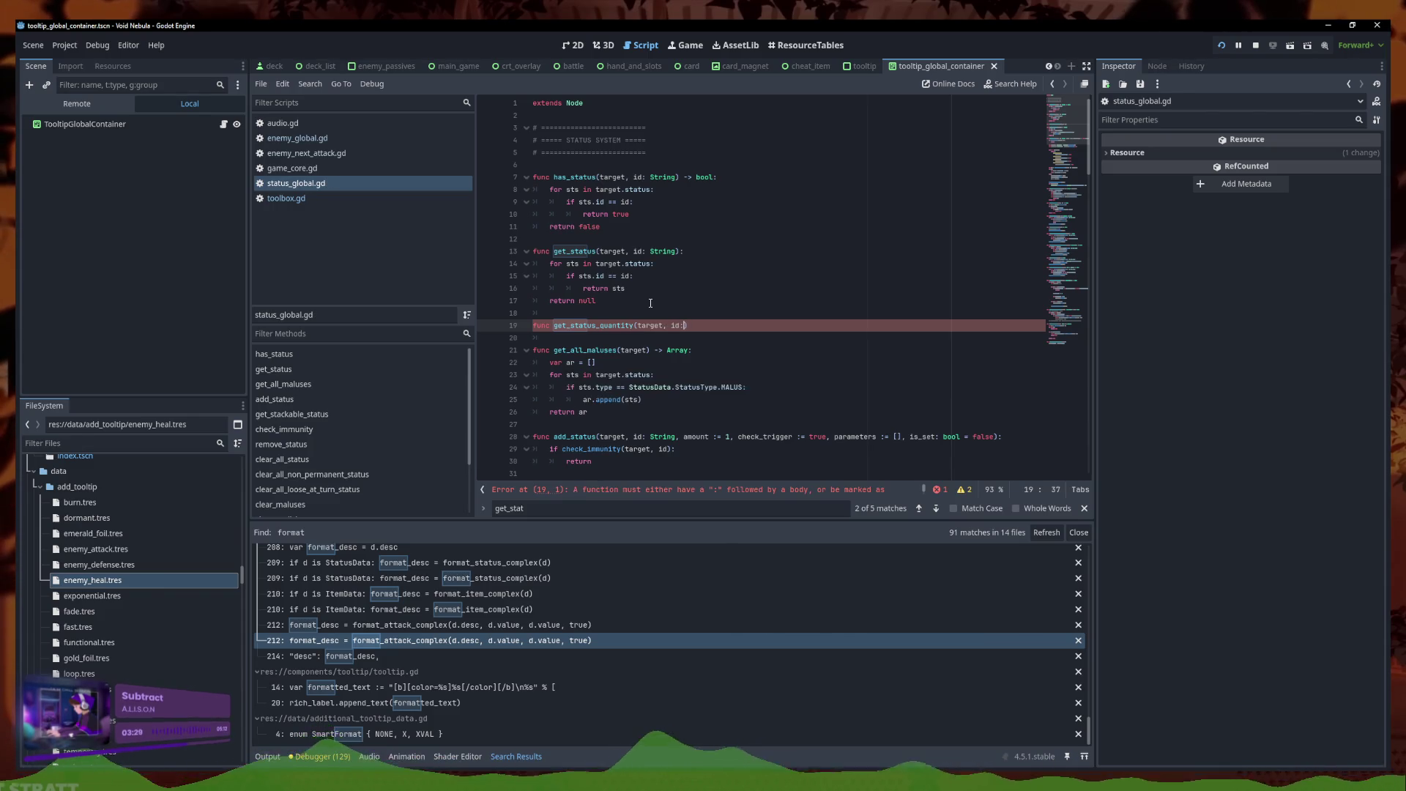
pyautogui.write('ng)')
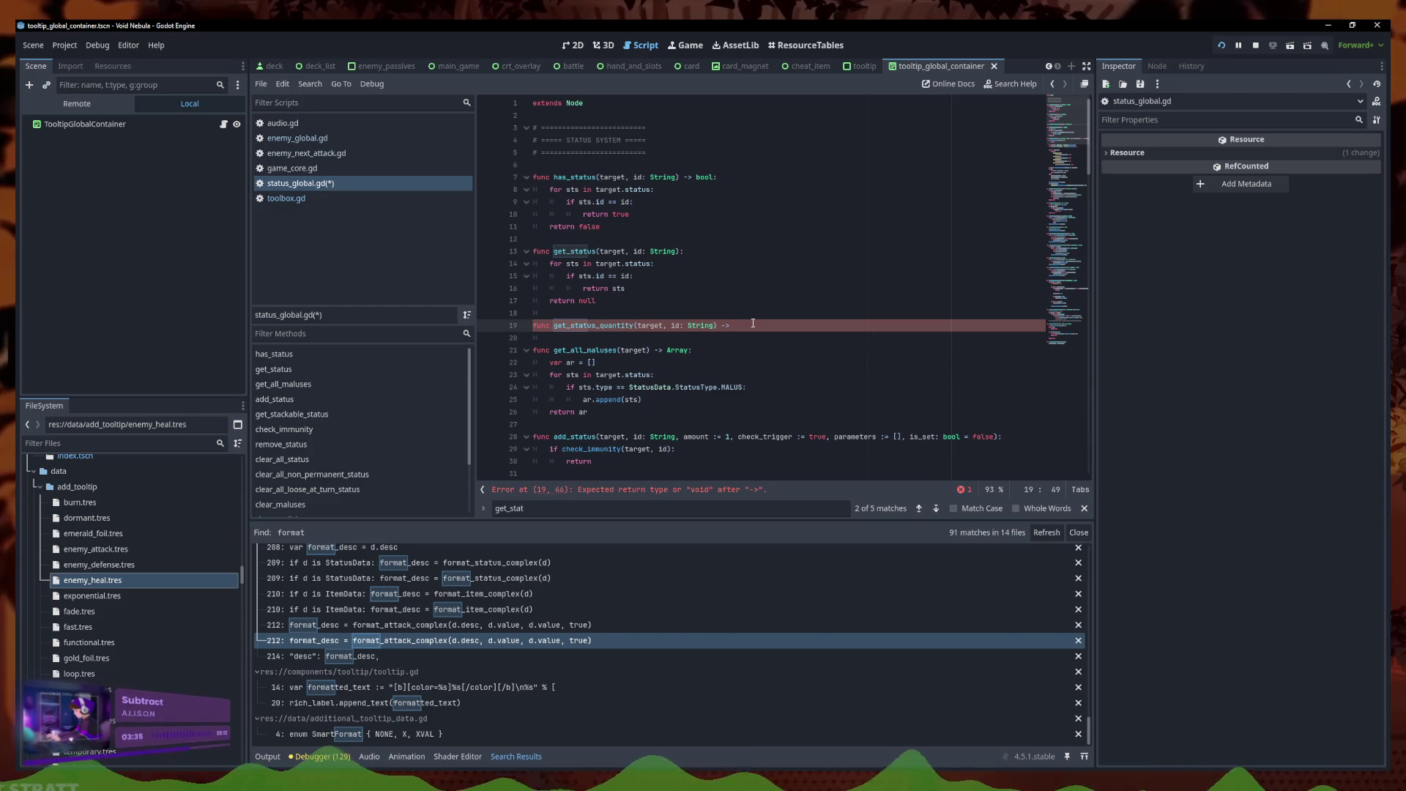
pyautogui.write('int:')
pyautogui.press('Return')
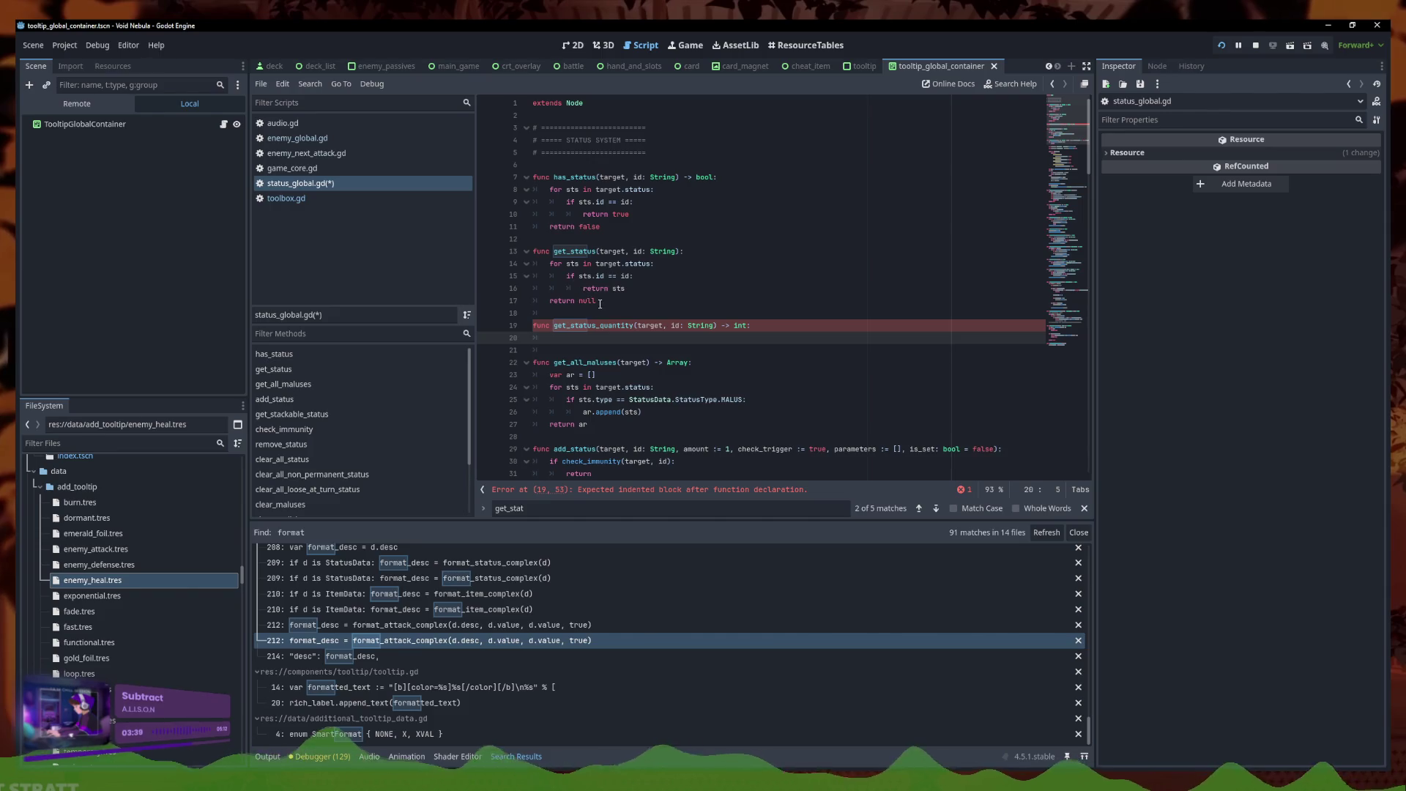
# Fill it with the get_status loop returning sts.quantity, falling back to return 0, and save
pyautogui.moveTo(598, 303); pyautogui.dragTo(511, 266)
pyautogui.hotkey('ctrl', 'c')
pyautogui.click(574, 341)
pyautogui.hotkey('ctrl', 'v')
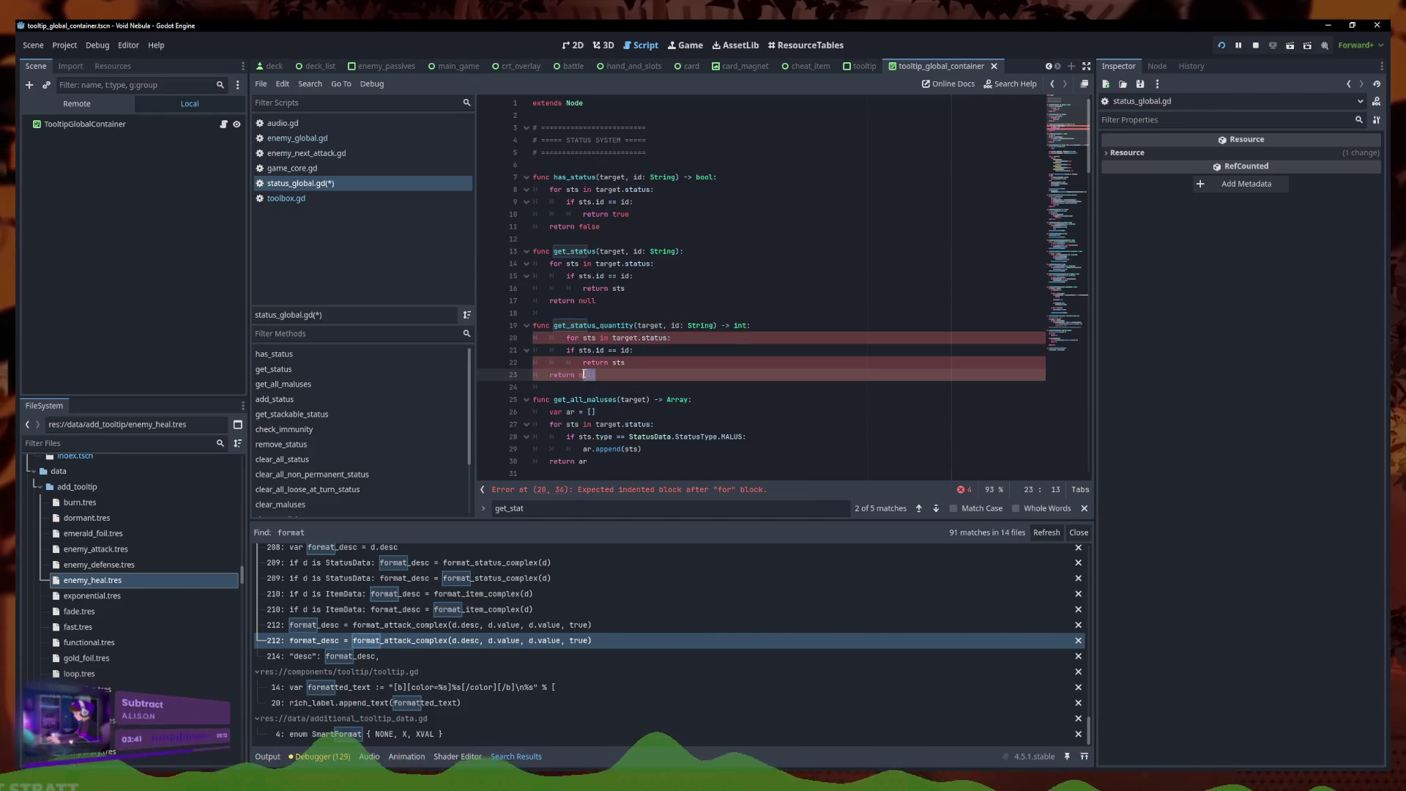
pyautogui.click(566, 338)
pyautogui.press('BackSpace')
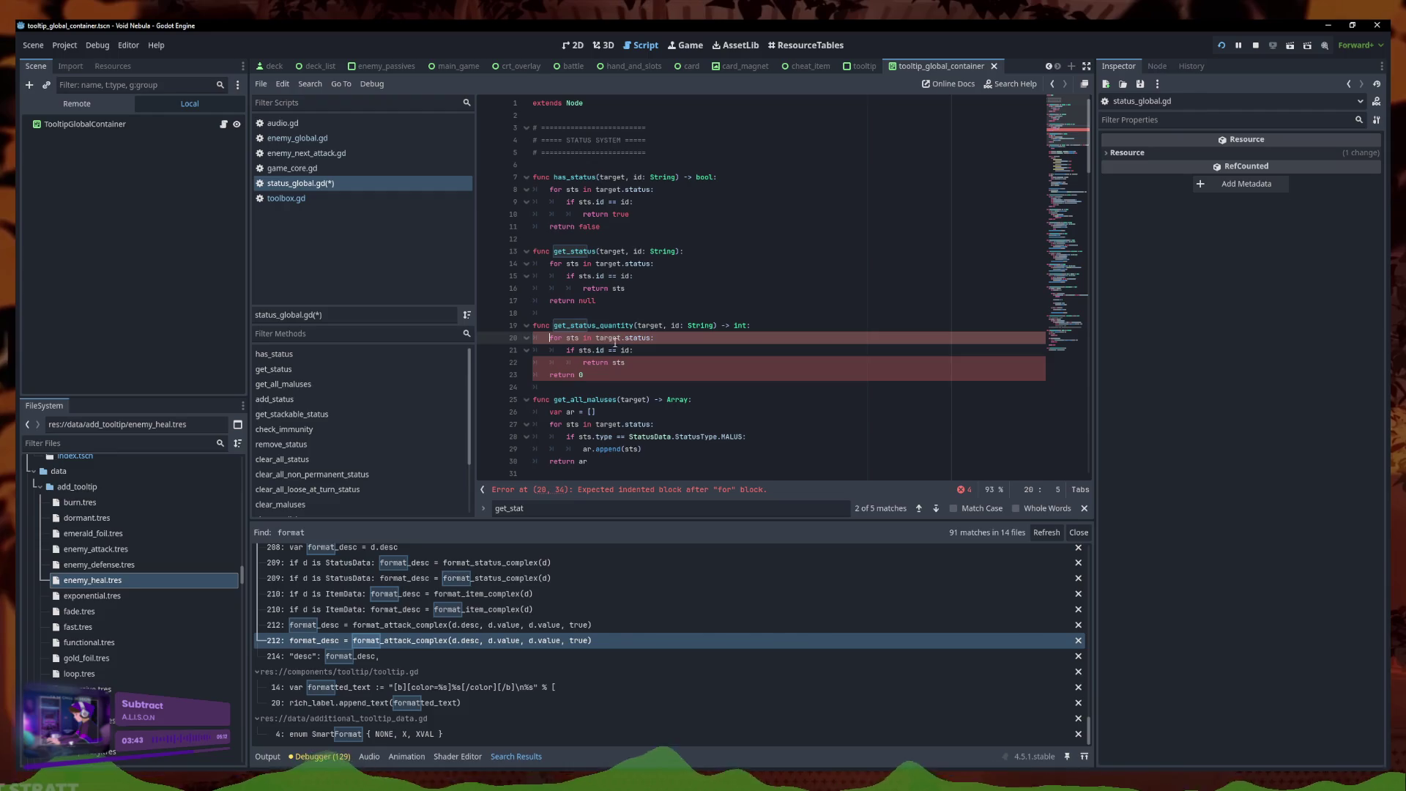
pyautogui.click(638, 353)
pyautogui.click(627, 365)
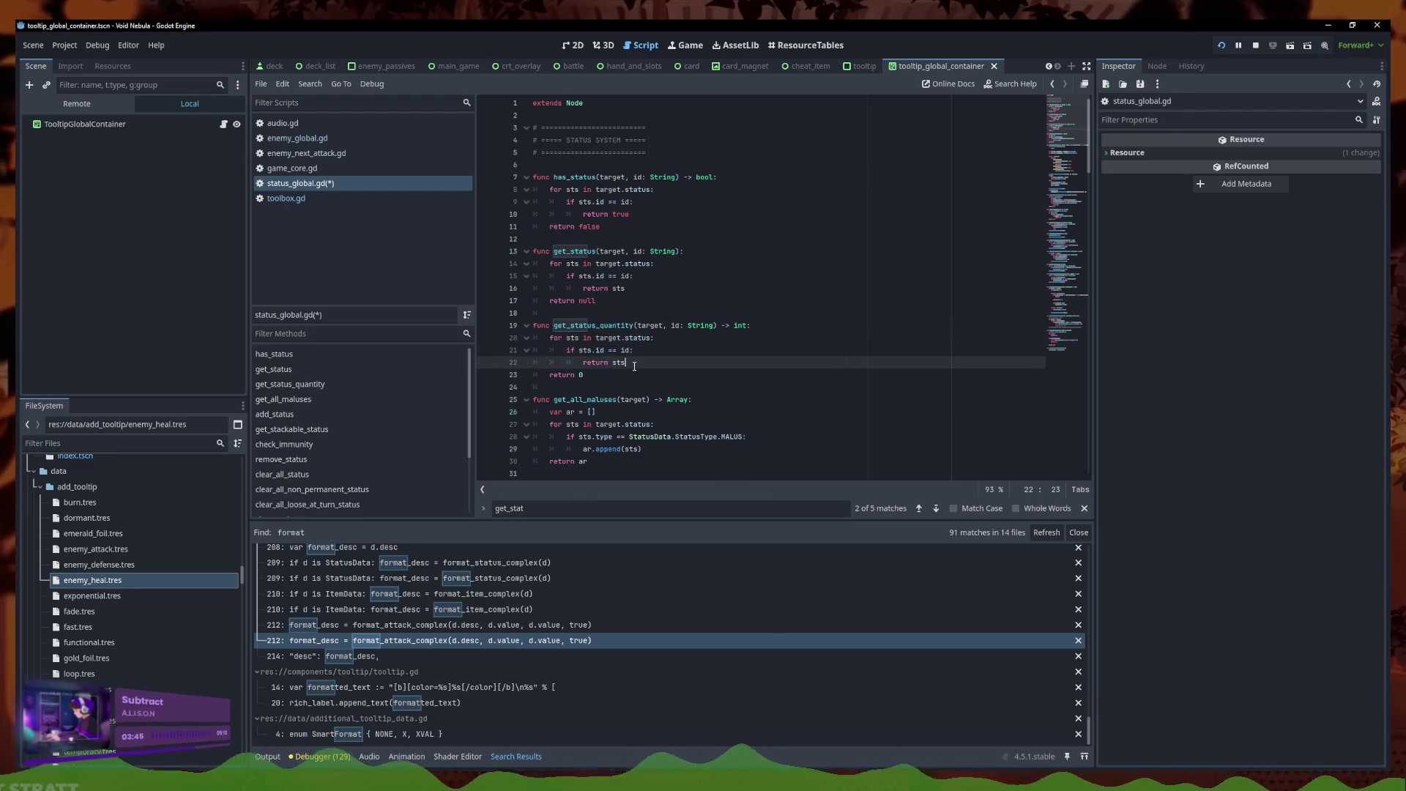
pyautogui.write('.quantity')
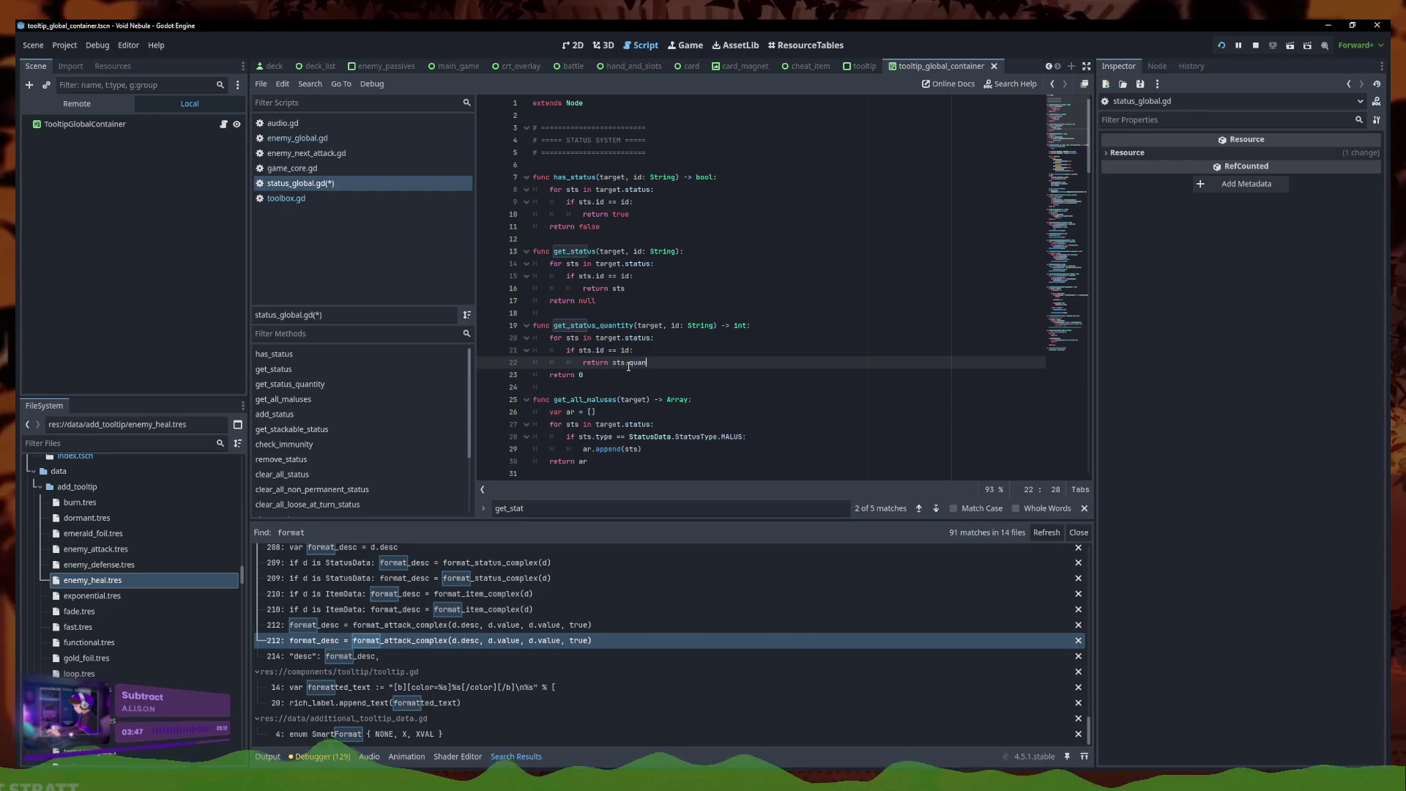
pyautogui.hotkey('ctrl', 's')
pyautogui.click(712, 376)
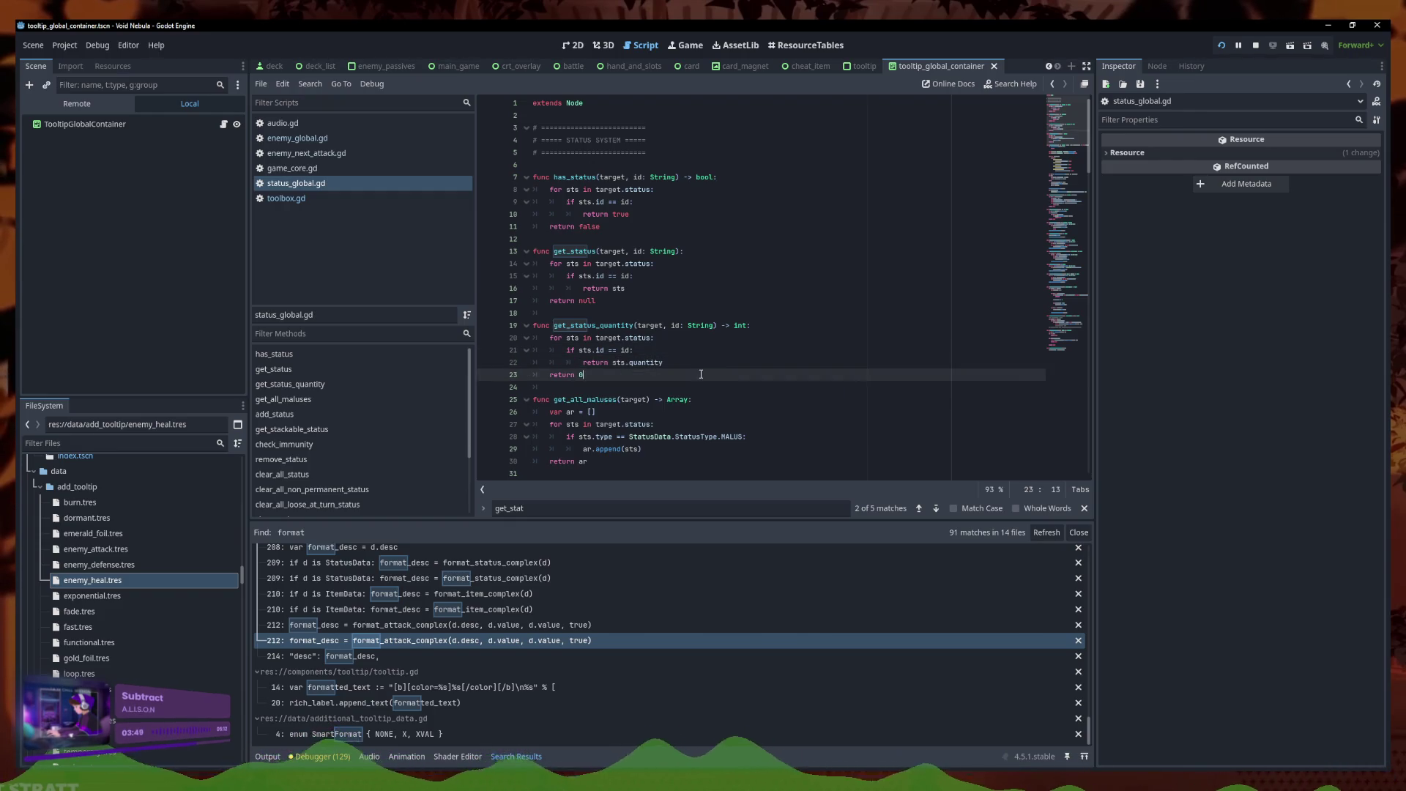
pyautogui.click(690, 361)
pyautogui.moveTo(634, 327); pyautogui.dragTo(553, 326)
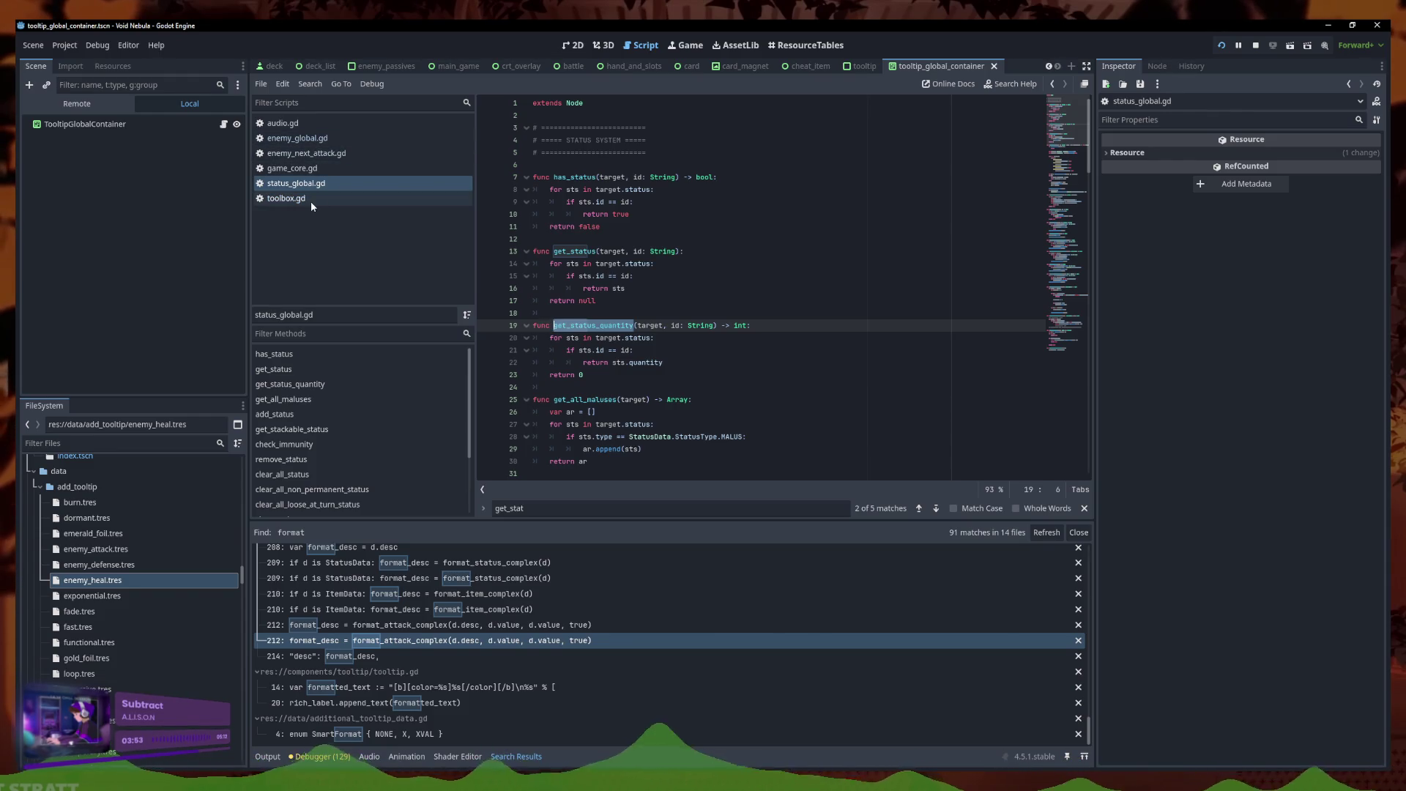
# In toolbox.gd, append Status.get_status_quantity(Enemy, "sts_strength") * 10 to the strength multiplier line
pyautogui.click(308, 138)
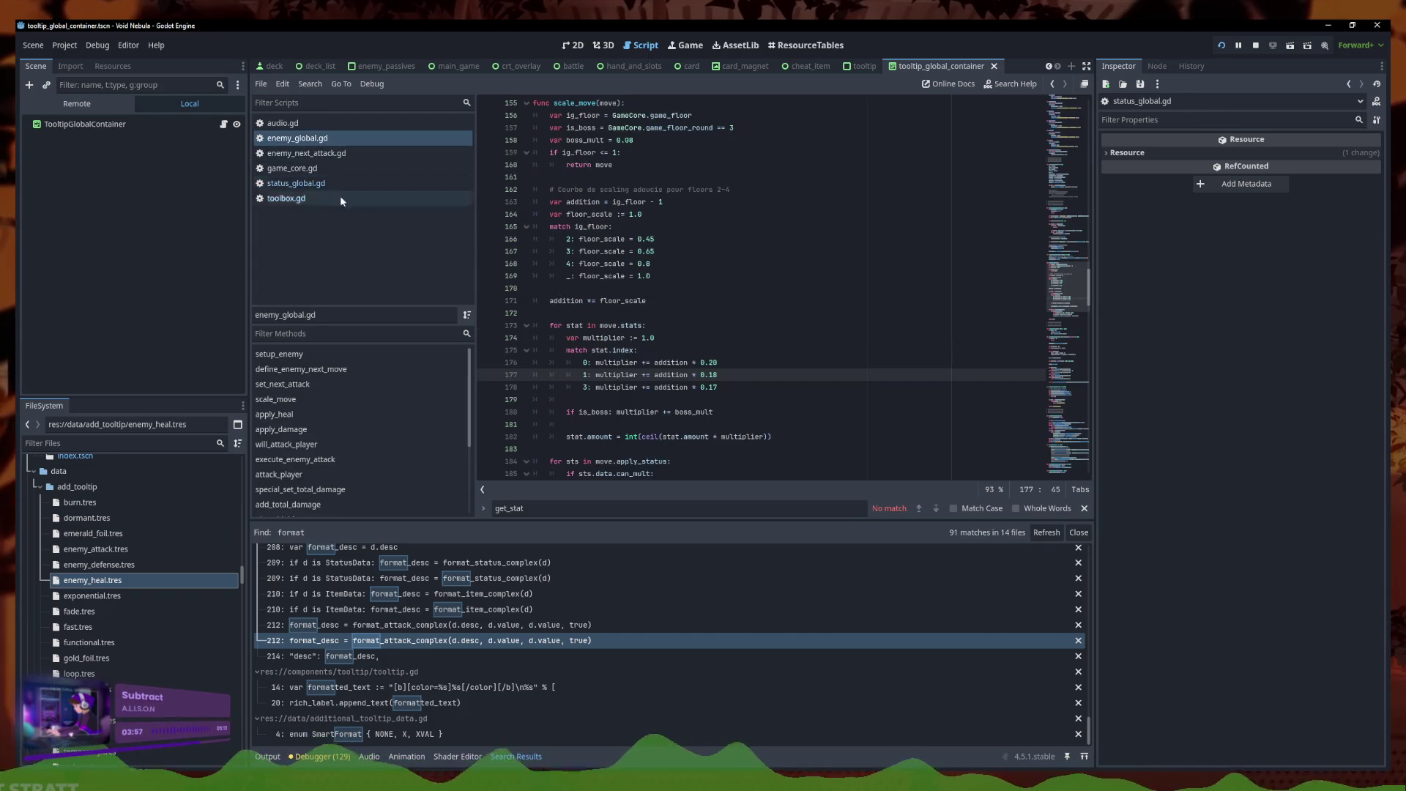
pyautogui.click(336, 199)
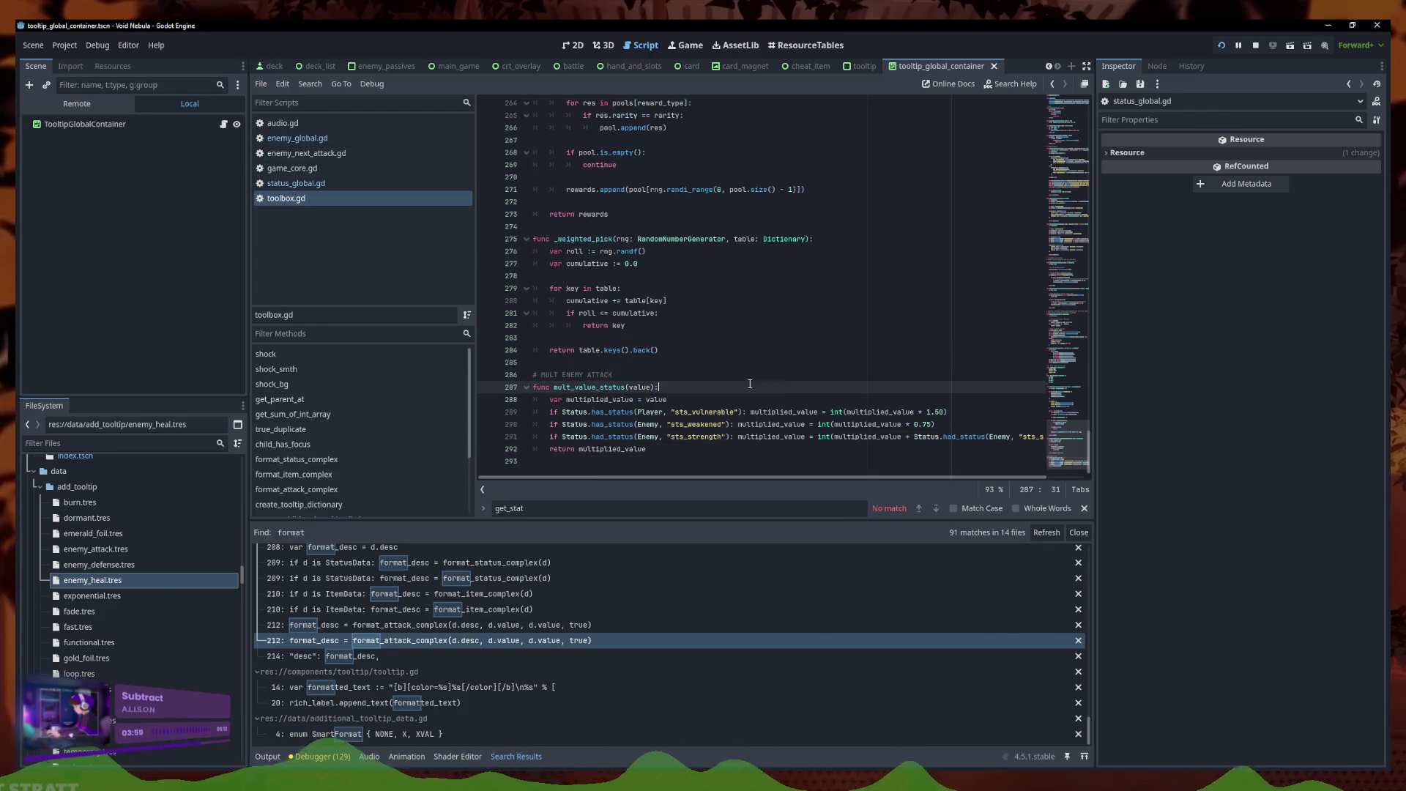
pyautogui.moveTo(919, 437)
pyautogui.mouseDown()
pyautogui.moveTo(1040, 438)
pyautogui.moveTo(875, 438)
pyautogui.mouseUp()
pyautogui.click(1023, 436)
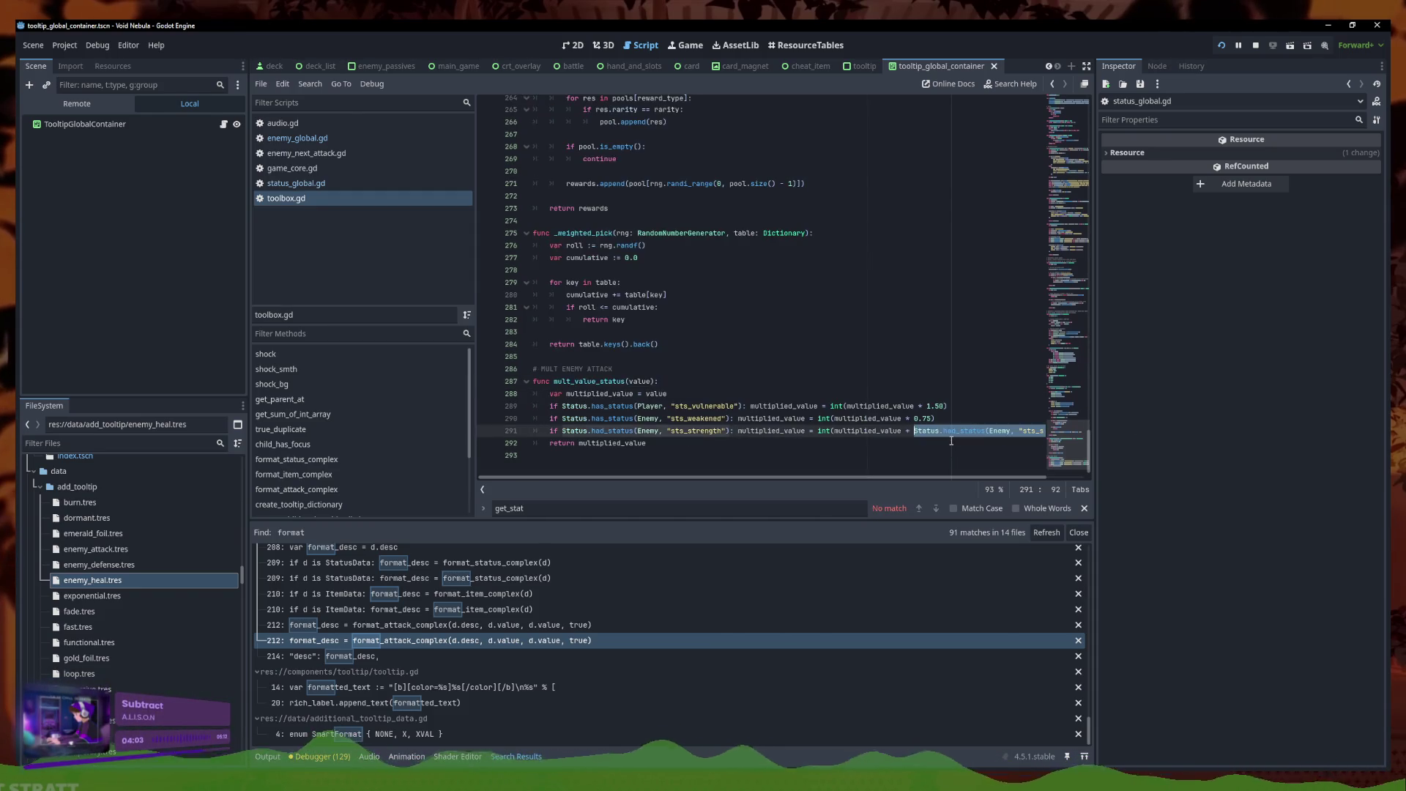
pyautogui.write('Status.get')
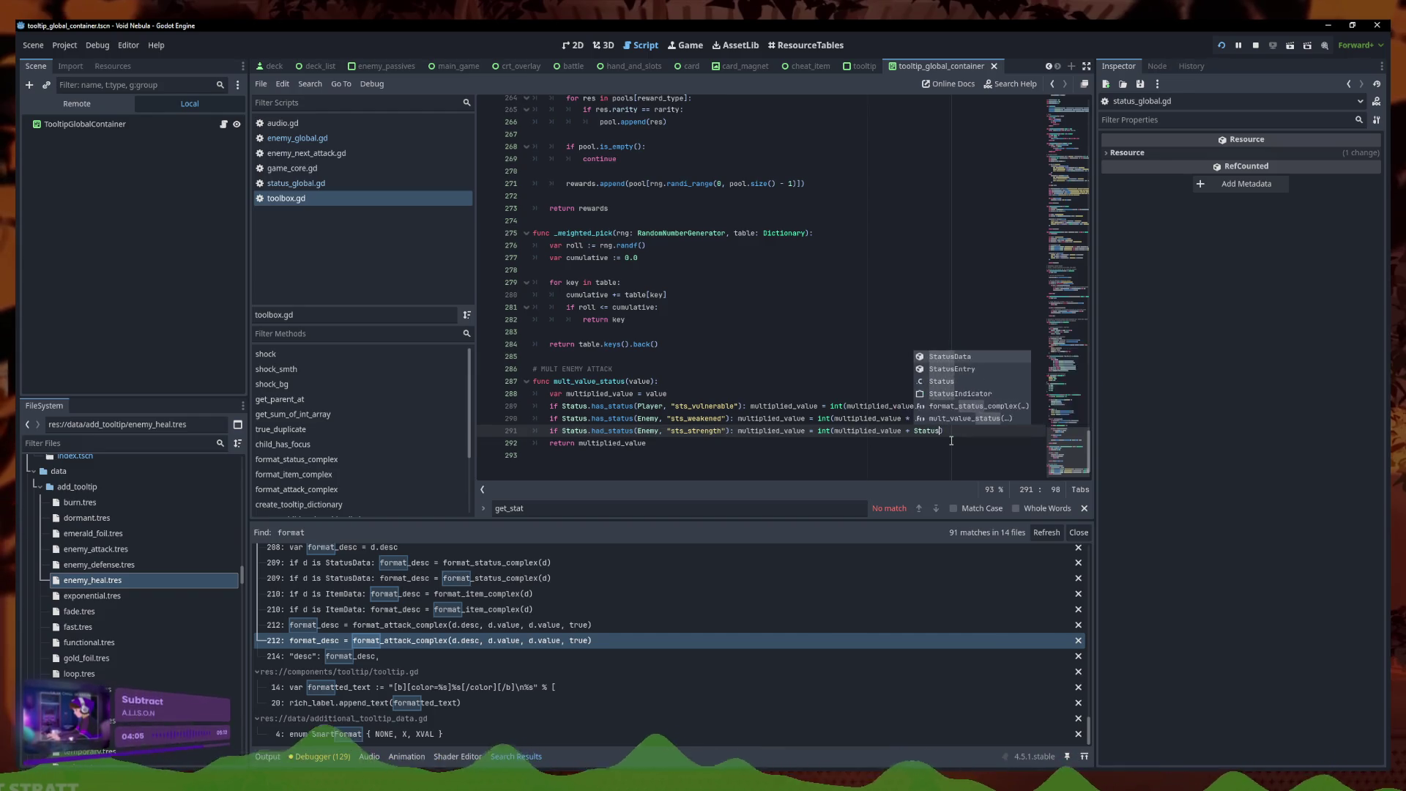
pyautogui.write('q')
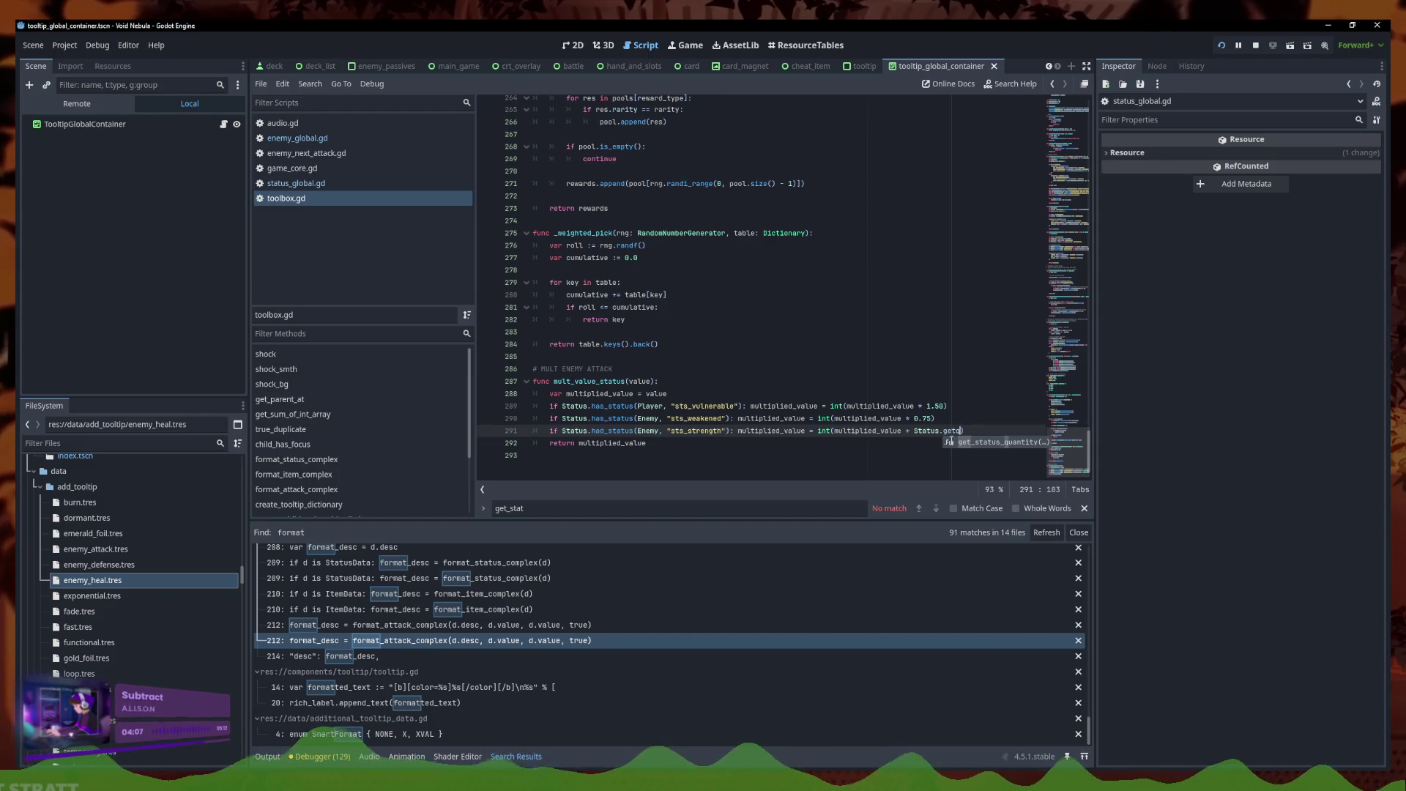
pyautogui.press('Return')
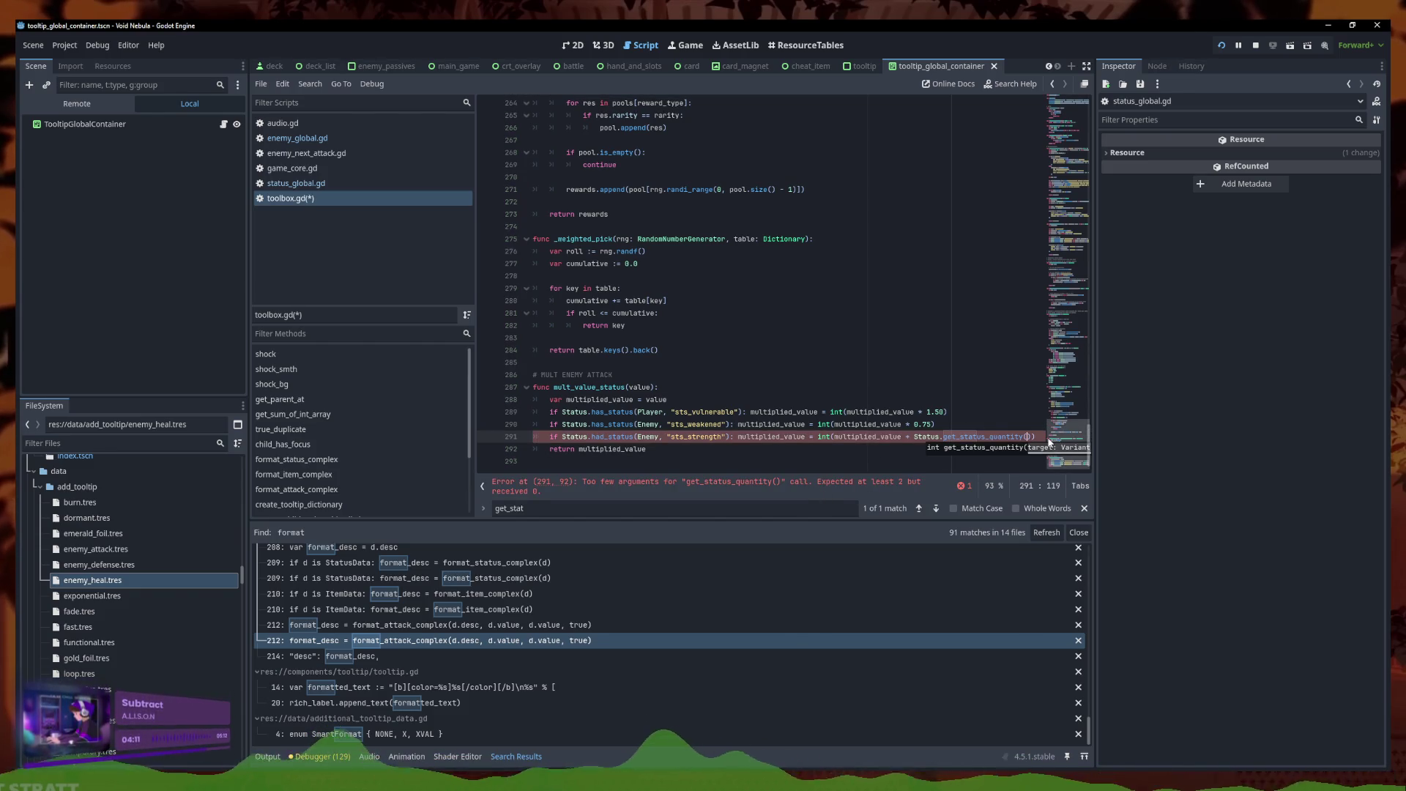
pyautogui.write('Enemy, "sts_strengg')
pyautogui.press('BackSpace')
pyautogui.write('th")')
pyautogui.write(' * 10')
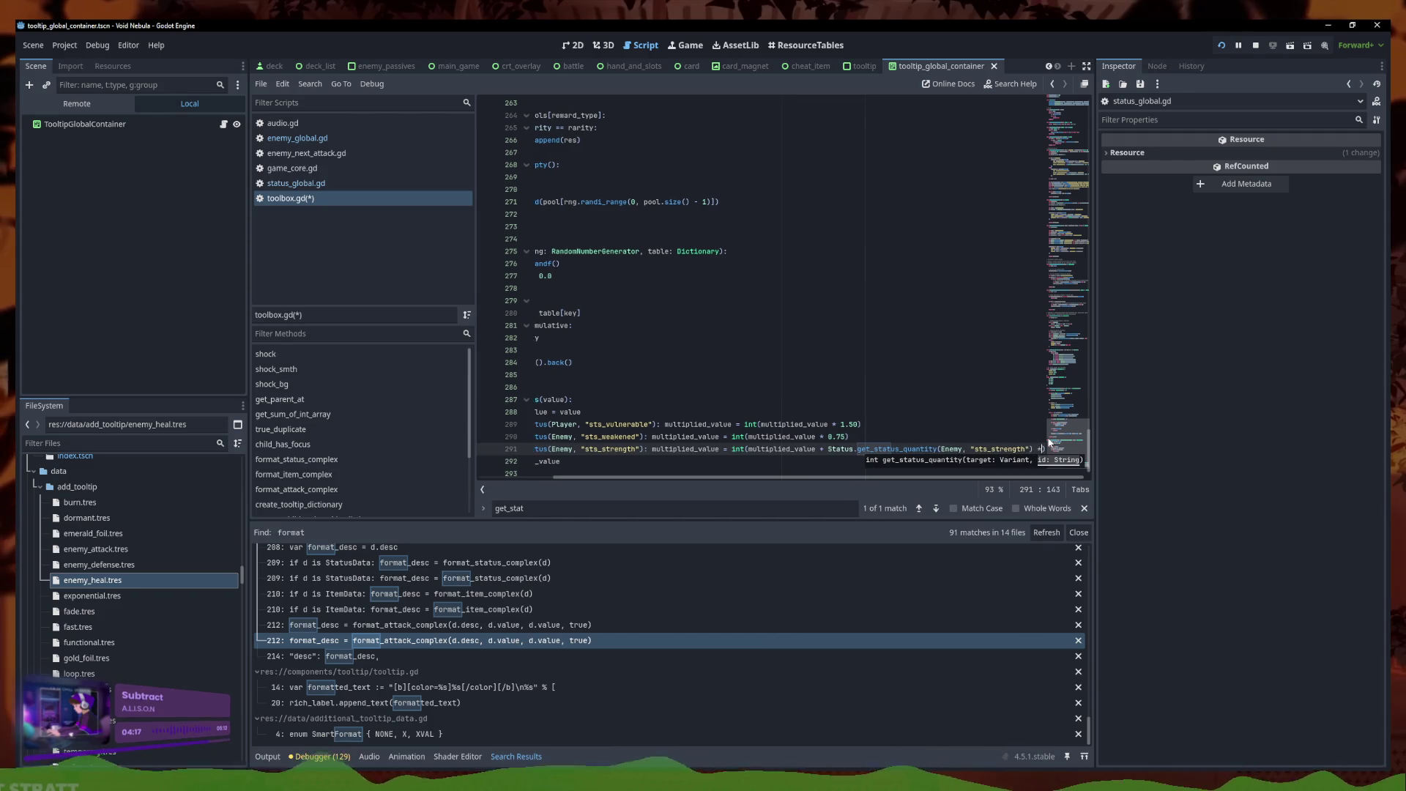
pyautogui.press('Down')
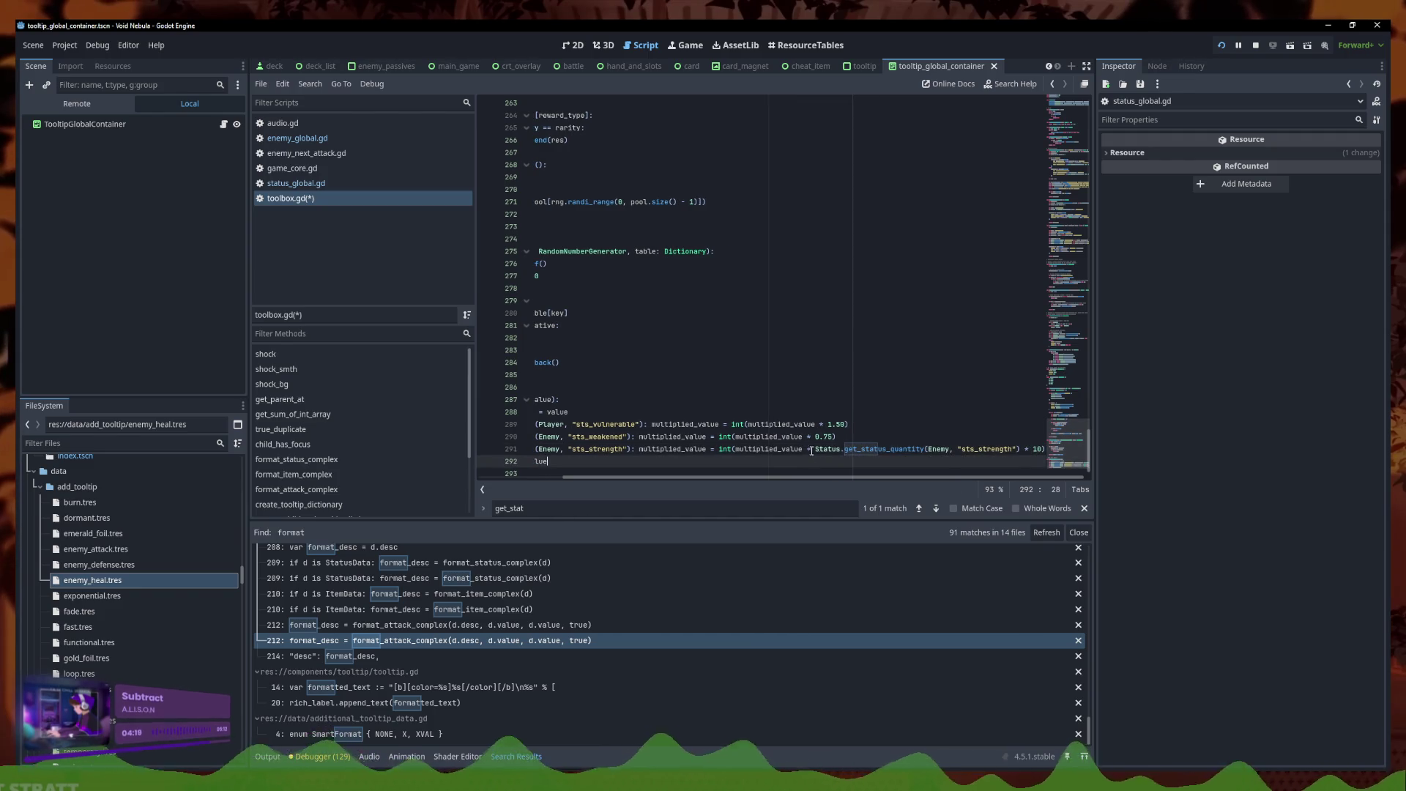
# Wrap the strength bonus expression in parentheses, save toolbox.gd, and select the expression
pyautogui.click(813, 449)
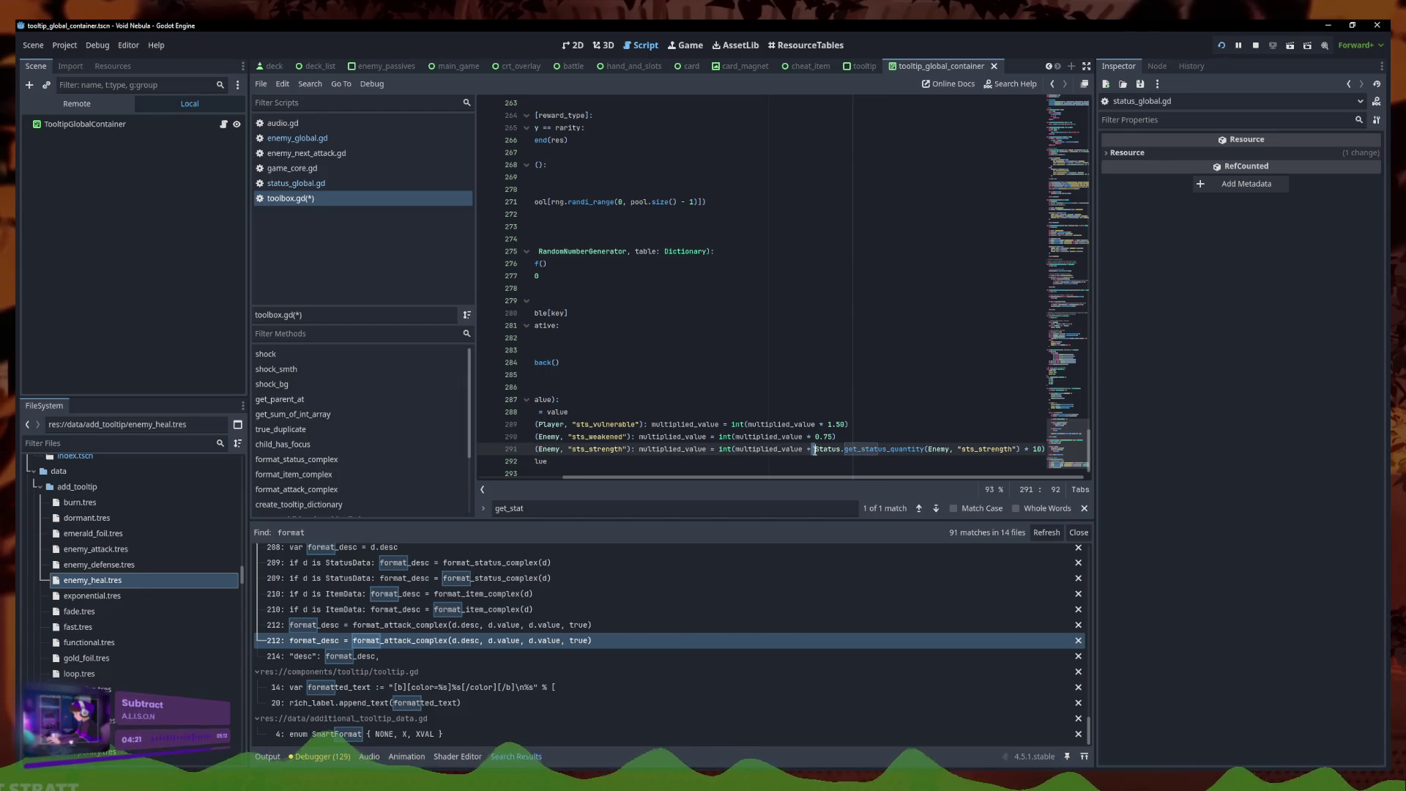
pyautogui.write('(')
pyautogui.click(1049, 452)
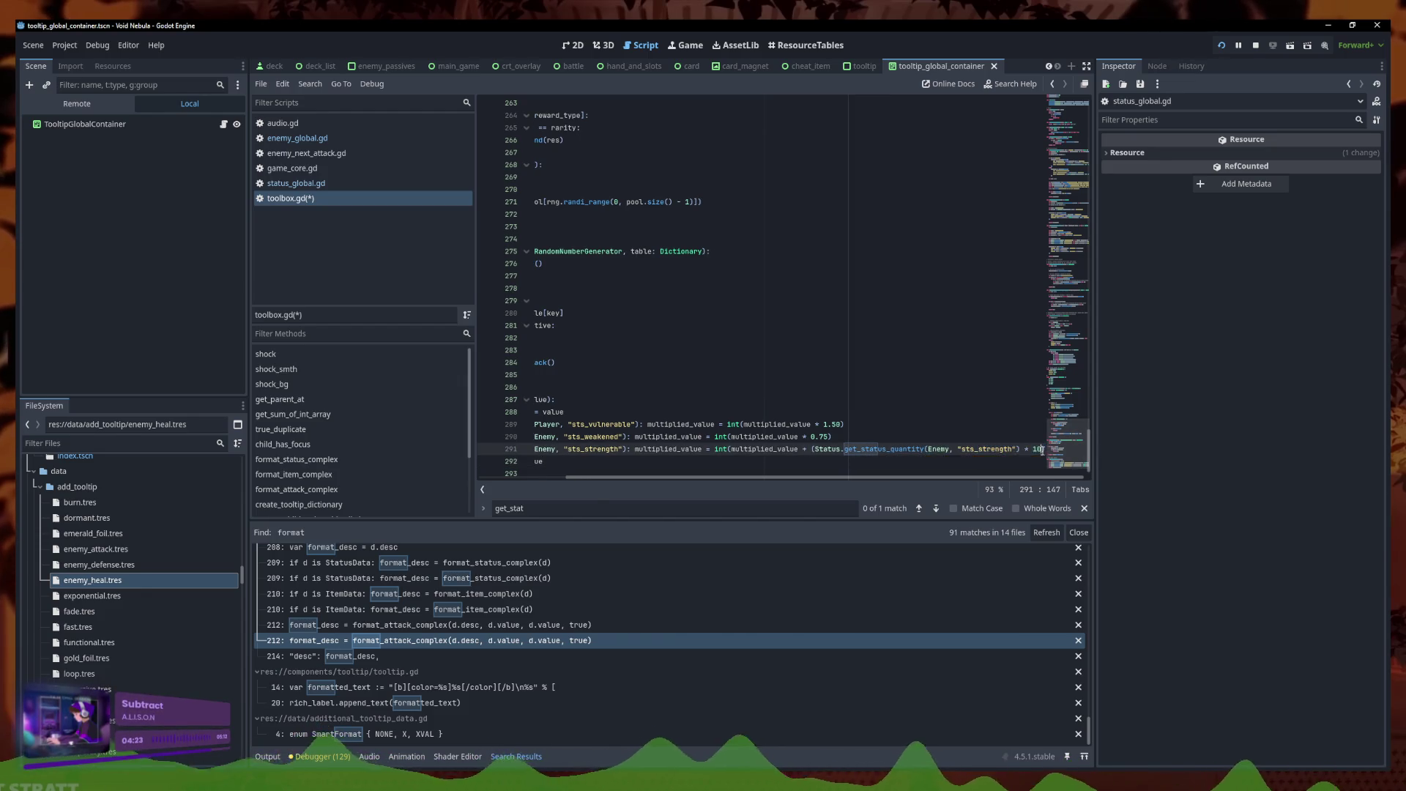
pyautogui.press('End')
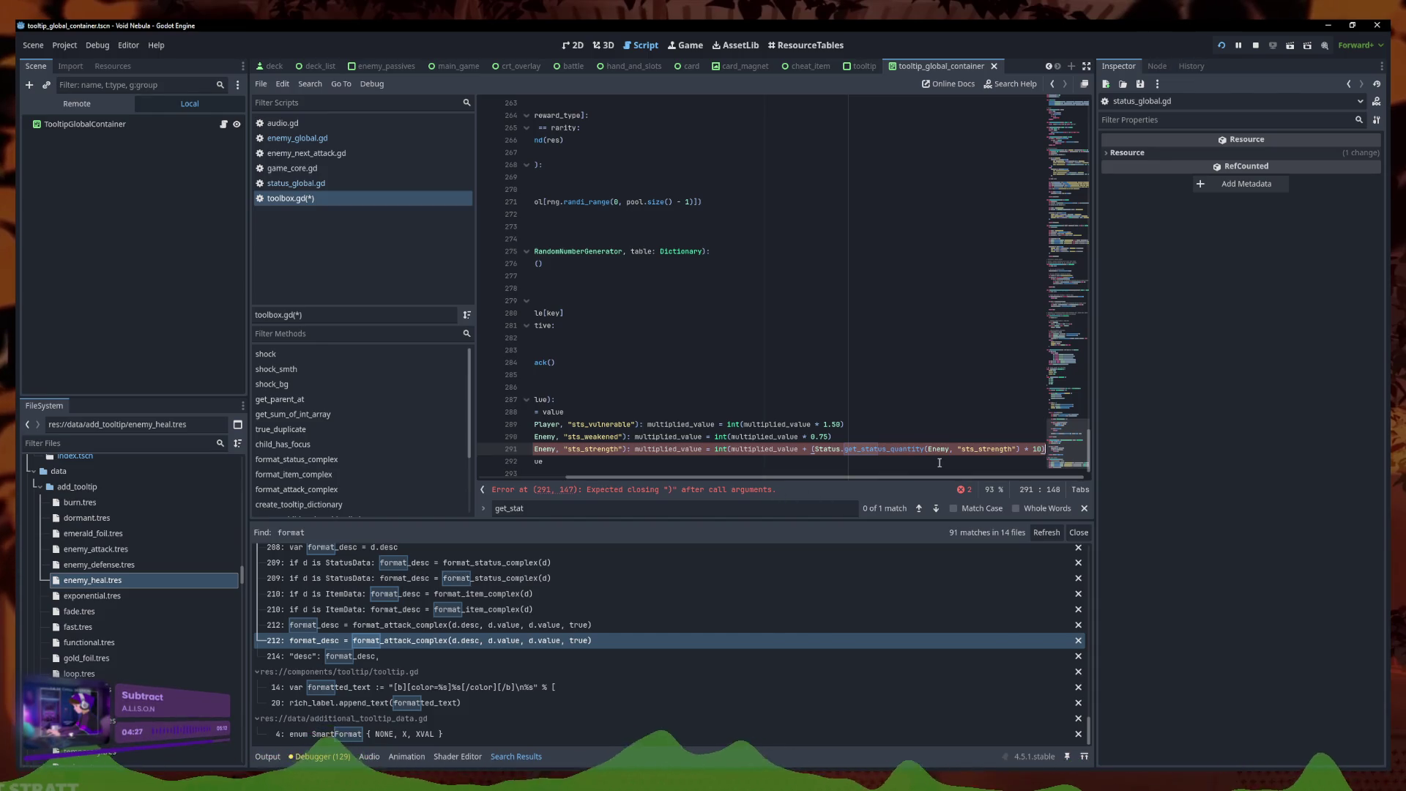
pyautogui.write(')')
pyautogui.hotkey('ctrl', 's')
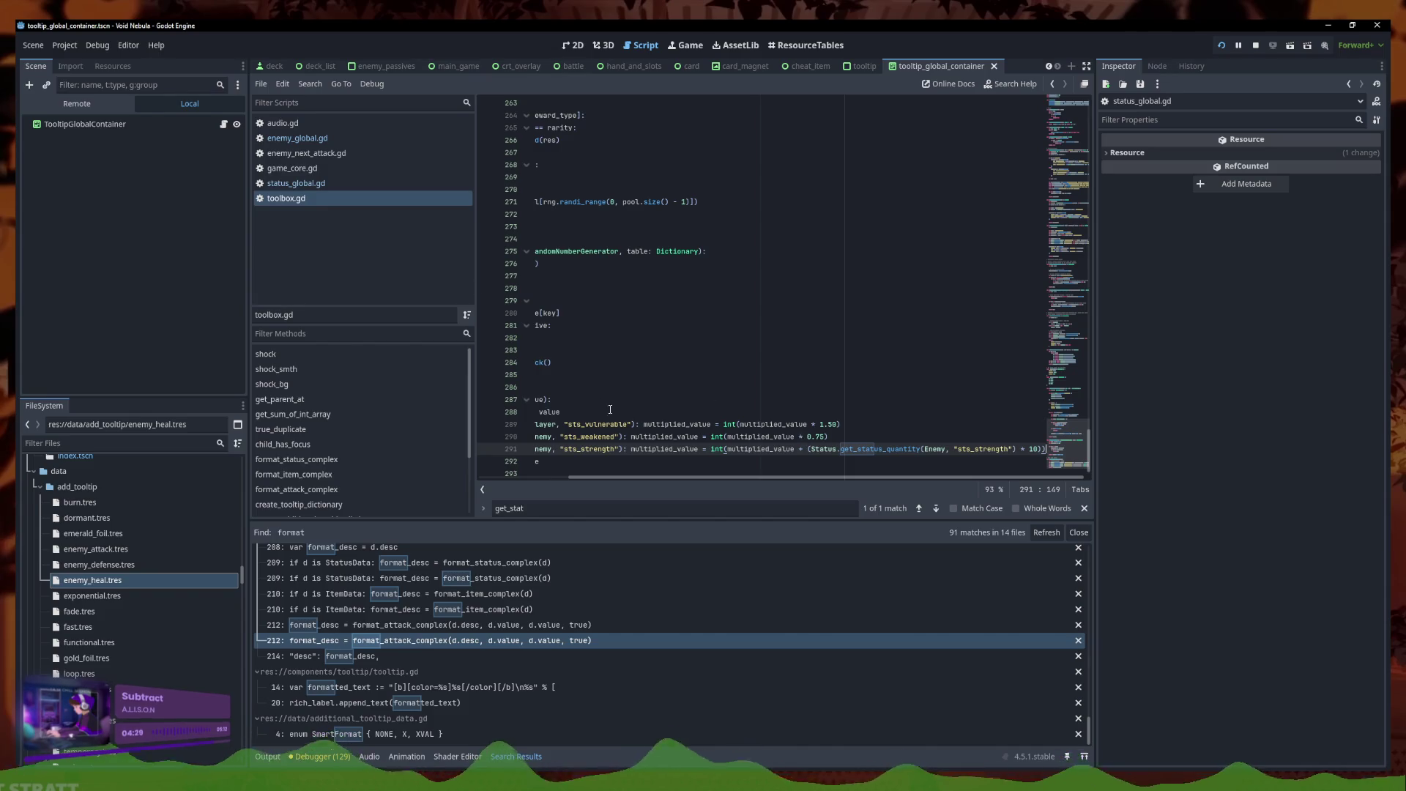
pyautogui.moveTo(809, 449); pyautogui.dragTo(1082, 445)
pyautogui.moveTo(807, 449)
pyautogui.mouseDown()
pyautogui.moveTo(1055, 449)
pyautogui.moveTo(1041, 449)
pyautogui.mouseUp()
pyautogui.hotkey('ctrl', 'c')
pyautogui.scroll(9, 966, 422)
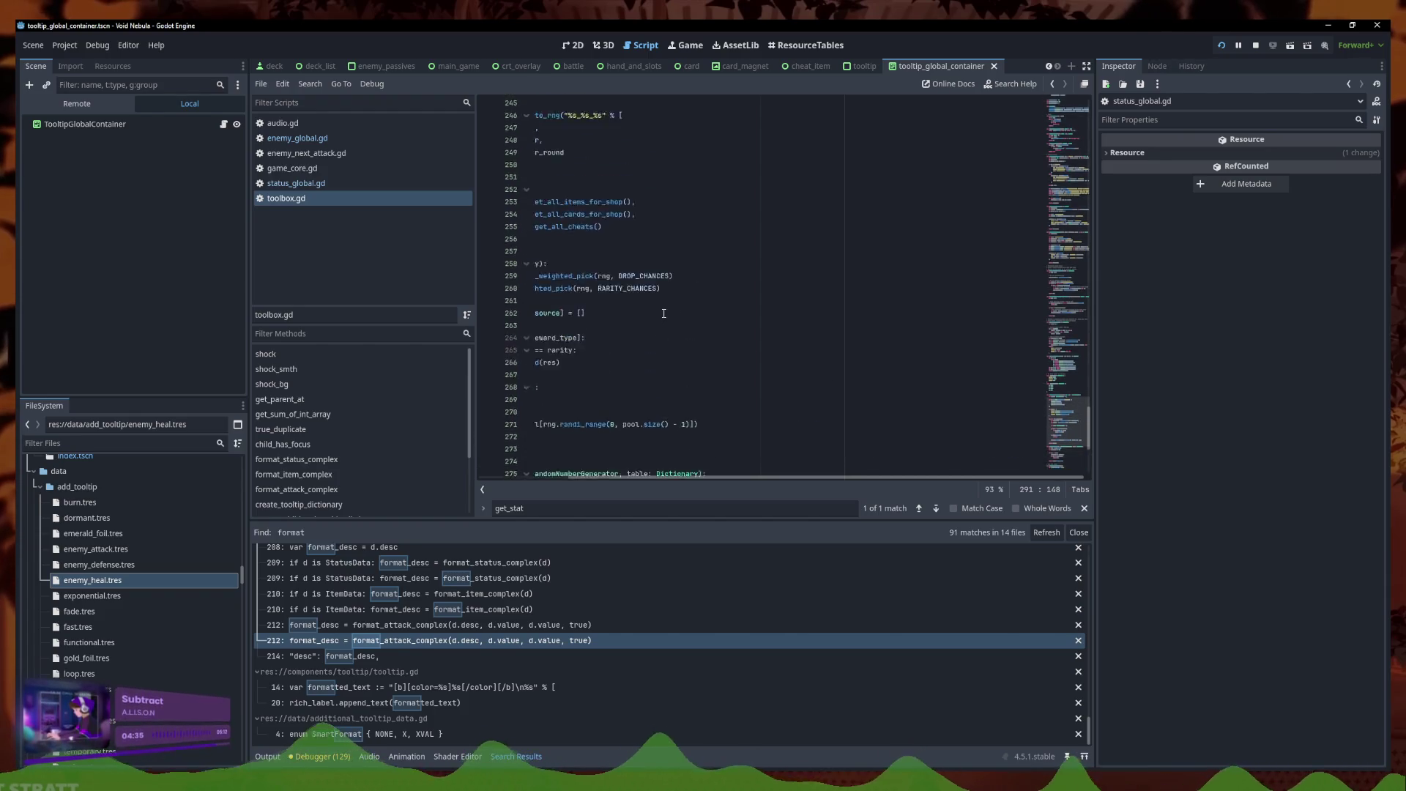
# Return to the red strength tooltip additioner on line 153 of format_attack_complex
pyautogui.click(679, 413)
pyautogui.scroll(-1, 679, 409)
pyautogui.click(721, 402)
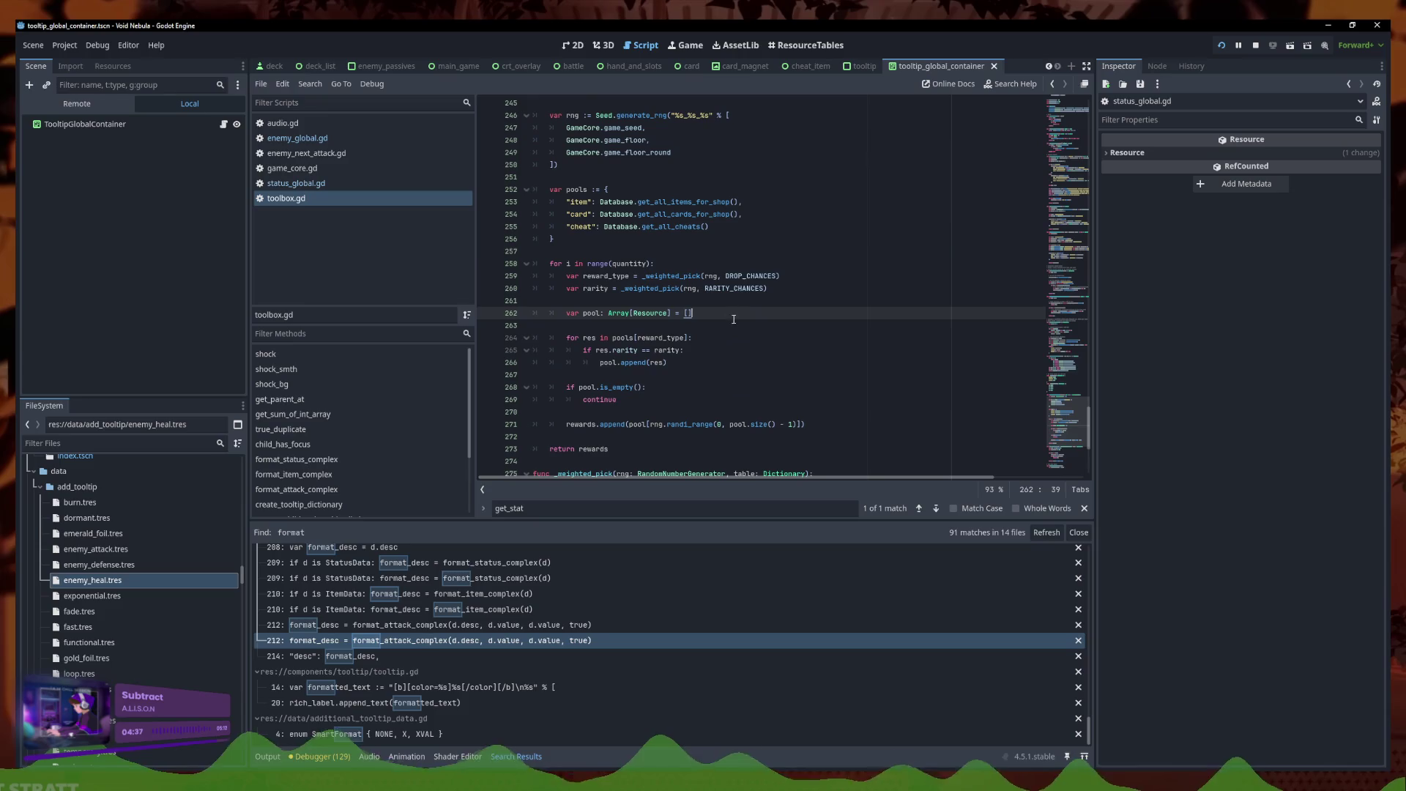
pyautogui.scroll(-8, 762, 374)
pyautogui.click(761, 375)
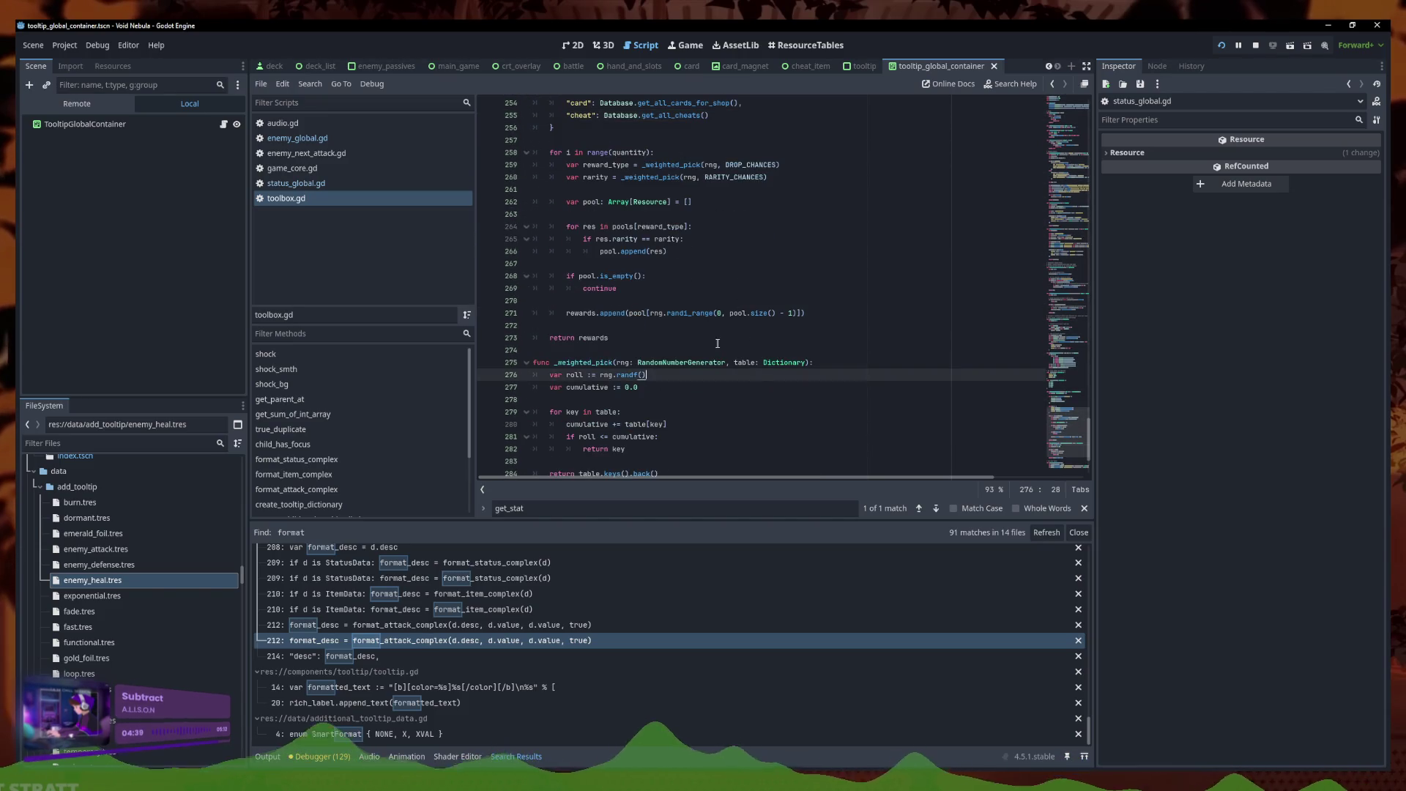
pyautogui.click(686, 338)
pyautogui.scroll(5, 687, 334)
pyautogui.scroll(18, 686, 328)
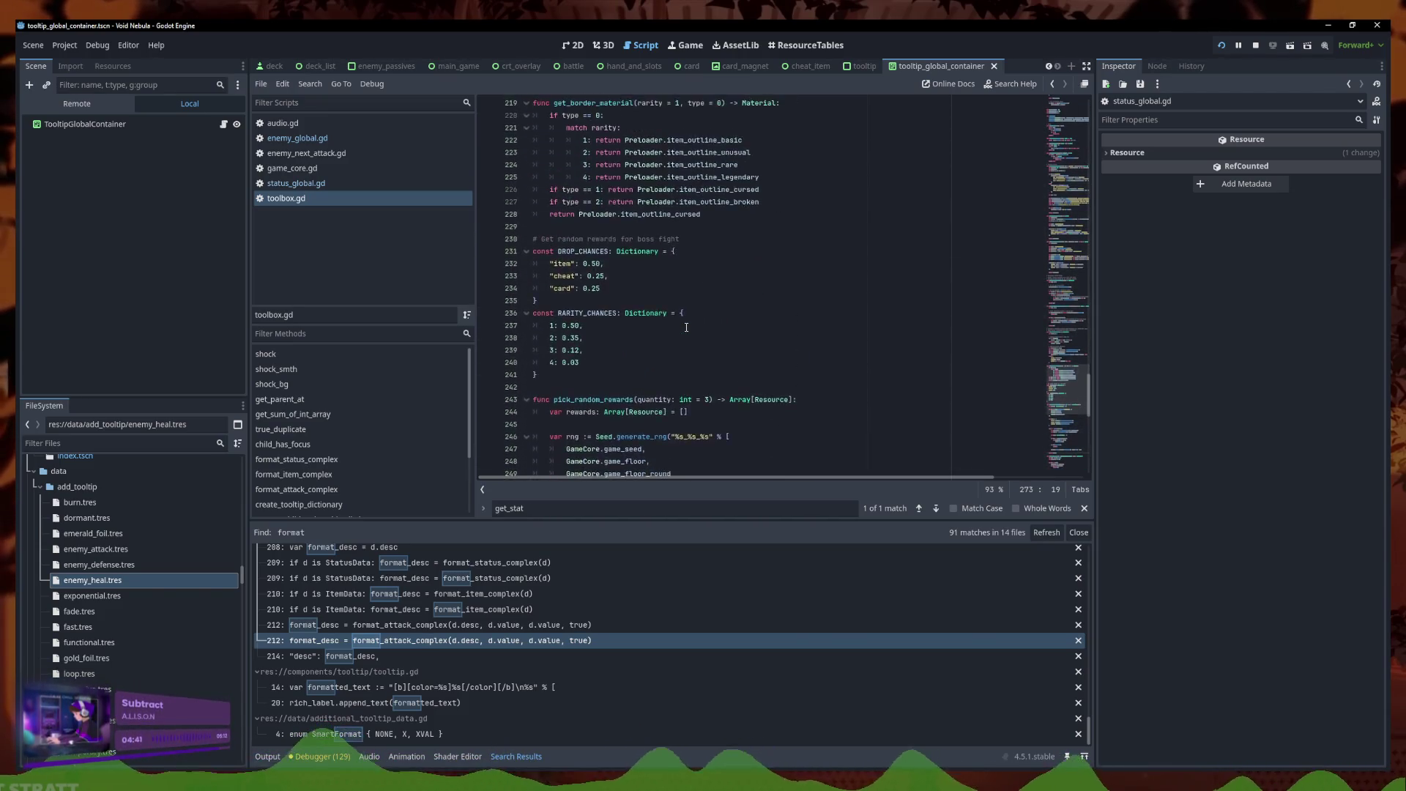
pyautogui.scroll(9, 700, 392)
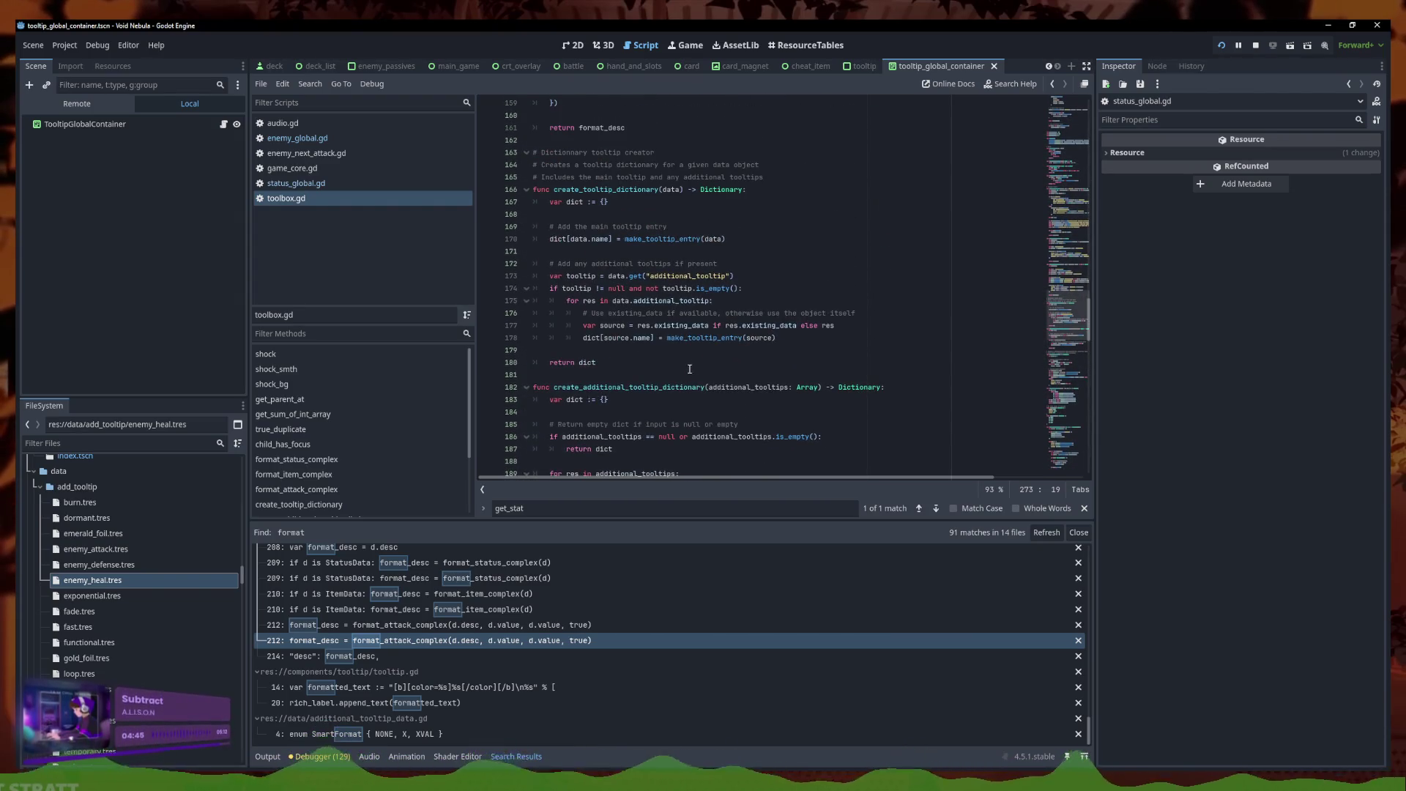
pyautogui.scroll(8, 689, 370)
pyautogui.moveTo(959, 325); pyautogui.dragTo(549, 325)
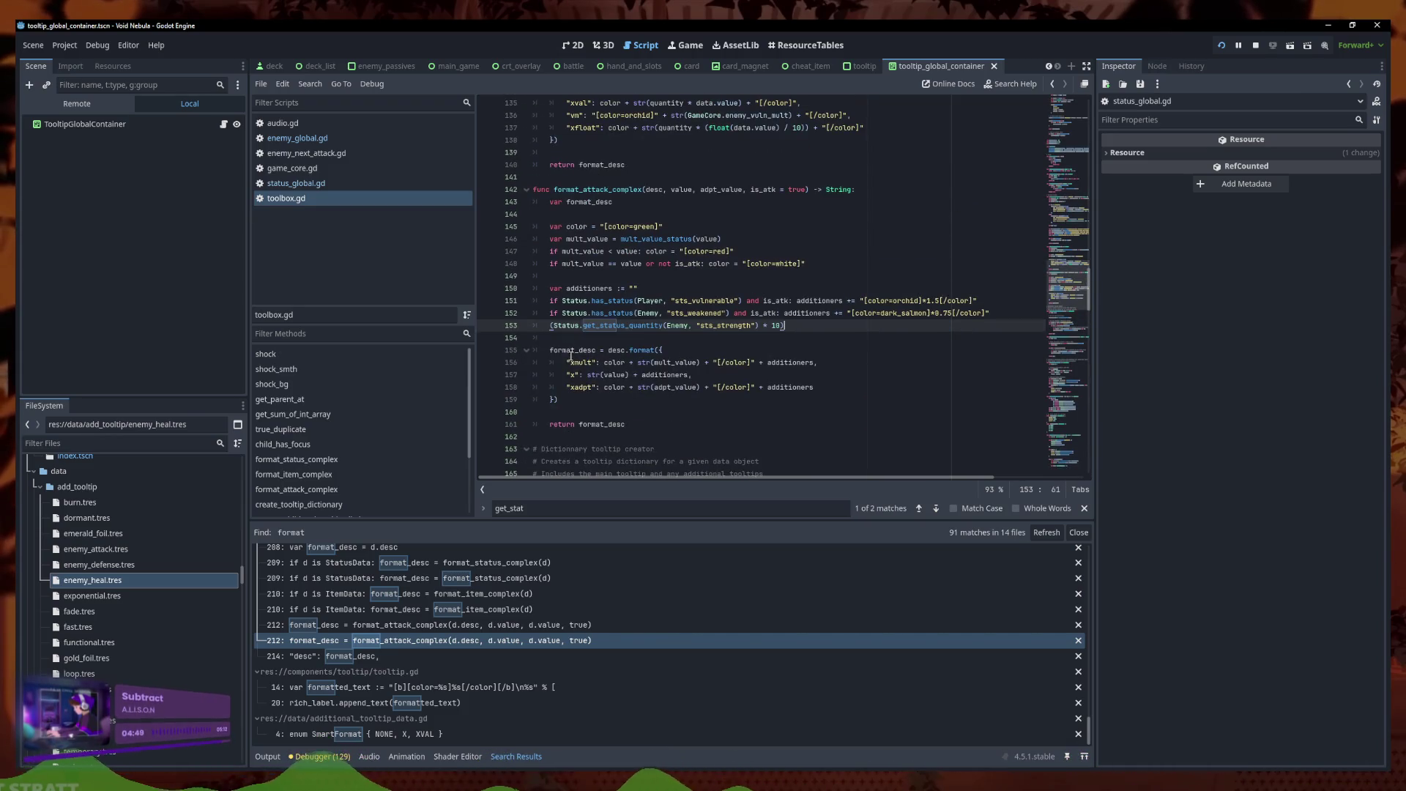
pyautogui.click(913, 350)
# Replace the tooltip's fixed 10 with the pasted strength quantity times 10 expression
pyautogui.doubleClick(906, 325)
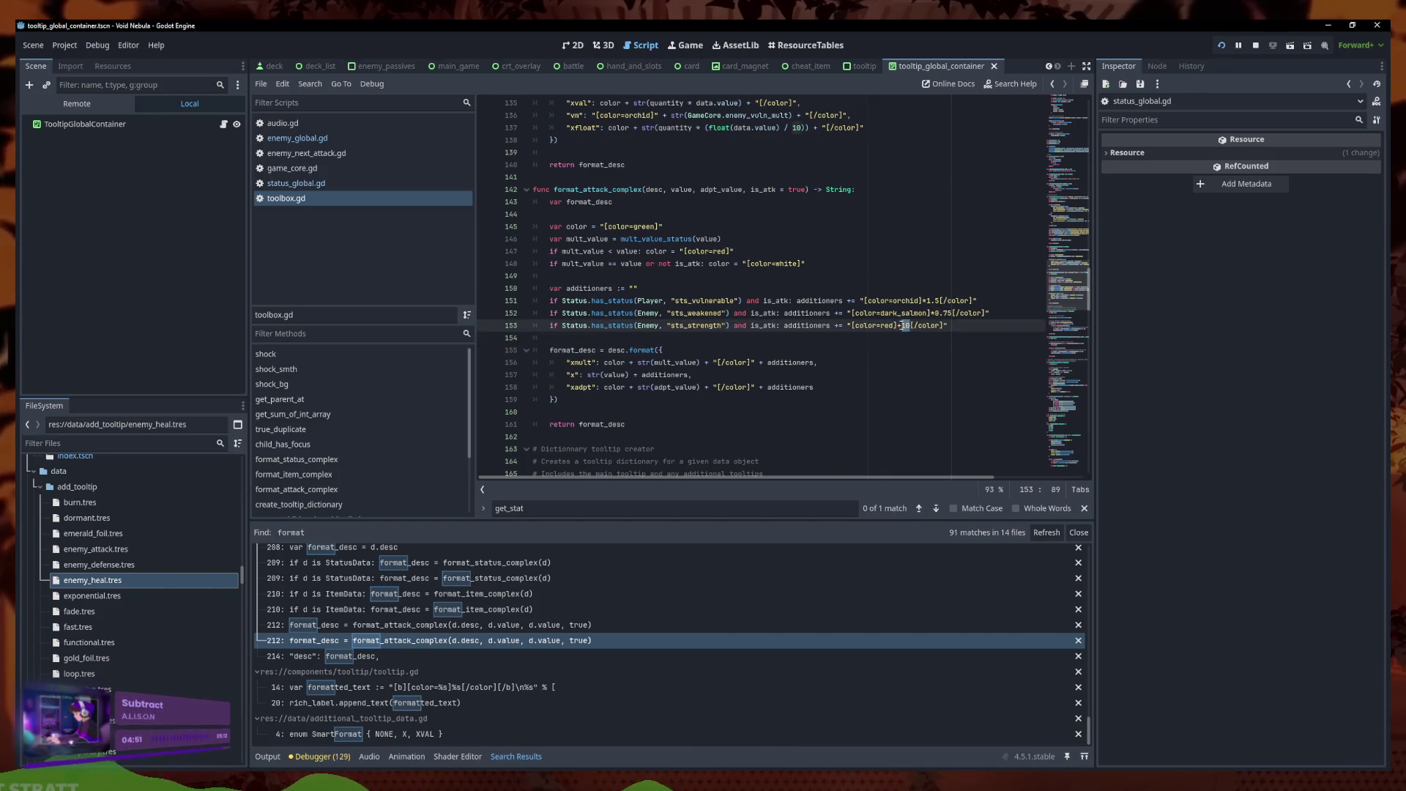
pyautogui.write('""')
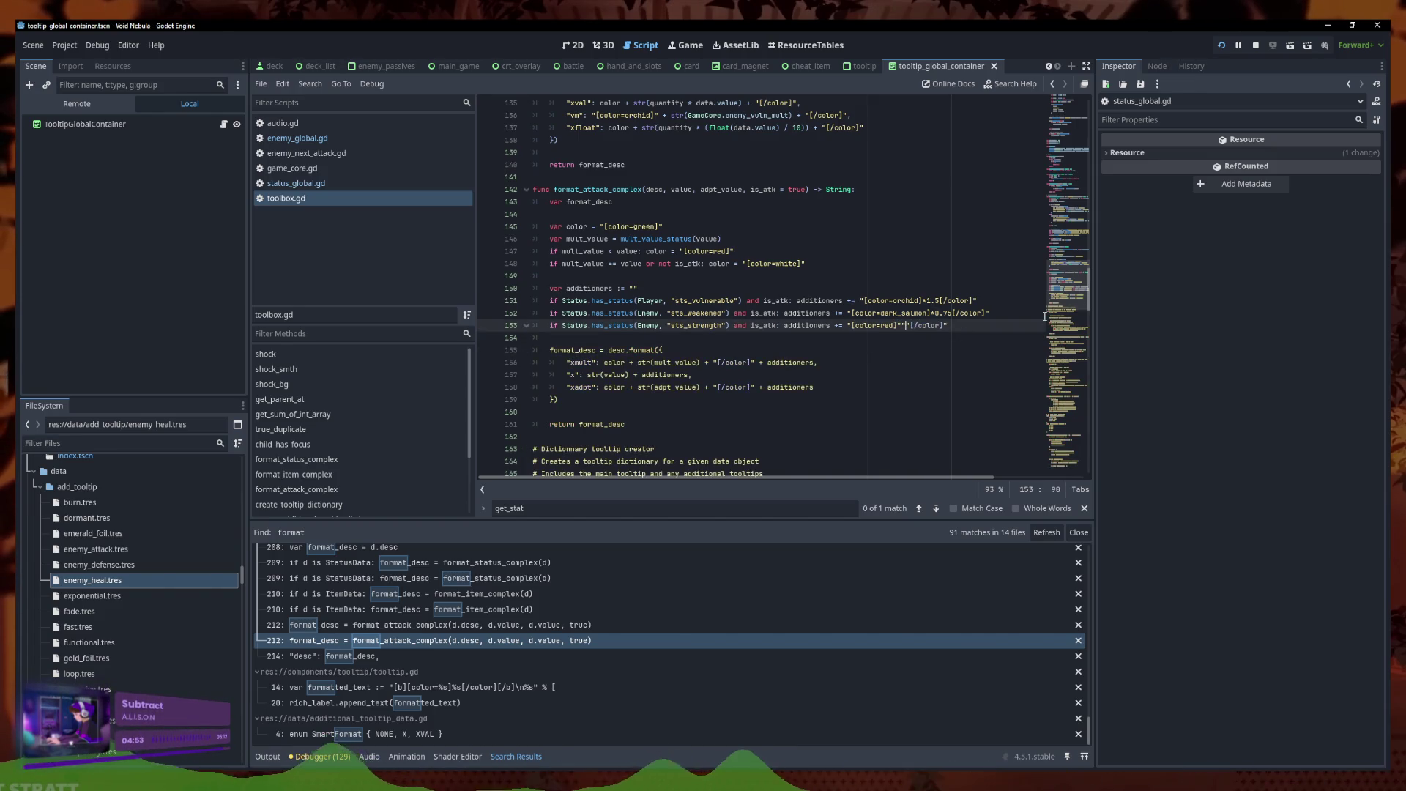
pyautogui.write(' "')
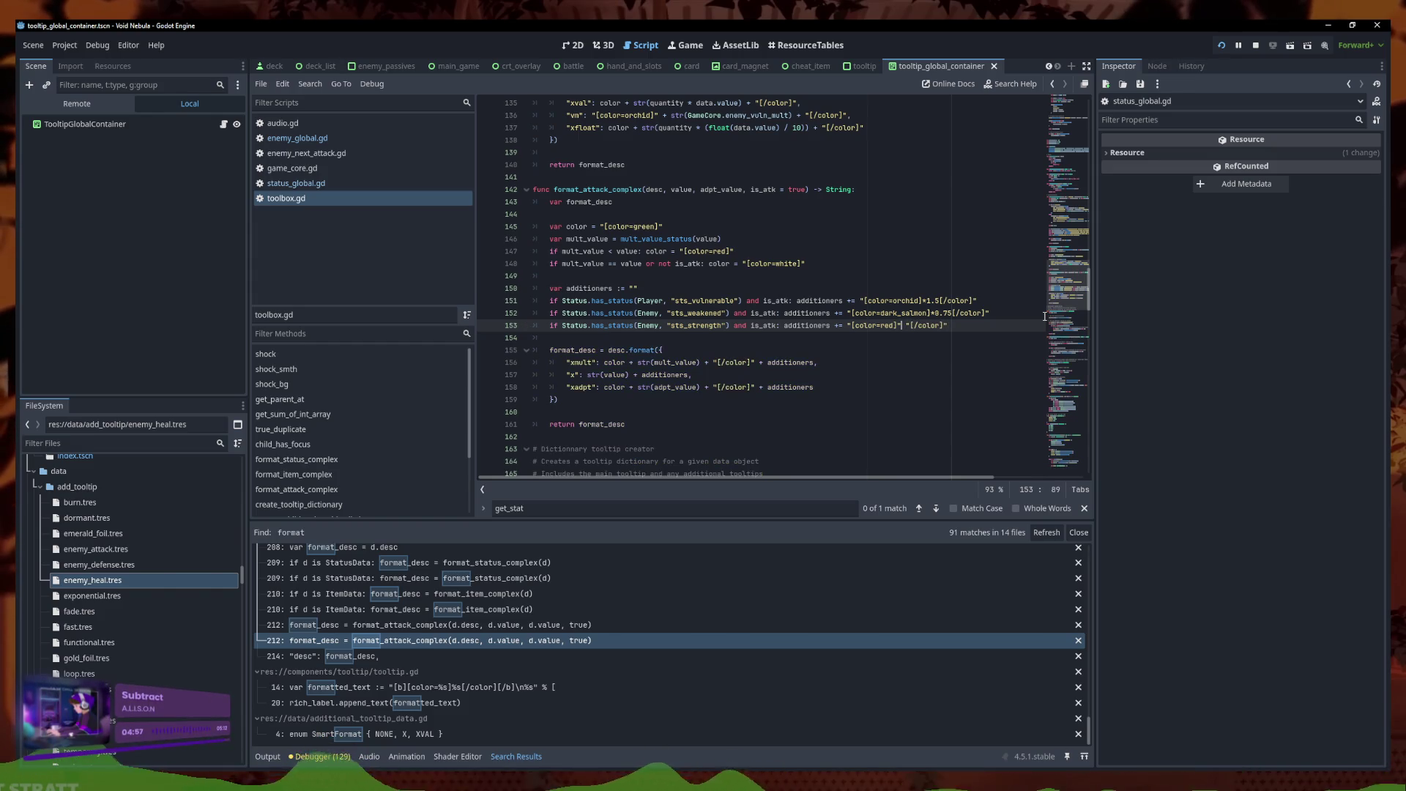
pyautogui.press('BackSpace')
pyautogui.write('+')
pyautogui.press('Left')
pyautogui.hotkey('ctrl', 'v')
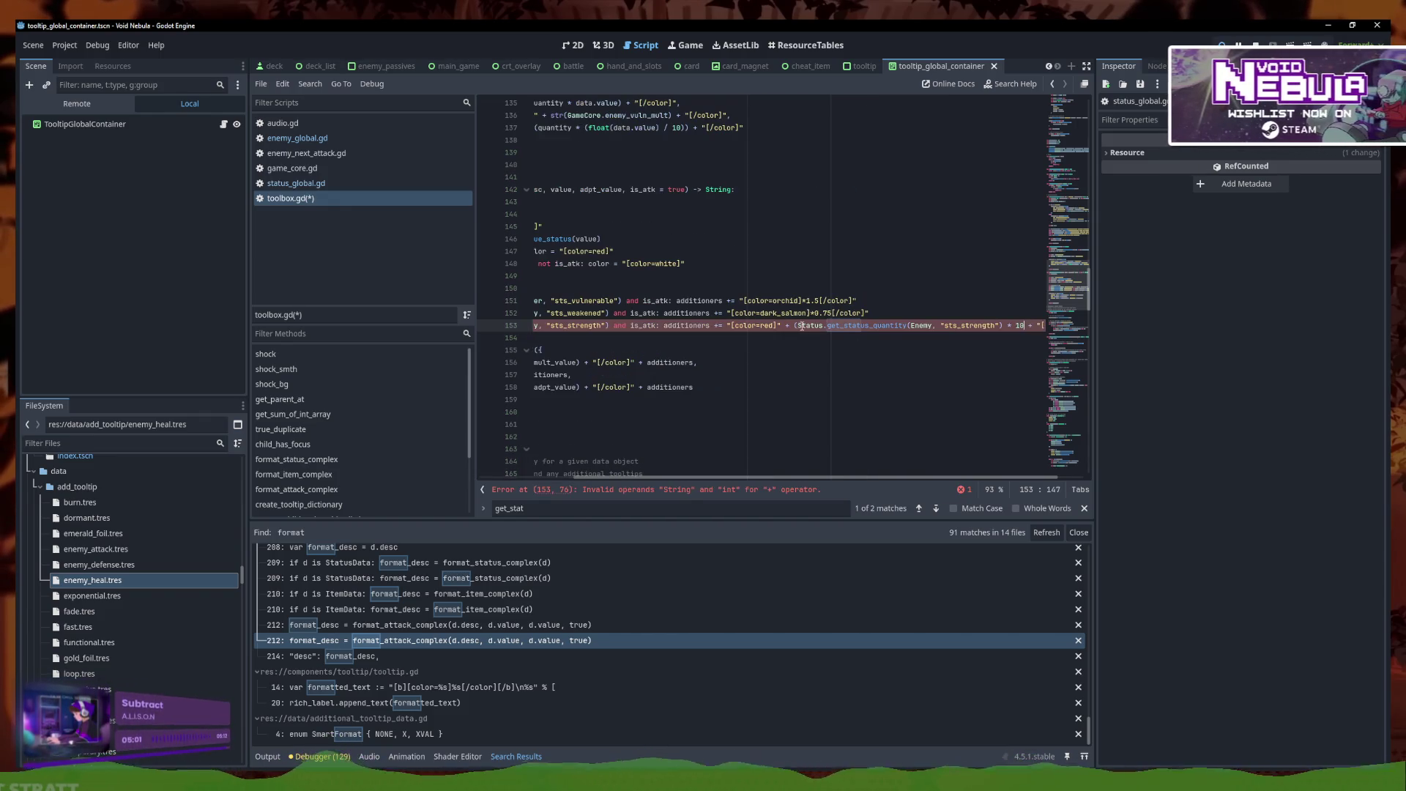
# Wrap the strength expression in str() inside the red color tags, fixing the parentheses
pyautogui.click(803, 327)
pyautogui.press('BackSpace')
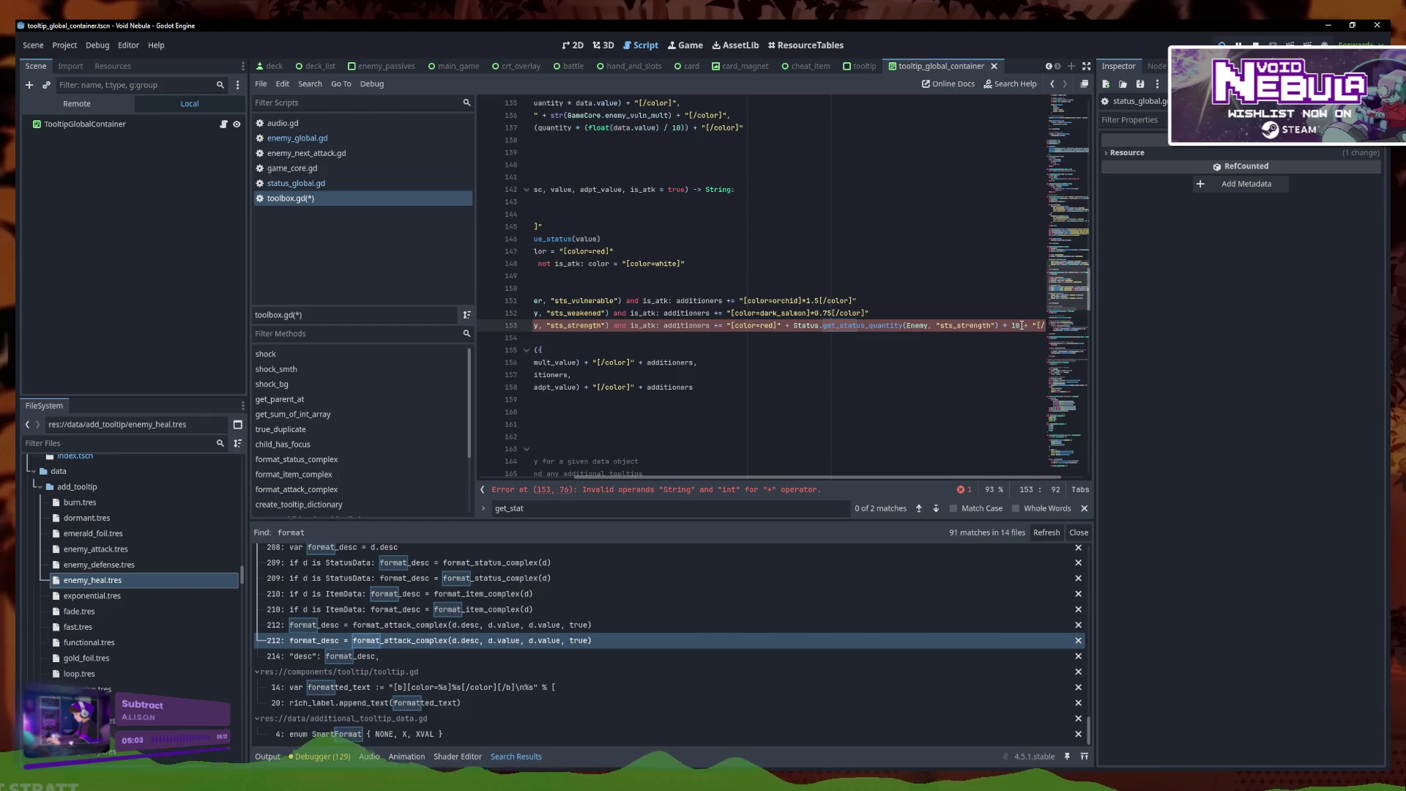
pyautogui.click(793, 325)
pyautogui.write('str(')
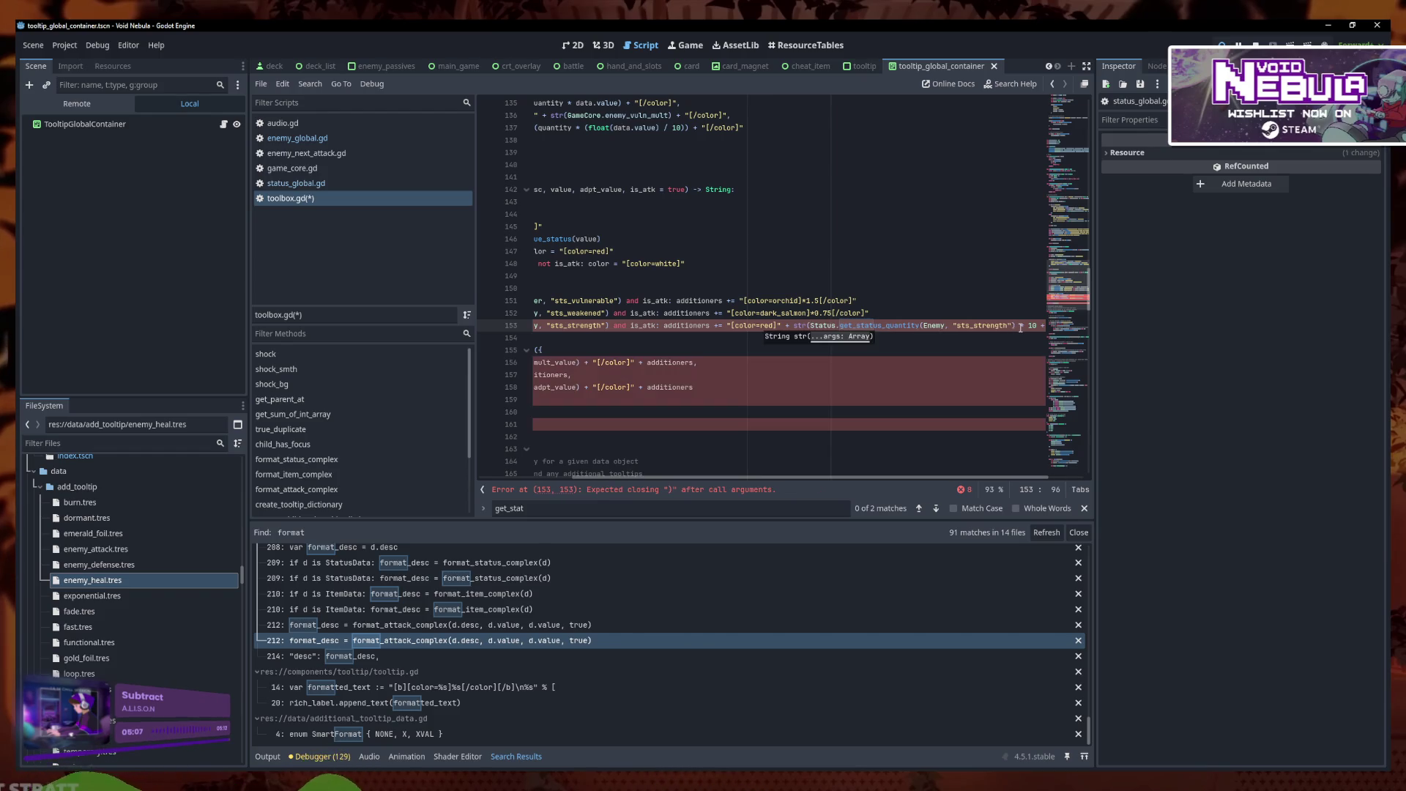
pyautogui.click(1035, 328)
pyautogui.press('Left')
pyautogui.press('Left')
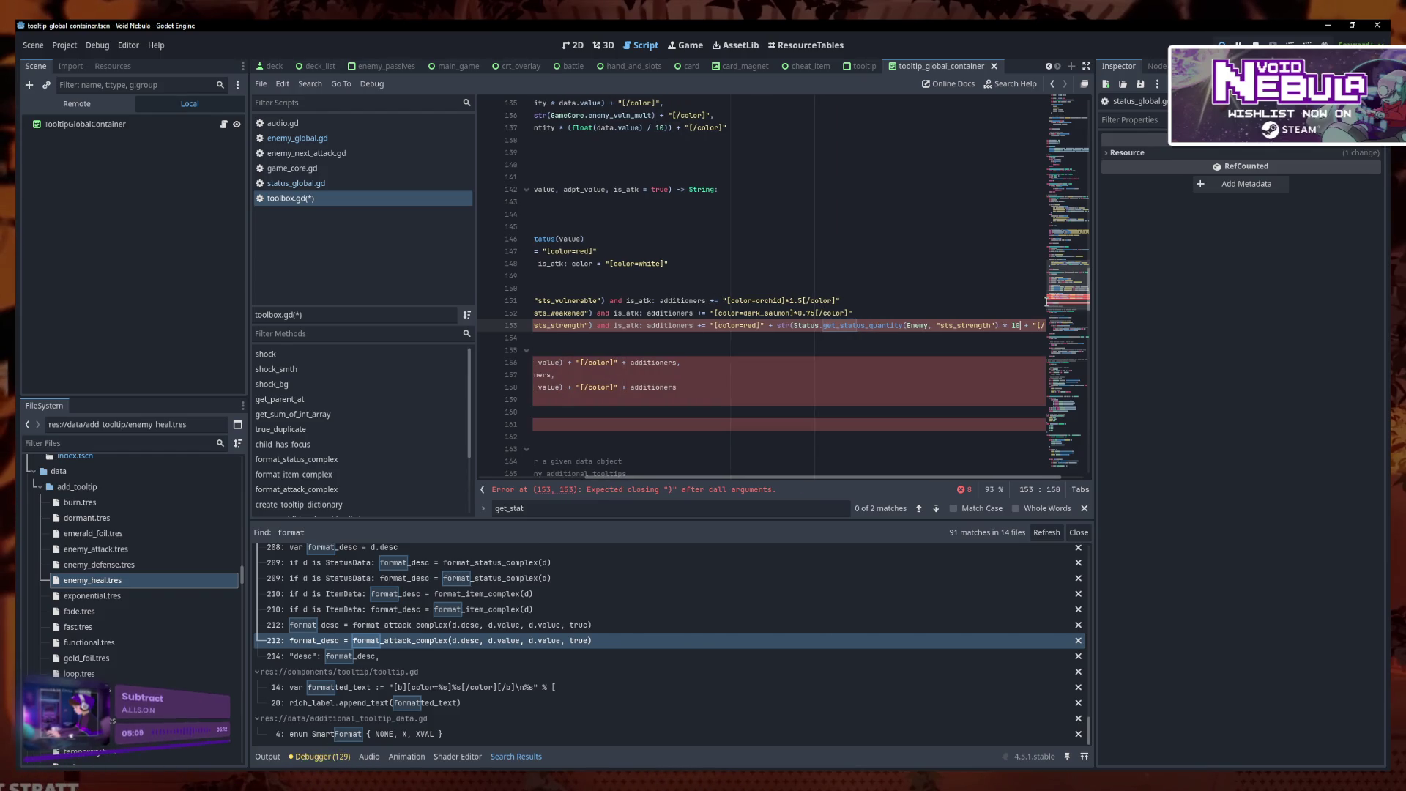
pyautogui.write(')')
pyautogui.click(873, 359)
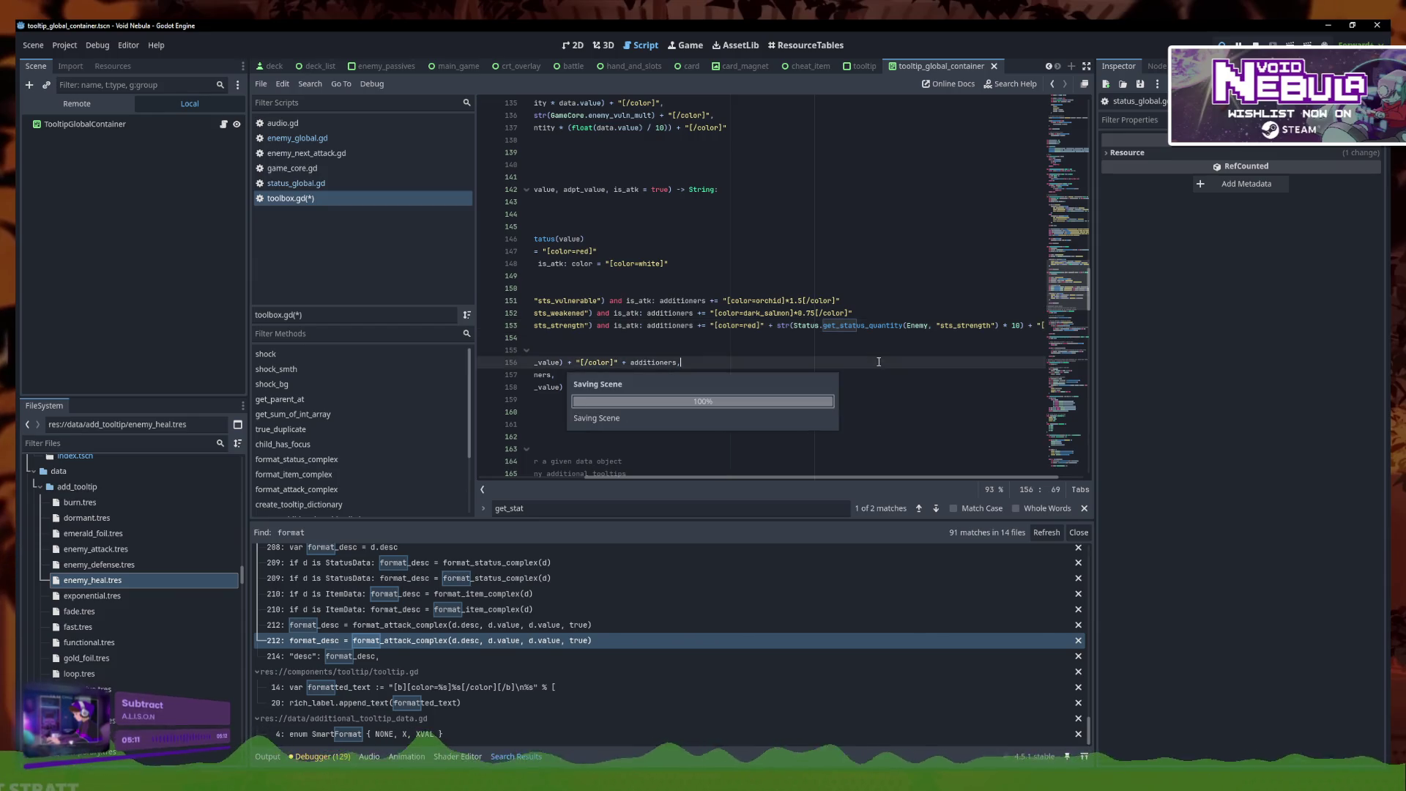
pyautogui.moveTo(843, 478); pyautogui.dragTo(818, 478)
pyautogui.hscroll(-2, 817, 481)
pyautogui.press('Up')
pyautogui.press('Up')
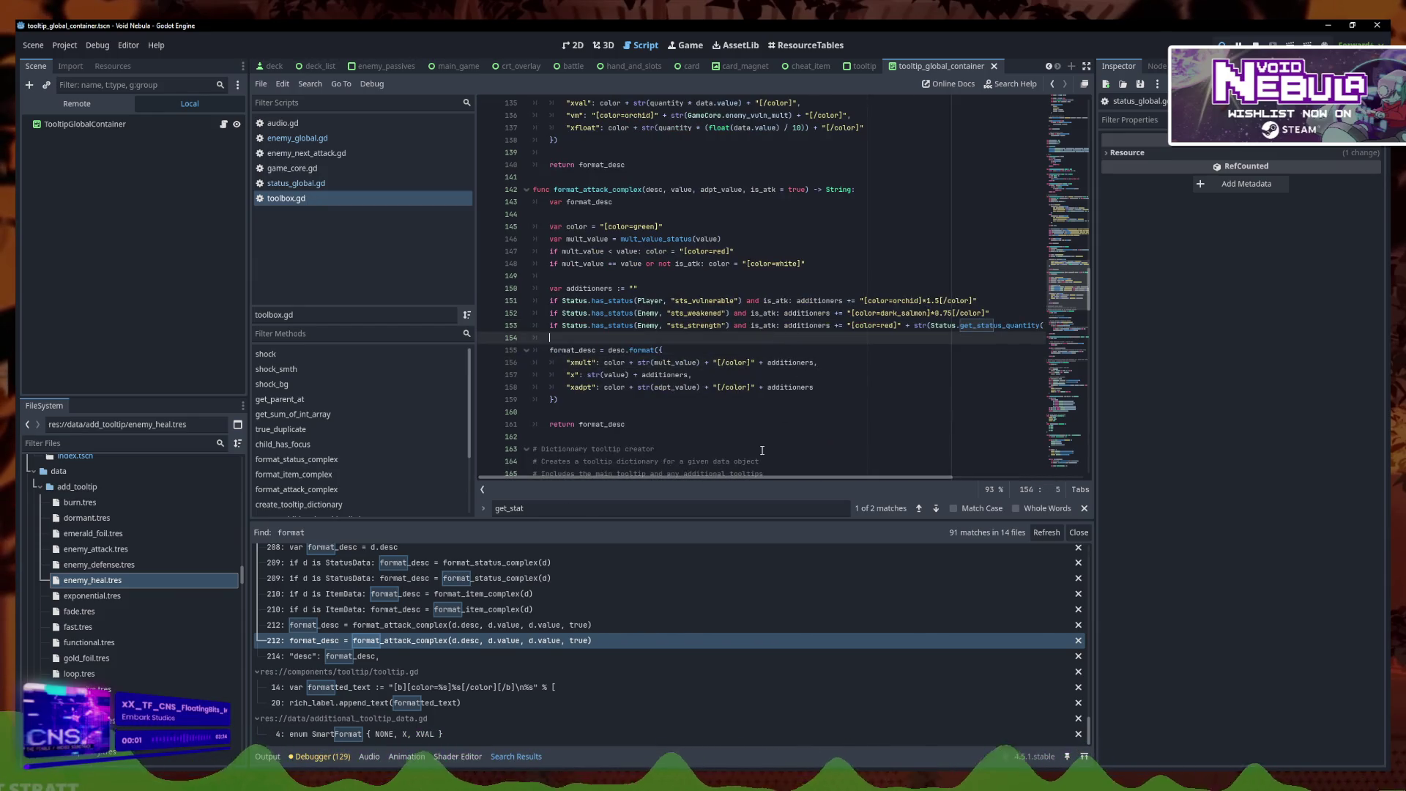
# Filter the FileSystem dock for 'sts_stre'
pyautogui.hscroll(-3, 825, 485)
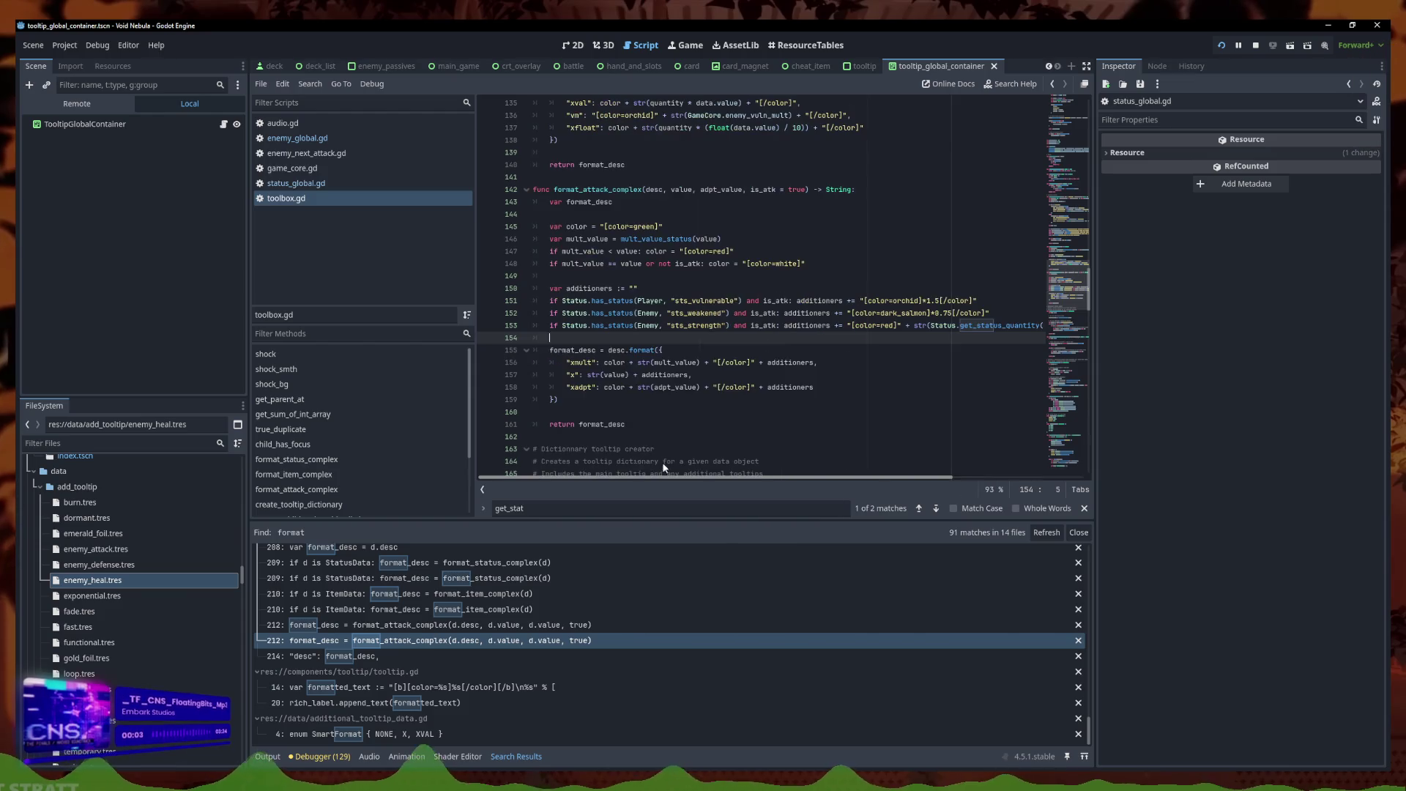
pyautogui.click(797, 362)
pyautogui.click(853, 332)
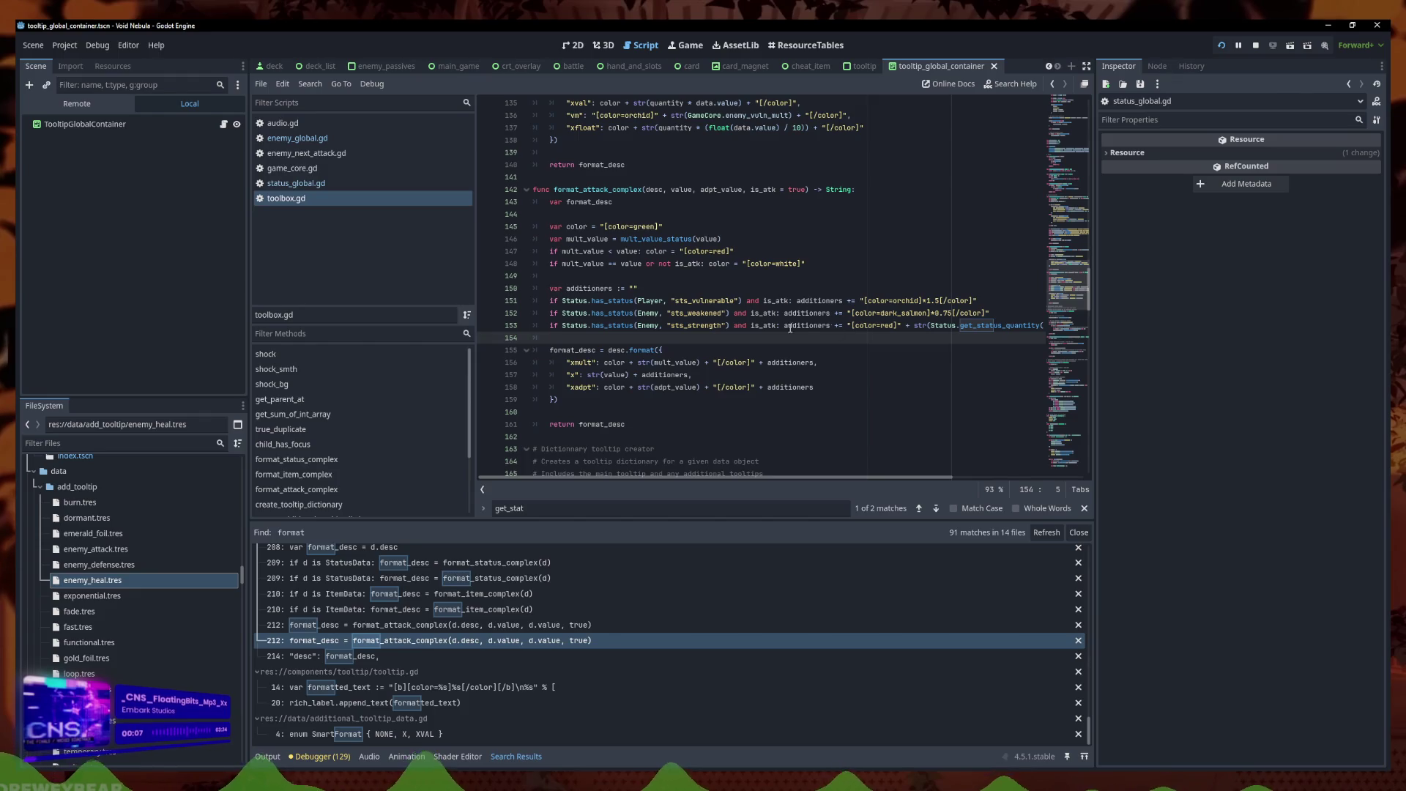
pyautogui.click(66, 441)
pyautogui.write('sts')
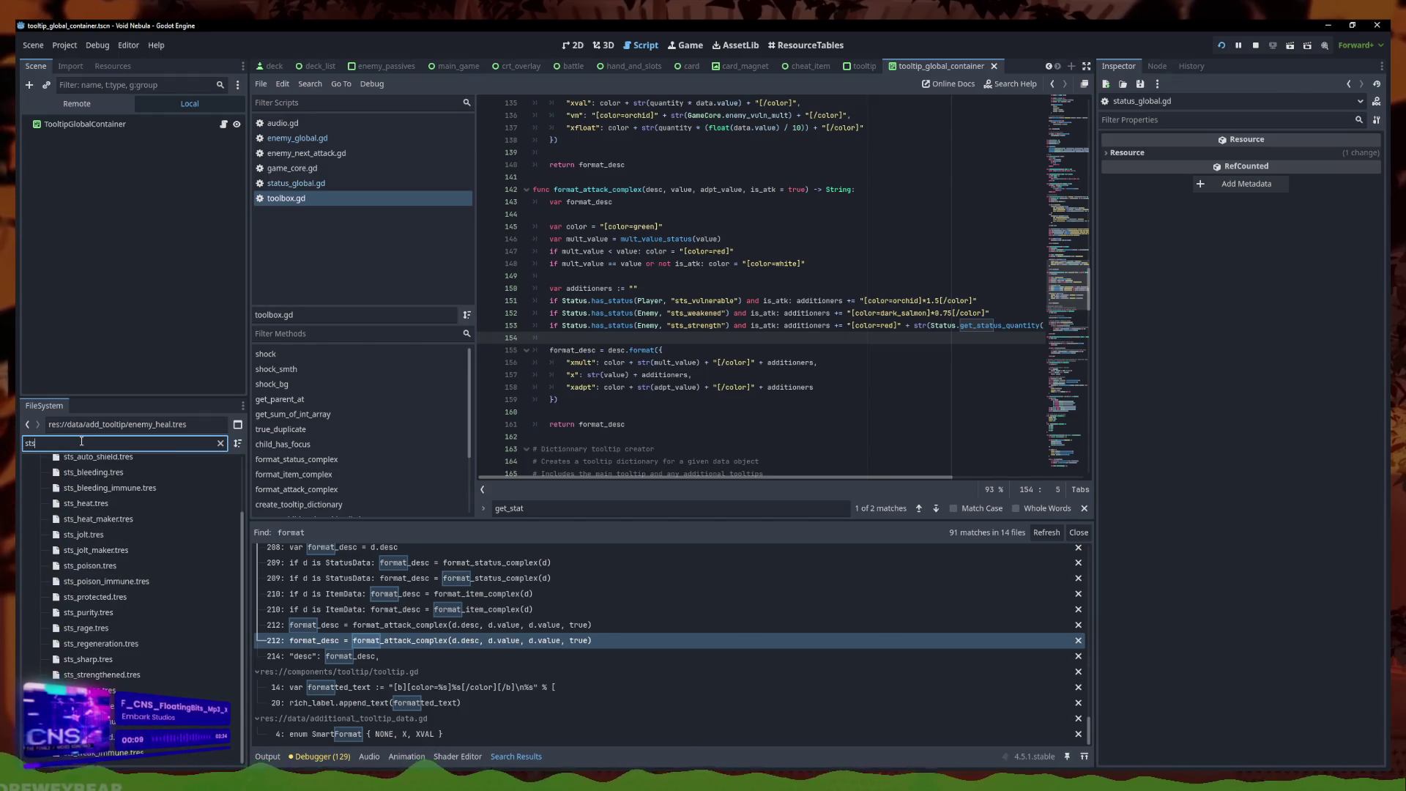
pyautogui.write('_stre')
# Inspect sts_strengthened.tres, then select get_status_quantity in status_global.gd
pyautogui.click(102, 526)
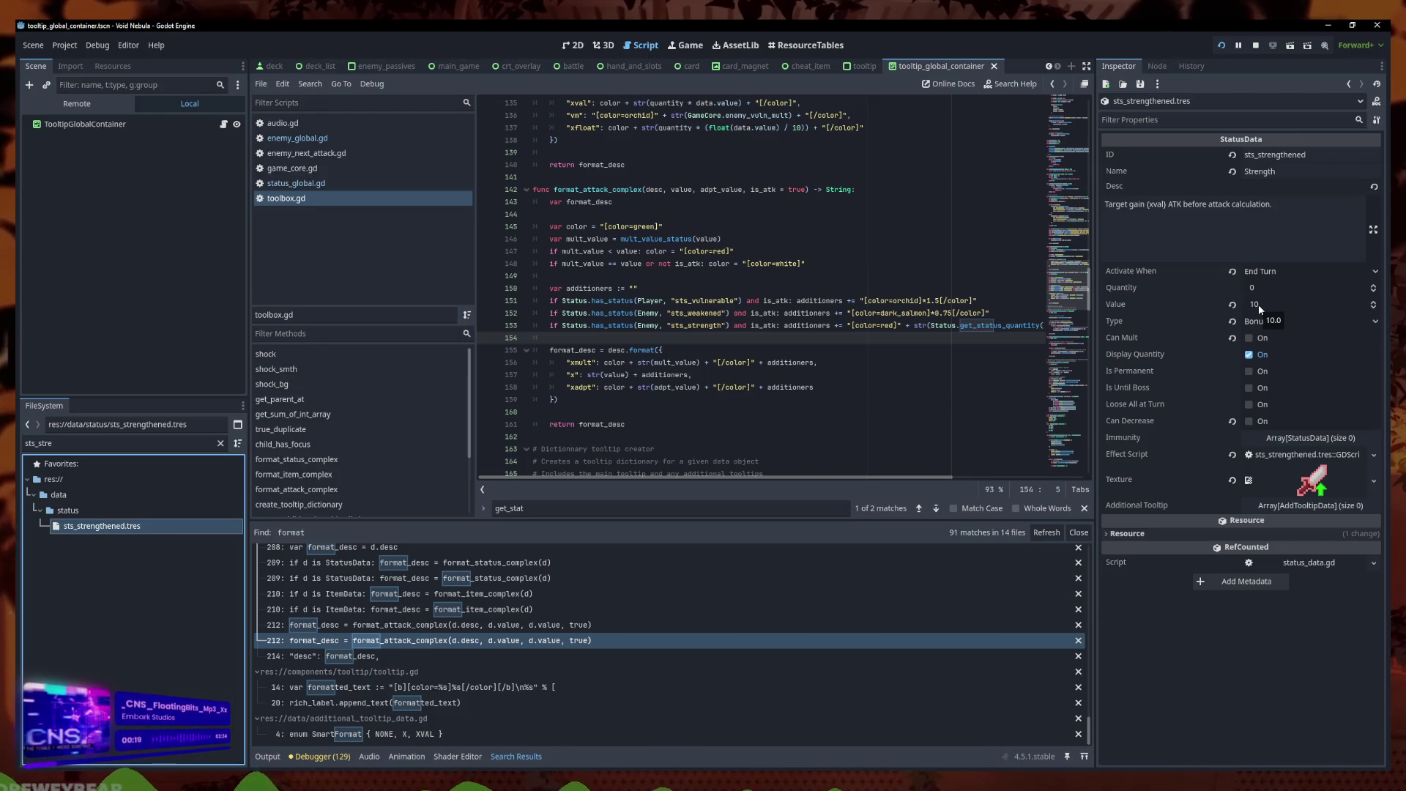
pyautogui.keyDown('ctrl'); pyautogui.click(1018, 325); pyautogui.keyUp('ctrl')
pyautogui.moveTo(584, 337); pyautogui.dragTo(477, 282)
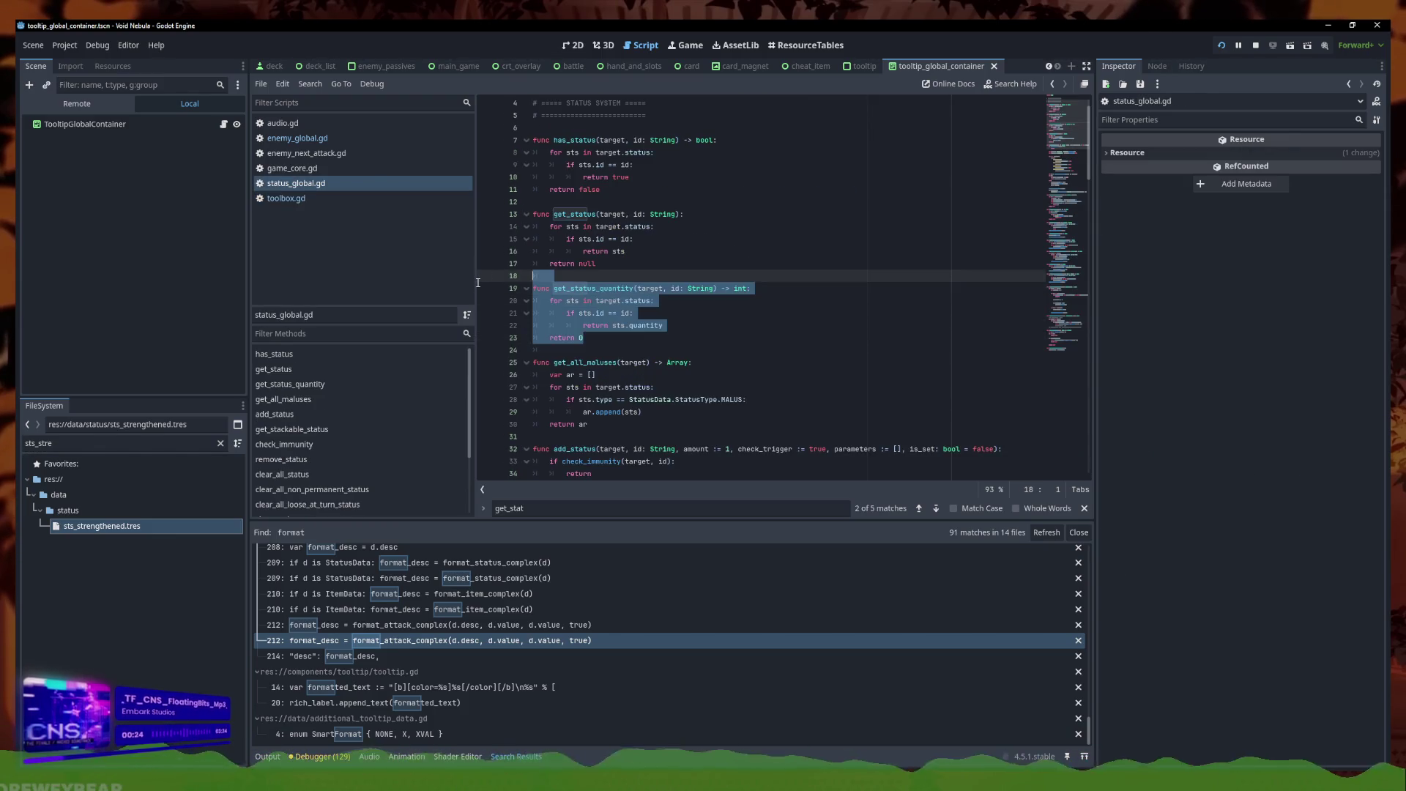
# Paste a copy of get_status_quantity below it and rename it get_status_total_value
pyautogui.click(627, 339)
pyautogui.hotkey('ctrl', 'v')
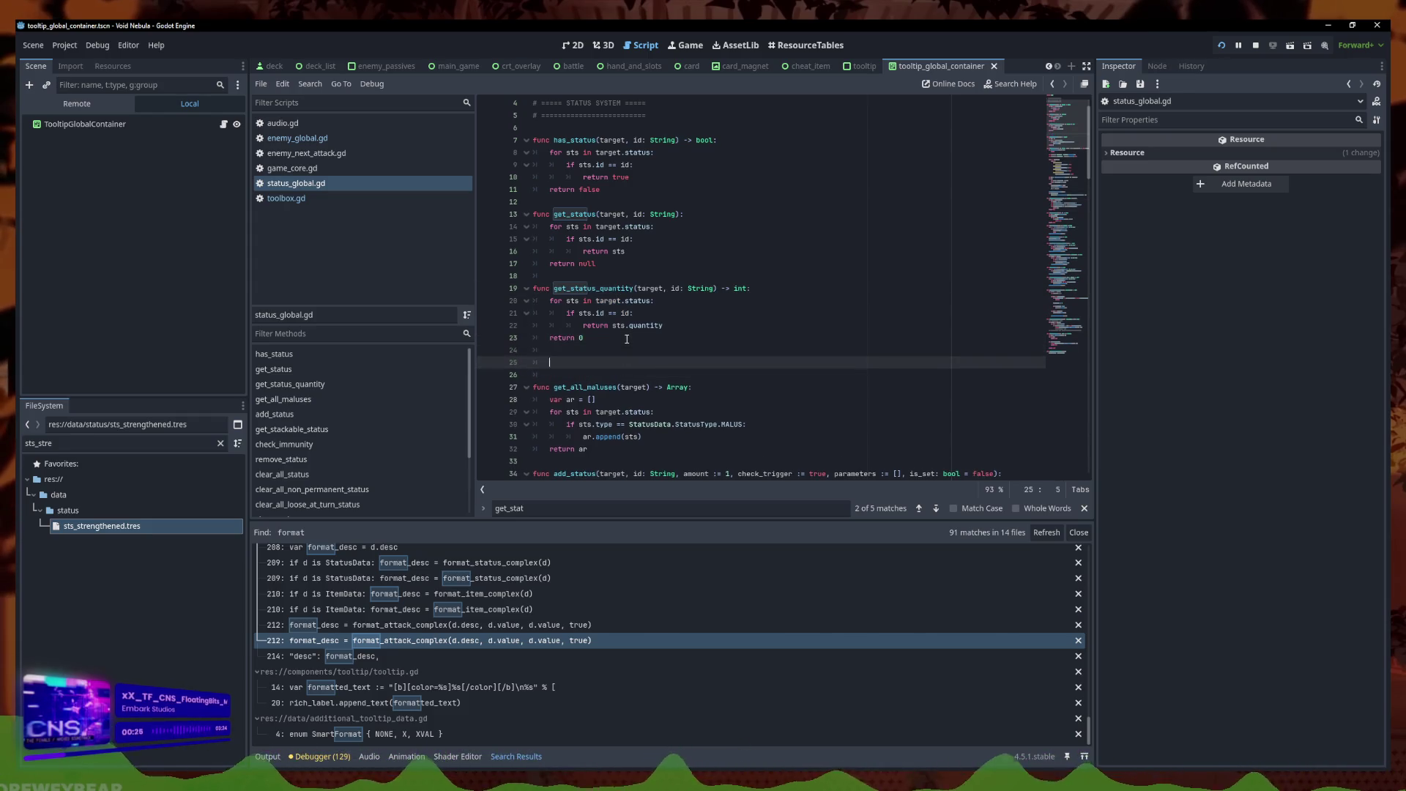
pyautogui.moveTo(634, 362); pyautogui.dragTo(566, 363)
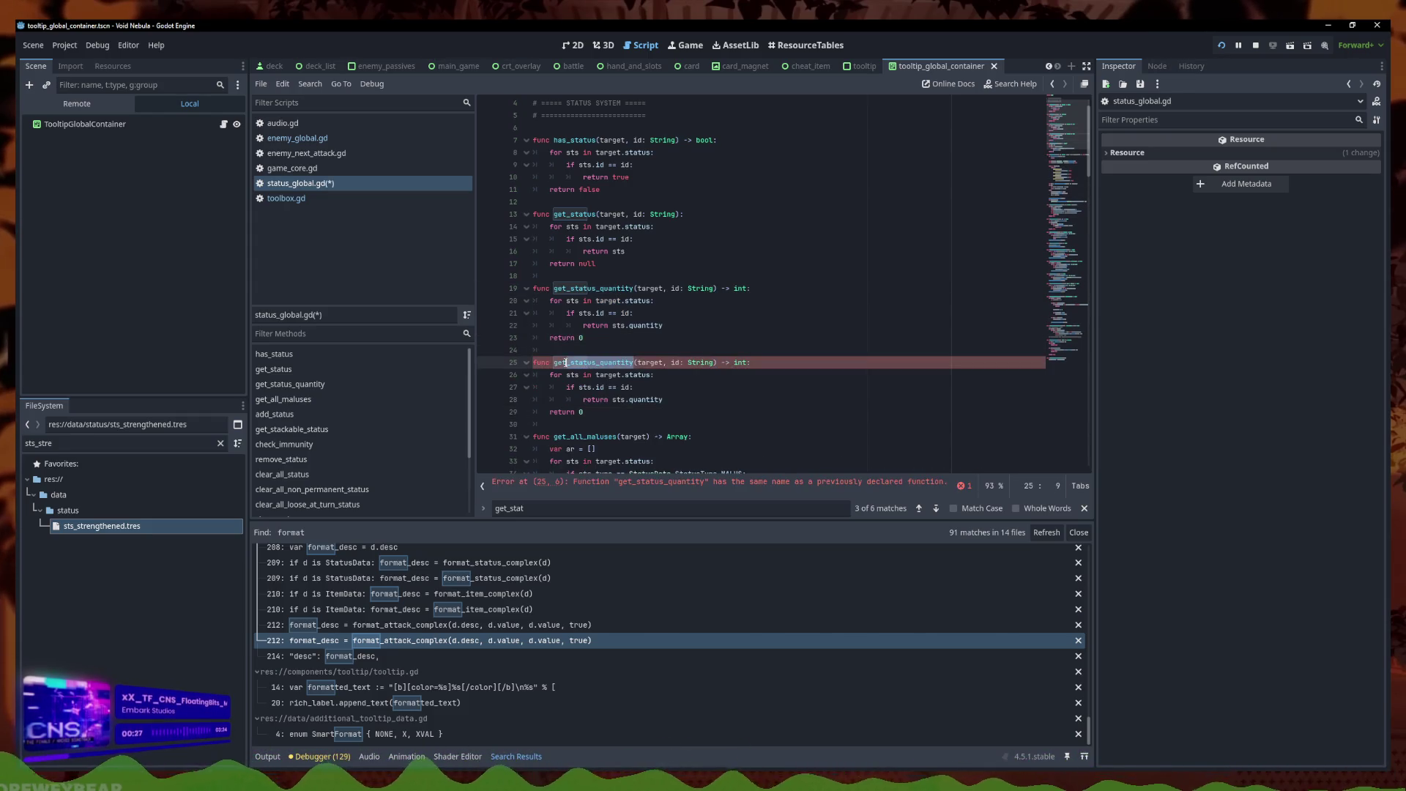
pyautogui.press('Right')
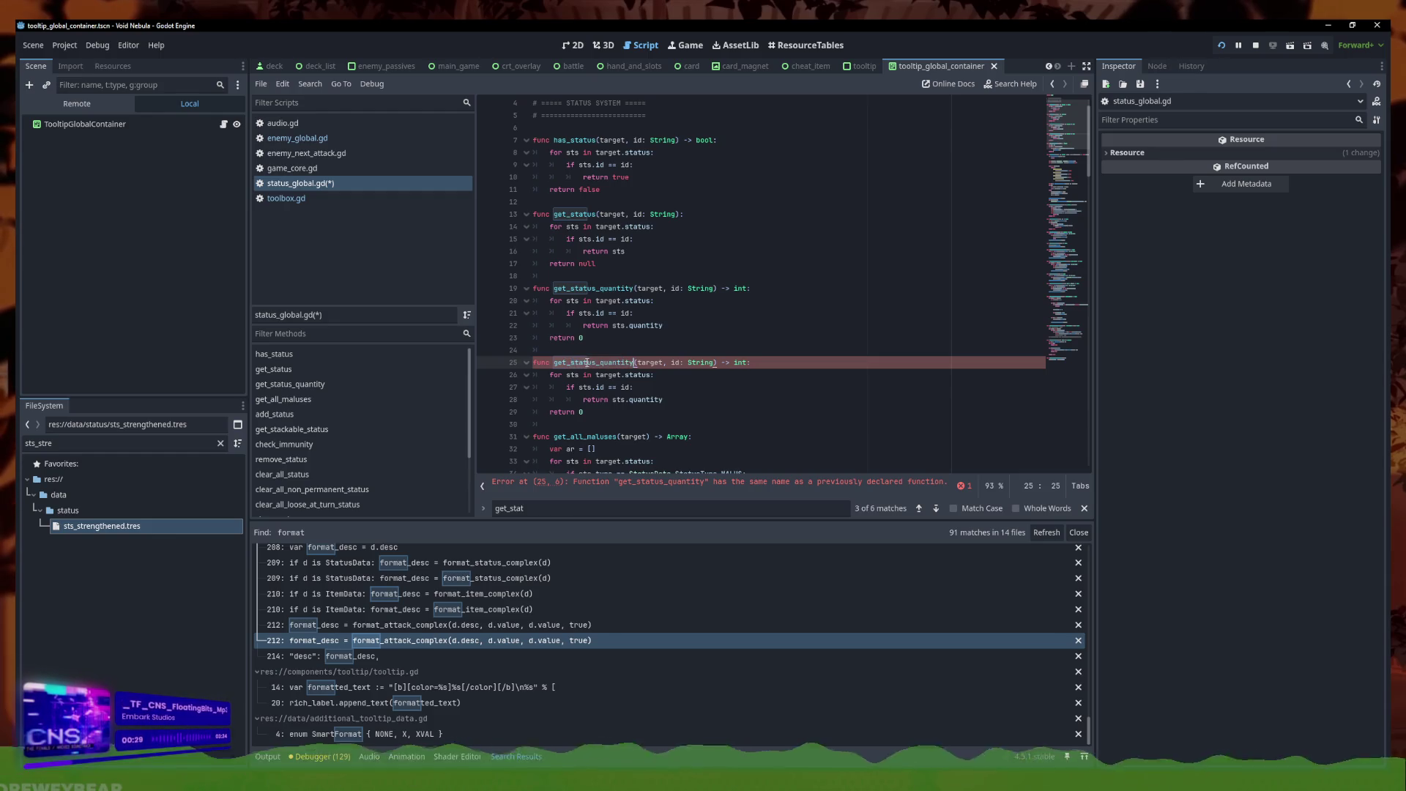
pyautogui.press('BackSpace')
pyautogui.press('BackSpace')
pyautogui.press('BackSpace')
pyautogui.write('total_v')
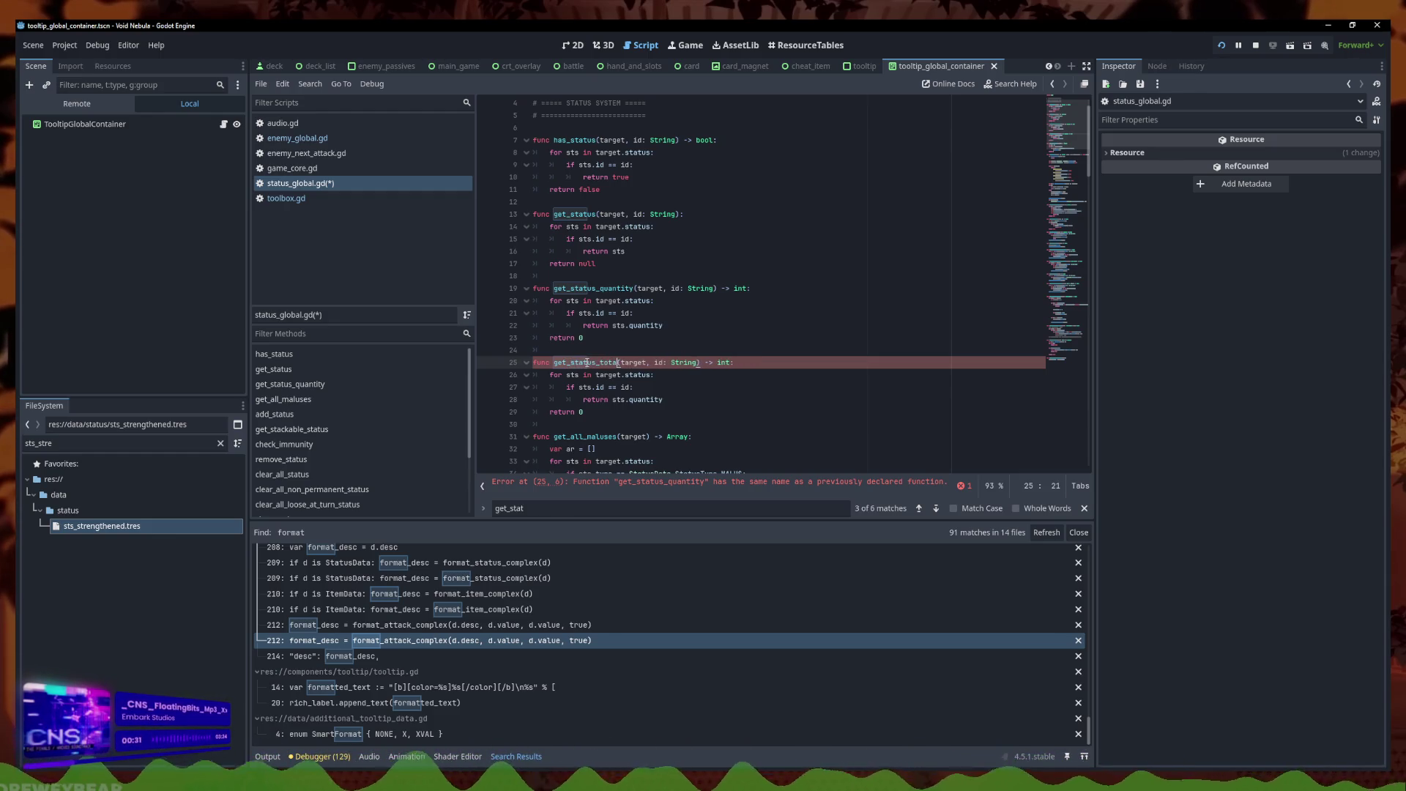
pyautogui.write('alue')
pyautogui.click(676, 401)
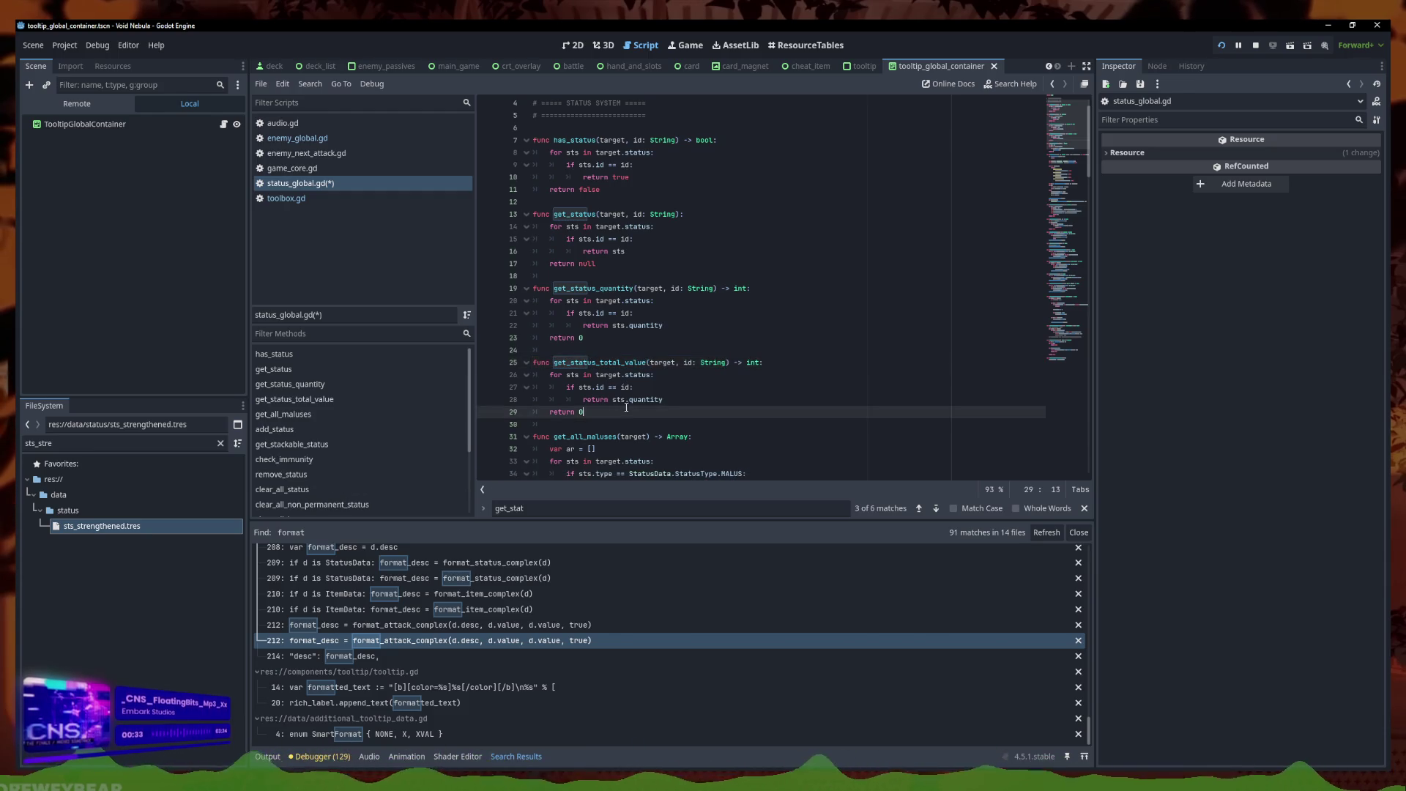
# Make it return sts.value * sts.quantity, save, and go back to toolbox.gd
pyautogui.click(597, 414)
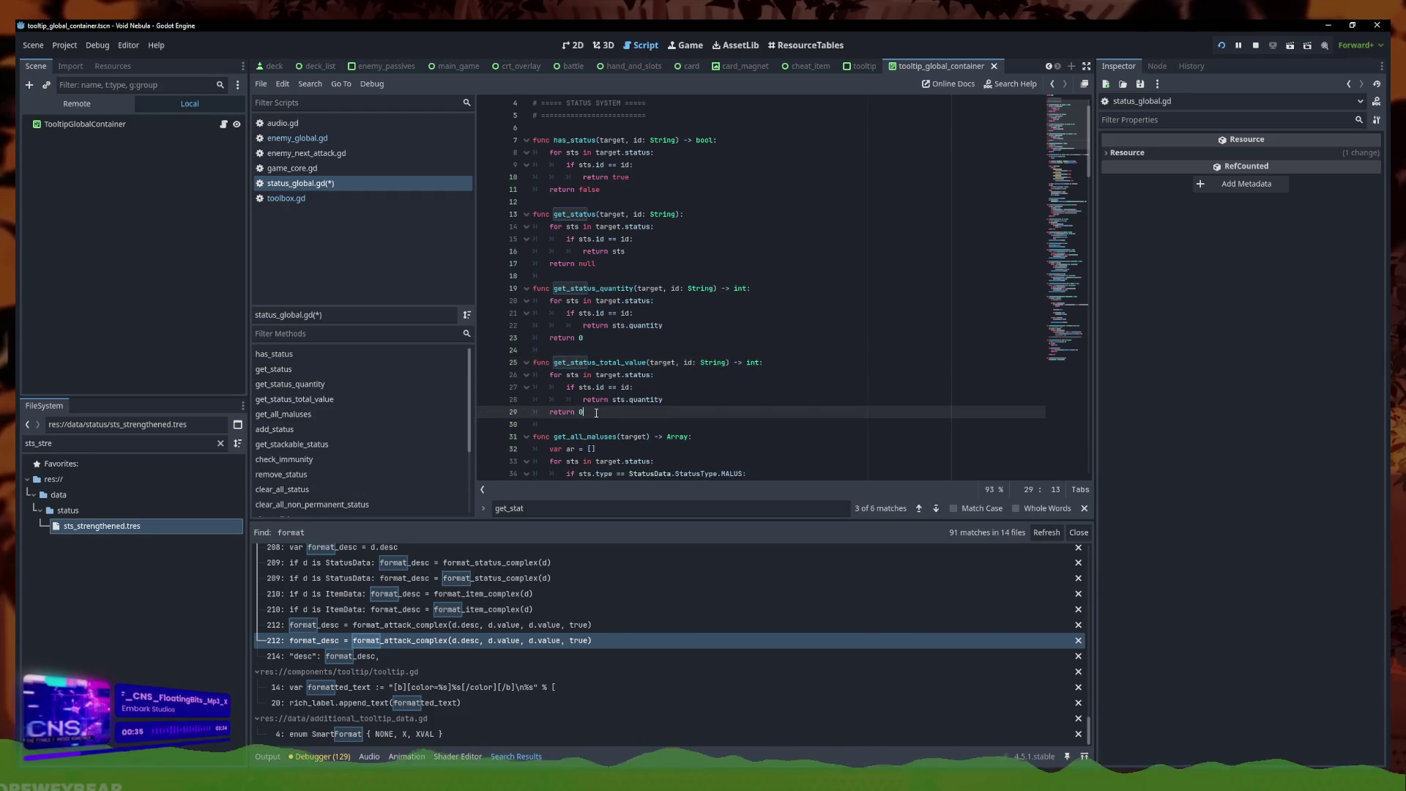
pyautogui.click(614, 400)
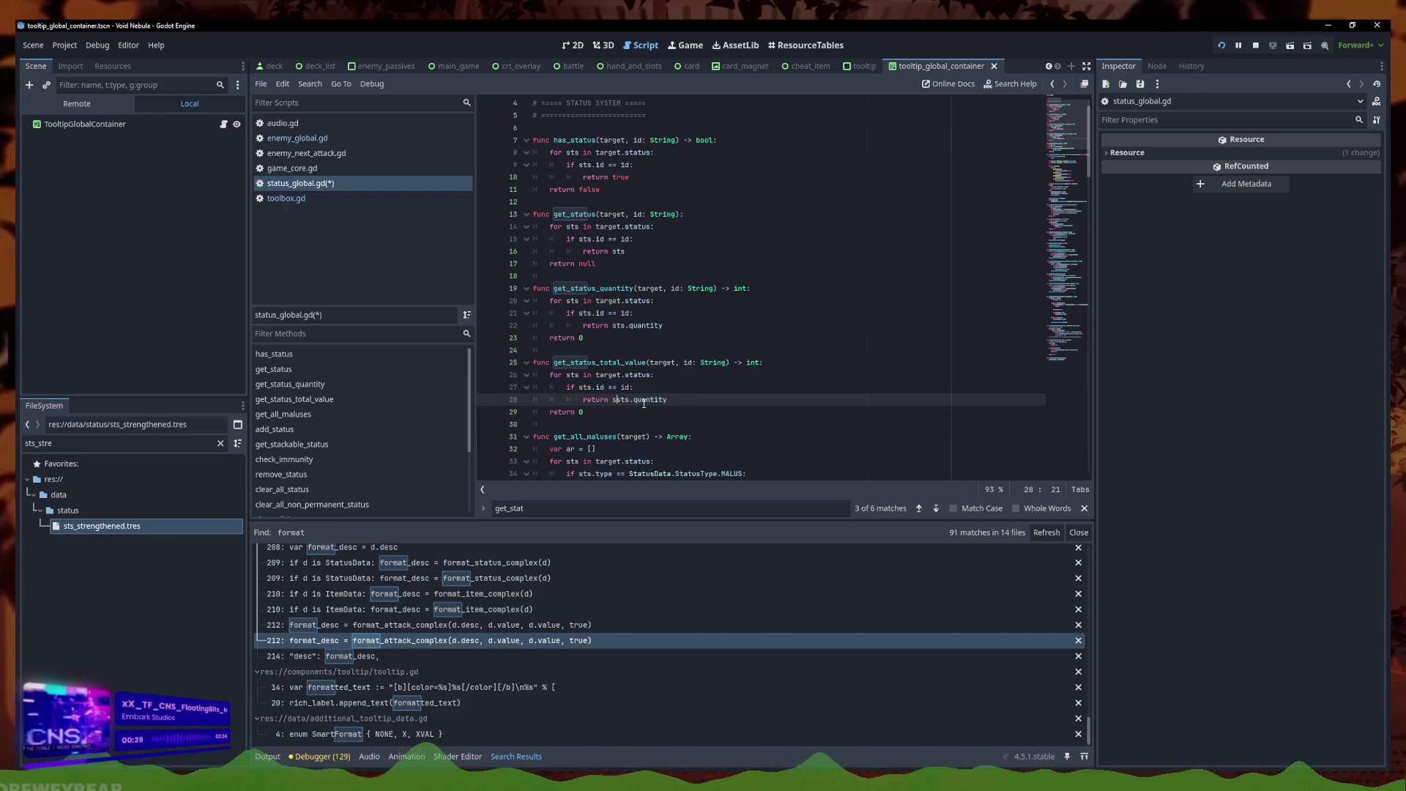
pyautogui.write('st*')
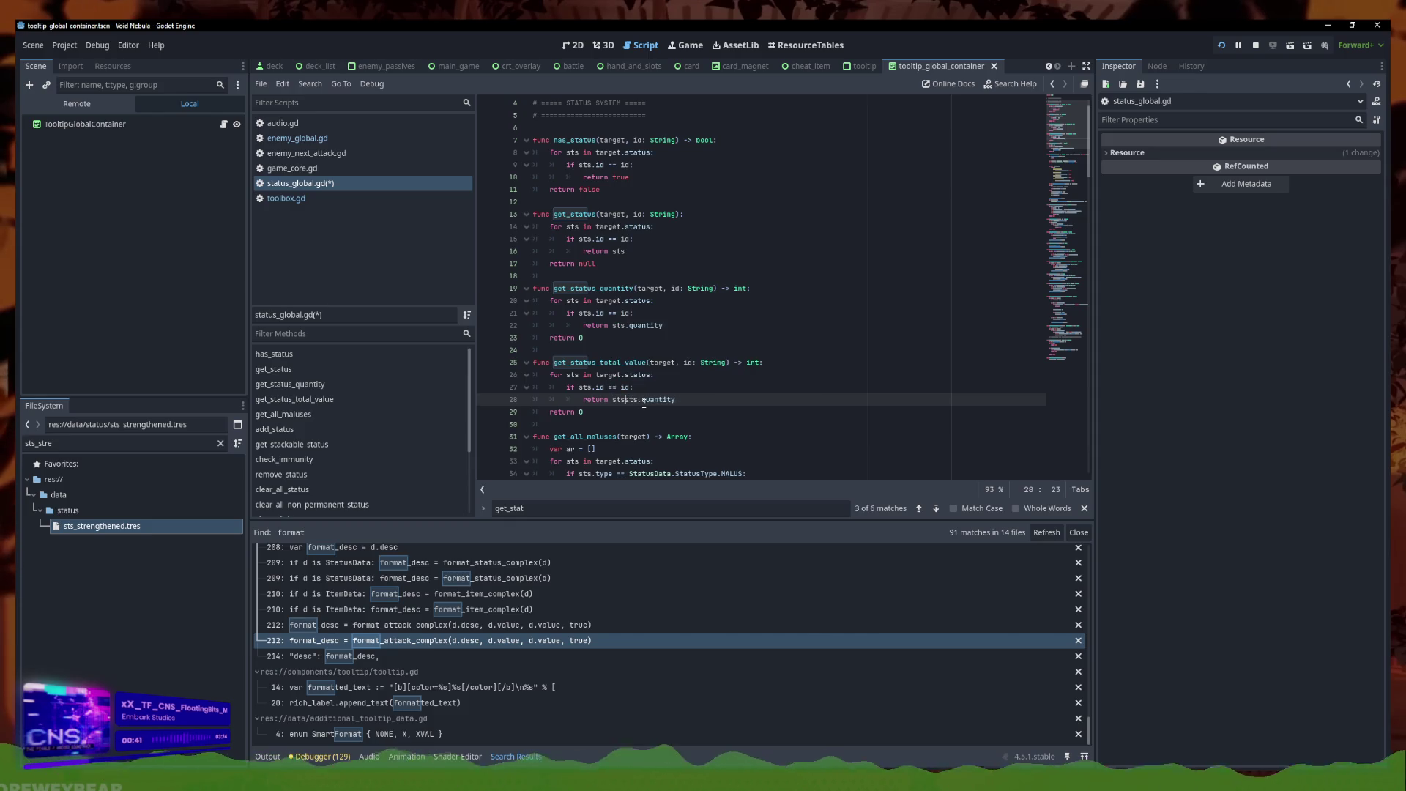
pyautogui.write('alue *')
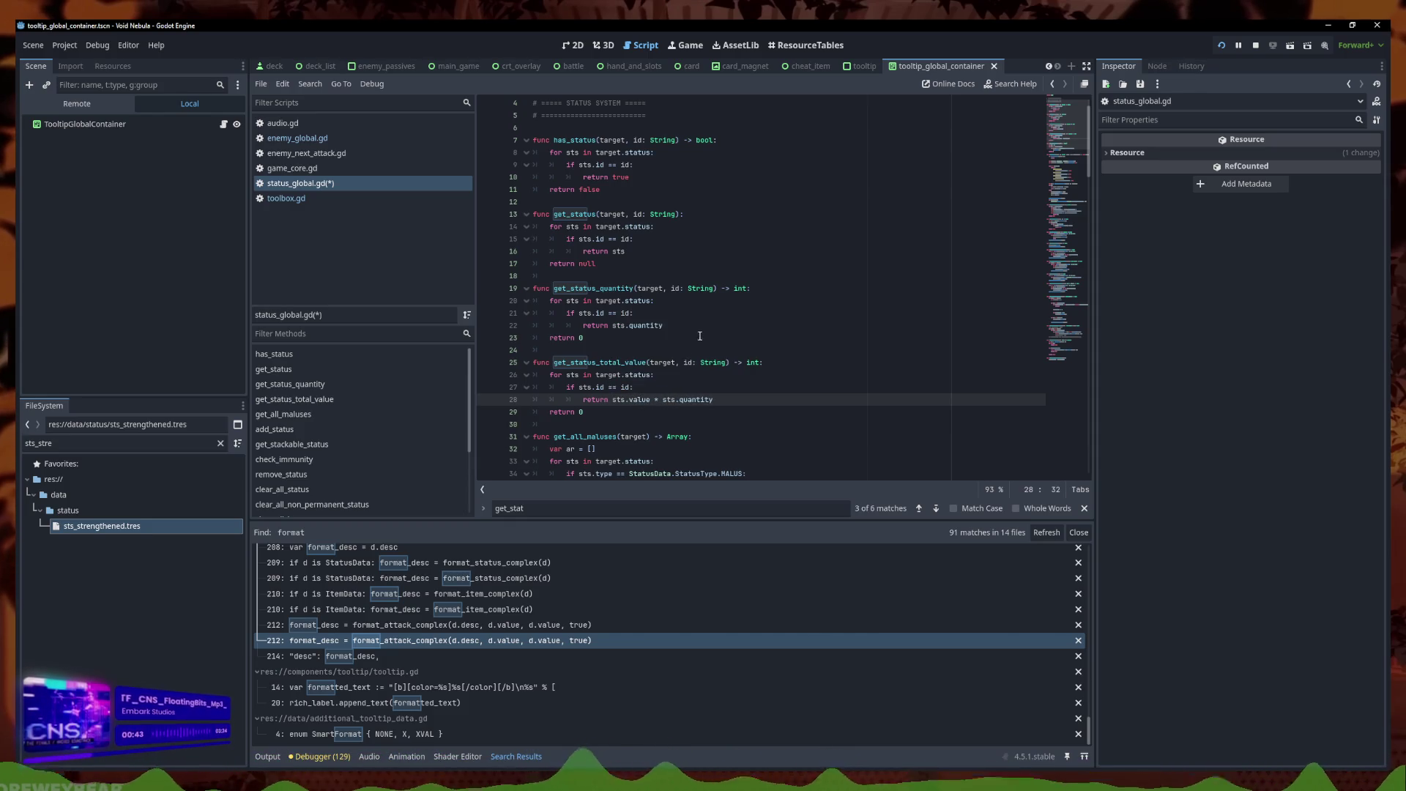
pyautogui.press('End')
pyautogui.hotkey('ctrl', 's')
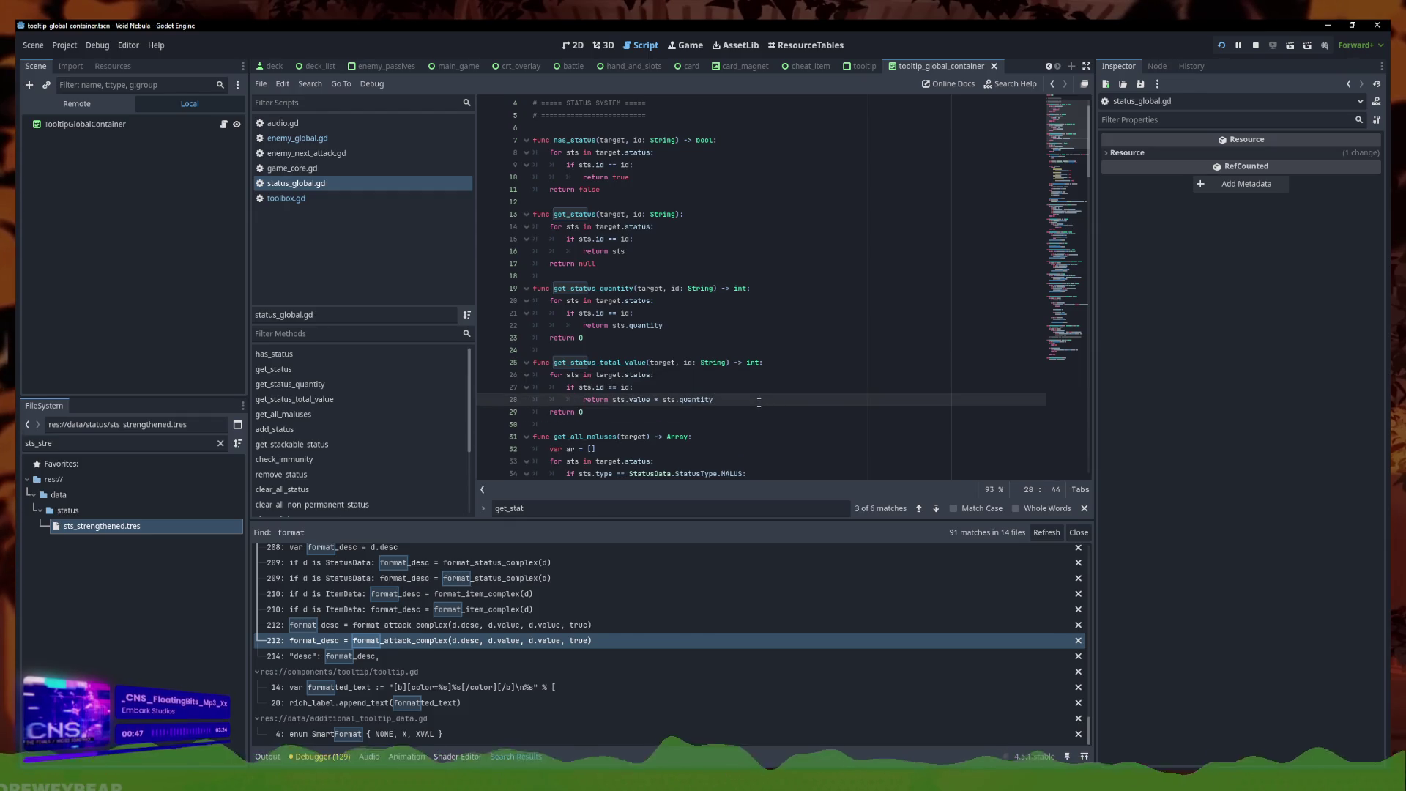
pyautogui.click(306, 197)
pyautogui.click(306, 183)
# Replace line 153's quantity-times-10 expression with a Status.get_status_total_value call
pyautogui.click(306, 197)
pyautogui.click(947, 338)
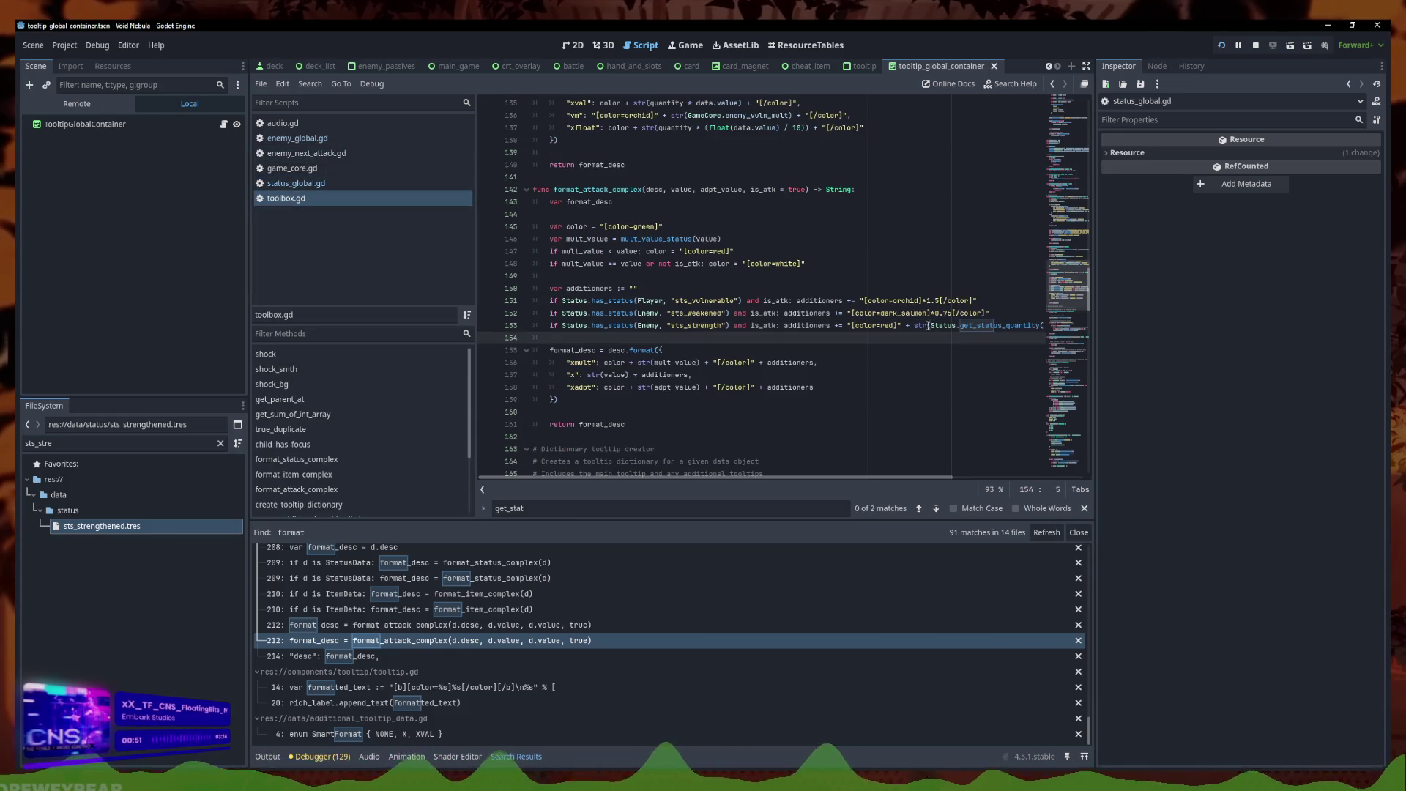
pyautogui.moveTo(935, 327)
pyautogui.mouseDown()
pyautogui.moveTo(1047, 327)
pyautogui.moveTo(989, 327)
pyautogui.mouseUp()
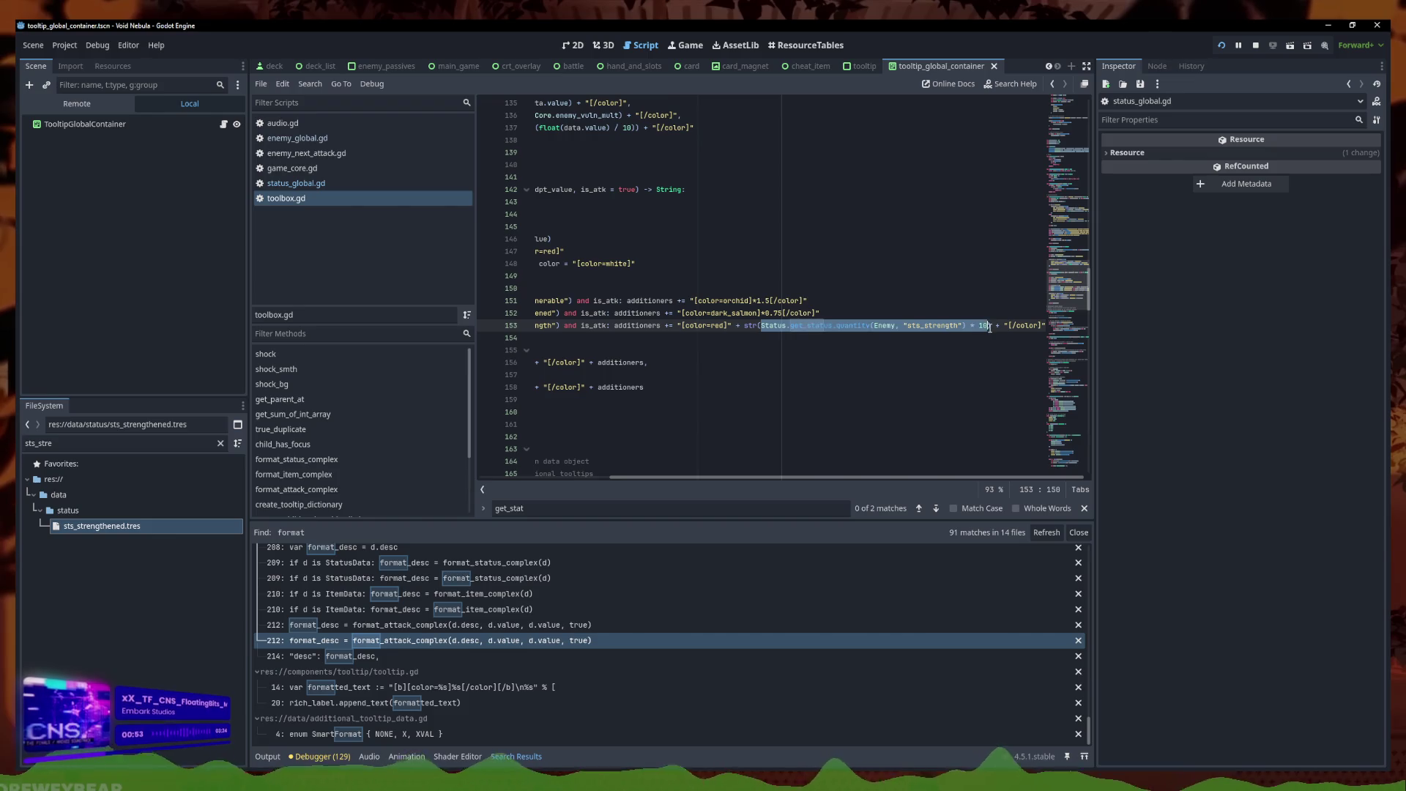
pyautogui.press('BackSpace')
pyautogui.write('Status.')
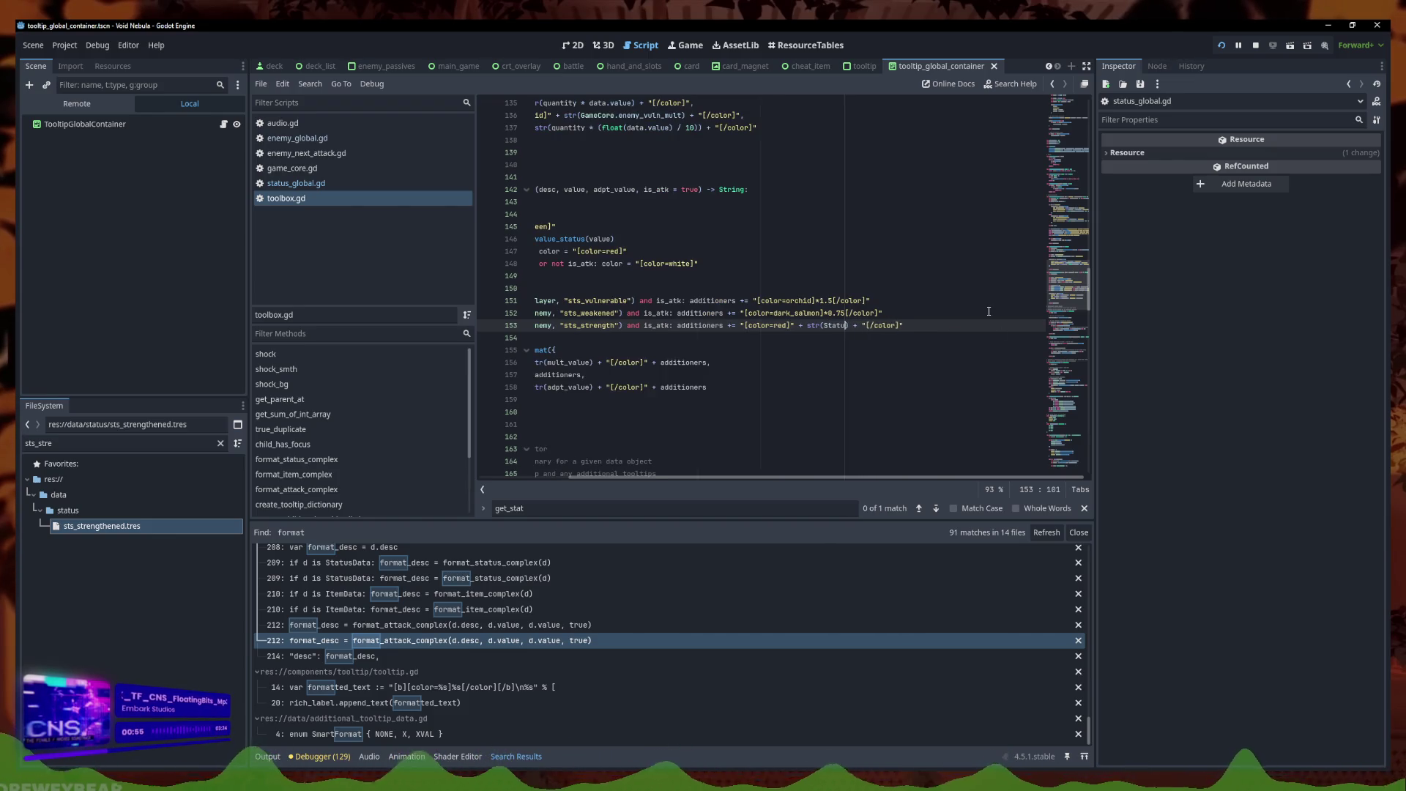
pyautogui.write('get')
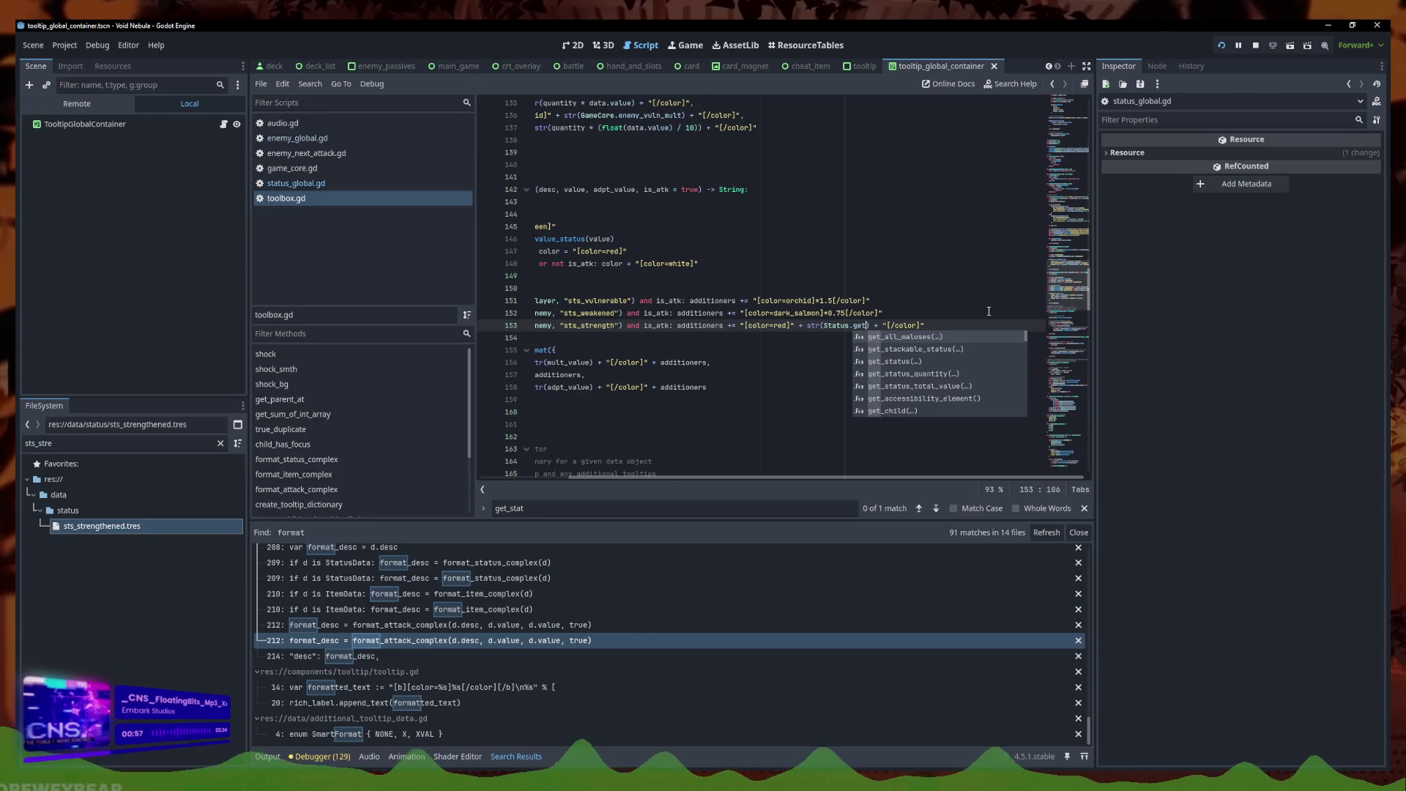
pyautogui.write('_status_t')
pyautogui.press('Return')
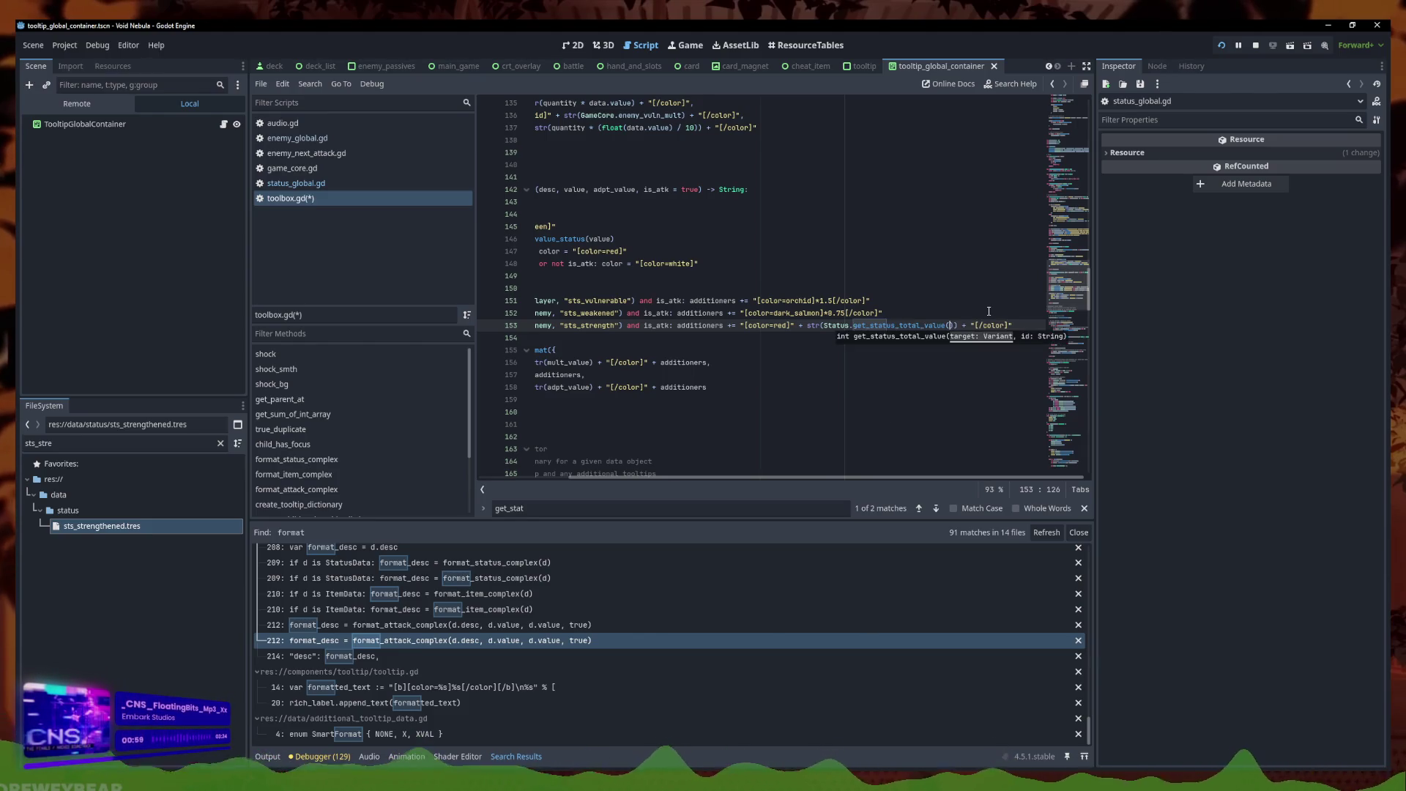
# Pass Enemy and "sts_strength" as its arguments, save, and open sts_strengthened.tres
pyautogui.write('Ene')
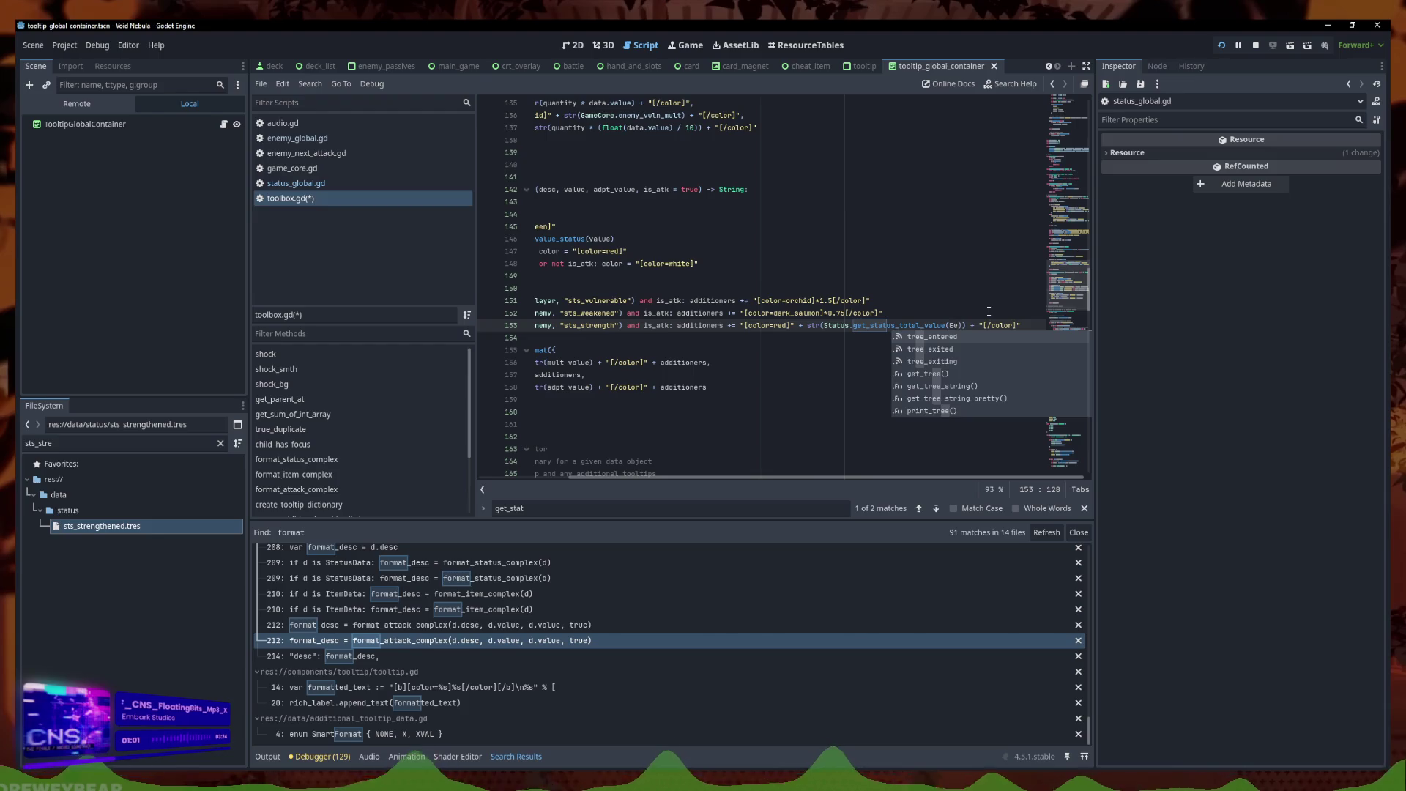
pyautogui.write('myAttacky')
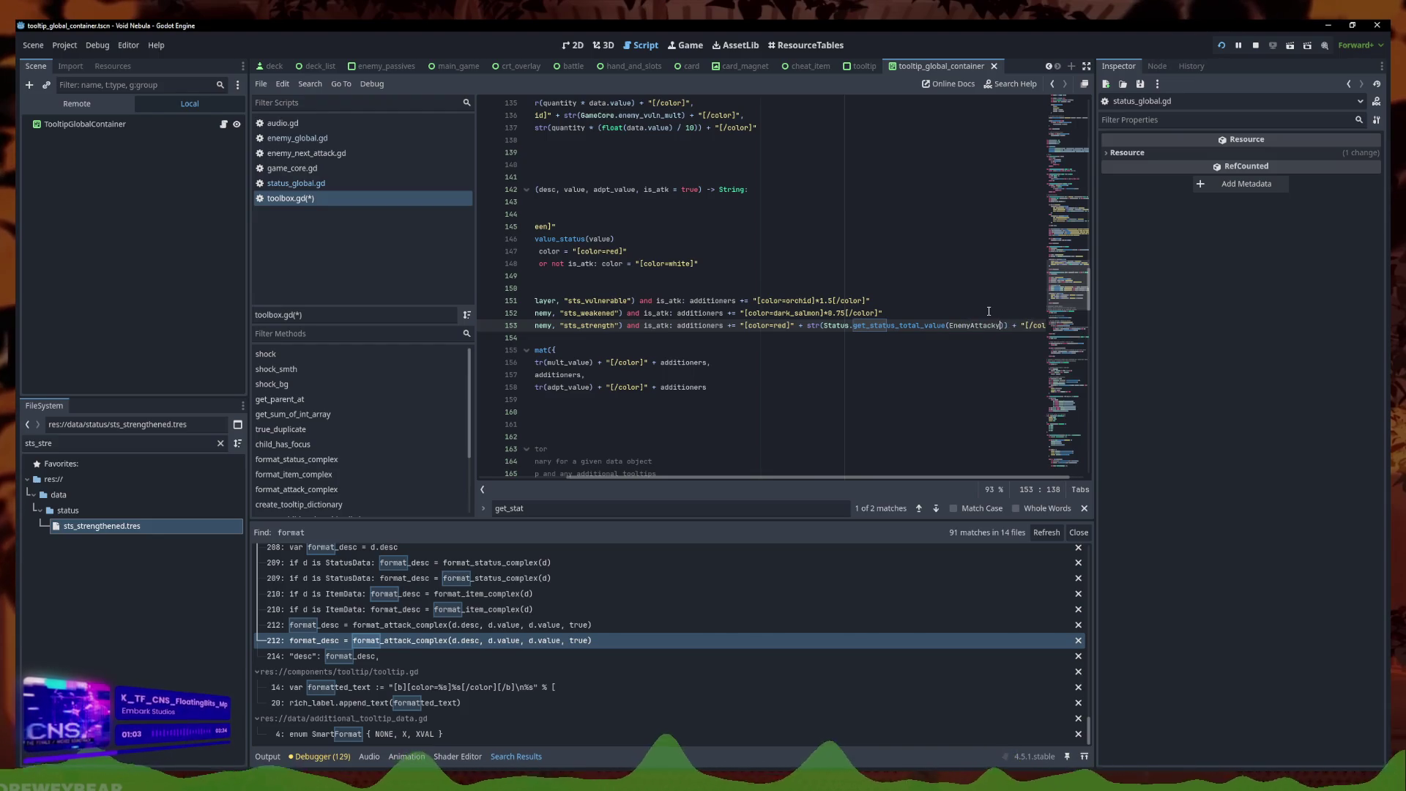
pyautogui.press('BackSpace')
pyautogui.press('BackSpace')
pyautogui.press('BackSpace')
pyautogui.write(', "sts_')
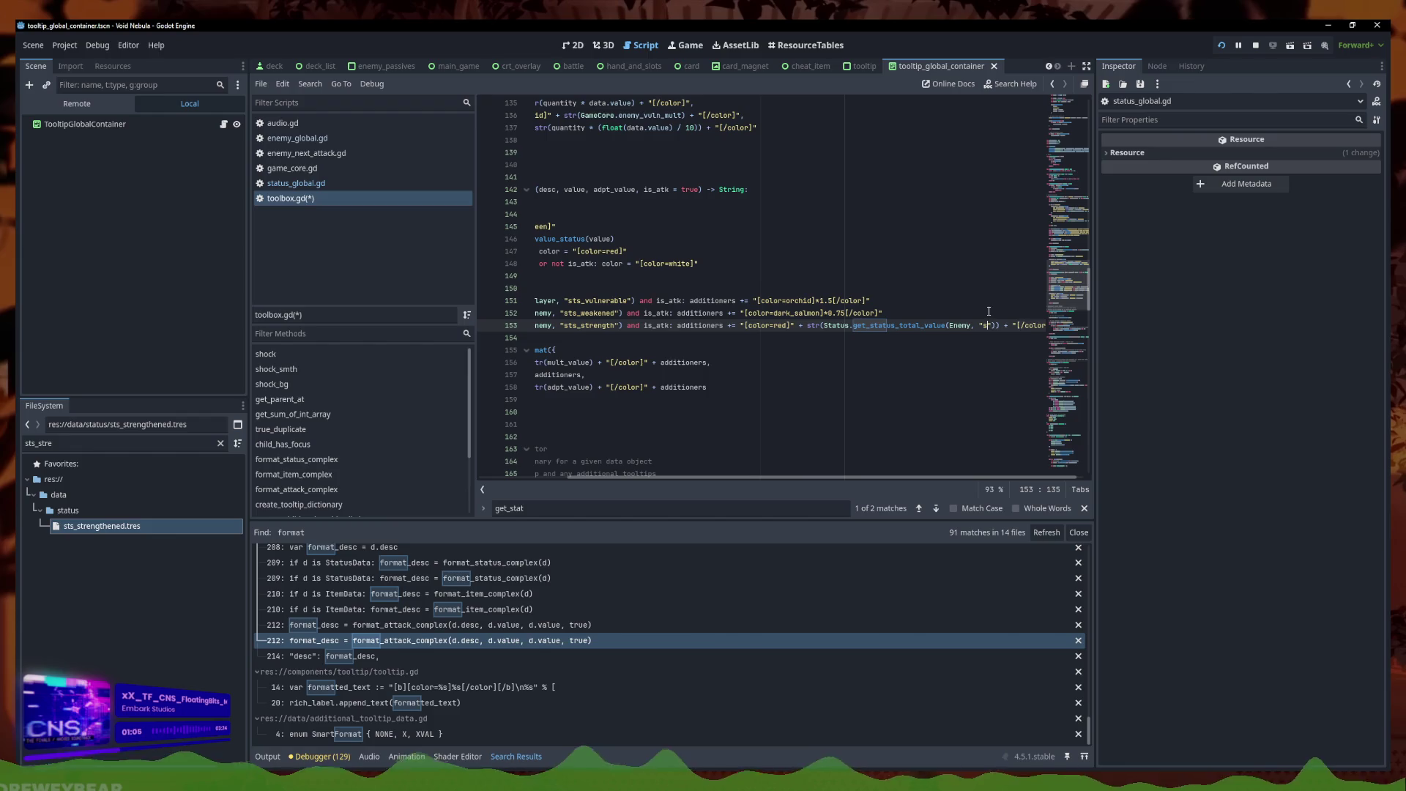
pyautogui.write('strength')
pyautogui.hotkey('ctrl', 's')
pyautogui.click(110, 526)
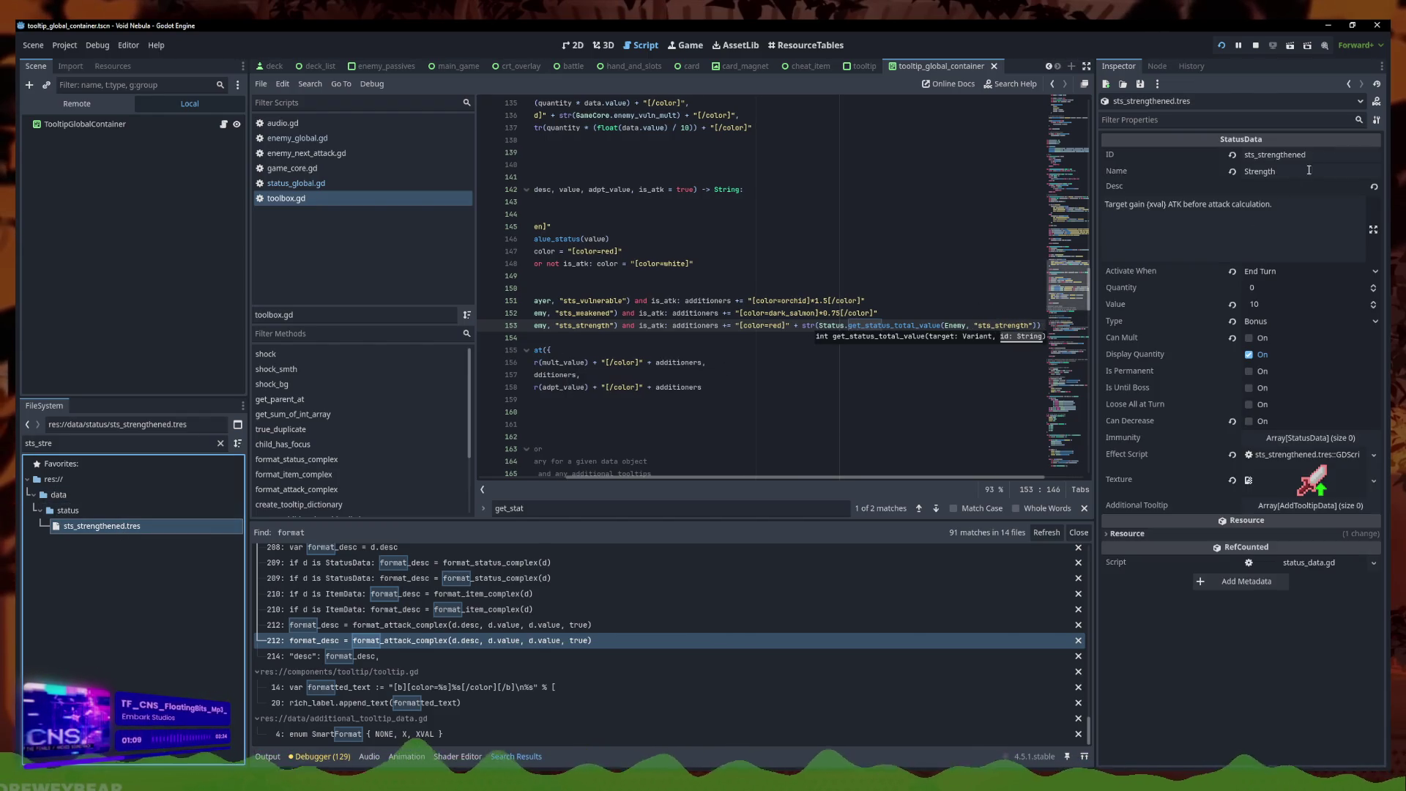
# Correct the strength ID to sts_strengthened on lines 153 and 291
pyautogui.click(1202, 156)
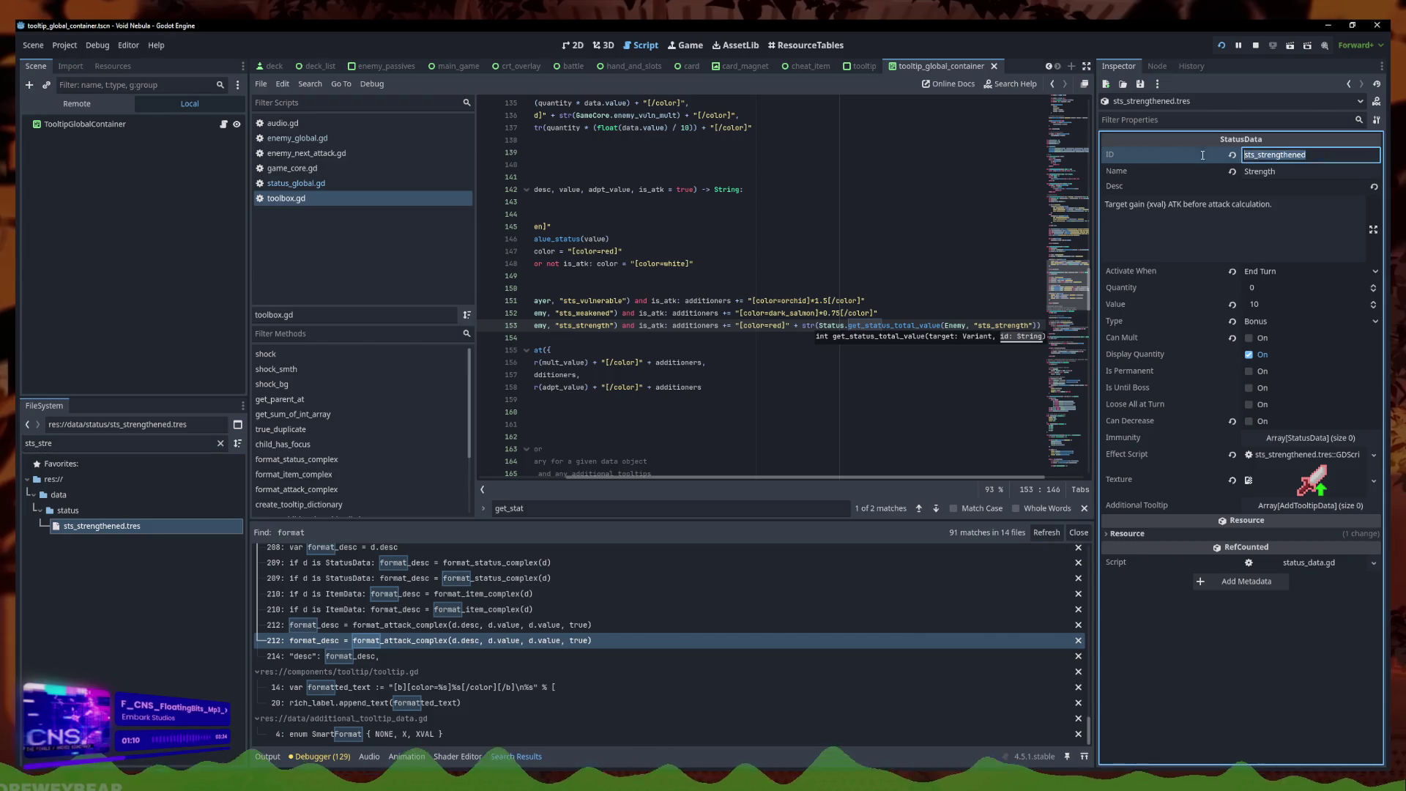
pyautogui.click(1028, 327)
pyautogui.write('ened')
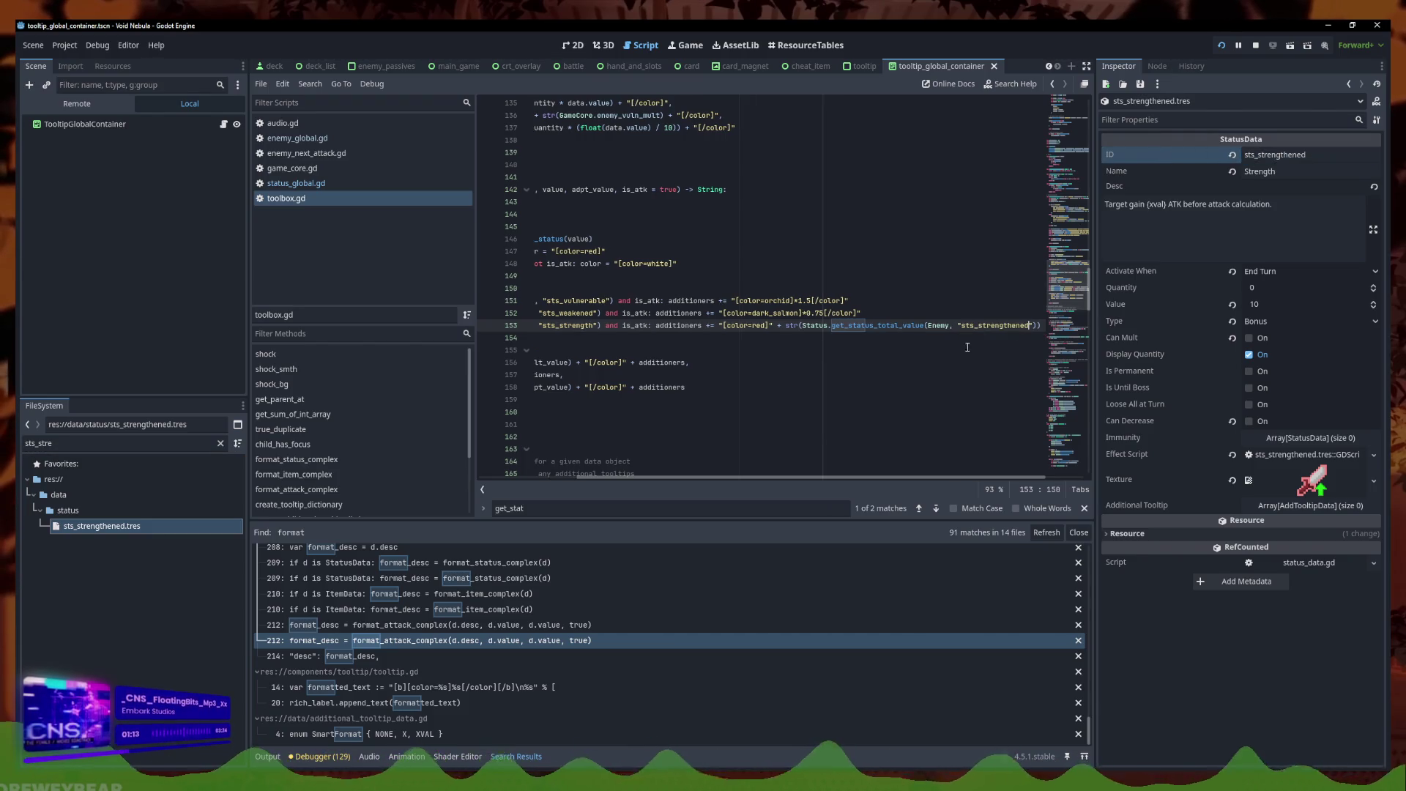
pyautogui.scroll(-20, 754, 423)
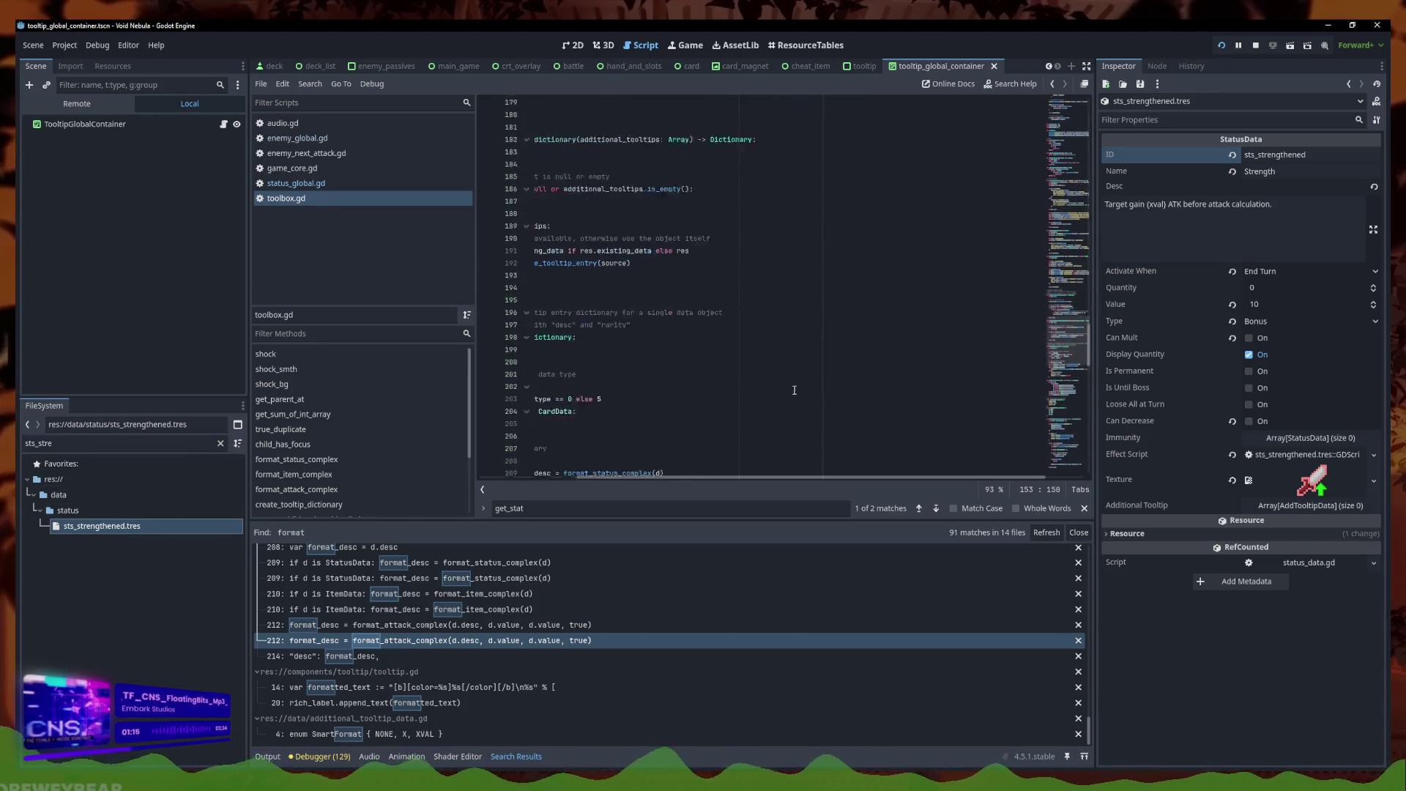
pyautogui.scroll(-17, 754, 423)
pyautogui.hscroll(-5, 740, 410)
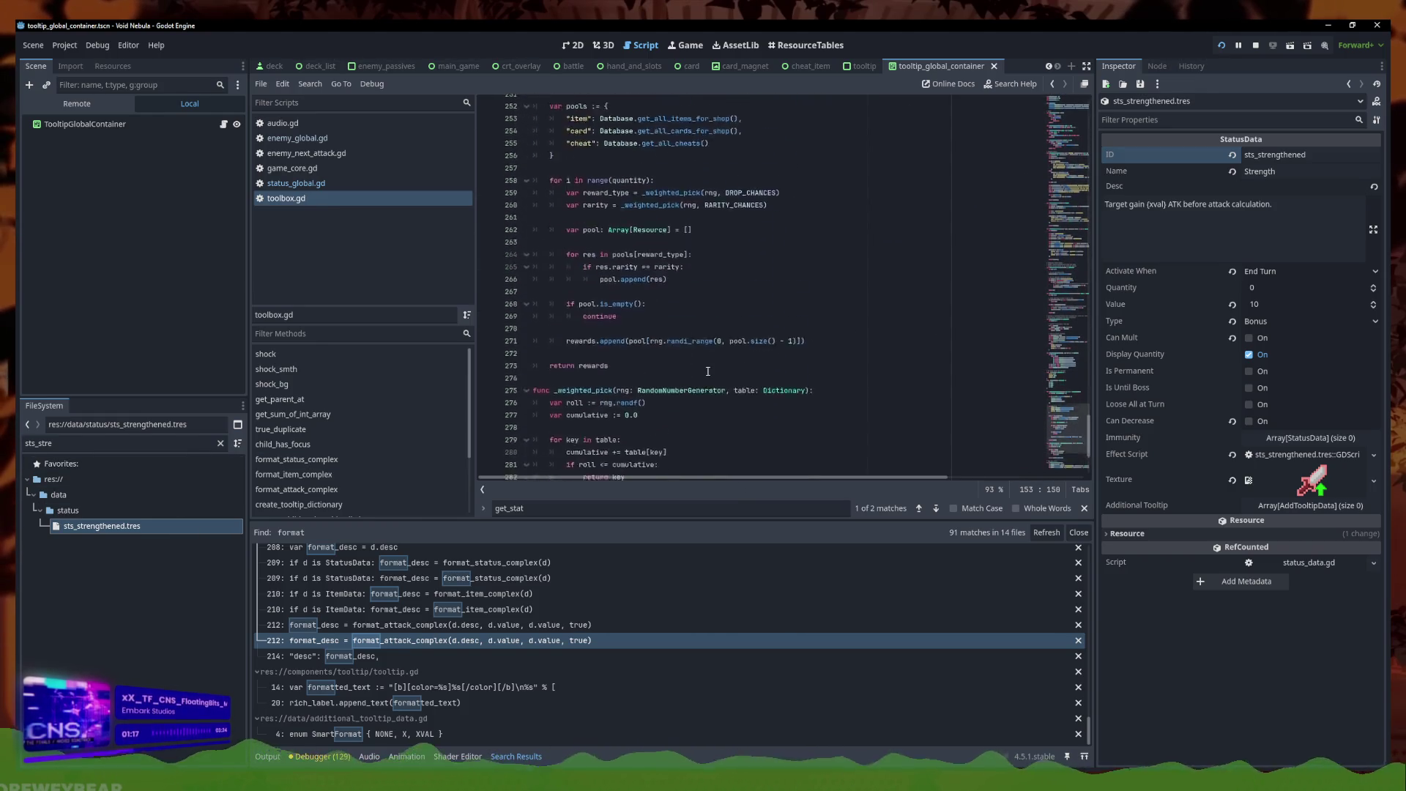
pyautogui.click(716, 437)
pyautogui.write('ened"): multiplied_value = int(multiplied_value + (Status.get_status_quantity')
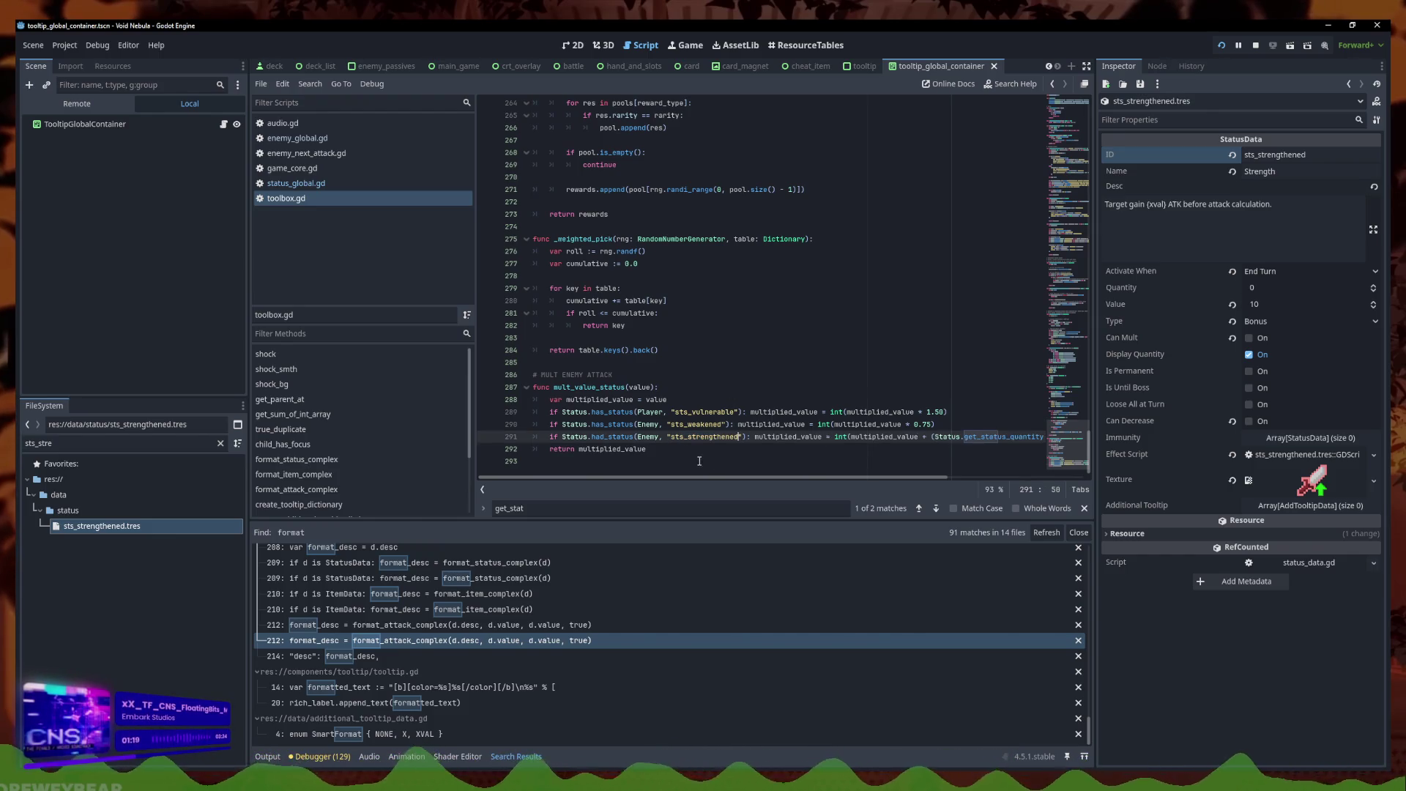
# Replace mult_value_status's quantity*10 term with Status.get_status_total_value(Enemy, "sts_strengthened") and save
pyautogui.hscroll(5, 706, 480)
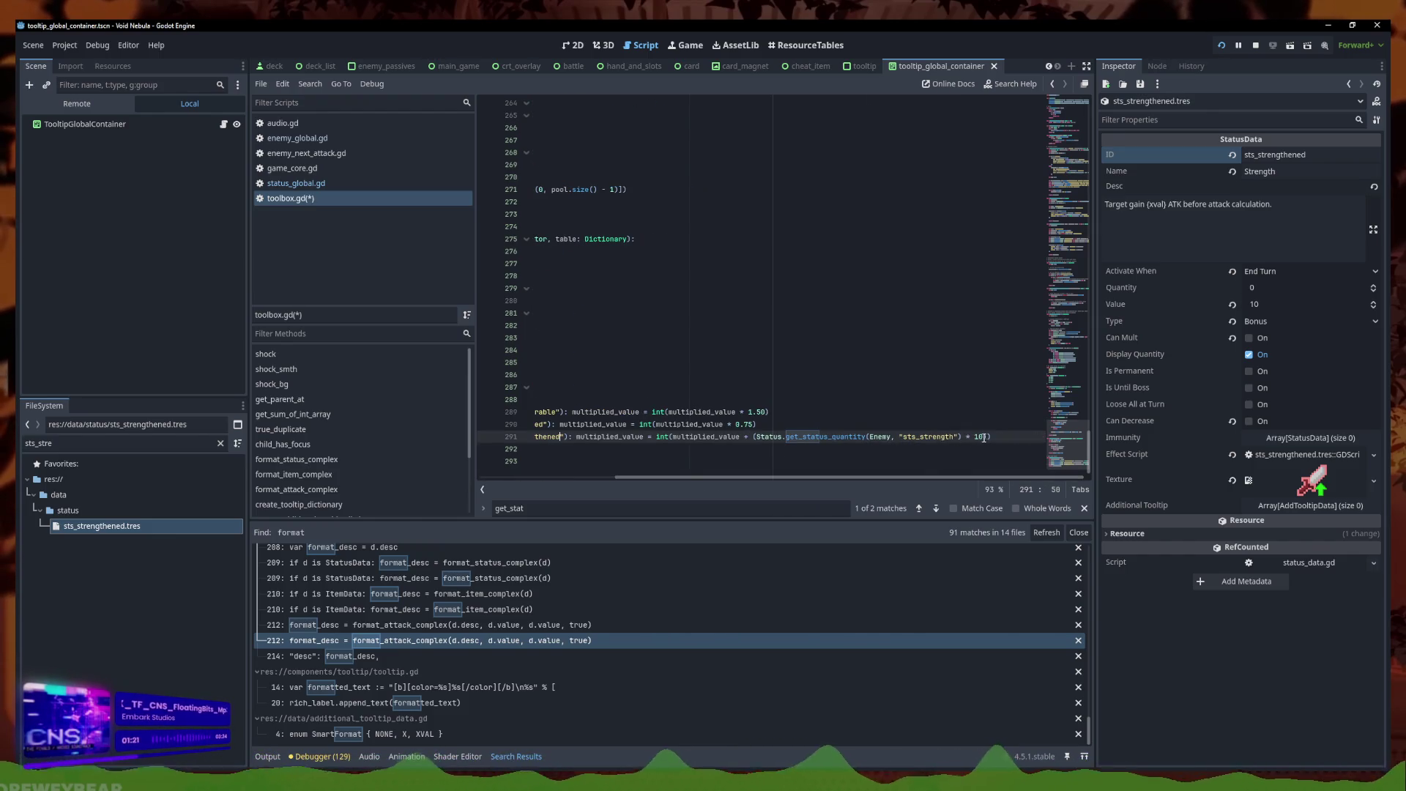
pyautogui.moveTo(987, 436); pyautogui.dragTo(760, 437)
pyautogui.press('BackSpace')
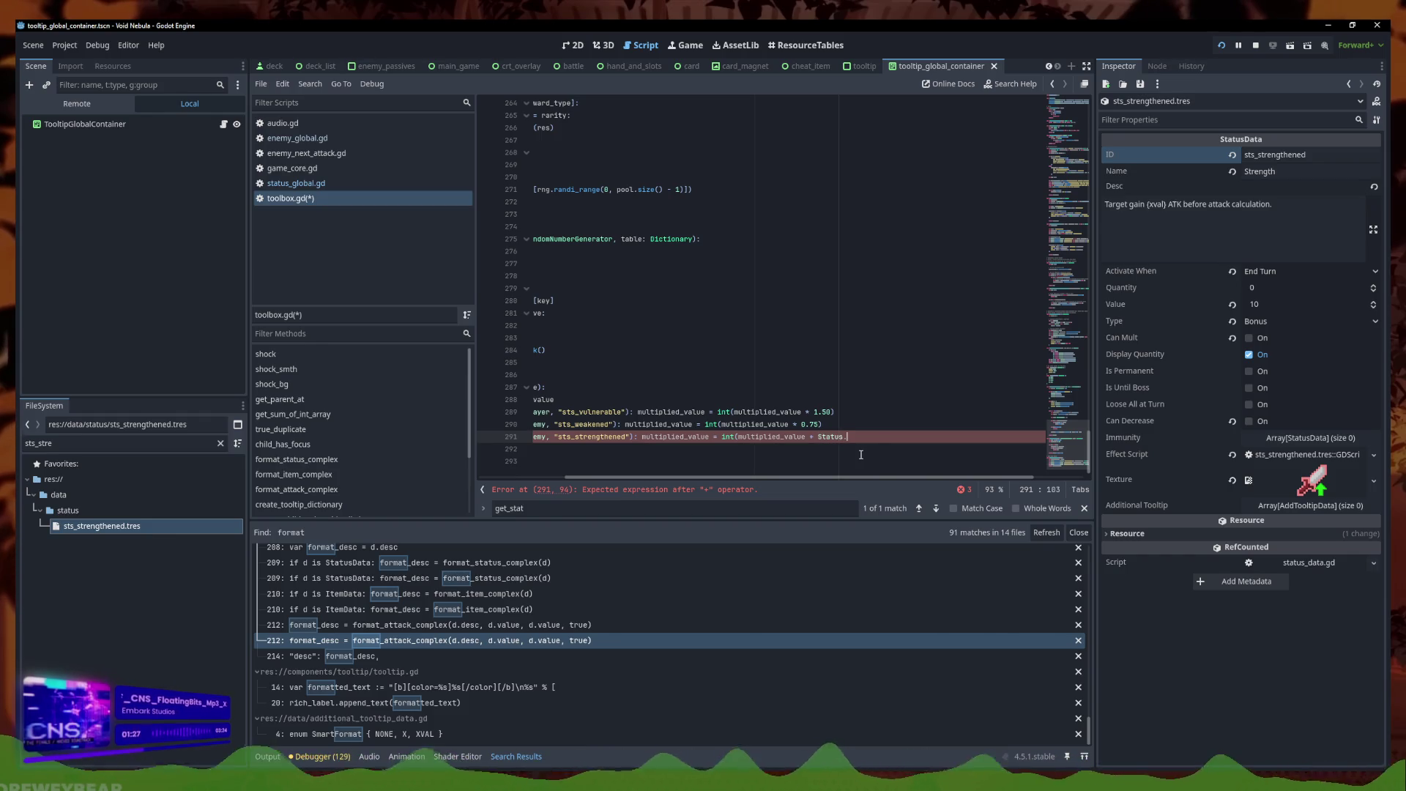
pyautogui.write('get_stat')
pyautogui.press('Return')
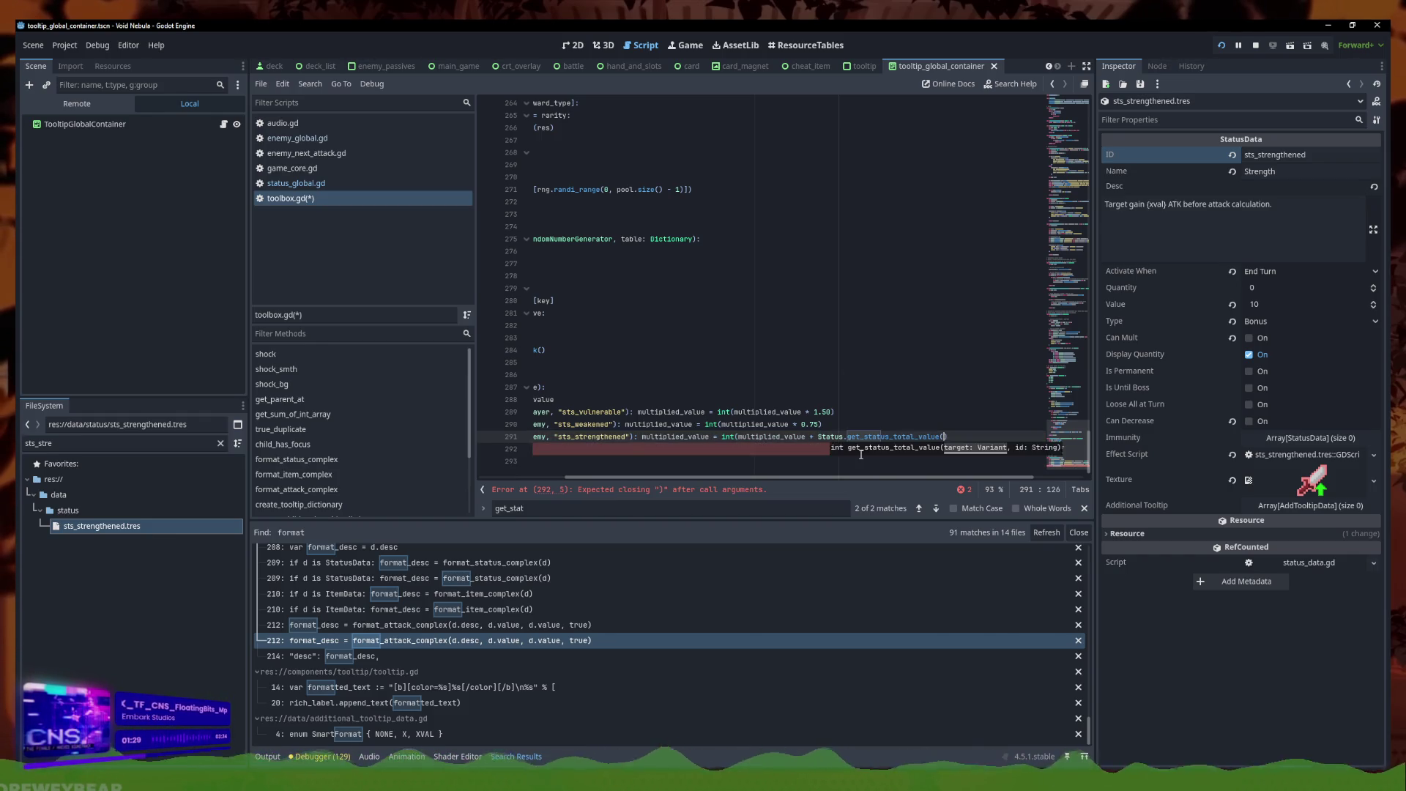
pyautogui.write('my, "sts_strengthened')
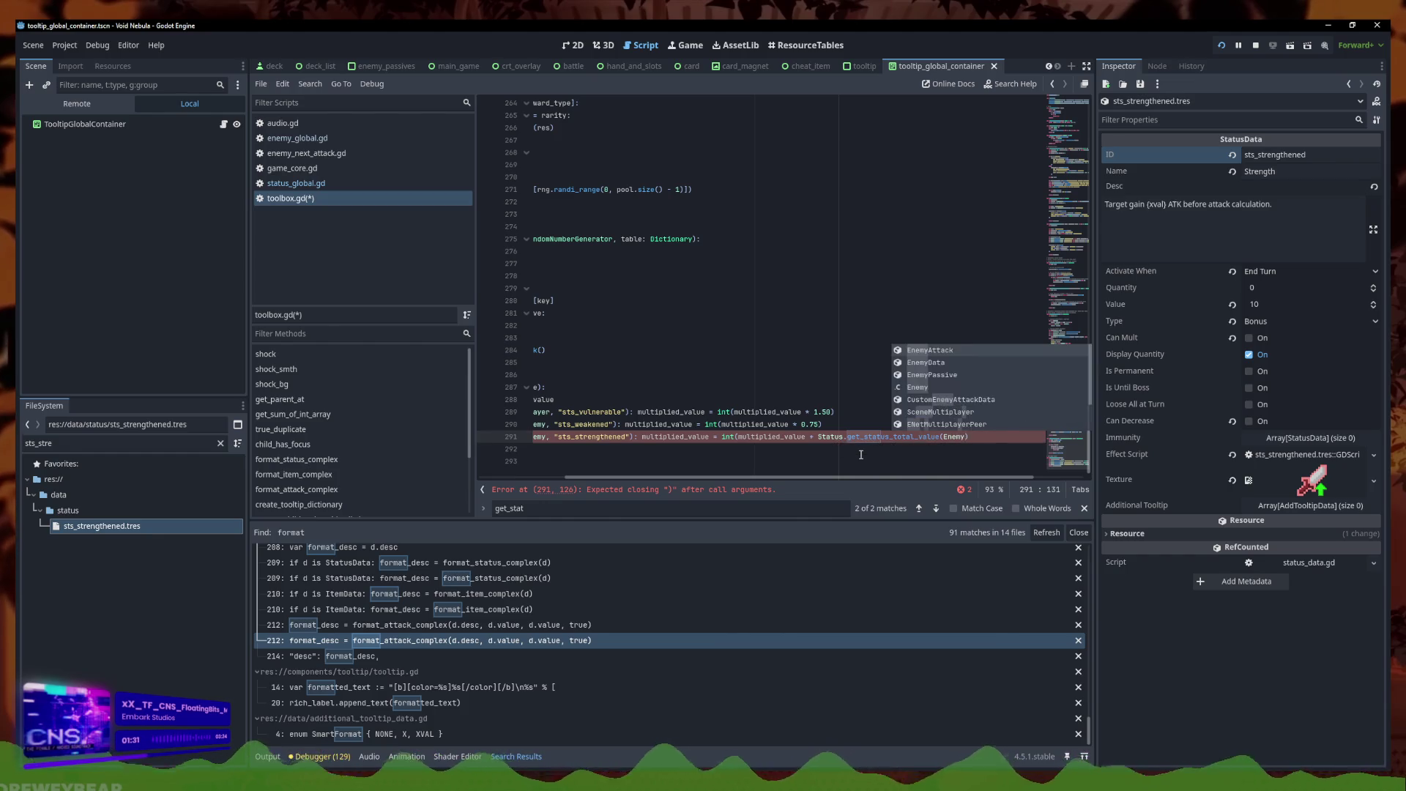
pyautogui.hotkey('ctrl', 's')
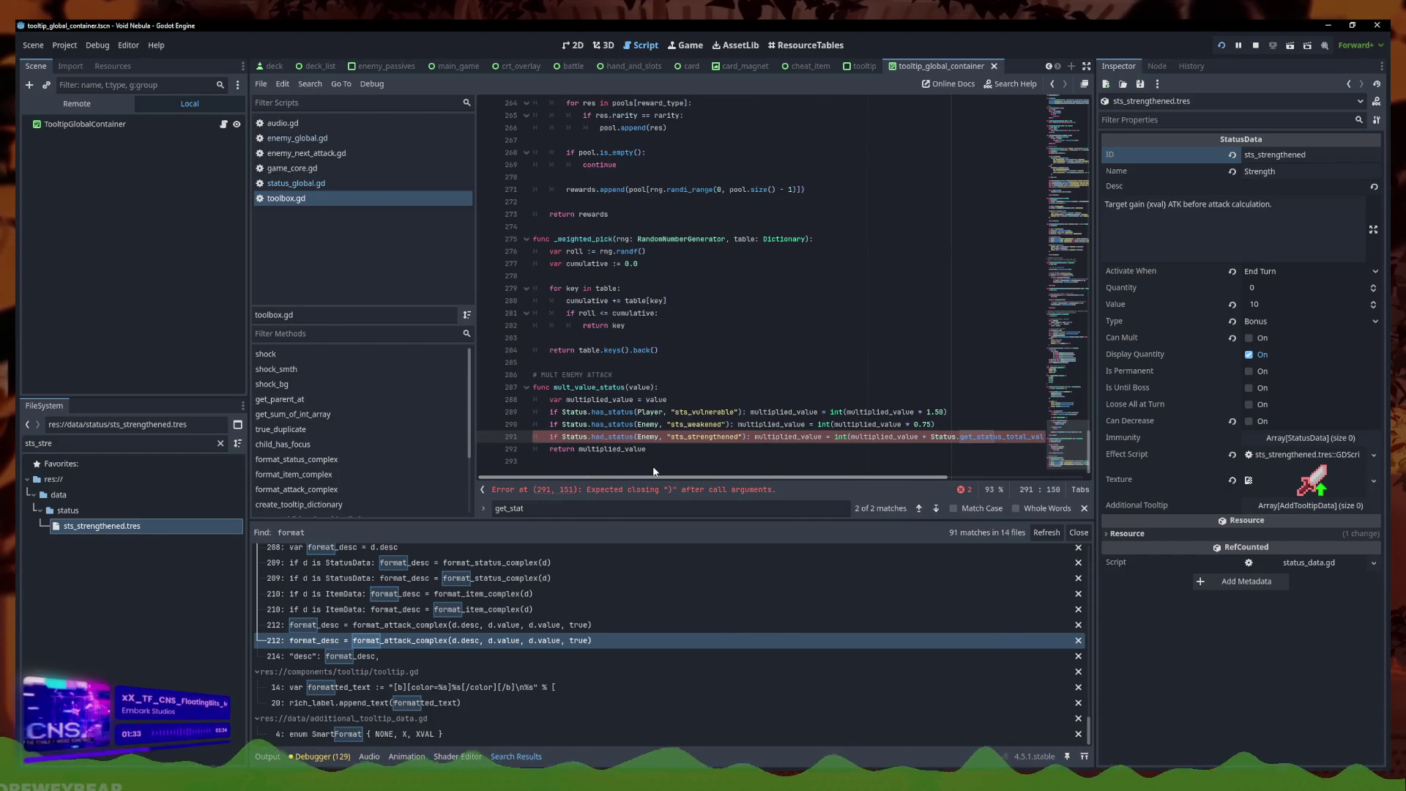
# Add the missing closing parenthesis on line 291, then stop and relaunch the game
pyautogui.press('Up')
pyautogui.press('Up')
pyautogui.click(790, 450)
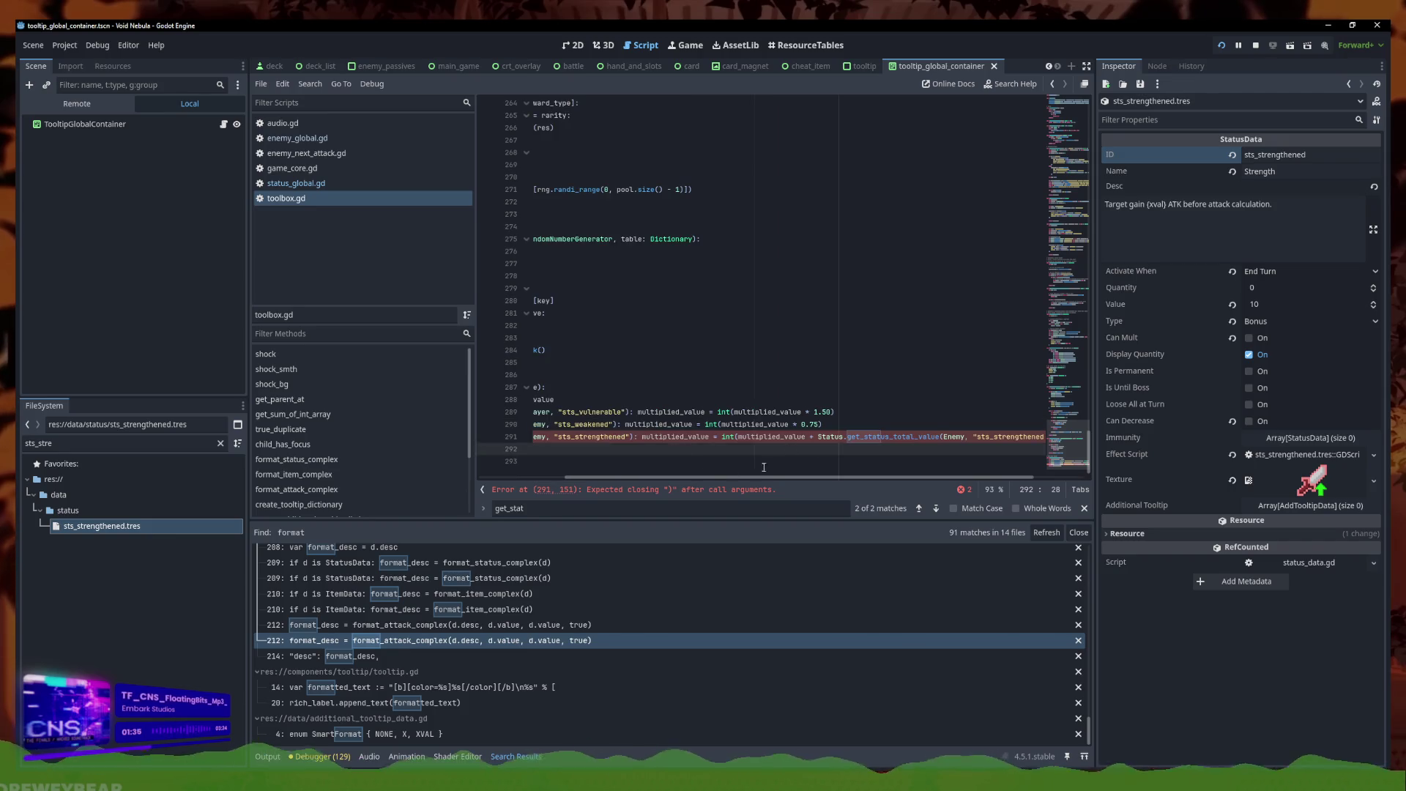
pyautogui.click(1040, 437)
pyautogui.write(')')
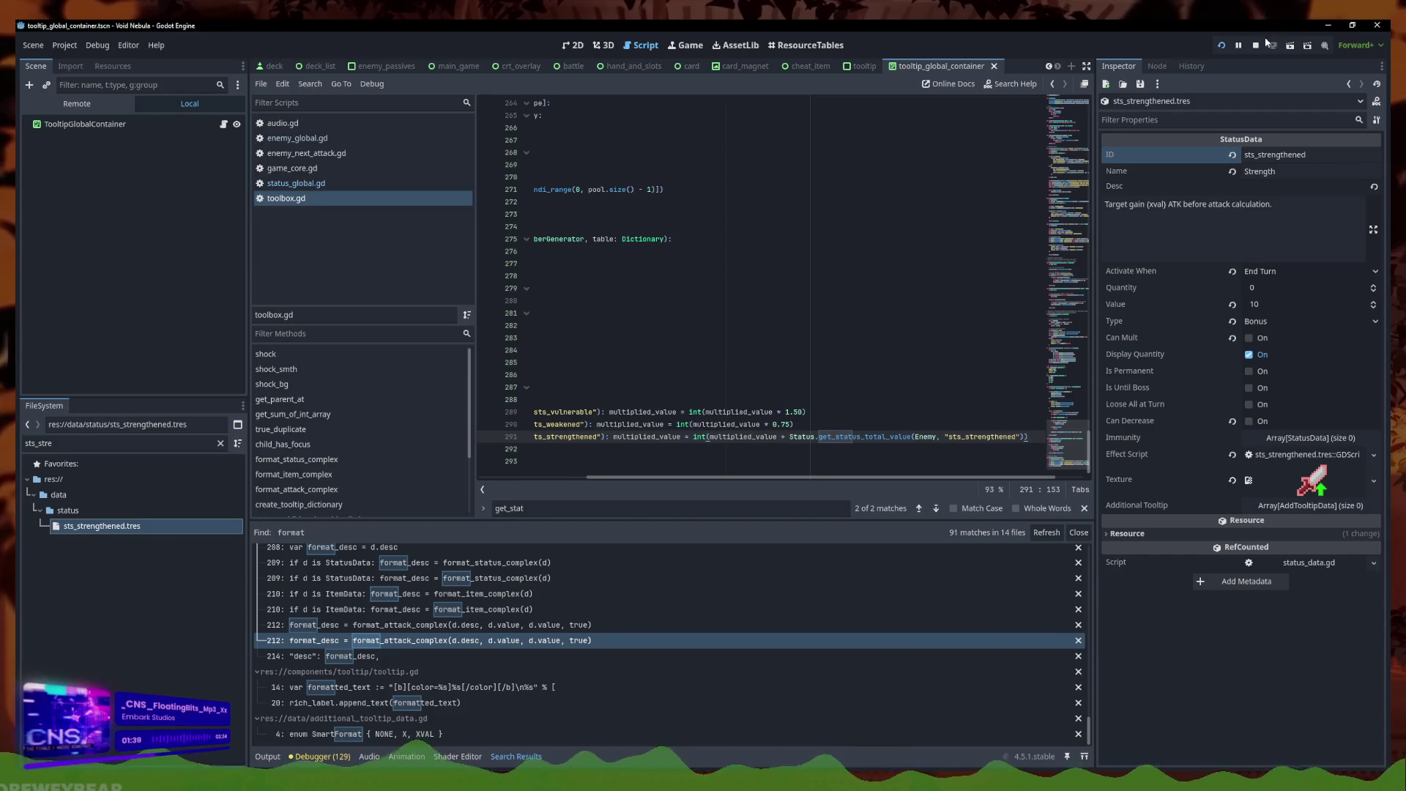
pyautogui.click(1255, 45)
pyautogui.click(1221, 45)
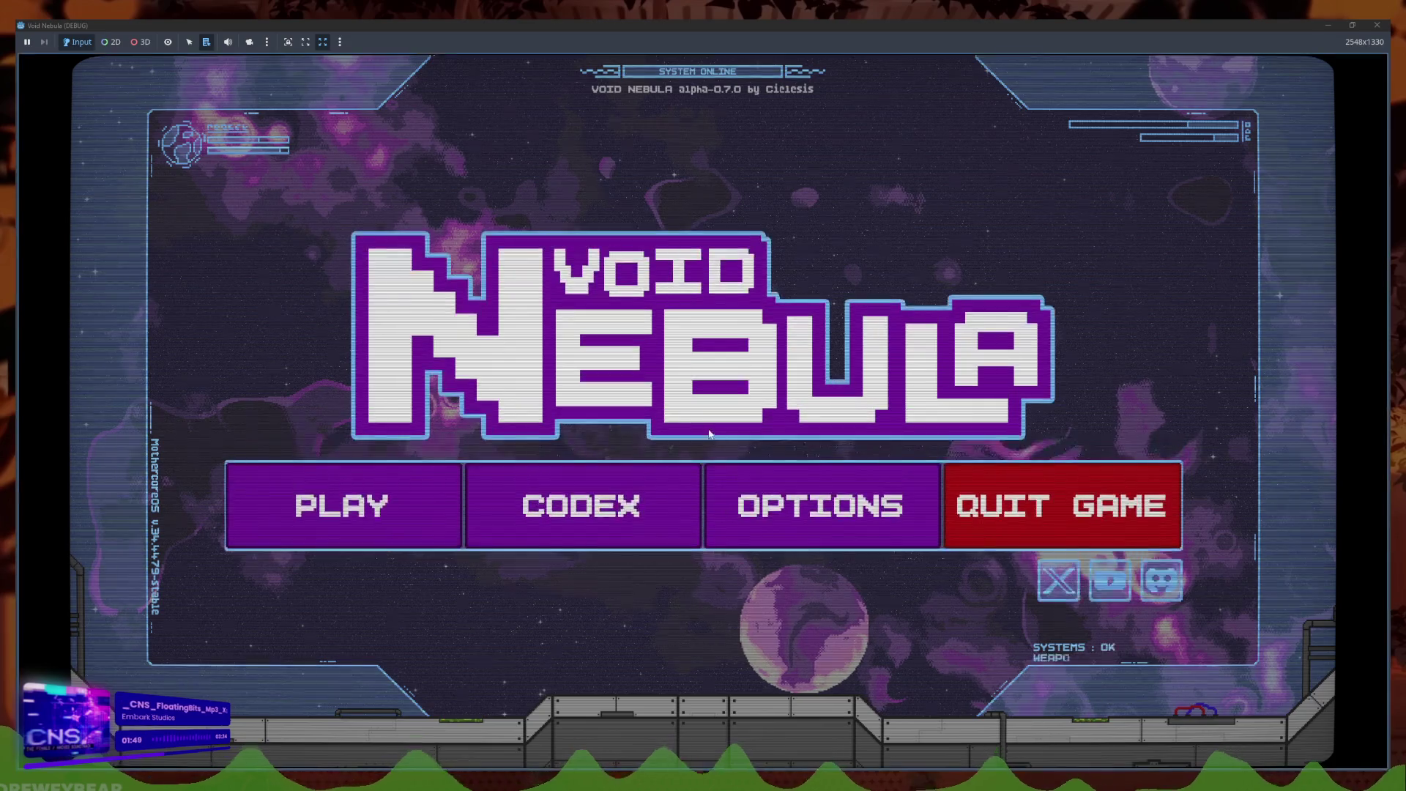
# Start a new run with the Faceless character
pyautogui.click(361, 503)
pyautogui.click(751, 364)
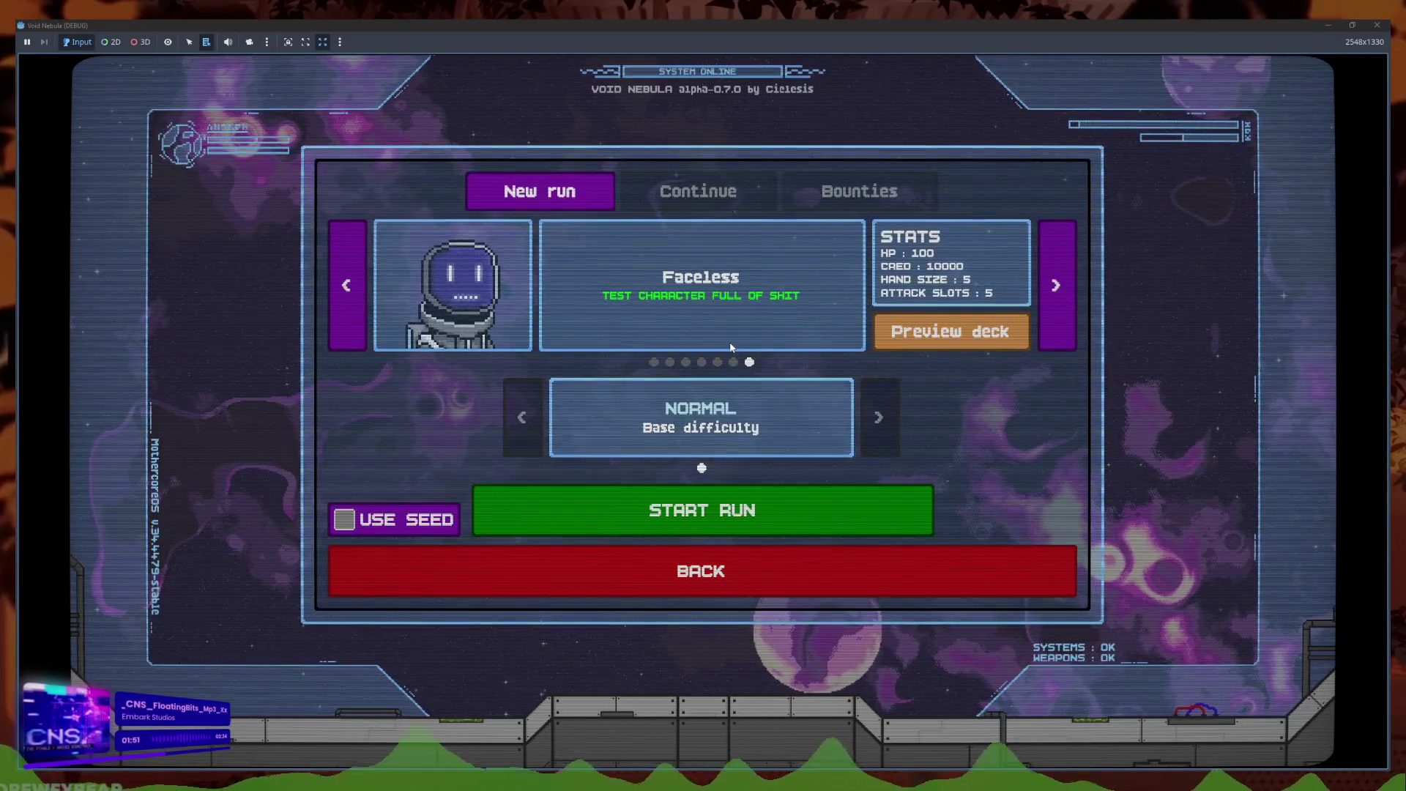
pyautogui.click(734, 364)
pyautogui.click(750, 364)
pyautogui.click(767, 502)
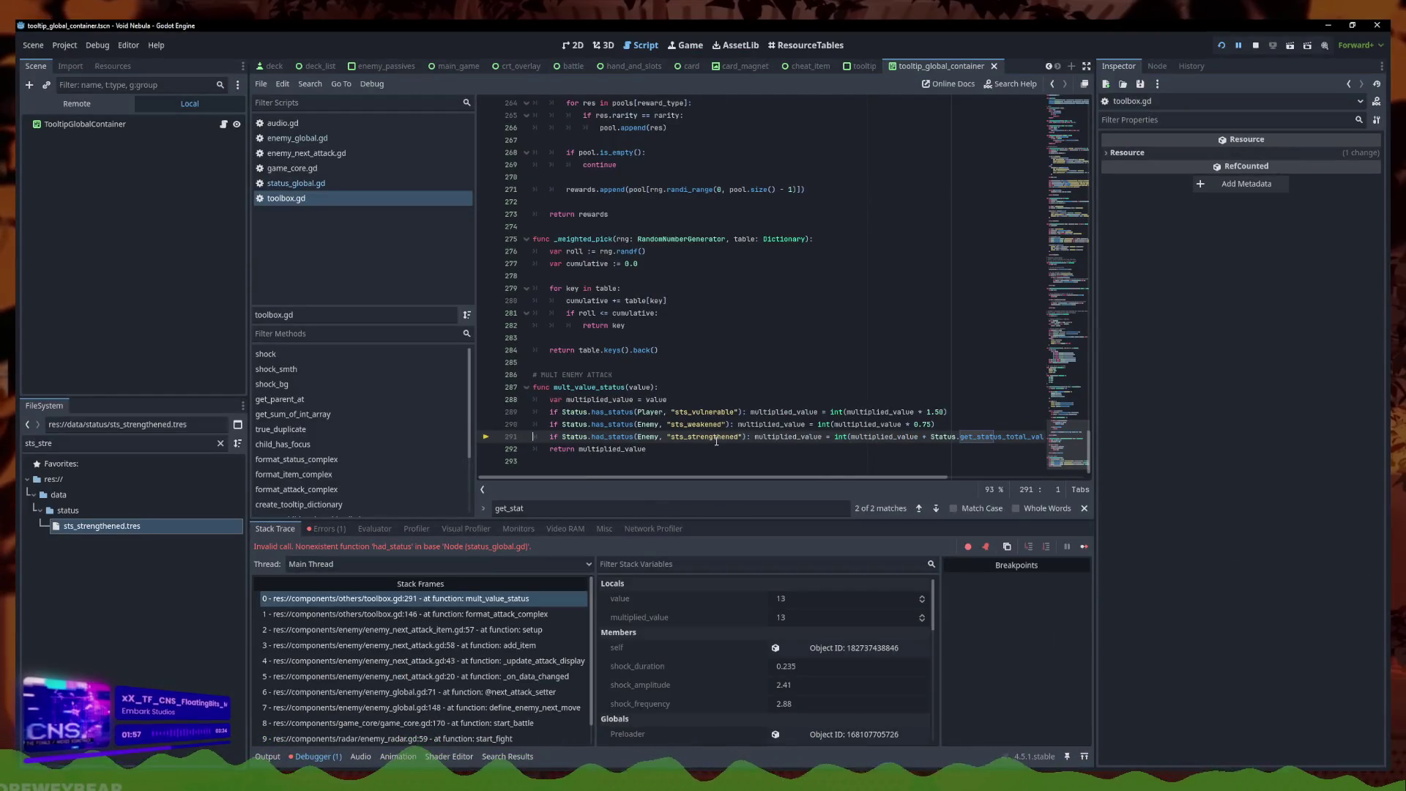
# Fix had_status to has_status on line 291 and rerun the project with F5
pyautogui.moveTo(739, 438); pyautogui.dragTo(1128, 439)
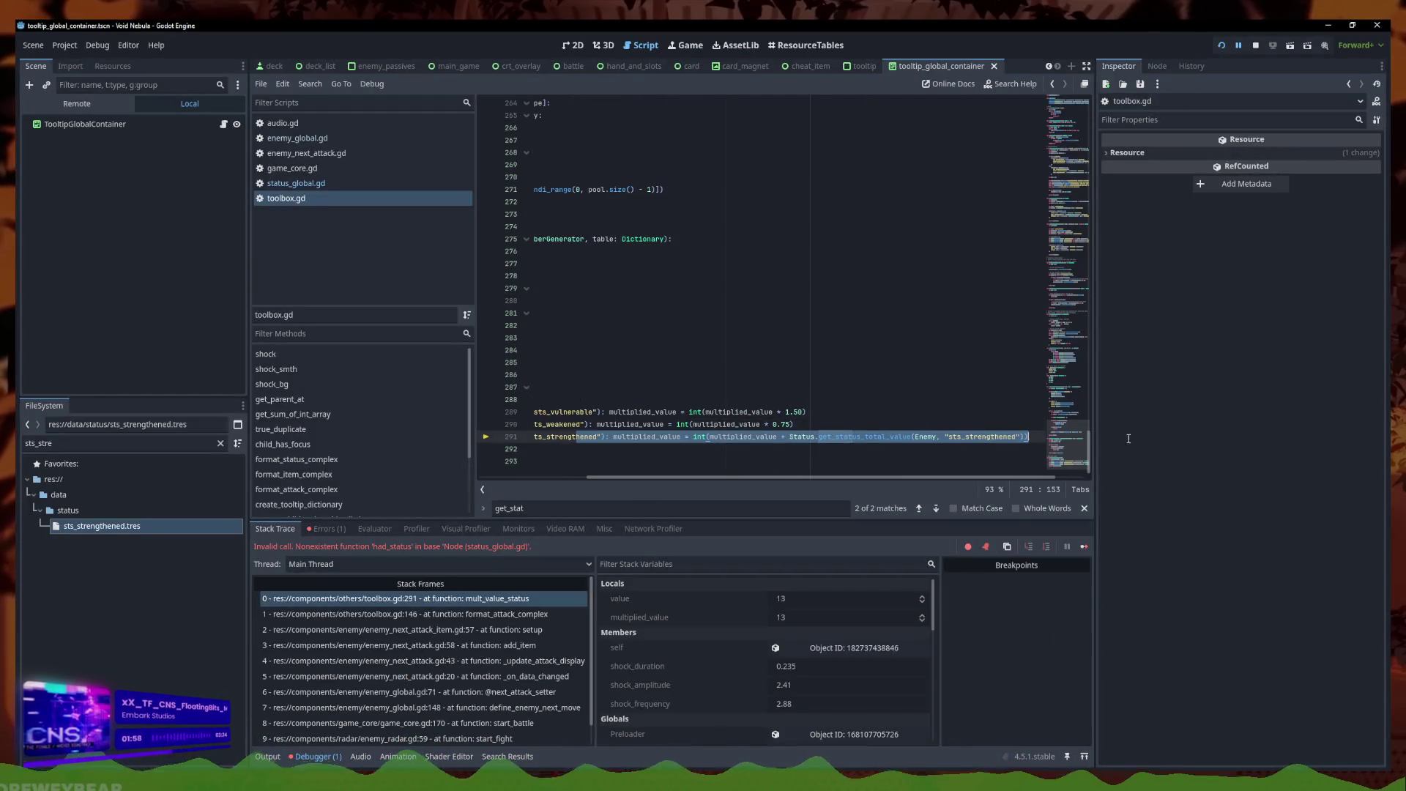
pyautogui.click(843, 438)
pyautogui.click(535, 448)
pyautogui.moveTo(535, 449)
pyautogui.mouseDown()
pyautogui.moveTo(554, 424)
pyautogui.moveTo(534, 437)
pyautogui.moveTo(744, 440)
pyautogui.mouseUp()
pyautogui.click(764, 440)
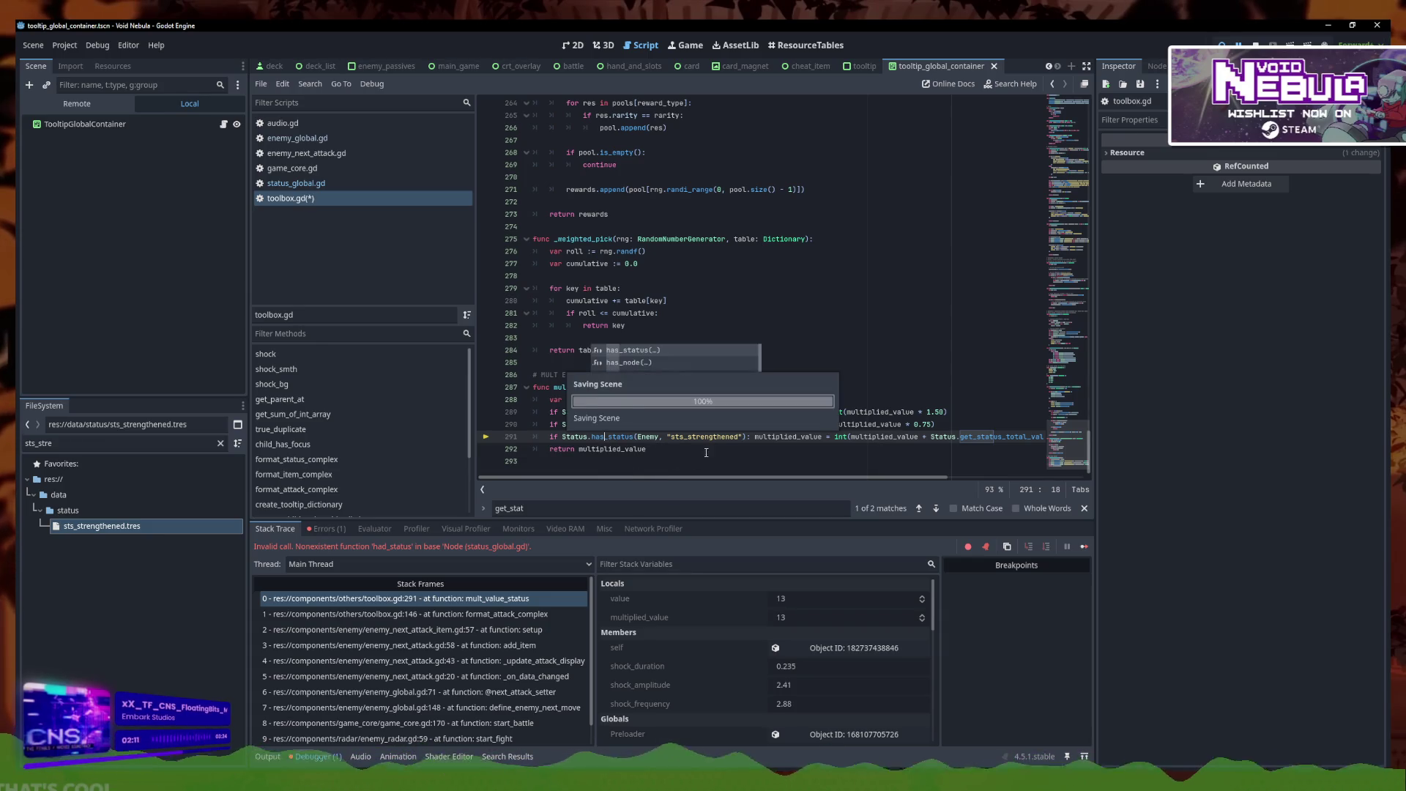
pyautogui.click(729, 448)
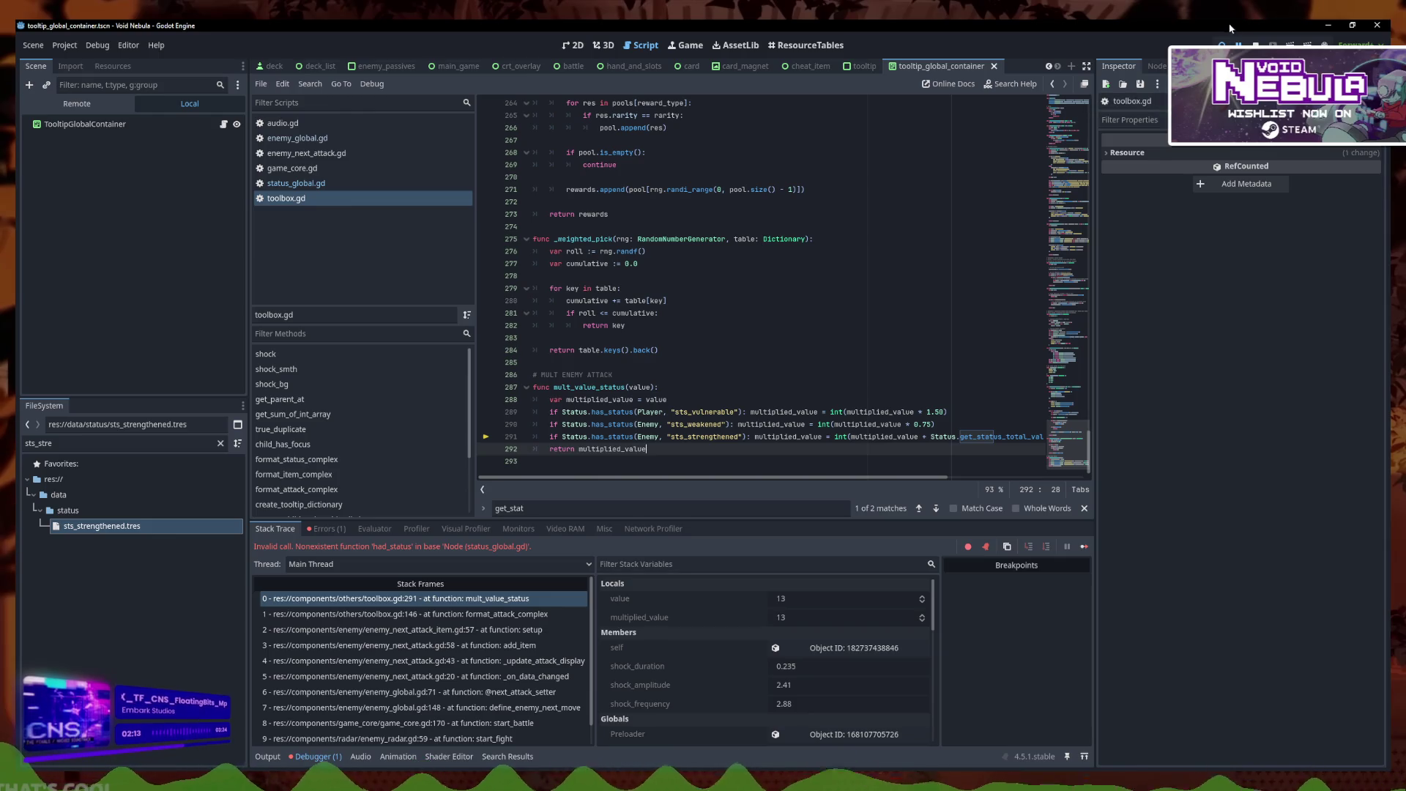
pyautogui.press('F5')
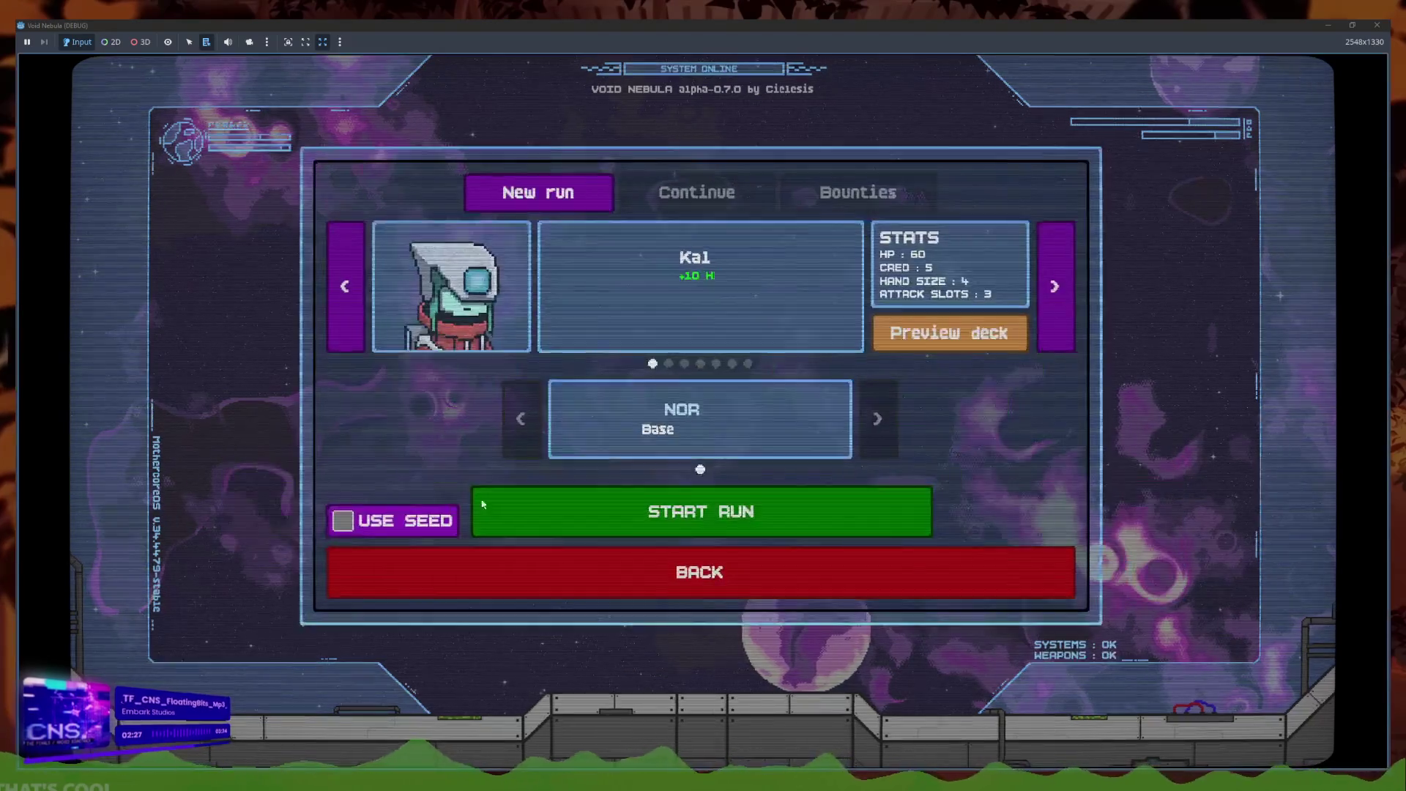
# Start a Faceless run, enter the Samuroid battle, and read its Apply 37 attack tooltip
pyautogui.click(744, 362)
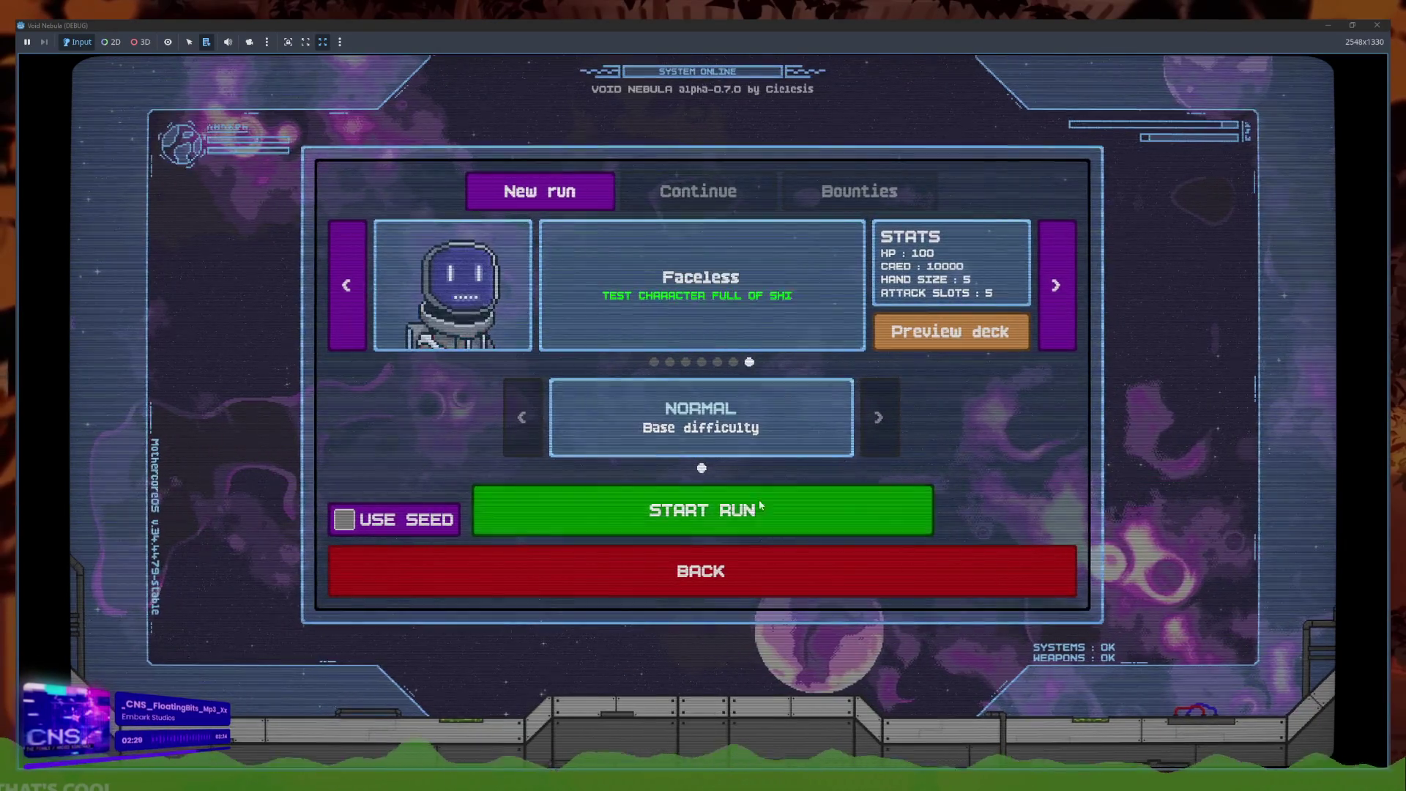
pyautogui.click(759, 501)
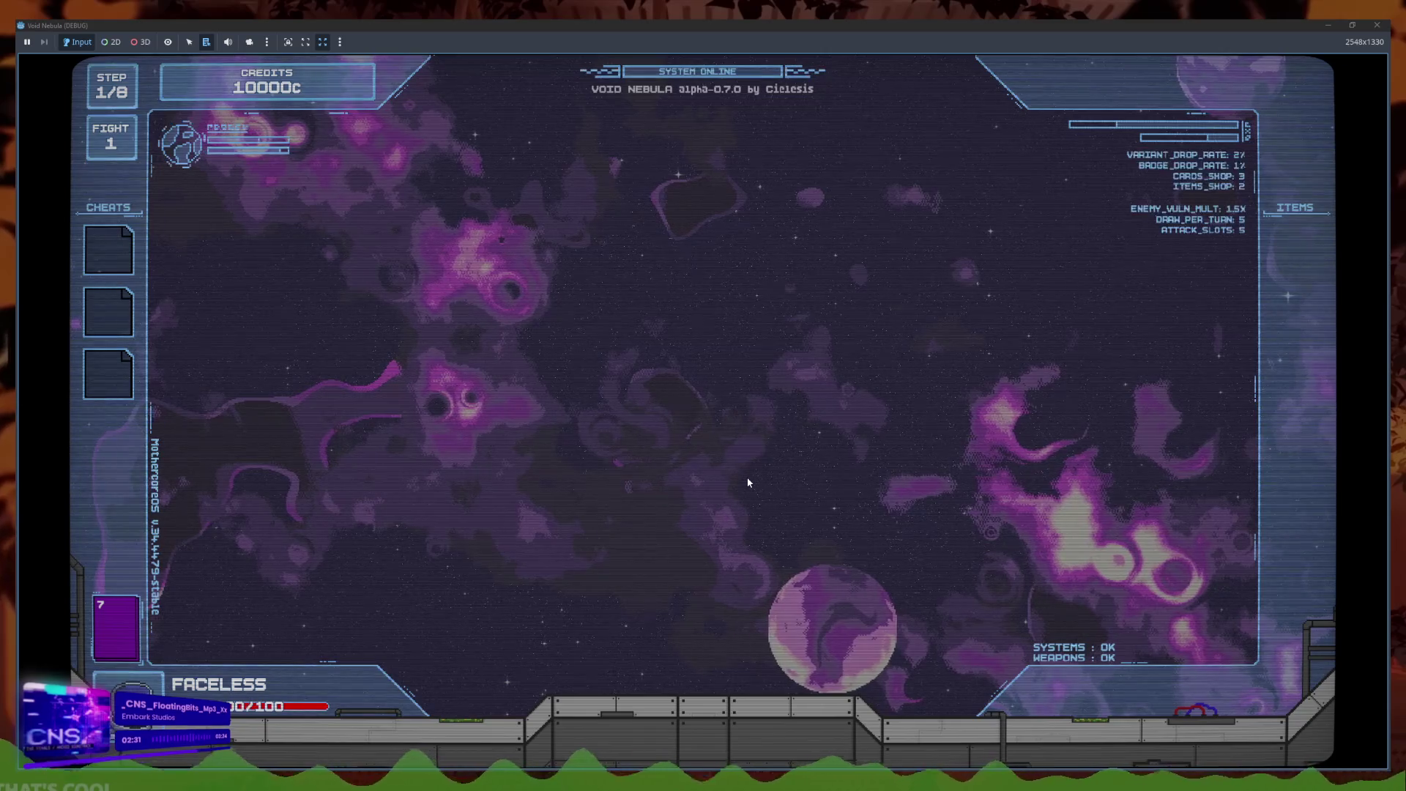
pyautogui.click(852, 340)
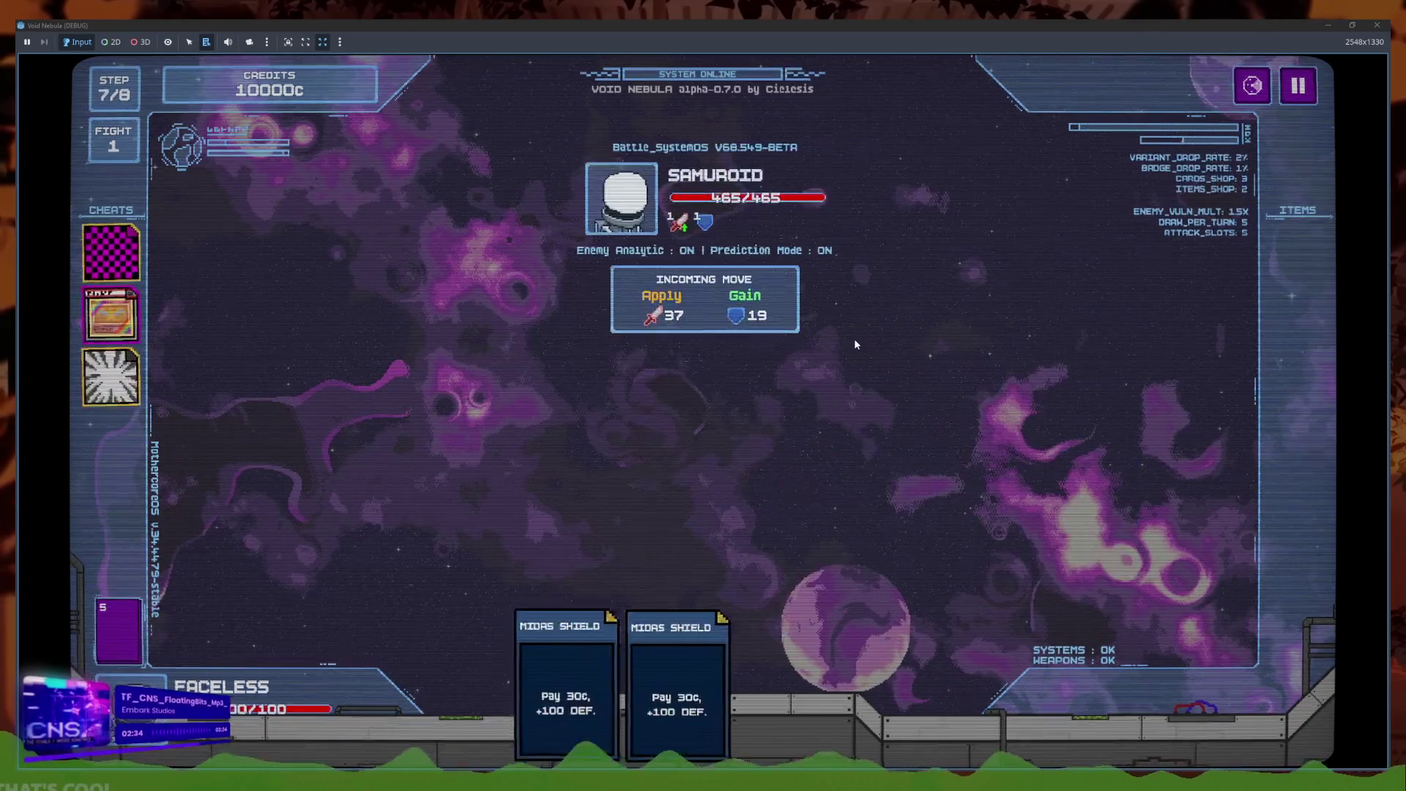
pyautogui.moveTo(672, 317)
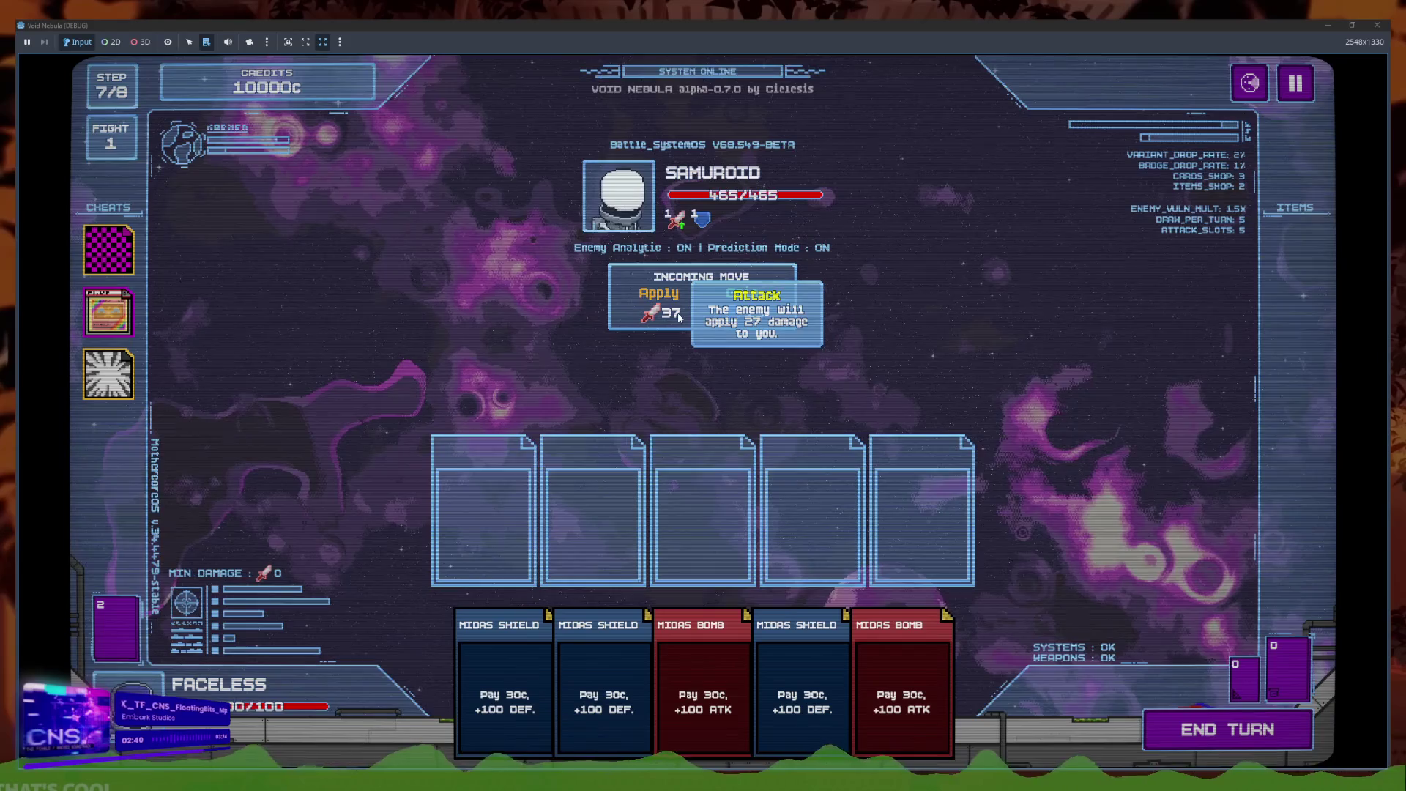
pyautogui.hotkey('alt', 'Tab')
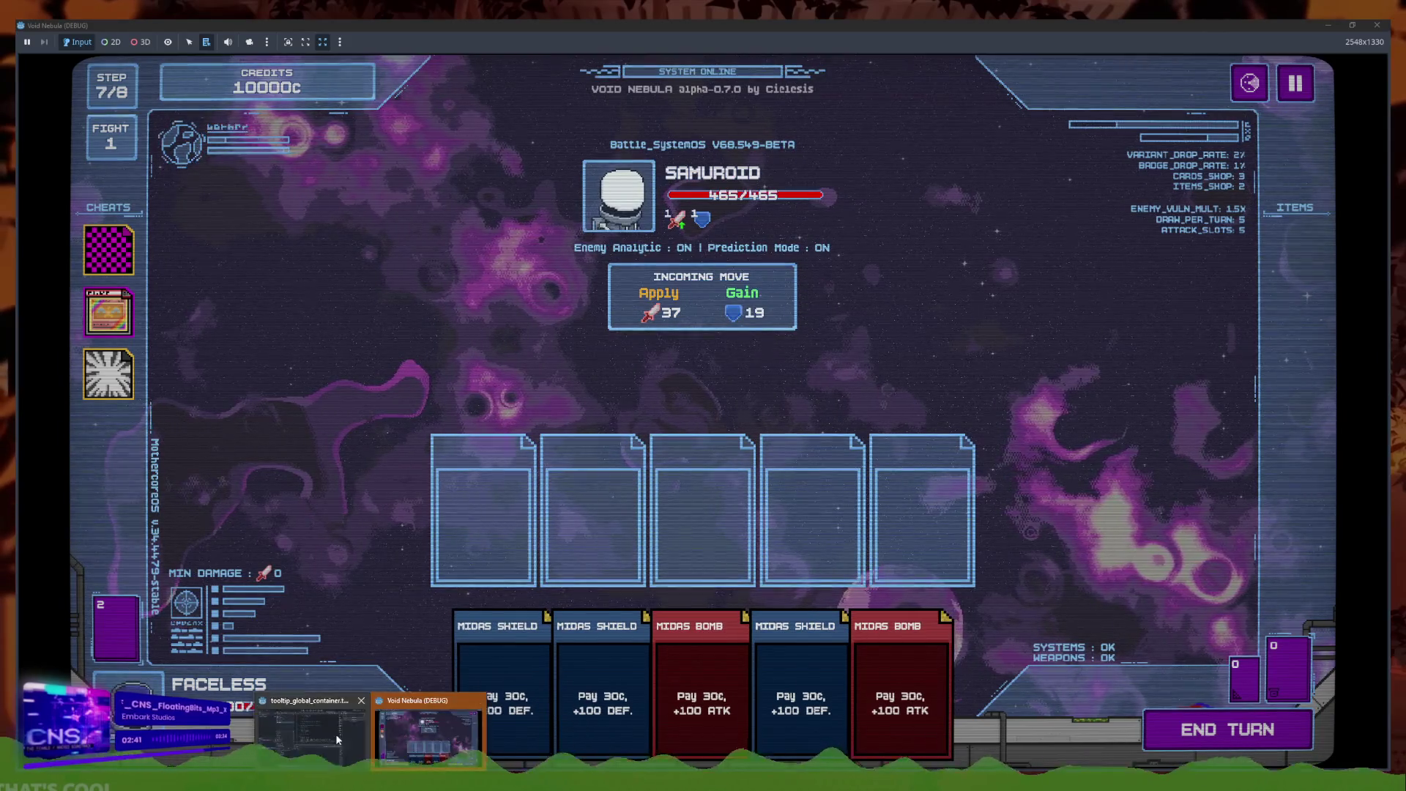
# Change line 153's status ID to "sts_strengthened" and run the game with F5
pyautogui.scroll(20, 686, 394)
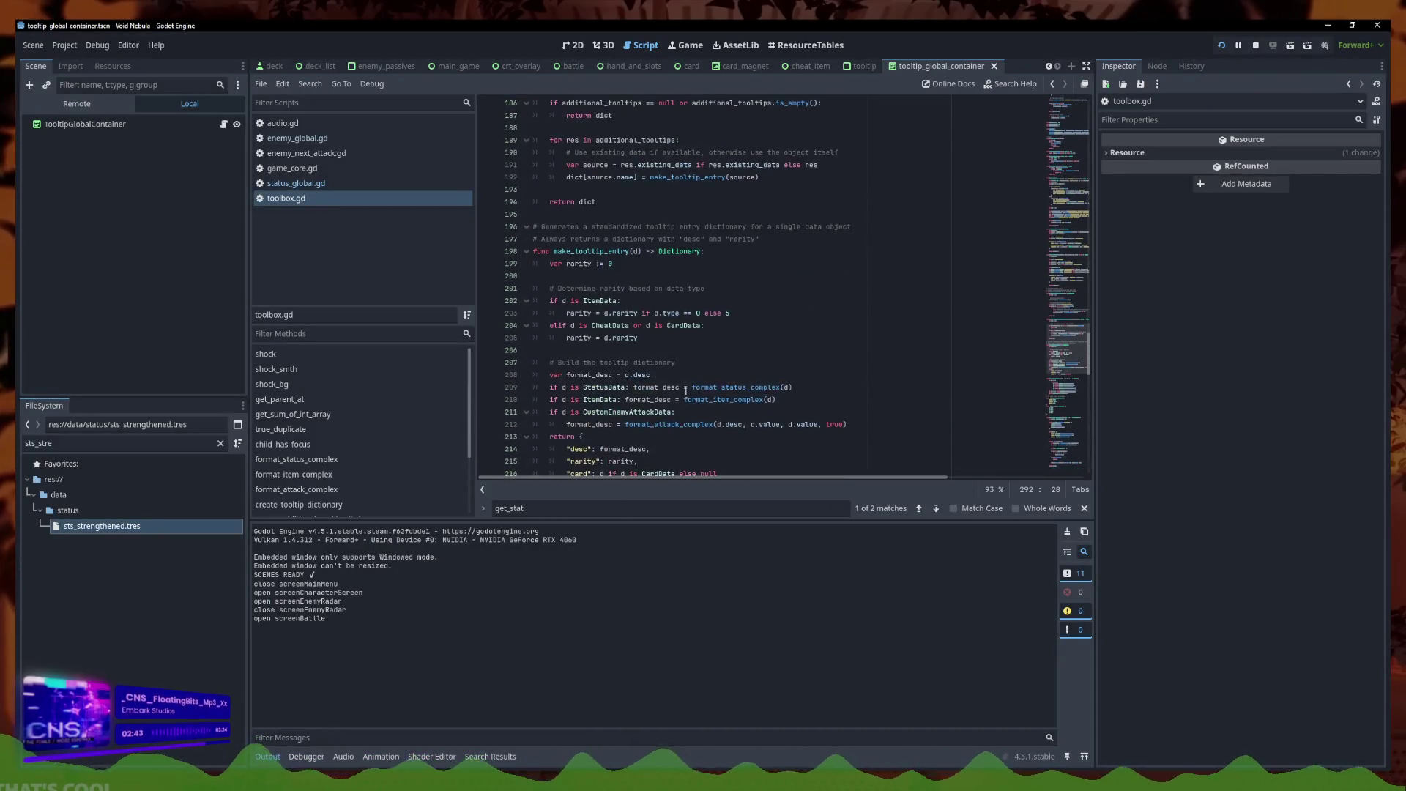
pyautogui.scroll(2, 687, 390)
pyautogui.click(719, 251)
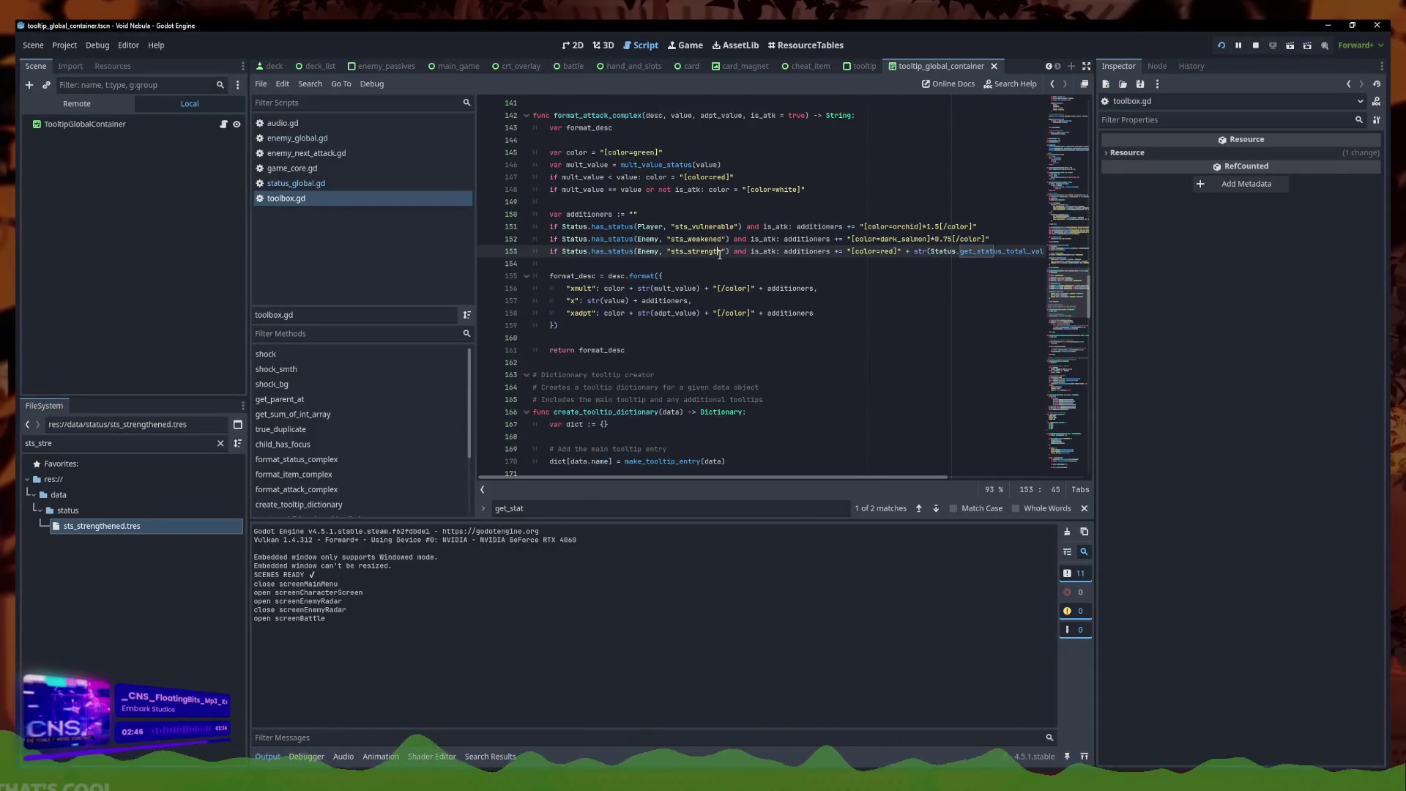
pyautogui.click(1019, 251)
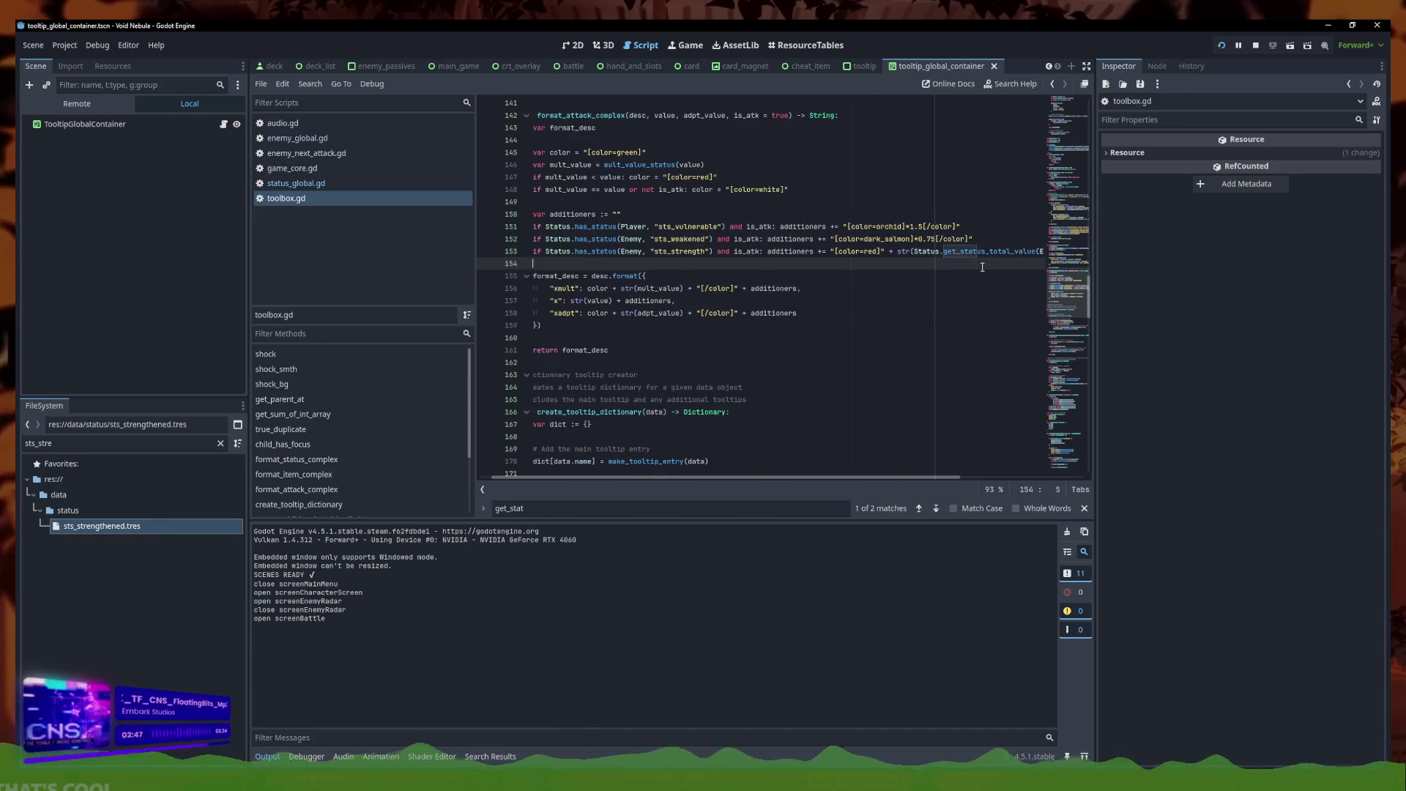
pyautogui.hotkey('shift', 'End')
pyautogui.moveTo(981, 251); pyautogui.dragTo(908, 251)
pyautogui.hotkey('ctrl', 'c')
pyautogui.click(580, 251)
pyautogui.press('Left')
pyautogui.press('Left')
pyautogui.press('Left')
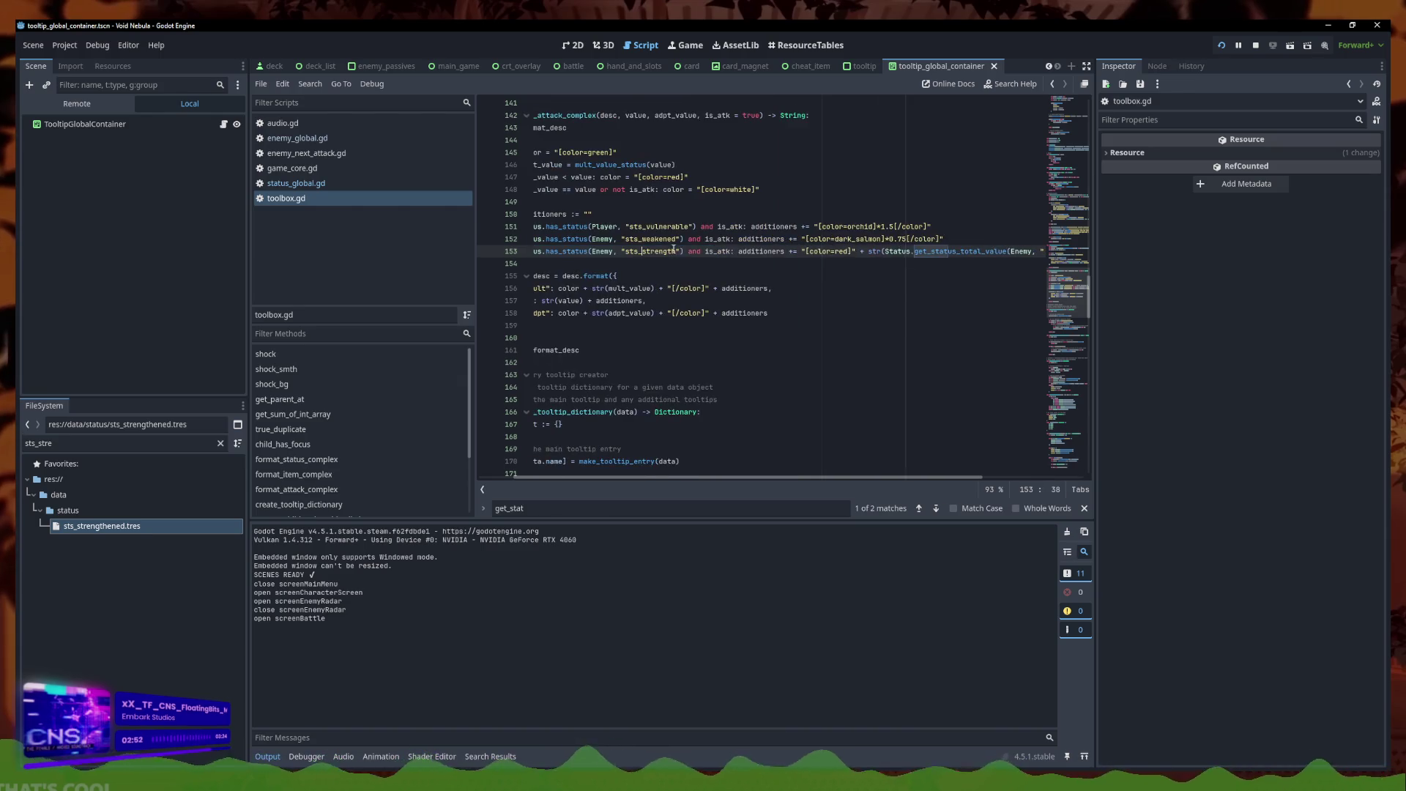
pyautogui.hotkey('ctrl', 'v')
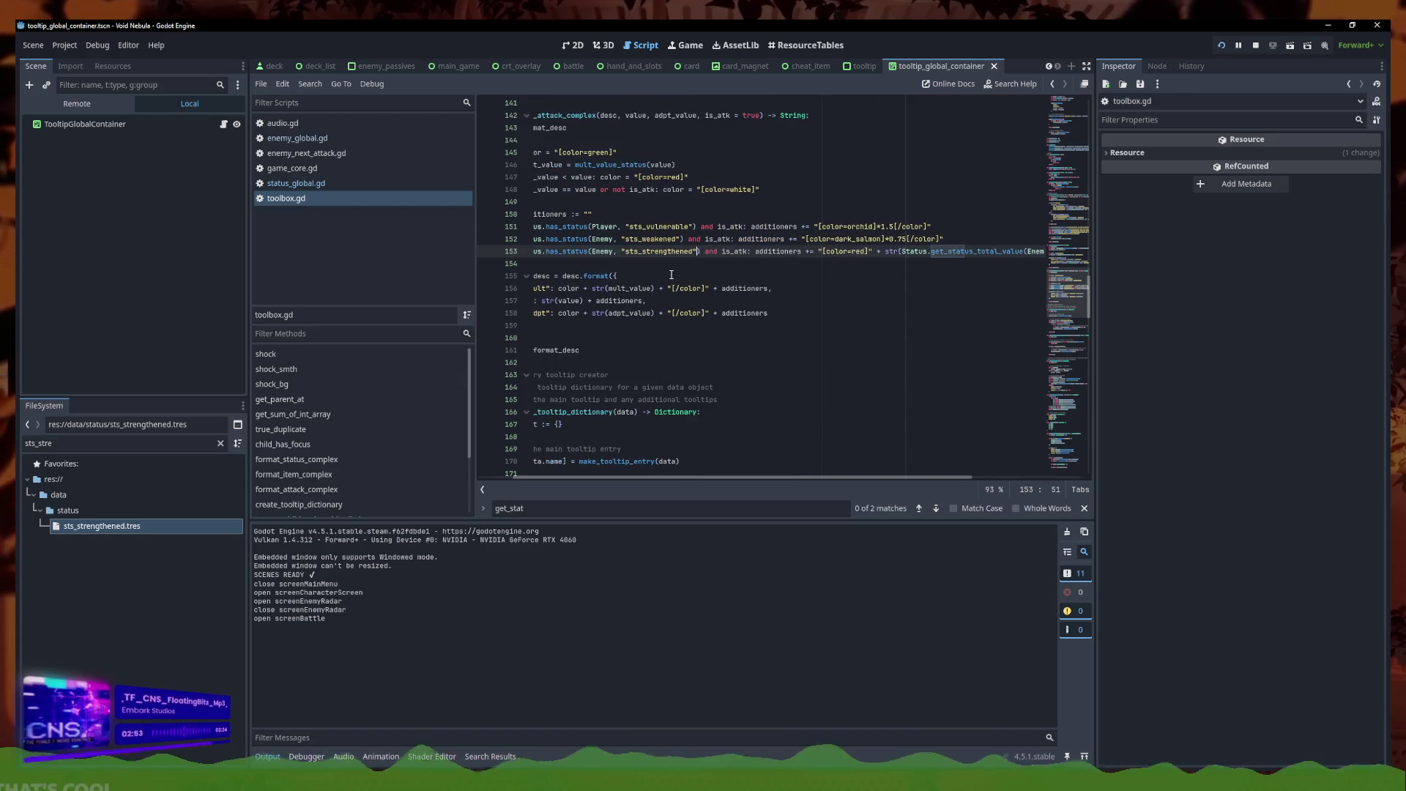
pyautogui.press('F5')
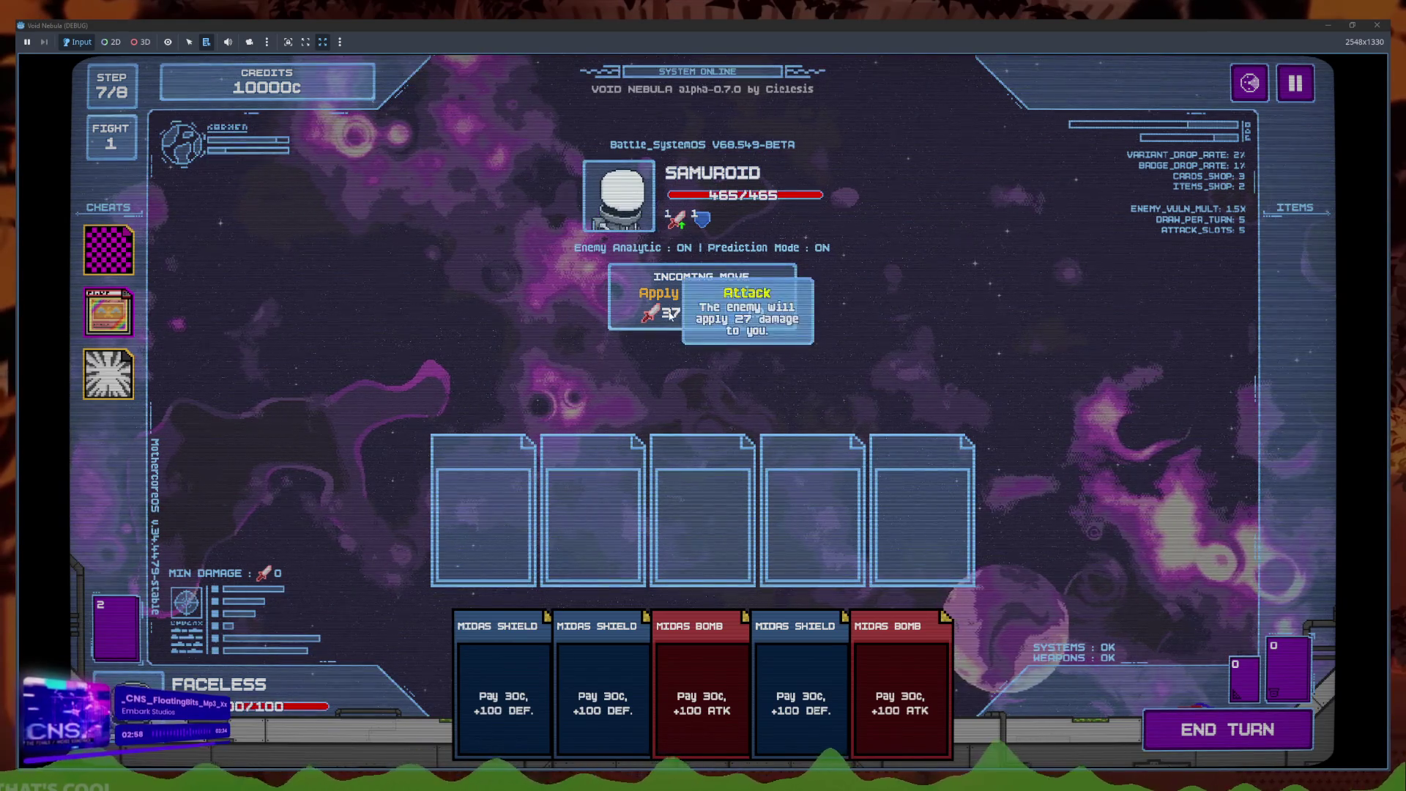
# Play the hand, then check Samuroid's Strength and attack tooltip reading 29 plus red 10
pyautogui.click(772, 689)
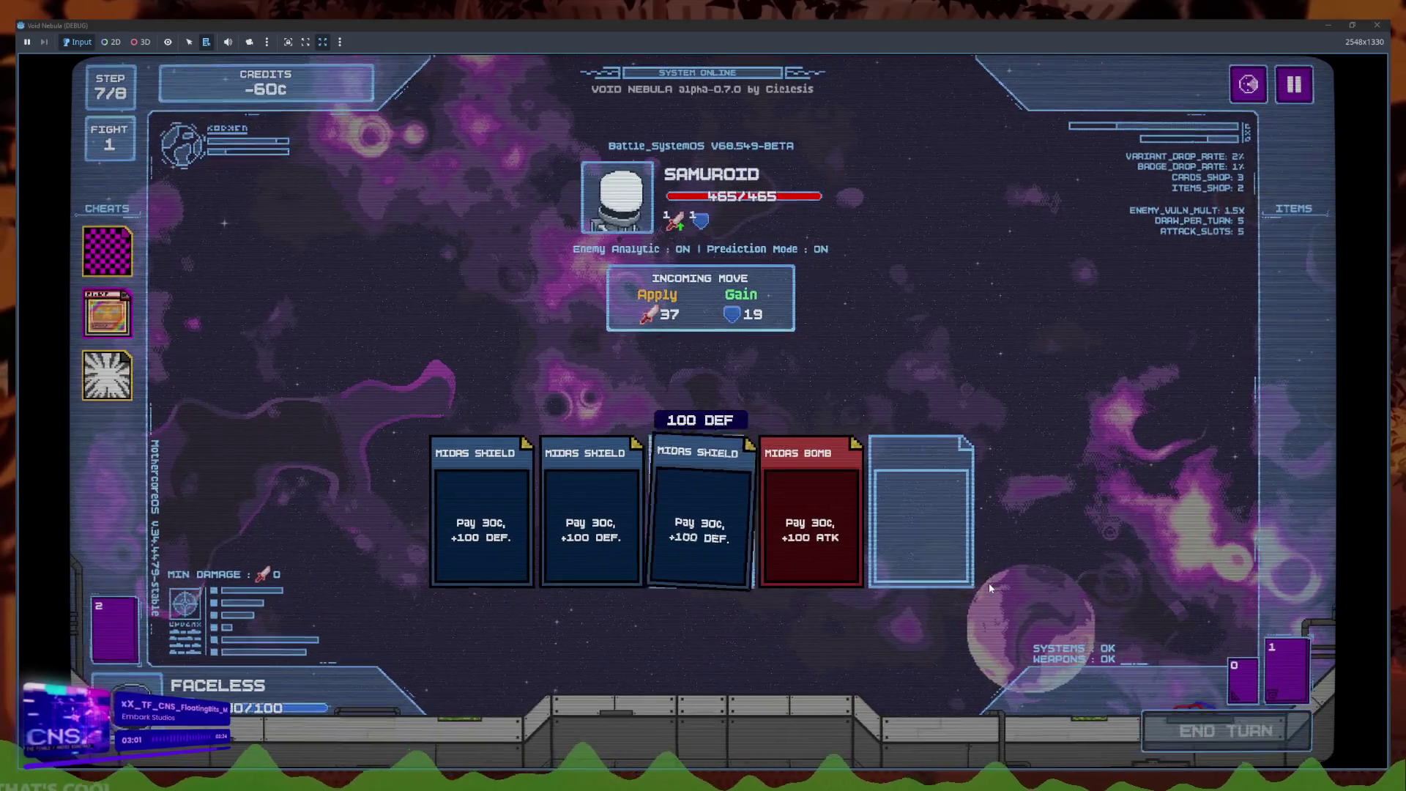
pyautogui.moveTo(681, 223)
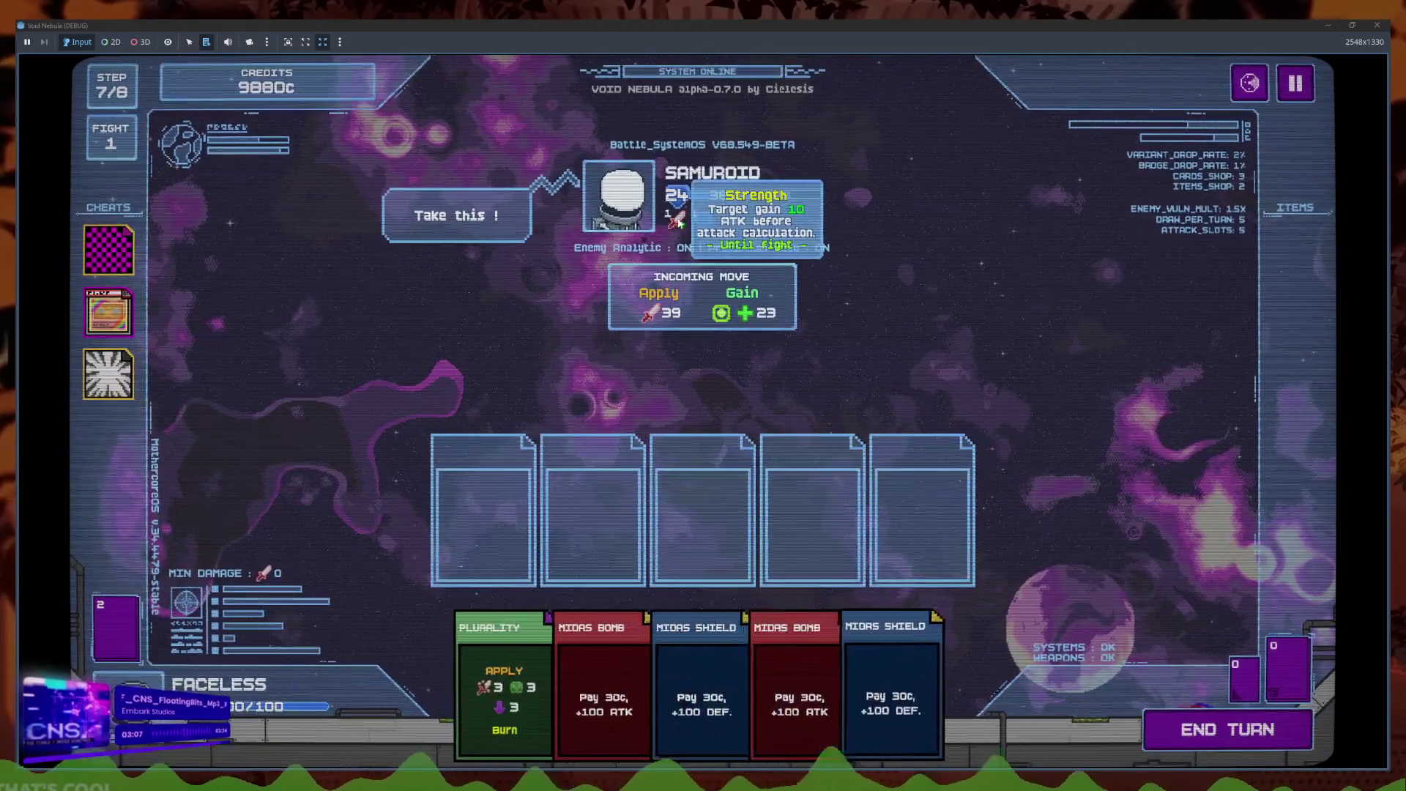
pyautogui.moveTo(666, 317)
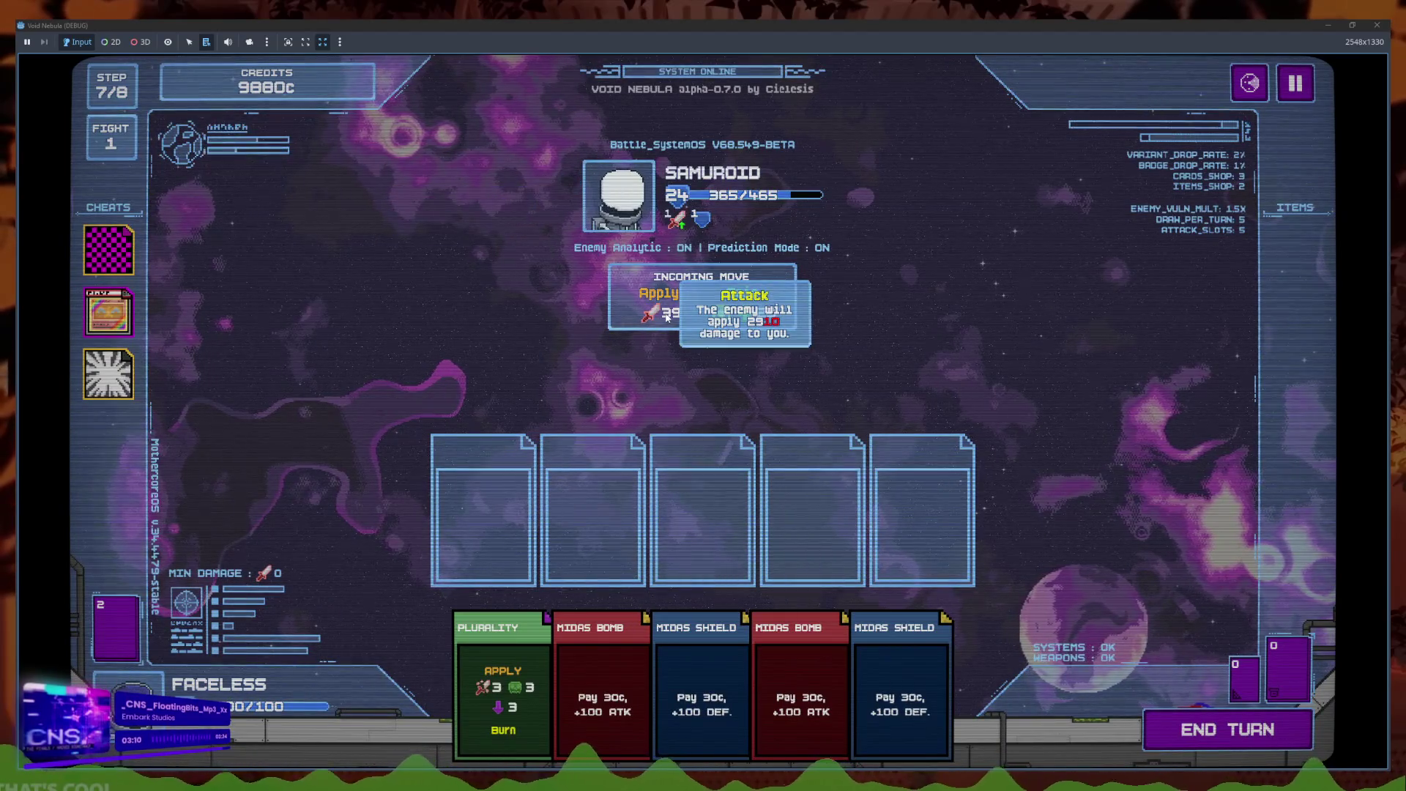
pyautogui.click(1328, 25)
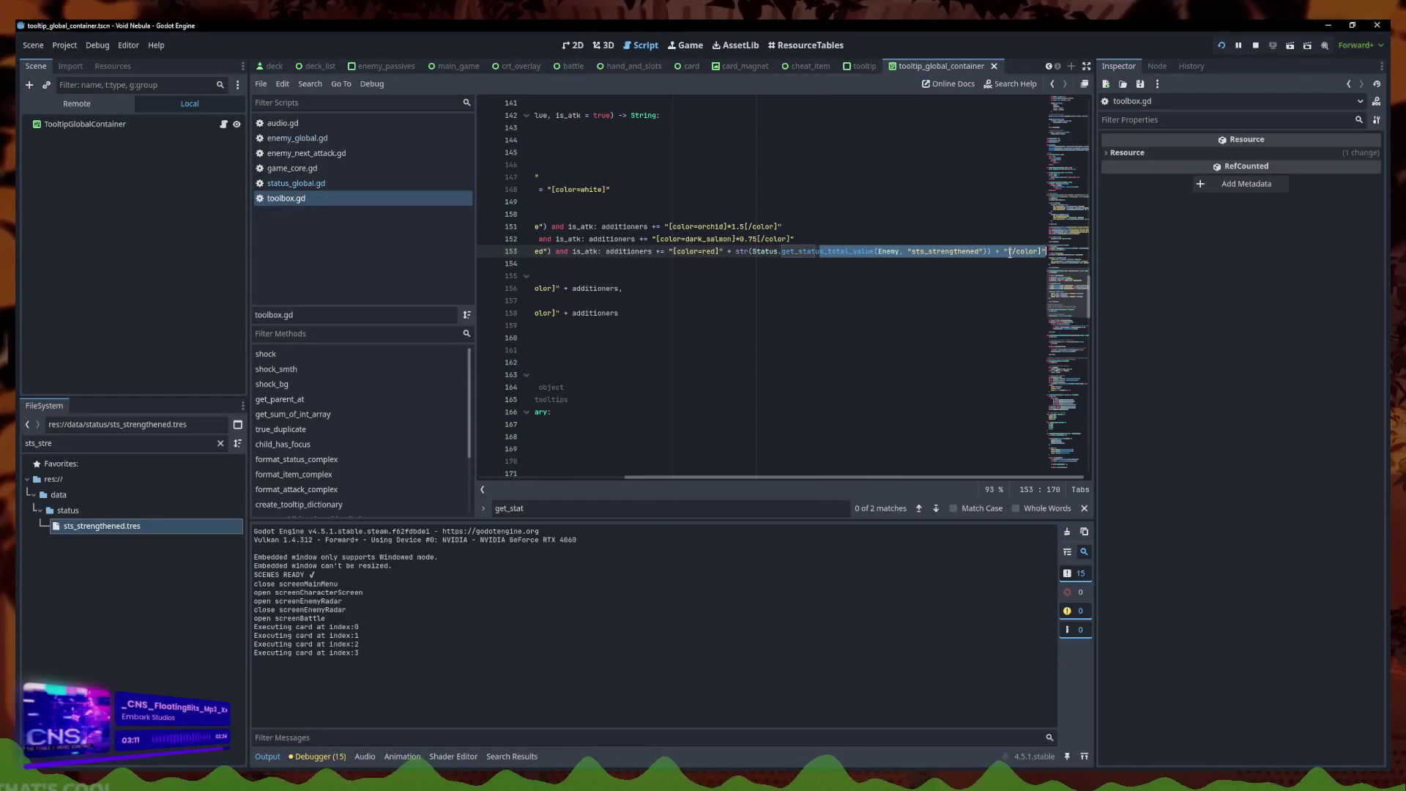
# Add a '+' after [color=red] on line 153 and bring the Void Nebula game back
pyautogui.click(1009, 251)
pyautogui.click(720, 251)
pyautogui.write('+')
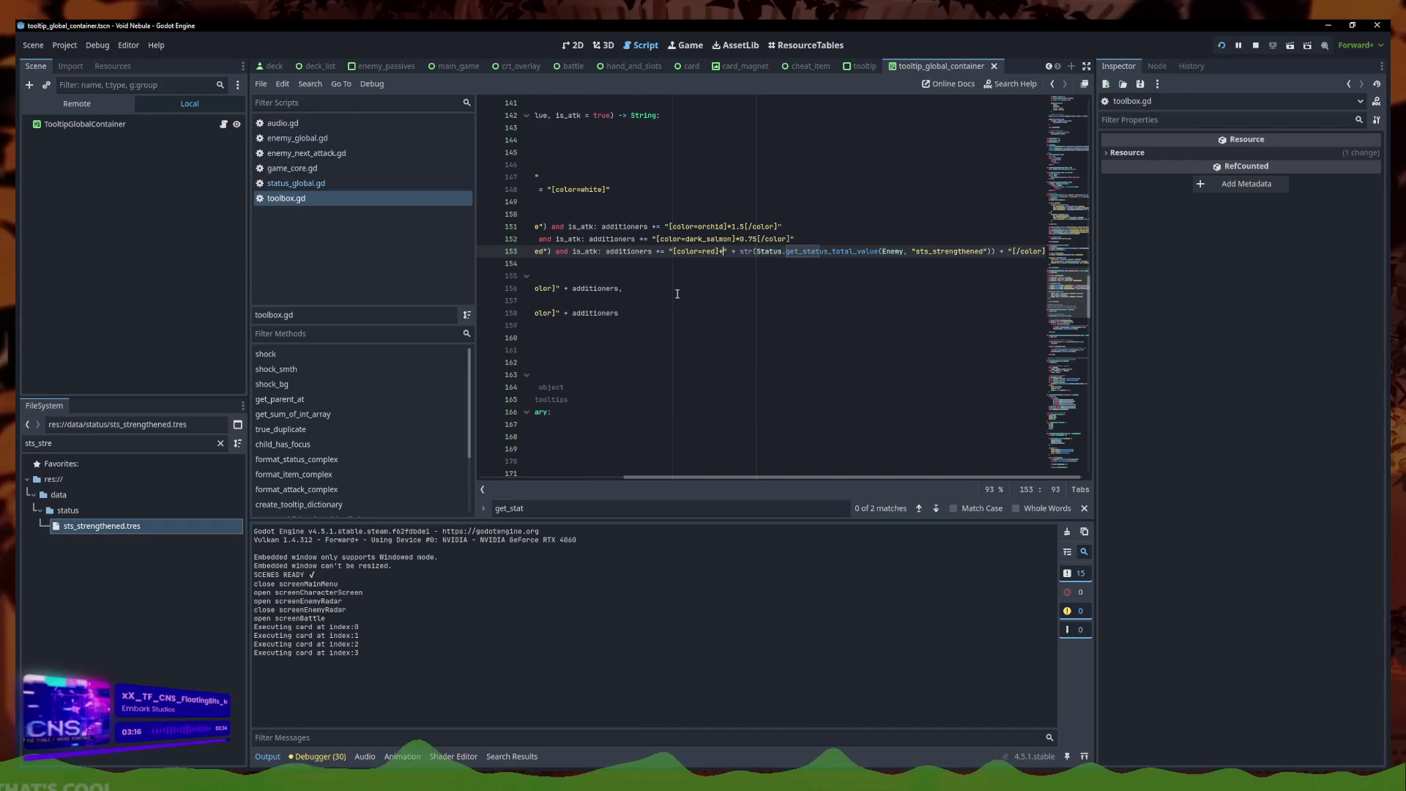
pyautogui.click(432, 749)
pyautogui.moveTo(673, 317)
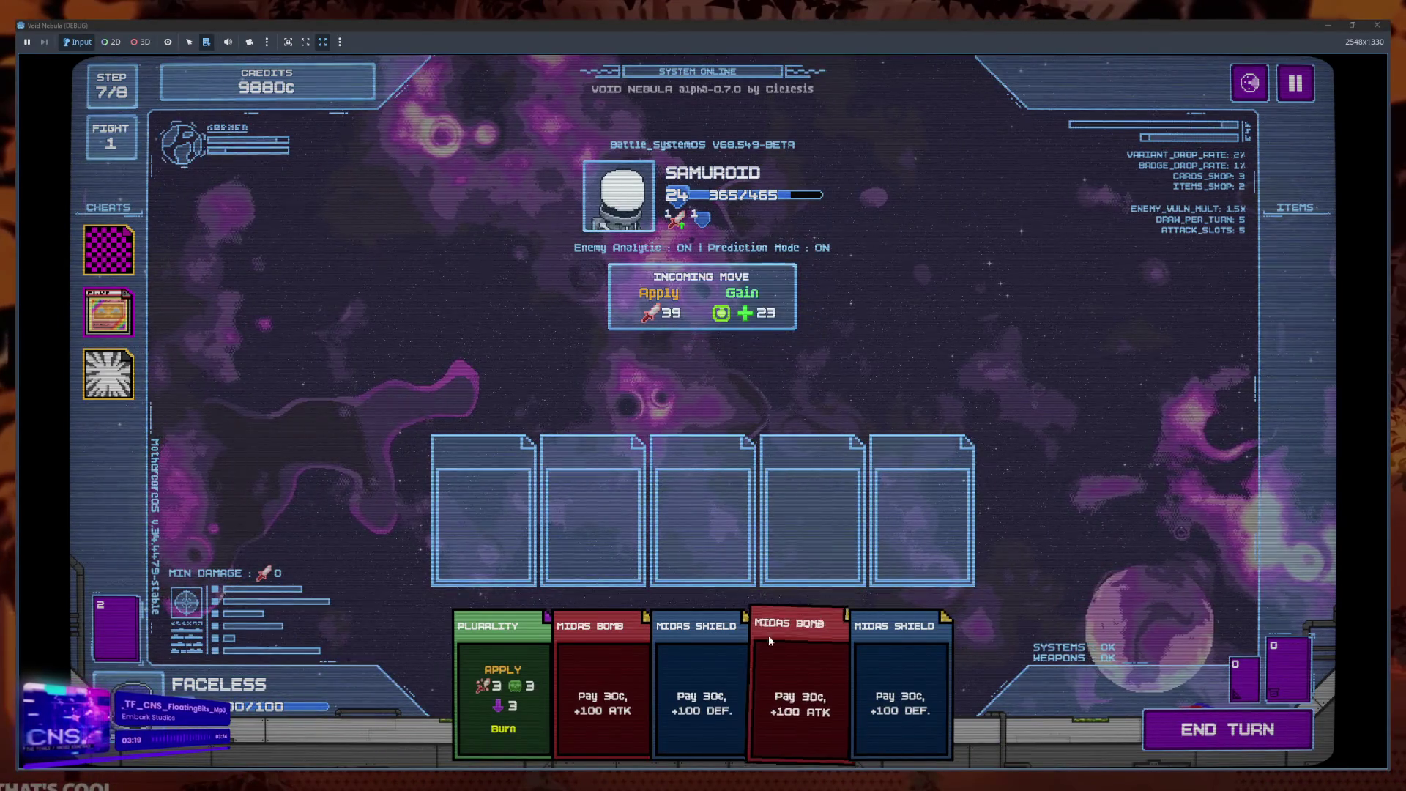
# Play a Midas Shield card, check Samuroid's Apply 30 attack (20 + 10 strength), and return to Godot
pyautogui.click(899, 689)
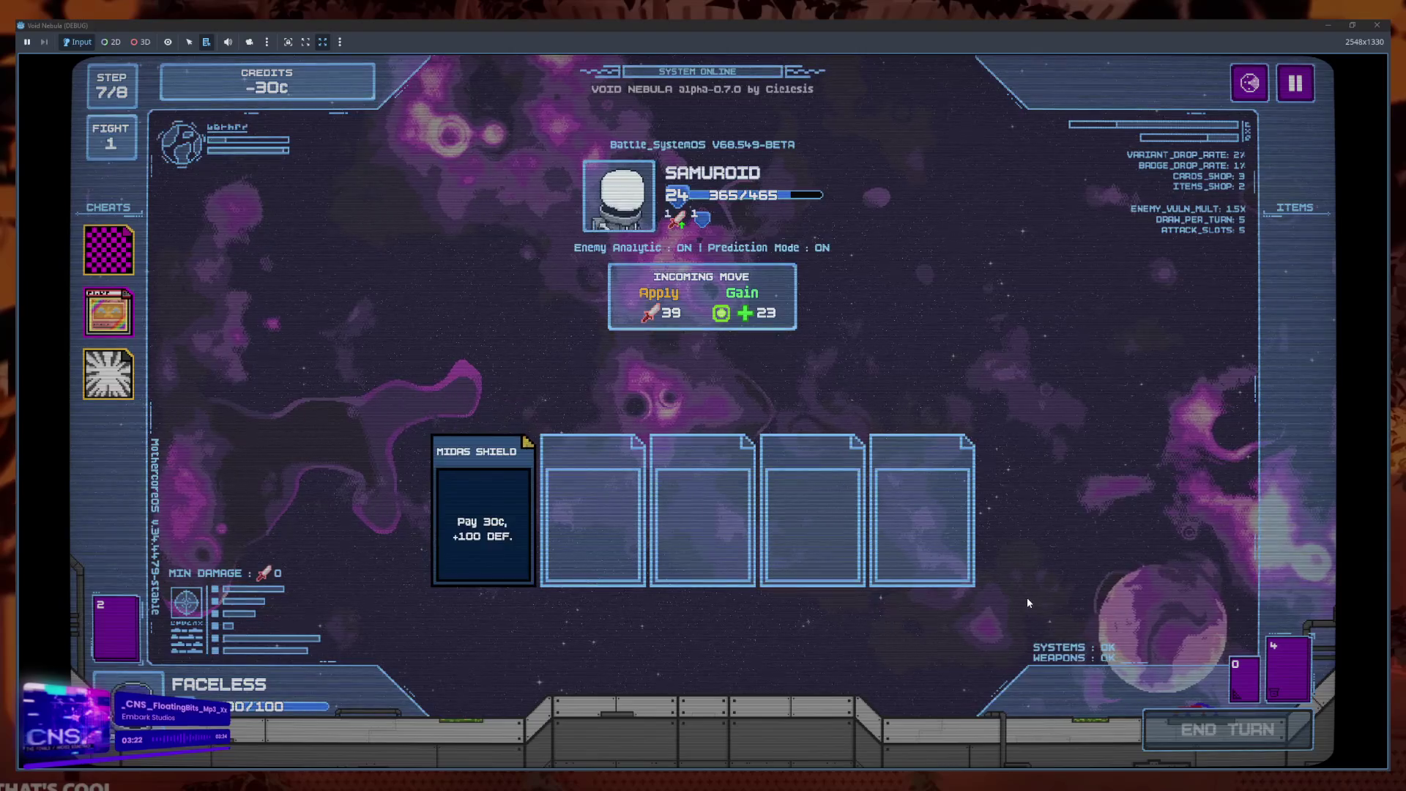
pyautogui.moveTo(722, 320)
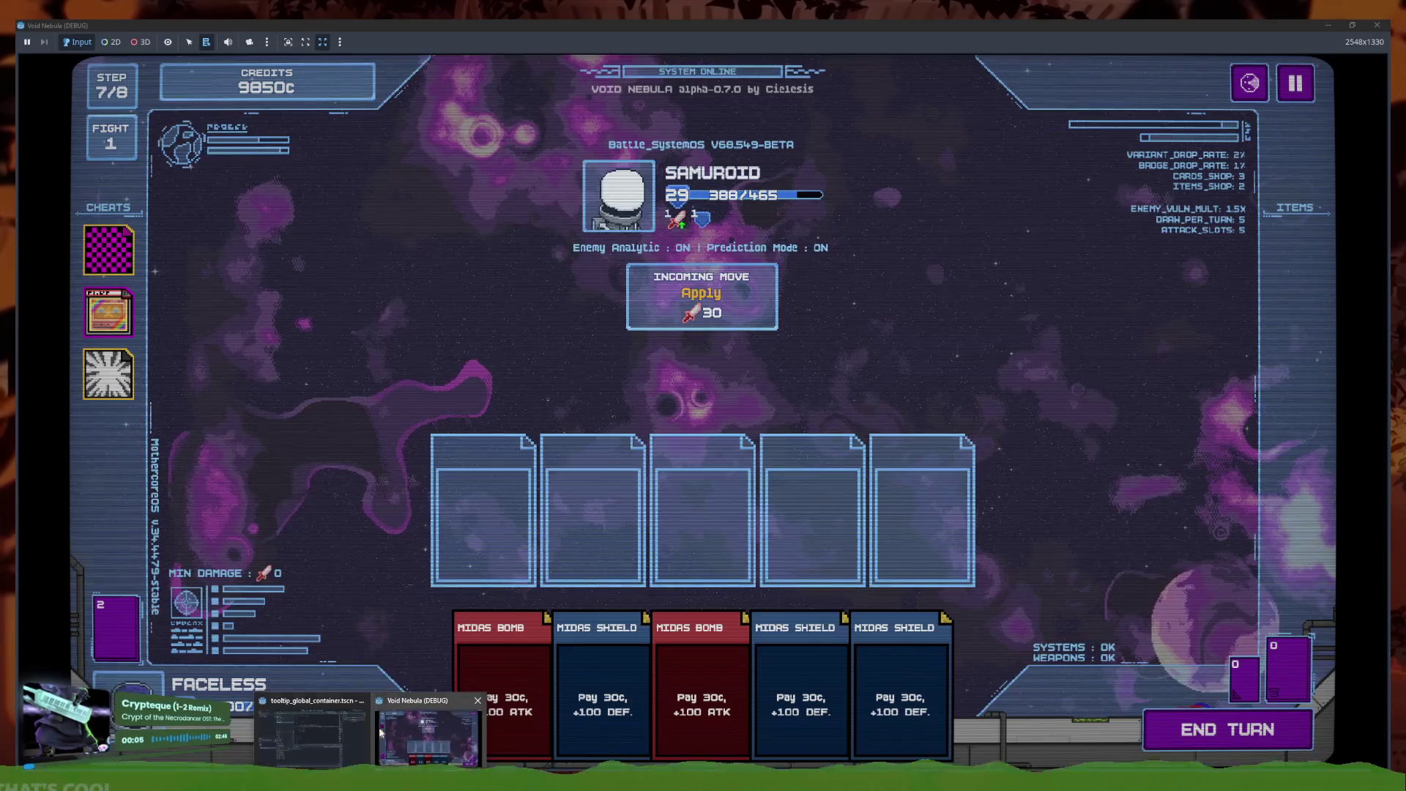
pyautogui.hotkey('alt', 'Tab')
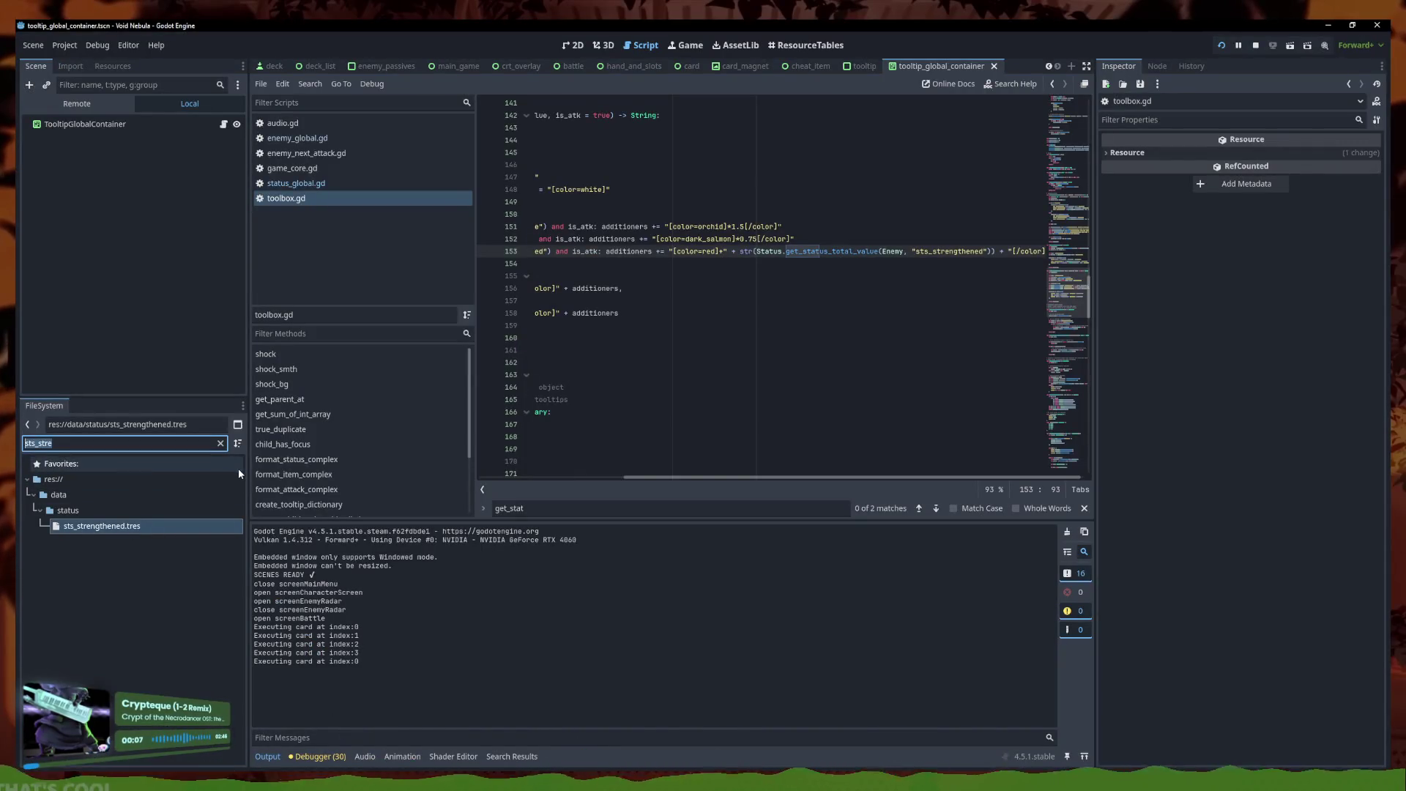
# Widen the FileSystem filter to all 'sts_' resources and widen the code view around line 158
pyautogui.press('BackSpace')
pyautogui.press('BackSpace')
pyautogui.press('BackSpace')
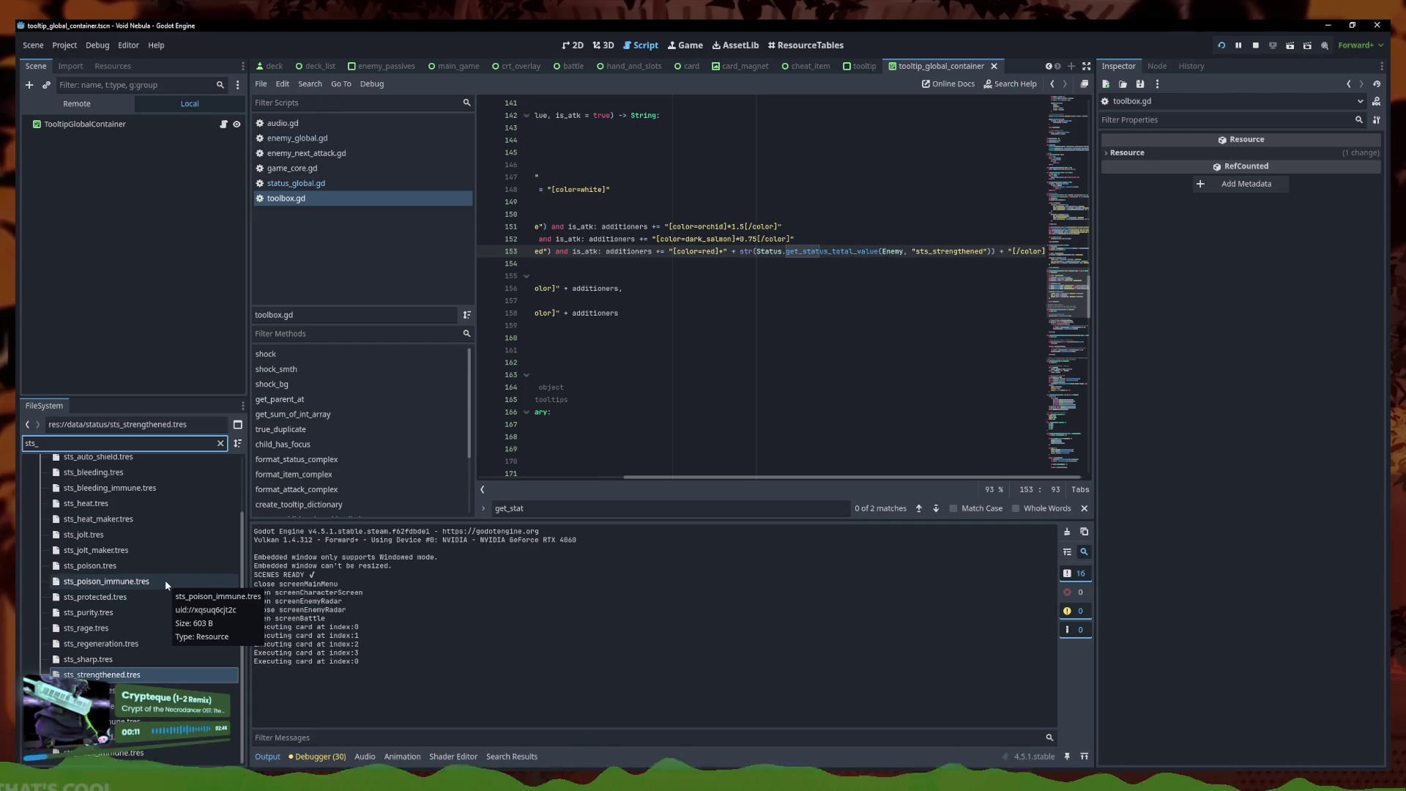
pyautogui.moveTo(475, 428); pyautogui.dragTo(306, 429)
pyautogui.click(732, 424)
pyautogui.click(721, 385)
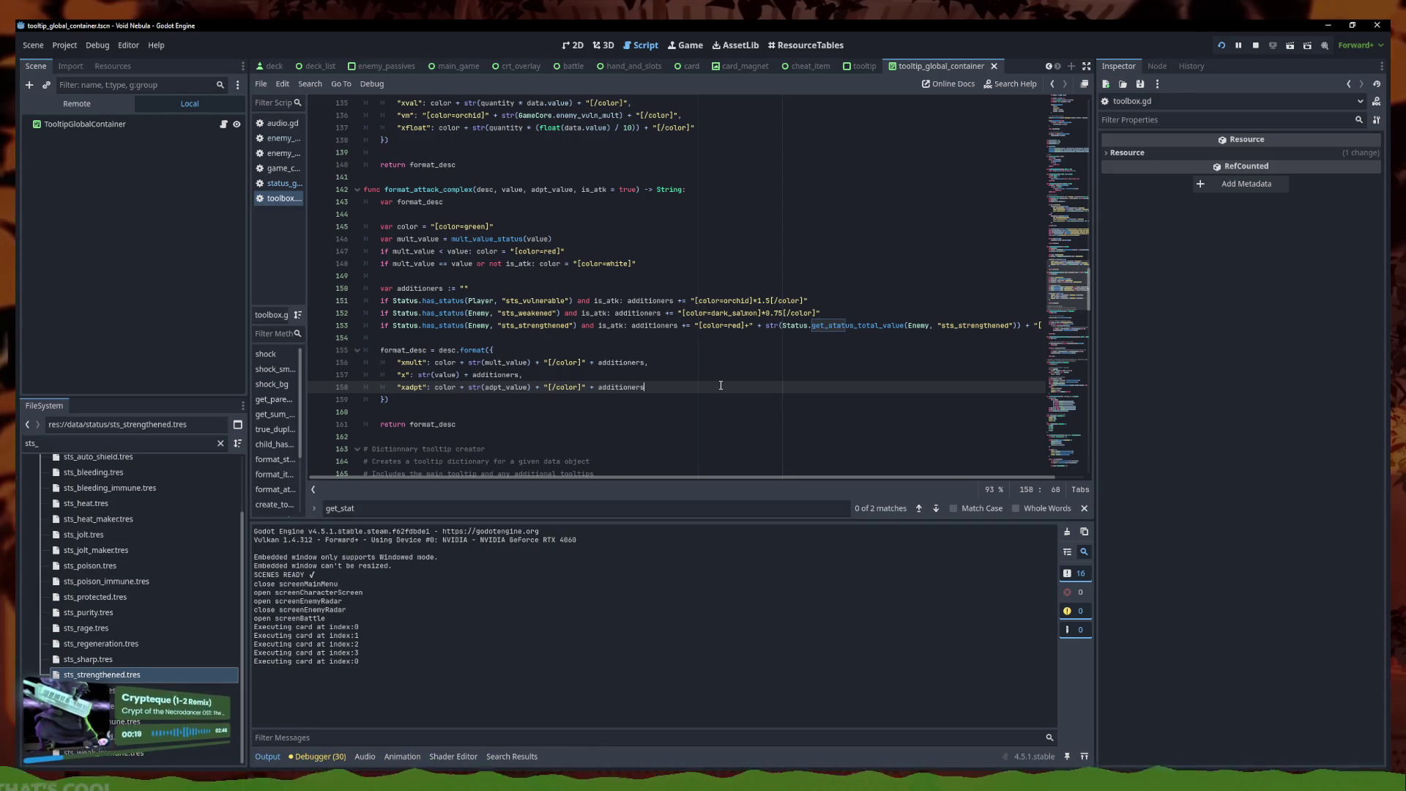
# Inspect sts_strengthened.tres (value 10, End Turn, Bonus) and stop the running game
pyautogui.click(103, 675)
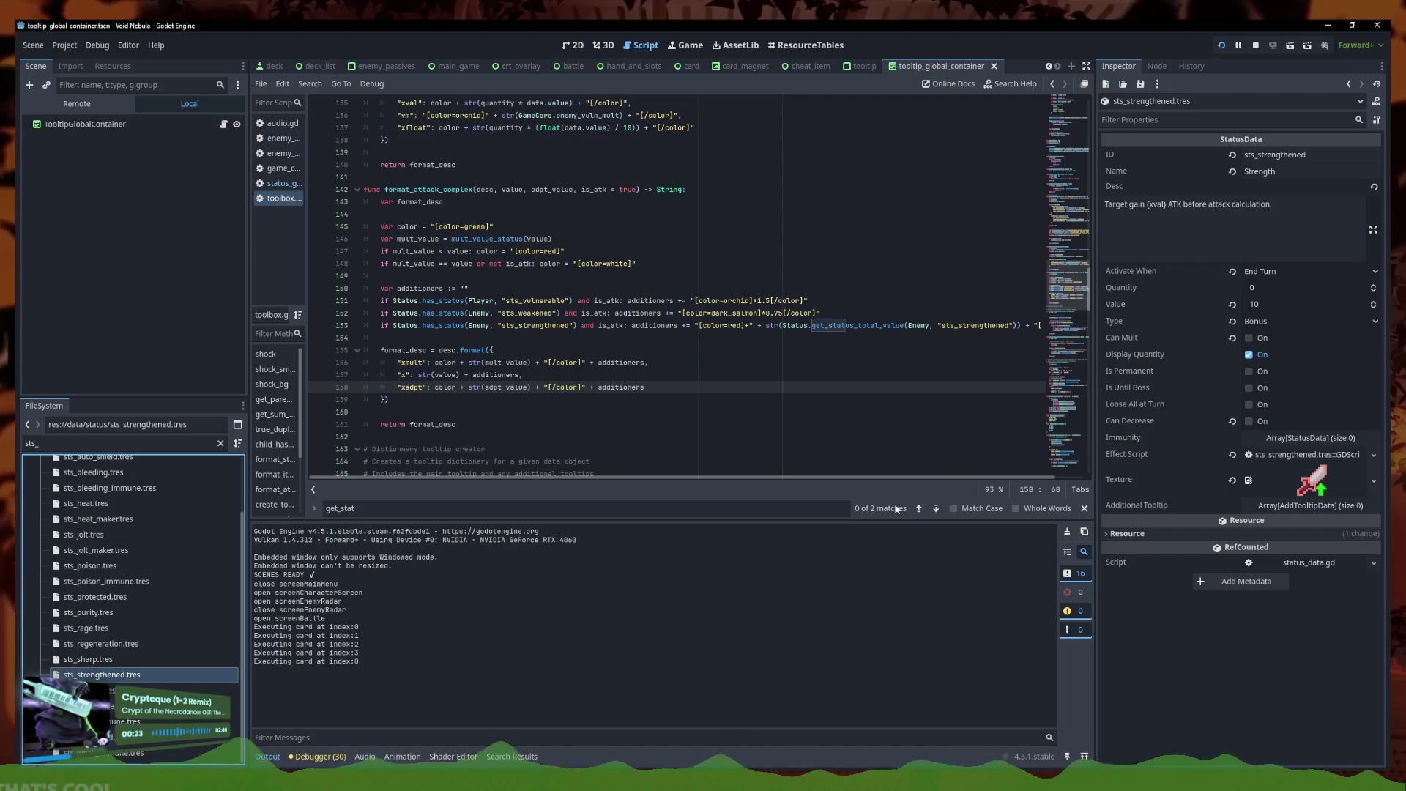
pyautogui.click(1255, 45)
pyautogui.click(1276, 637)
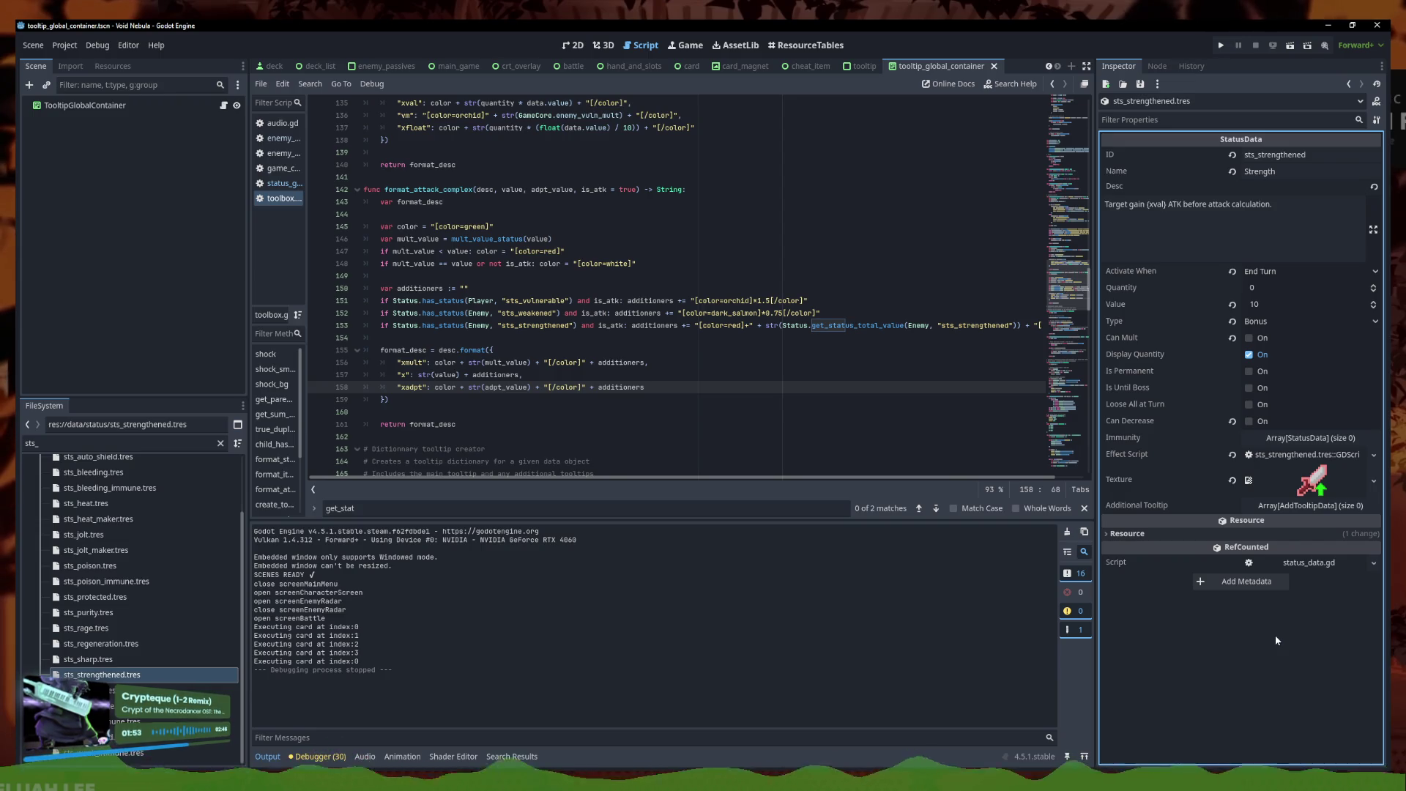
# Widen the script list and open enemy_next_attack.gd, scrolling through its code
pyautogui.moveTo(305, 270)
pyautogui.mouseDown()
pyautogui.moveTo(449, 282)
pyautogui.moveTo(435, 286)
pyautogui.mouseUp()
pyautogui.click(331, 153)
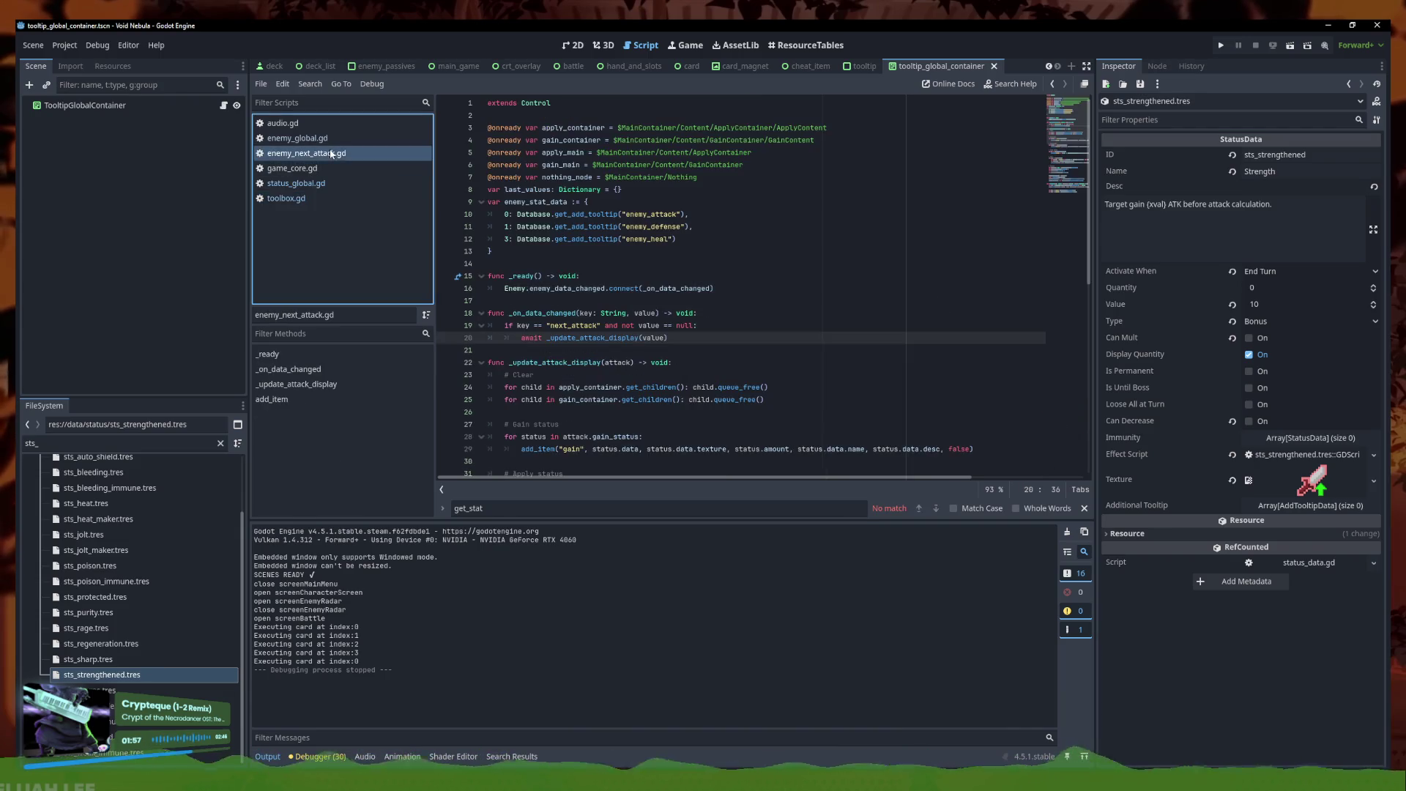
pyautogui.scroll(-10, 663, 296)
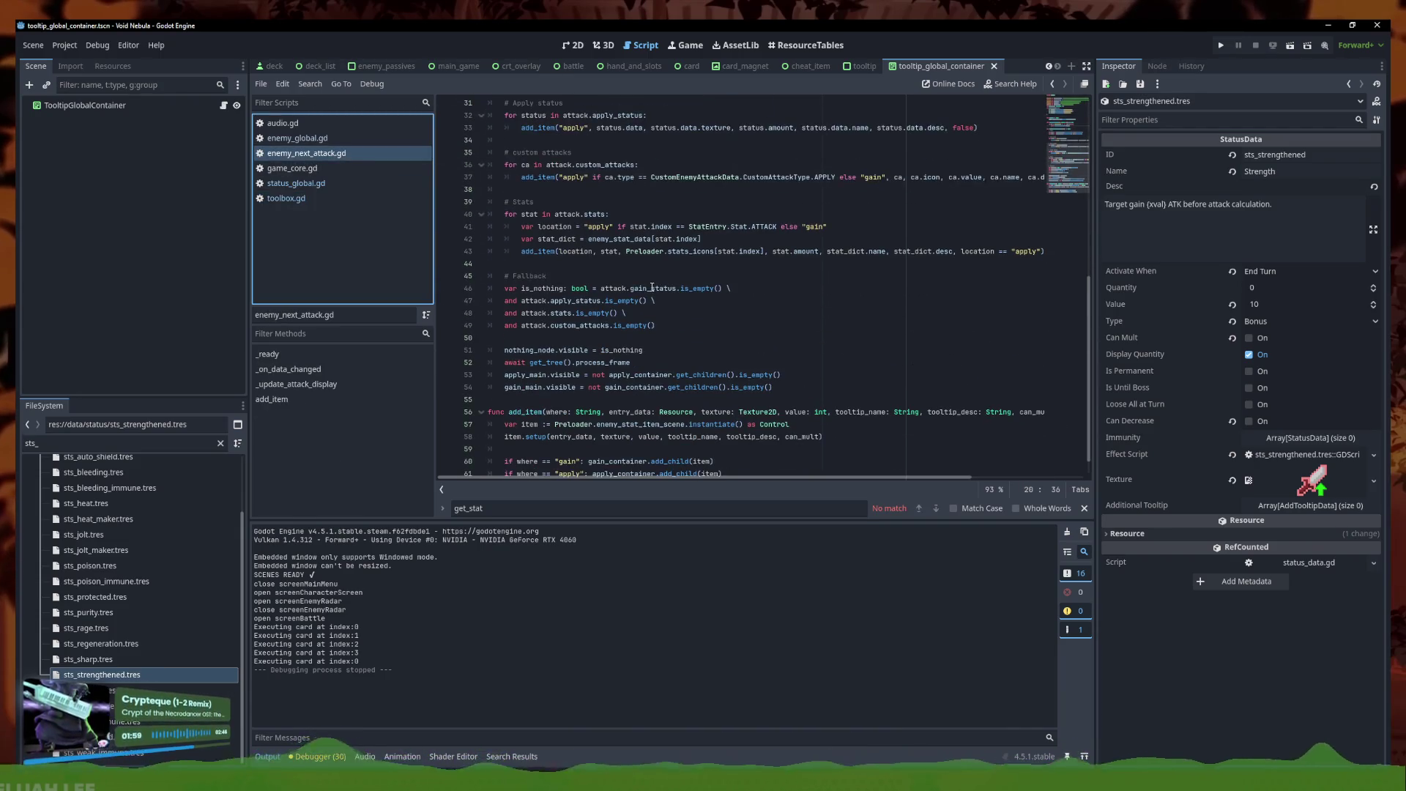
pyautogui.scroll(-1, 662, 312)
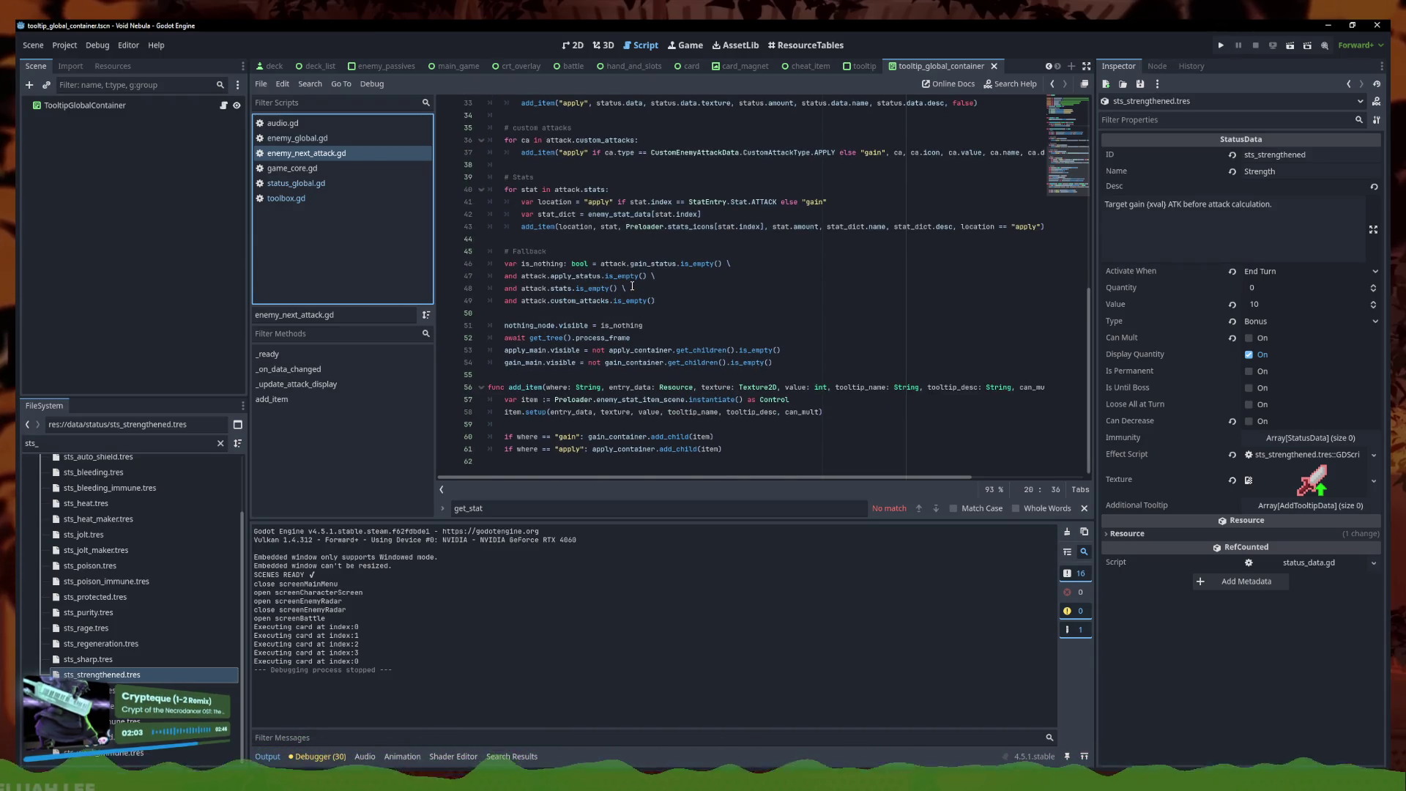
pyautogui.scroll(7, 630, 282)
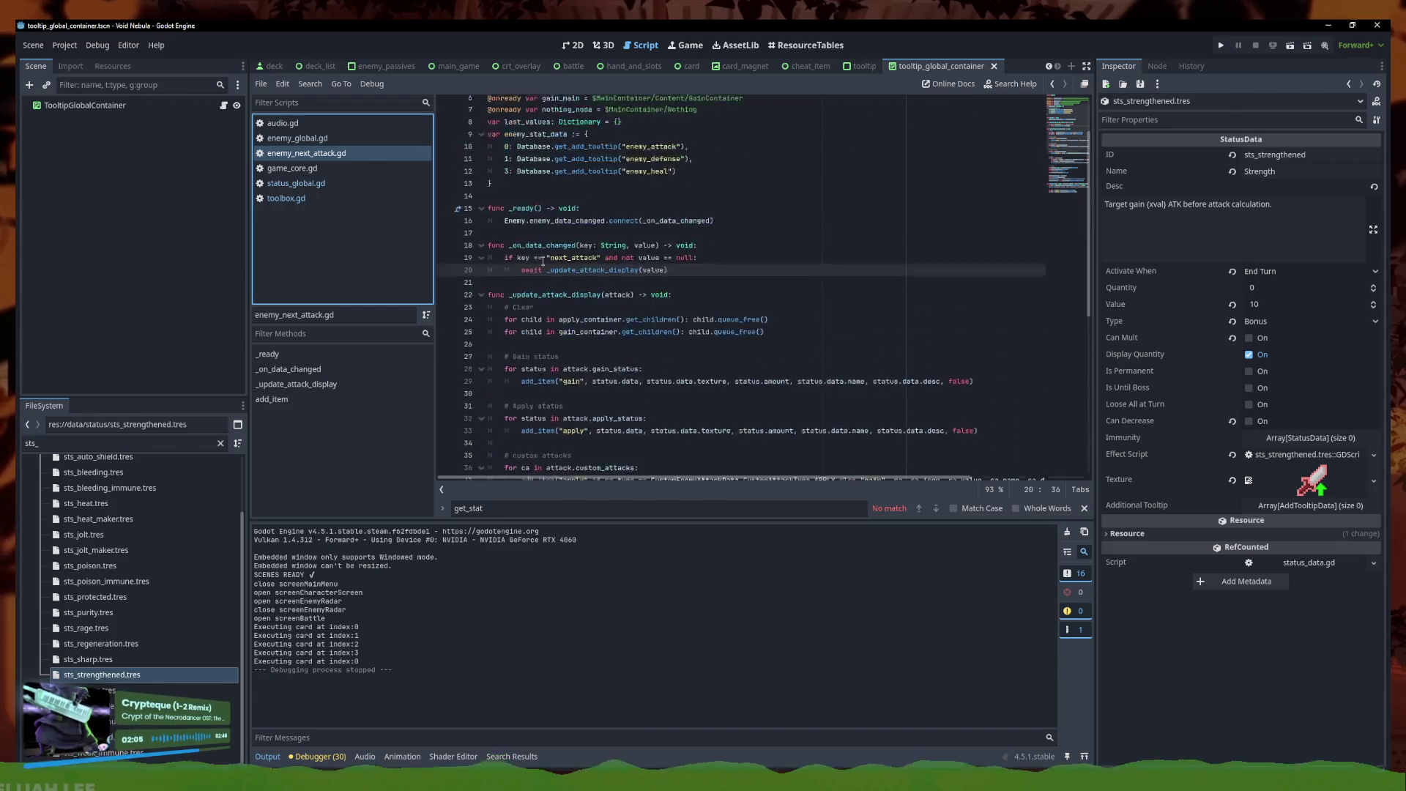
pyautogui.scroll(-2, 580, 308)
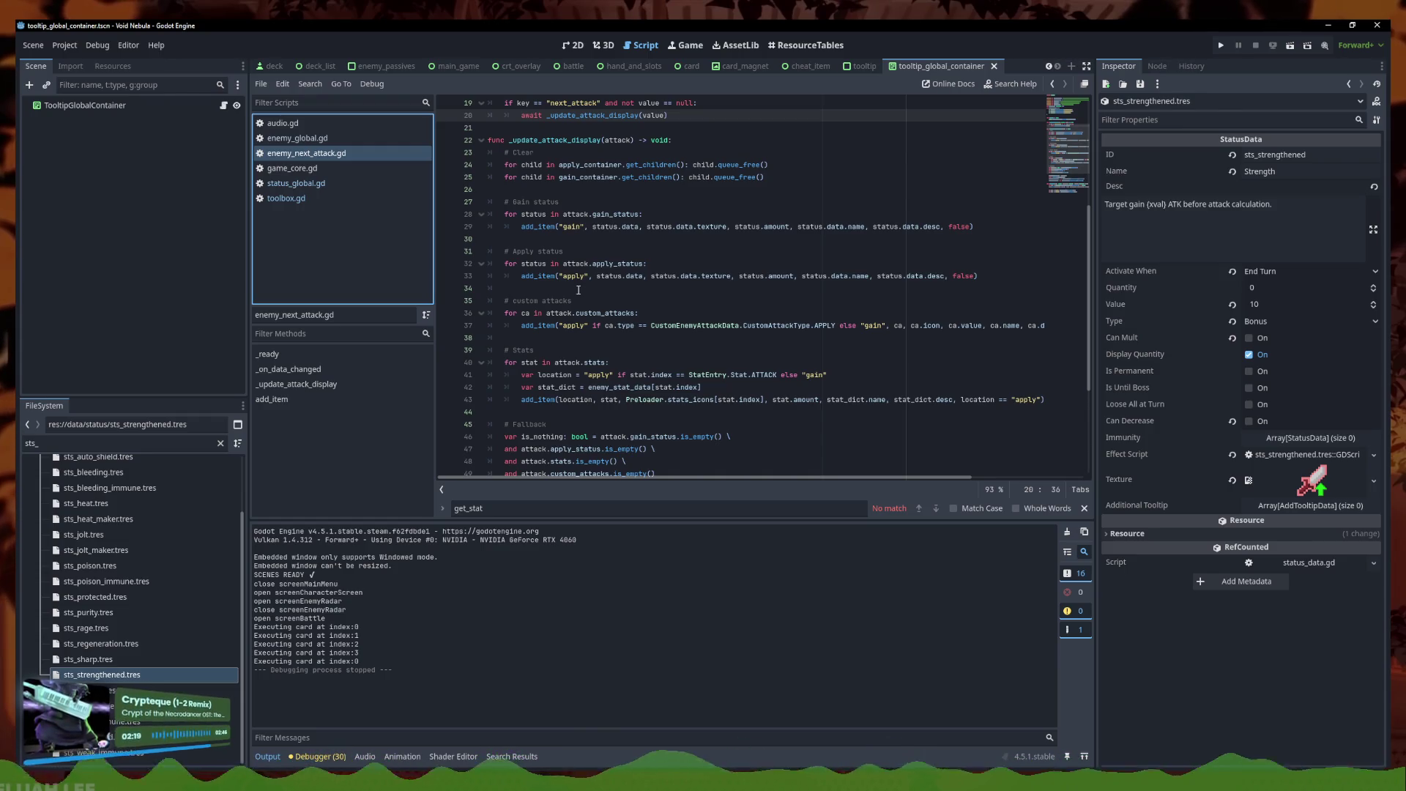
pyautogui.scroll(3, 579, 290)
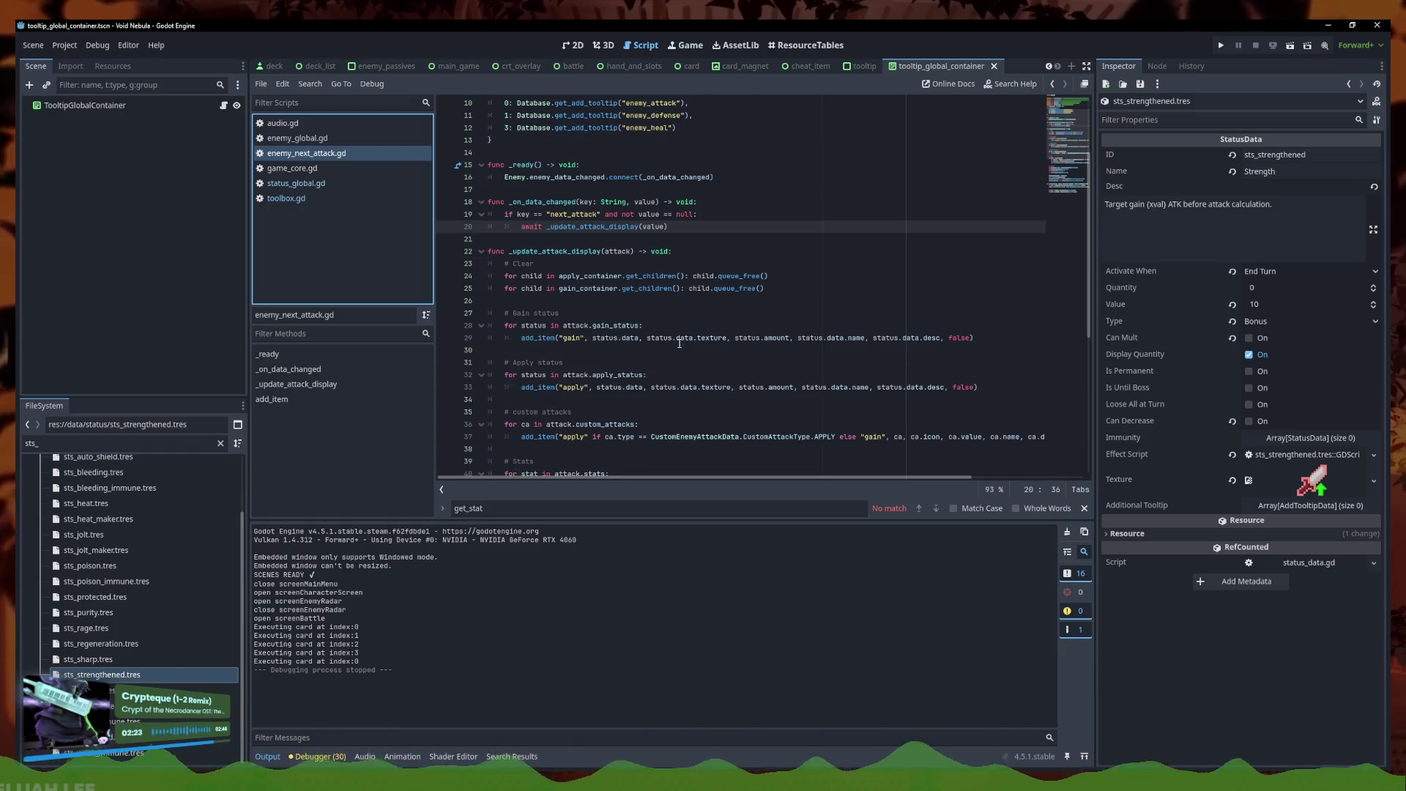
pyautogui.scroll(-2, 670, 345)
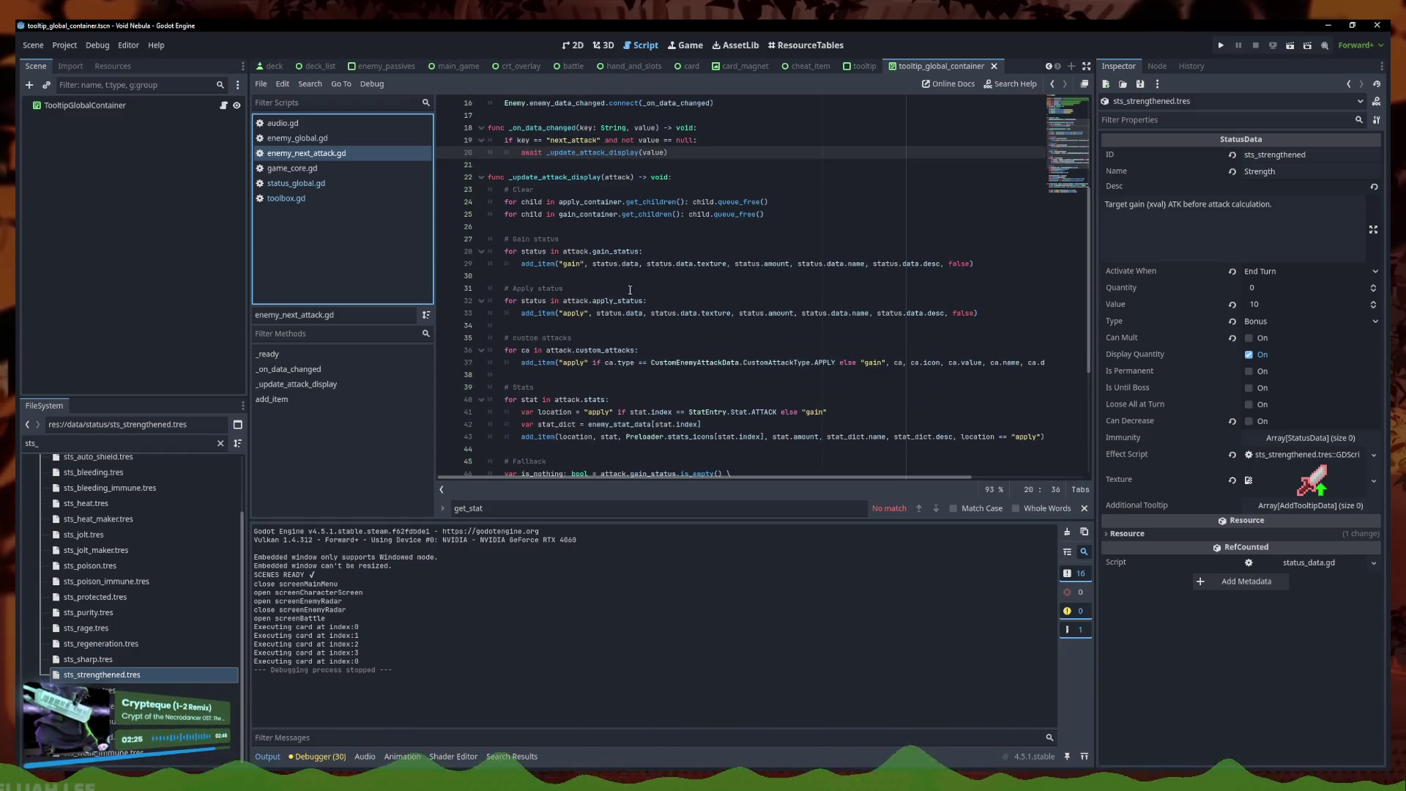
# Examine the stats loop's stat_dict and add_item lines, highlighting stat.amount on line 43
pyautogui.click(674, 301)
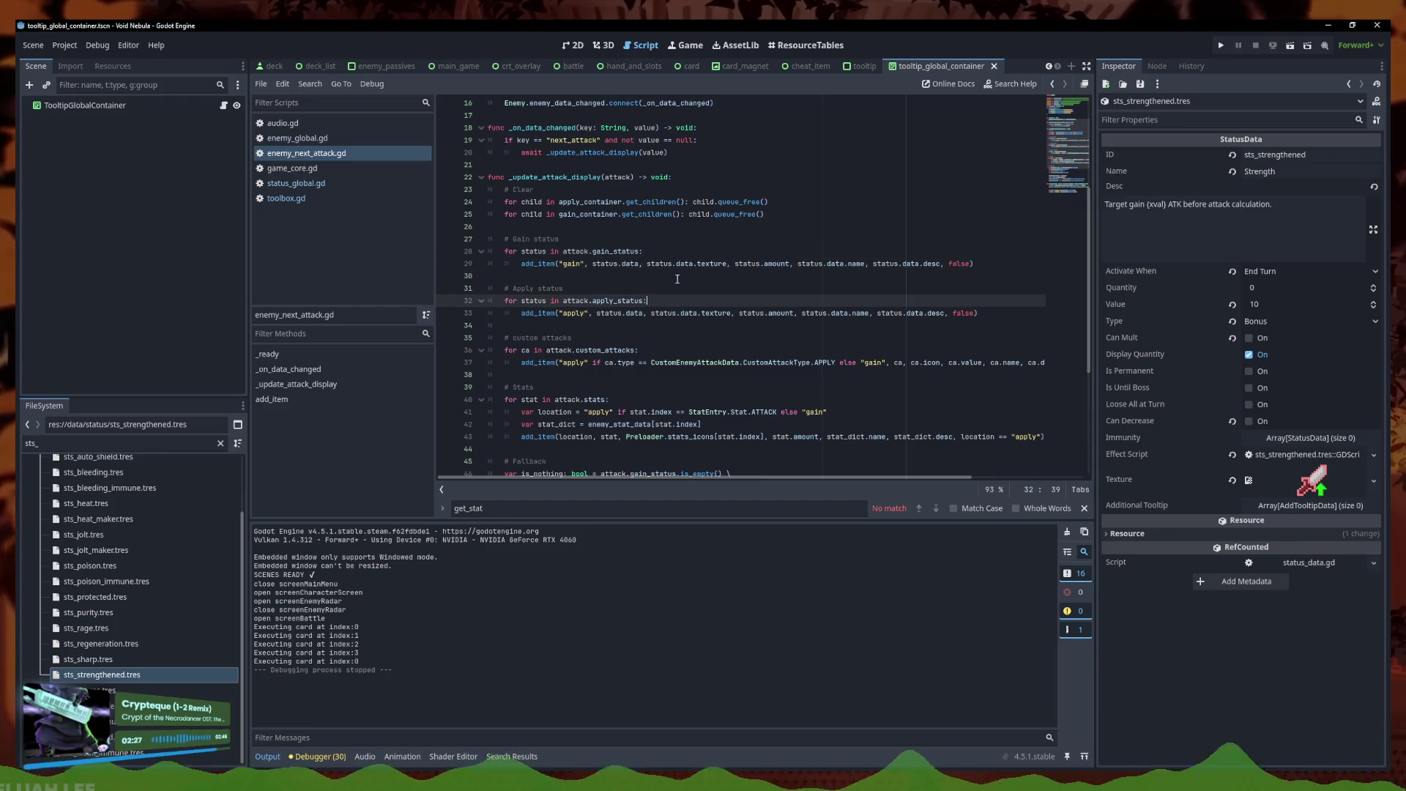
pyautogui.press('Up')
pyautogui.press('Up')
pyautogui.press('Up')
pyautogui.scroll(-3, 676, 290)
pyautogui.click(676, 300)
pyautogui.click(828, 325)
pyautogui.click(832, 335)
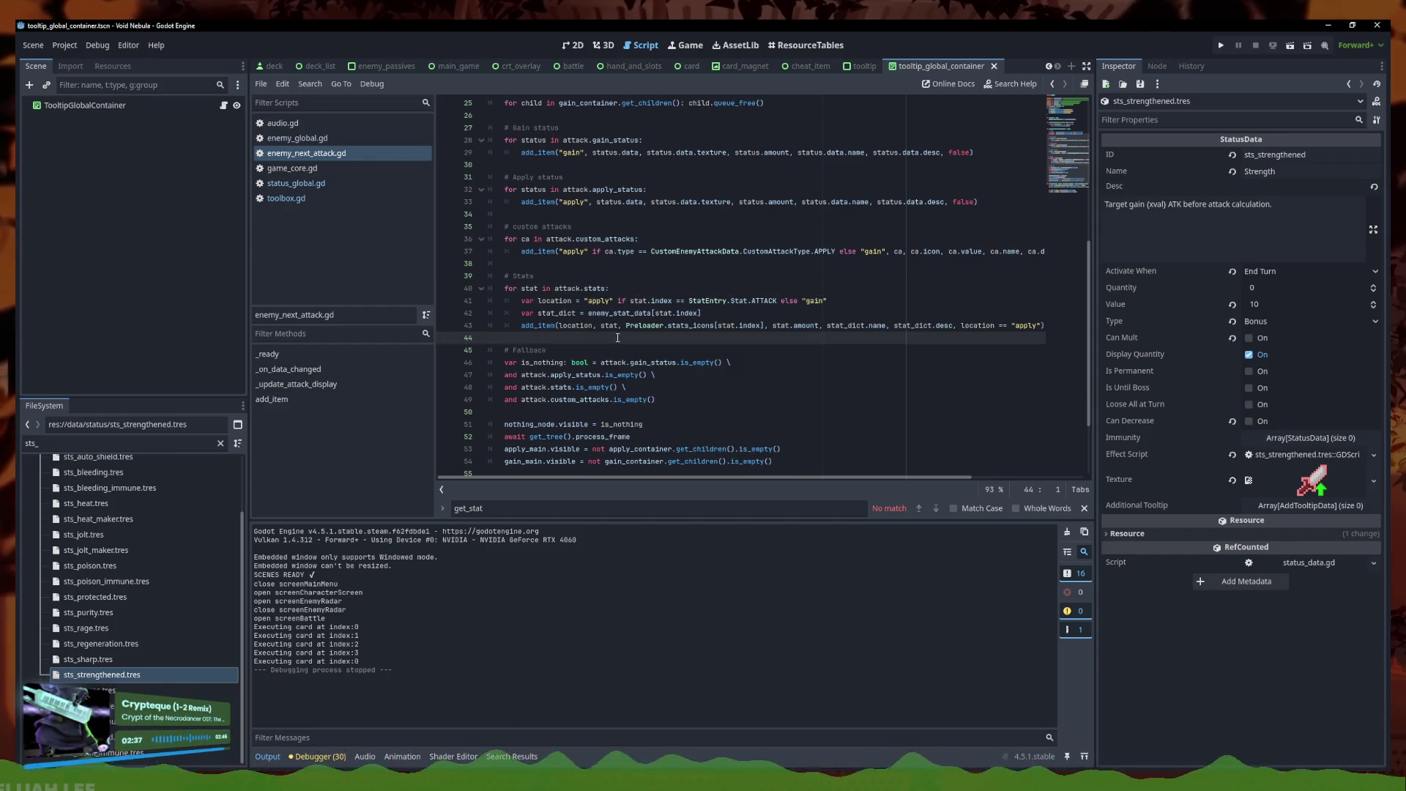
pyautogui.moveTo(1015, 325); pyautogui.dragTo(376, 317)
pyautogui.moveTo(783, 325)
pyautogui.mouseDown()
pyautogui.moveTo(1090, 324)
pyautogui.moveTo(630, 302)
pyautogui.mouseUp()
pyautogui.click(630, 302)
pyautogui.click(778, 323)
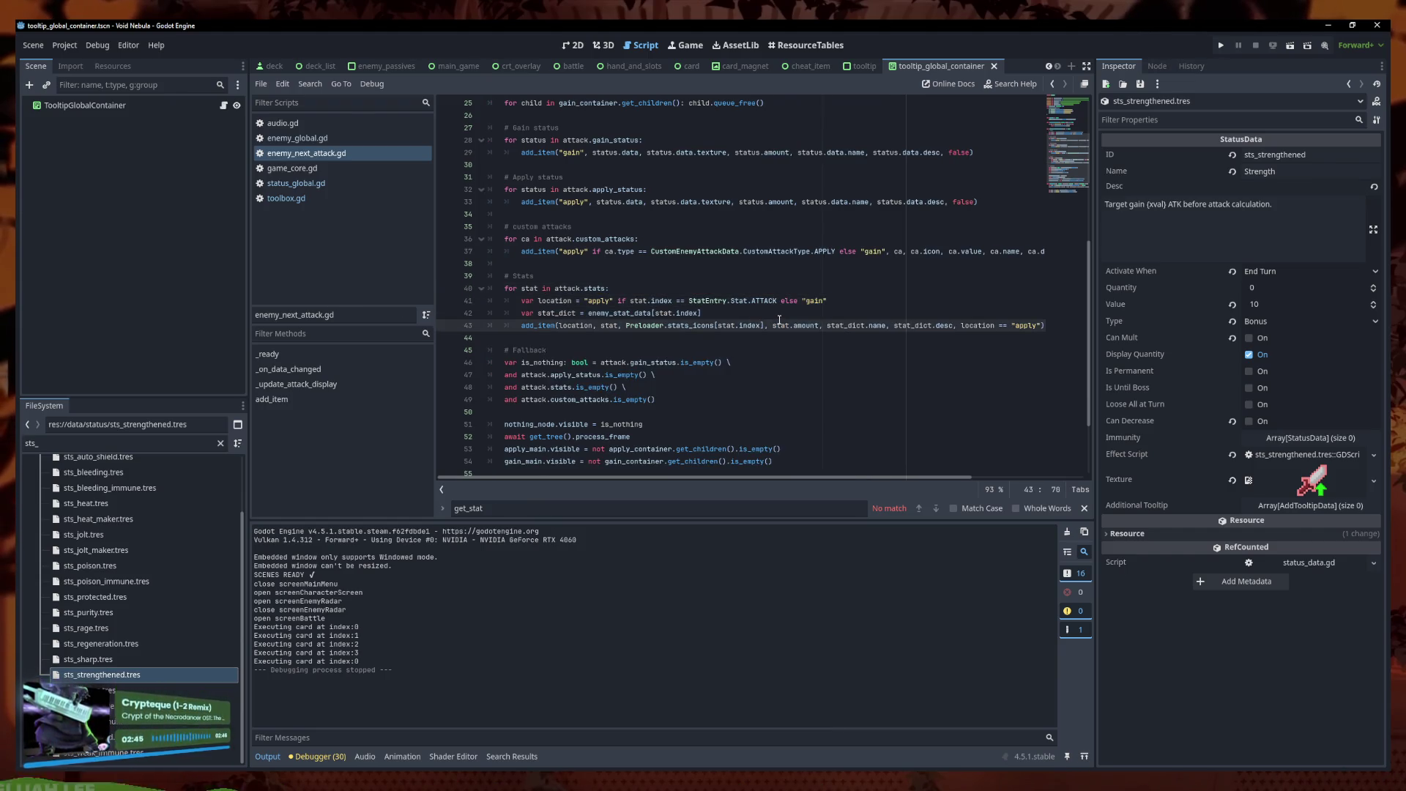
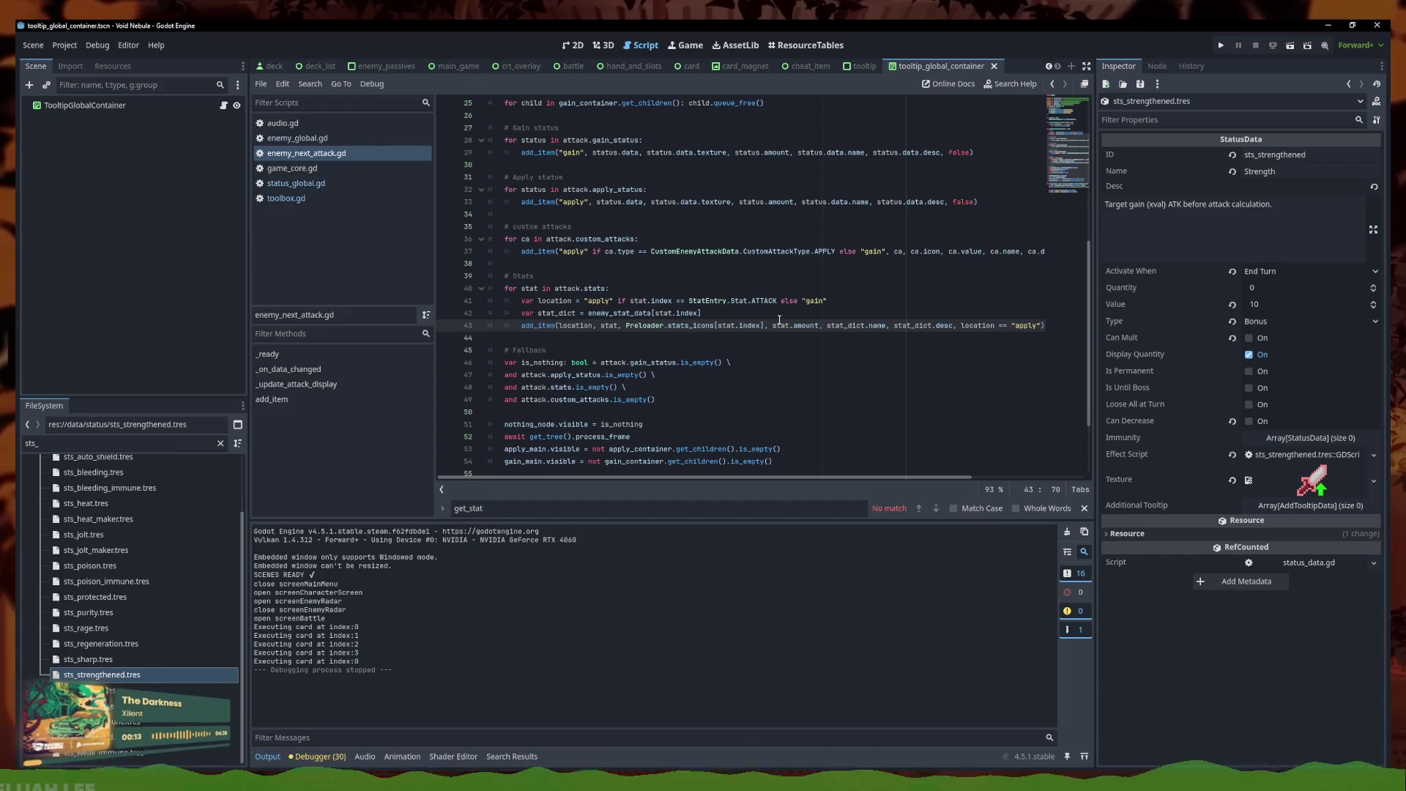
# In toolbox.gd, move the sts_strengthened line above the other checks in format_attack_complex and save
pyautogui.click(296, 183)
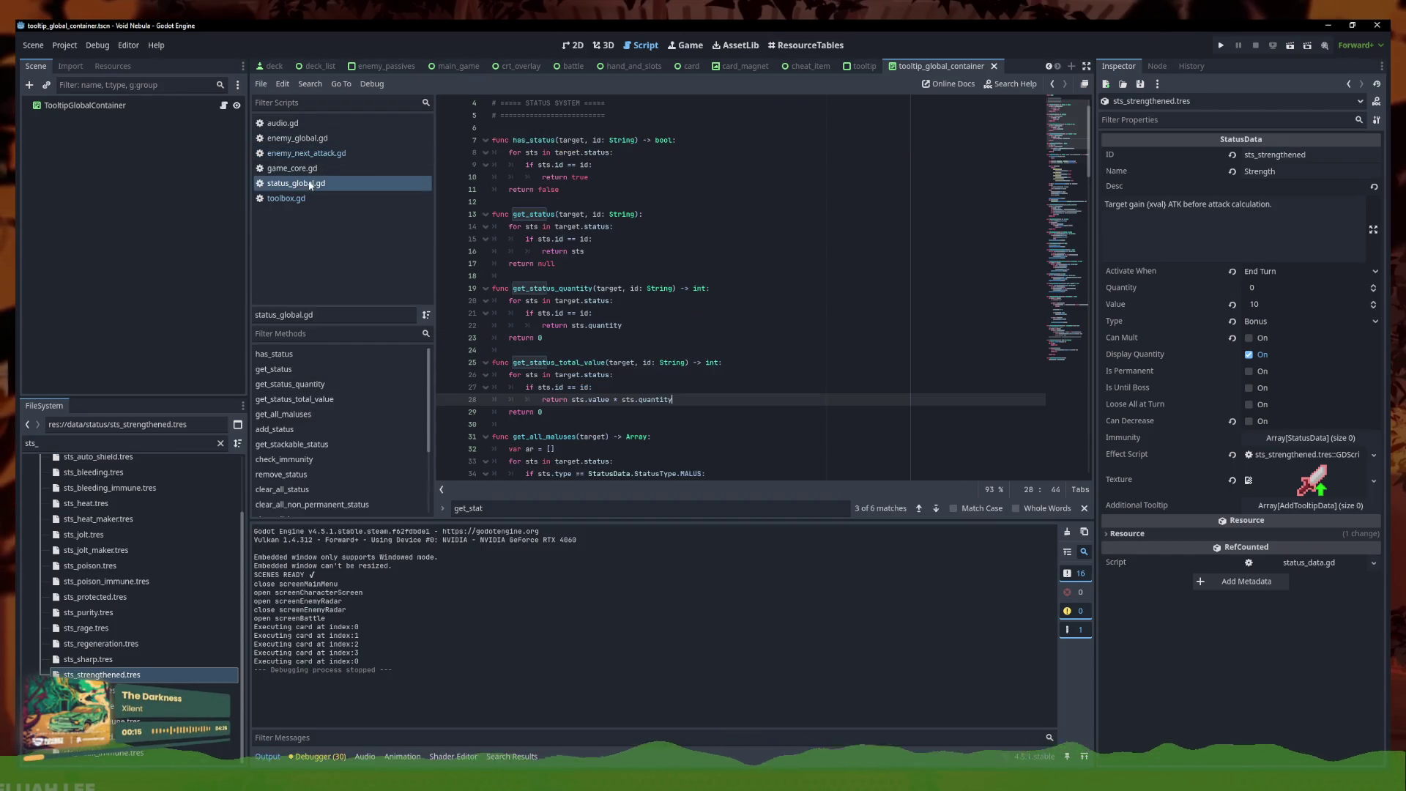
pyautogui.click(296, 137)
pyautogui.click(319, 125)
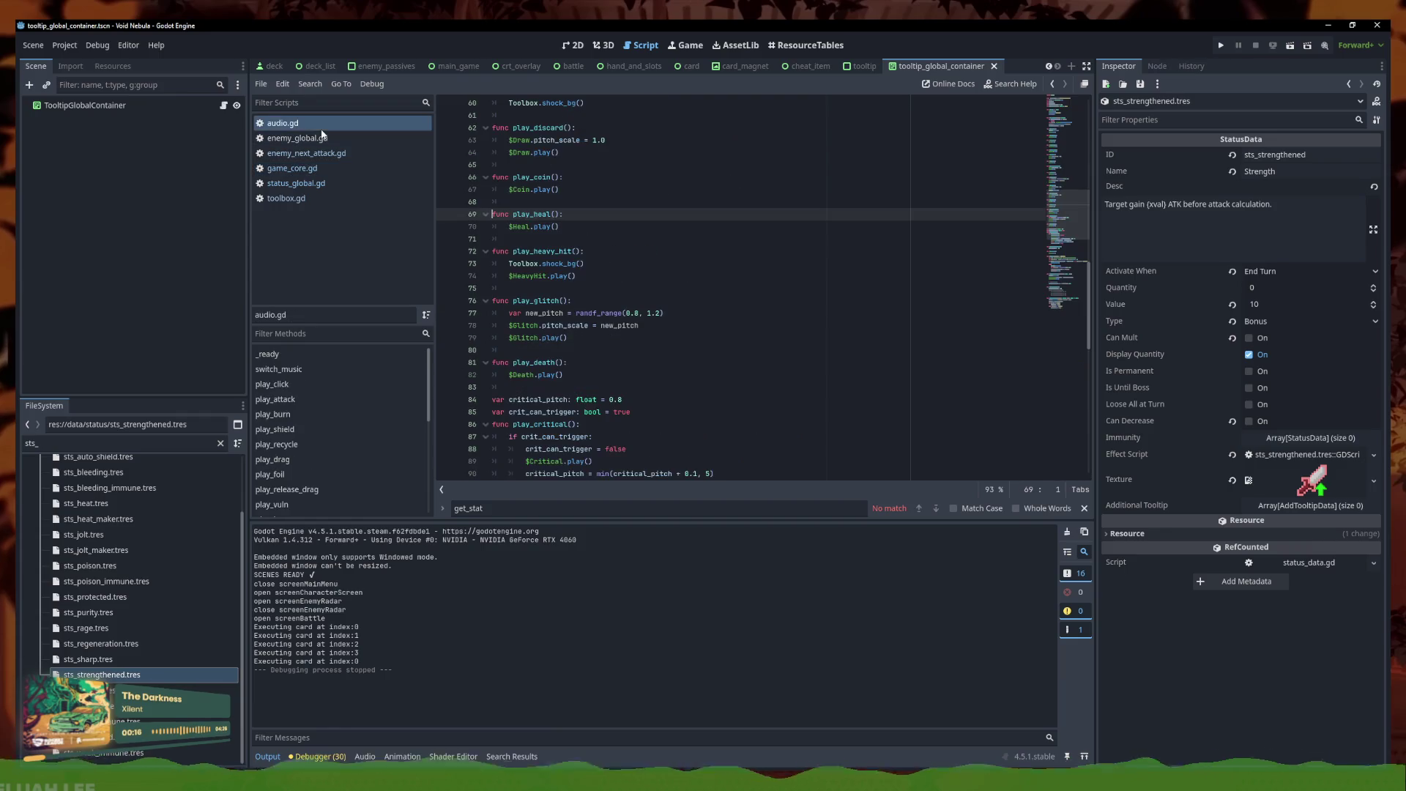
pyautogui.click(308, 138)
pyautogui.click(311, 200)
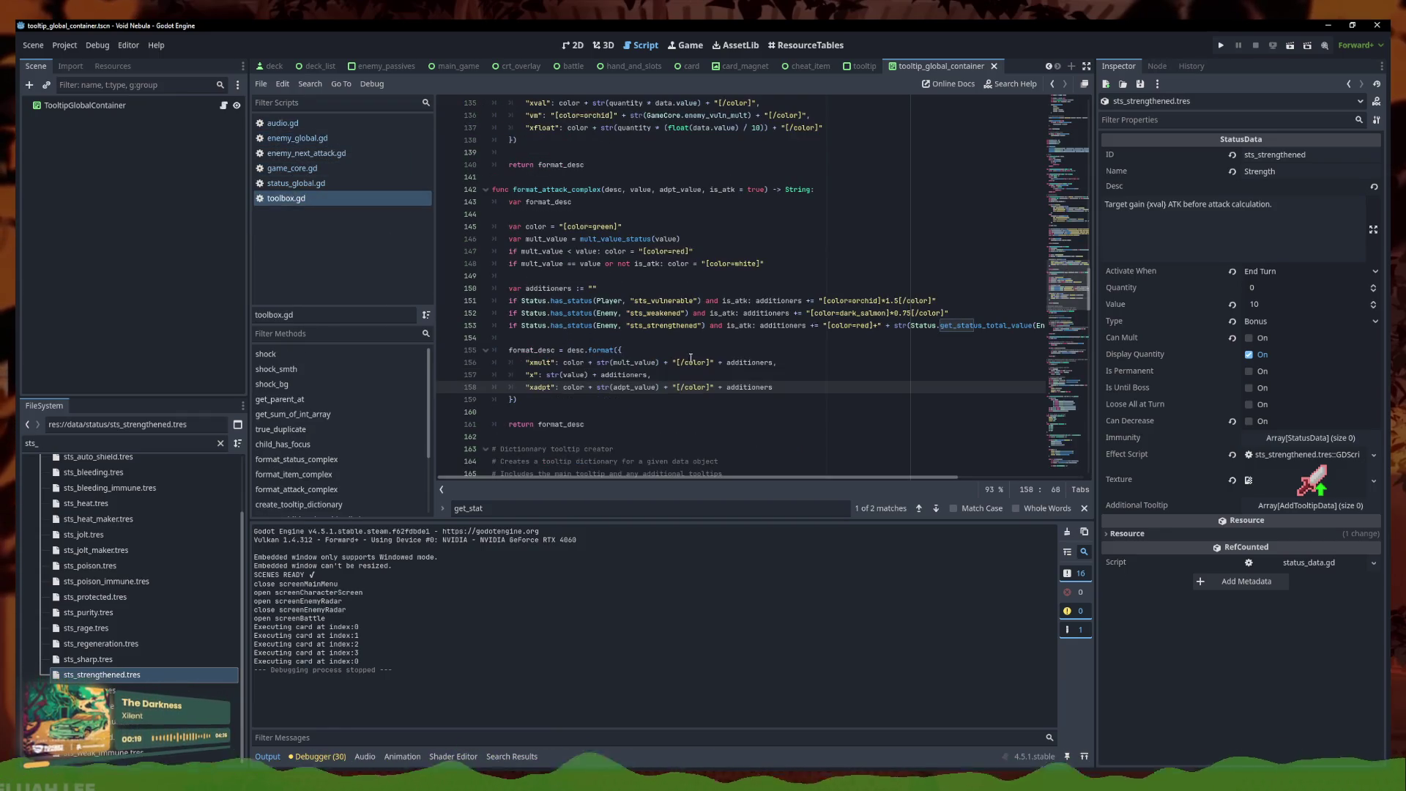
pyautogui.hotkey('alt', 'Up')
pyautogui.hotkey('alt', 'Up')
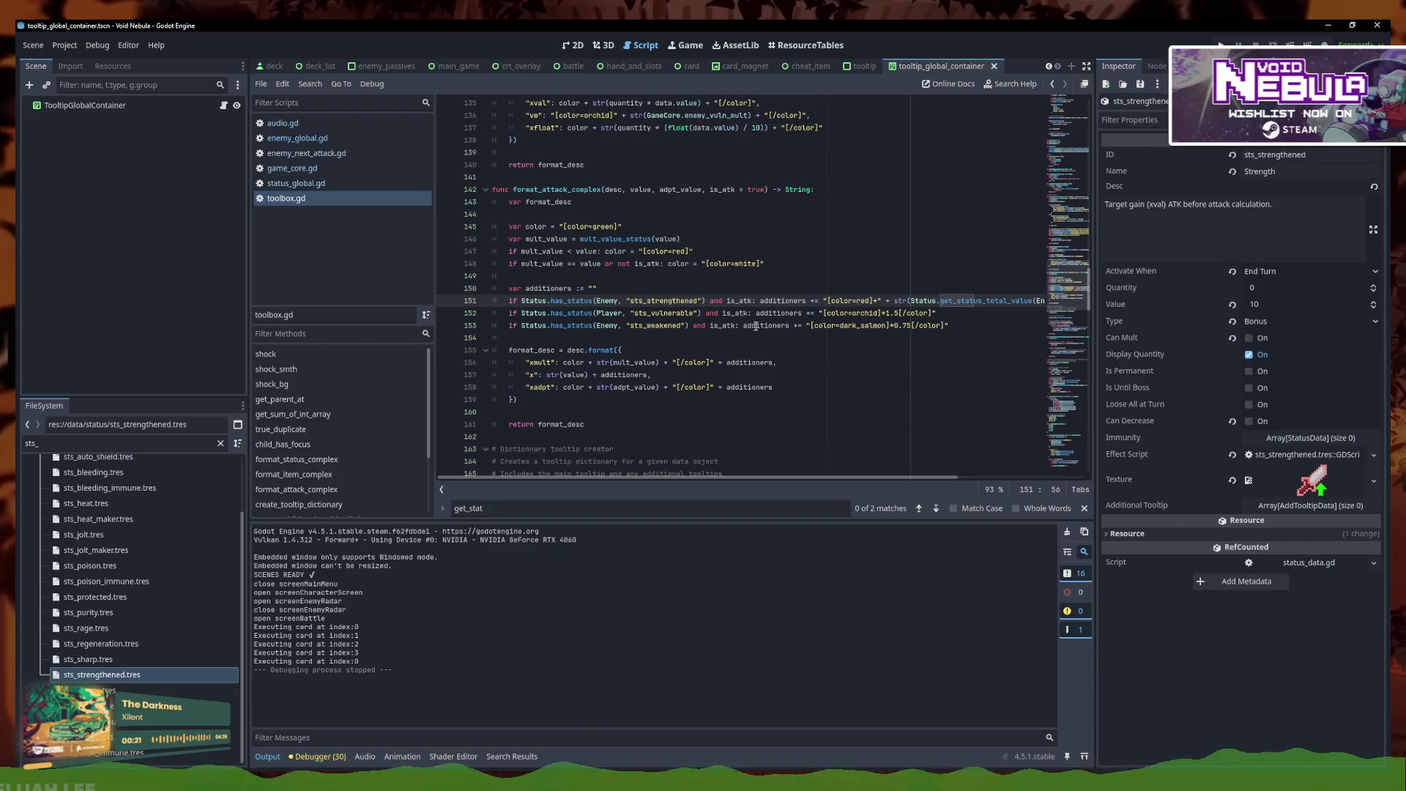
pyautogui.hotkey('ctrl', 's')
# Move the strengthened check above vulnerable and weakened in mult_value_status
pyautogui.scroll(-10, 703, 291)
pyautogui.scroll(-11, 704, 292)
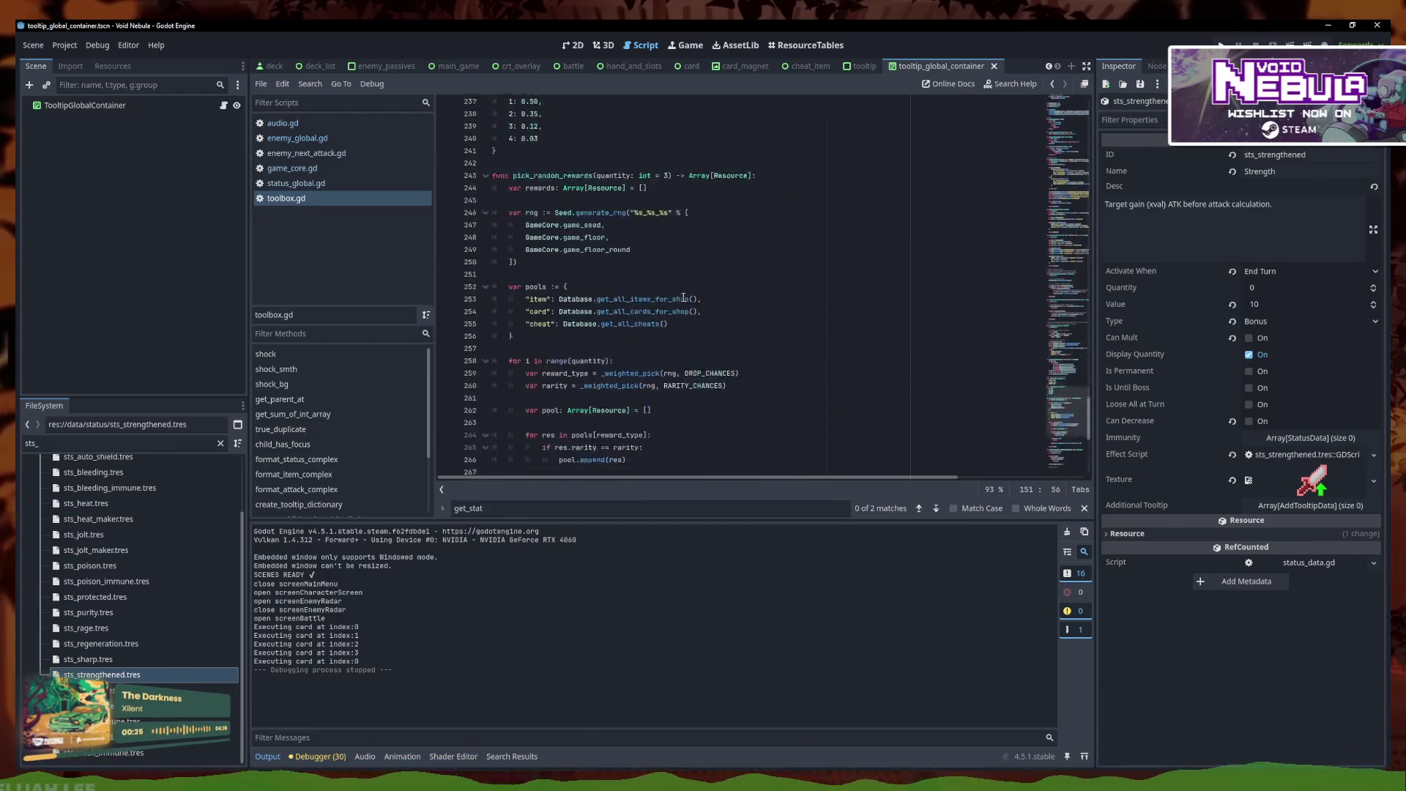
pyautogui.click(592, 436)
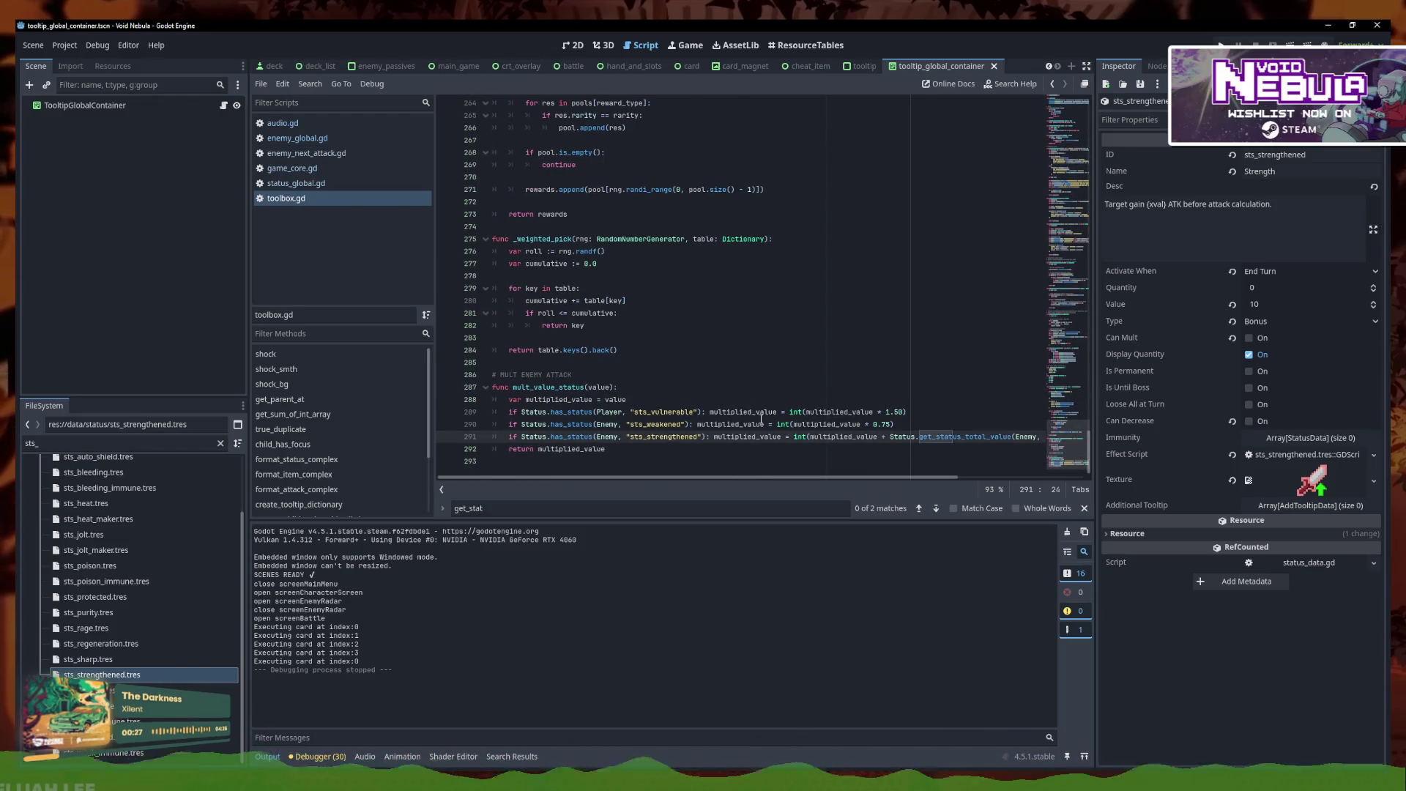
pyautogui.hotkey('alt', 'Up')
pyautogui.hotkey('alt', 'Up')
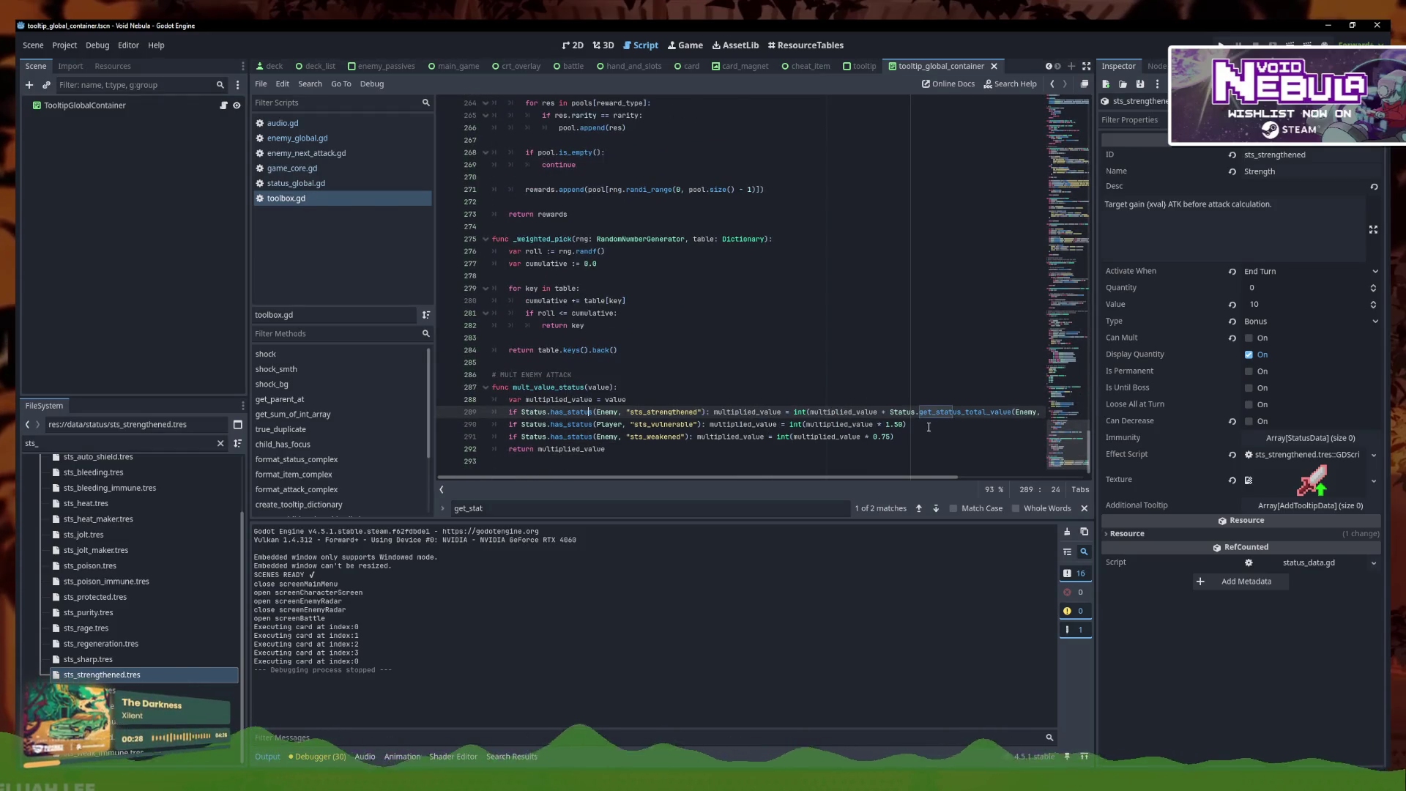
pyautogui.click(928, 427)
pyautogui.press('Down')
pyautogui.press('Up')
pyautogui.press('Up')
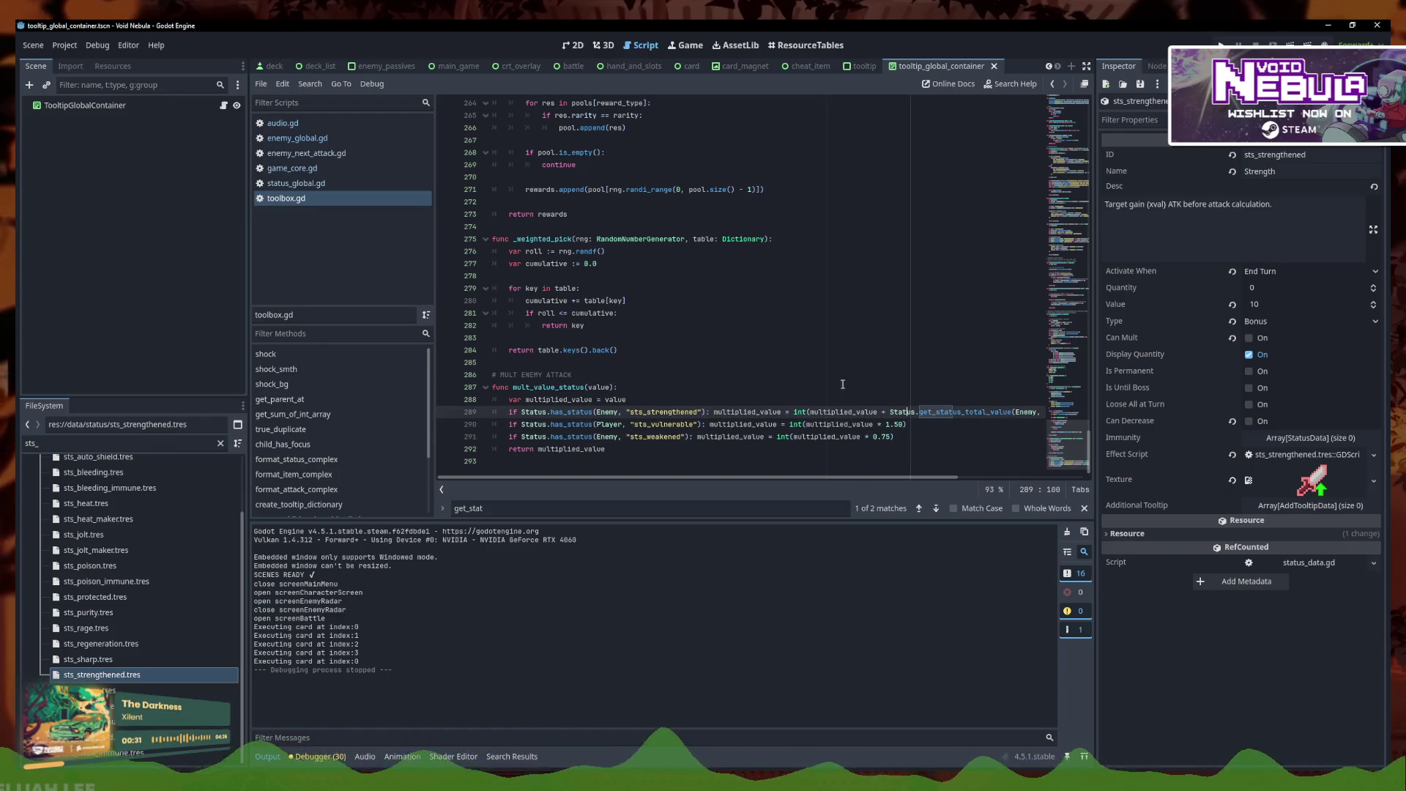
pyautogui.scroll(15, 538, 230)
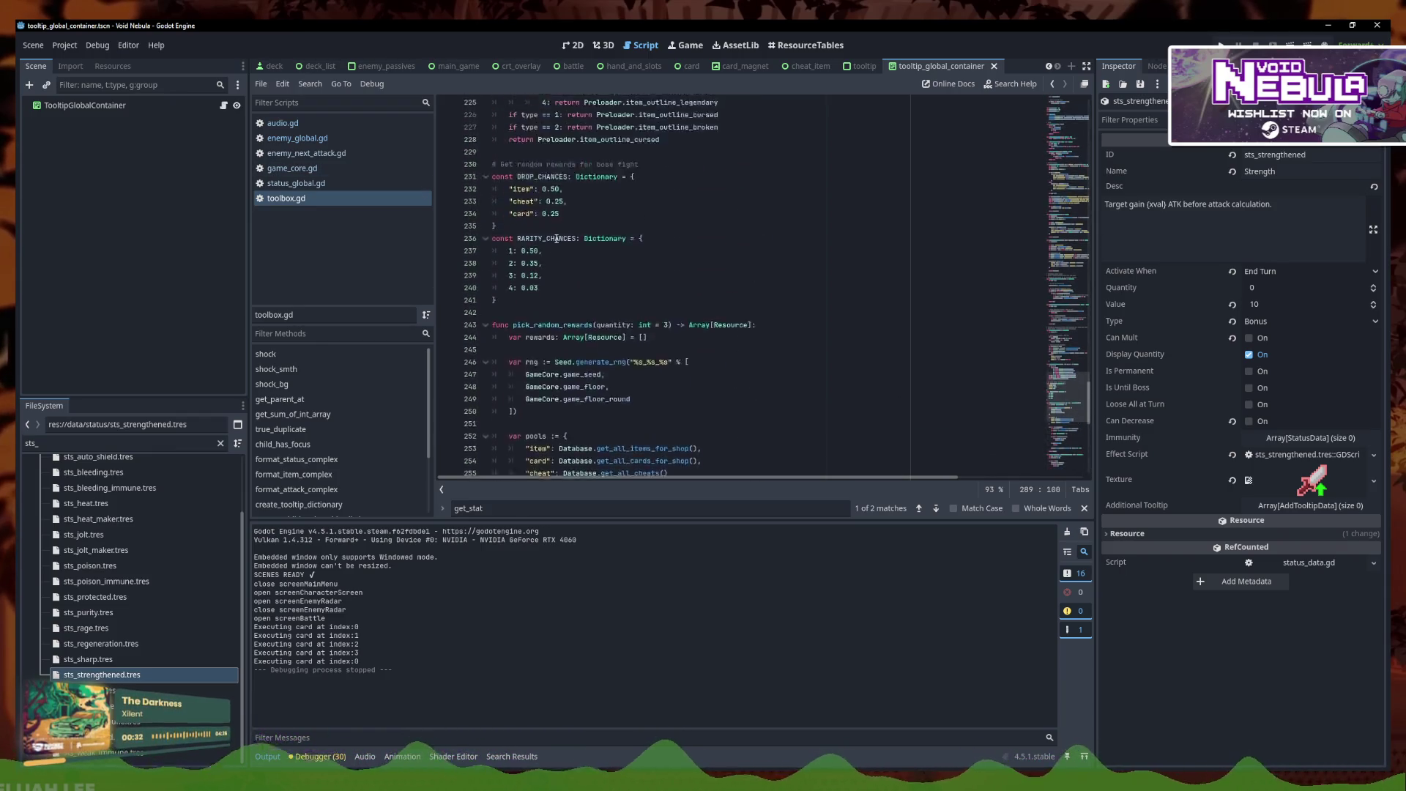
pyautogui.scroll(13, 538, 230)
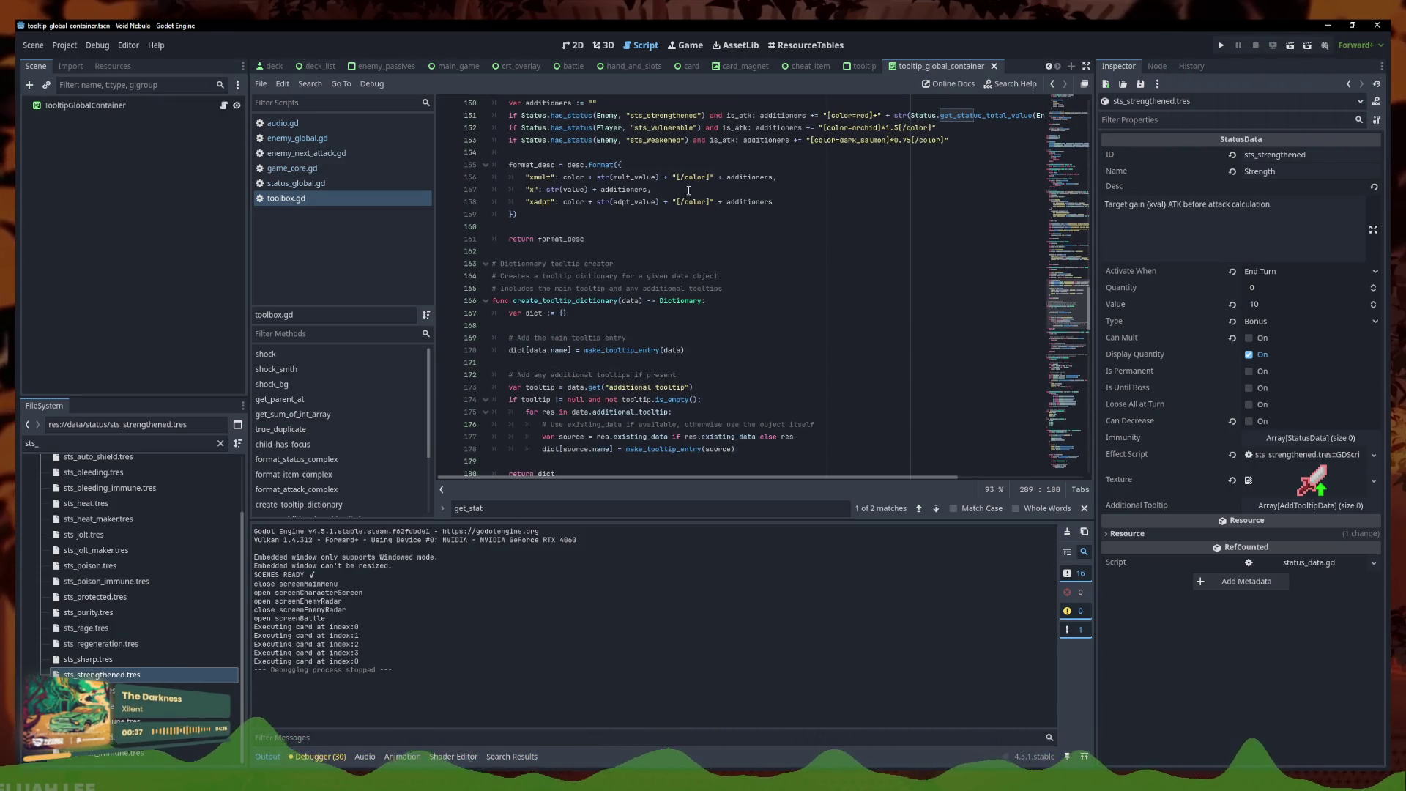
# Delete the sts_strengthened additioners line from format_attack_complex
pyautogui.scroll(2, 688, 192)
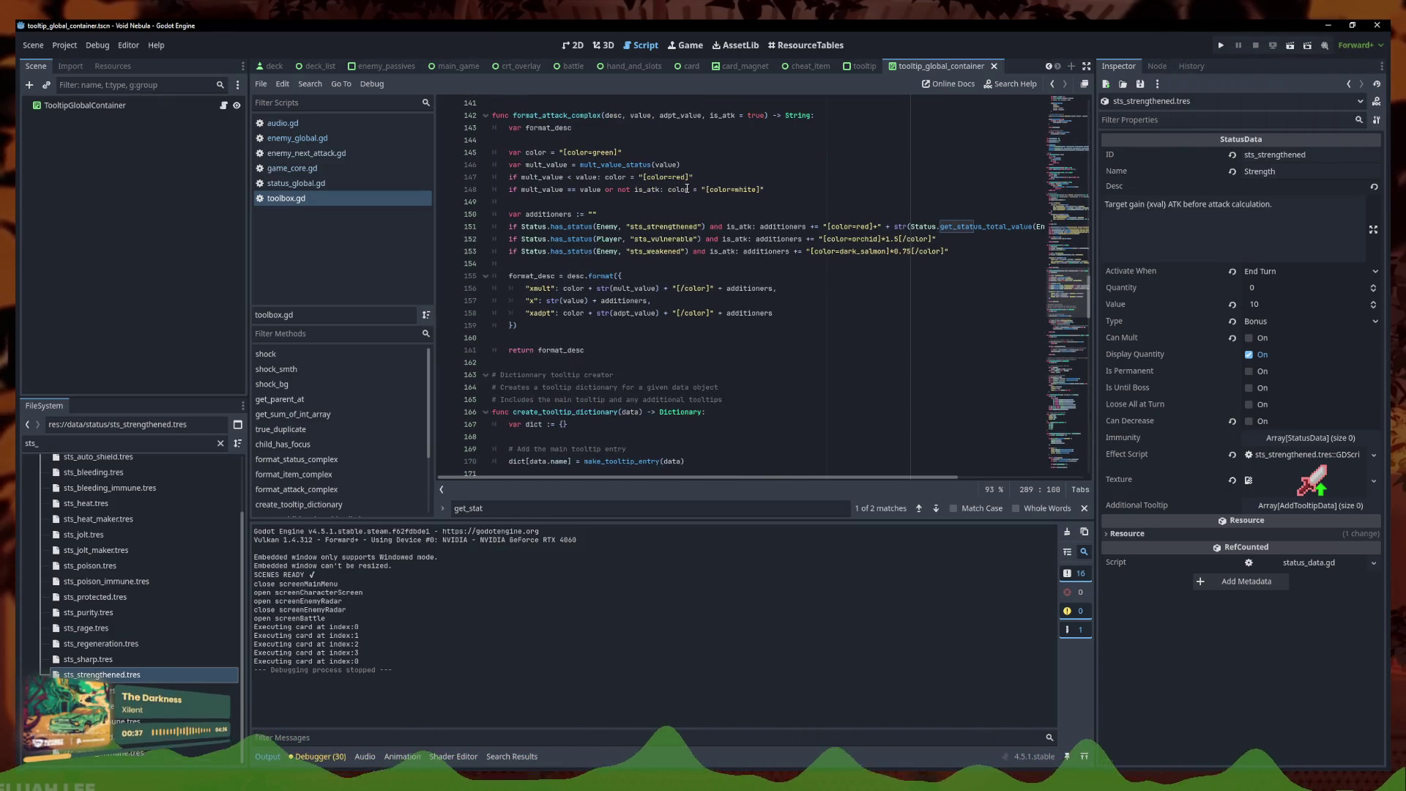
pyautogui.click(701, 227)
pyautogui.doubleClick(841, 228)
pyautogui.click(842, 228)
pyautogui.doubleClick(842, 228)
pyautogui.click(844, 228)
pyautogui.doubleClick(846, 227)
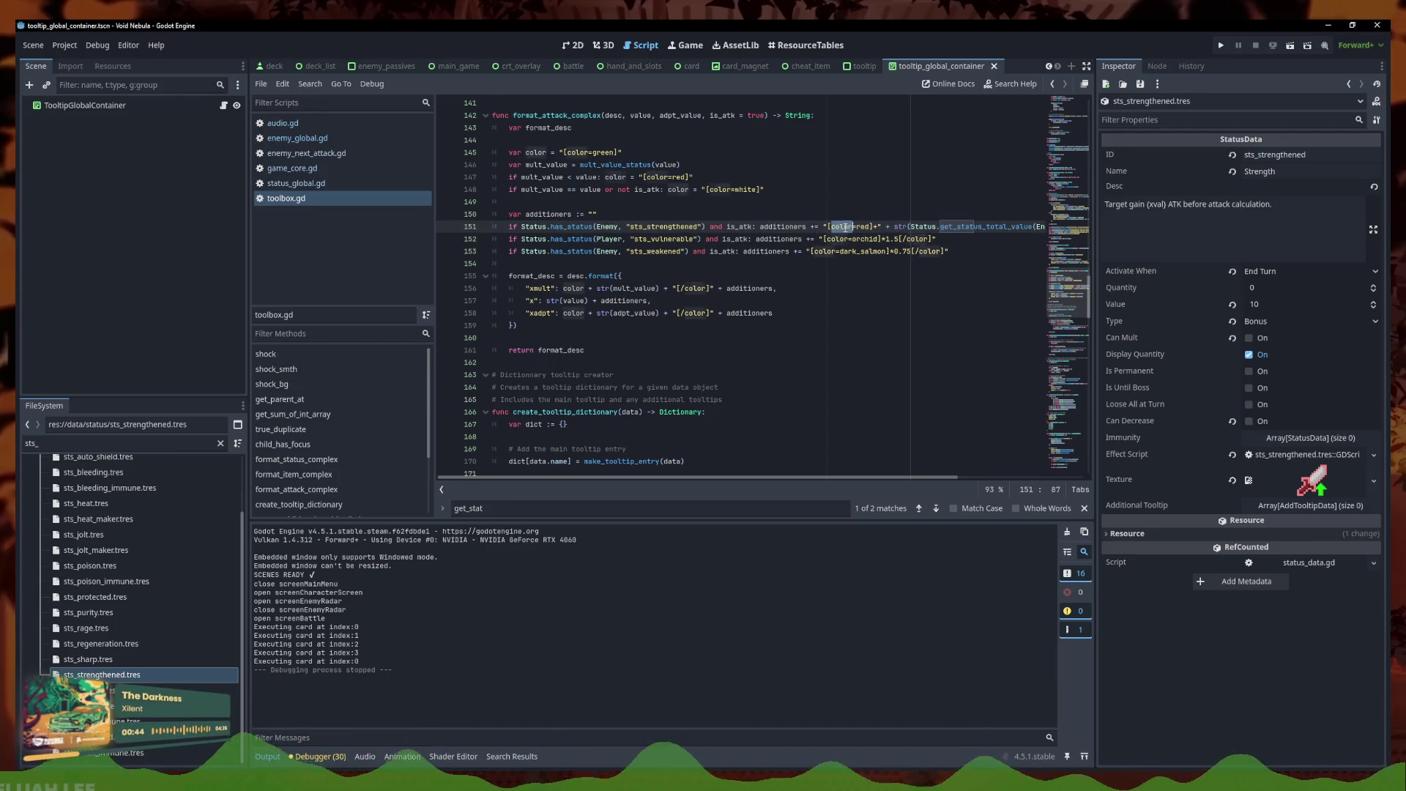
pyautogui.click(844, 228)
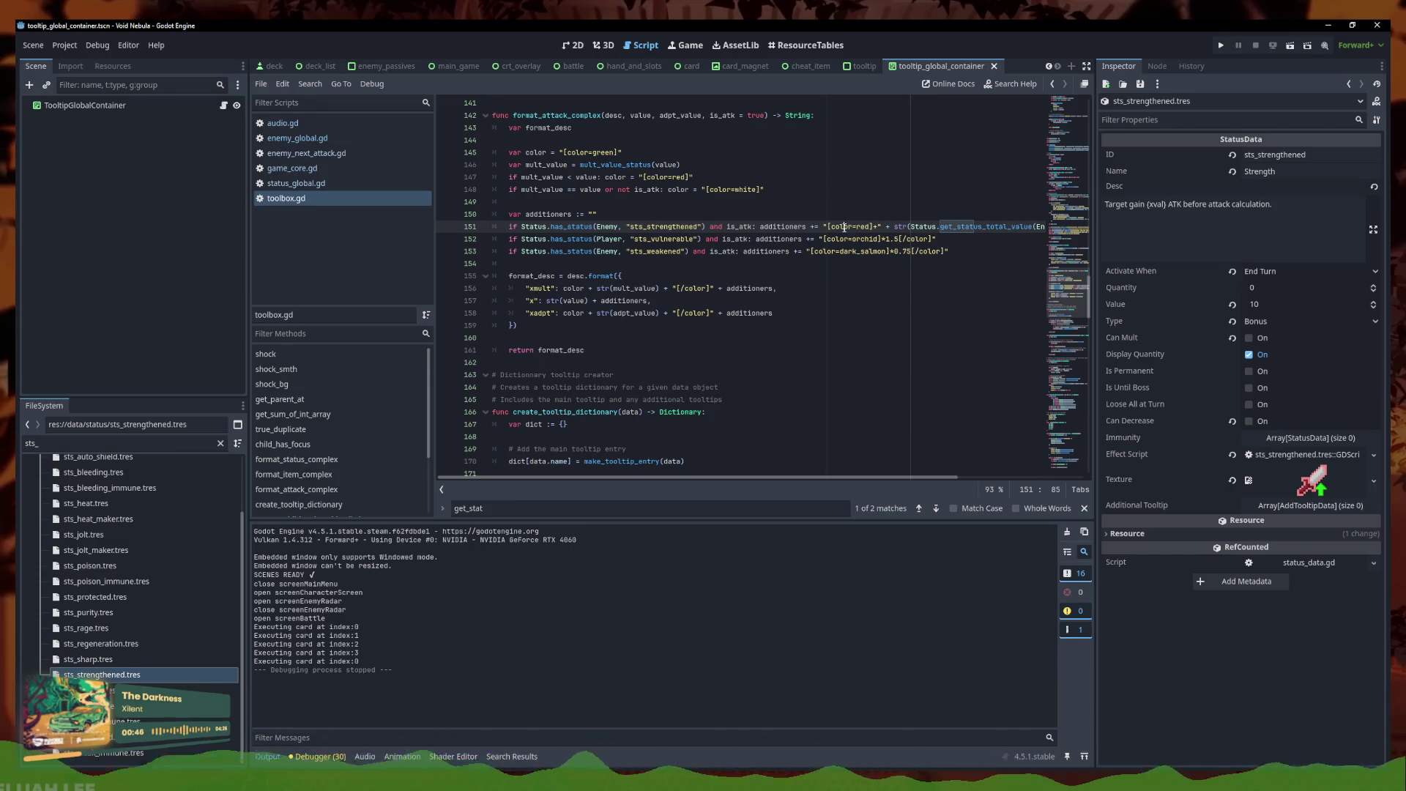
pyautogui.tripleClick(845, 228)
pyautogui.hotkey('ctrl', 'x')
# Delete the Enemy sts_strengthened check line from mult_value_status
pyautogui.scroll(-5, 716, 282)
pyautogui.scroll(-17, 716, 282)
pyautogui.doubleClick(662, 411)
pyautogui.tripleClick(659, 413)
pyautogui.hotkey('ctrl', 'x')
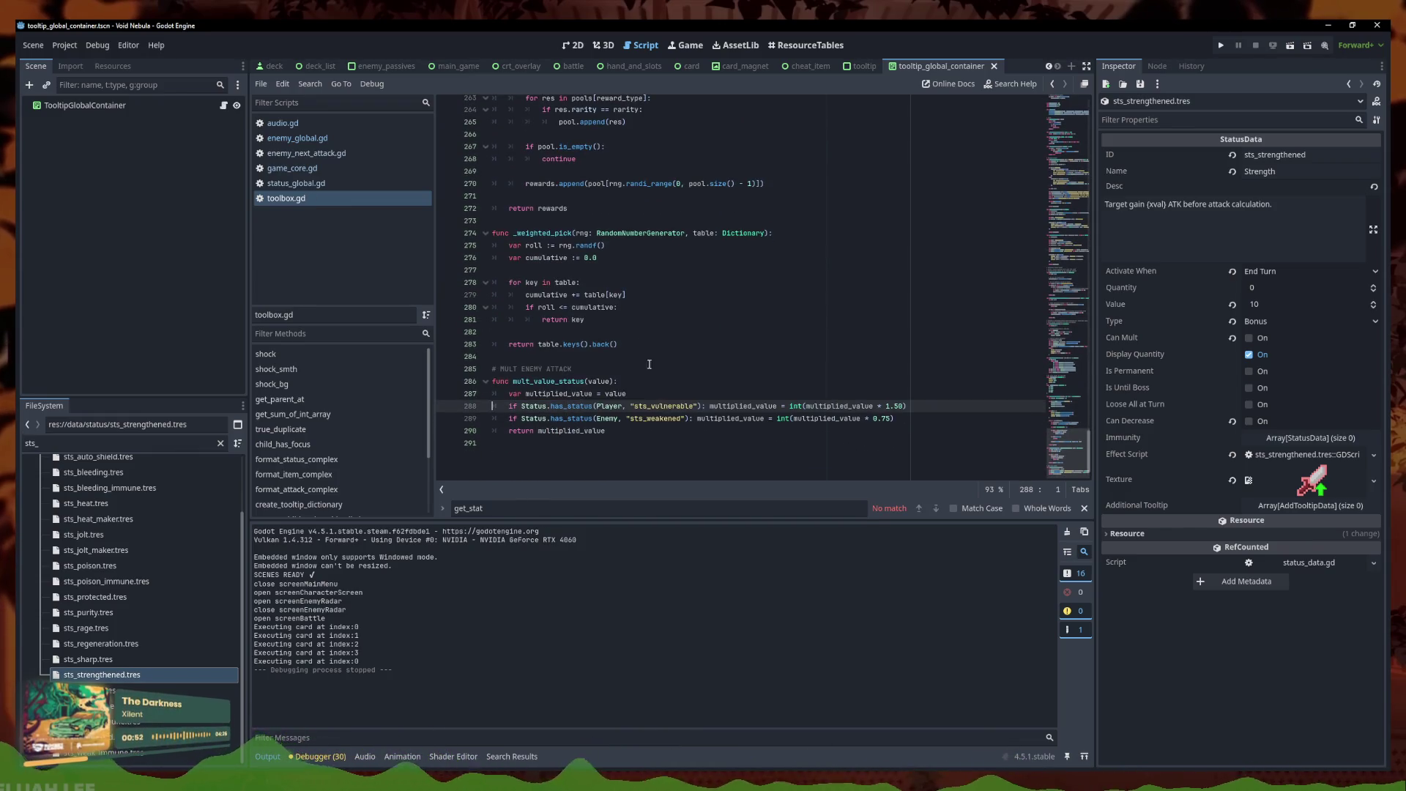
# Switch to the enemy_next_attack.gd script
pyautogui.scroll(8, 651, 372)
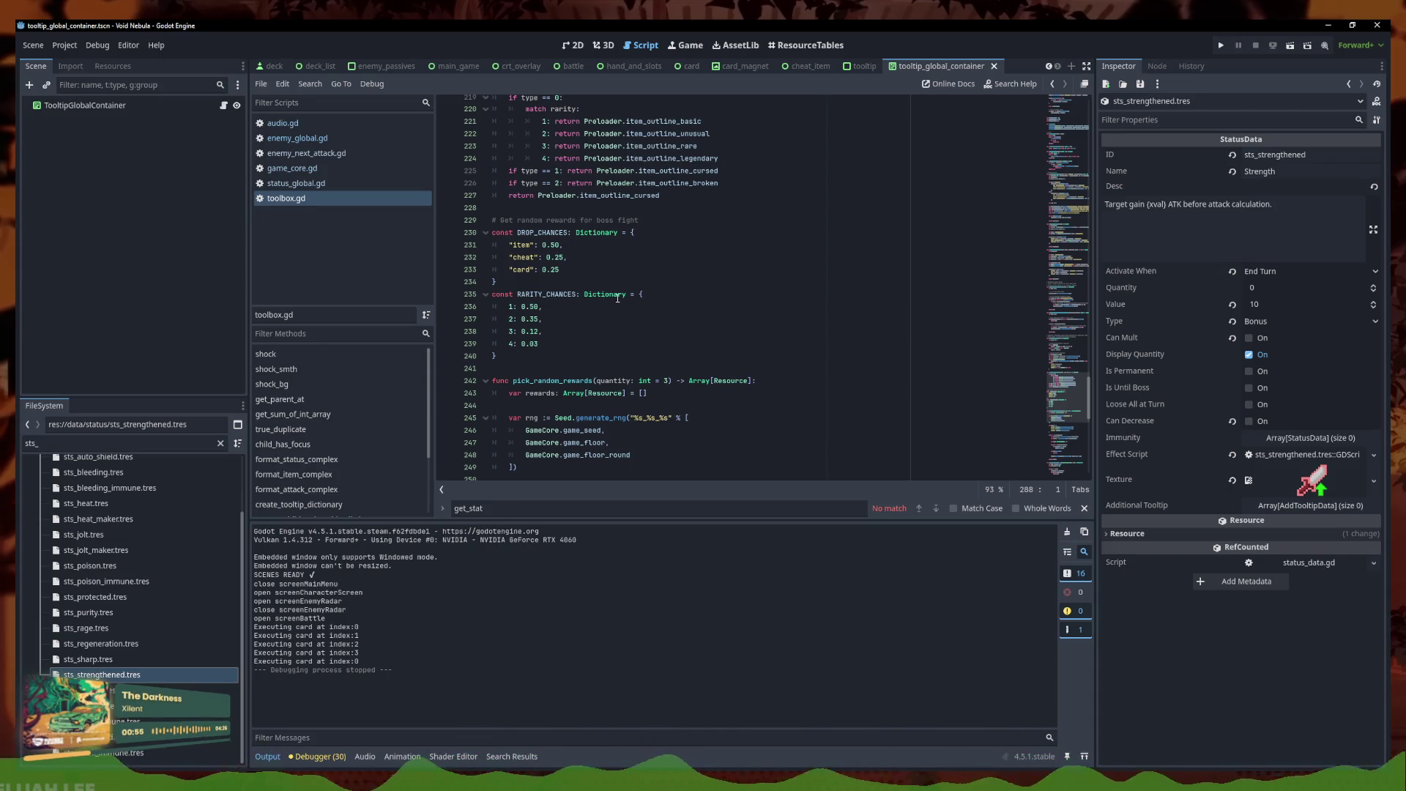
pyautogui.click(356, 155)
pyautogui.click(727, 314)
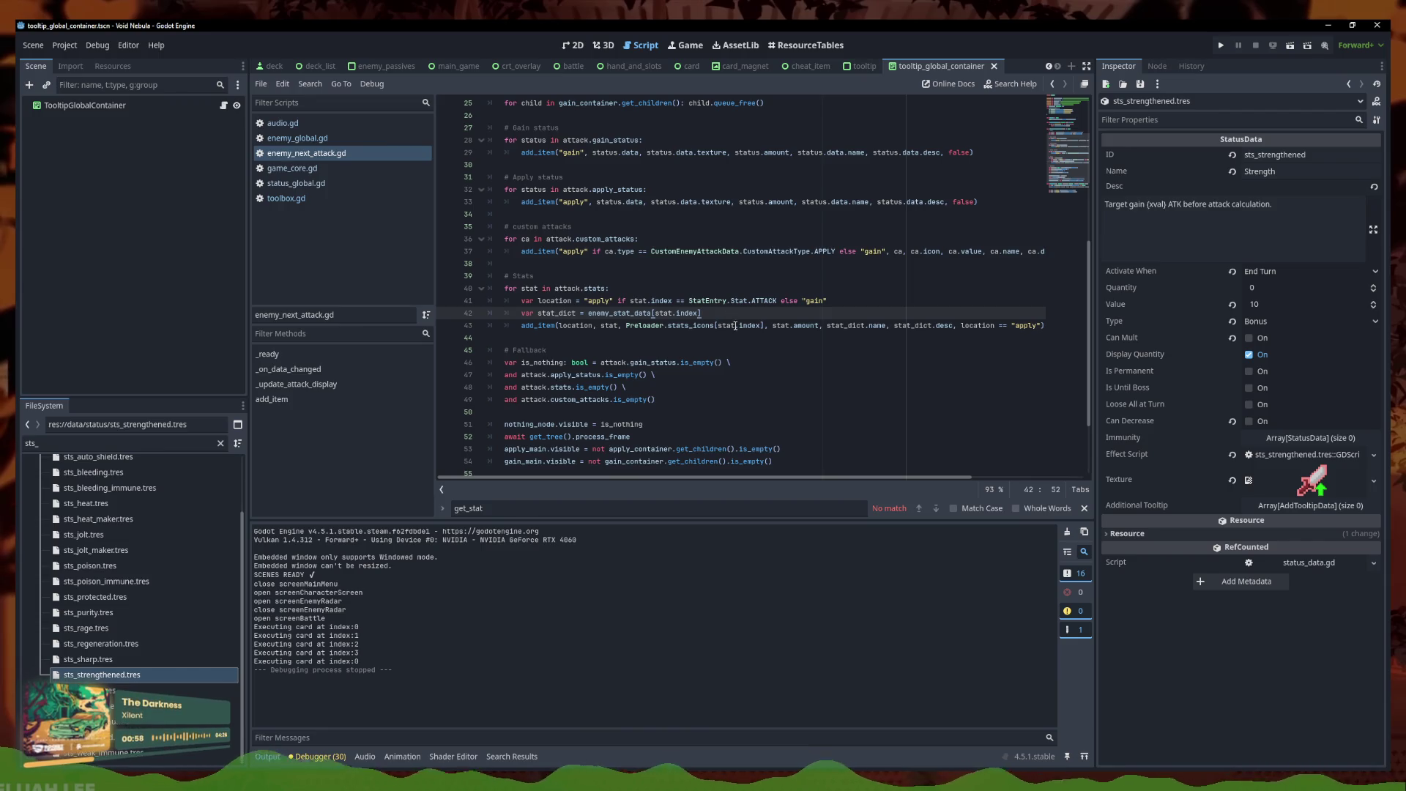
# After the stats loop, begin an if Status.has_status(Enemy, ...) condition line
pyautogui.click(742, 340)
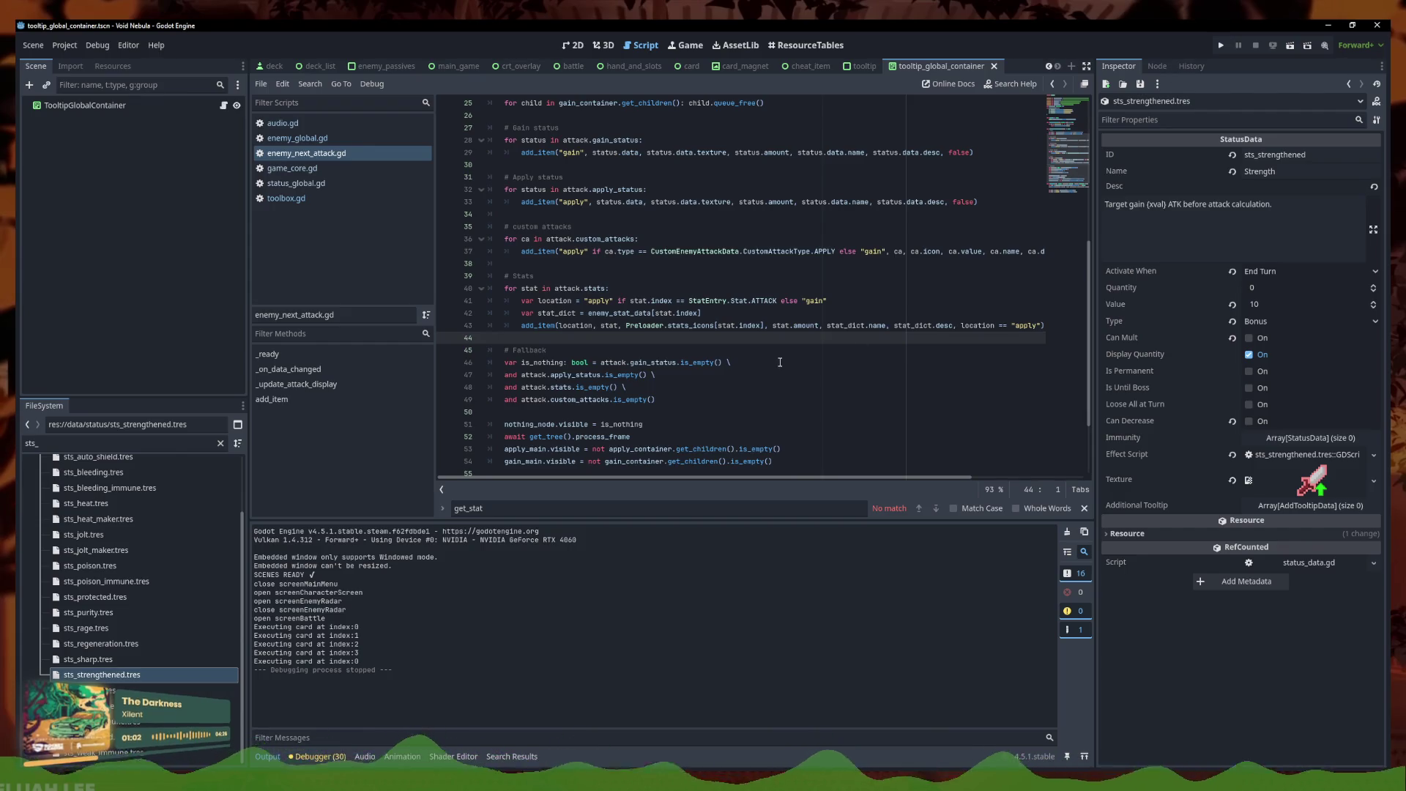
pyautogui.press('Return')
pyautogui.press('Return')
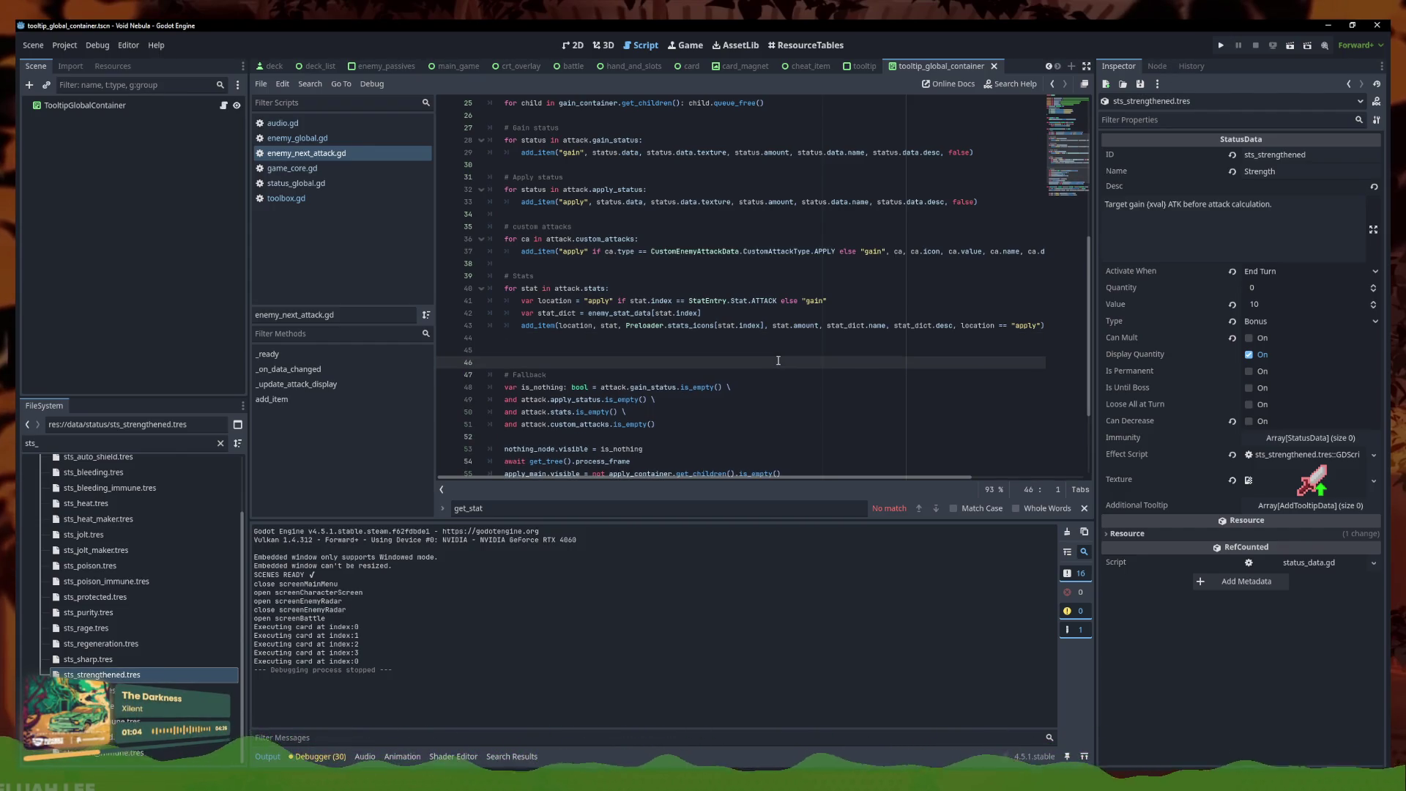
pyautogui.press('Up')
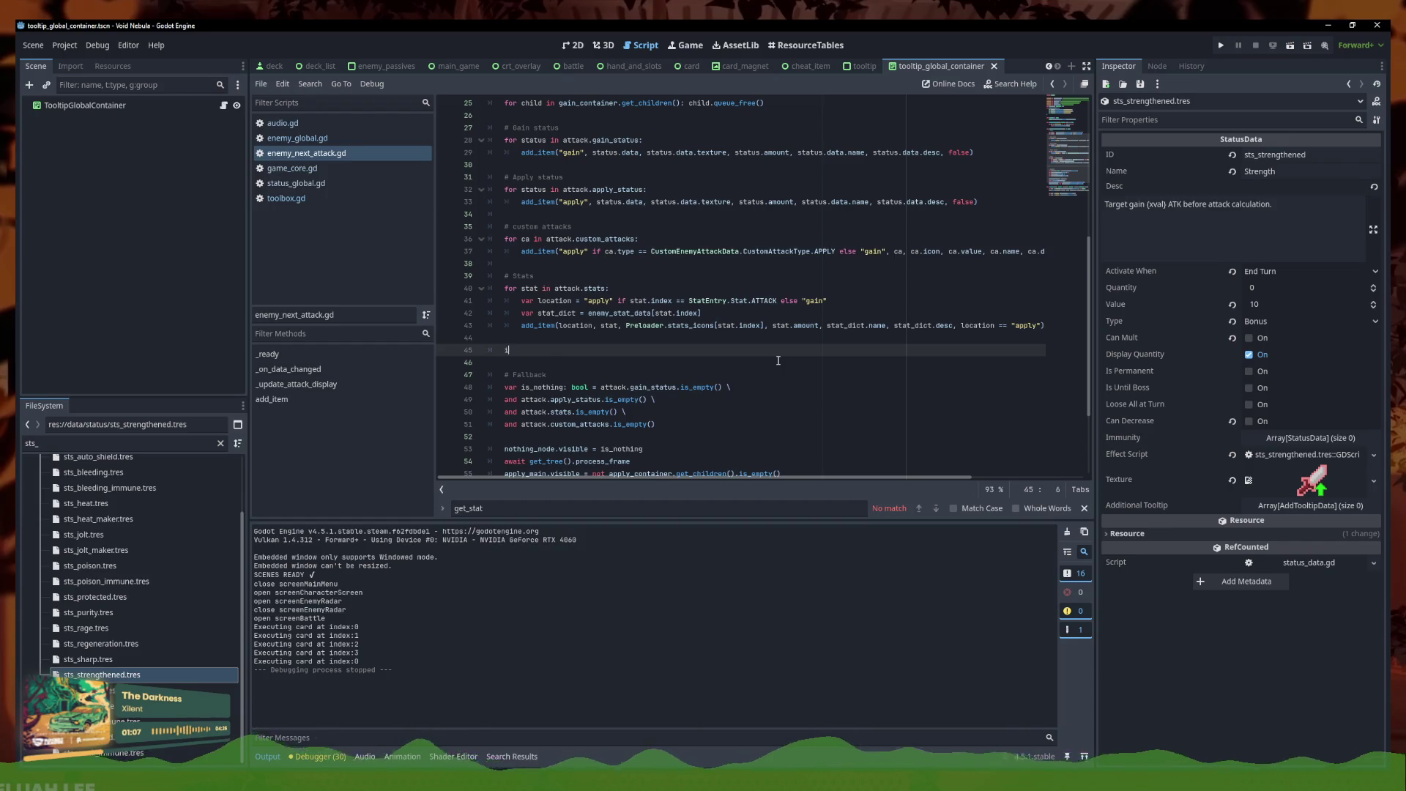
pyautogui.write('f')
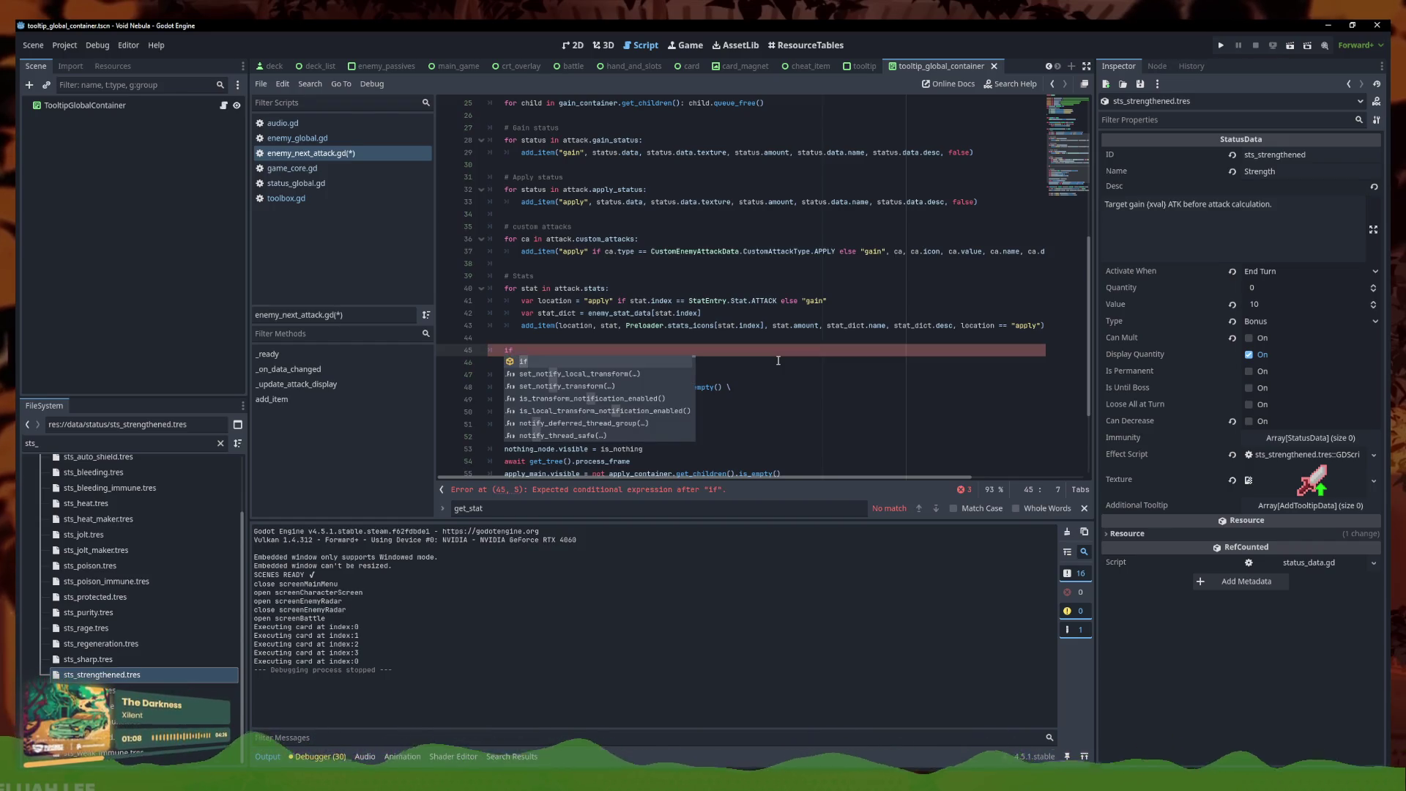
pyautogui.write(' Status.has')
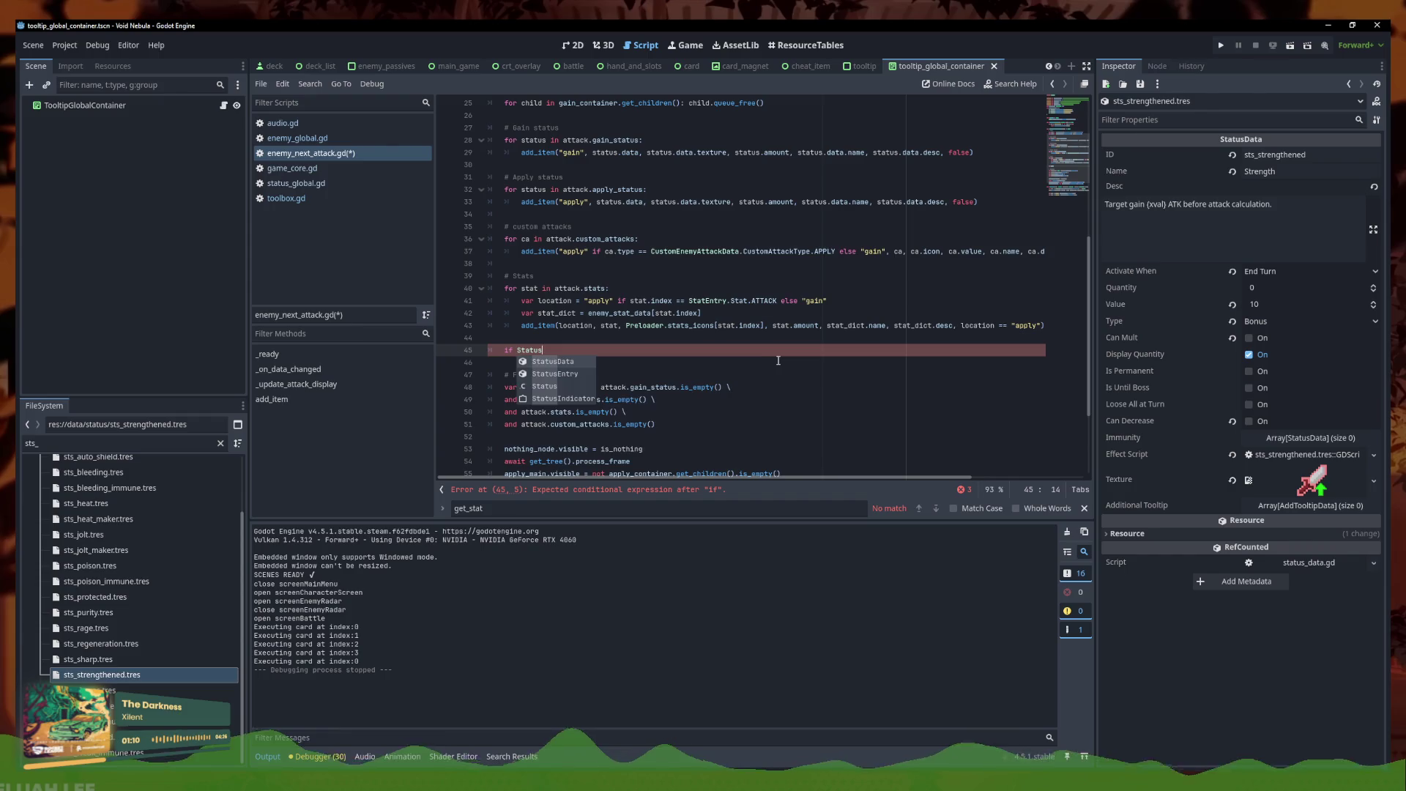
pyautogui.press('Return')
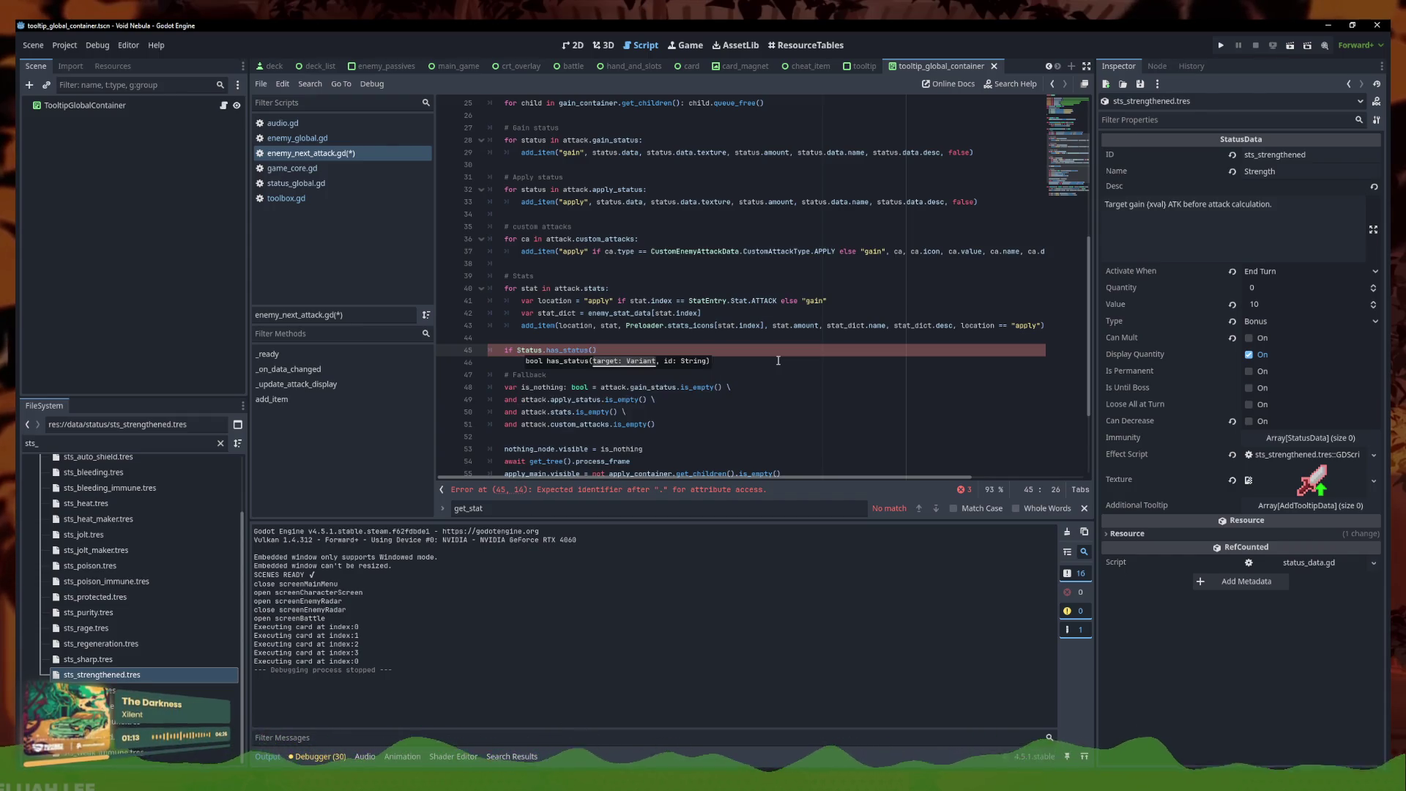
pyautogui.write('Enemy, ')
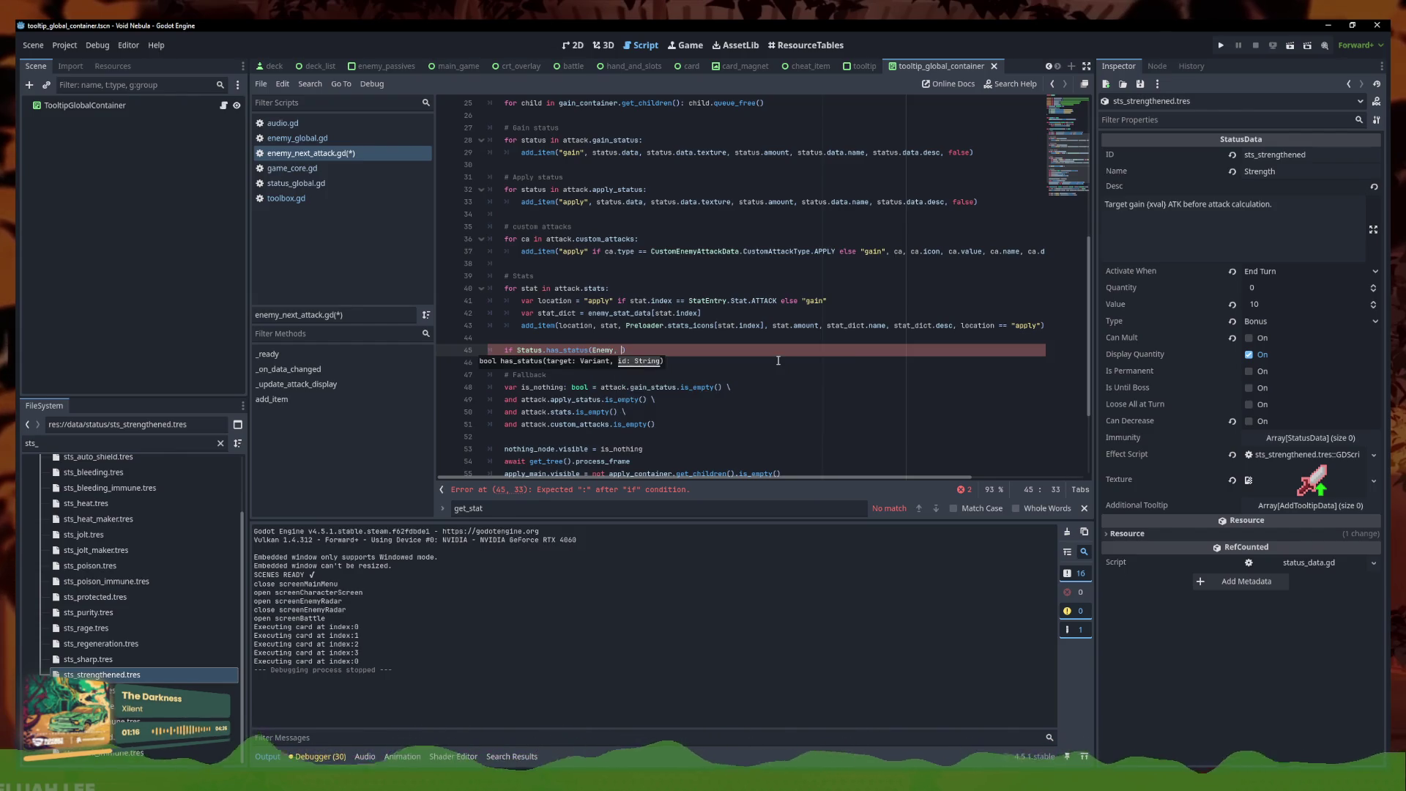
pyautogui.write('"sts')
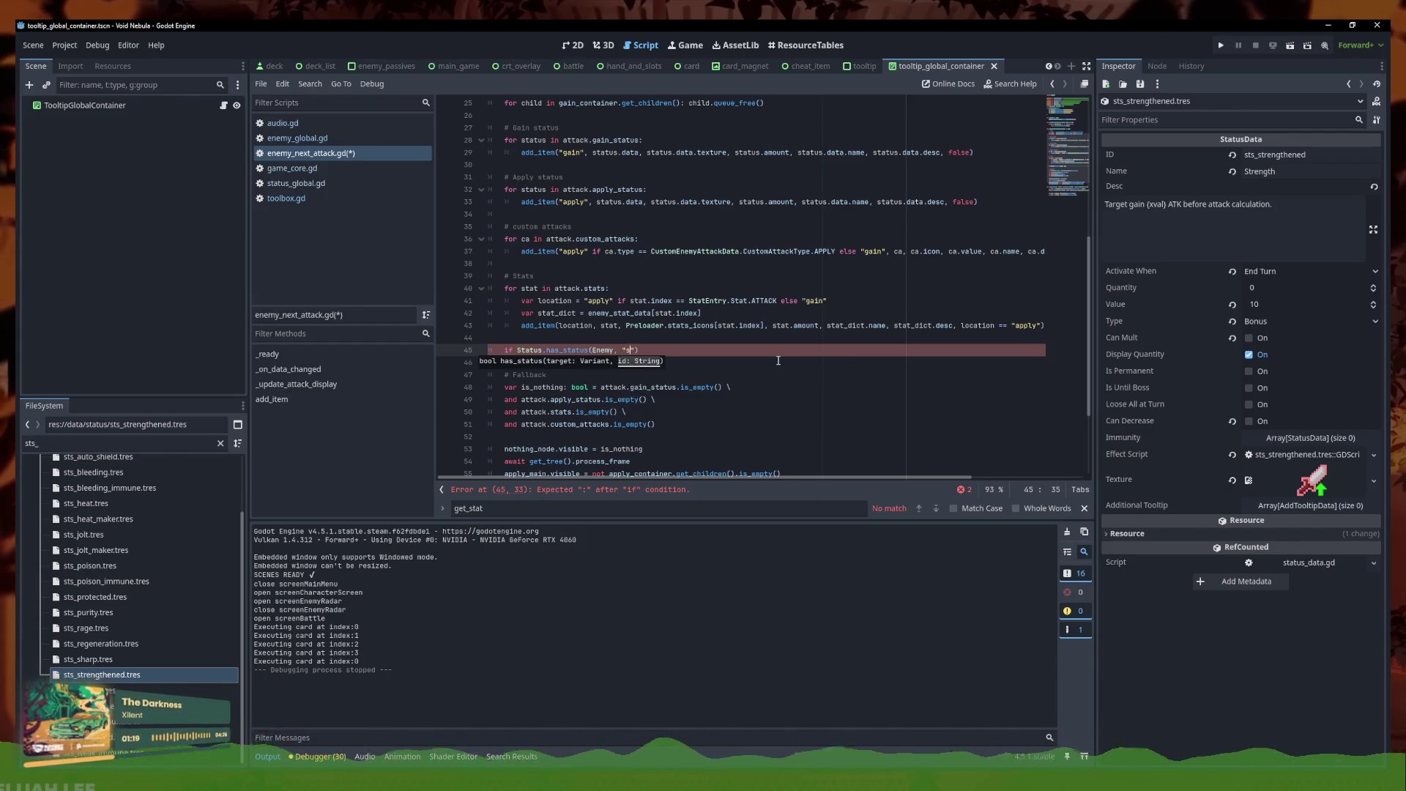
pyautogui.write('_stren')
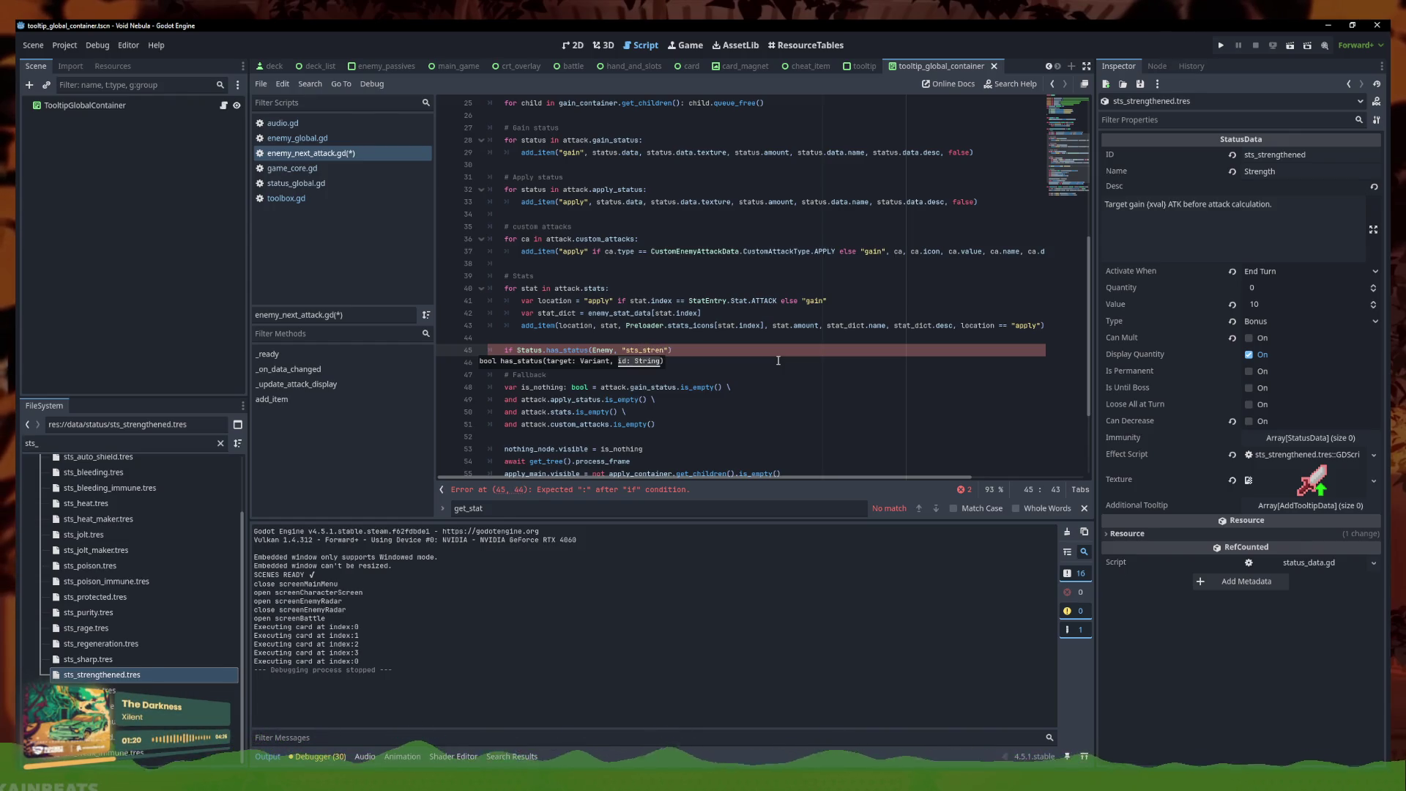
# Complete the condition with the "sts_strengthened" ID and start an indented block below it
pyautogui.click(1289, 155)
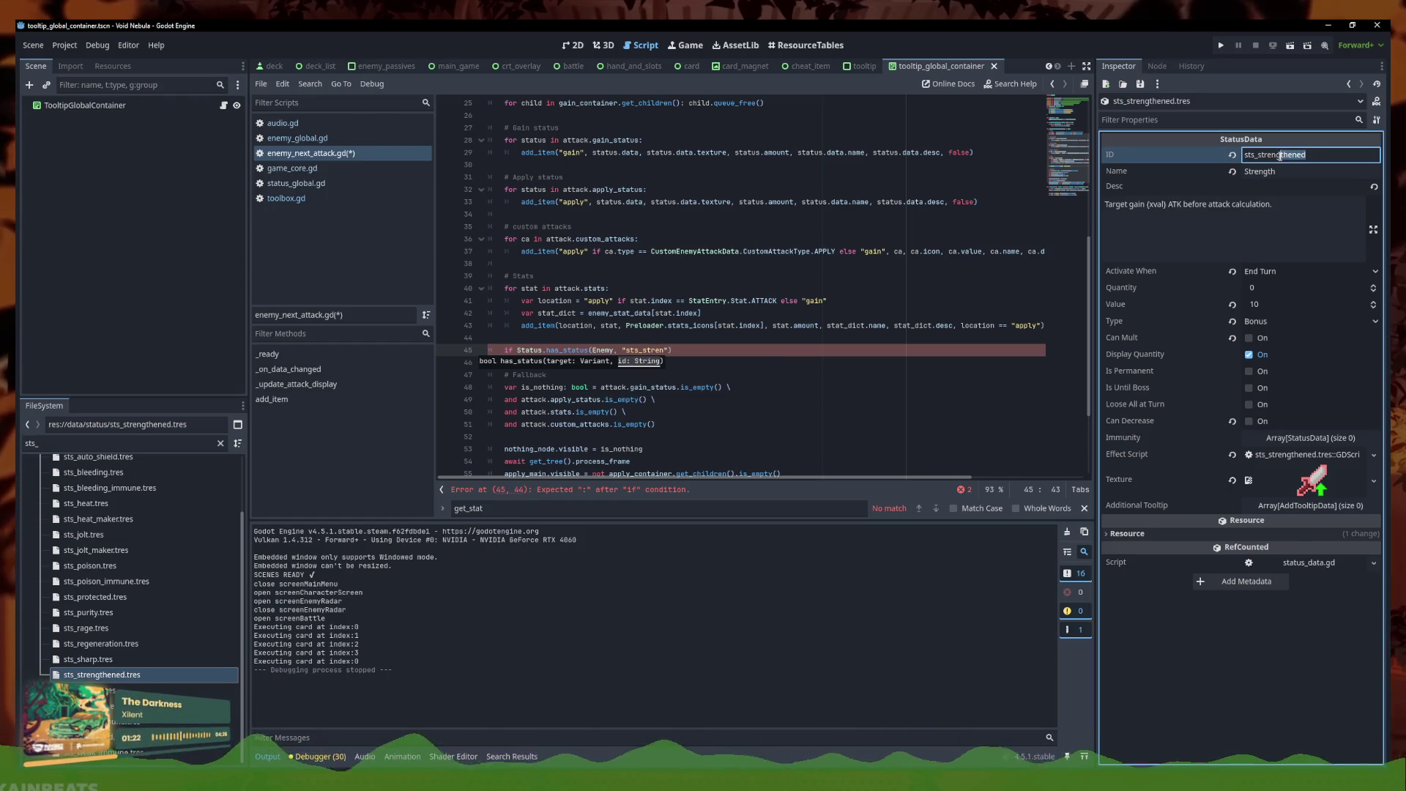
pyautogui.hotkey('ctrl', 'c')
pyautogui.doubleClick(645, 350)
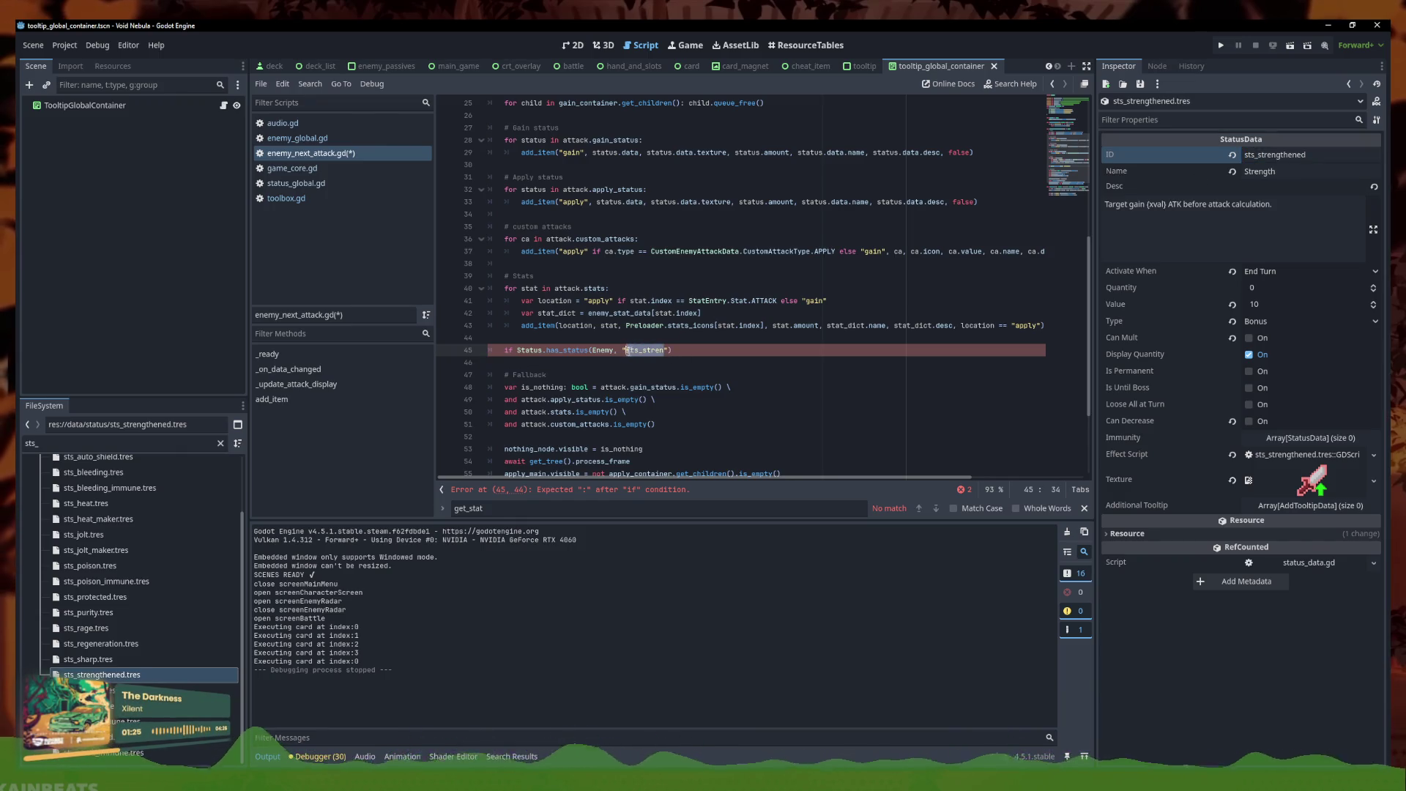
pyautogui.hotkey('ctrl', 'v')
pyautogui.click(688, 360)
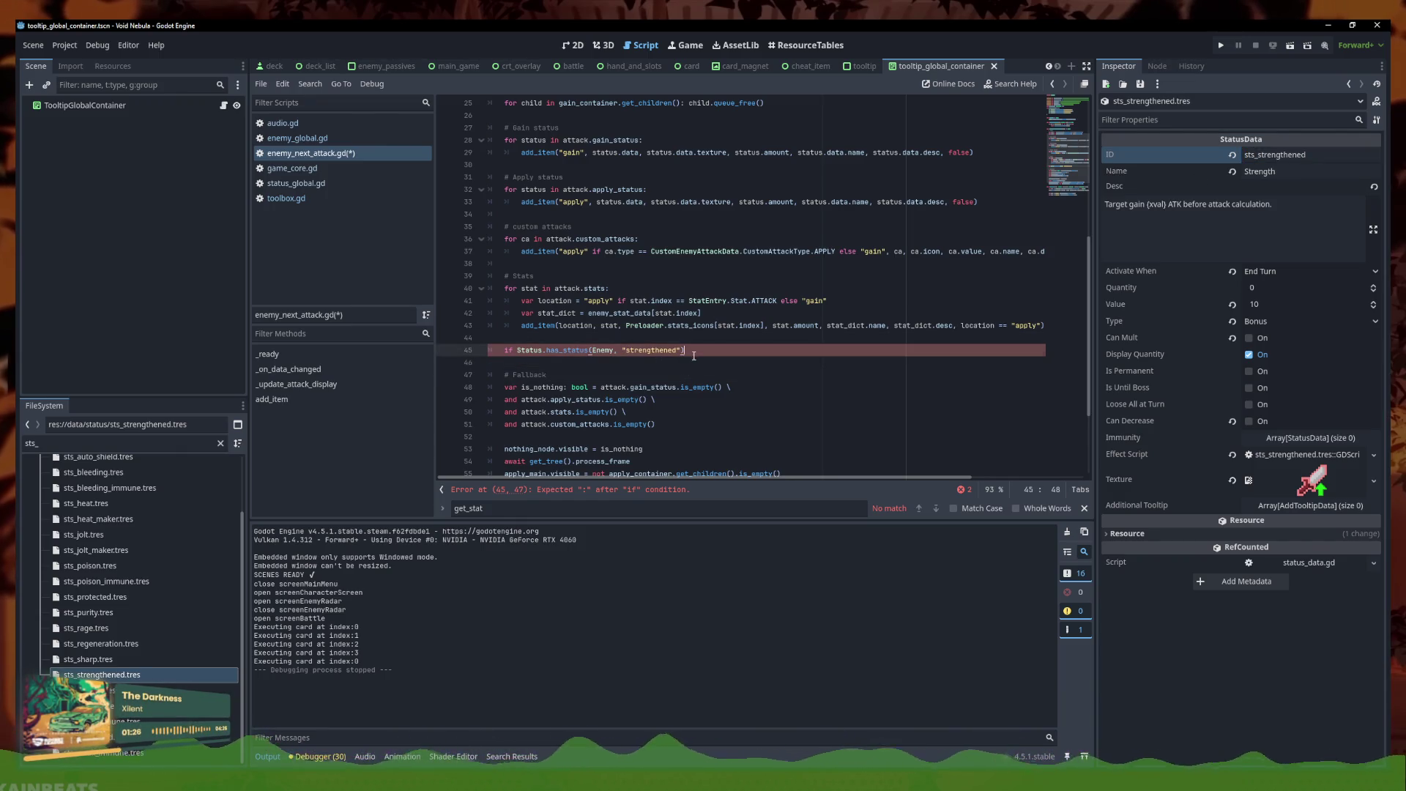
pyautogui.click(627, 351)
pyautogui.write('sts_')
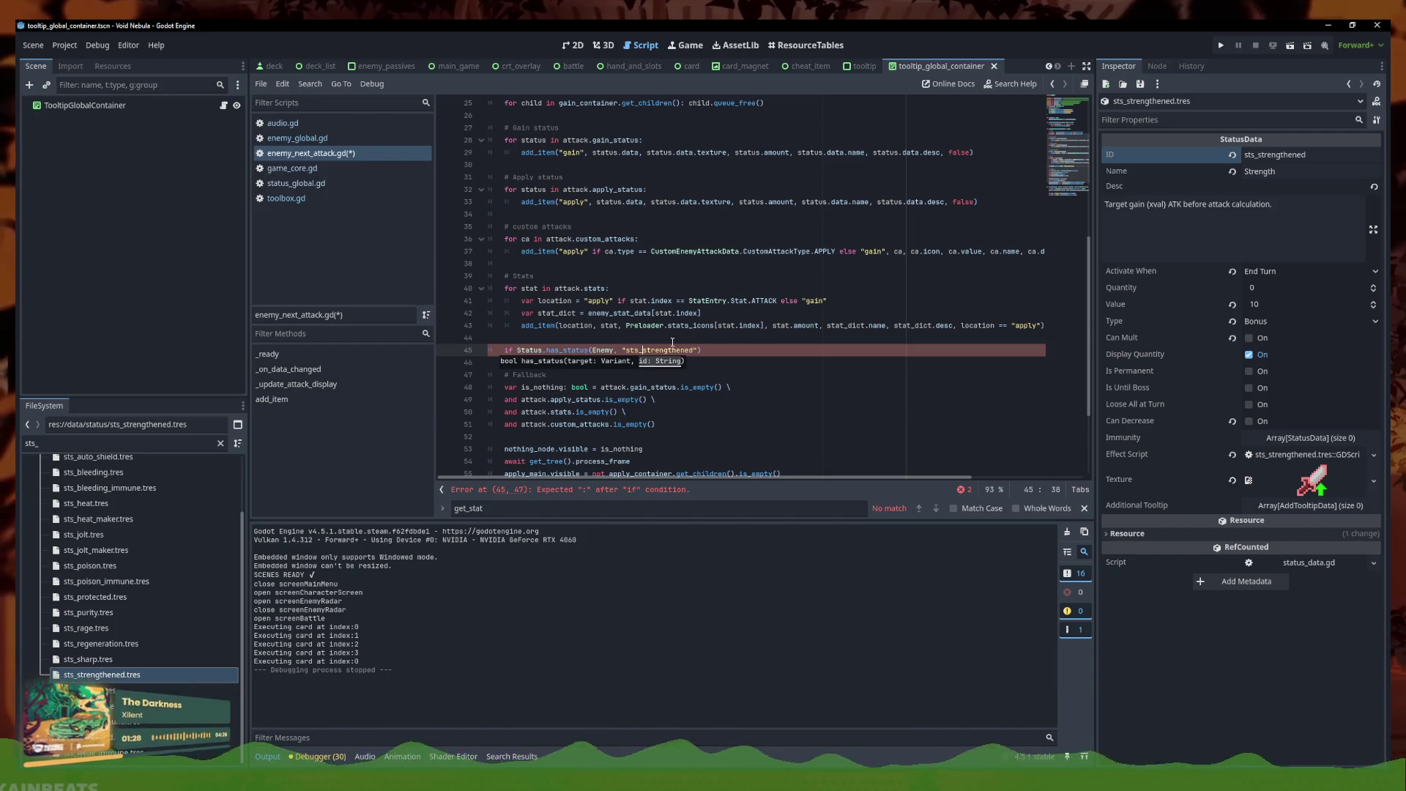
pyautogui.click(744, 349)
pyautogui.write(':')
pyautogui.press('Return')
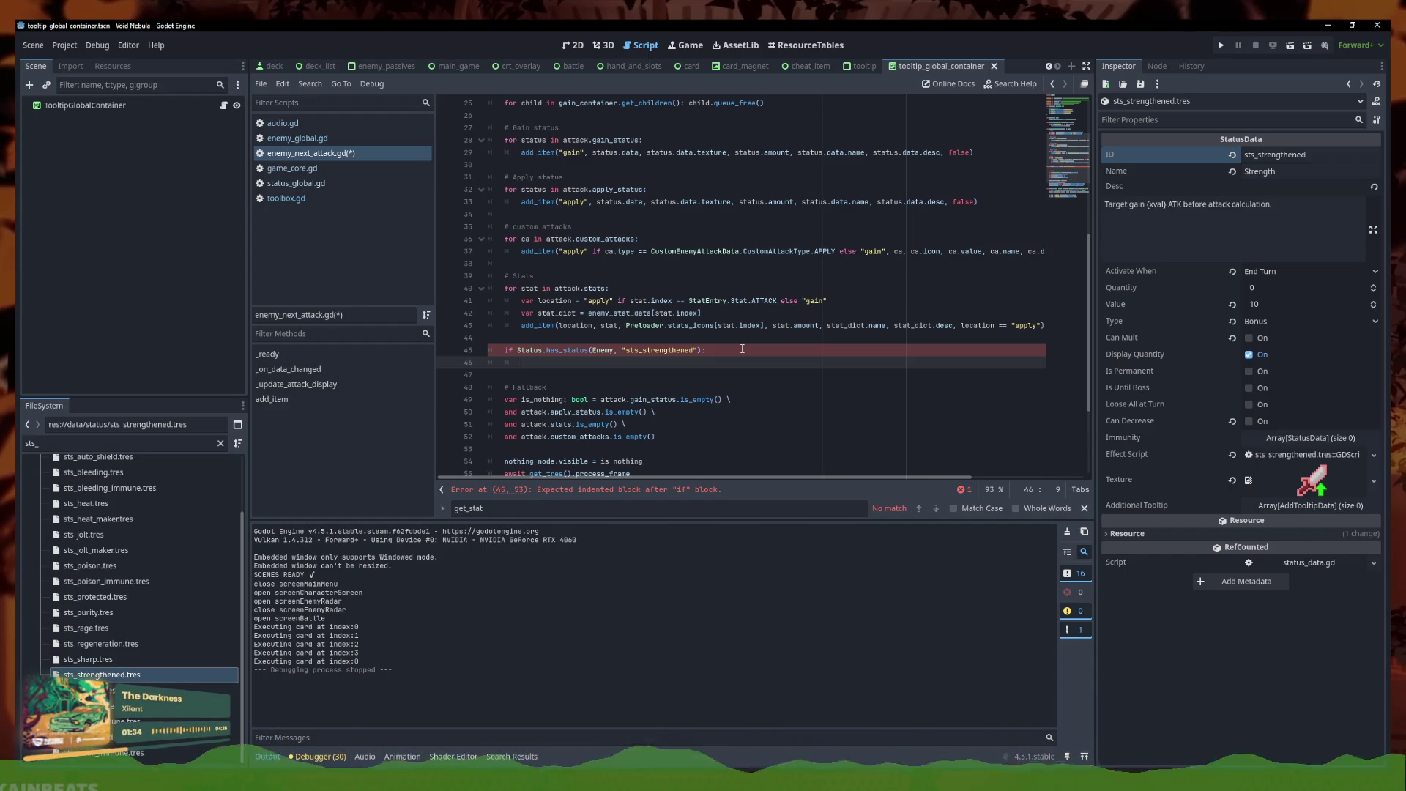
# Duplicate the stats add_item line under the if and select its arguments for replacement
pyautogui.tripleClick(725, 325)
pyautogui.hotkey('ctrl', 'c')
pyautogui.click(553, 362)
pyautogui.hotkey('ctrl', 'v')
pyautogui.click(553, 362)
pyautogui.press('BackSpace')
pyautogui.press('BackSpace')
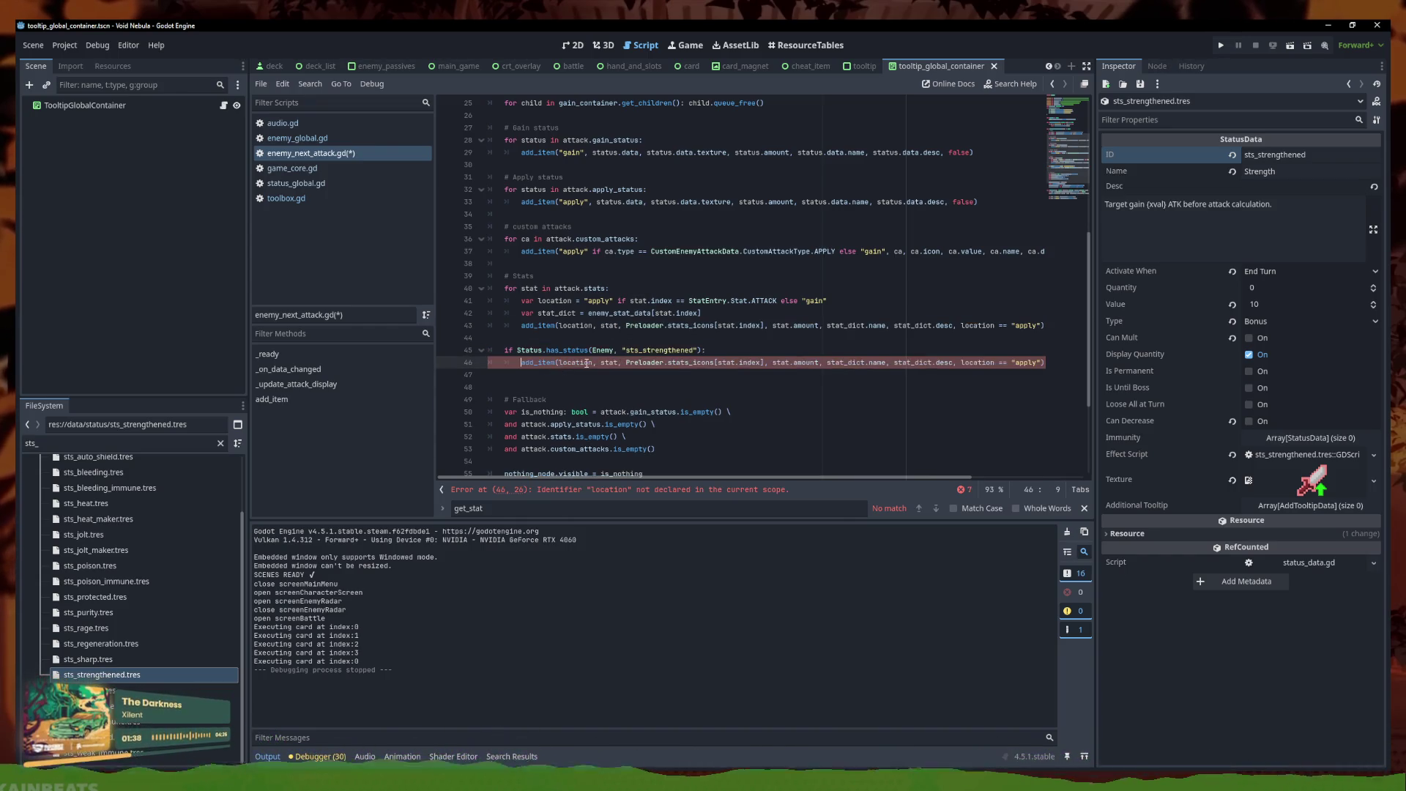
pyautogui.click(615, 374)
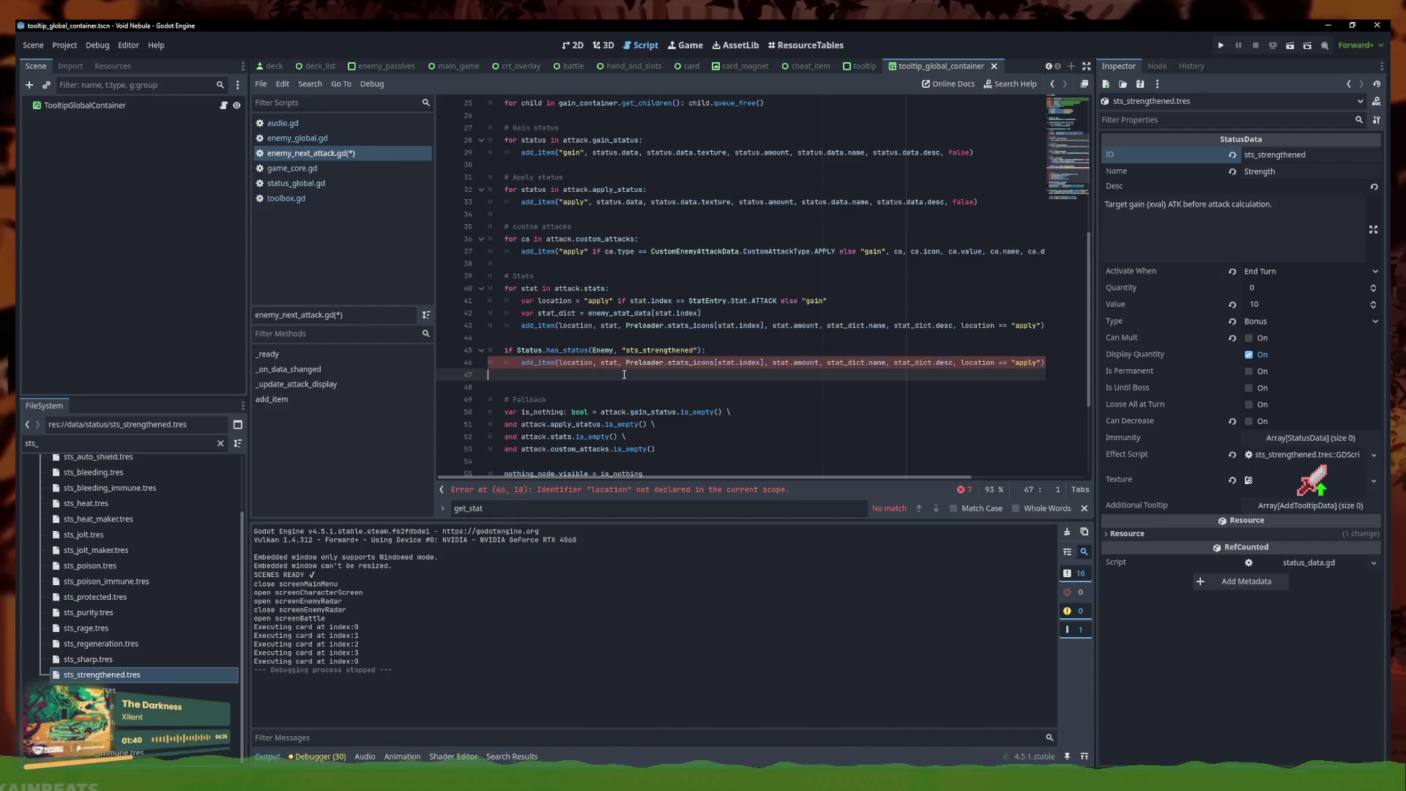
pyautogui.moveTo(559, 363)
pyautogui.mouseDown()
pyautogui.moveTo(1040, 362)
pyautogui.moveTo(1025, 362)
pyautogui.mouseUp()
# Replace the arguments with "apply", Status.get_status(Enemy, "sts_strengthened")
pyautogui.write('"apply", ')
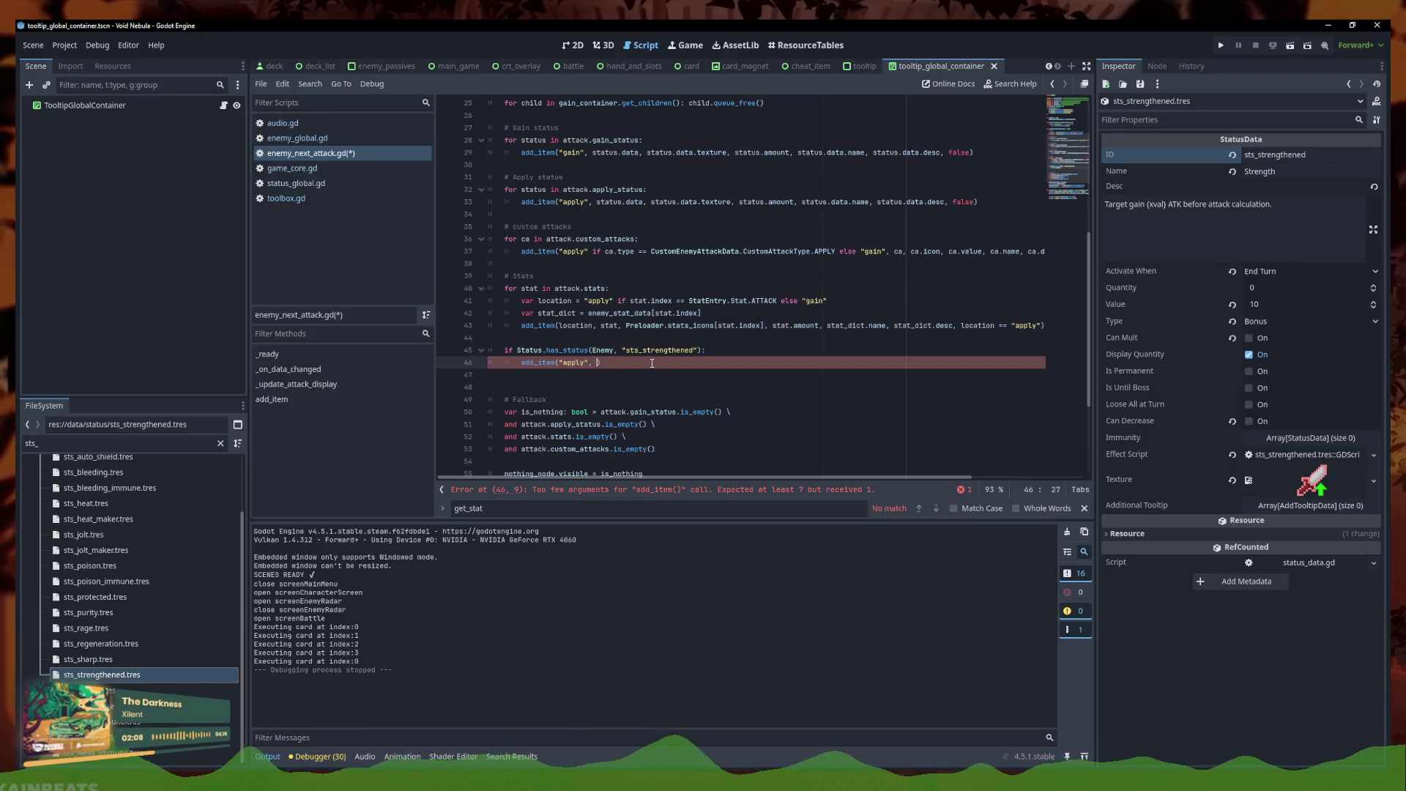
pyautogui.write('Status.')
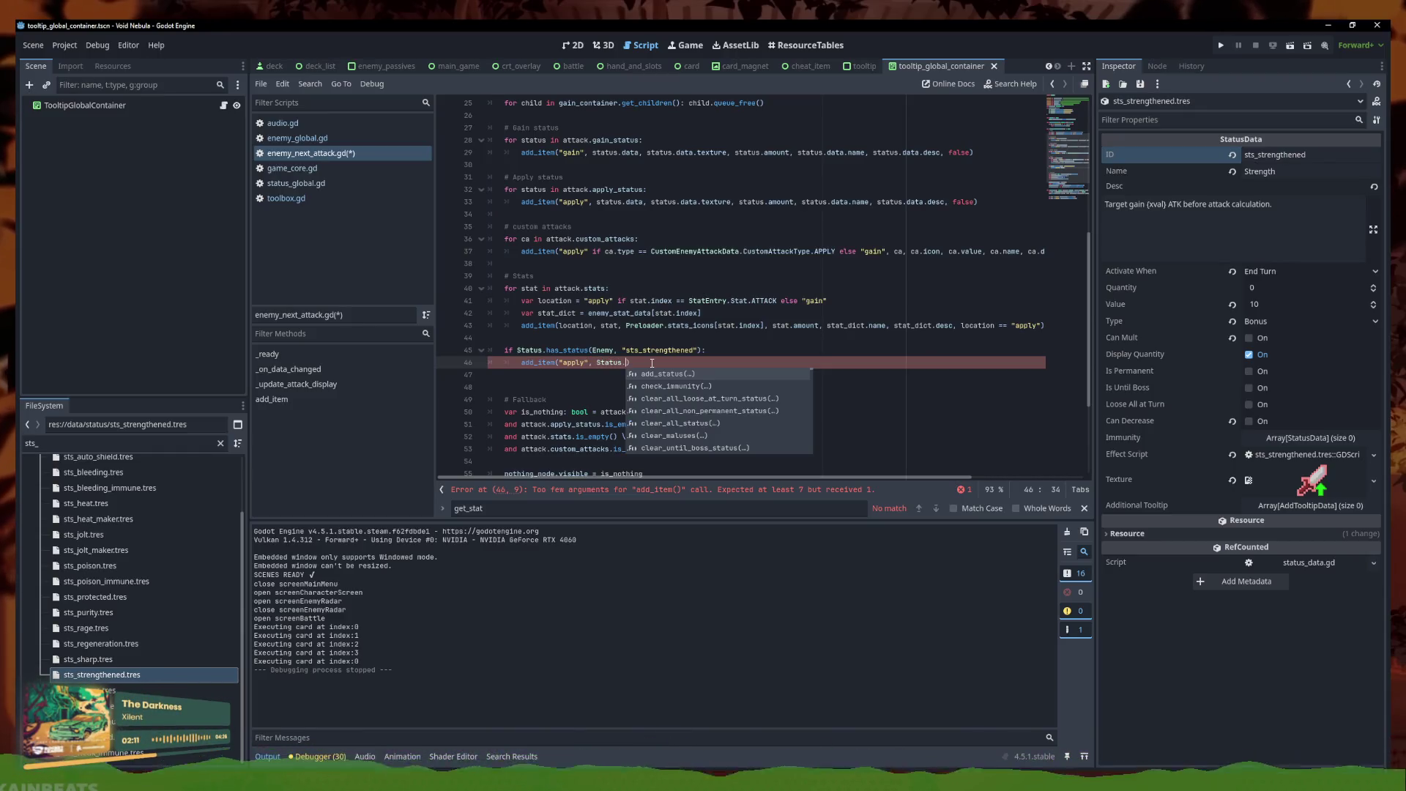
pyautogui.write('get_sta')
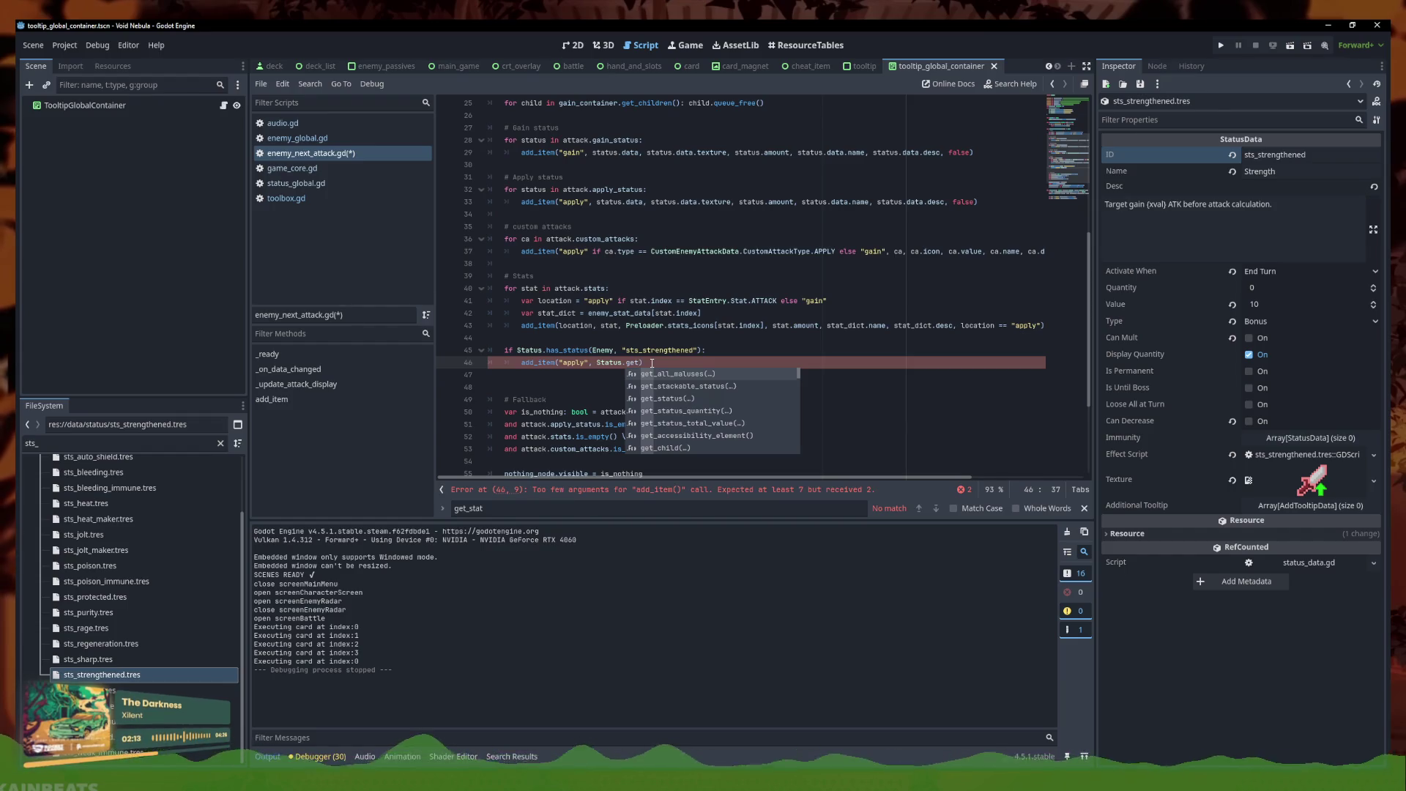
pyautogui.press('Return')
pyautogui.hotkey('ctrl', 'BackSpace')
pyautogui.hotkey('ctrl', 'BackSpace')
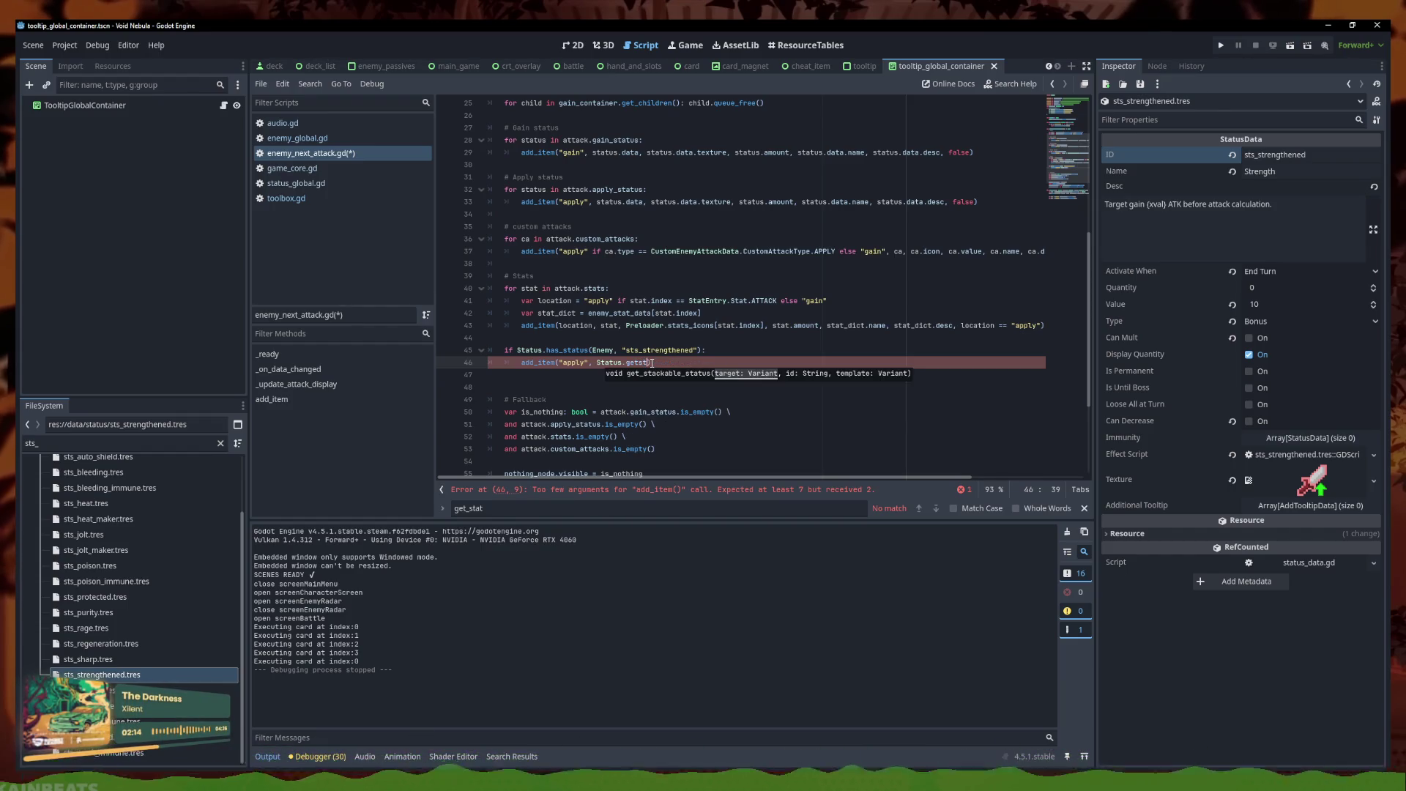
pyautogui.write('_stat')
pyautogui.press('Return')
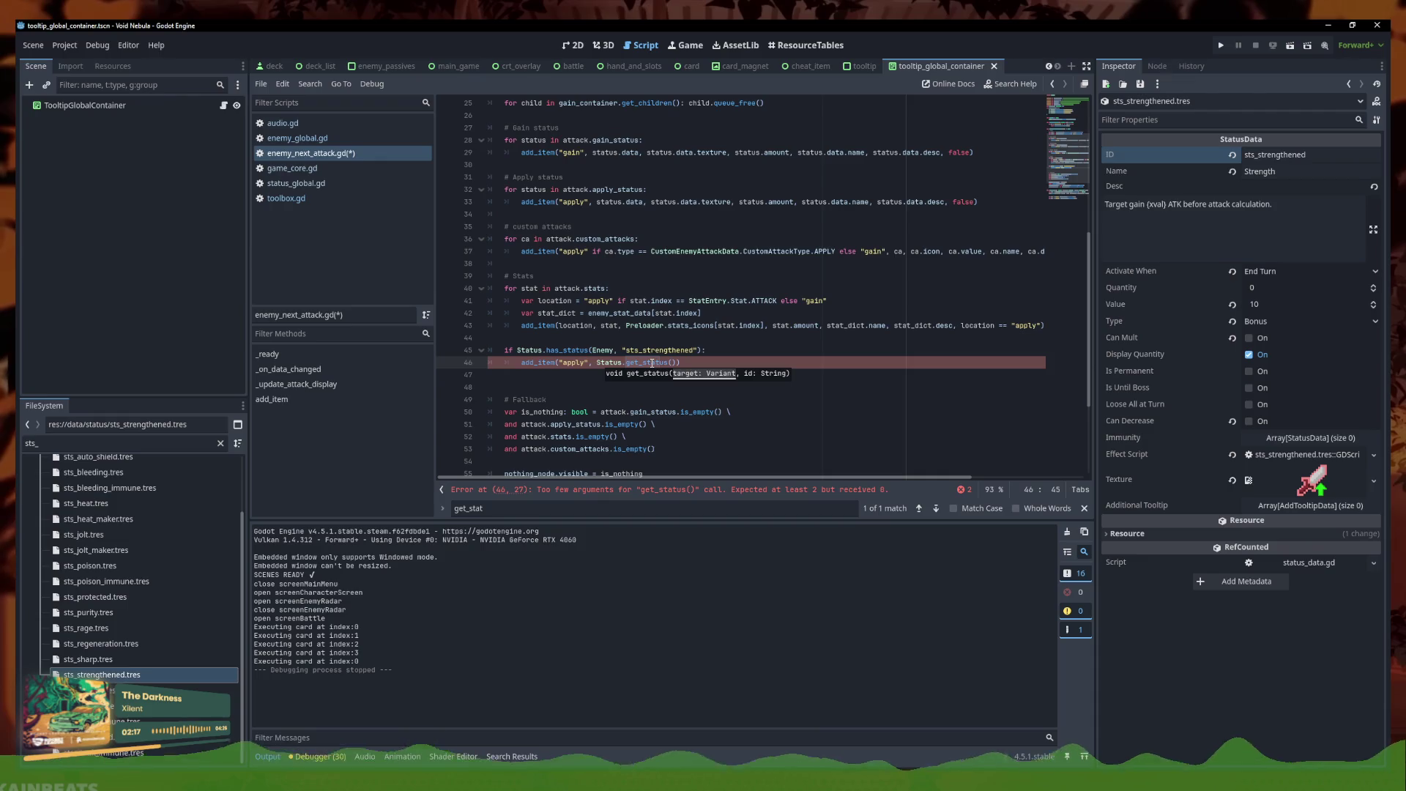
pyautogui.write('Enemy,')
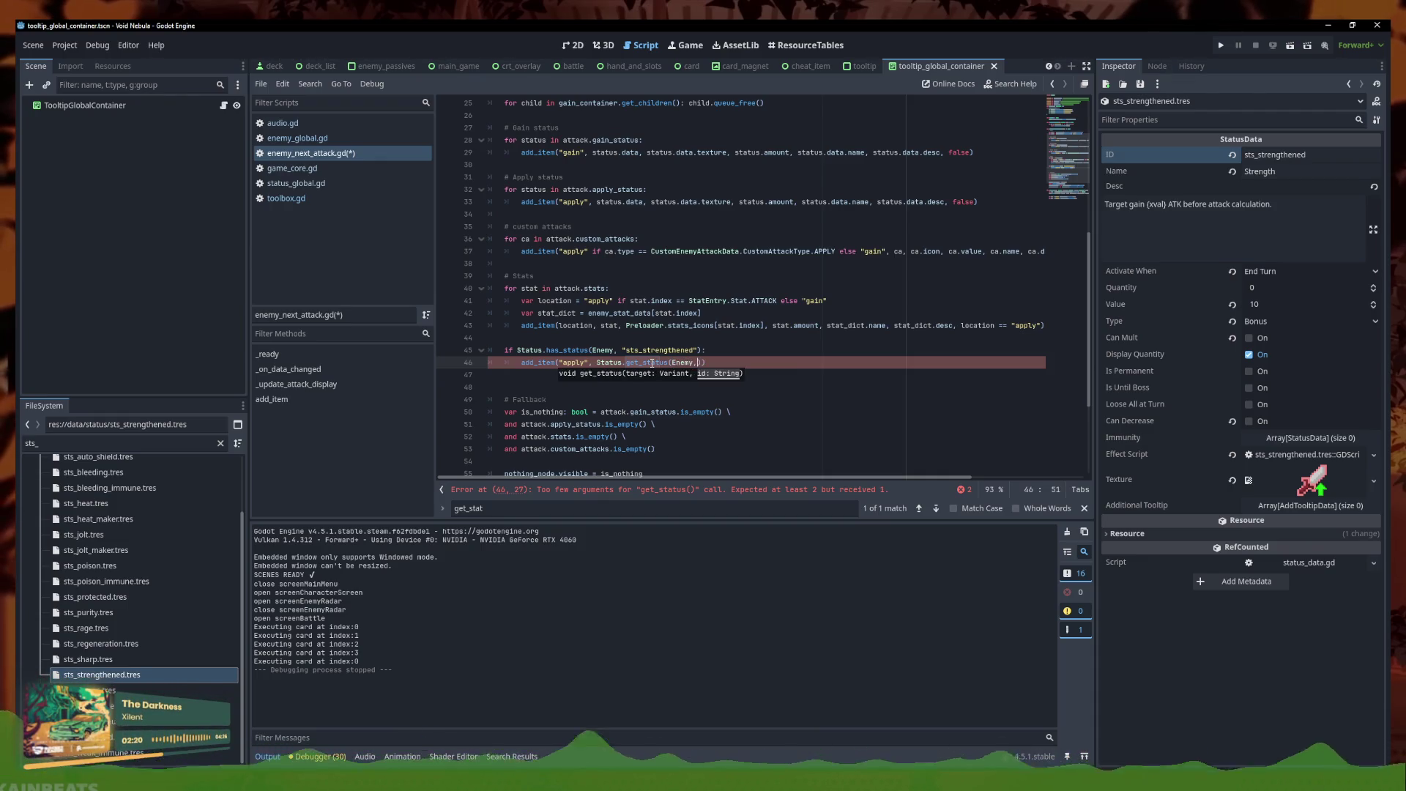
pyautogui.write(' "sts')
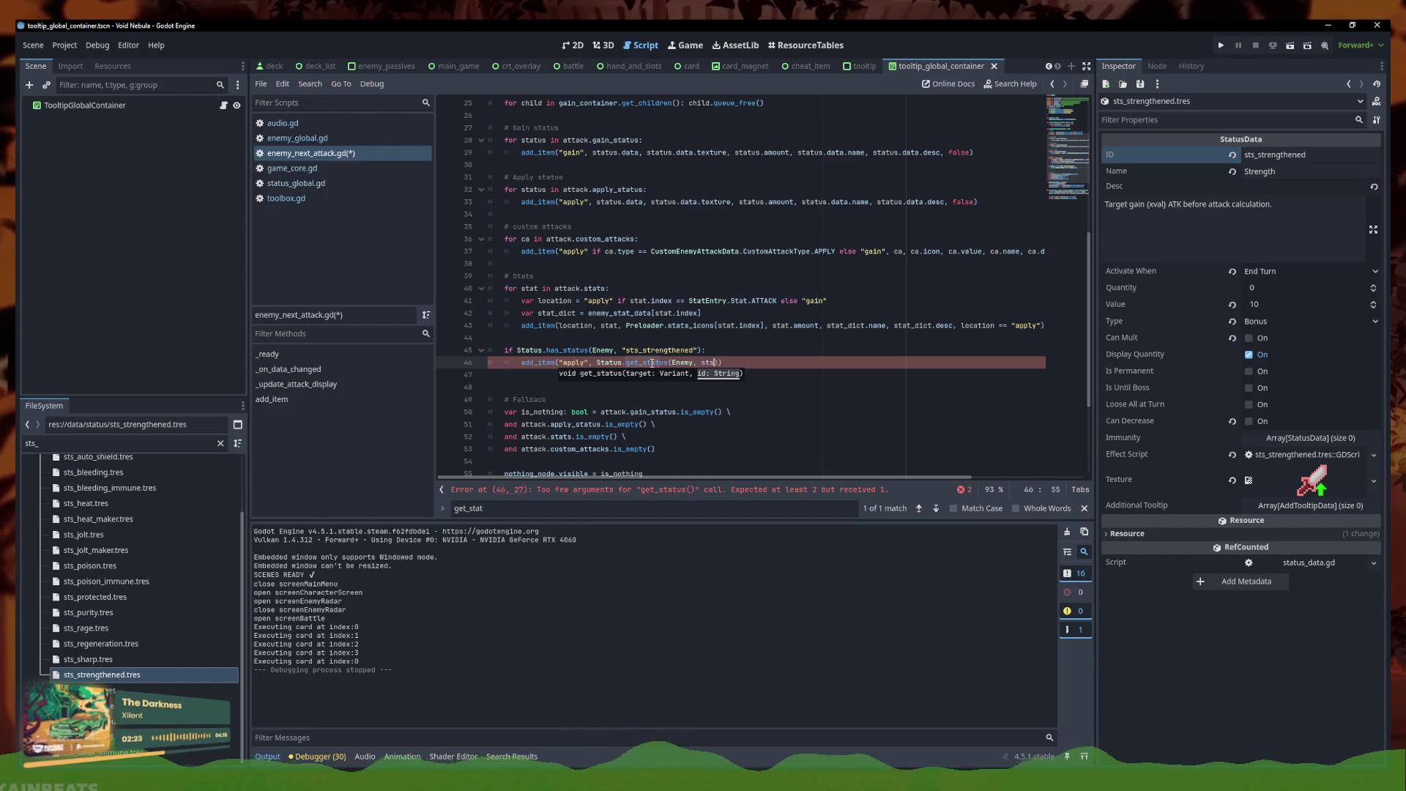
pyautogui.press('Escape')
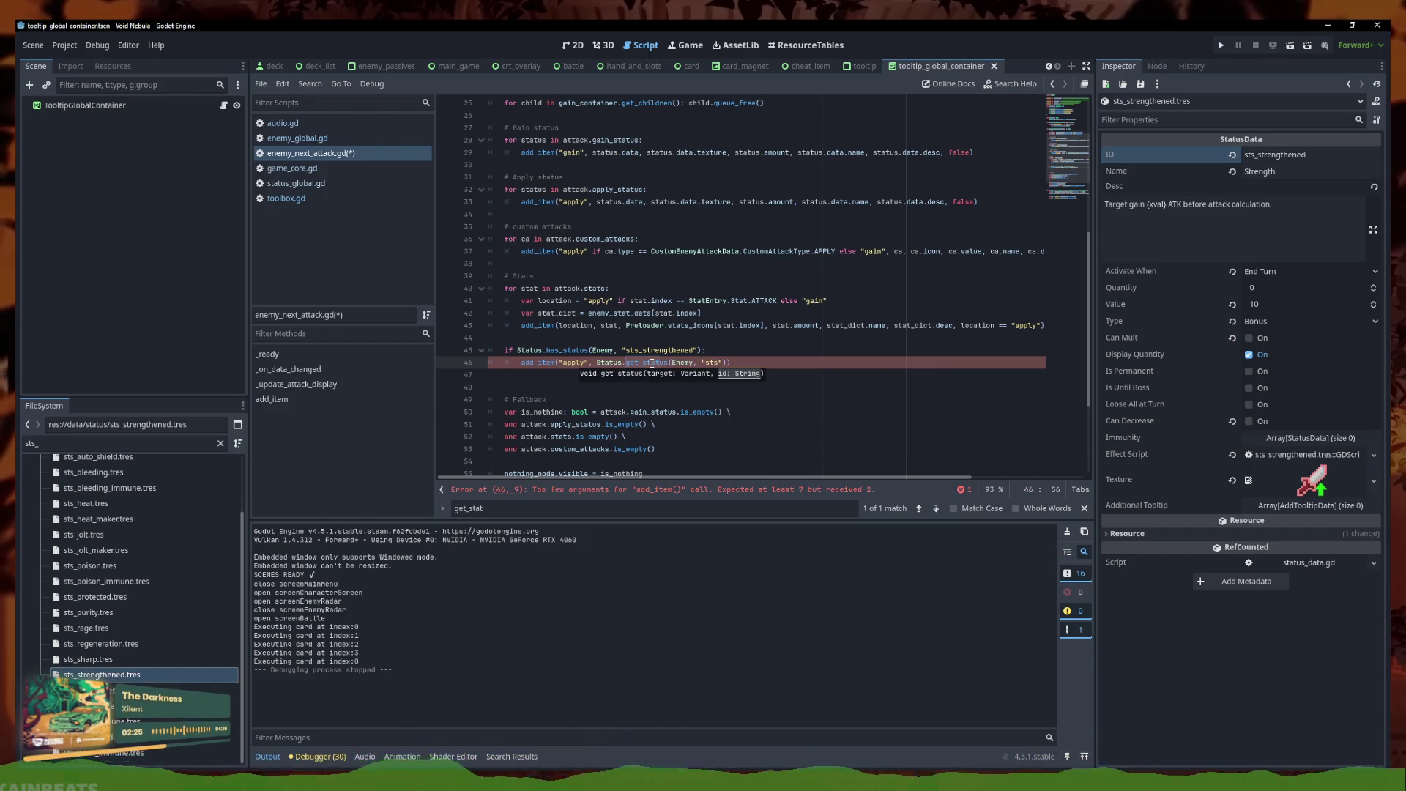
pyautogui.write('_strength')
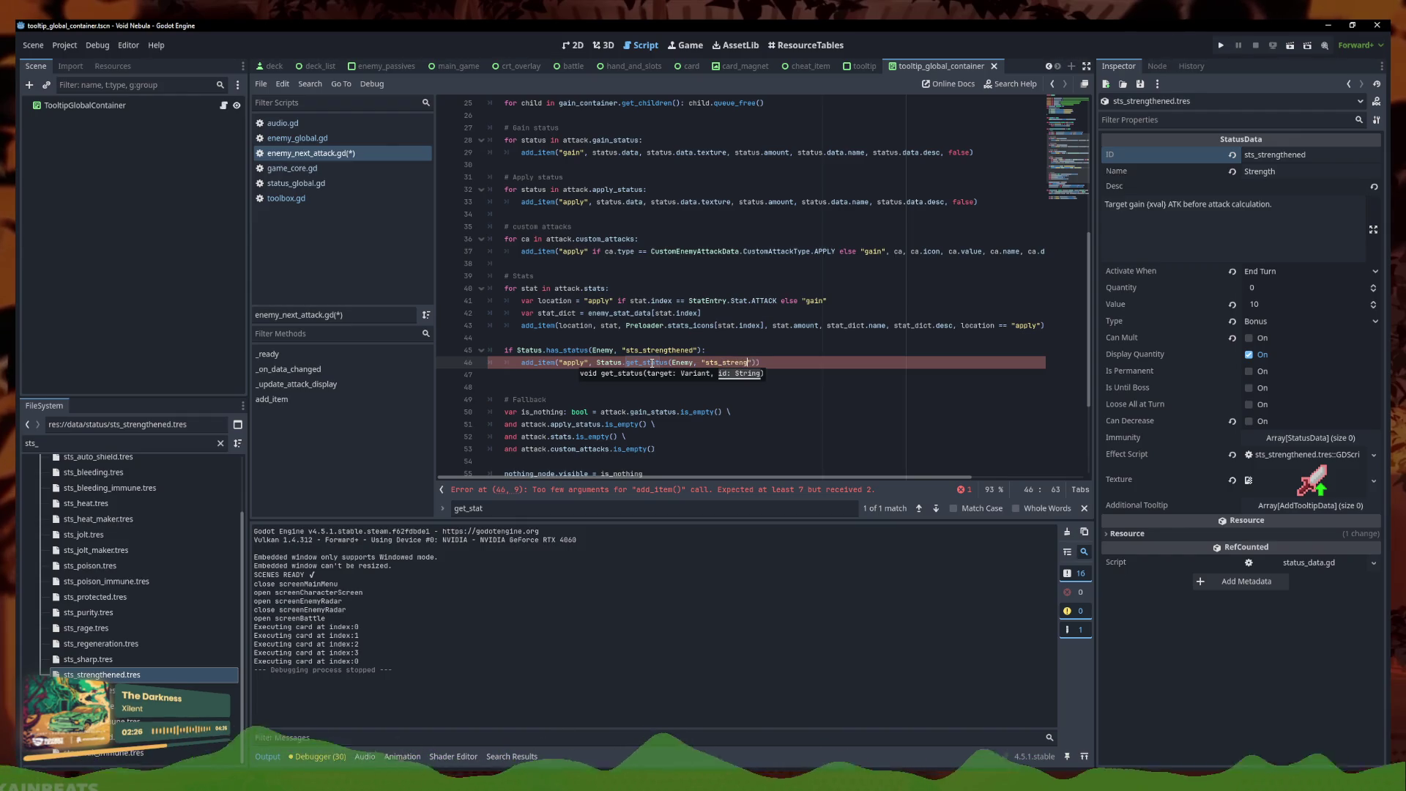
pyautogui.write('ened')
pyautogui.click(747, 403)
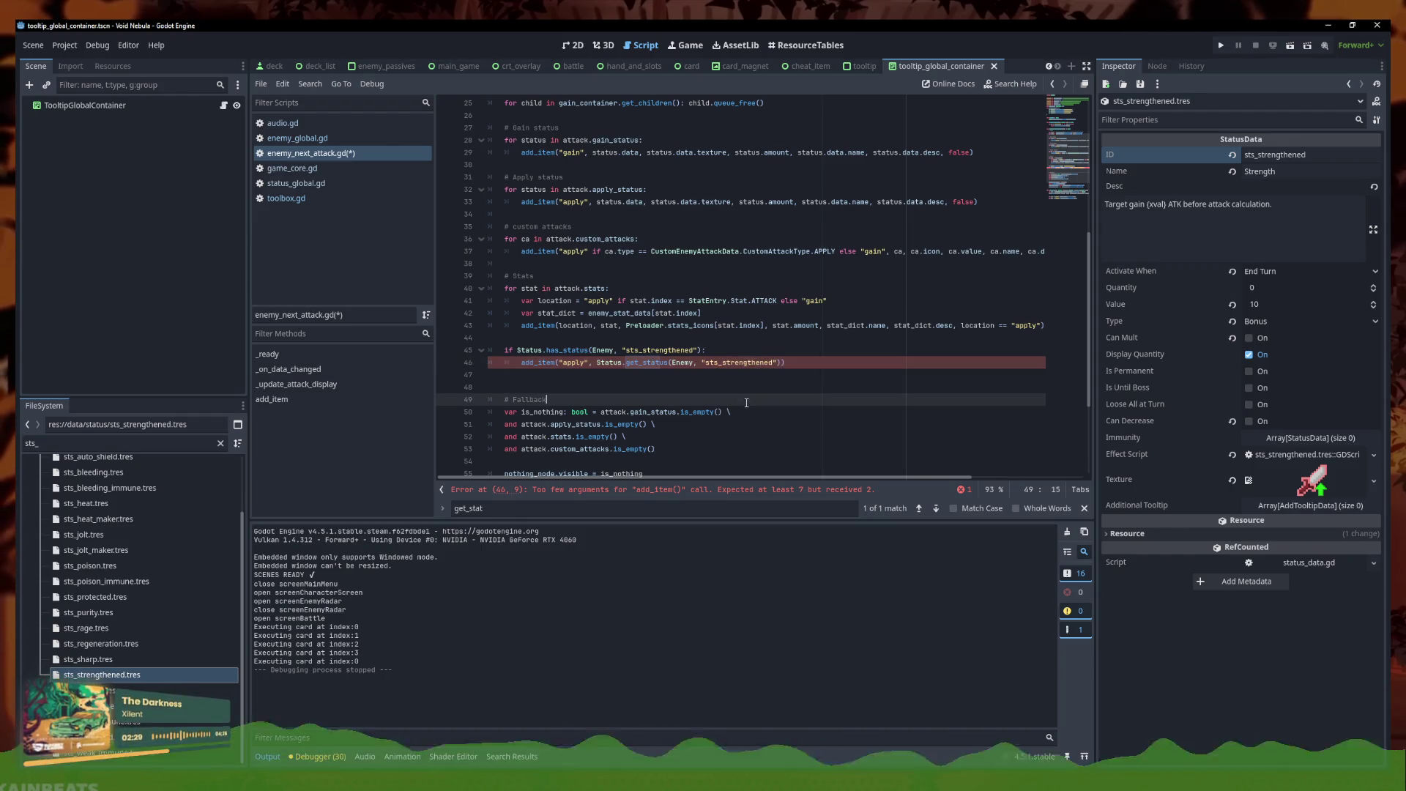
# Move the get_status call into a new var sts_data line above add_item
pyautogui.moveTo(785, 362); pyautogui.dragTo(597, 364)
pyautogui.hotkey('ctrl', 'x')
pyautogui.click(724, 349)
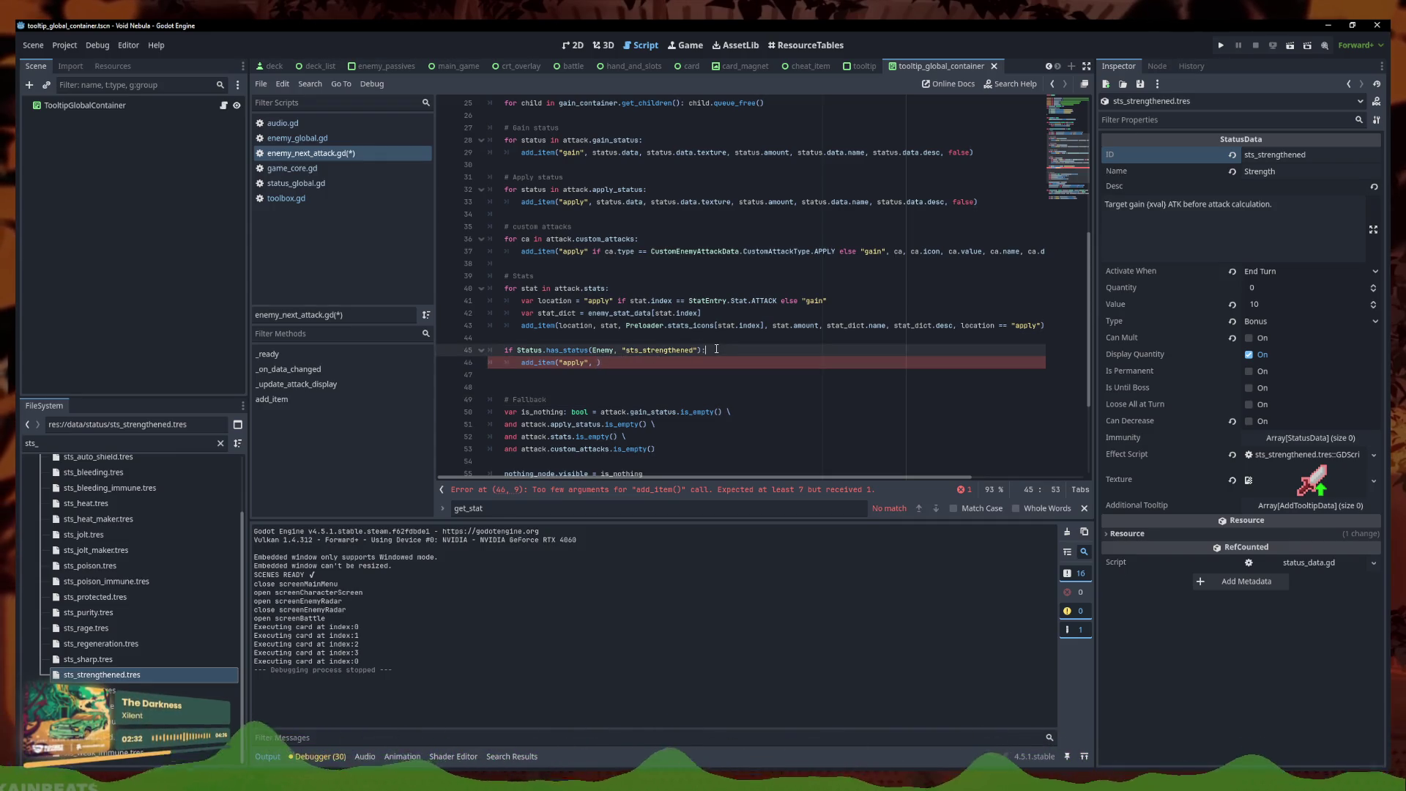
pyautogui.press('Return')
pyautogui.write('var data =')
pyautogui.hotkey('ctrl', 'v')
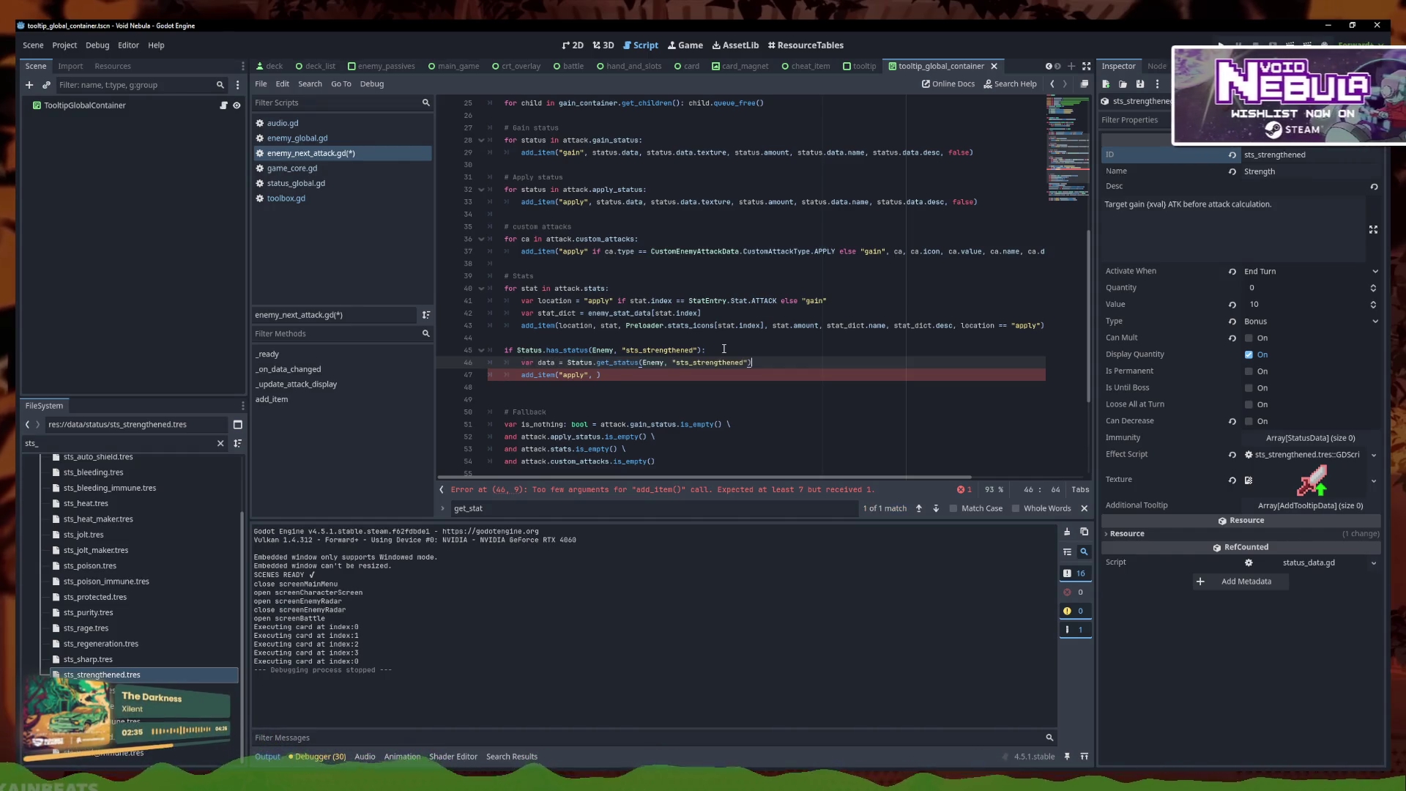
pyautogui.write('sts_')
# Pass sts_data, Preloader.stats_icons[0] and sts_data.quantity * sts_data.value to add_item, then save
pyautogui.click(597, 375)
pyautogui.write('sts_data)')
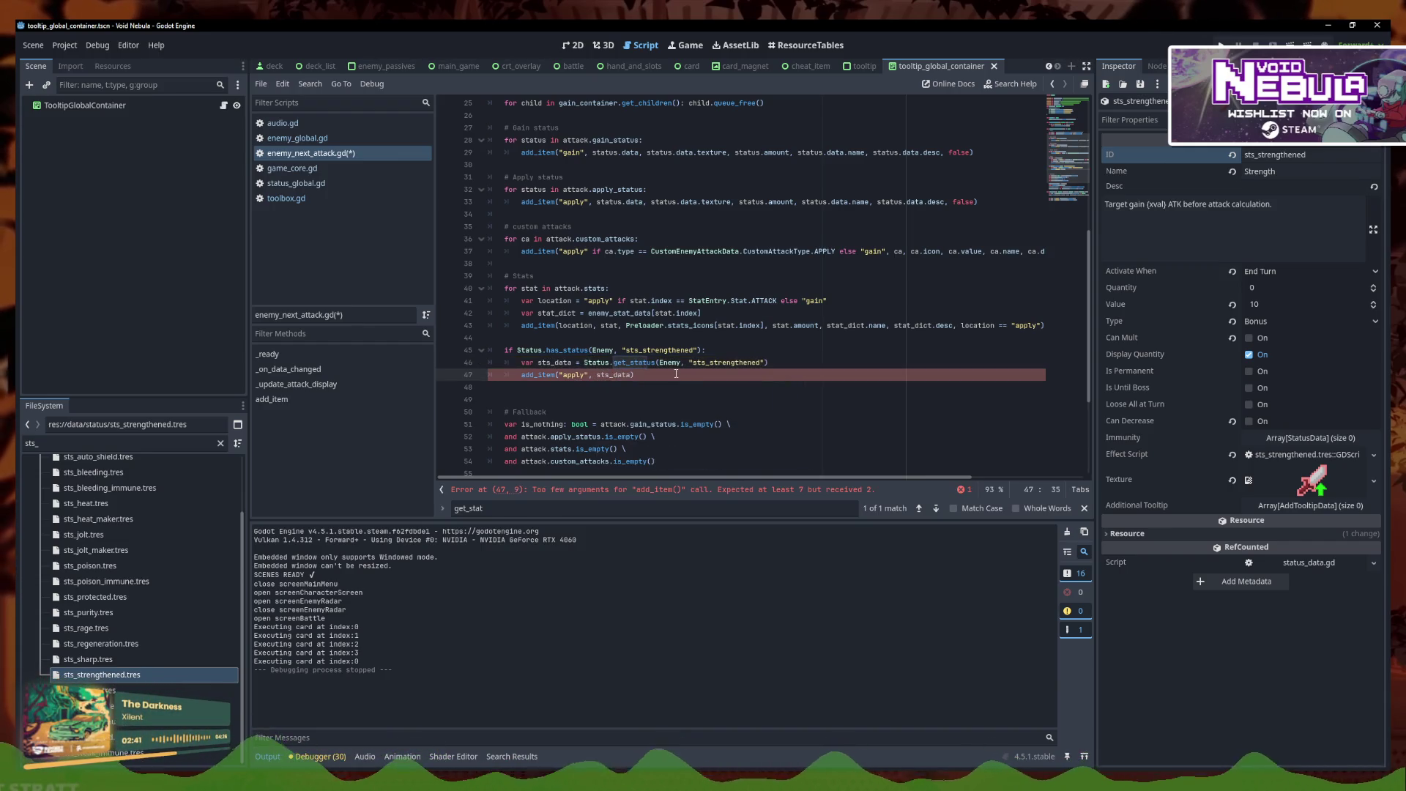
pyautogui.write(',')
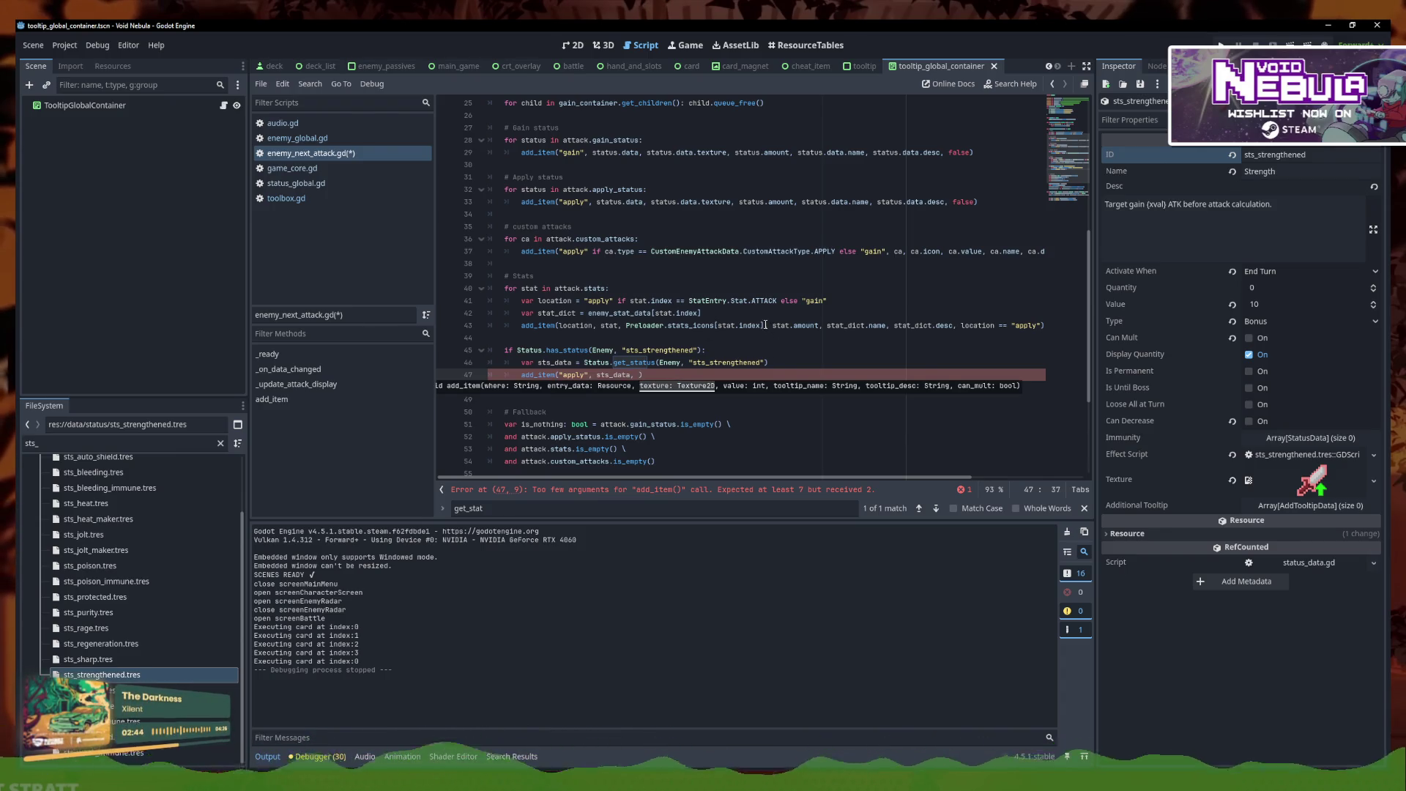
pyautogui.click(640, 375)
pyautogui.write('Preloader.stats_icons[st')
pyautogui.press('BackSpace')
pyautogui.press('BackSpace')
pyautogui.write('0')
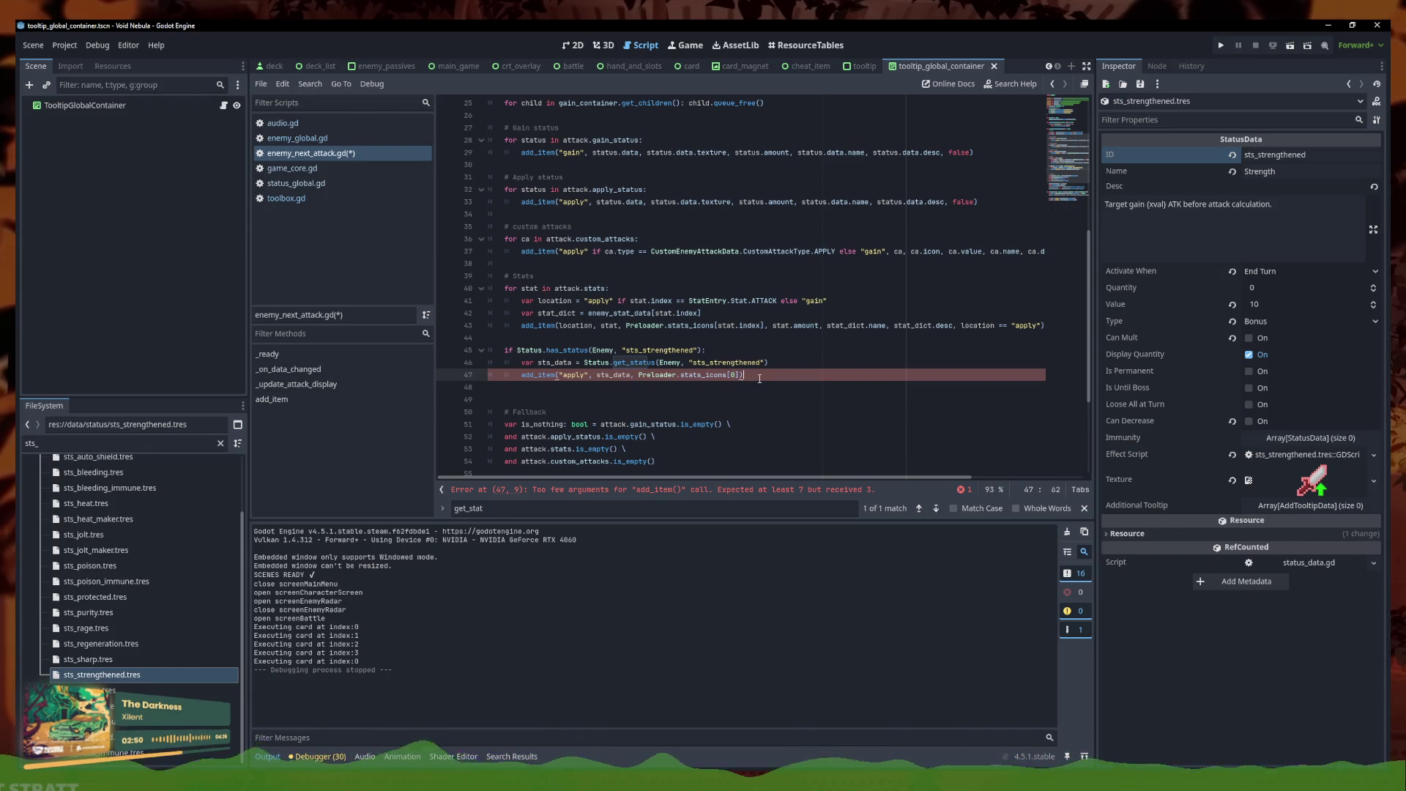
pyautogui.click(742, 375)
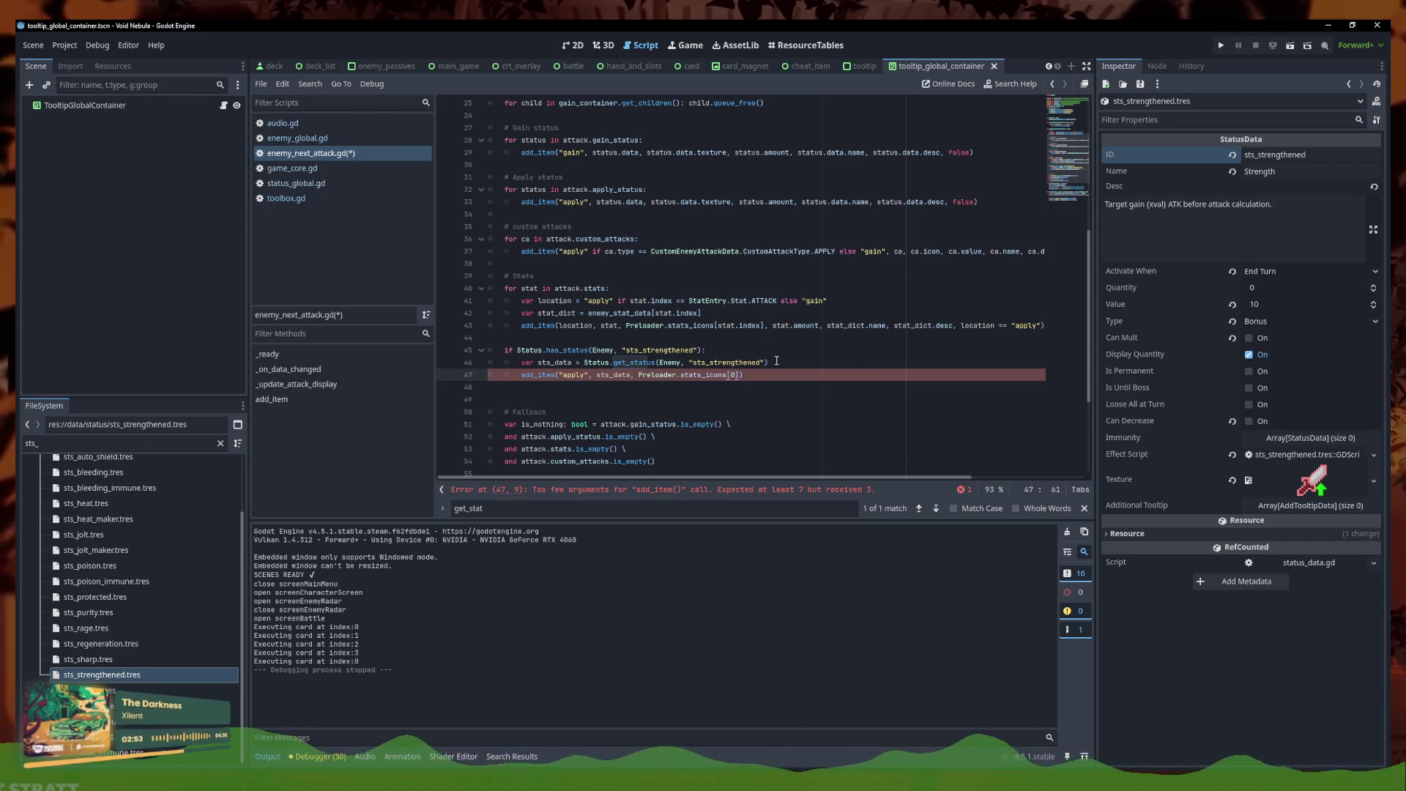
pyautogui.write(', sts')
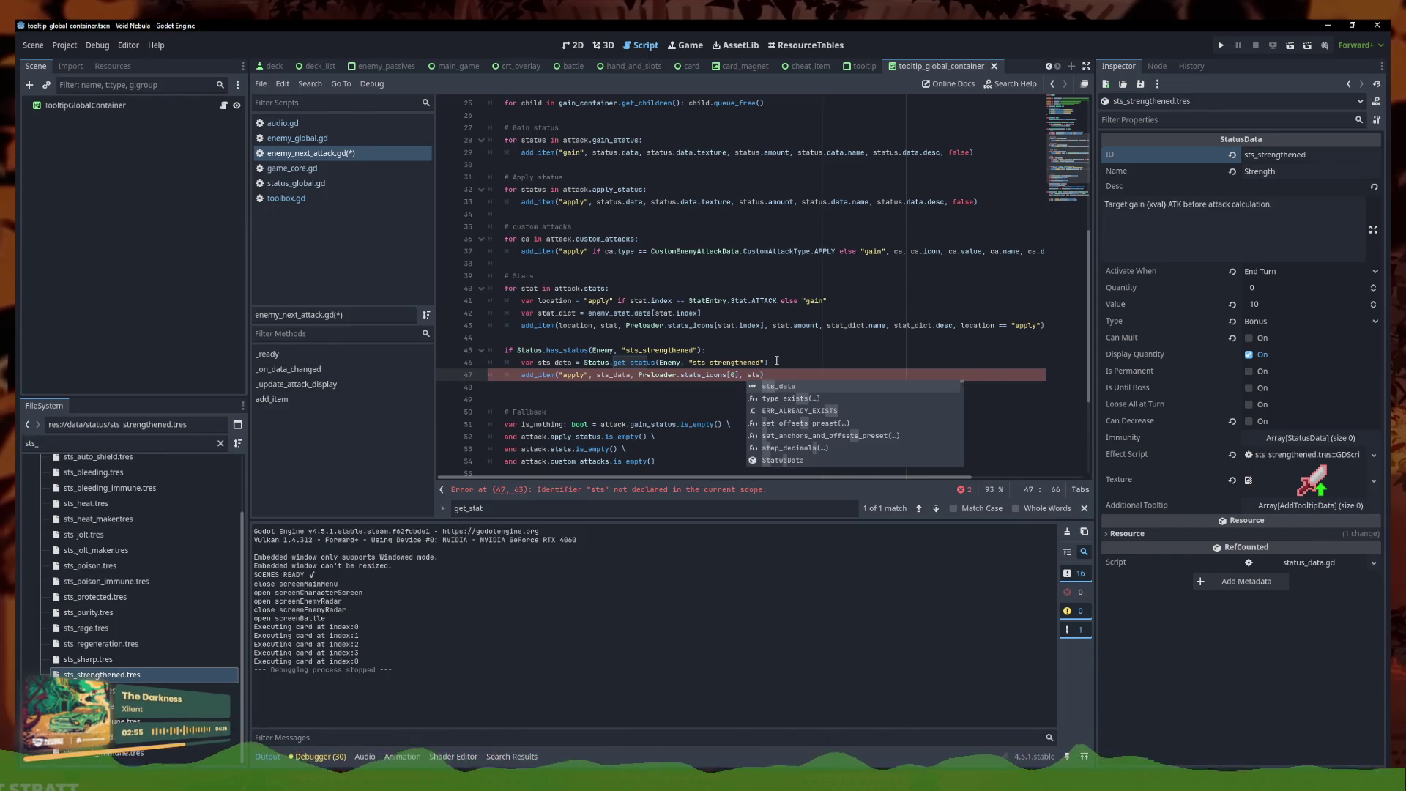
pyautogui.press('Return')
pyautogui.write('.')
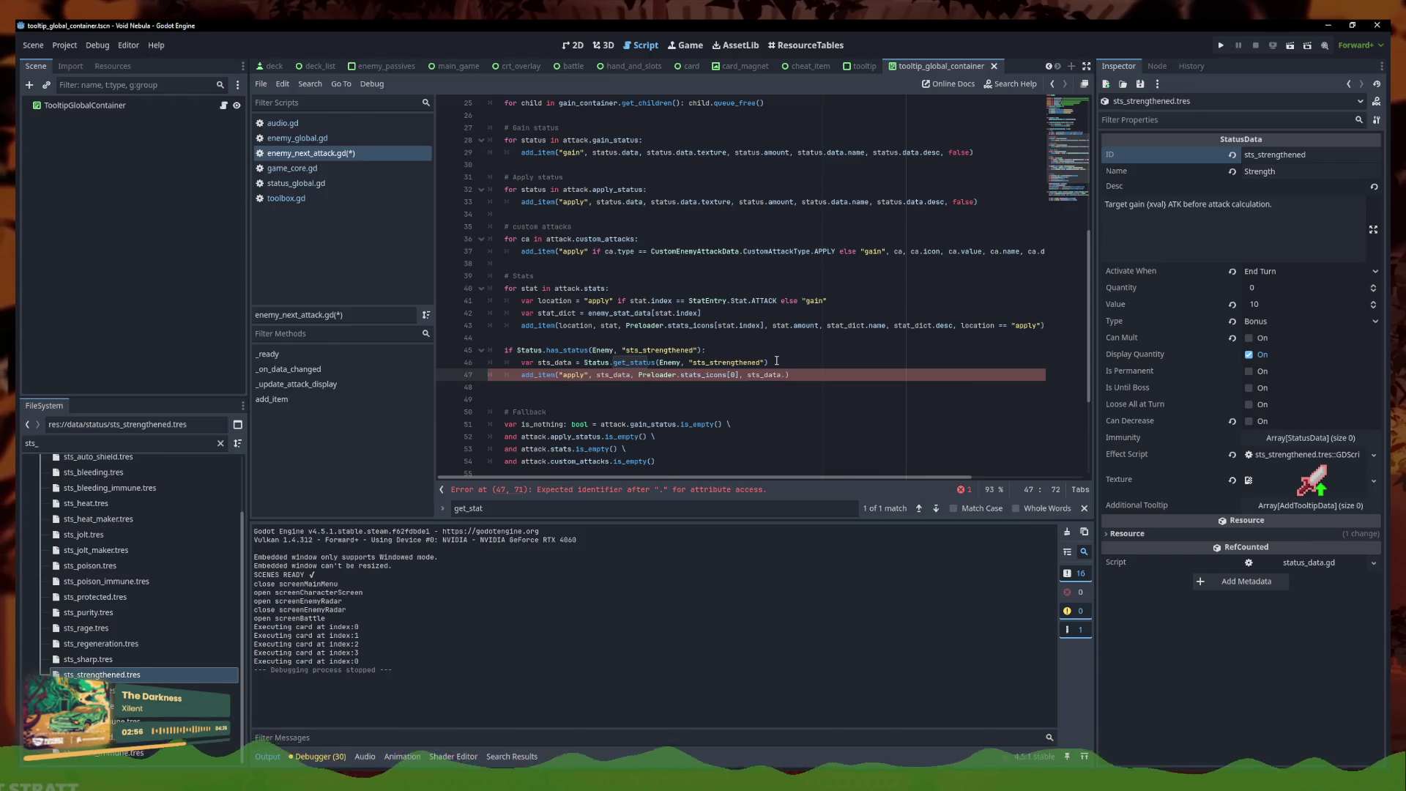
pyautogui.write('quantity')
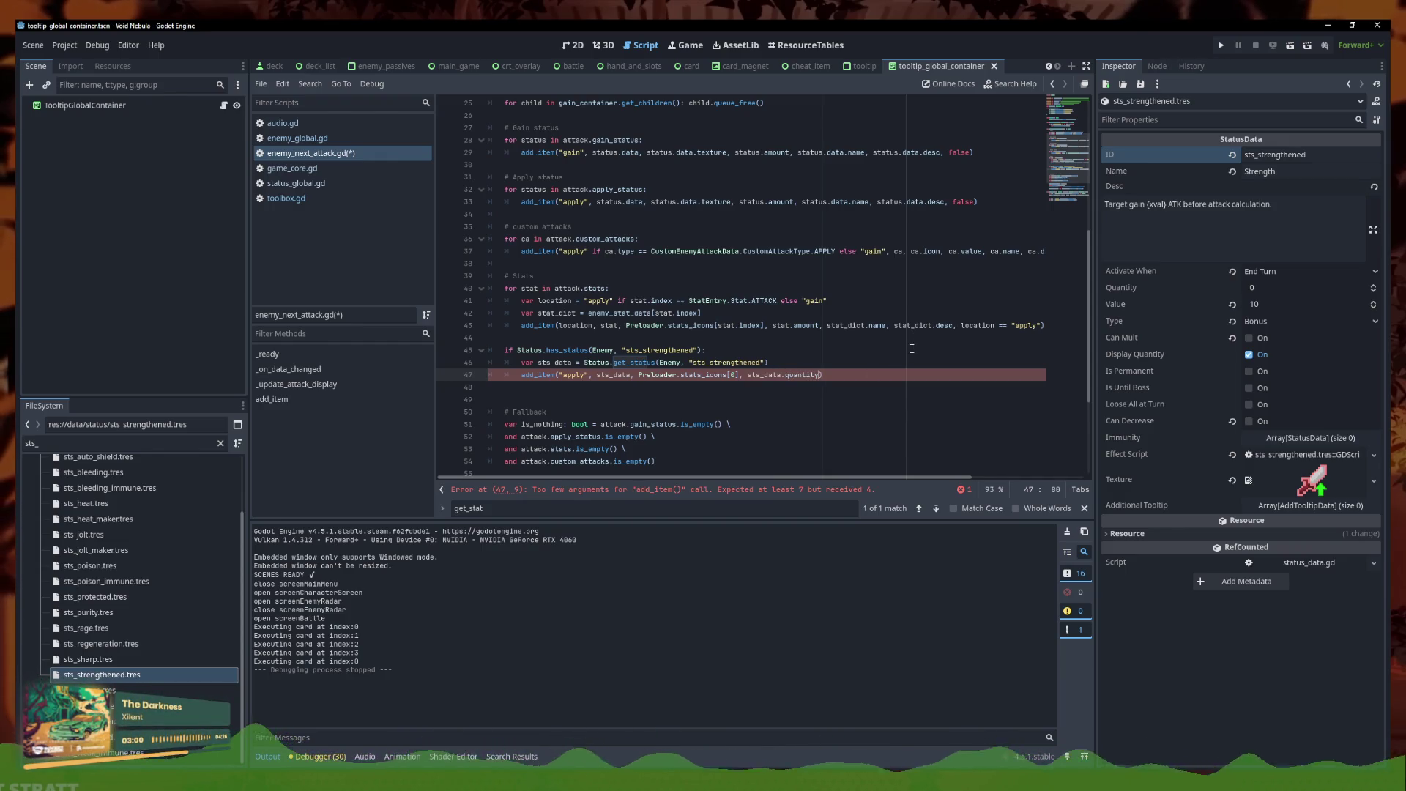
pyautogui.write(' * sts_data.value')
pyautogui.hotkey('ctrl', 's')
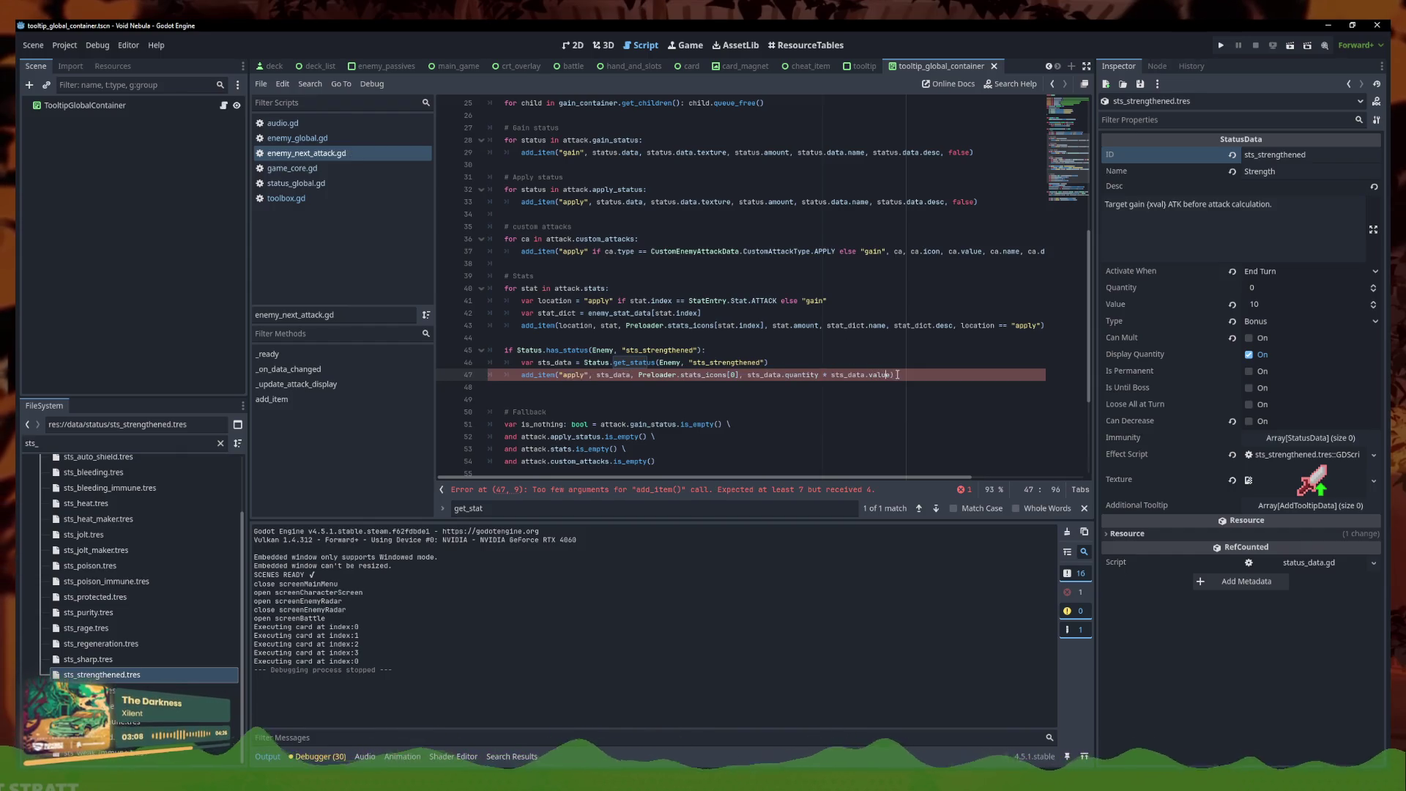
# Select the stat_dict declaration from the stats loop for reuse
pyautogui.click(893, 374)
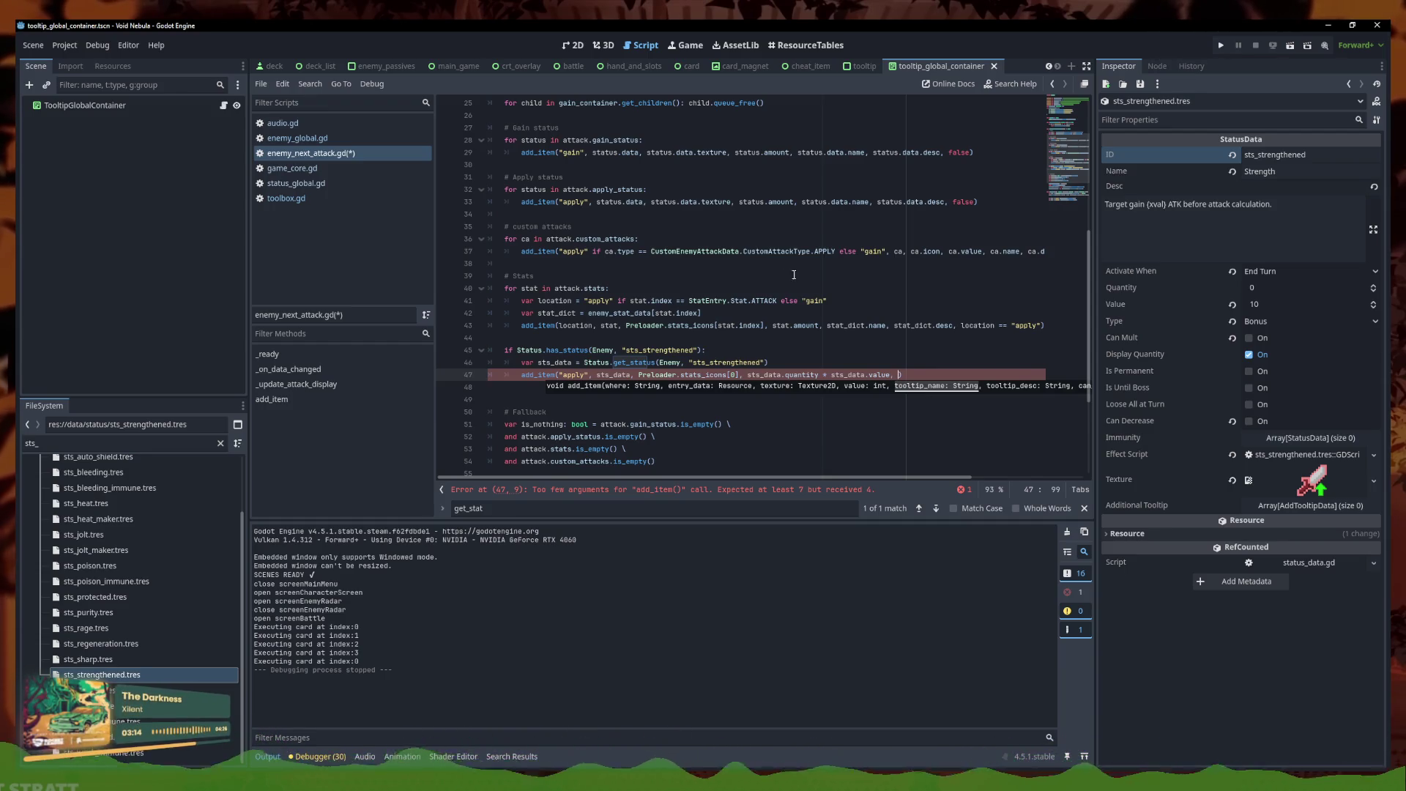
pyautogui.click(755, 300)
pyautogui.moveTo(755, 313); pyautogui.dragTo(521, 314)
pyautogui.hotkey('ctrl', 'c')
pyautogui.click(769, 360)
# Add var stat_dict = enemy_stat_data[0] below the sts_data line
pyautogui.press('Return')
pyautogui.hotkey('ctrl', 'v')
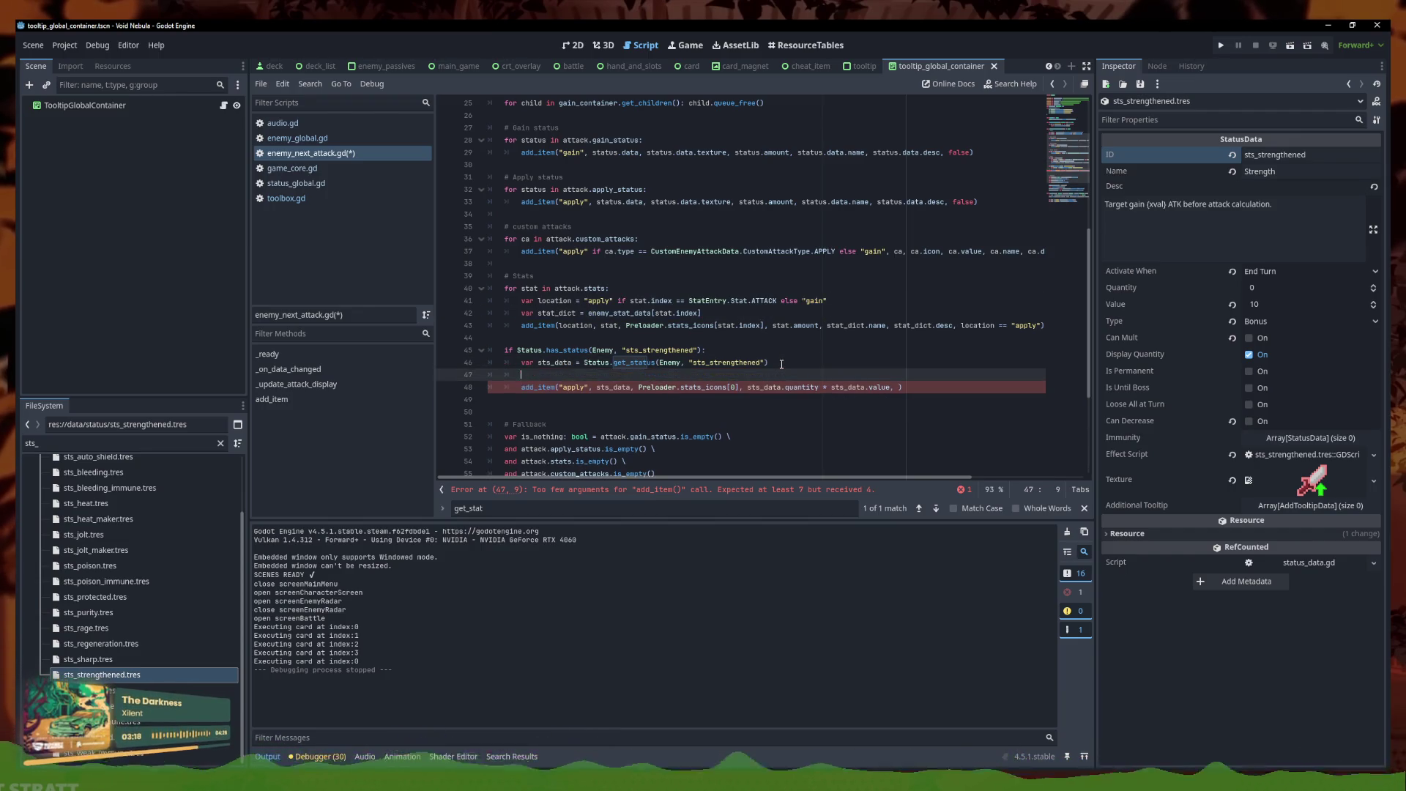
pyautogui.moveTo(698, 375); pyautogui.dragTo(656, 375)
pyautogui.write('0')
# Add stat_dict.name and stat_dict.desc to the add_item call, replacing the location comparison with false
pyautogui.moveTo(828, 325); pyautogui.dragTo(1025, 328)
pyautogui.click(879, 387)
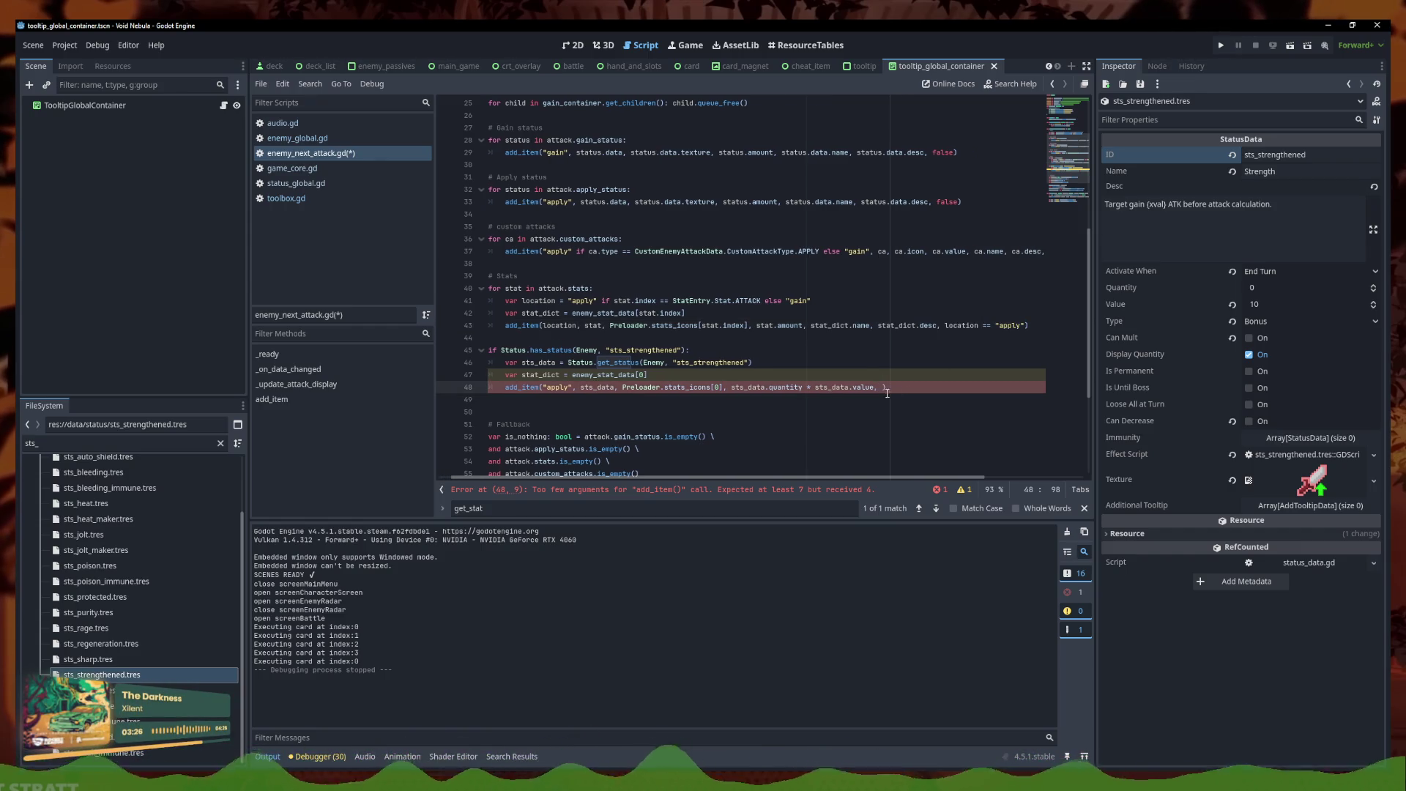
pyautogui.hotkey('ctrl', 'v')
pyautogui.press('Down')
pyautogui.press('Down')
pyautogui.press('Down')
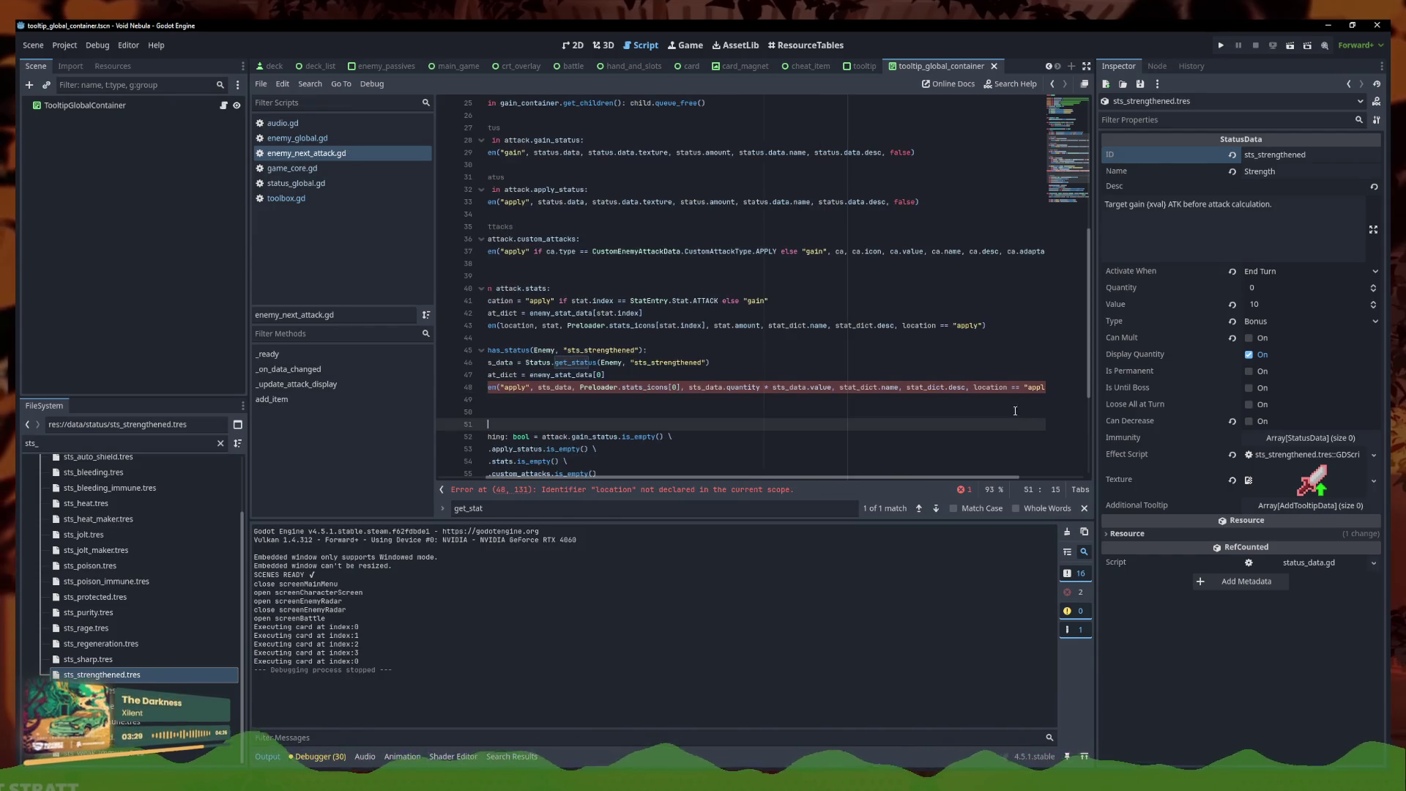
pyautogui.moveTo(1024, 387); pyautogui.dragTo(972, 387)
pyautogui.press('BackSpace')
pyautogui.press('BackSpace')
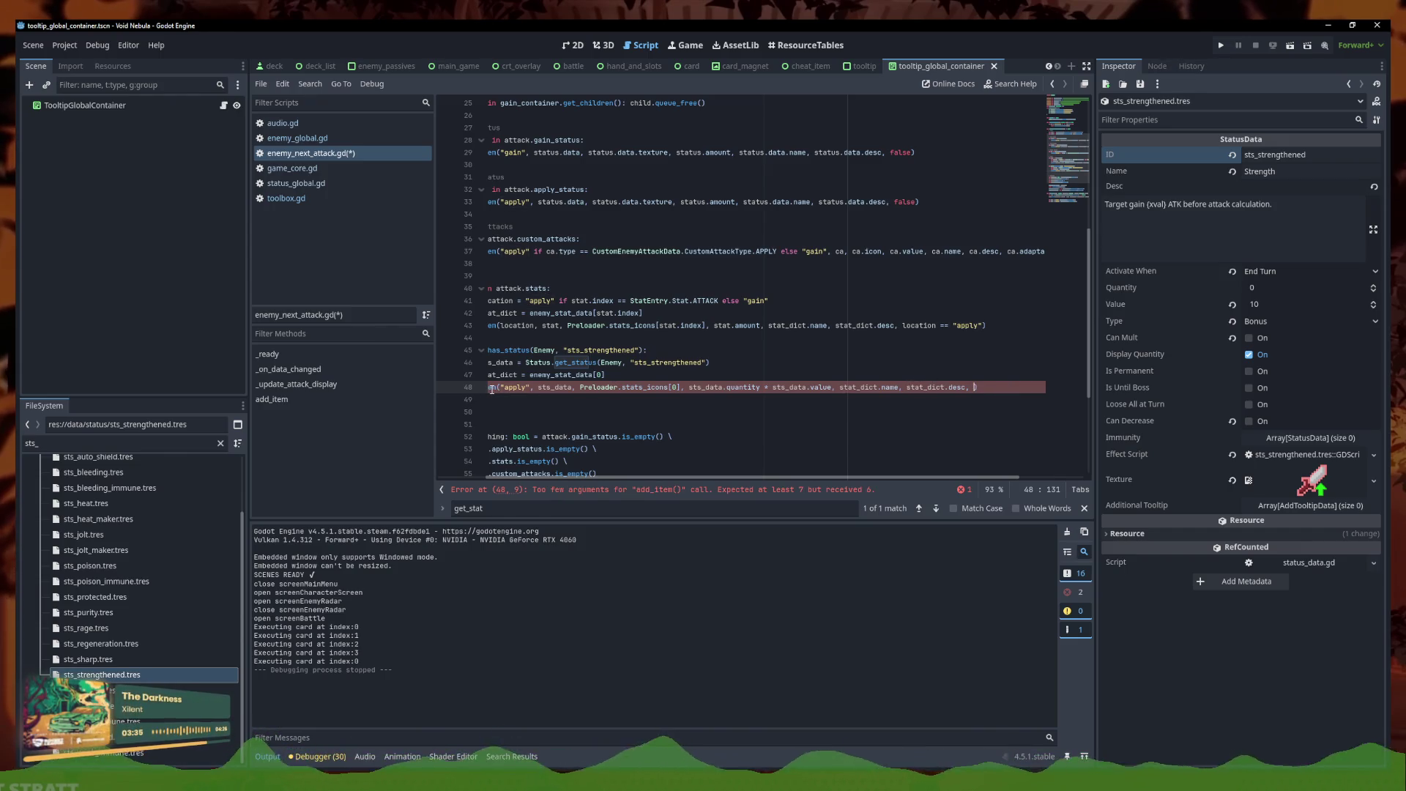
pyautogui.moveTo(491, 389)
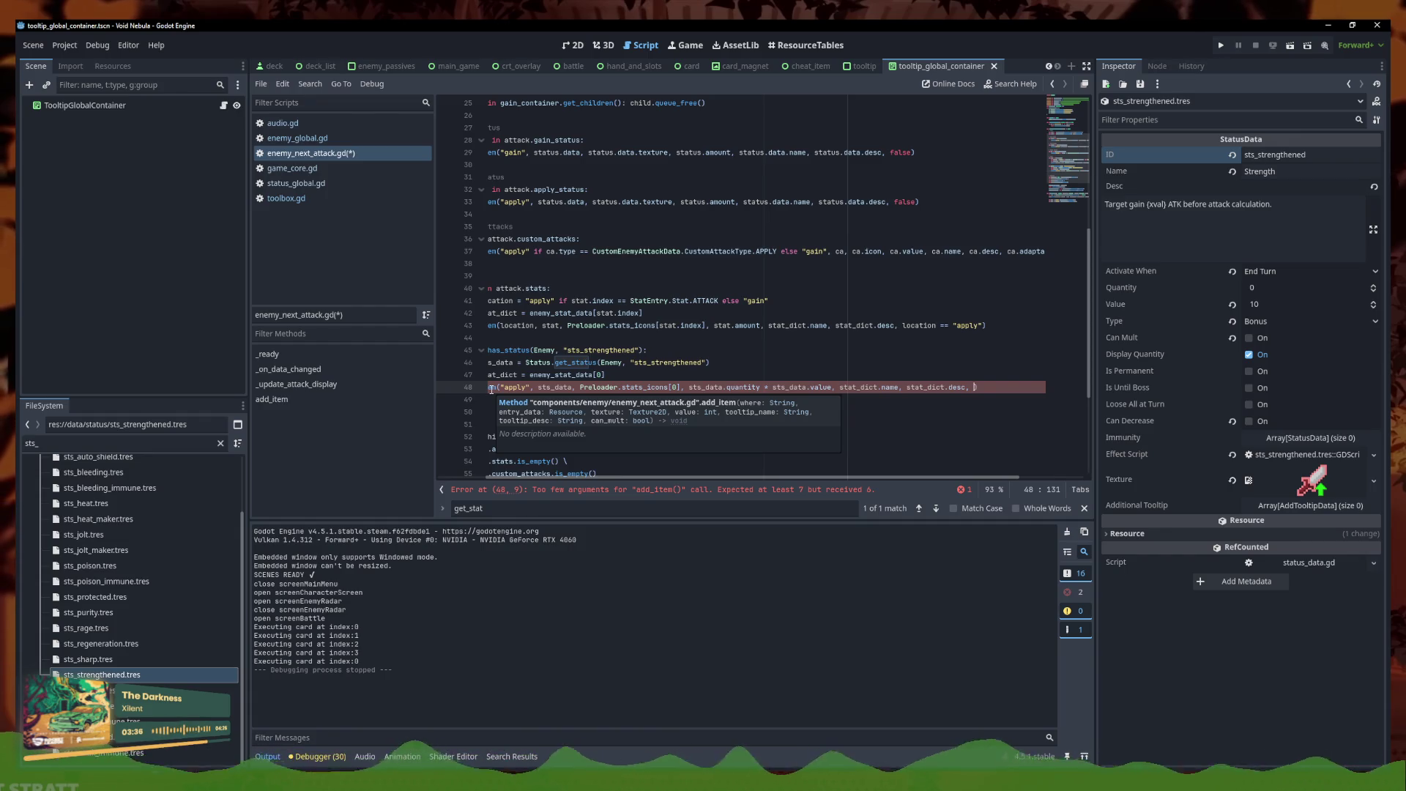
pyautogui.write('fa')
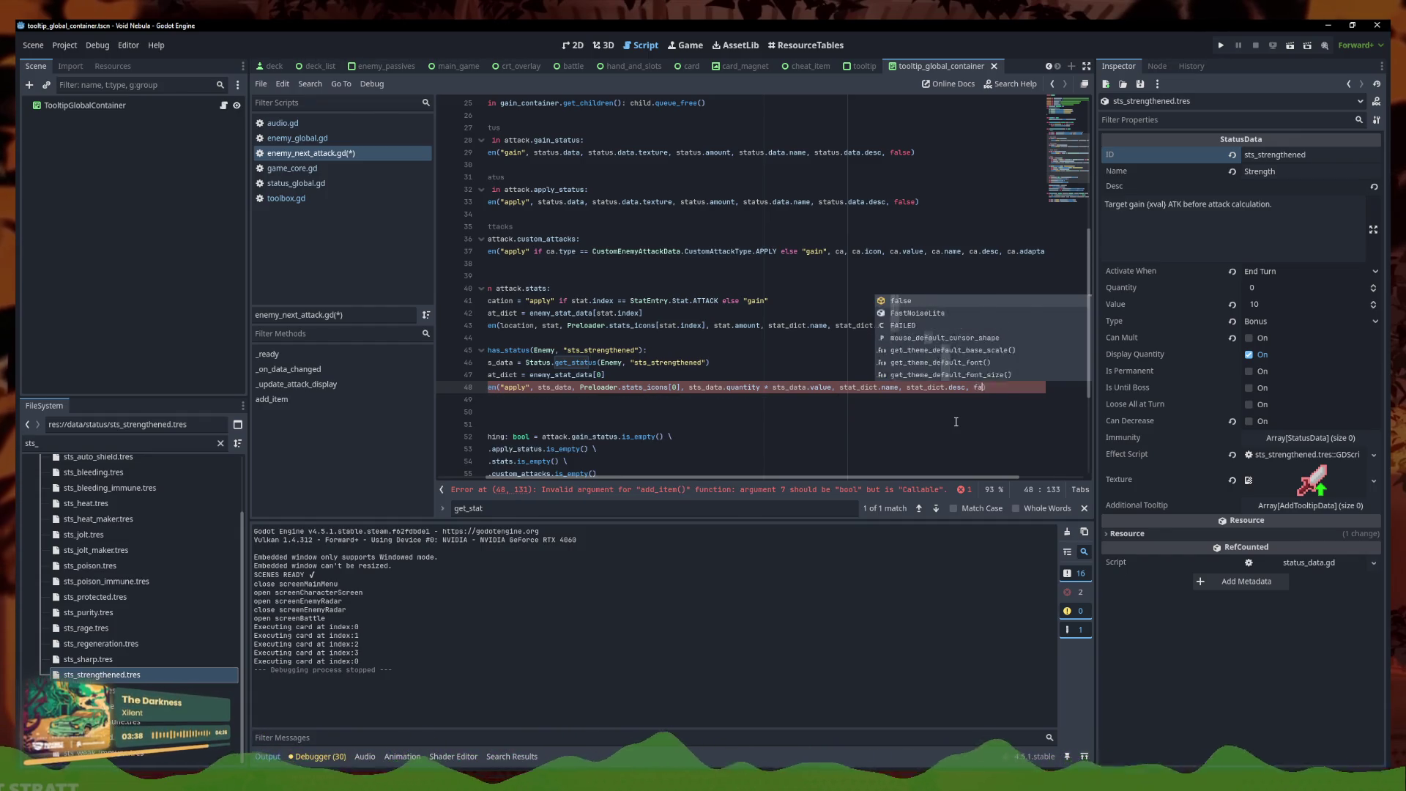
pyautogui.press('Return')
pyautogui.click(956, 422)
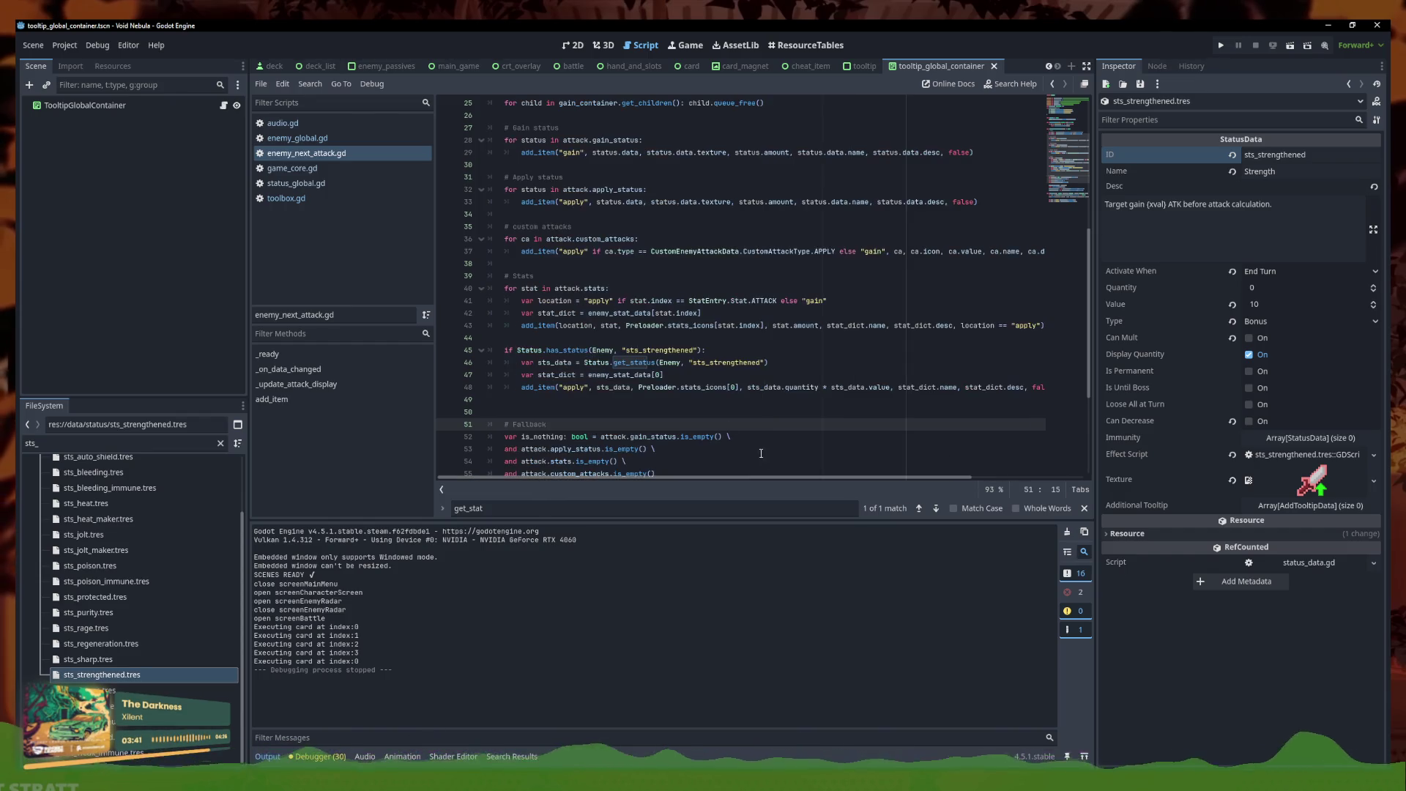
# Review the finished add_item line and bring up the sts_strengthened effect script
pyautogui.press('Up')
pyautogui.press('Up')
pyautogui.moveTo(649, 387); pyautogui.dragTo(1133, 386)
pyautogui.click(945, 387)
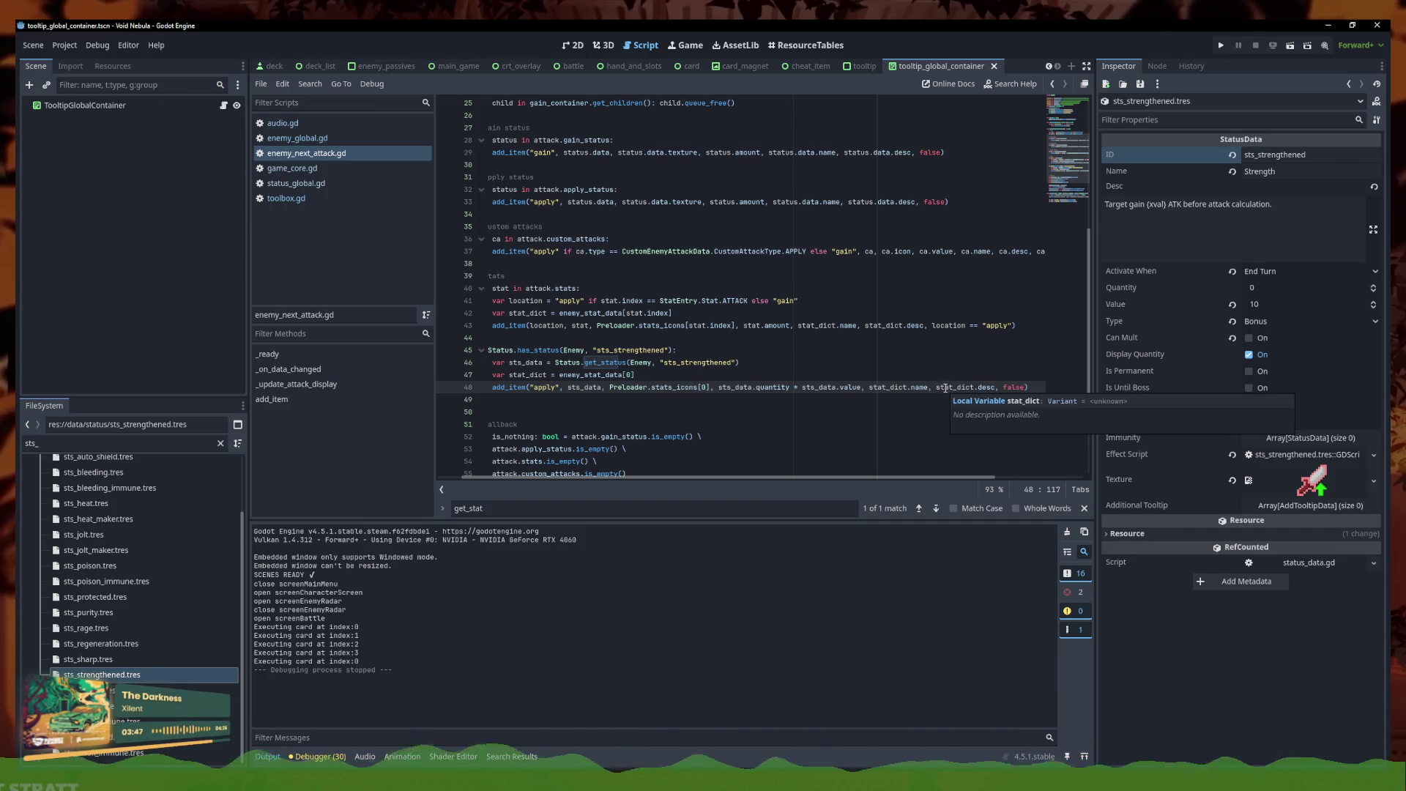
pyautogui.click(1307, 454)
# In toolbox.gd, move the strengthened check above the other multipliers and save
pyautogui.click(853, 348)
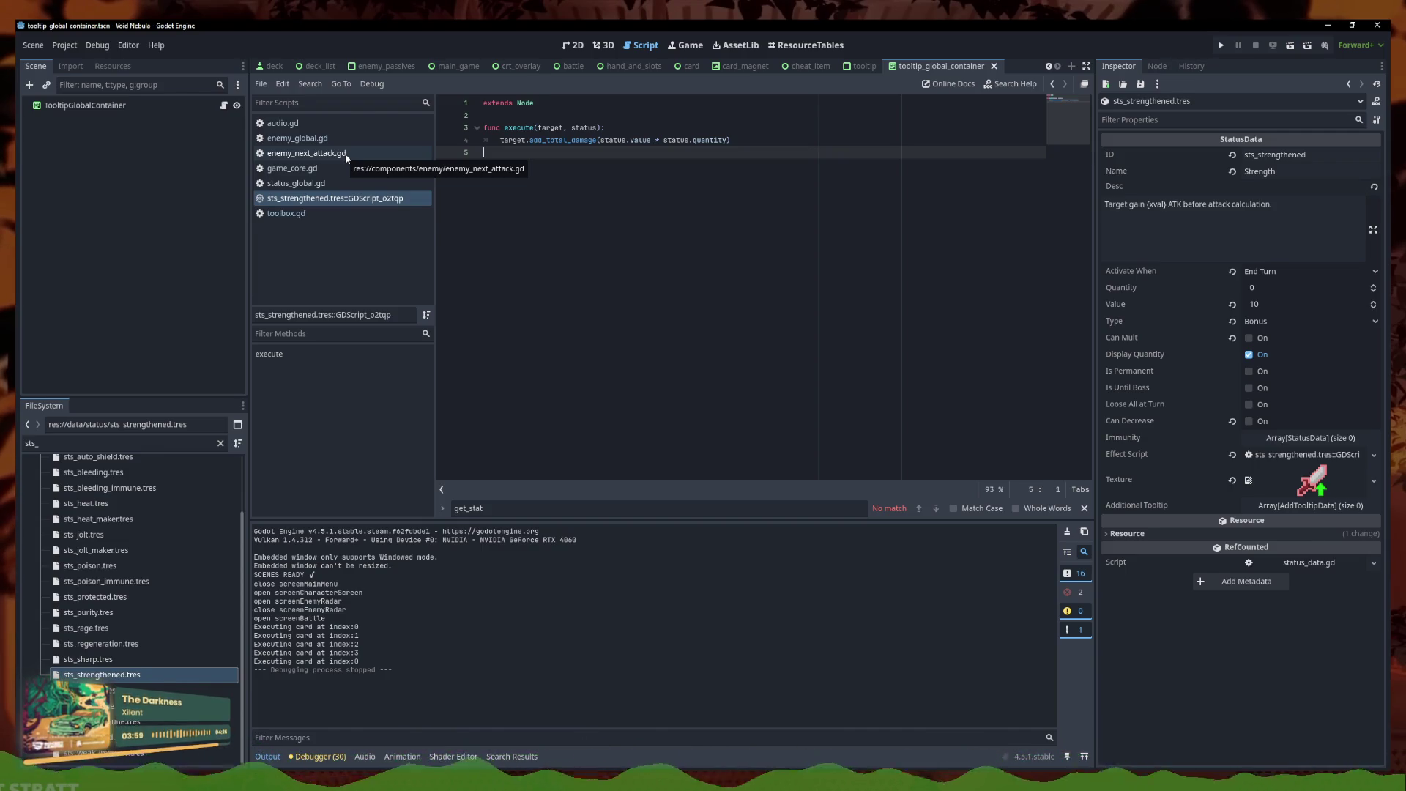
pyautogui.click(370, 215)
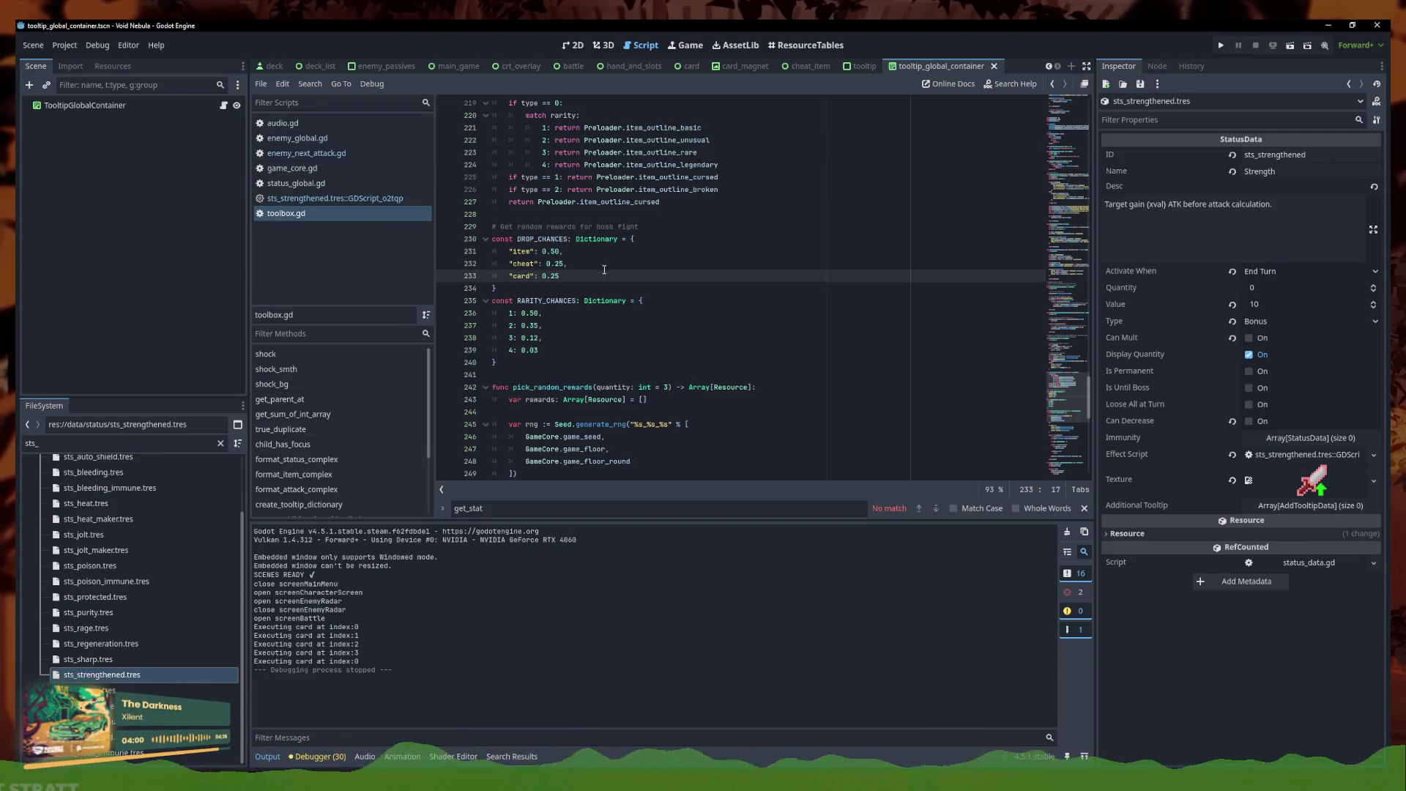
pyautogui.press('F3')
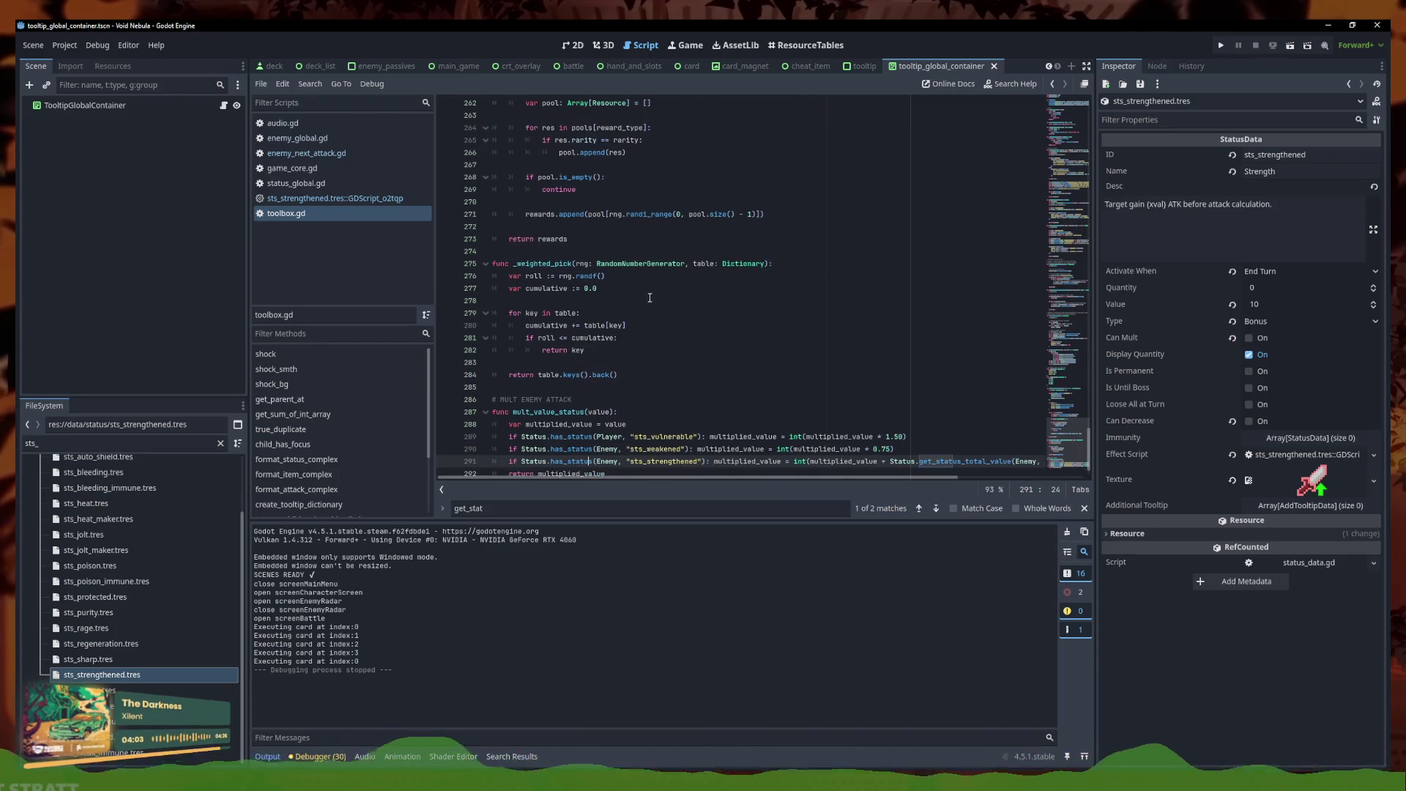
pyautogui.hotkey('alt', 'Up')
pyautogui.hotkey('alt', 'Up')
pyautogui.scroll(10, 663, 301)
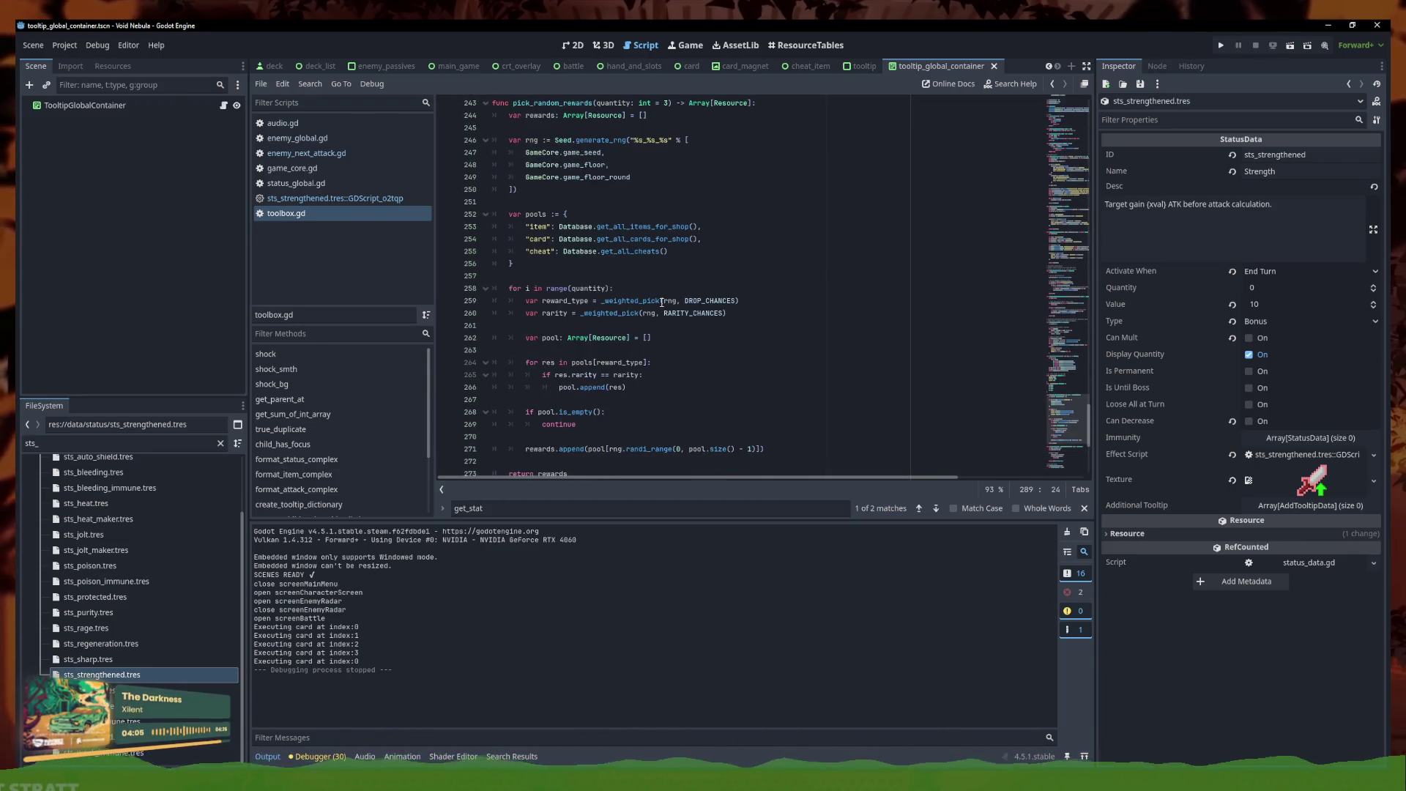
pyautogui.scroll(20, 654, 300)
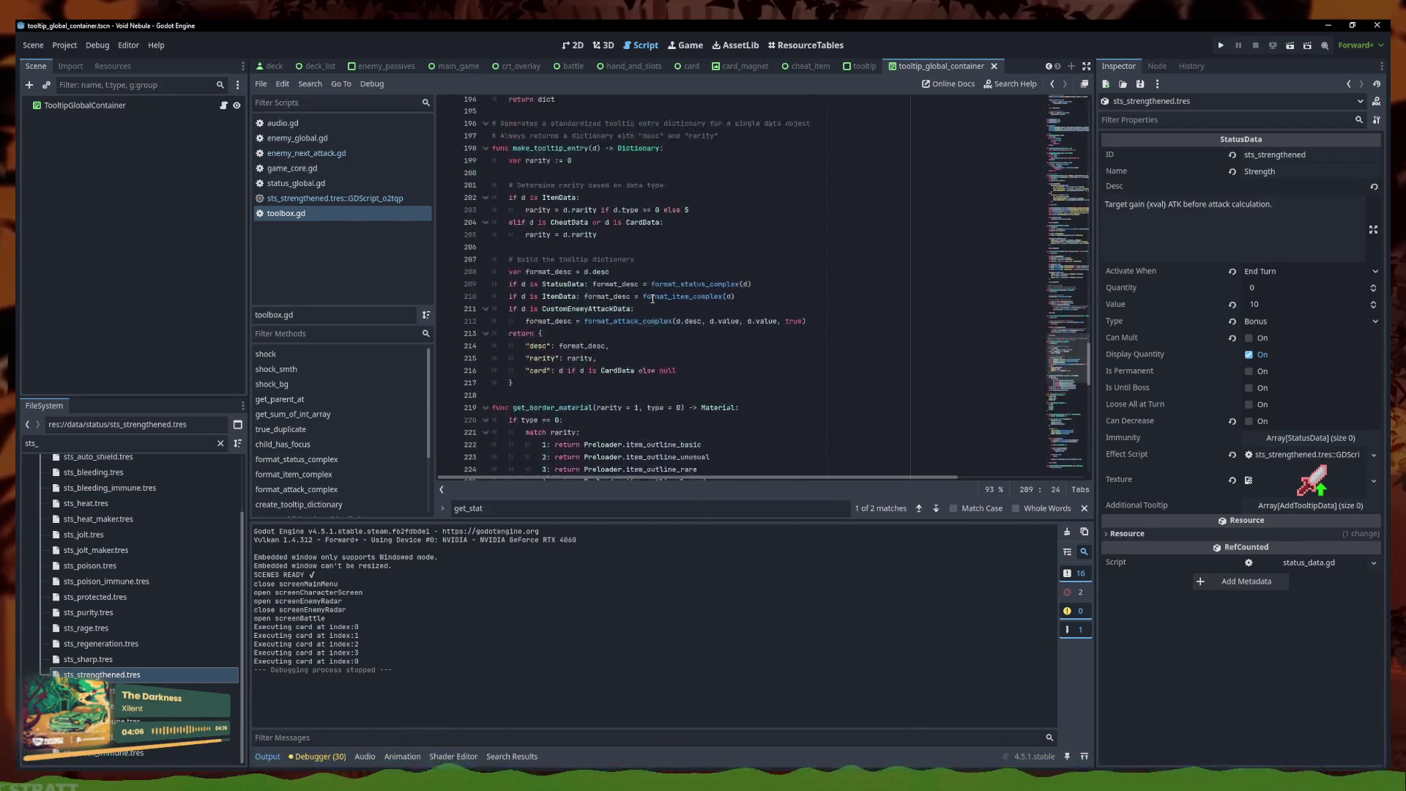
pyautogui.click(650, 302)
pyautogui.hotkey('ctrl', 's')
# Comment out the strengthened-status block (lines 45–49) in enemy_next_attack.gd with Ctrl+K
pyautogui.click(315, 198)
pyautogui.click(313, 183)
pyautogui.click(314, 169)
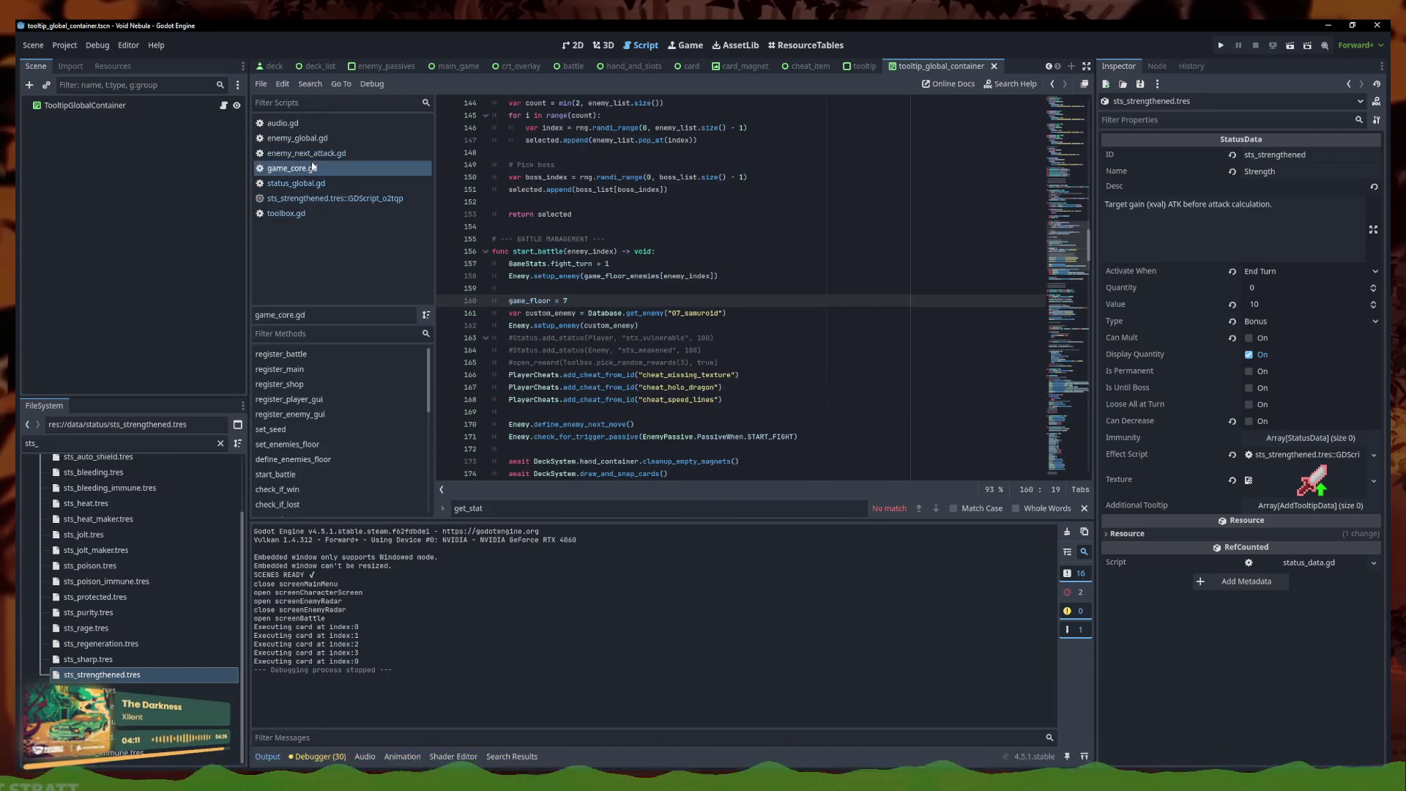
pyautogui.click(317, 152)
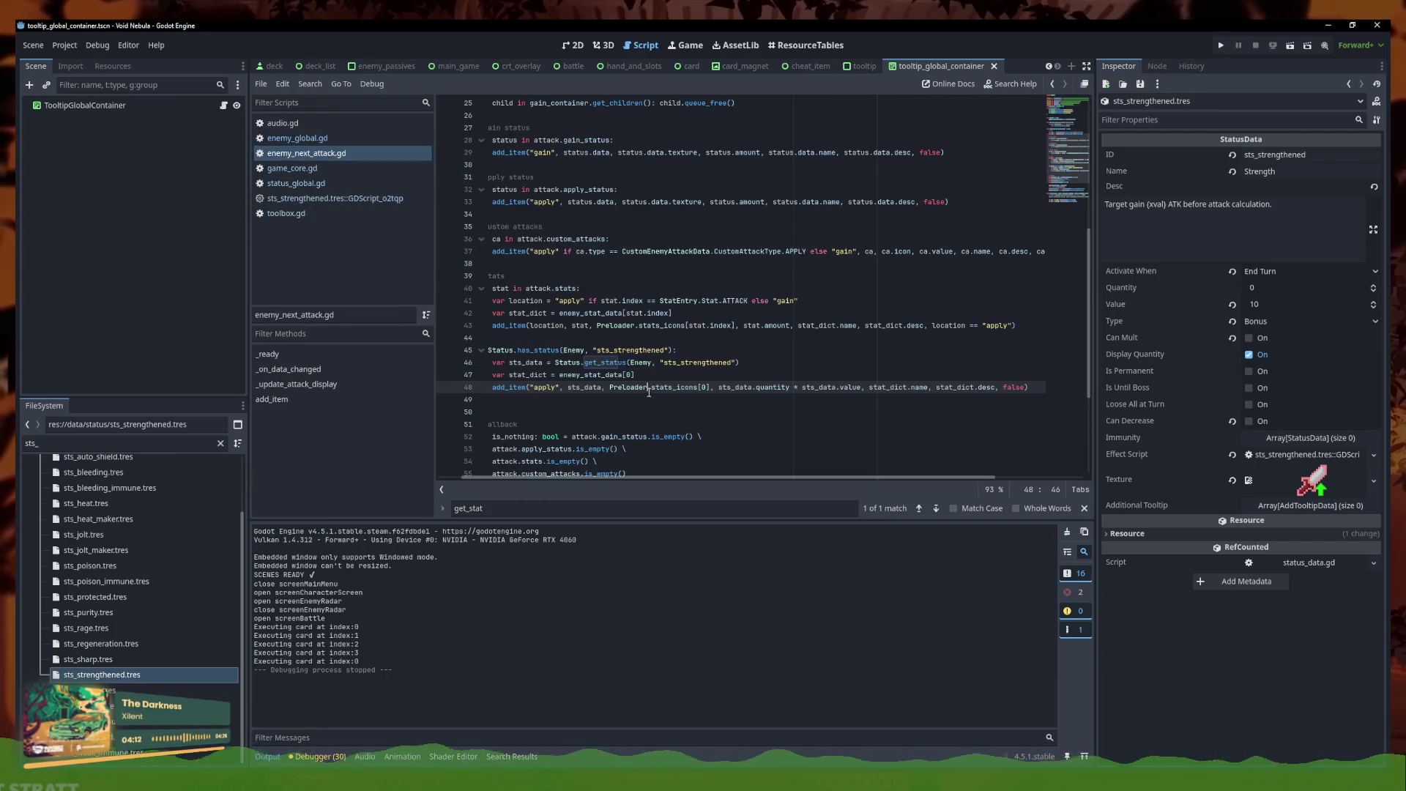
pyautogui.moveTo(577, 398); pyautogui.dragTo(402, 351)
pyautogui.hotkey('ctrl', 'k')
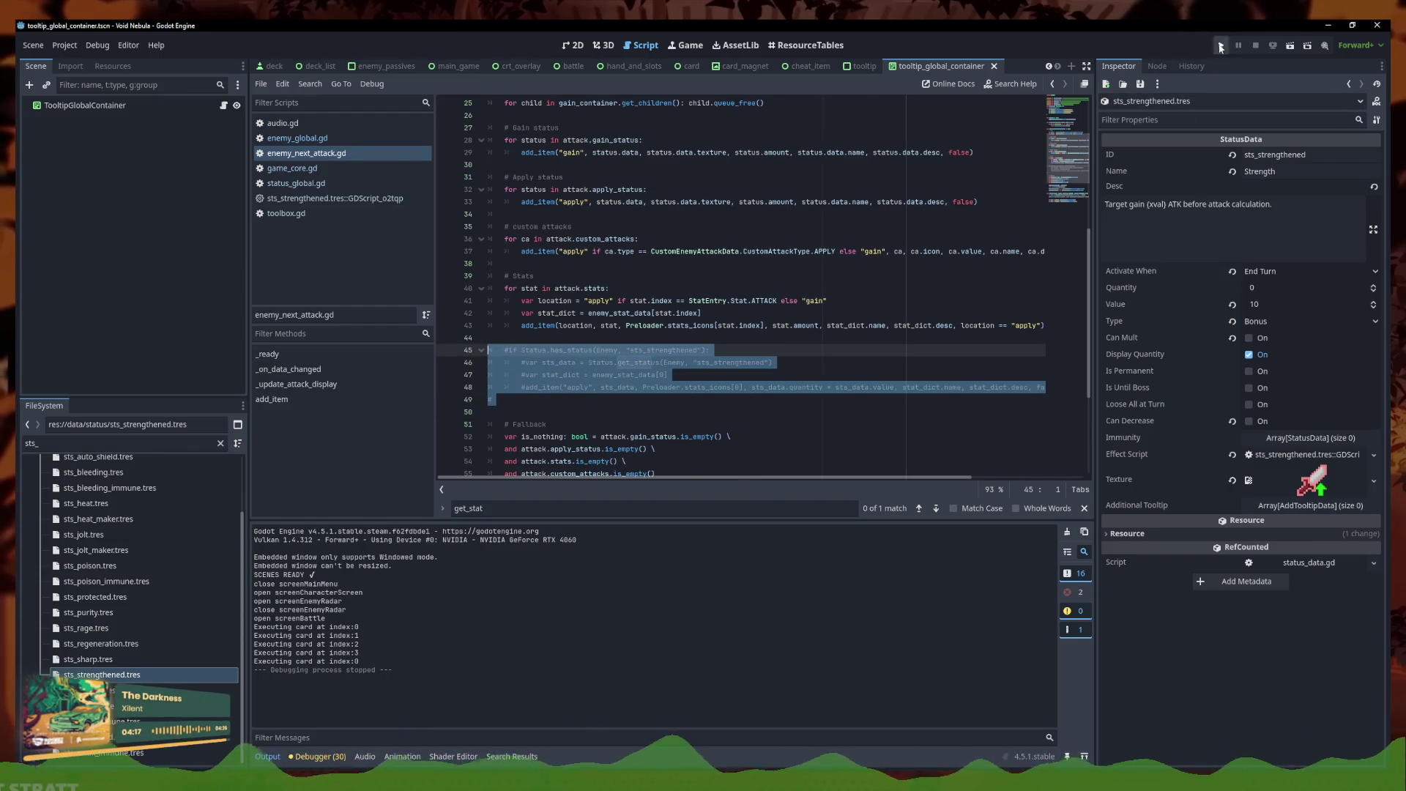
# Run the project, choose PLAY, and start a new run as Kali on Normal
pyautogui.click(1221, 46)
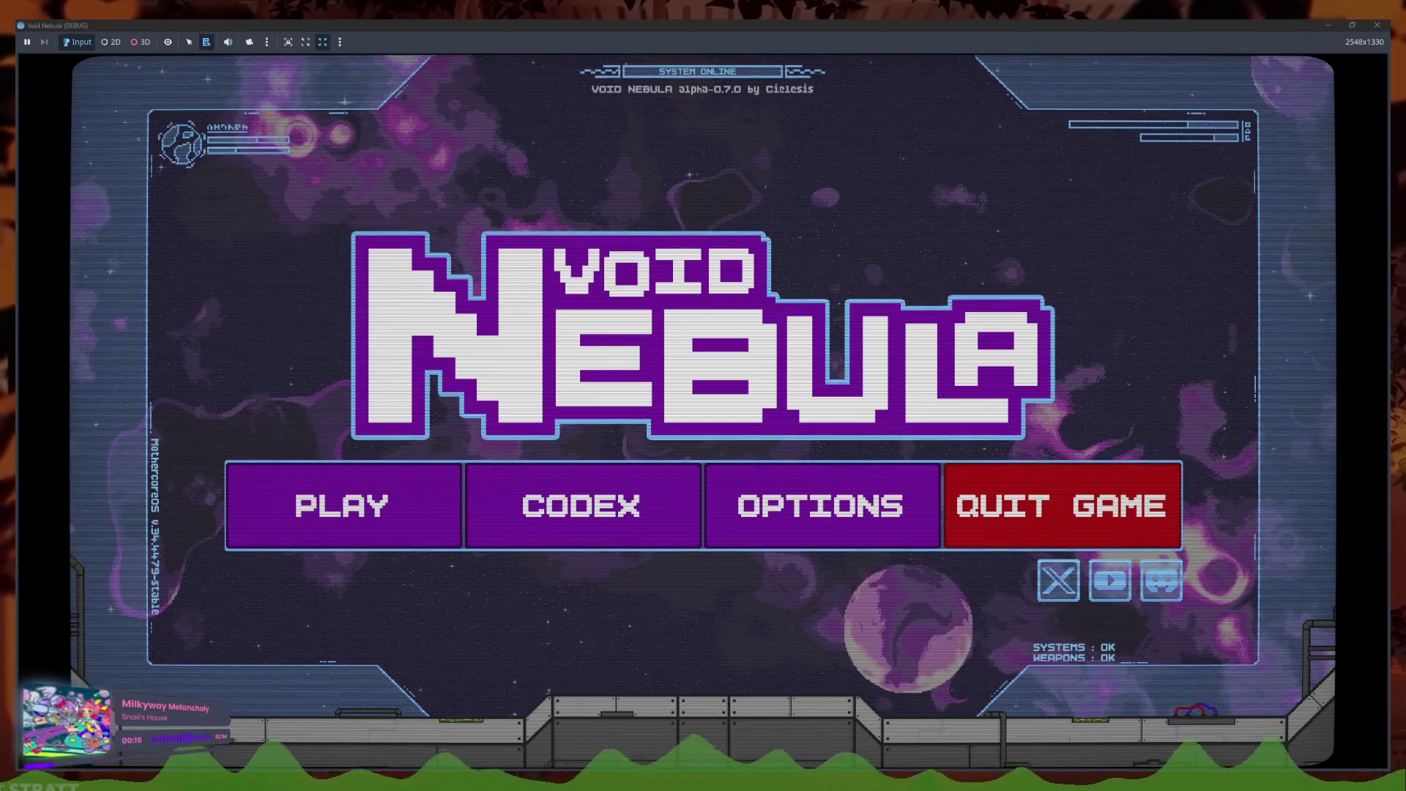
pyautogui.click(386, 490)
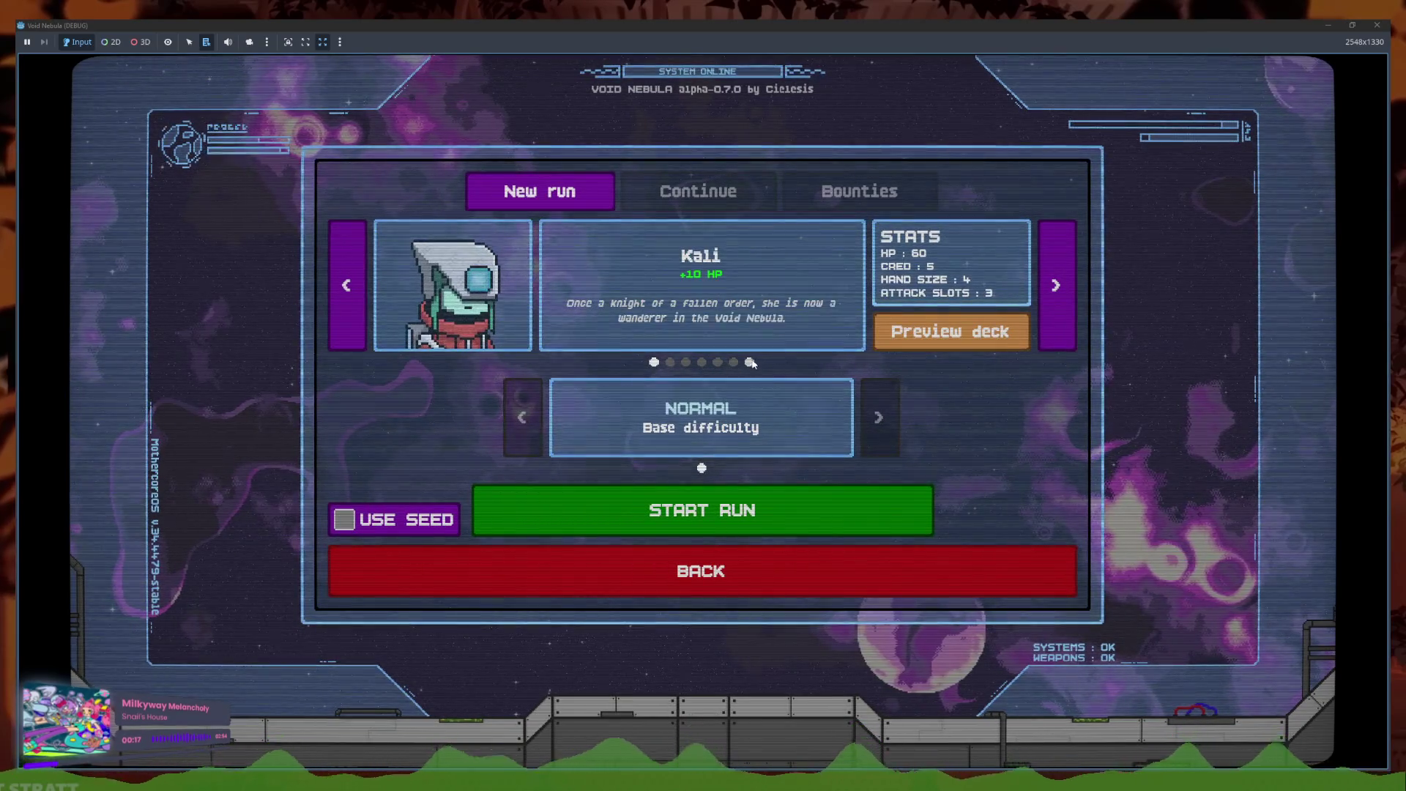
pyautogui.press('Return')
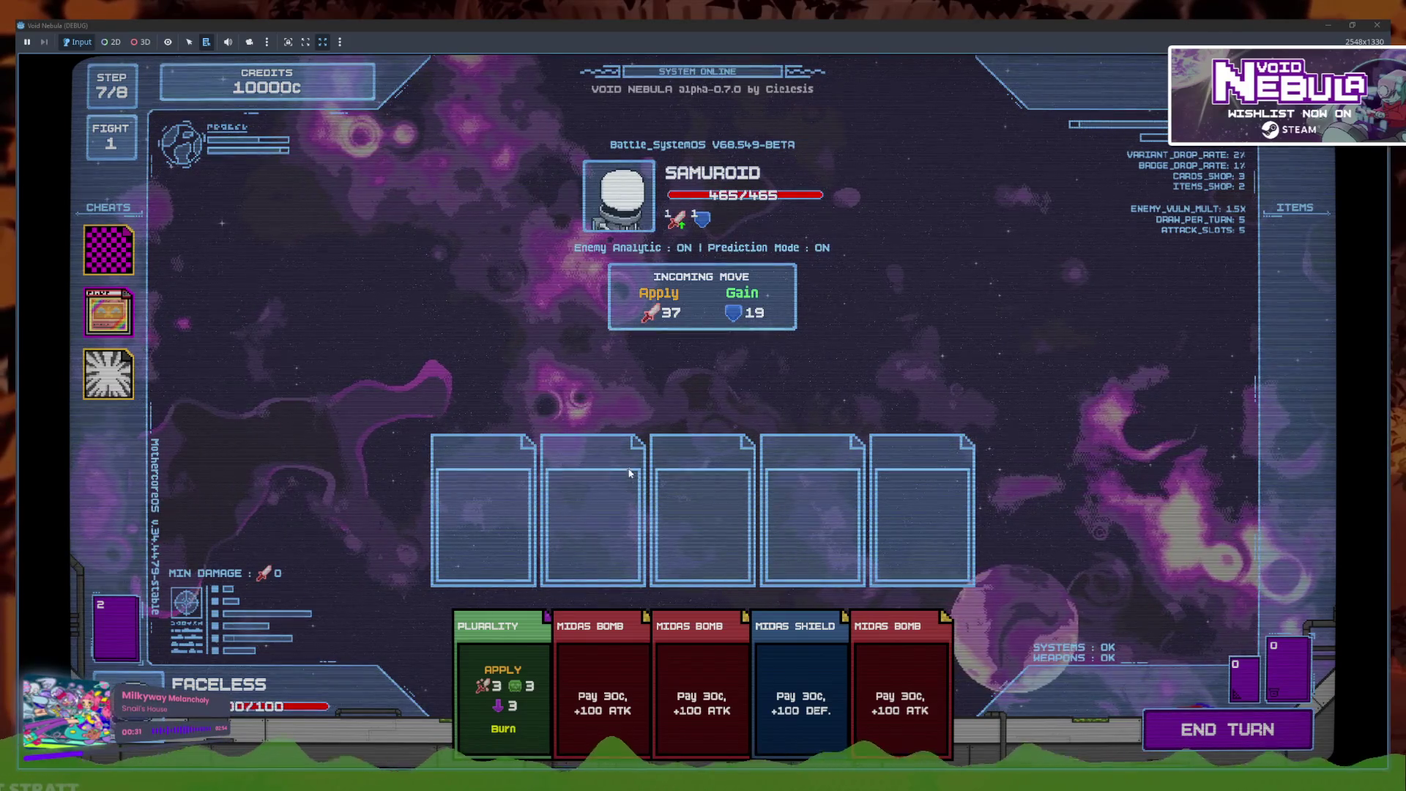
# Play a Midas Shield against Samuroid and end the turn
pyautogui.moveTo(672, 323)
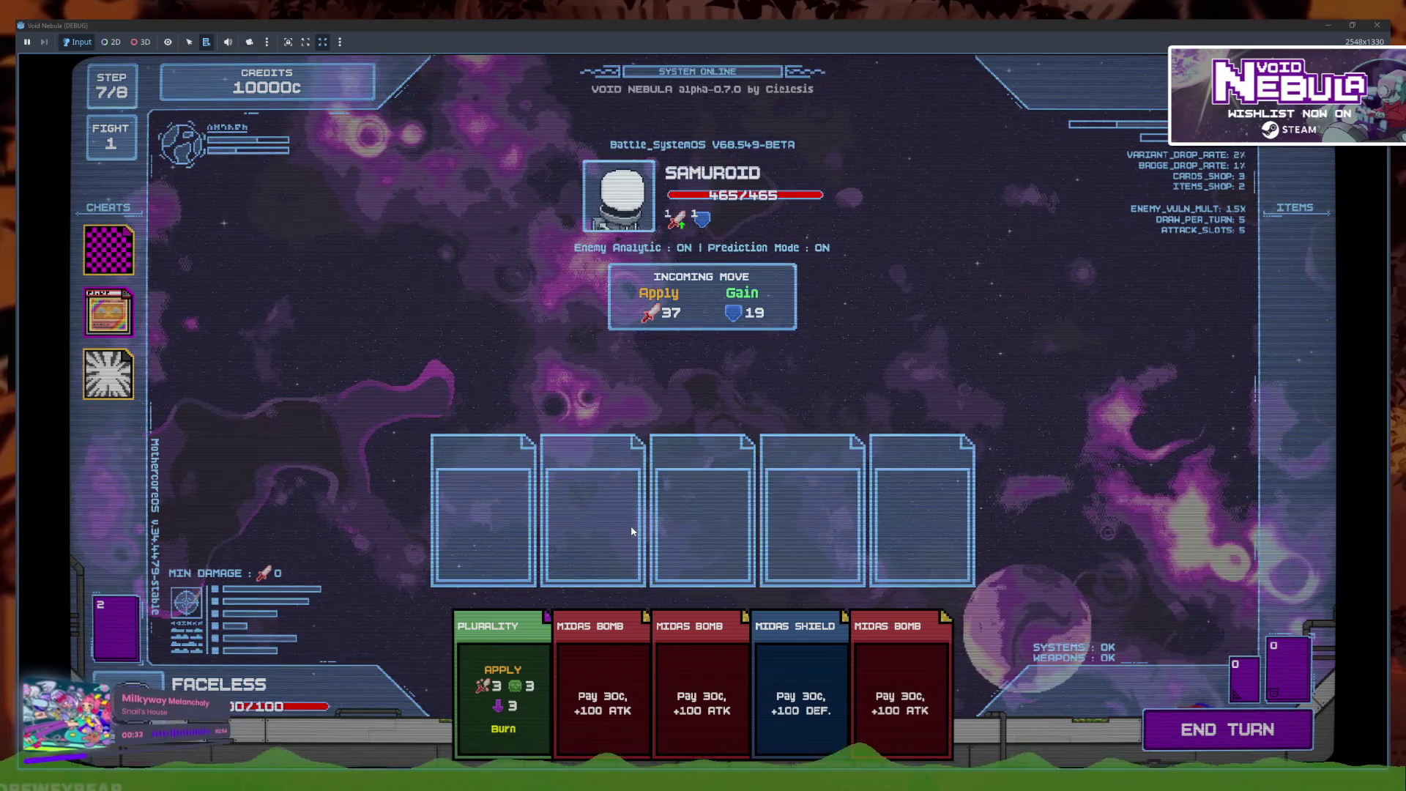
pyautogui.click(811, 669)
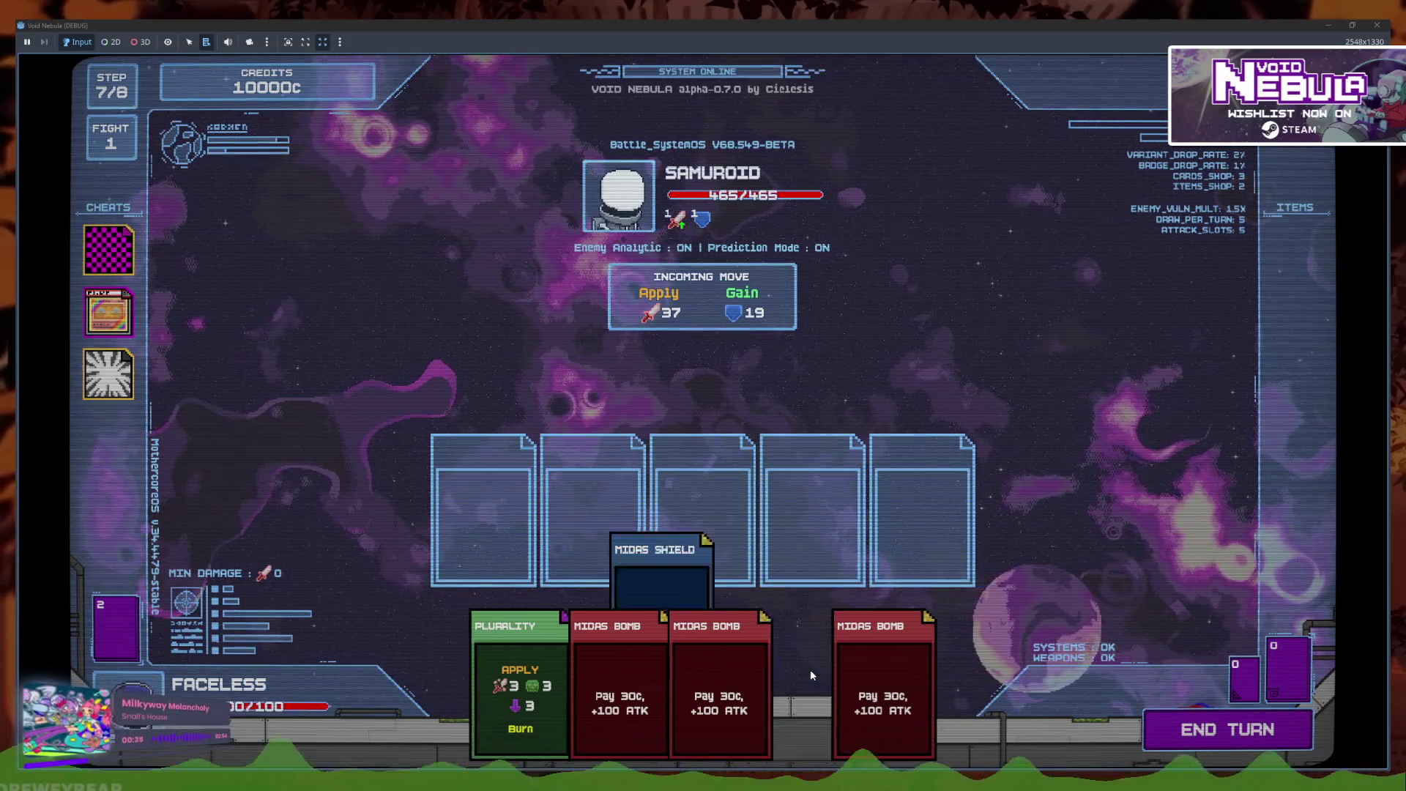
pyautogui.click(1165, 743)
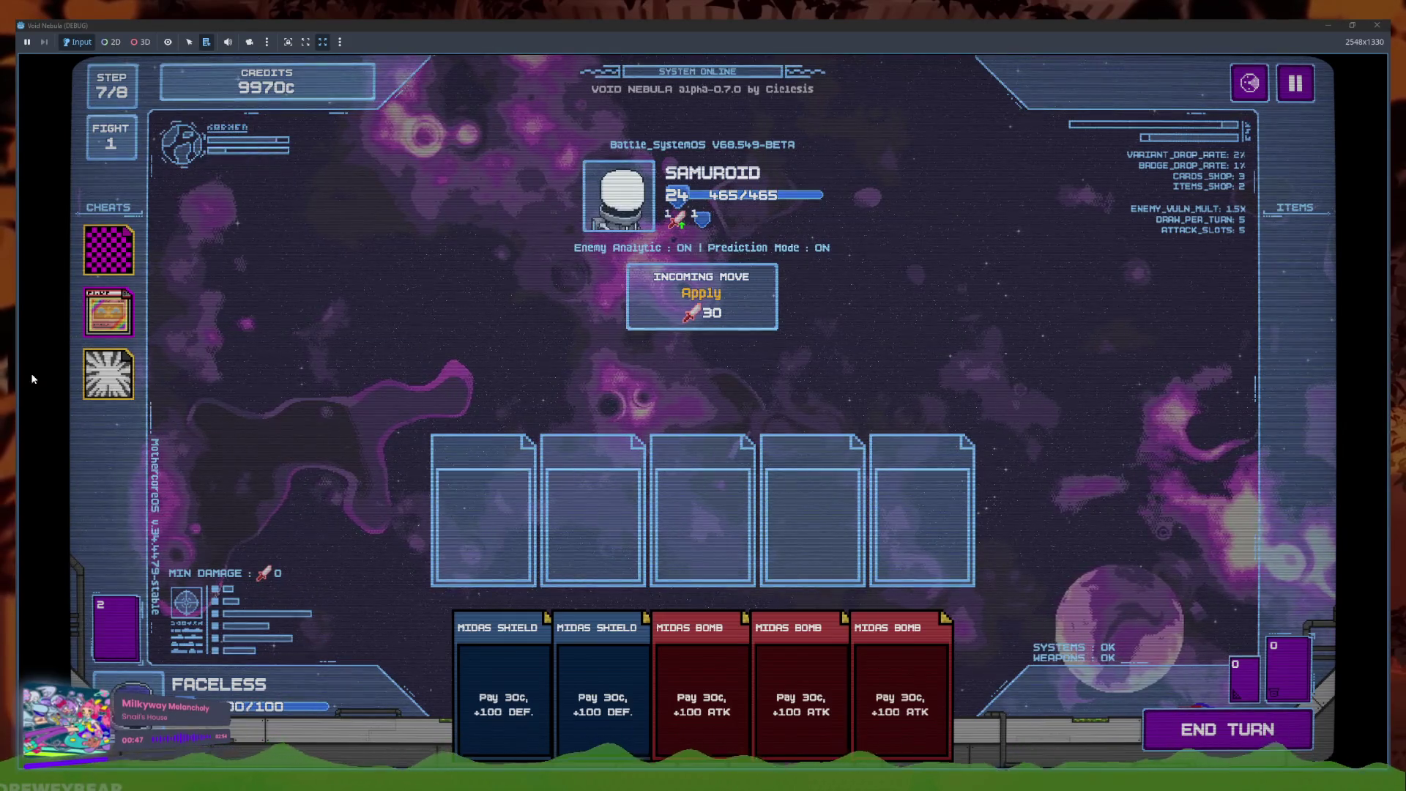
# Lower the music volume in the Audio settings and return to the battle
pyautogui.click(1249, 83)
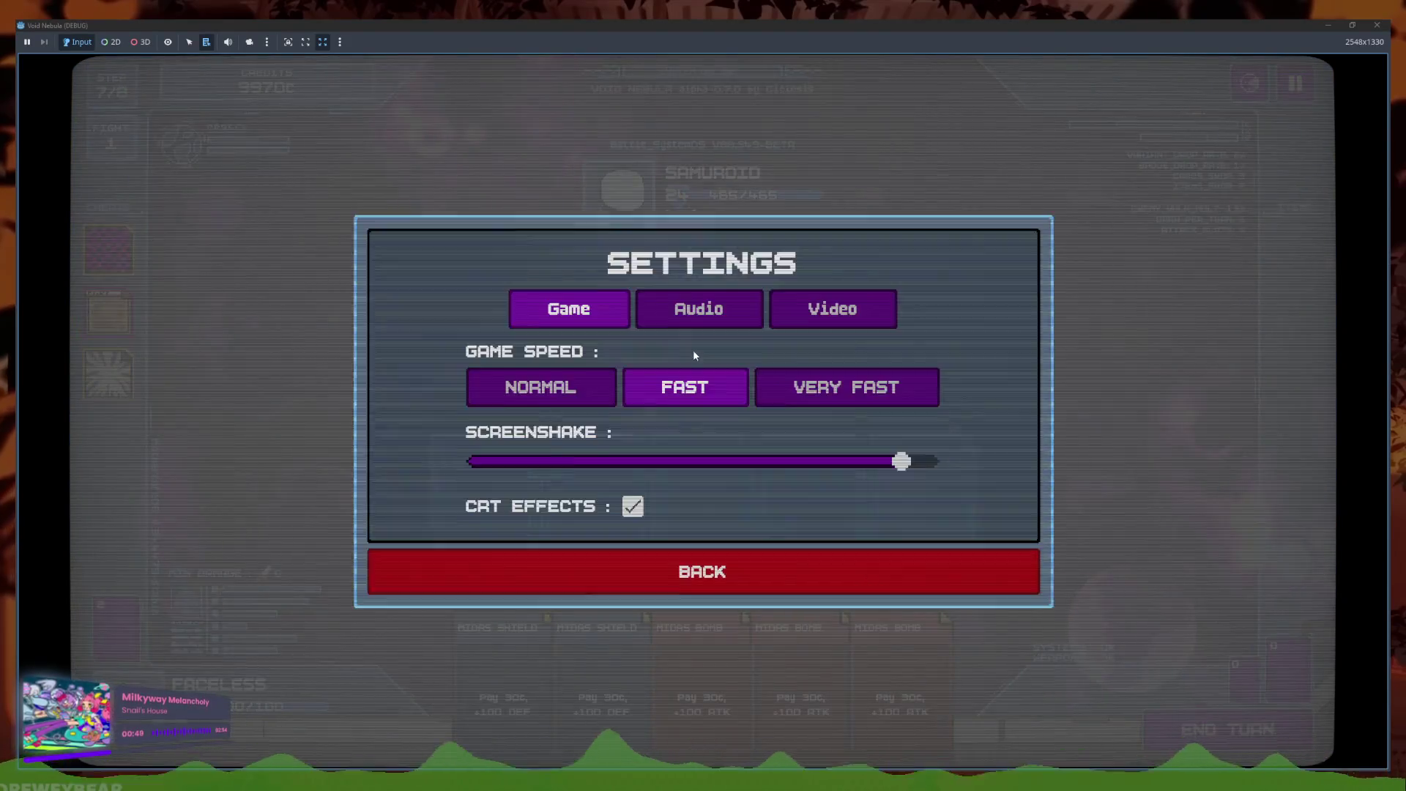
pyautogui.click(699, 308)
pyautogui.moveTo(638, 405); pyautogui.dragTo(496, 405)
pyautogui.click(718, 585)
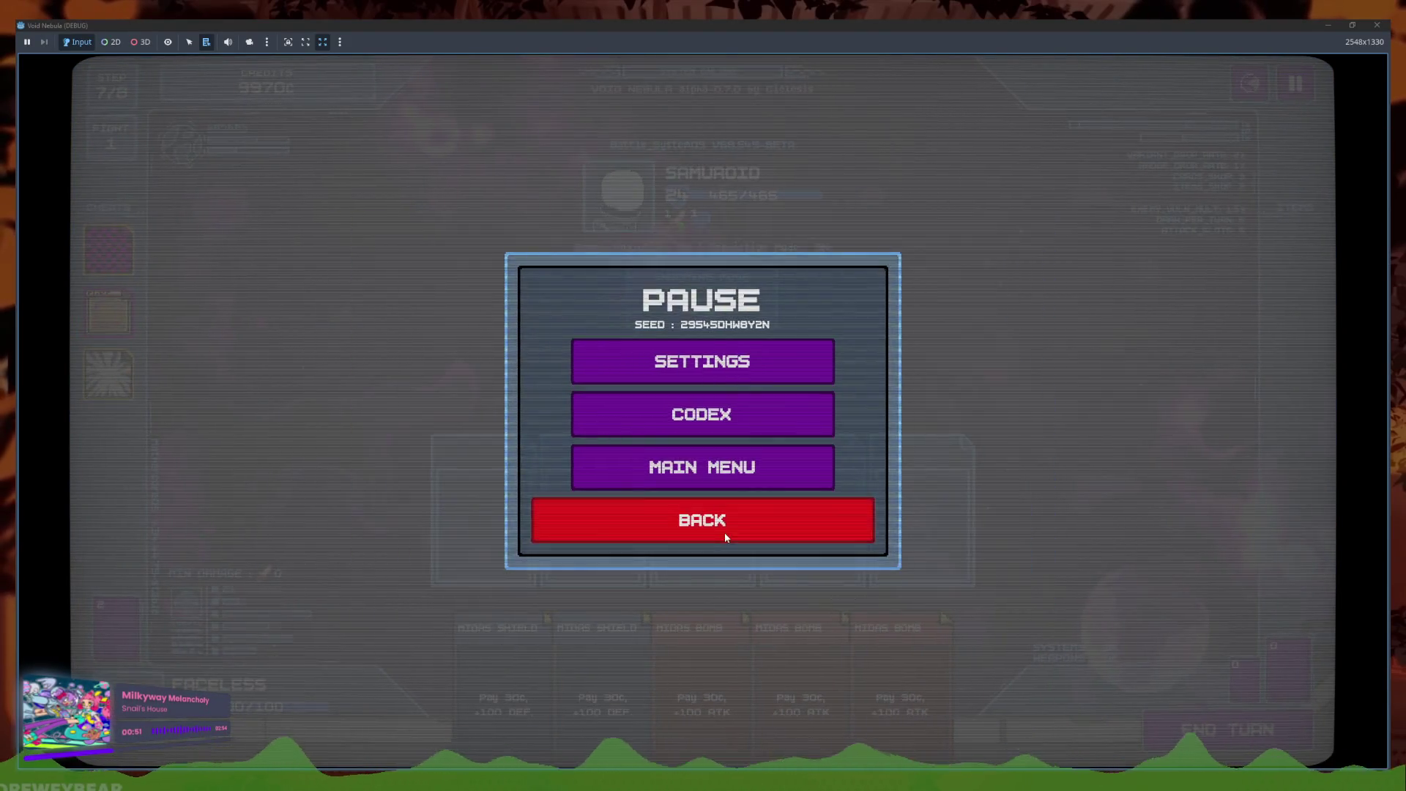
pyautogui.click(725, 537)
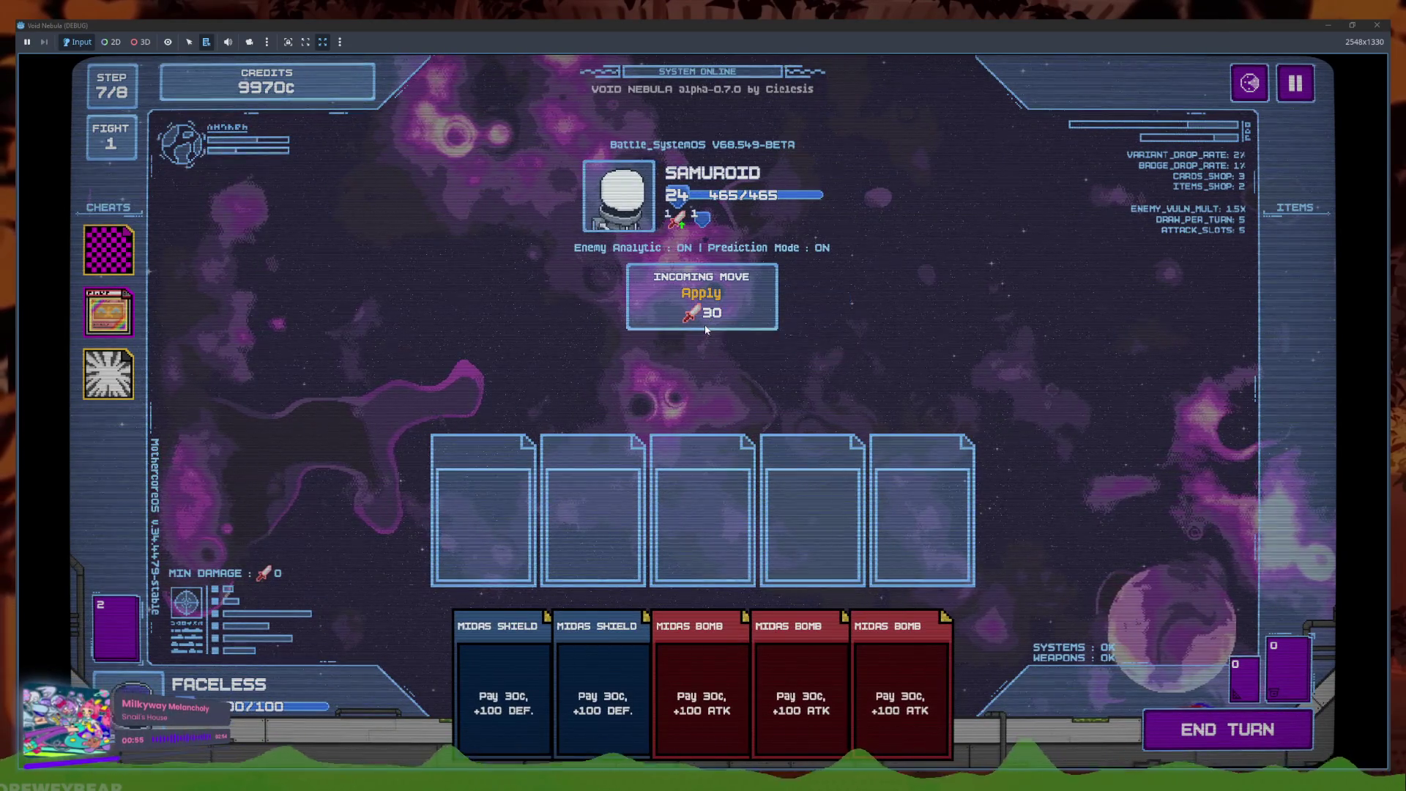
# Play two more turns against Samuroid, including a Midas Shield, then return to the Godot editor
pyautogui.click(1175, 714)
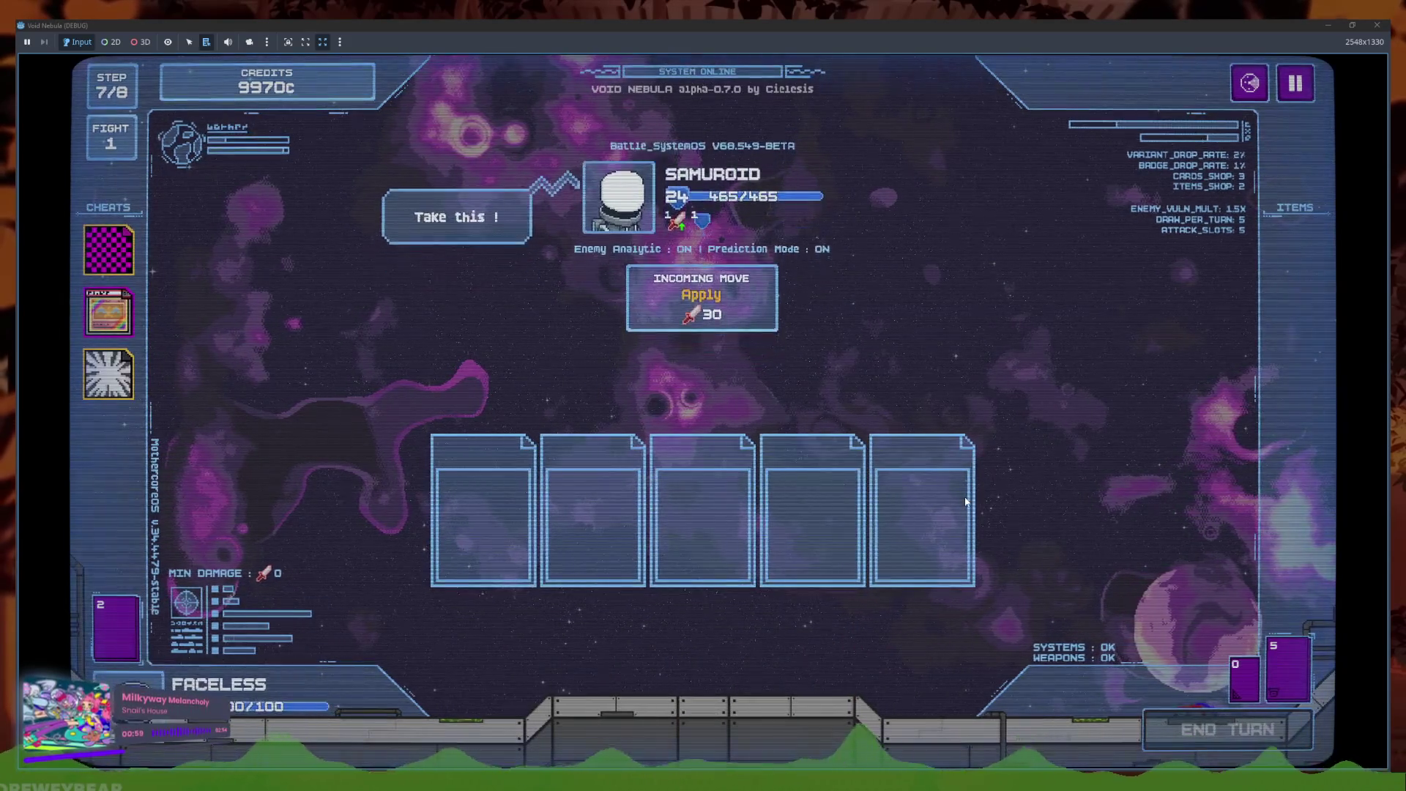
pyautogui.click(590, 652)
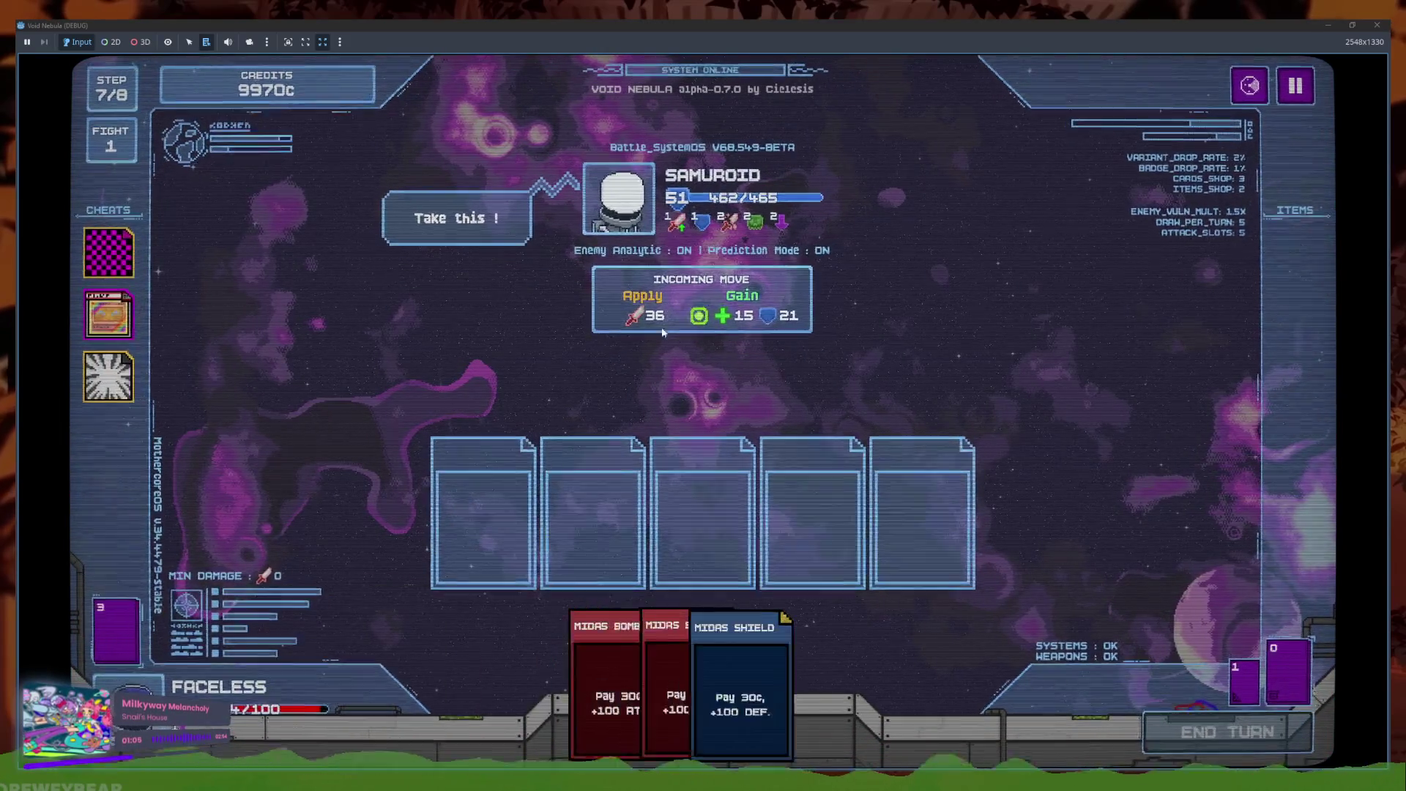
pyautogui.moveTo(648, 317)
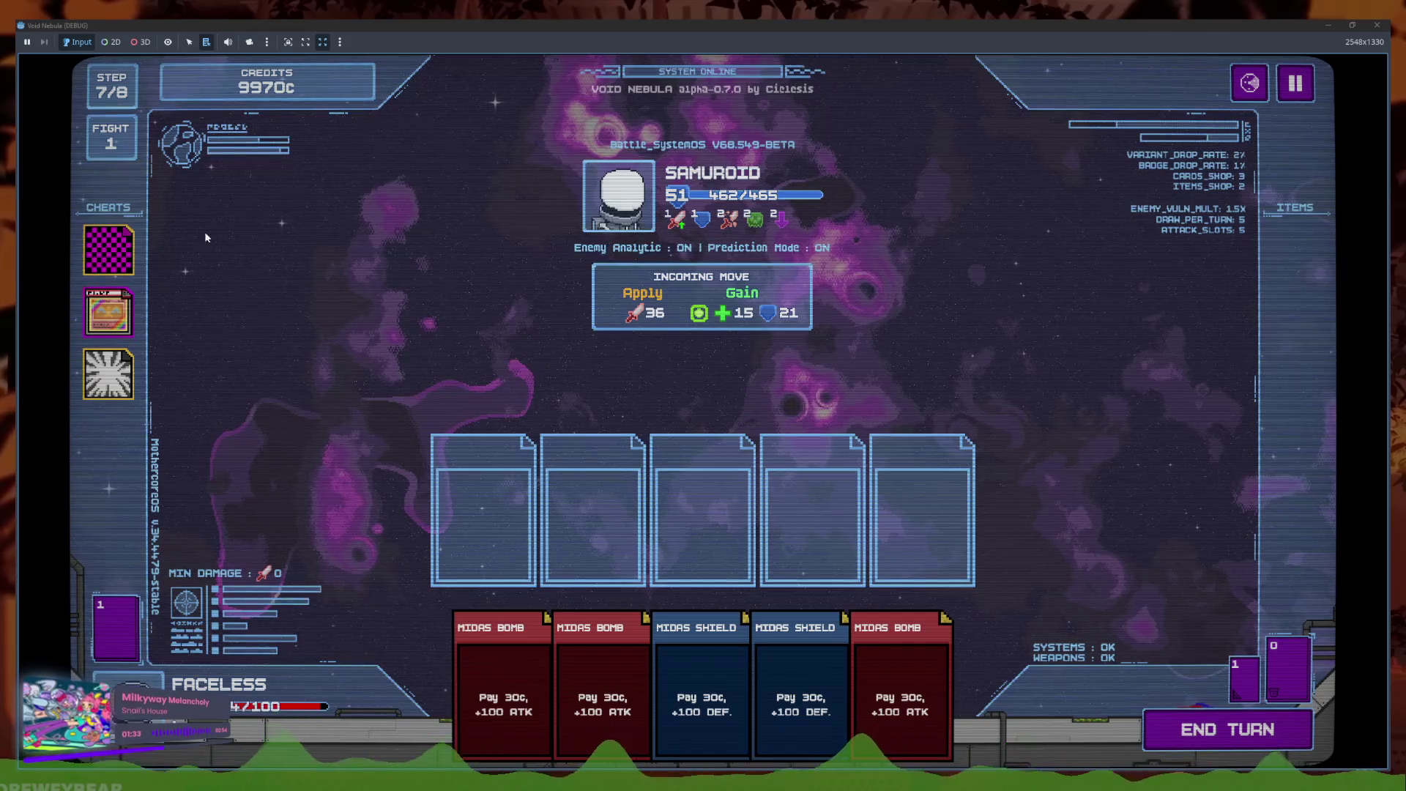
pyautogui.click(709, 681)
pyautogui.click(1204, 707)
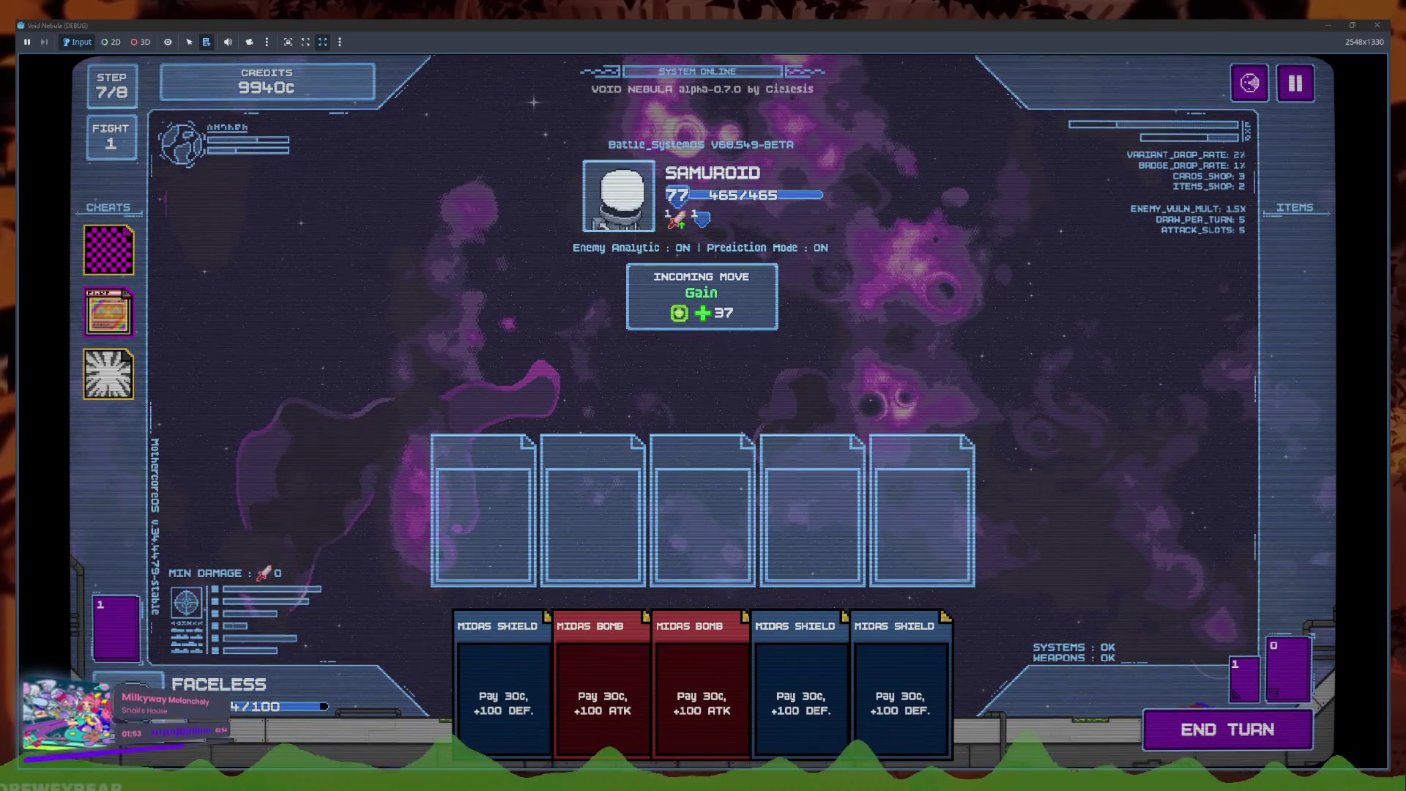
pyautogui.moveTo(370, 784)
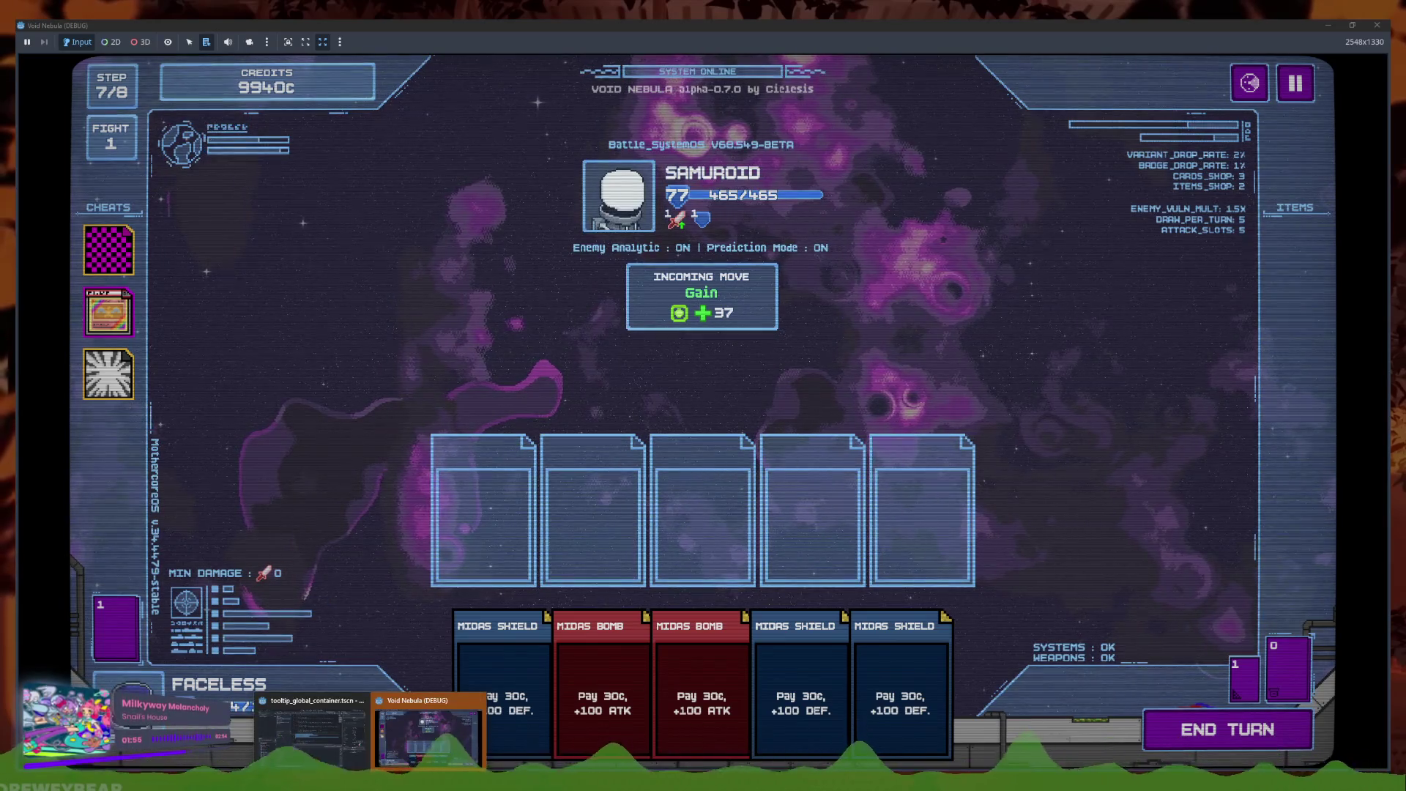
pyautogui.click(331, 733)
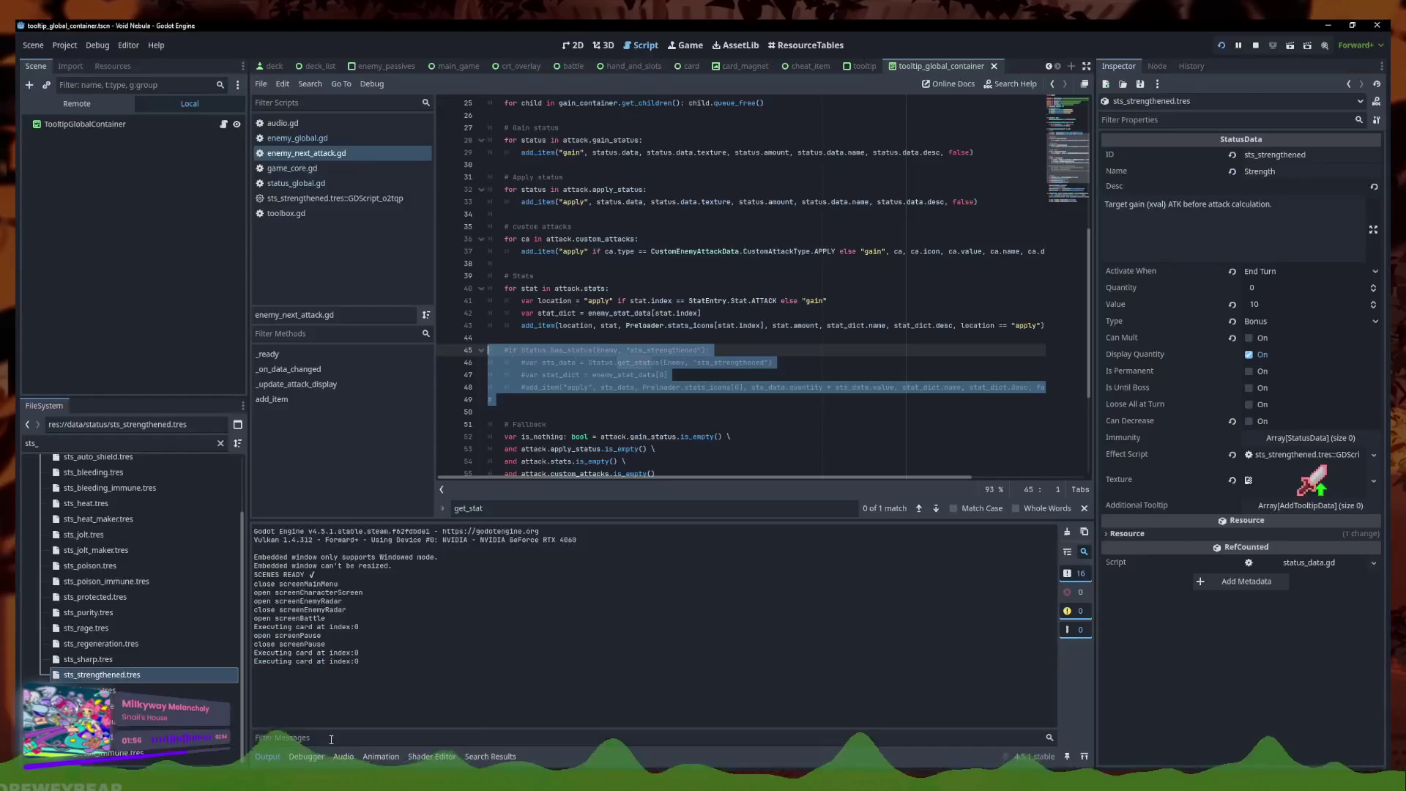
# Open enemy_global.gd and search it for 'atta', stepping back through the earlier matches
pyautogui.click(323, 142)
pyautogui.scroll(10, 689, 368)
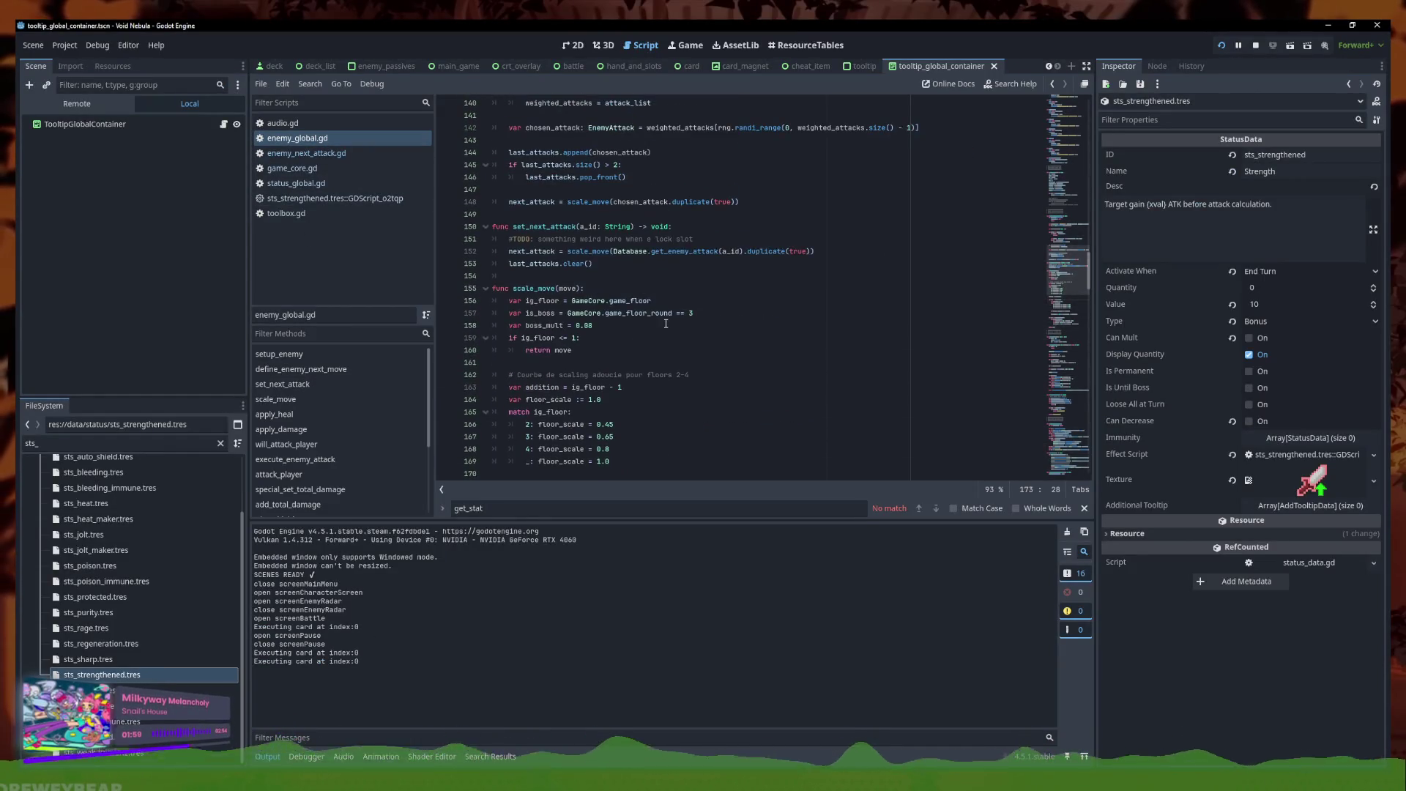
pyautogui.click(653, 325)
pyautogui.hotkey('ctrl', 'f')
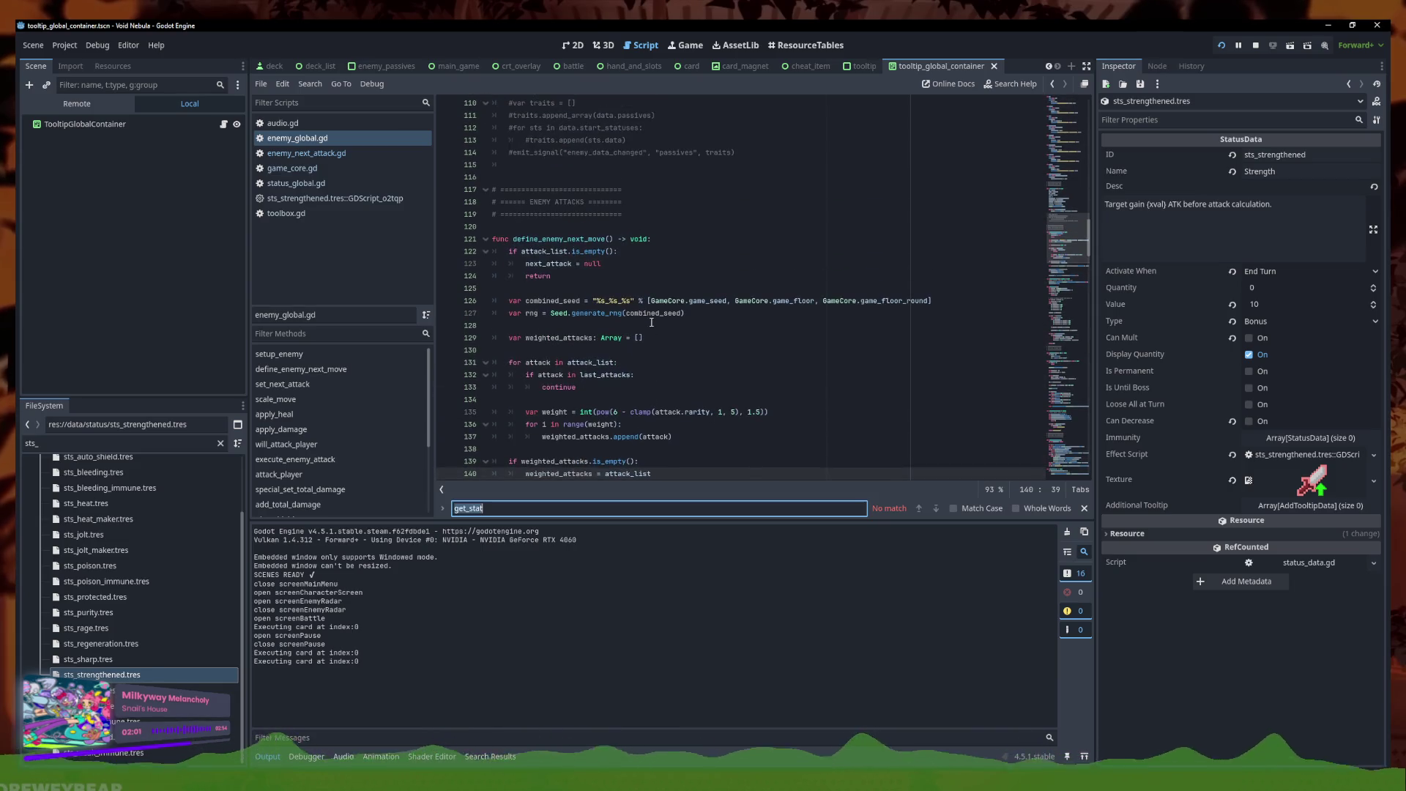
pyautogui.write('atta')
pyautogui.click(920, 510)
pyautogui.click(920, 510)
pyautogui.click(920, 510)
pyautogui.click(920, 510)
pyautogui.click(920, 510)
pyautogui.click(920, 510)
pyautogui.click(920, 510)
pyautogui.click(920, 510)
pyautogui.click(920, 510)
pyautogui.click(921, 510)
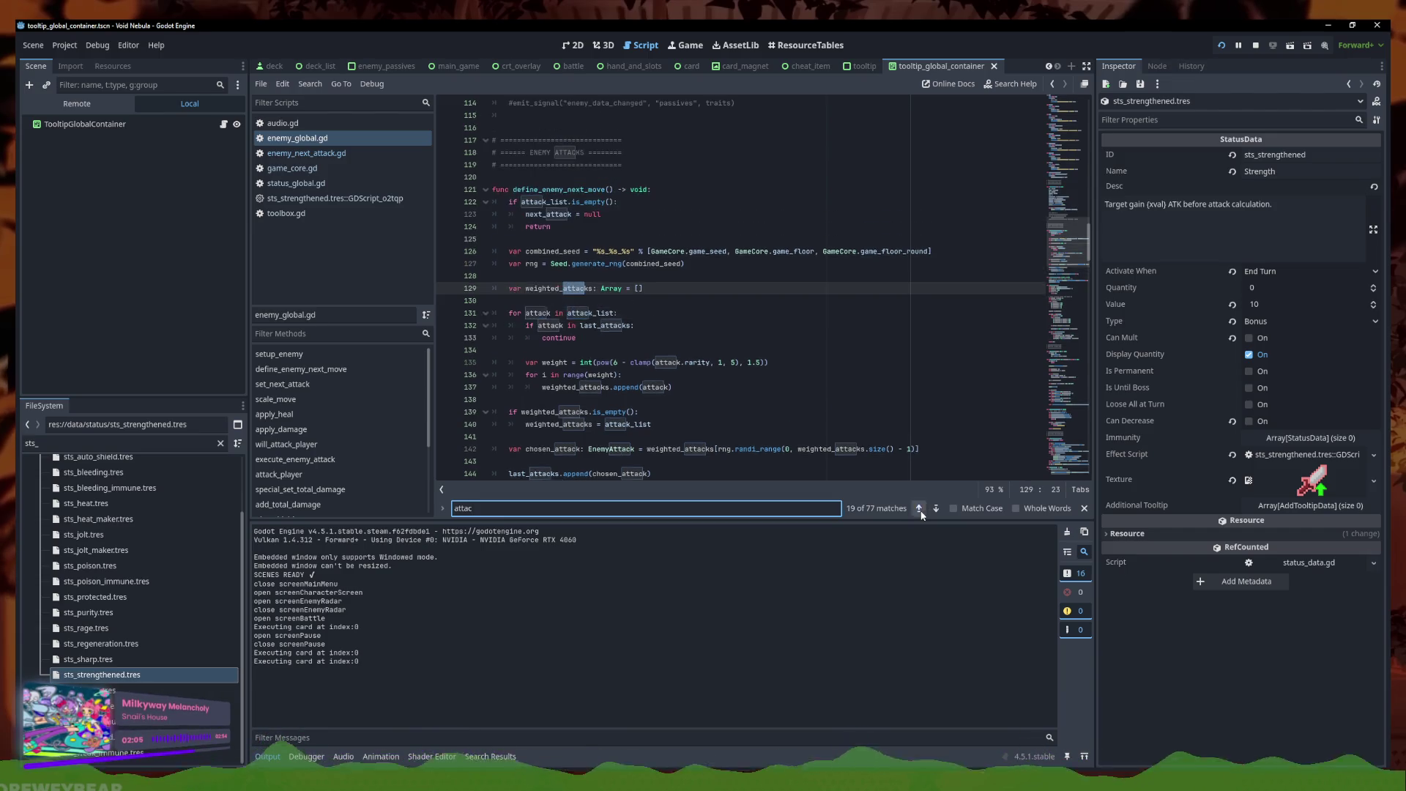
pyautogui.click(920, 510)
pyautogui.click(920, 510)
pyautogui.click(920, 509)
pyautogui.click(920, 510)
pyautogui.click(920, 510)
pyautogui.click(920, 510)
pyautogui.click(920, 510)
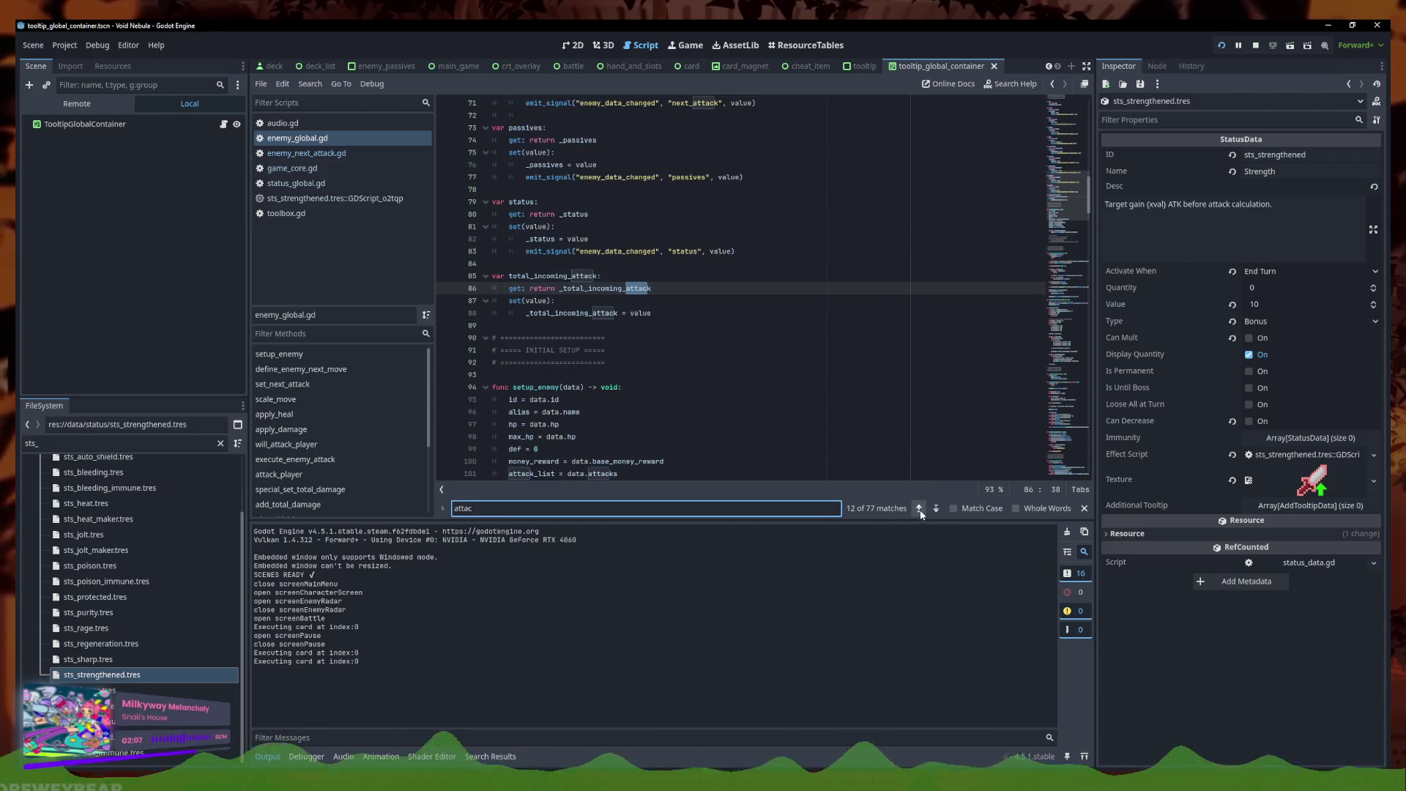
# Search for 'execute' and move the gain_status loop at line 264 above the StatEntry.Stat.HEAL line
pyautogui.scroll(-10, 696, 395)
pyautogui.scroll(-8, 679, 386)
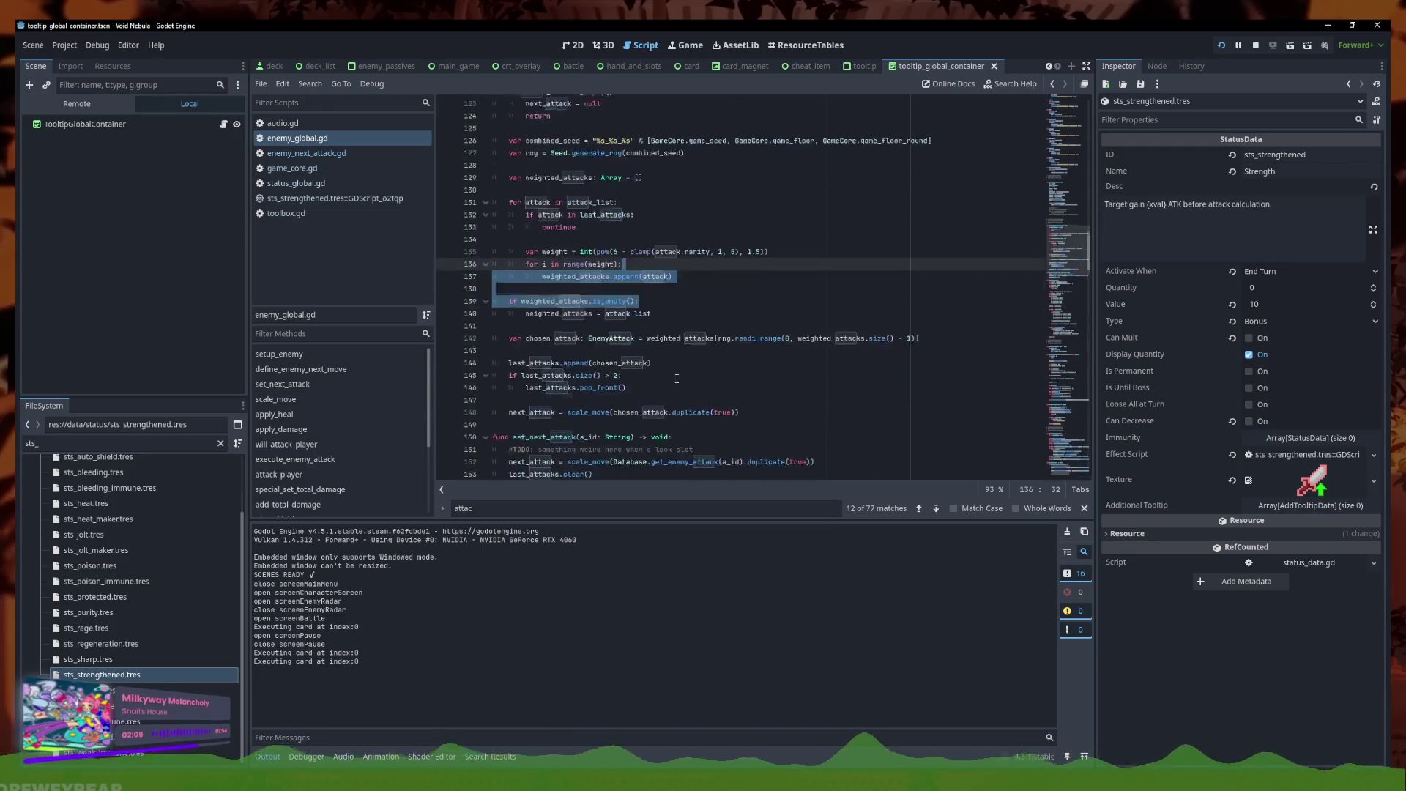
pyautogui.click(677, 375)
pyautogui.write('execute')
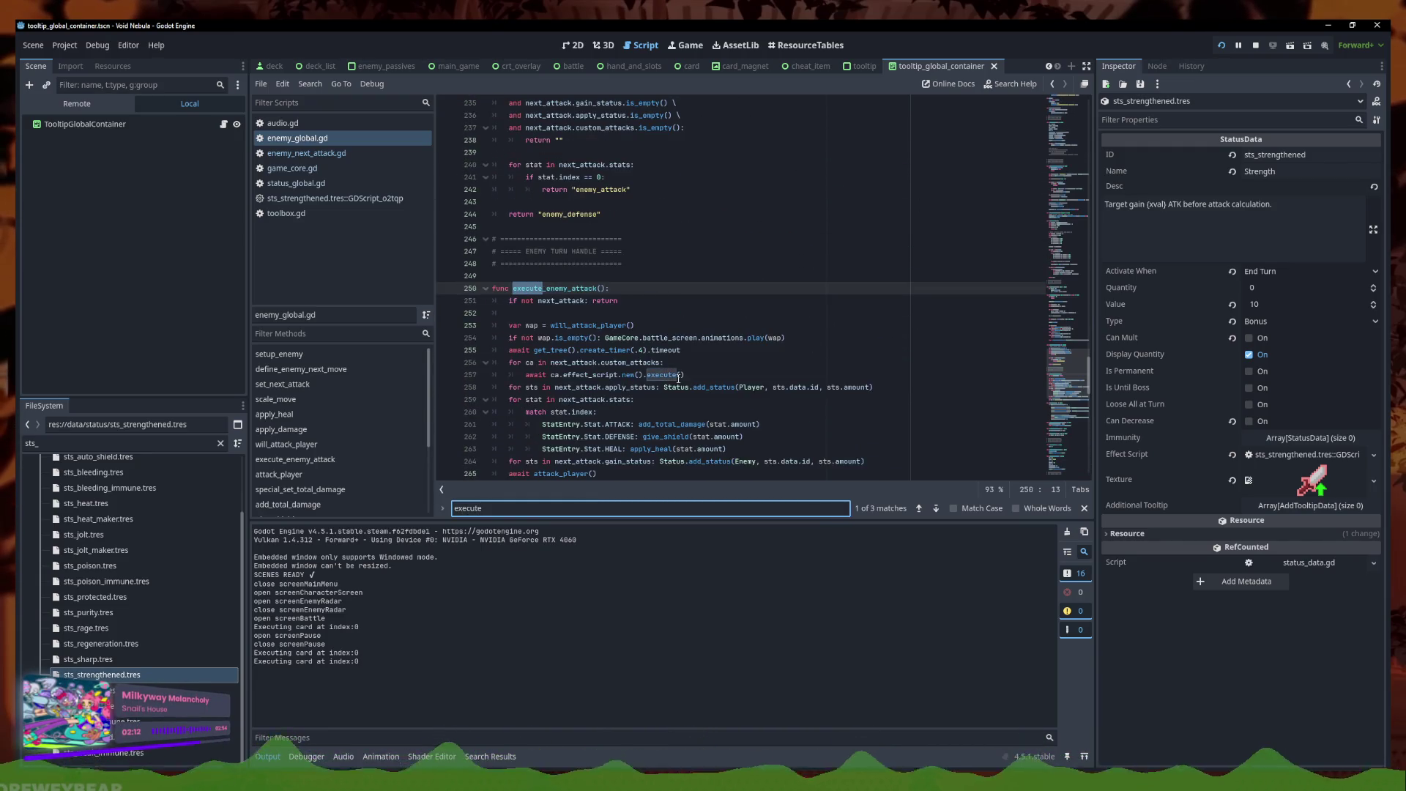
pyautogui.scroll(-2, 678, 377)
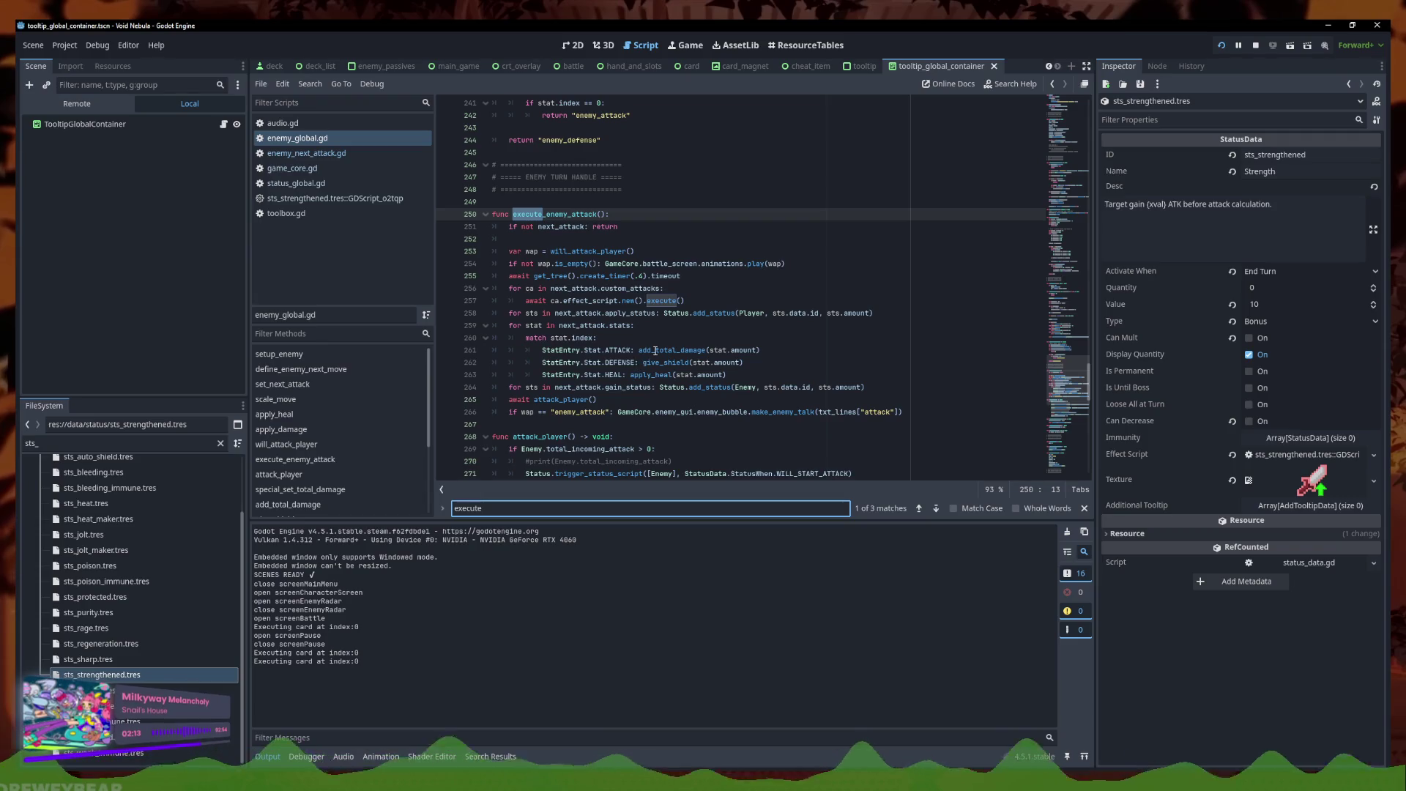
pyautogui.click(670, 387)
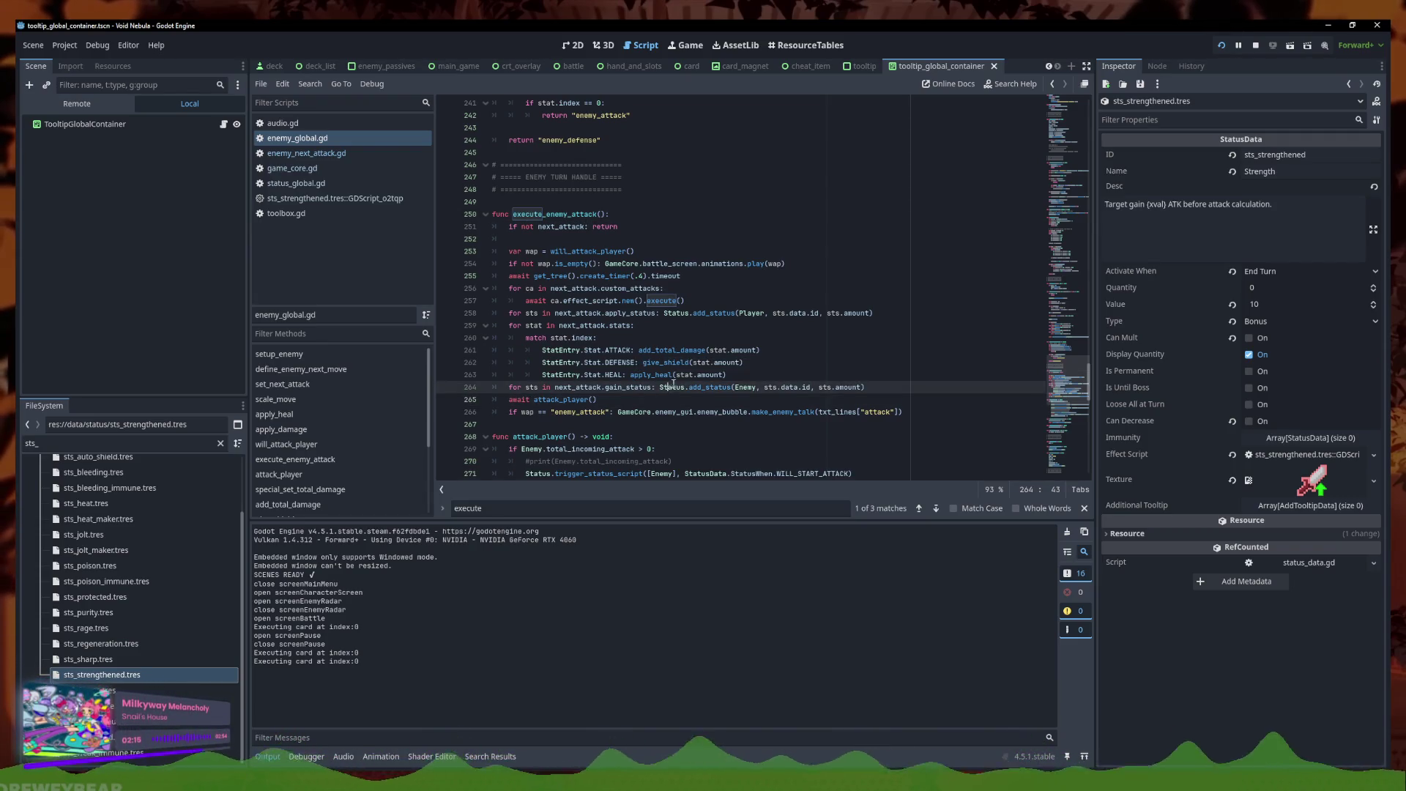
pyautogui.moveTo(675, 377)
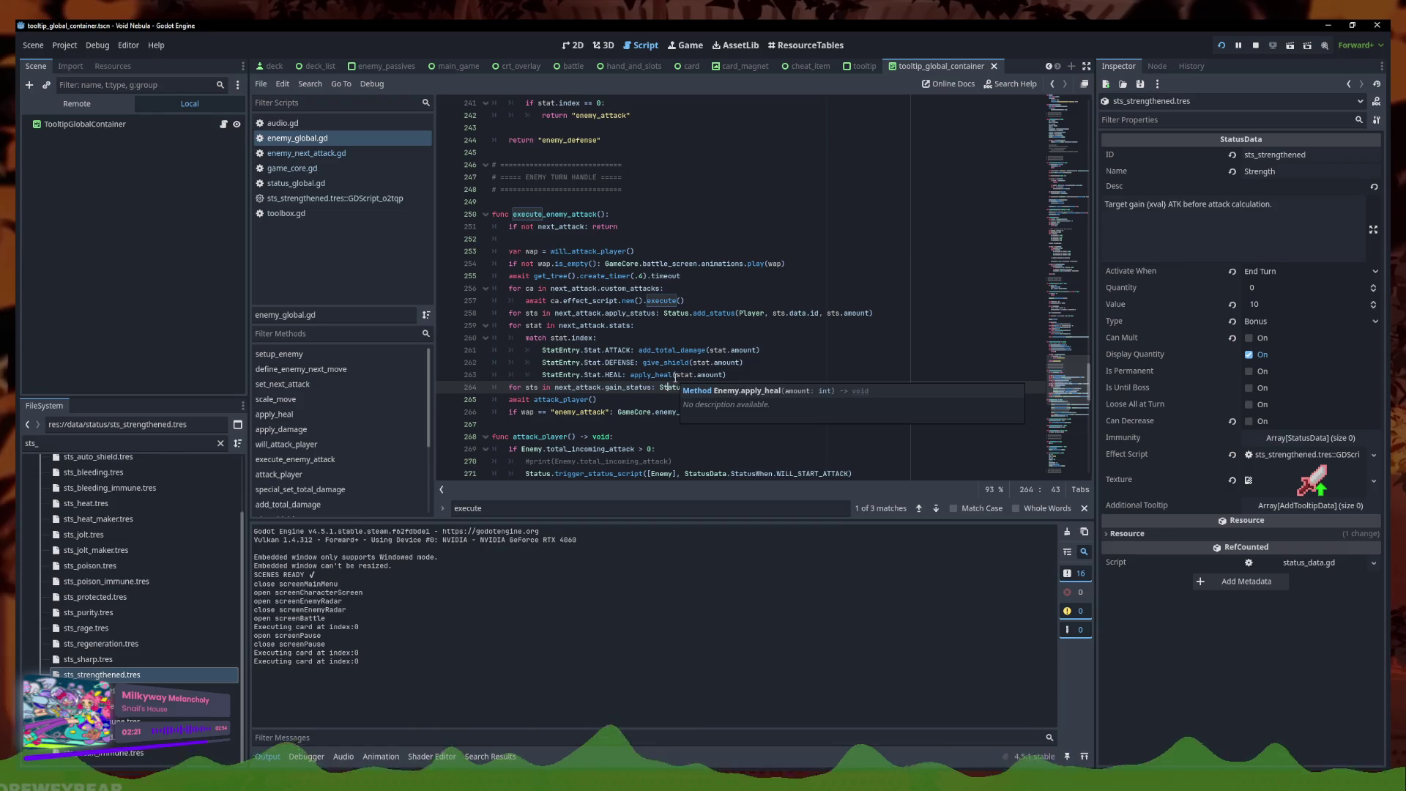
pyautogui.click(670, 405)
pyautogui.click(881, 391)
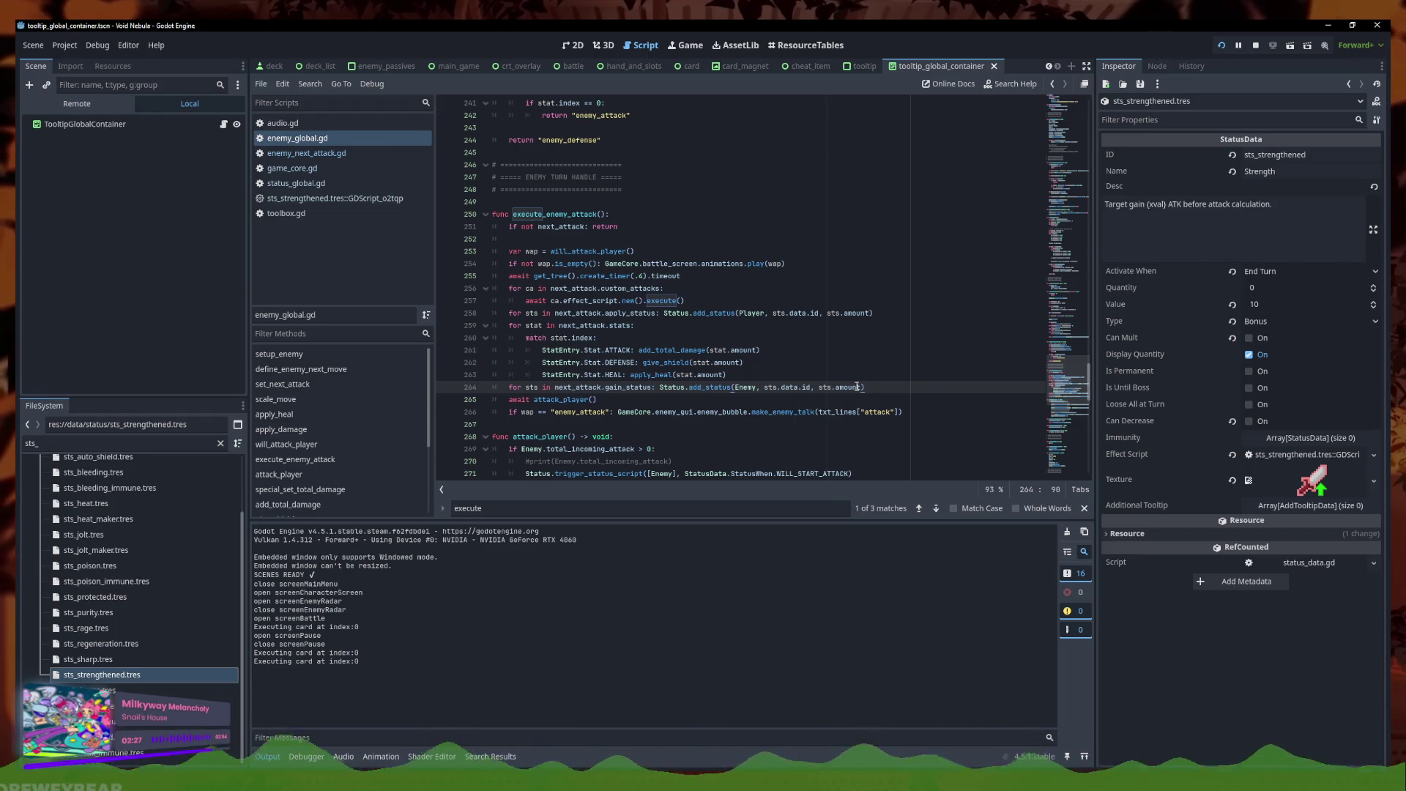
pyautogui.press('Up')
pyautogui.press('Up')
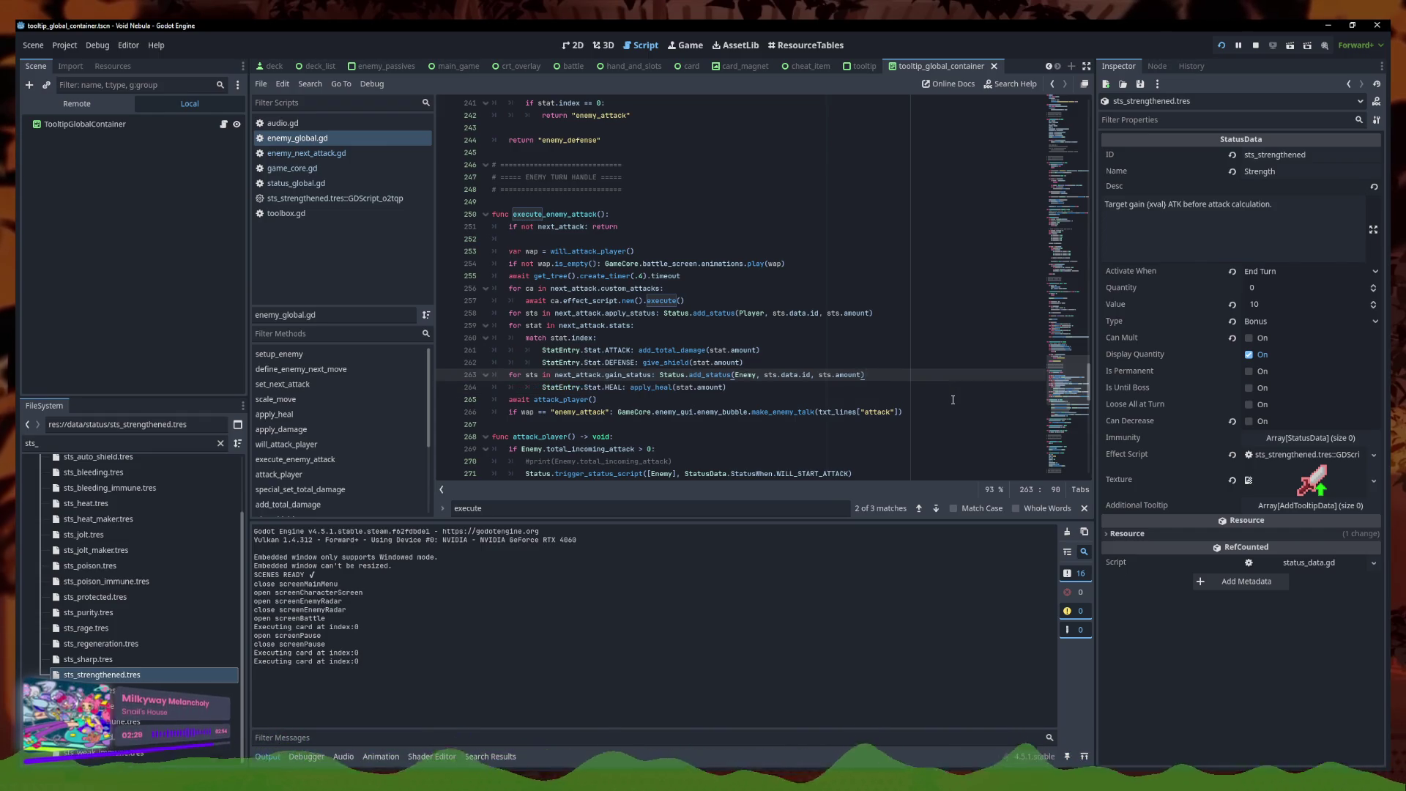
# Shift the gain_status line down again and review attack_player's WILL_RECEIVE_ATTACK trigger
pyautogui.press('Down')
pyautogui.press('Down')
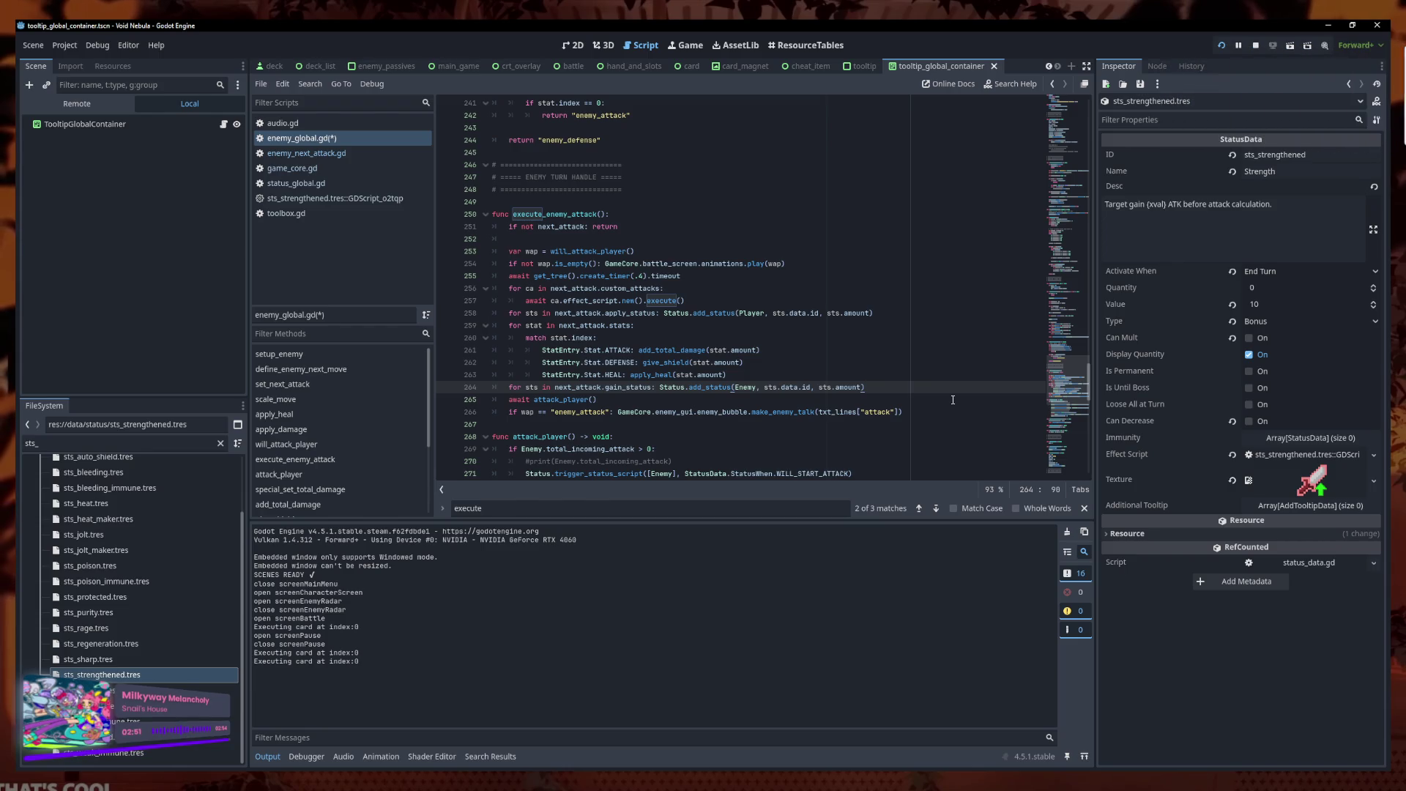
pyautogui.keyDown('ctrl'); pyautogui.click(574, 400); pyautogui.keyUp('ctrl')
pyautogui.click(845, 350)
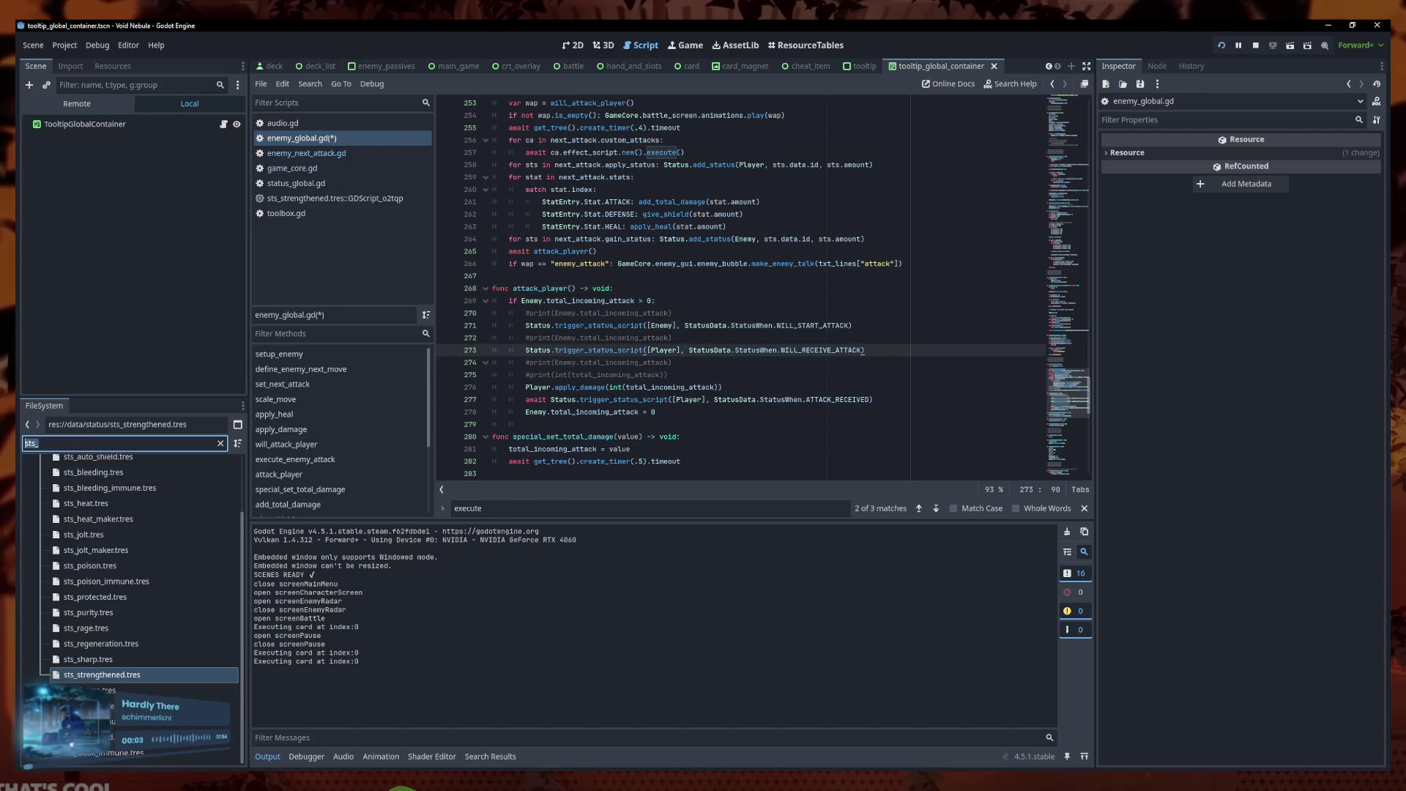
# Check sts_strengthened.tres's Activate When setting, leaving it on End Turn
pyautogui.doubleClick(117, 677)
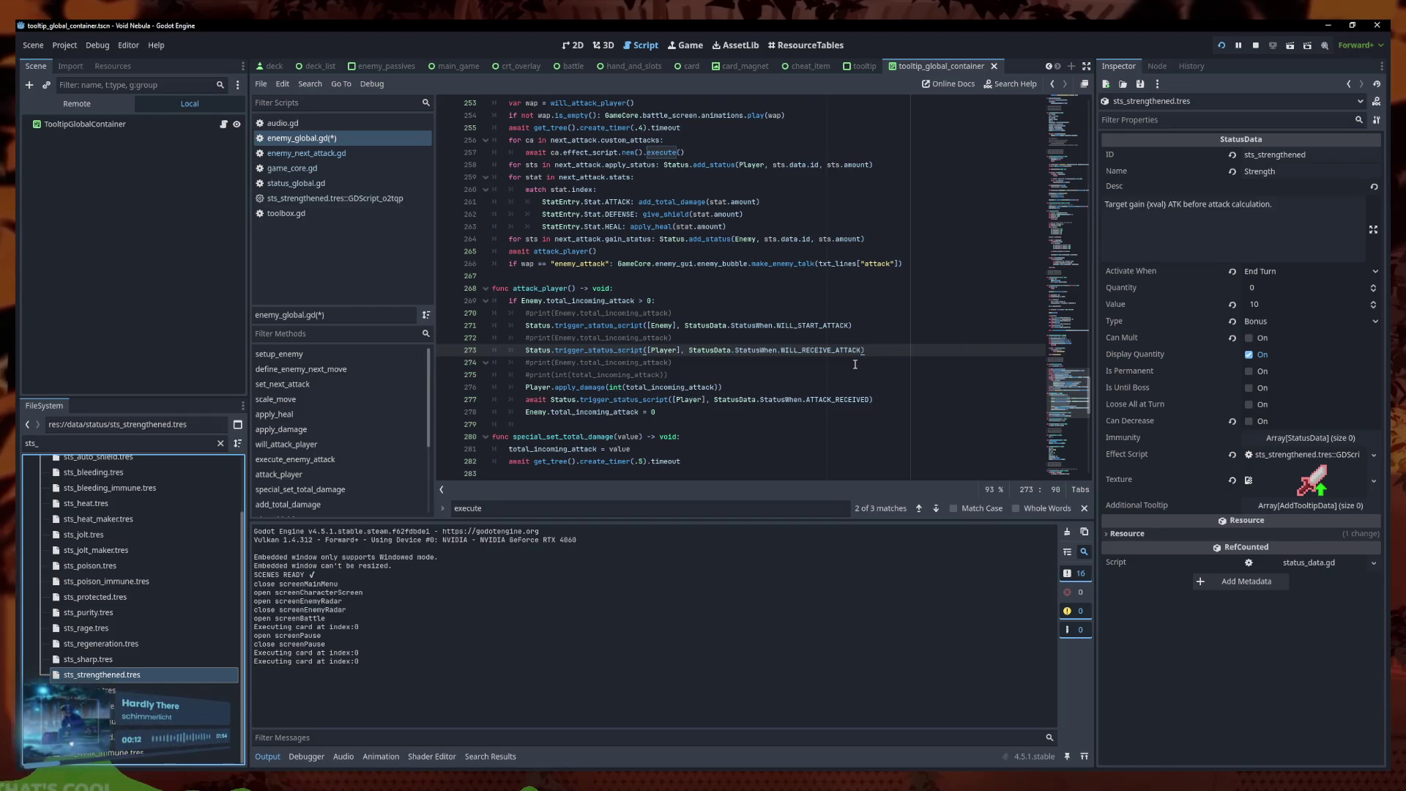
pyautogui.scroll(2, 855, 364)
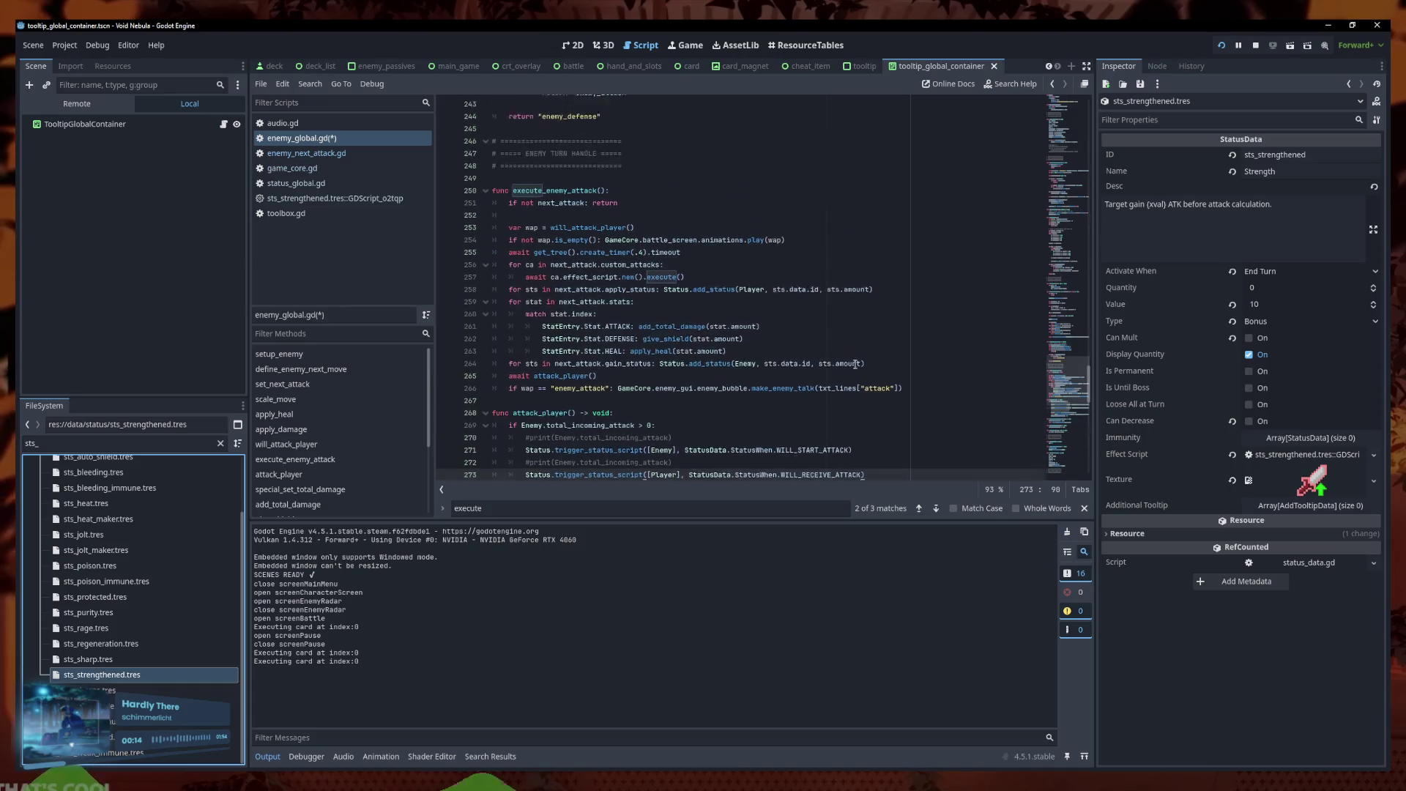
pyautogui.click(1271, 273)
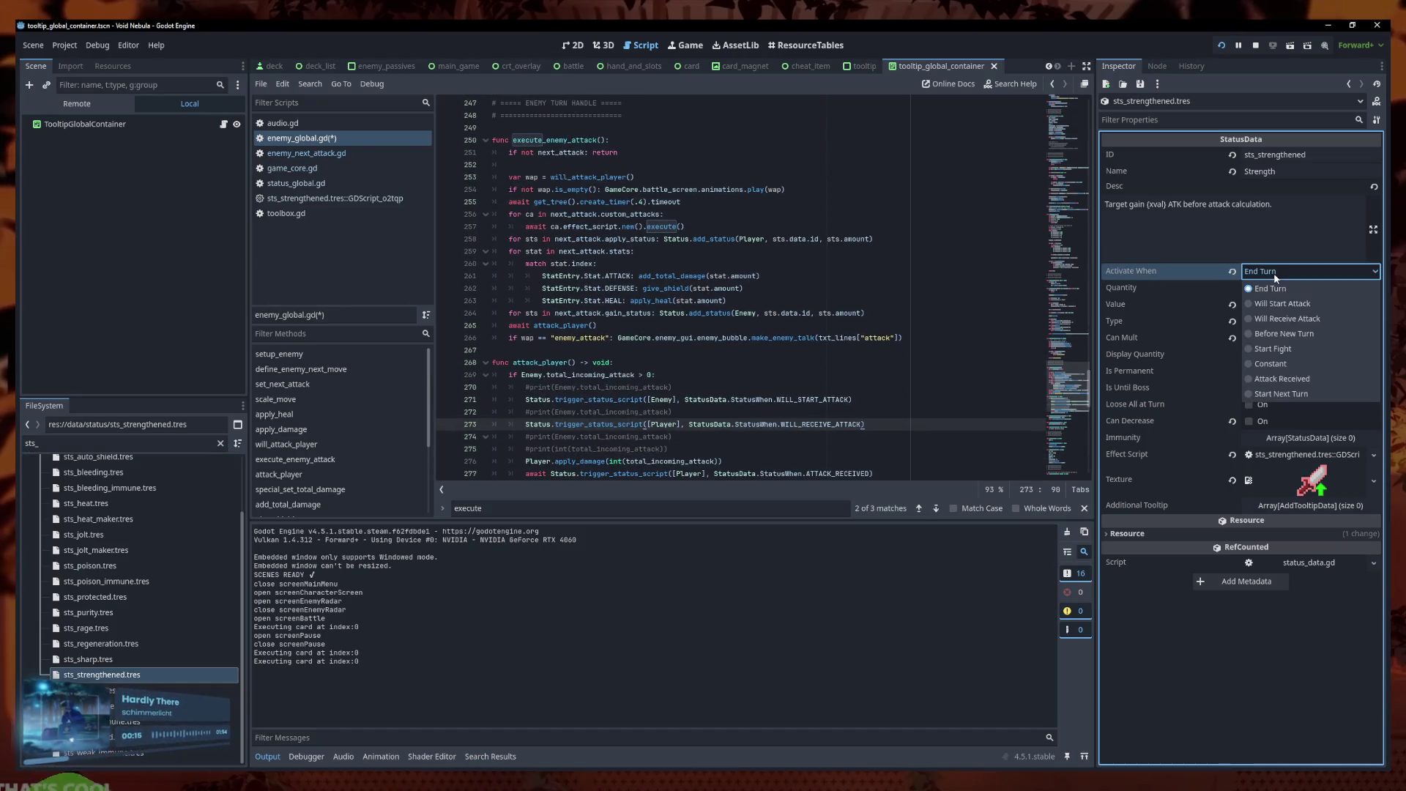
pyautogui.click(1275, 278)
pyautogui.click(846, 373)
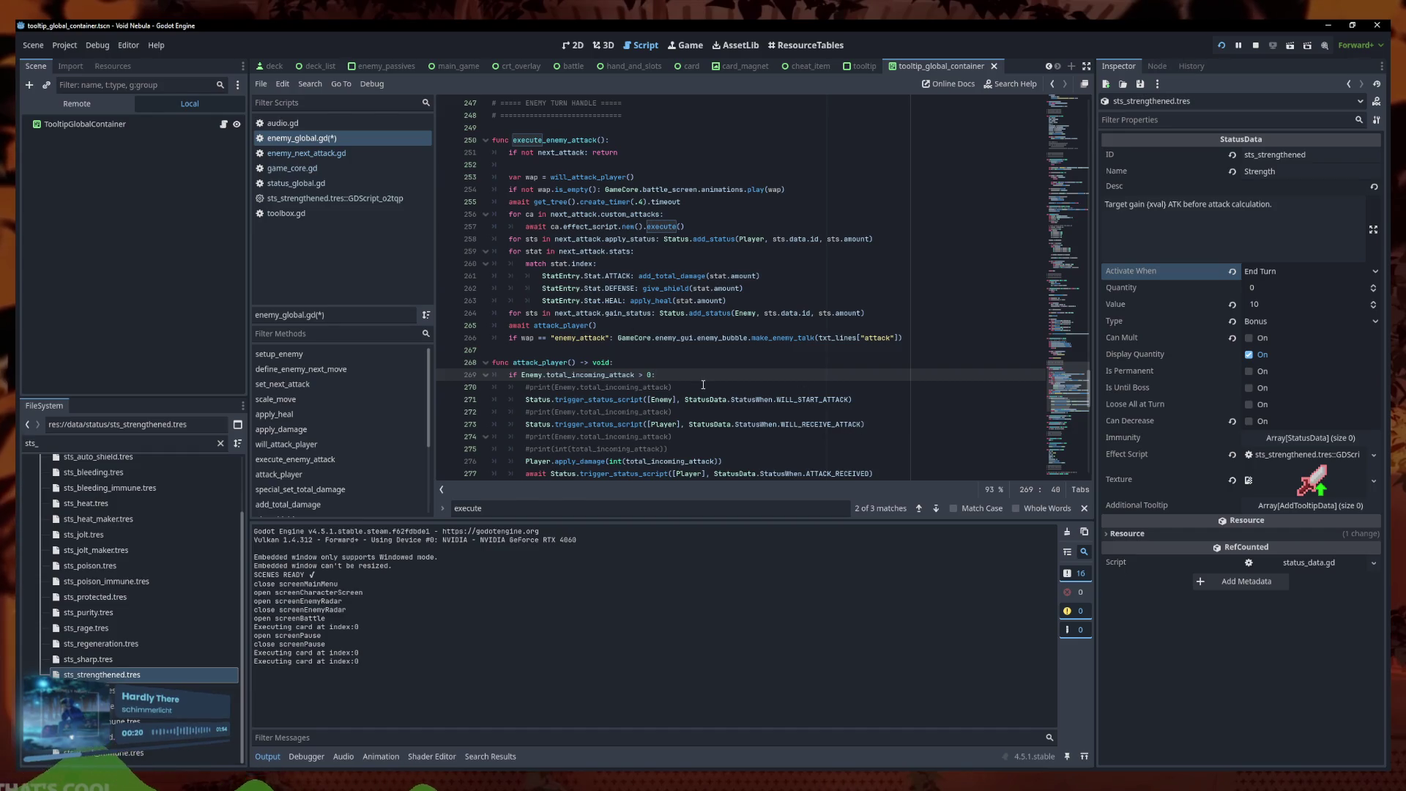
# Inspect the add_total_damage definition, undo the accidental line 263/264 swap, and save enemy_global.gd
pyautogui.scroll(-1, 703, 384)
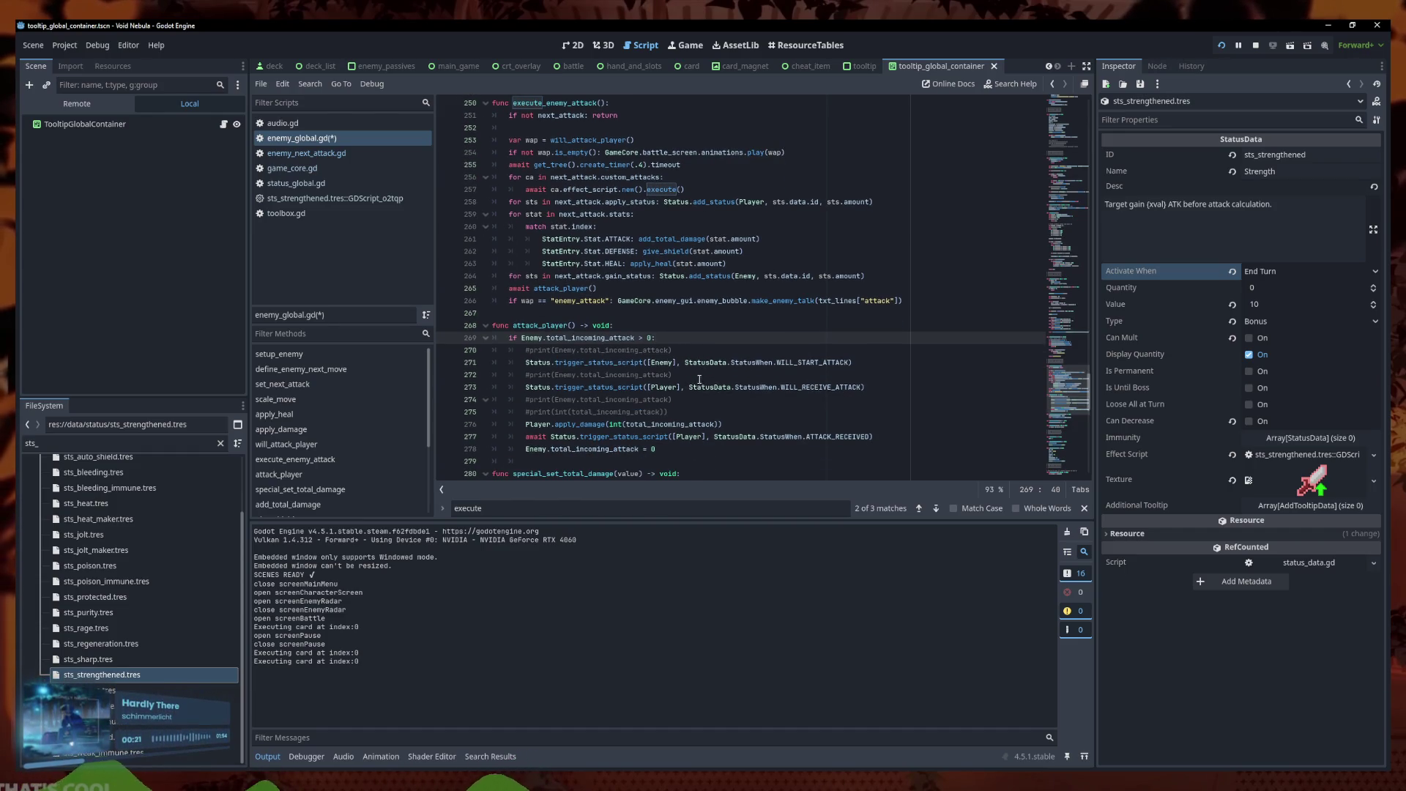
pyautogui.scroll(4, 707, 358)
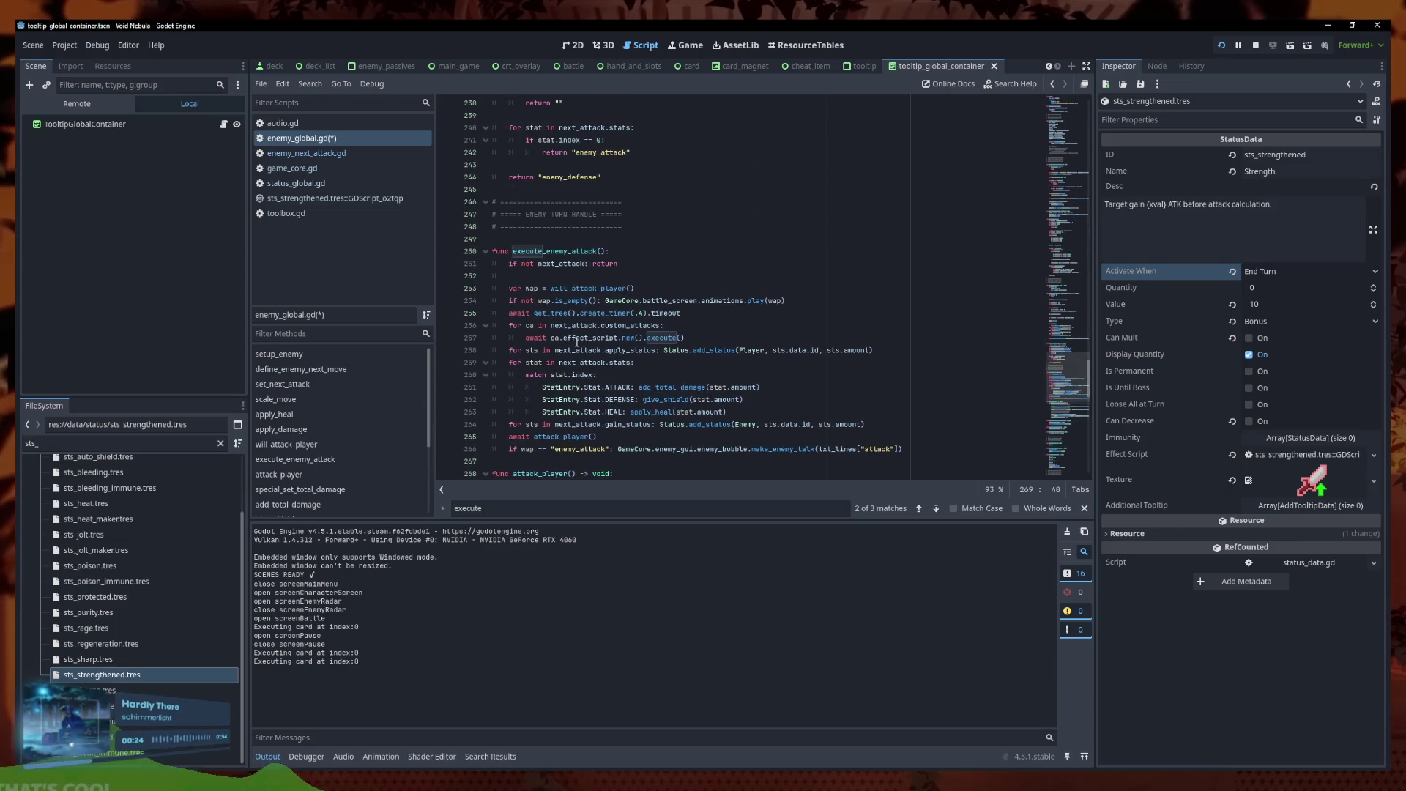
pyautogui.click(668, 386)
pyautogui.keyDown('ctrl'); pyautogui.click(679, 388); pyautogui.keyUp('ctrl')
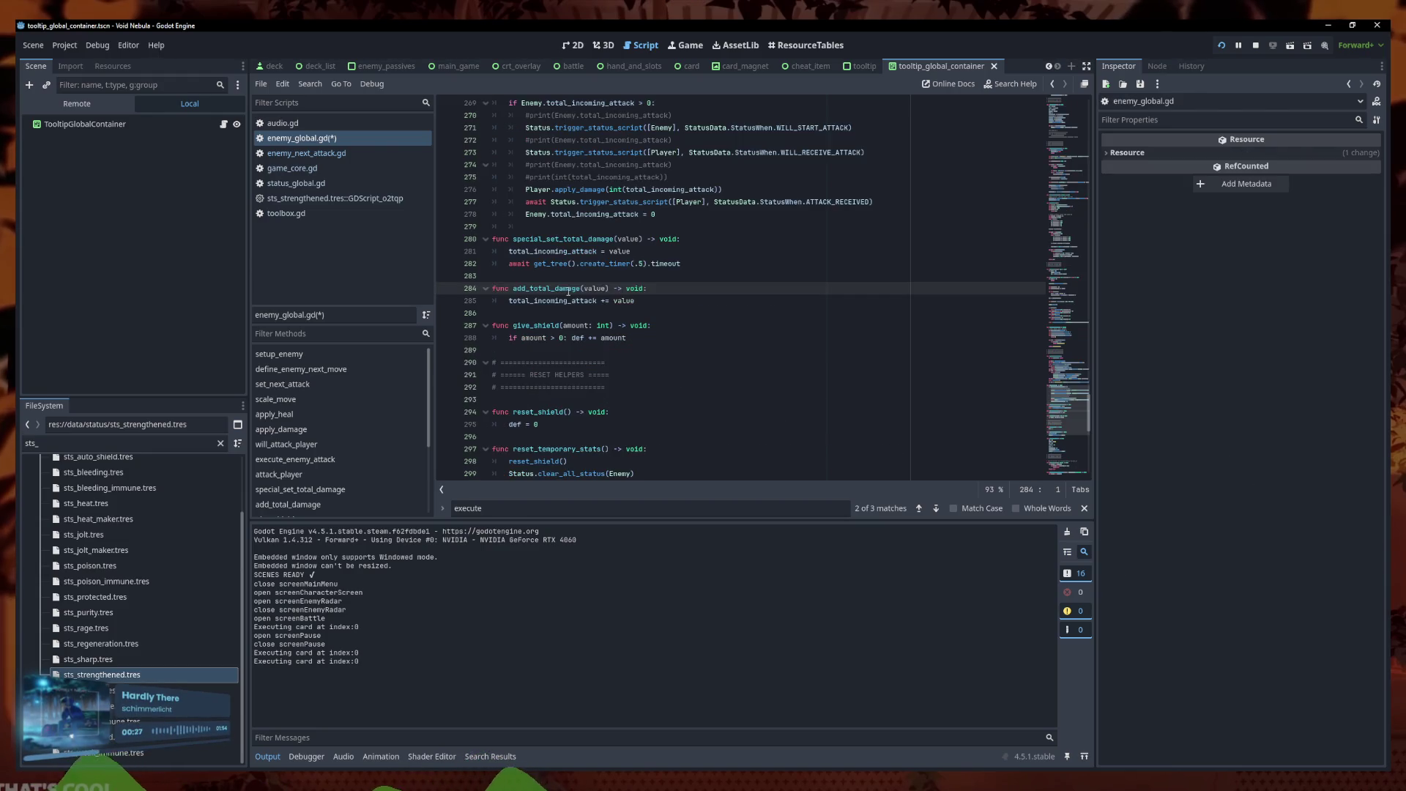
pyautogui.click(685, 338)
pyautogui.hotkey('ctrl', 'z')
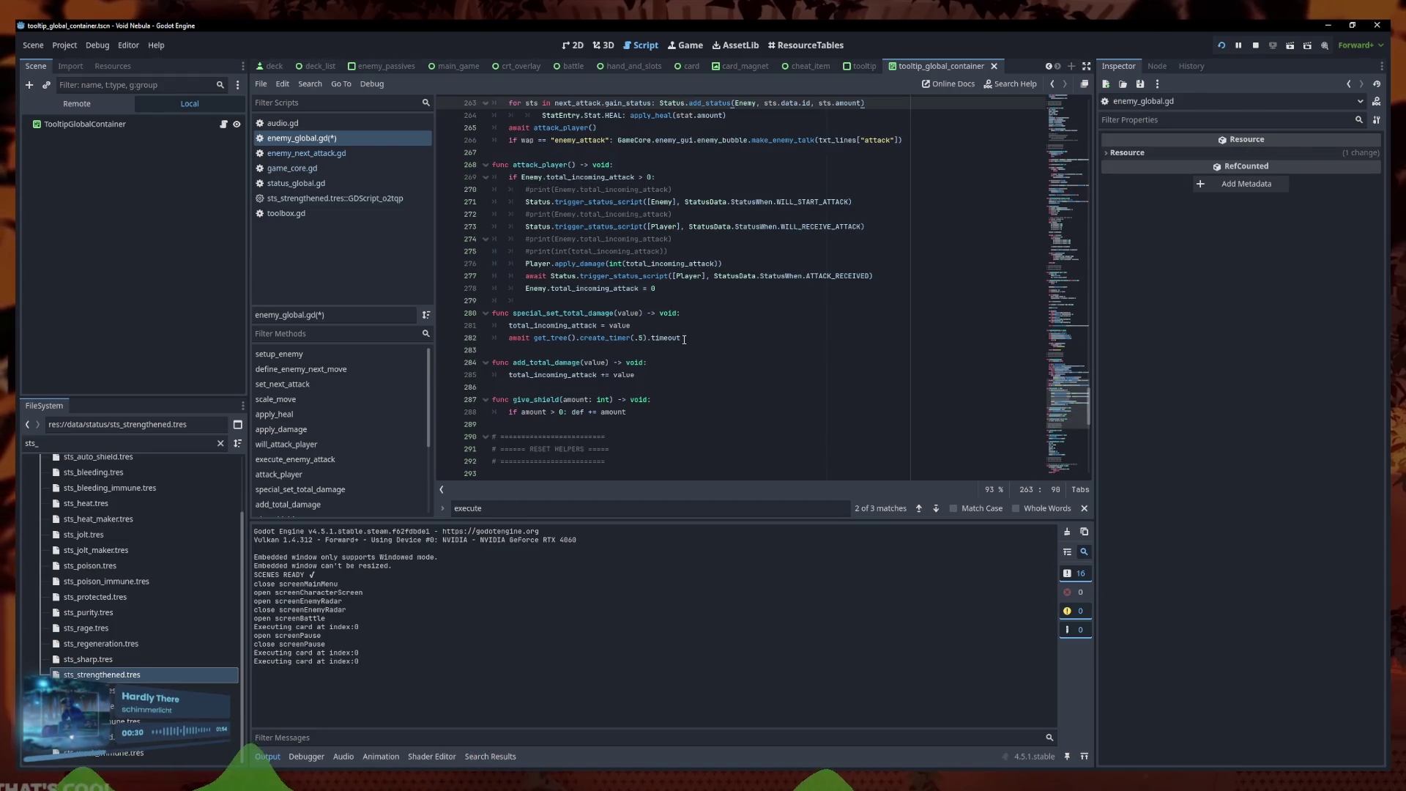
pyautogui.hotkey('ctrl', 'z')
pyautogui.hotkey('ctrl', 's')
# Look over the apply_heal line in execute_enemy_attack, then bring up the Search menu
pyautogui.scroll(3, 674, 333)
pyautogui.click(685, 362)
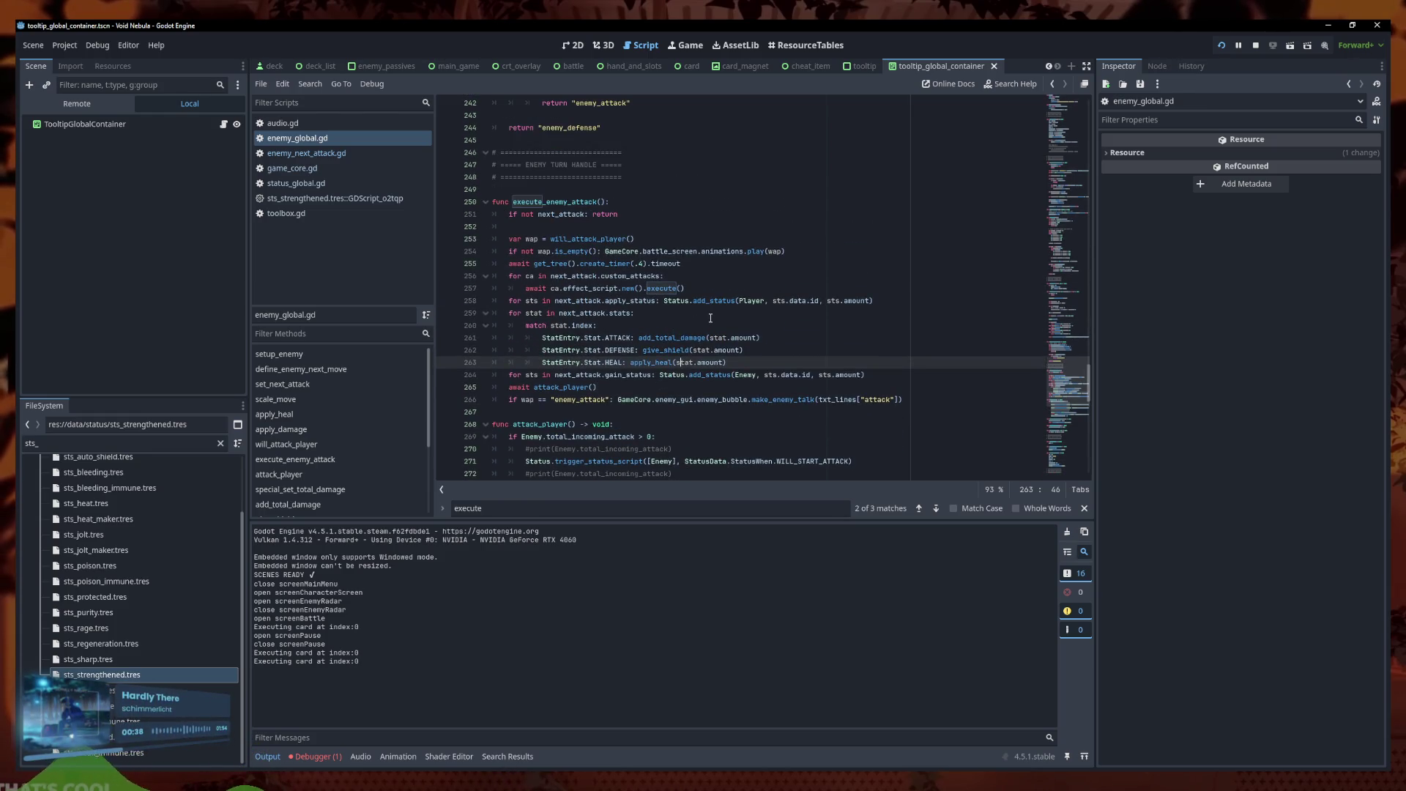
pyautogui.scroll(1, 712, 316)
pyautogui.click(314, 88)
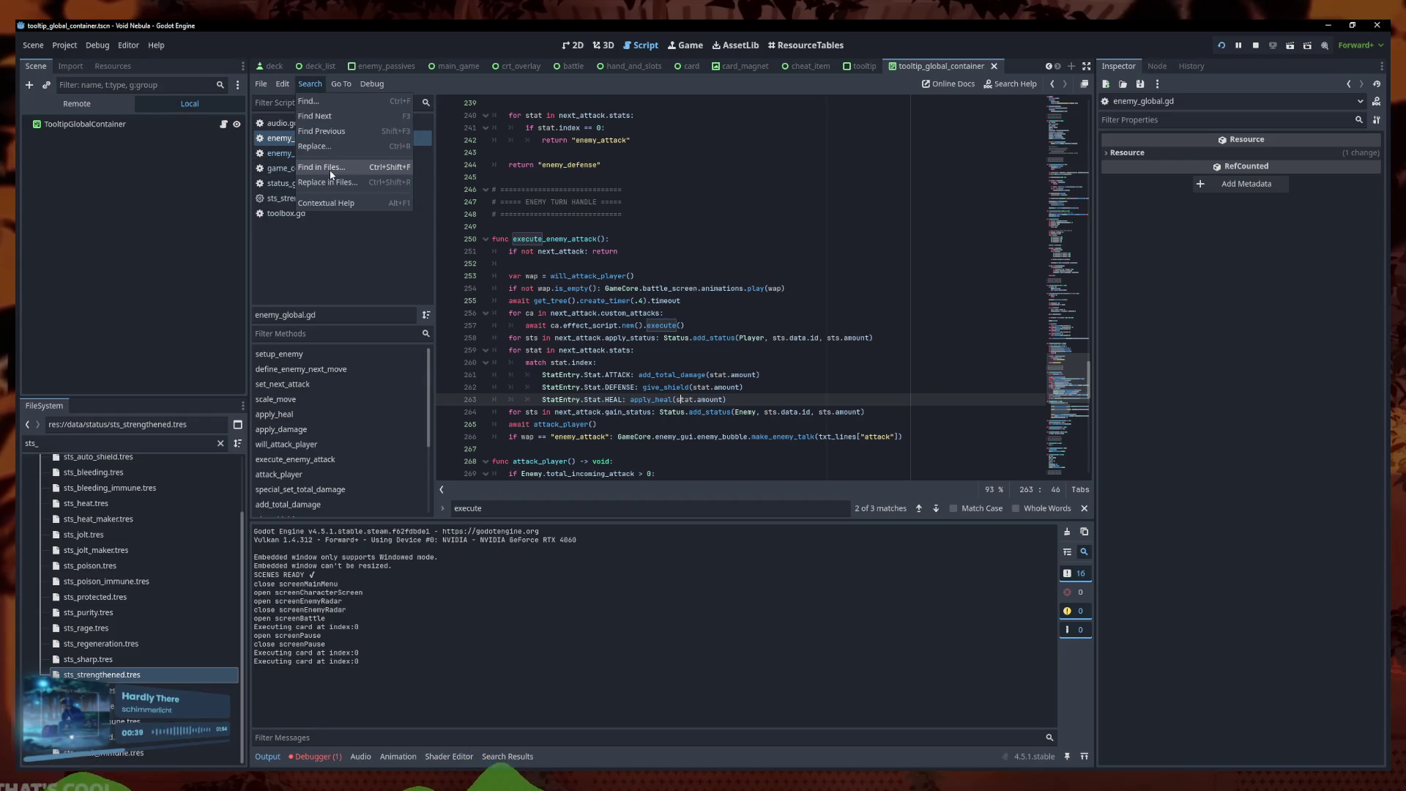
# Find StatusWhen.END across the project, then trace battle.gd line 29 to the trigger_status_script definition
pyautogui.click(331, 170)
pyautogui.write('StatusWhen.END')
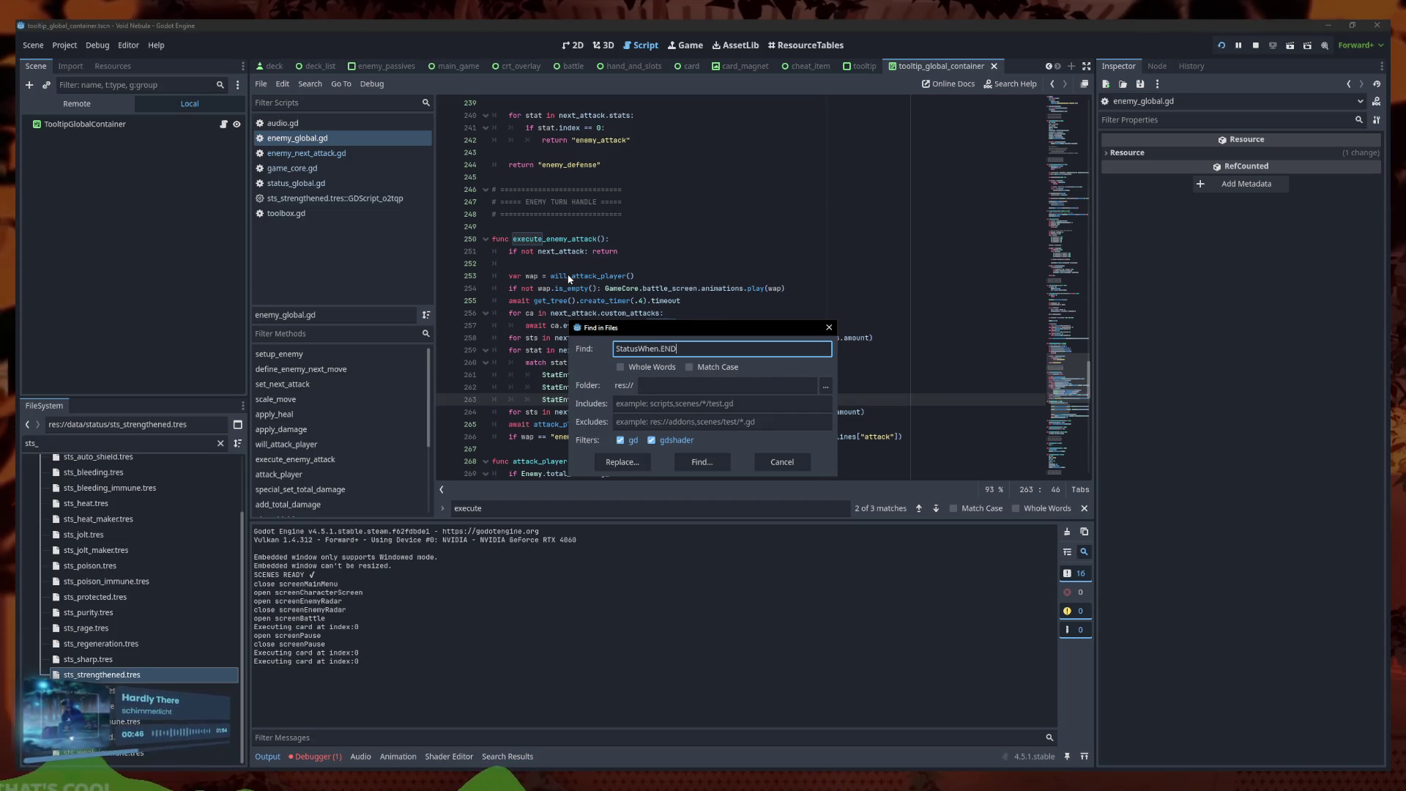
pyautogui.press('Return')
pyautogui.click(693, 569)
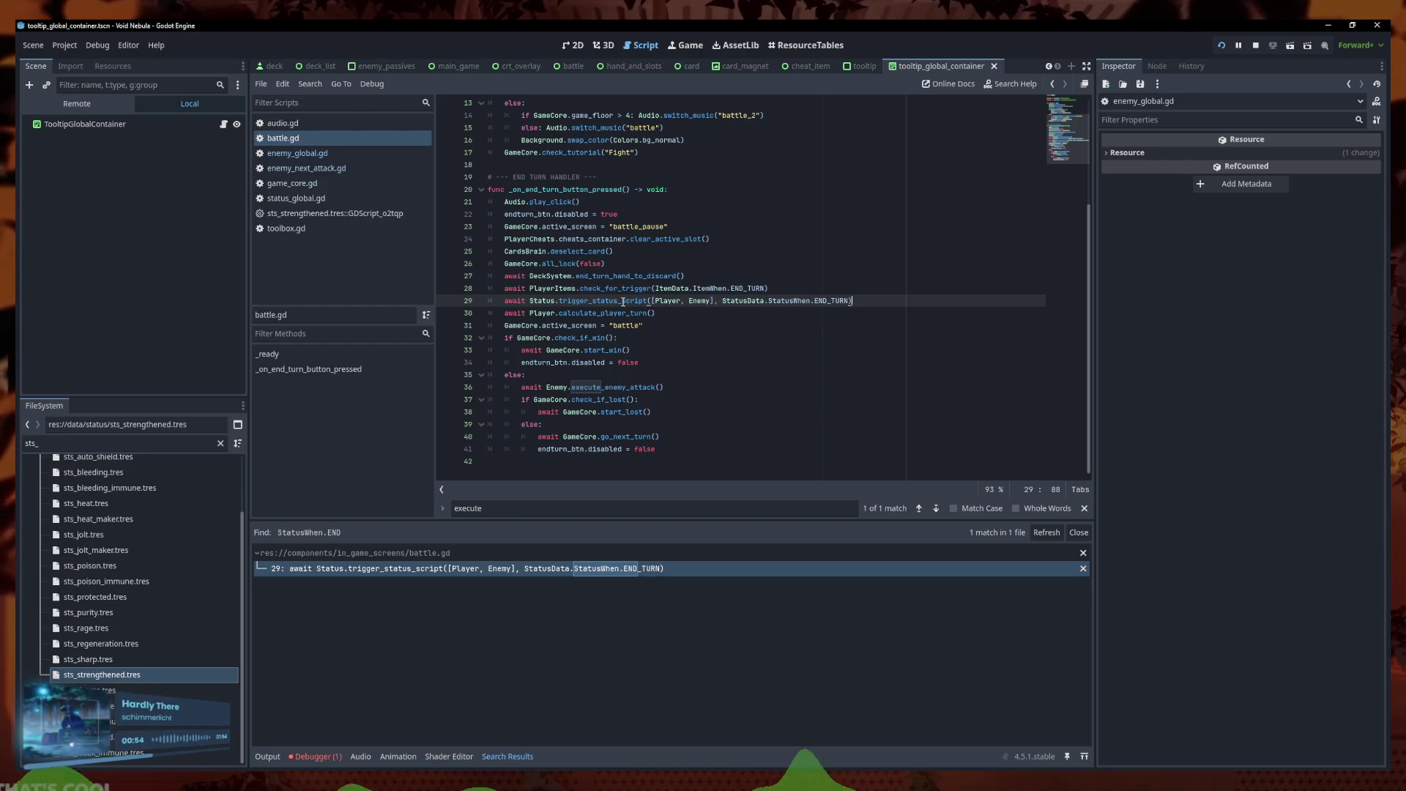
pyautogui.moveTo(624, 301)
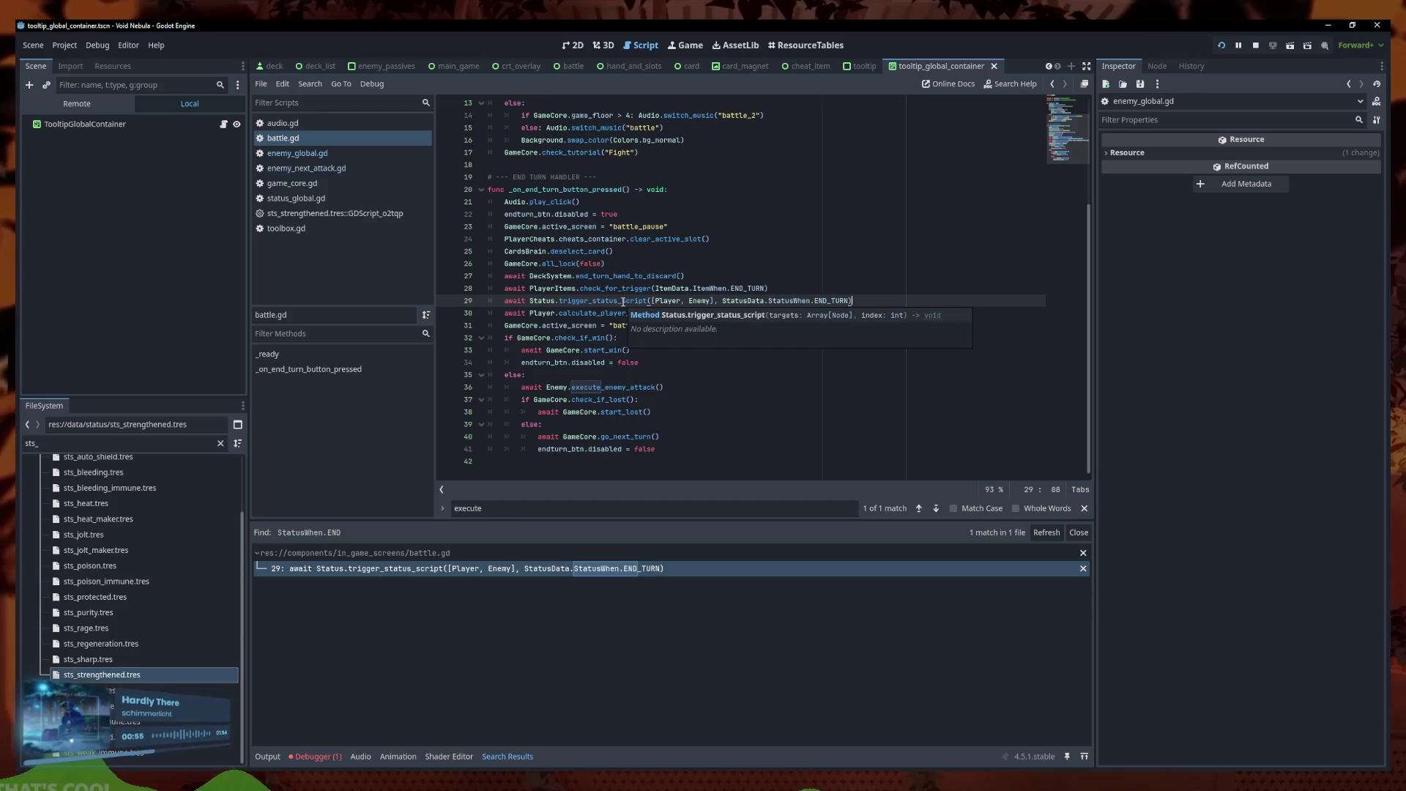
pyautogui.keyDown('ctrl'); pyautogui.click(624, 302); pyautogui.keyUp('ctrl')
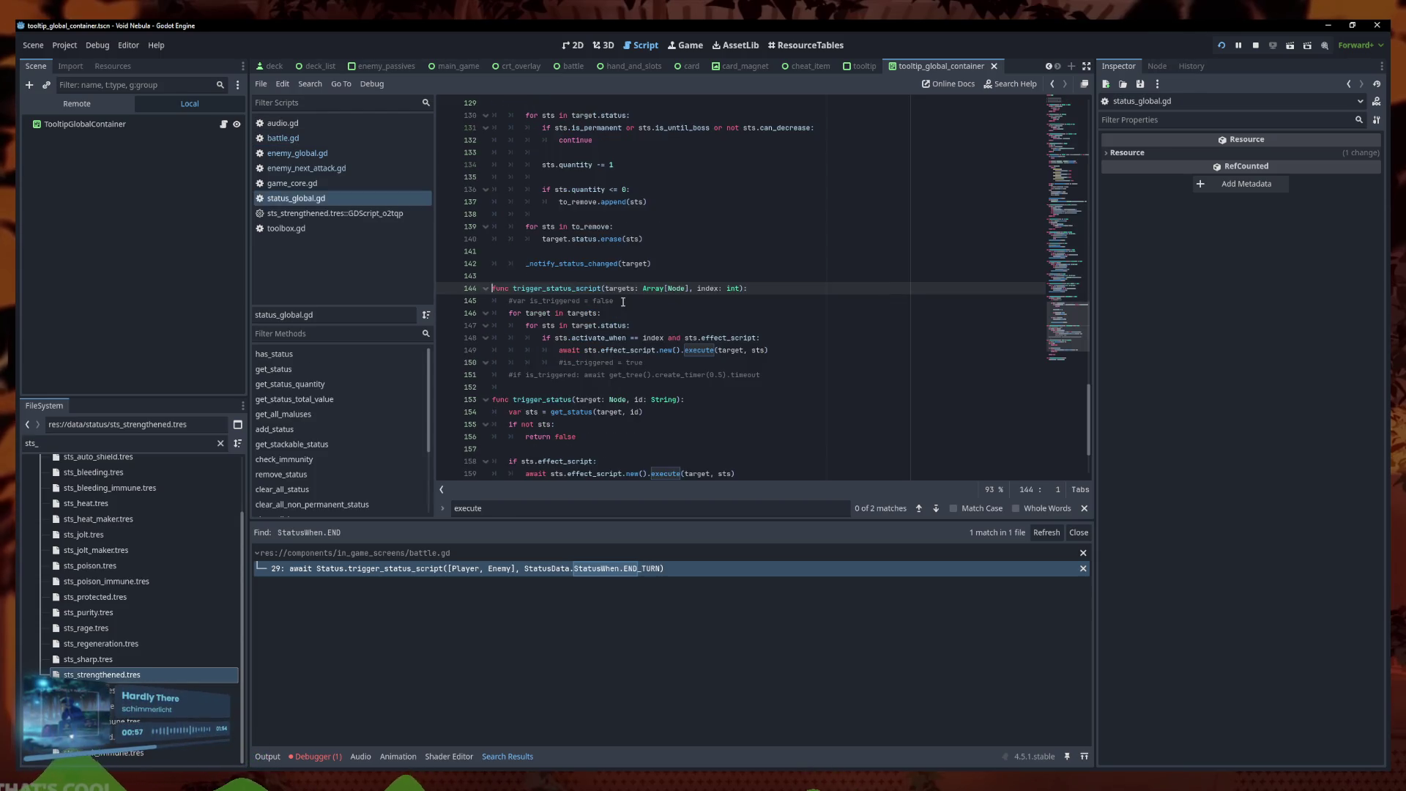
pyautogui.click(806, 313)
pyautogui.scroll(9, 760, 287)
pyautogui.scroll(5, 759, 287)
pyautogui.click(291, 217)
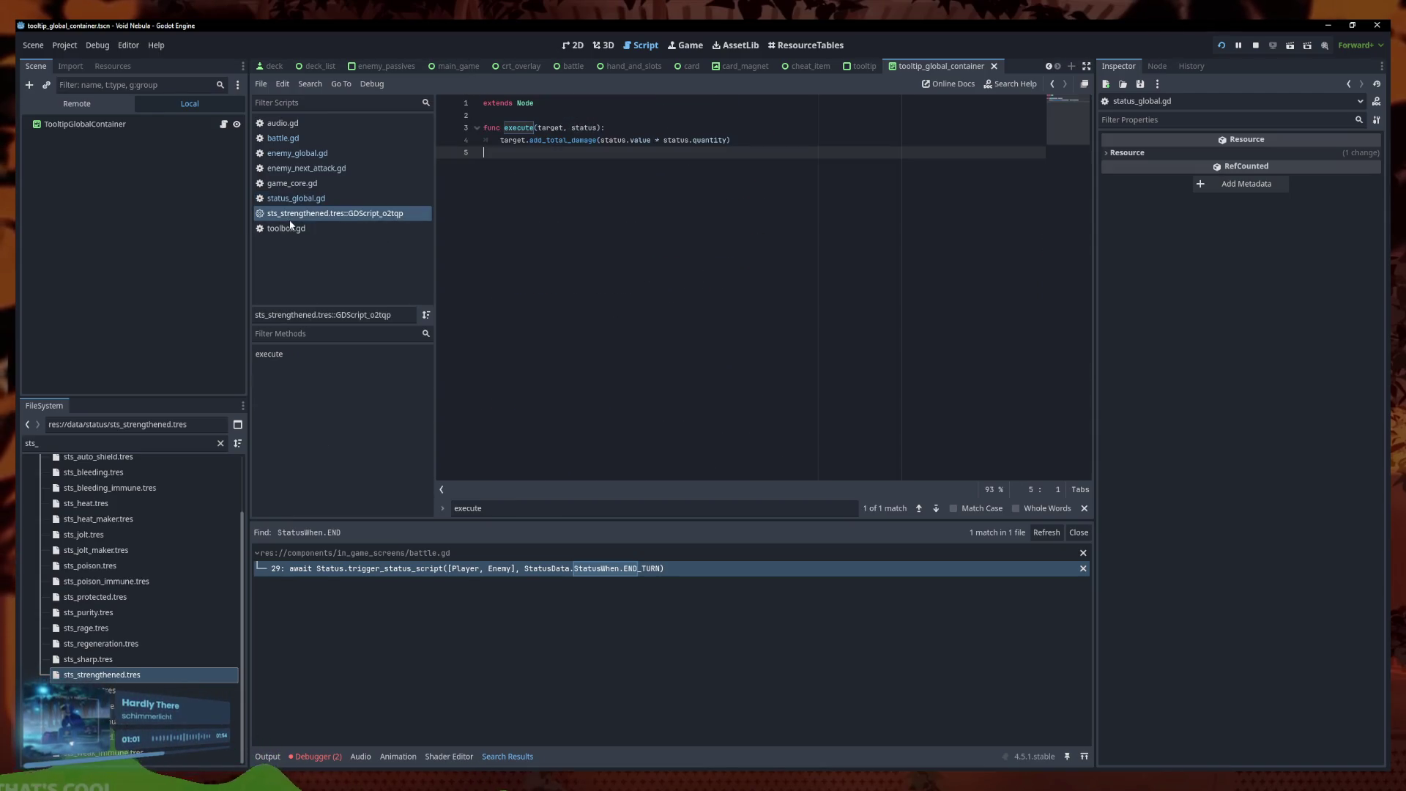
pyautogui.click(300, 200)
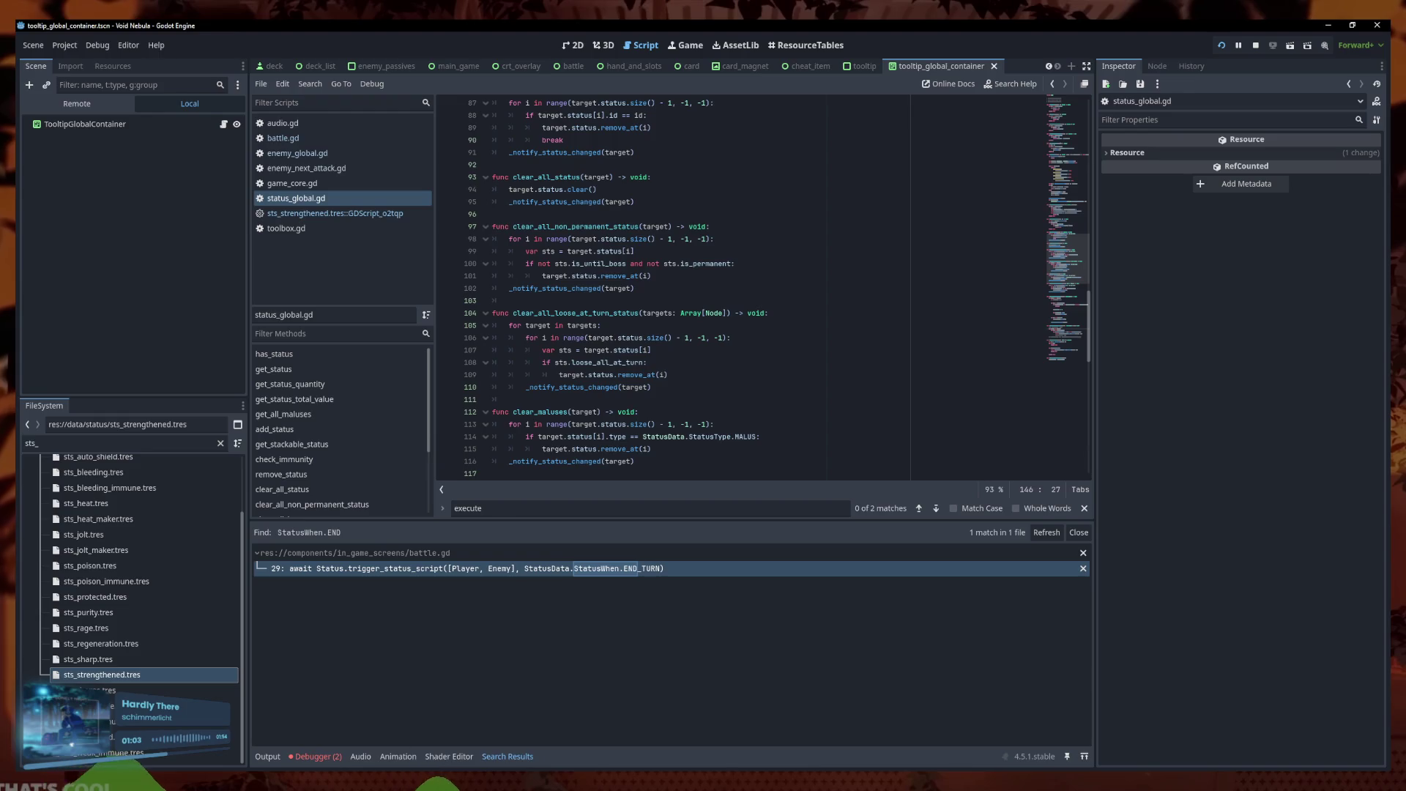
# Run the game to test and slot two Midas Shield cards for attack
pyautogui.hotkey('alt', 'Tab')
pyautogui.click(484, 696)
pyautogui.click(613, 659)
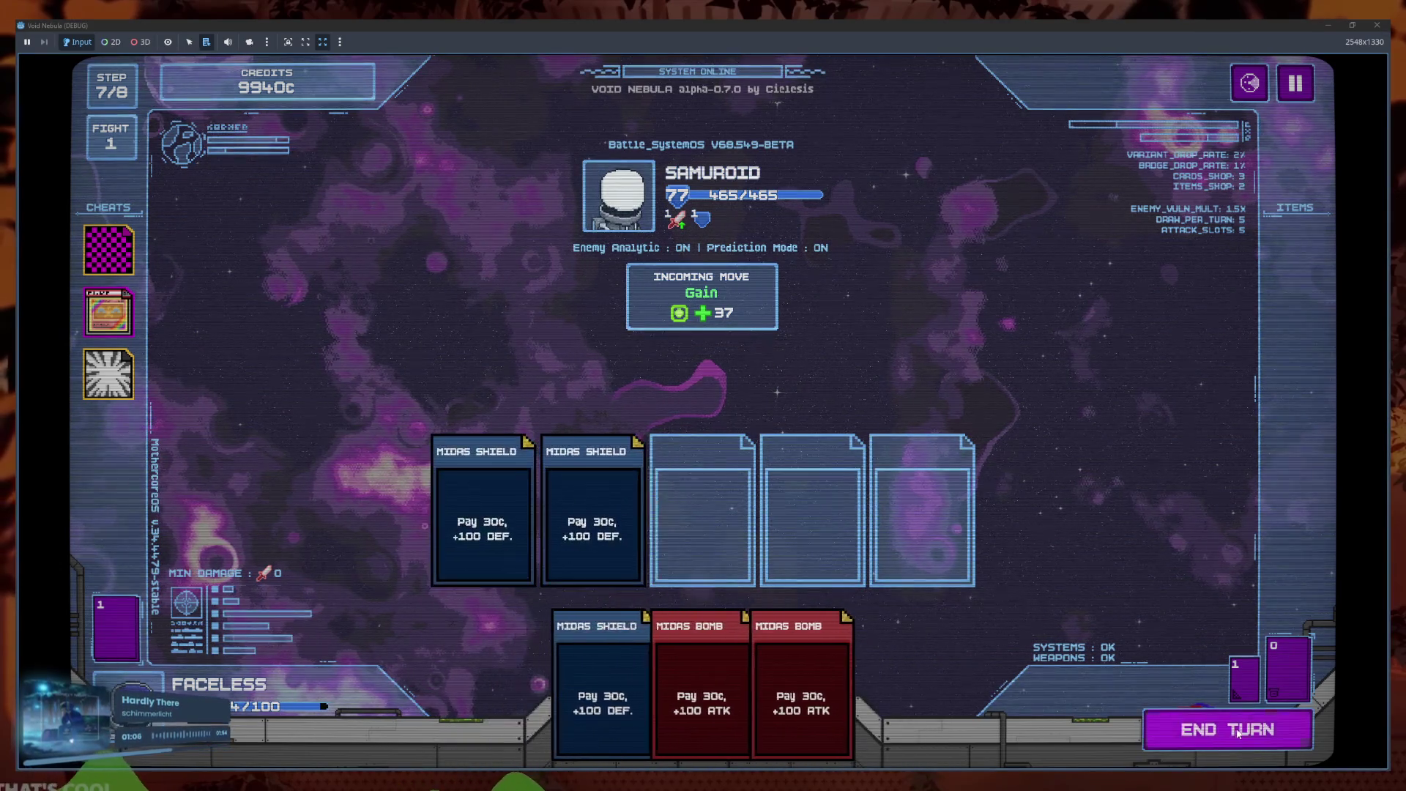
# End two turns against Samuroid, then pause and quit to the main menu
pyautogui.click(1237, 732)
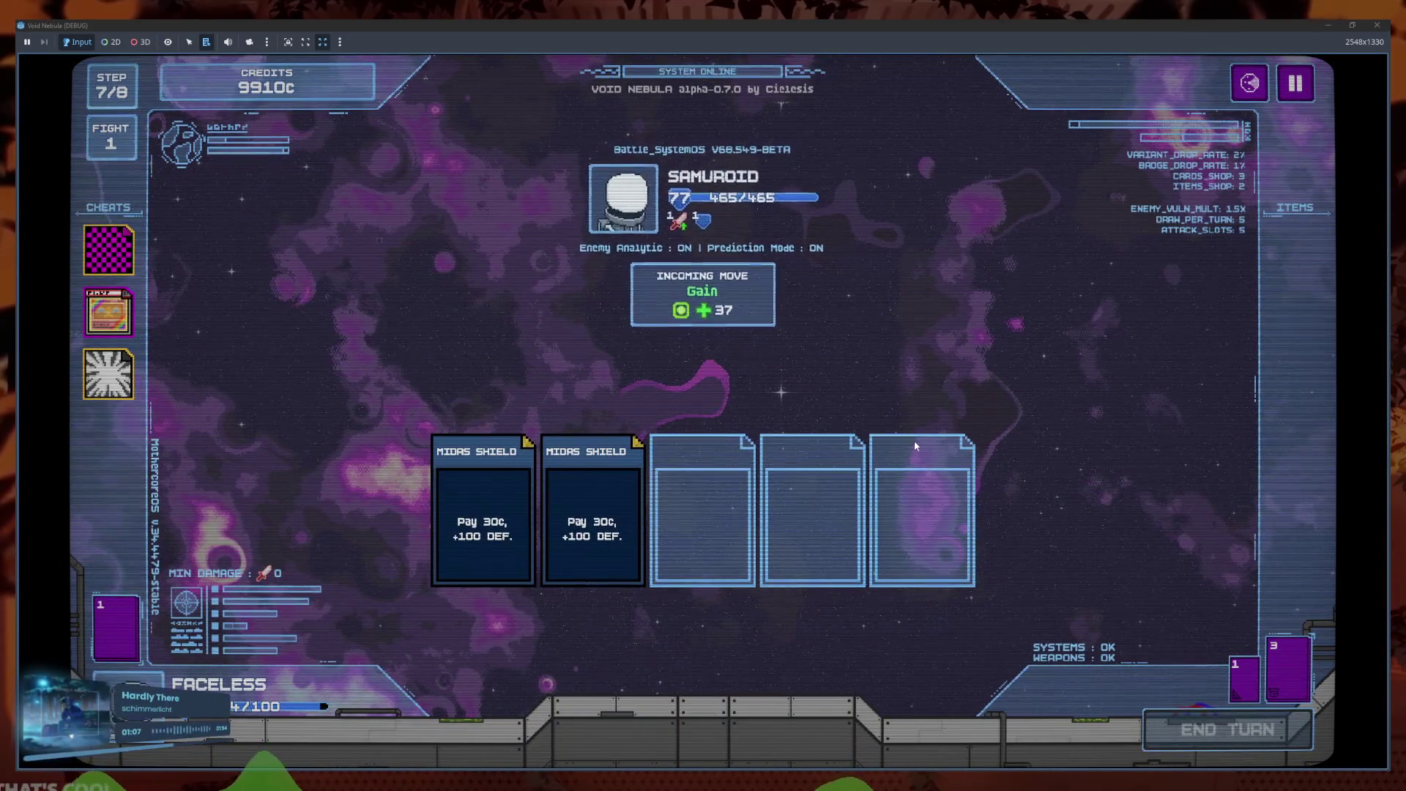
pyautogui.moveTo(658, 311)
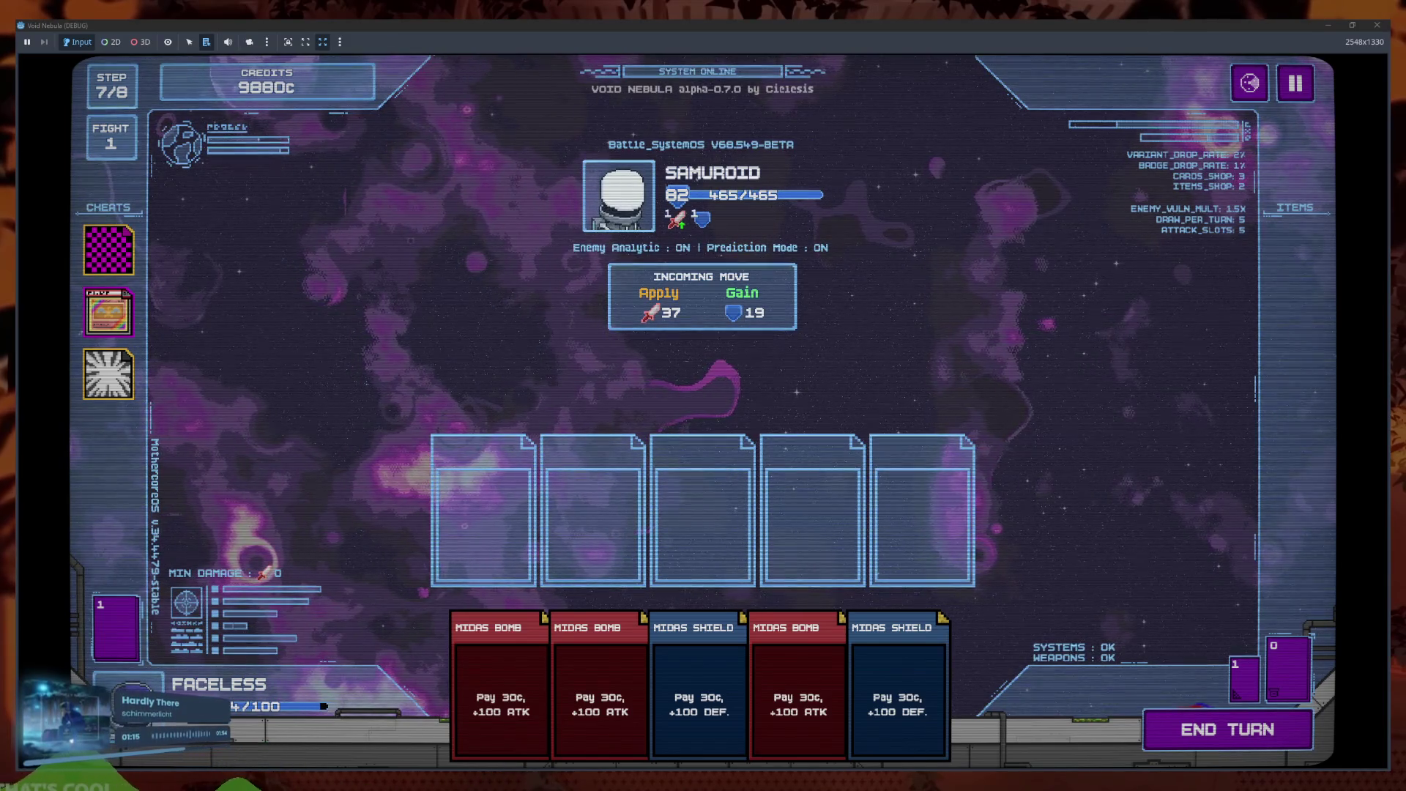
pyautogui.click(1228, 730)
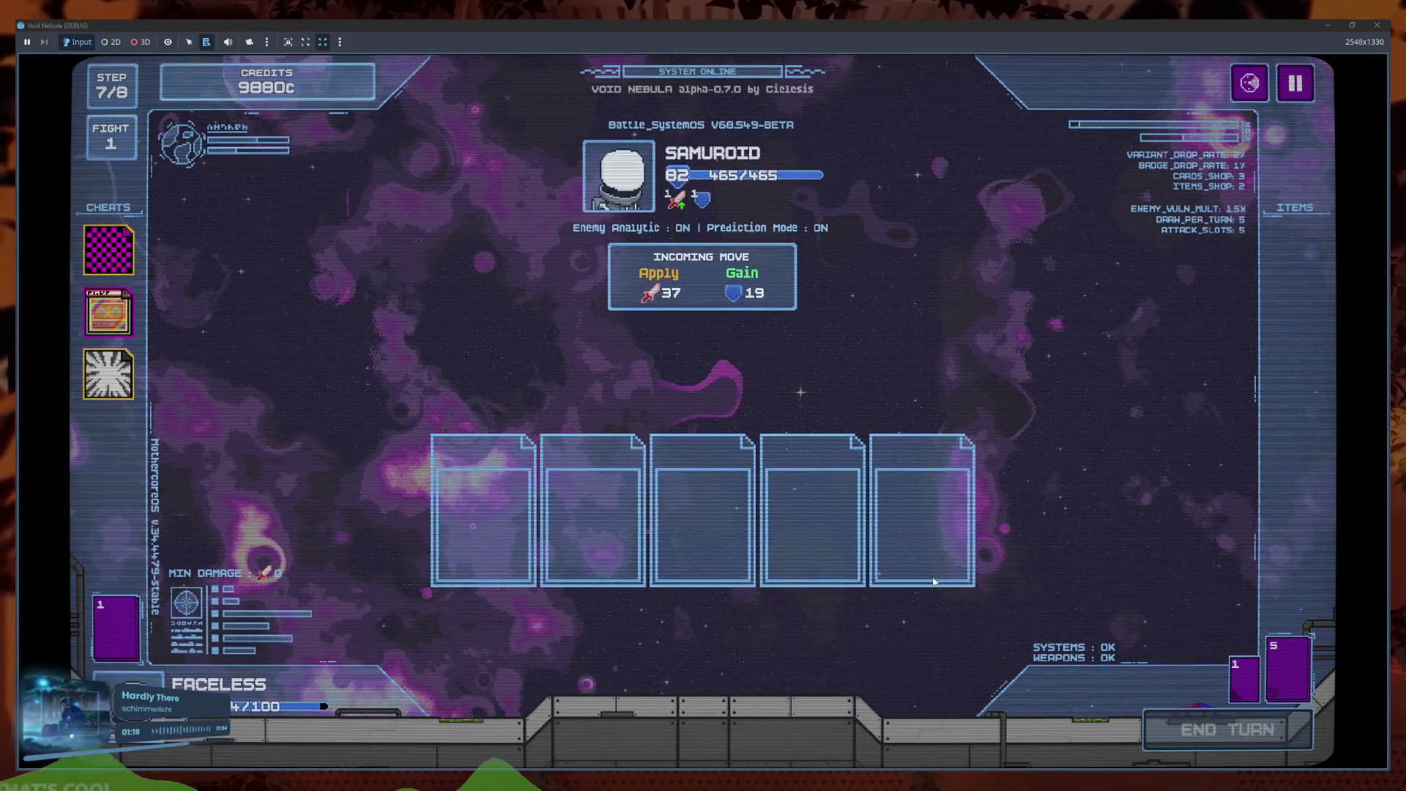
pyautogui.click(1296, 84)
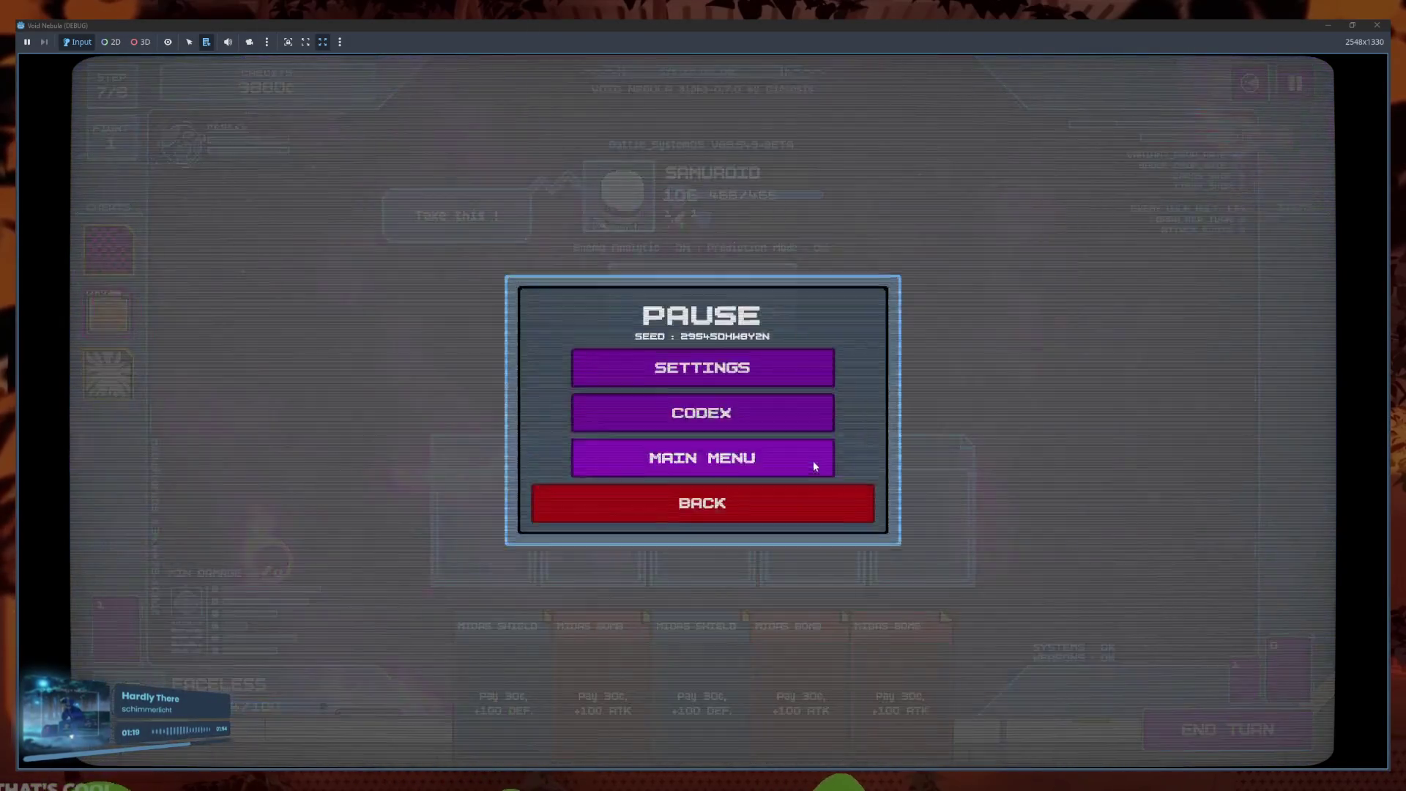
pyautogui.click(816, 456)
# Start a new run, slot two Midas Shields and Plurality, end the turn, then quit to the main menu
pyautogui.click(411, 503)
pyautogui.click(761, 495)
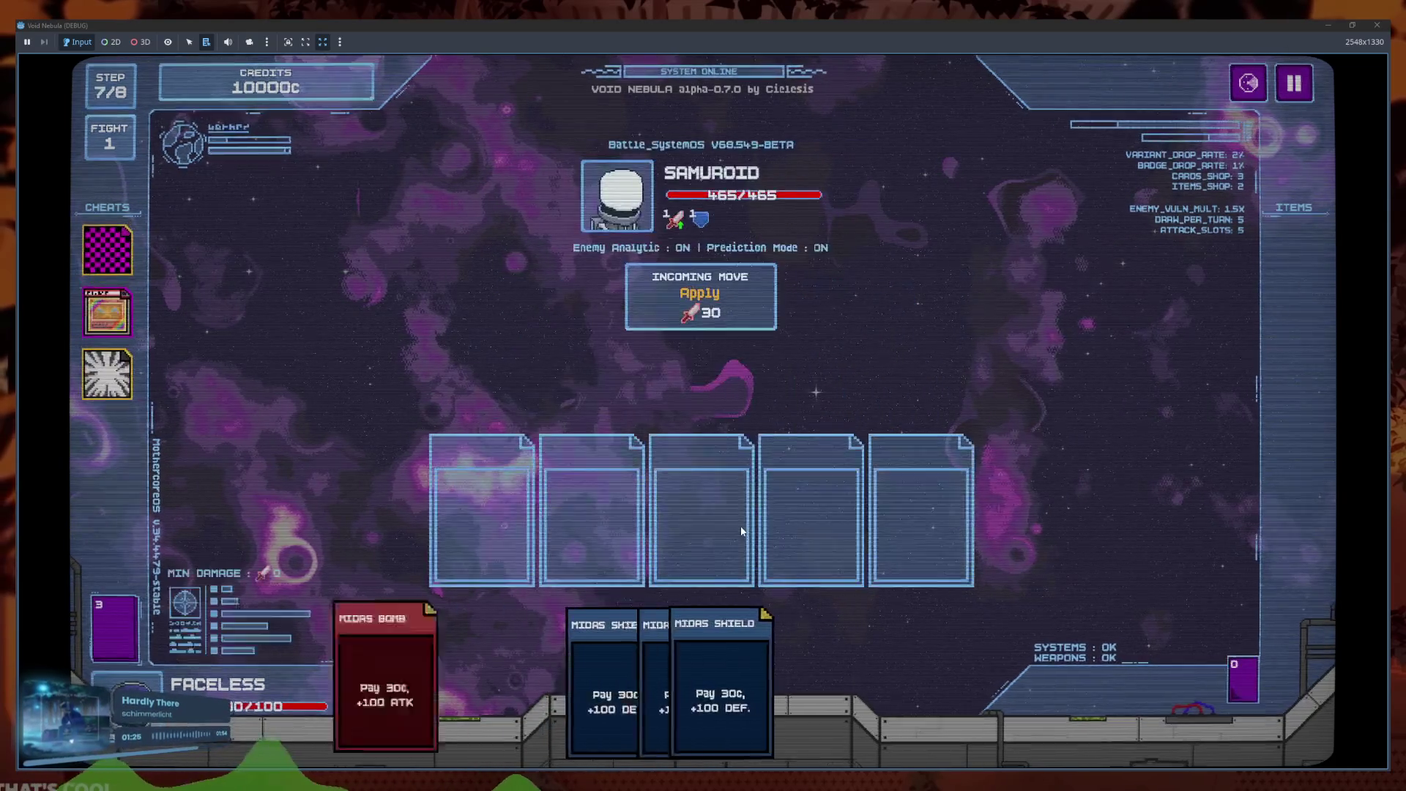
pyautogui.click(635, 665)
pyautogui.click(635, 665)
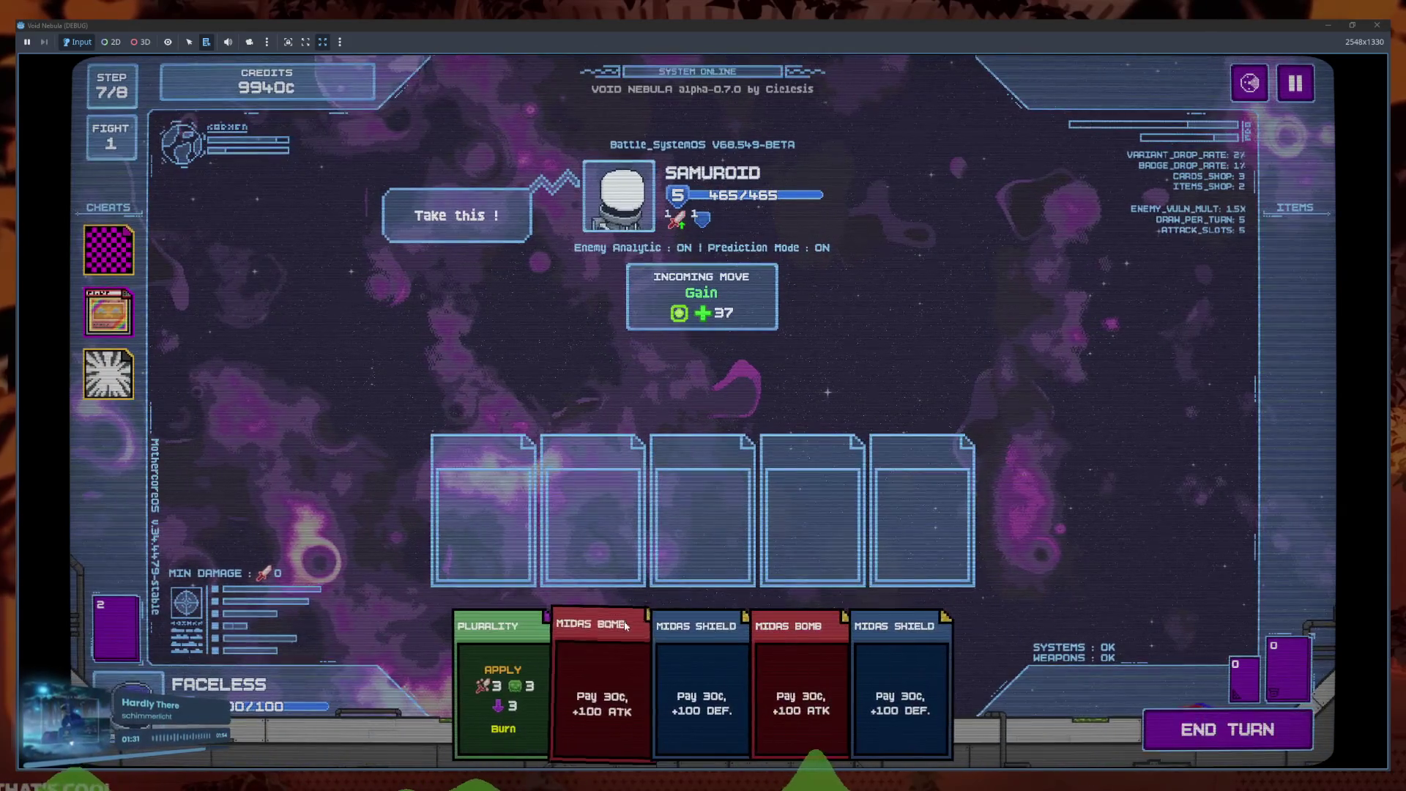
pyautogui.click(469, 694)
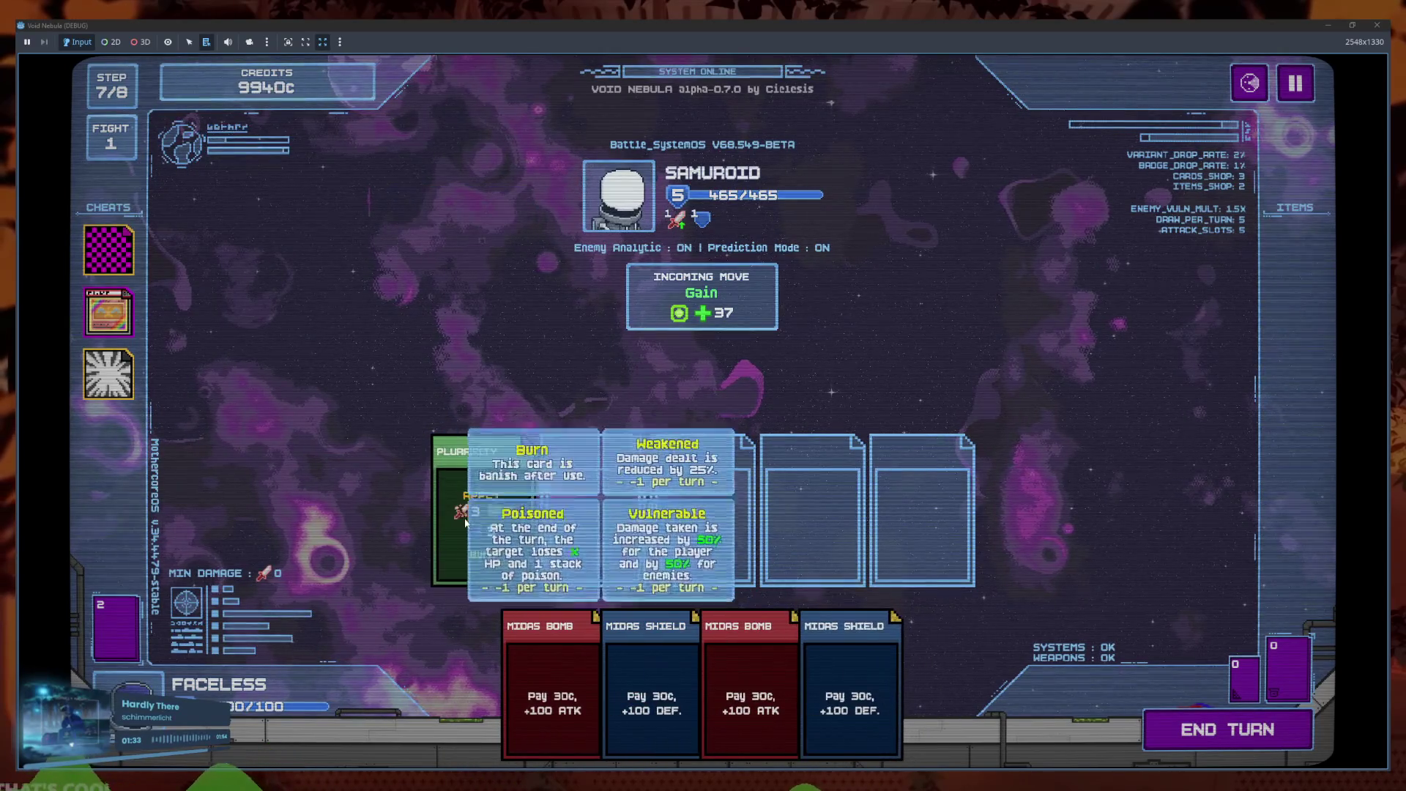
pyautogui.click(1204, 736)
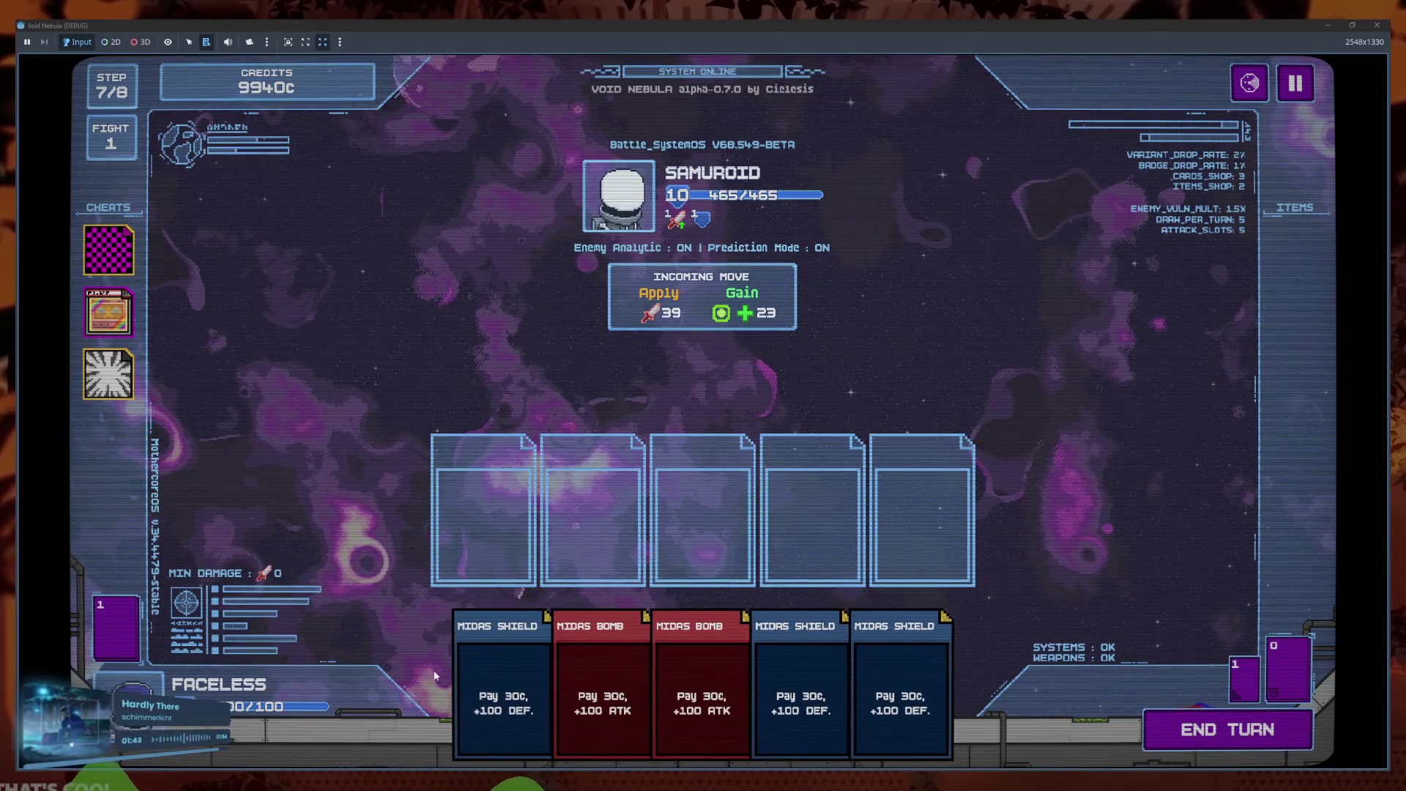
pyautogui.moveTo(370, 785)
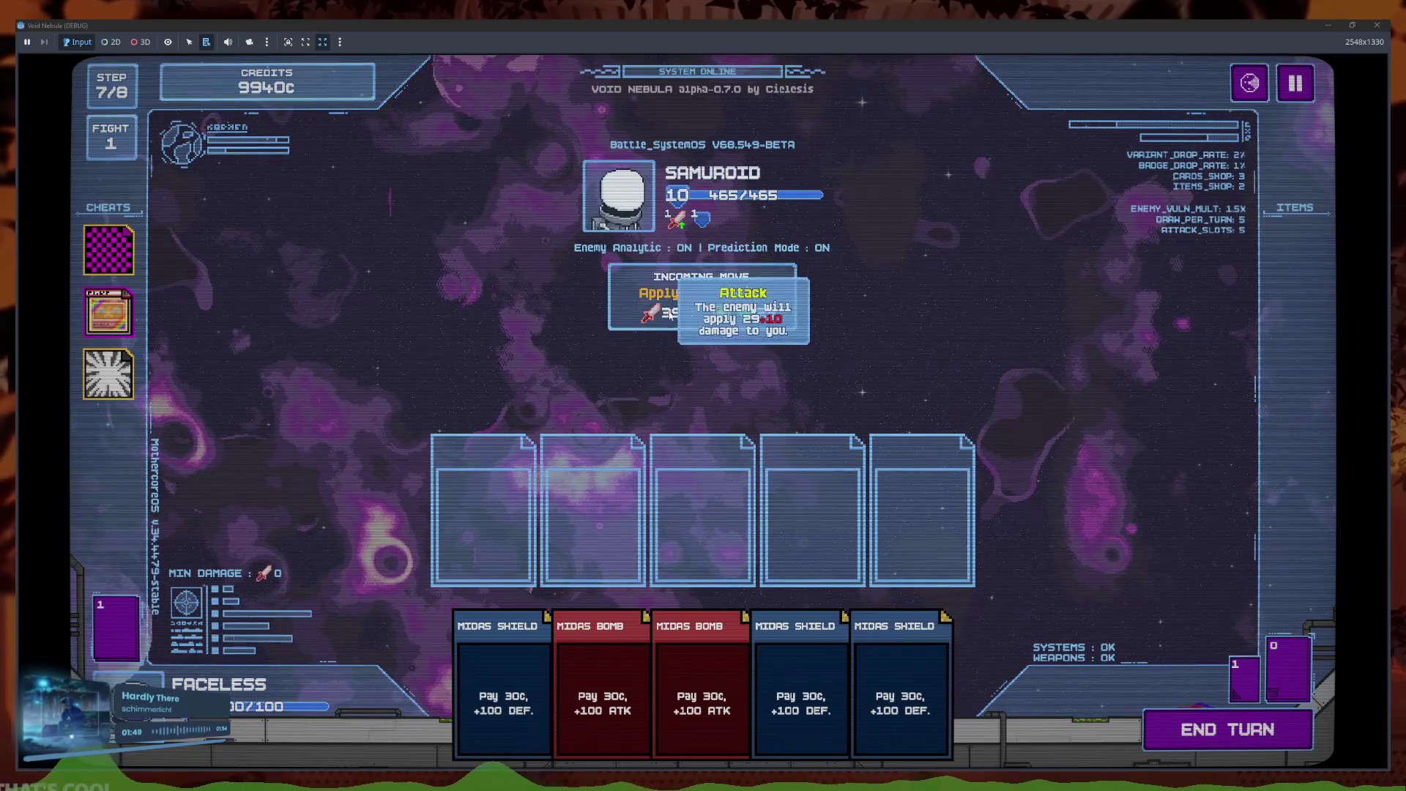
pyautogui.click(1296, 83)
pyautogui.click(703, 467)
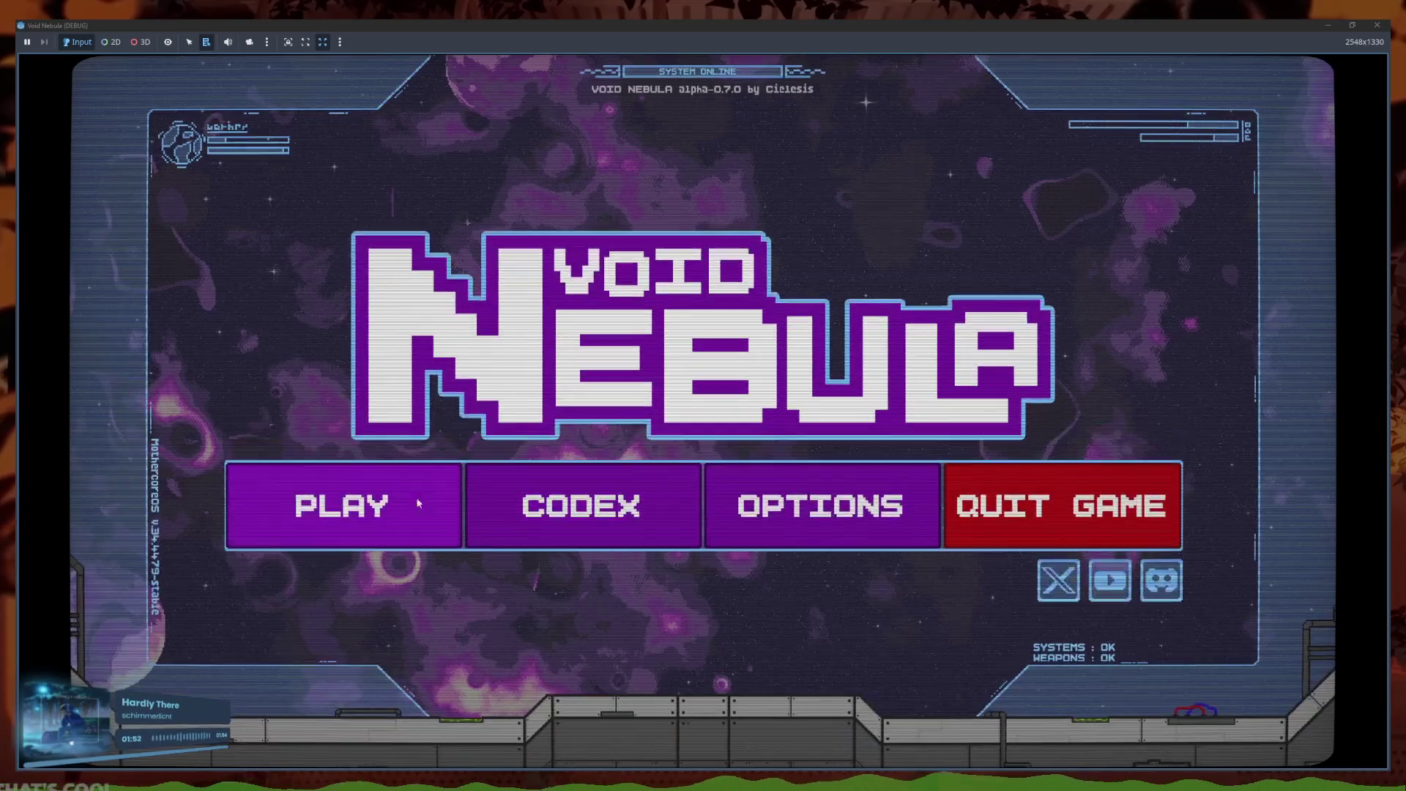
# Launch a Faceless-ship run, play Plurality and two Midas Shields, then quit to the main menu
pyautogui.click(435, 497)
pyautogui.click(767, 519)
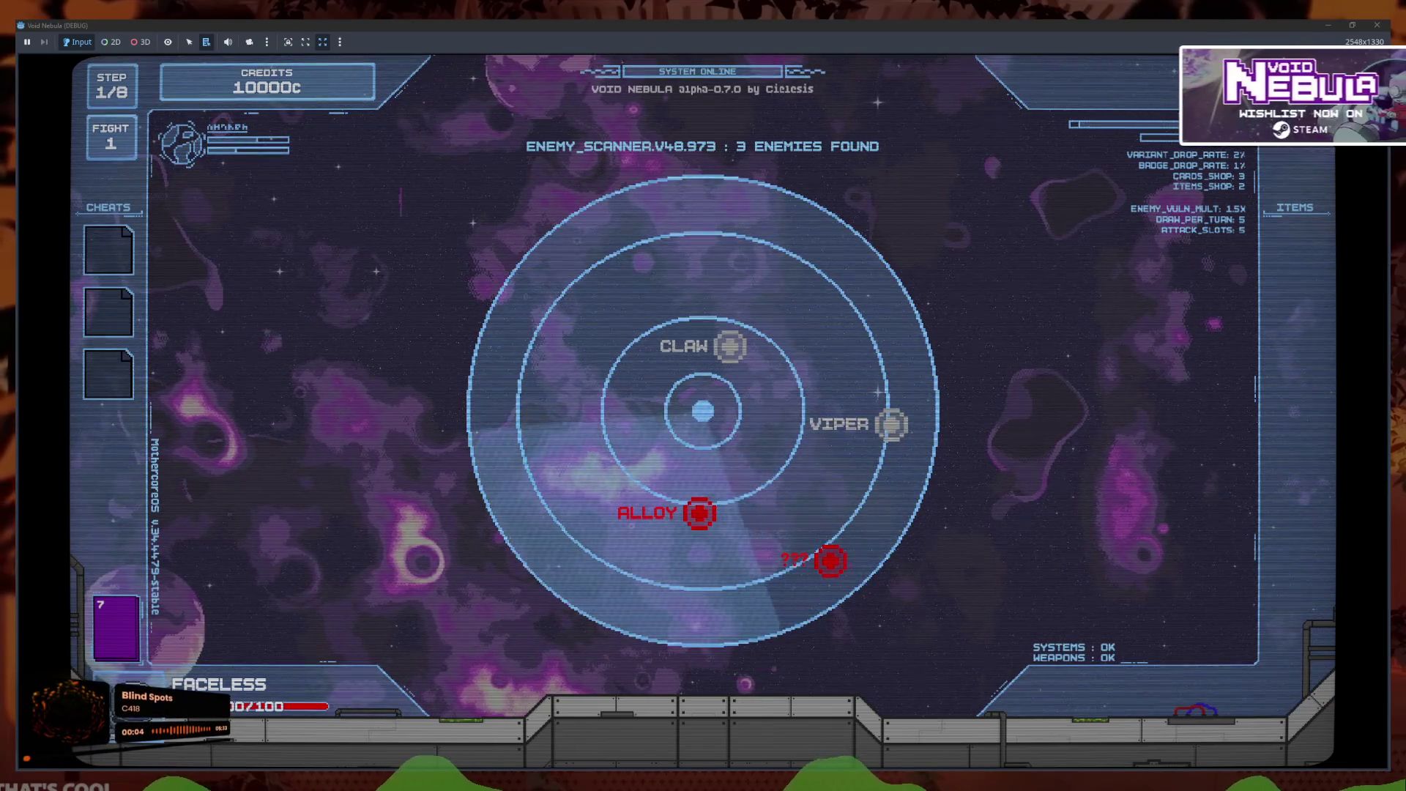
pyautogui.click(729, 519)
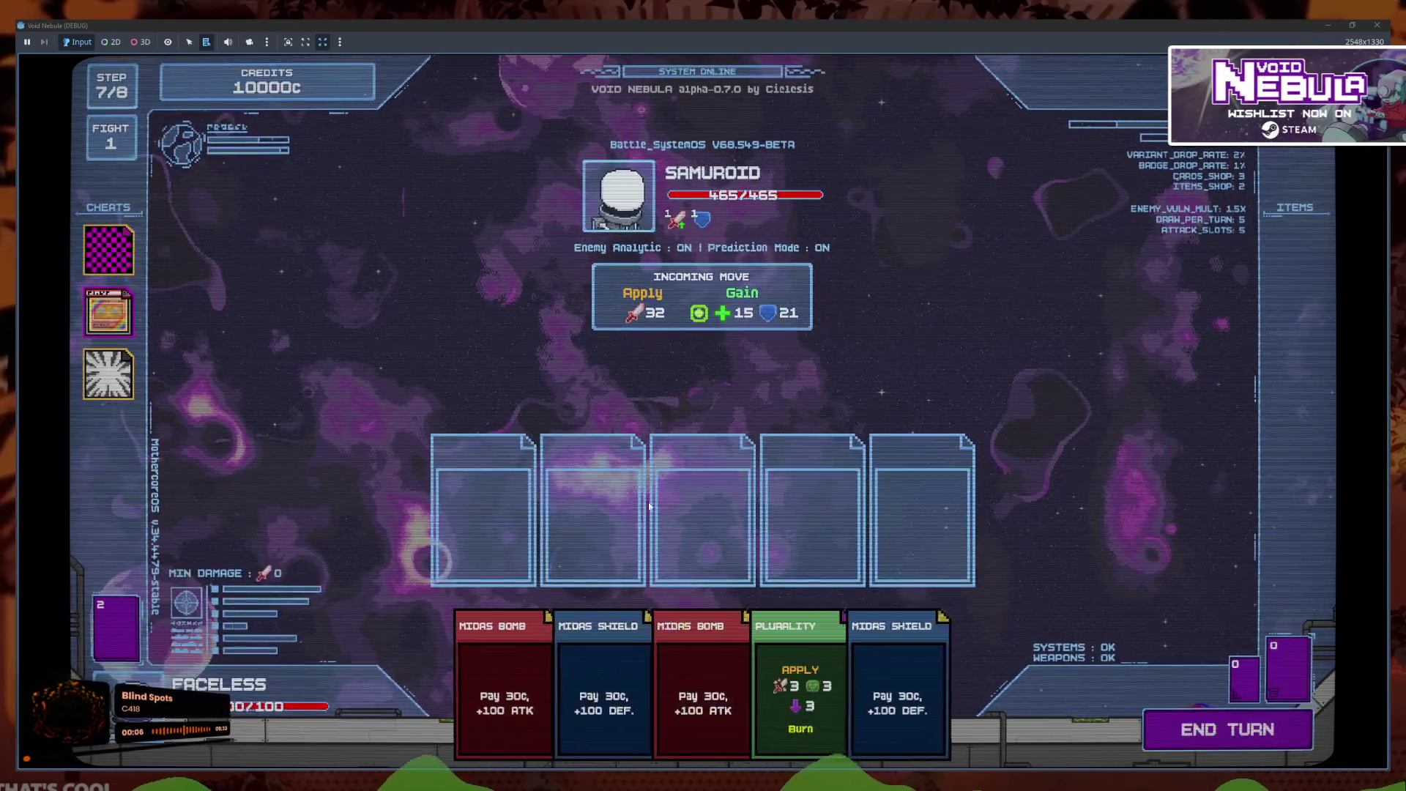
pyautogui.moveTo(780, 688)
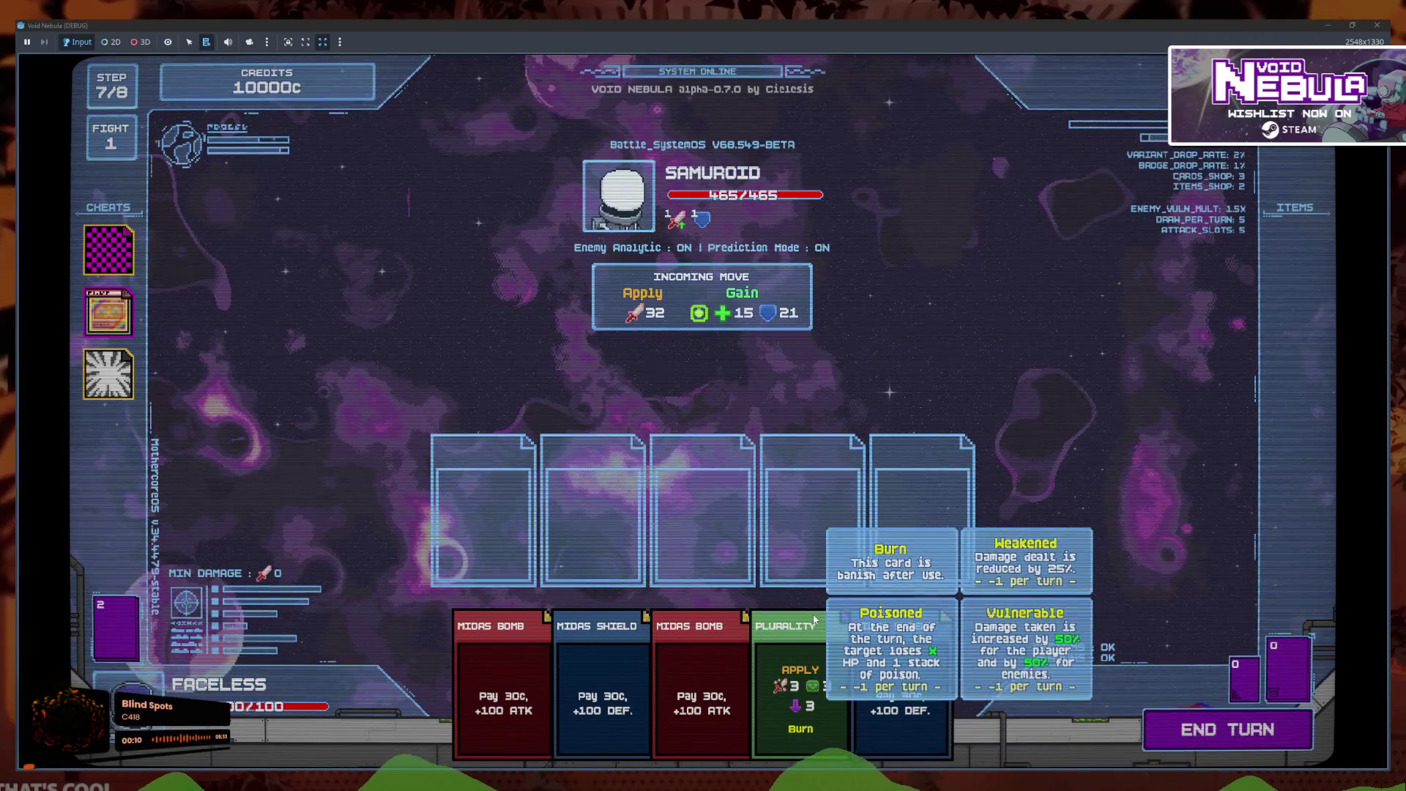
pyautogui.click(804, 684)
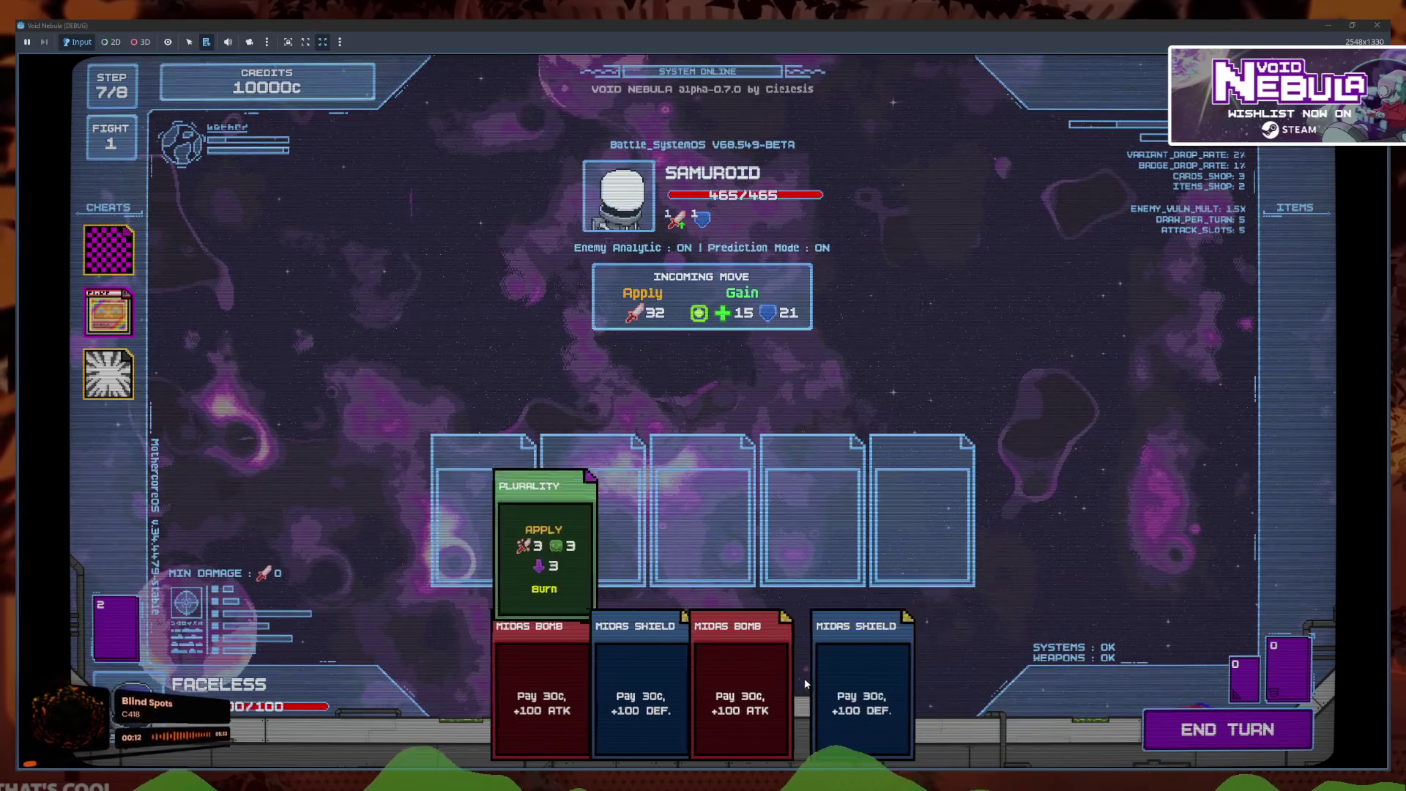
pyautogui.click(639, 681)
pyautogui.click(840, 693)
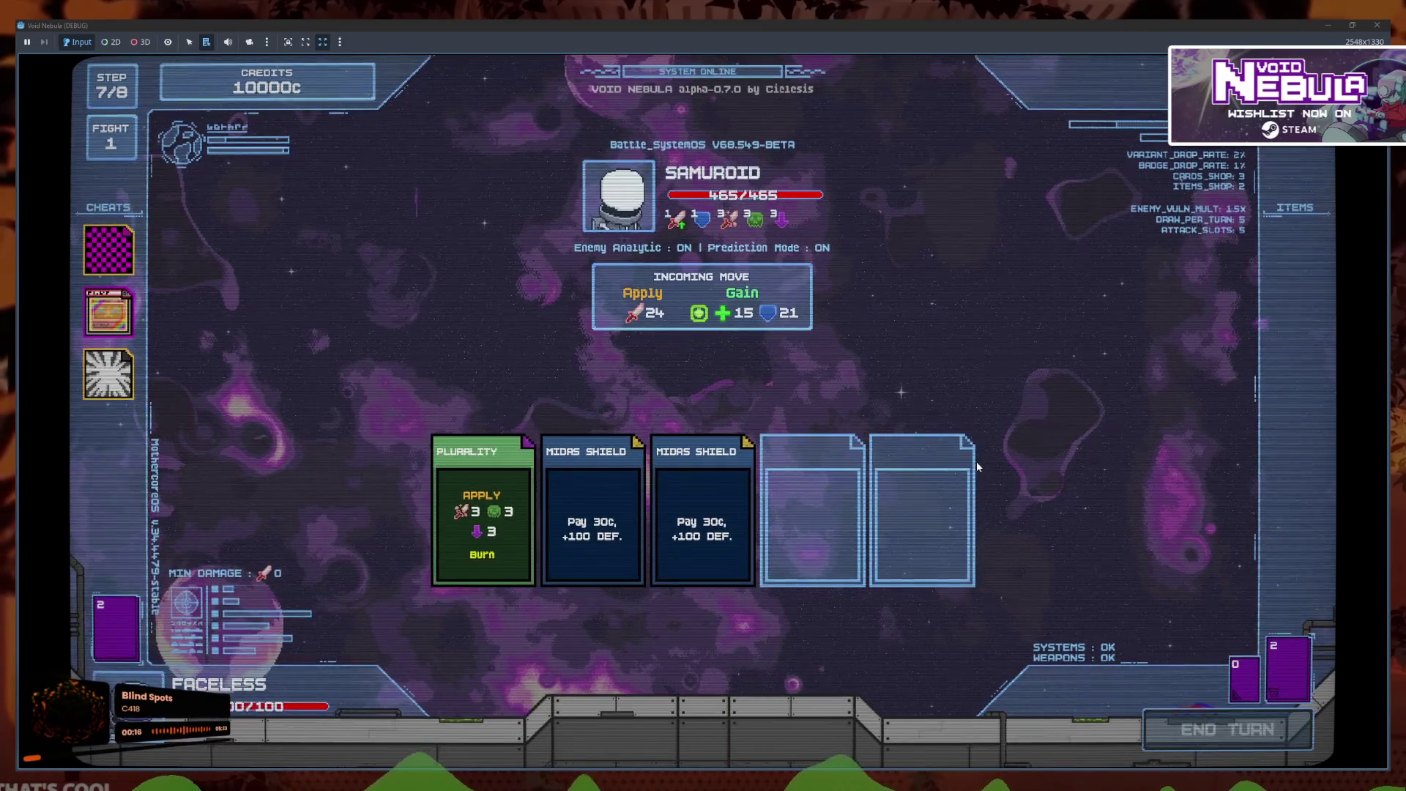
pyautogui.moveTo(656, 318)
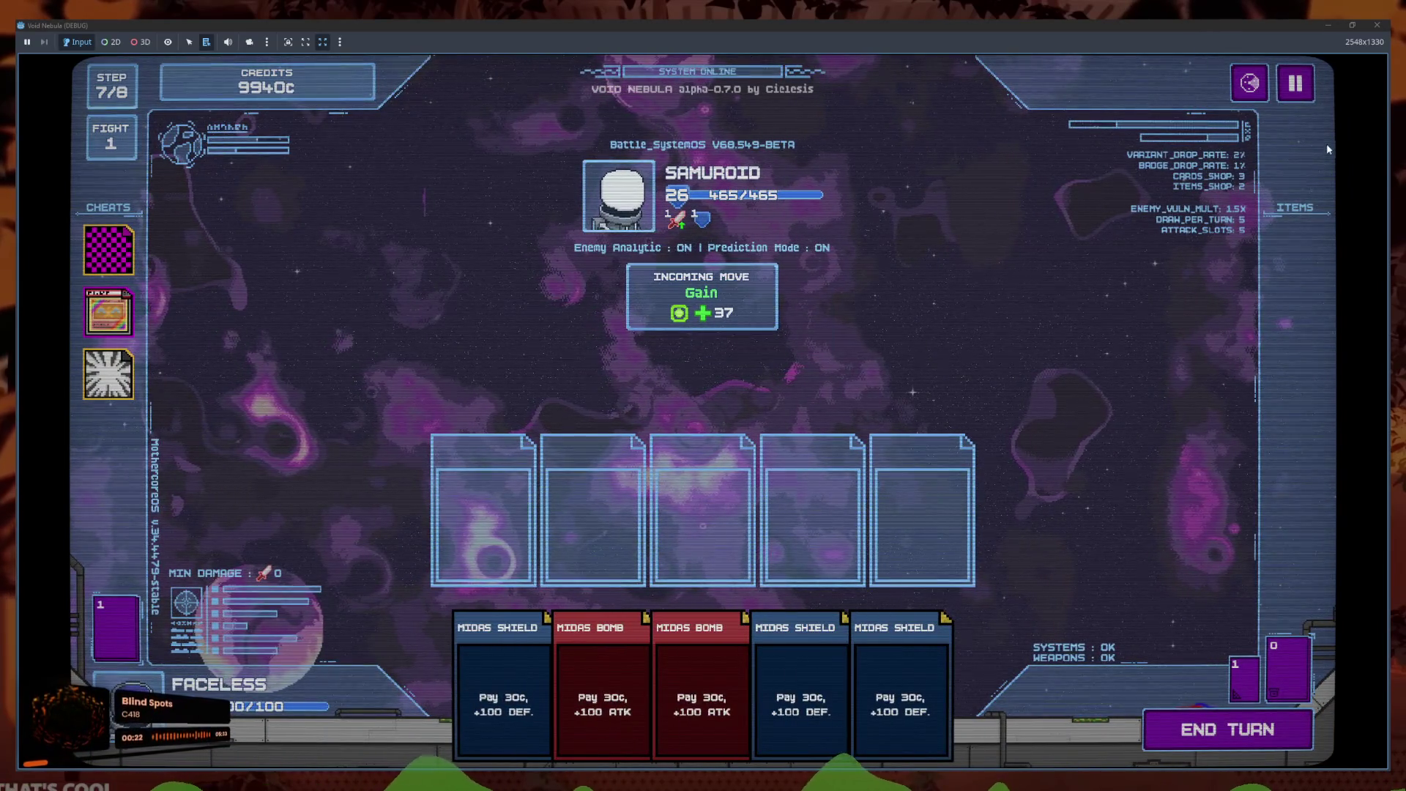
pyautogui.click(1295, 82)
pyautogui.click(755, 476)
# Start another run, enter battle, and end a turn with a Midas Shield slotted
pyautogui.click(440, 511)
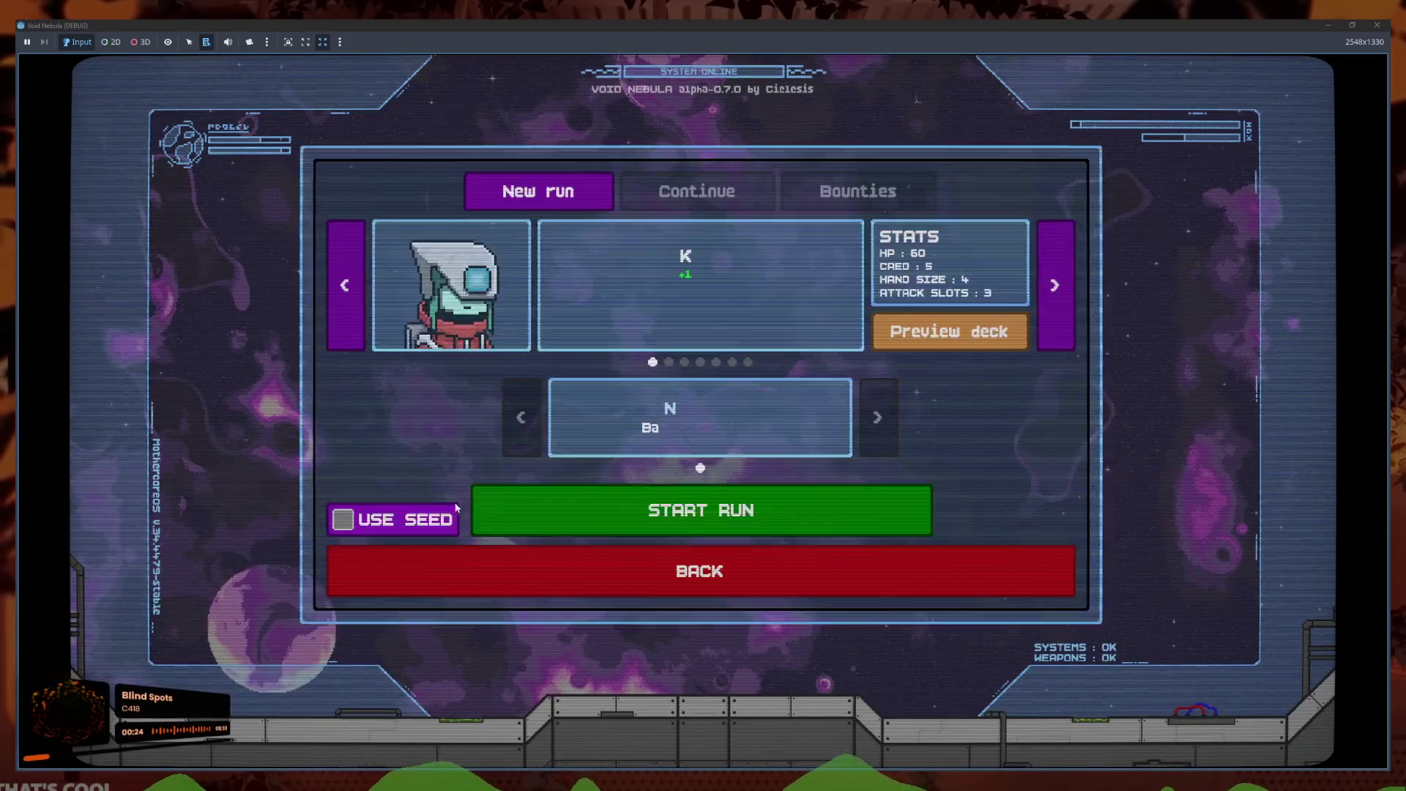
pyautogui.click(347, 285)
pyautogui.click(762, 509)
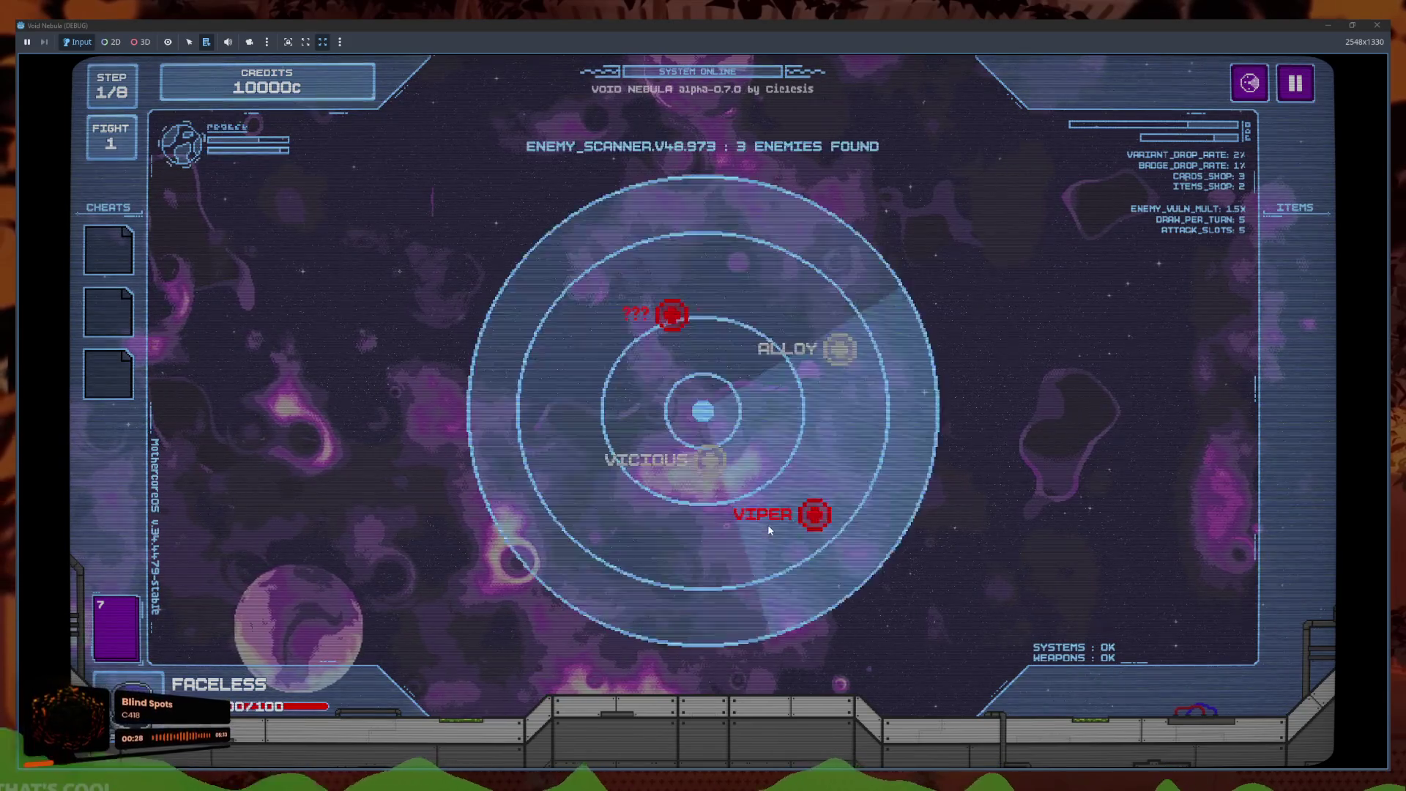
pyautogui.click(799, 511)
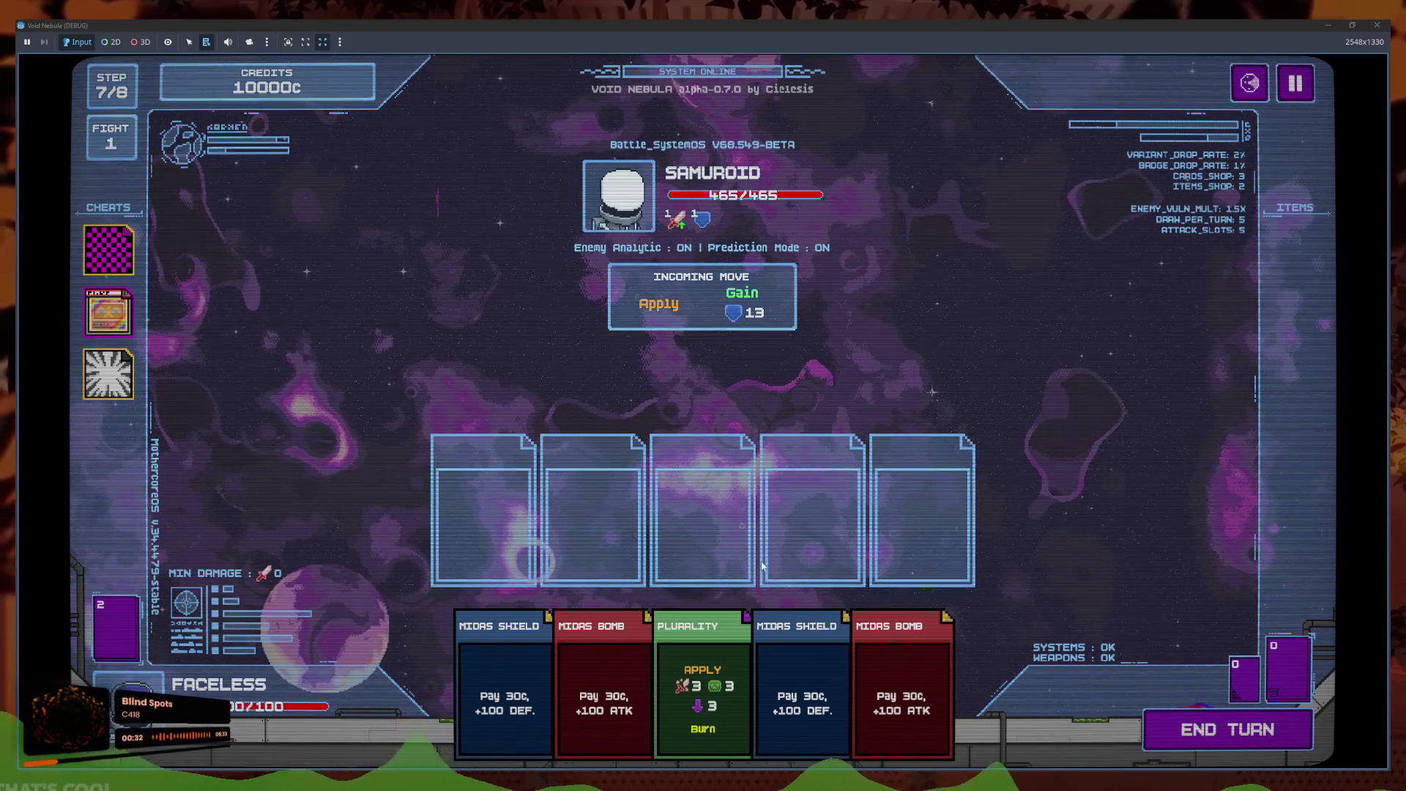
pyautogui.moveTo(716, 663)
pyautogui.click(799, 688)
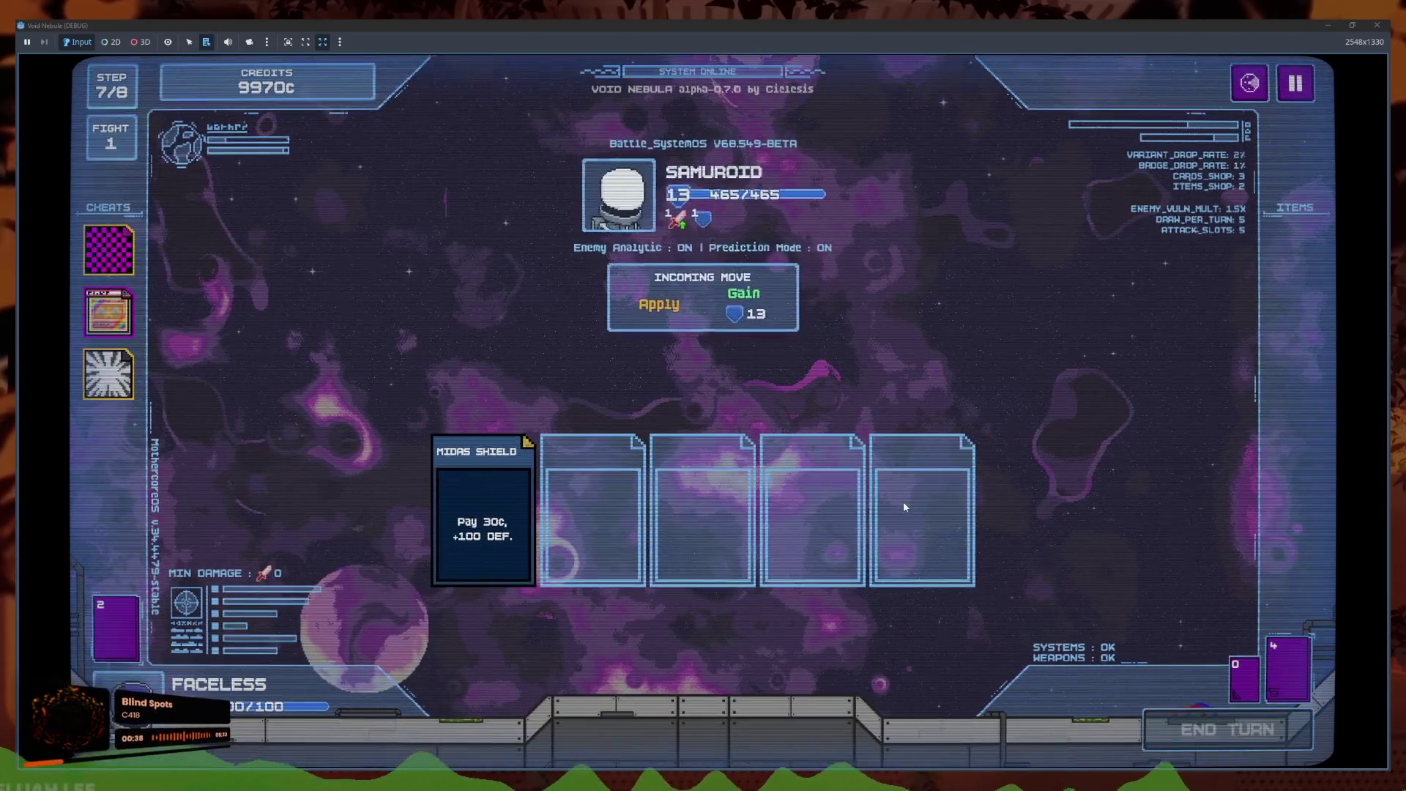
pyautogui.click(1209, 730)
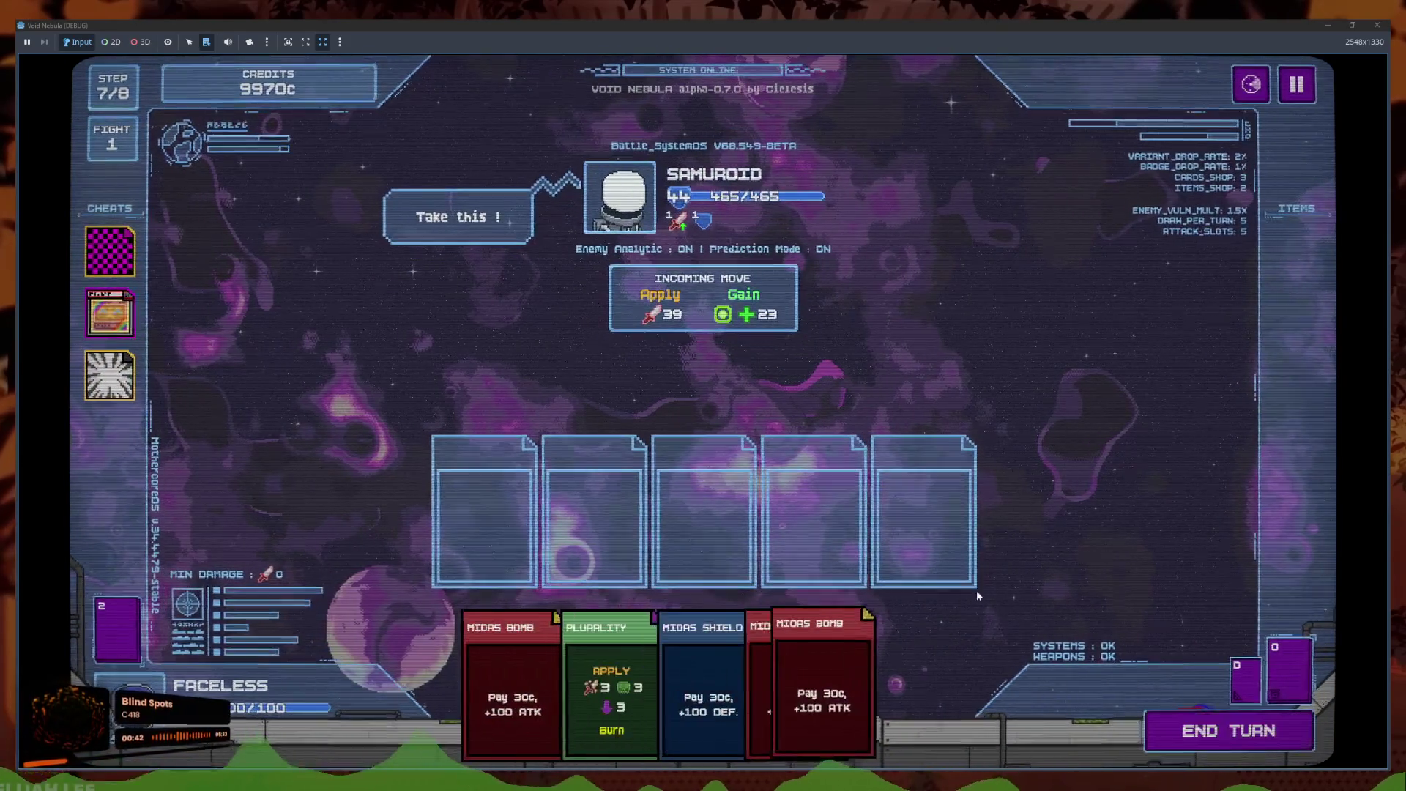
# Play a Midas Shield and Plurality, end the turn, then quit back to the New run setup
pyautogui.click(683, 657)
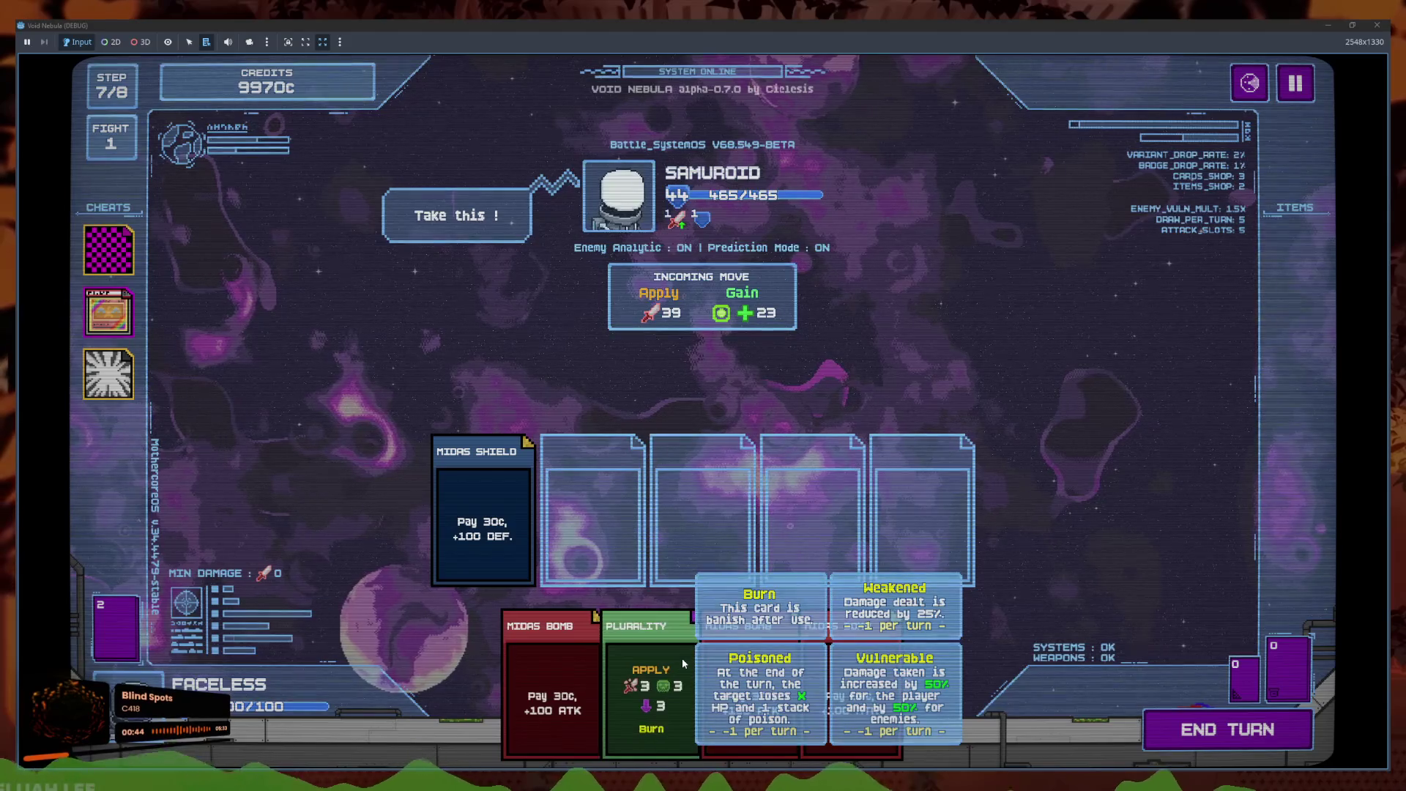
pyautogui.click(682, 658)
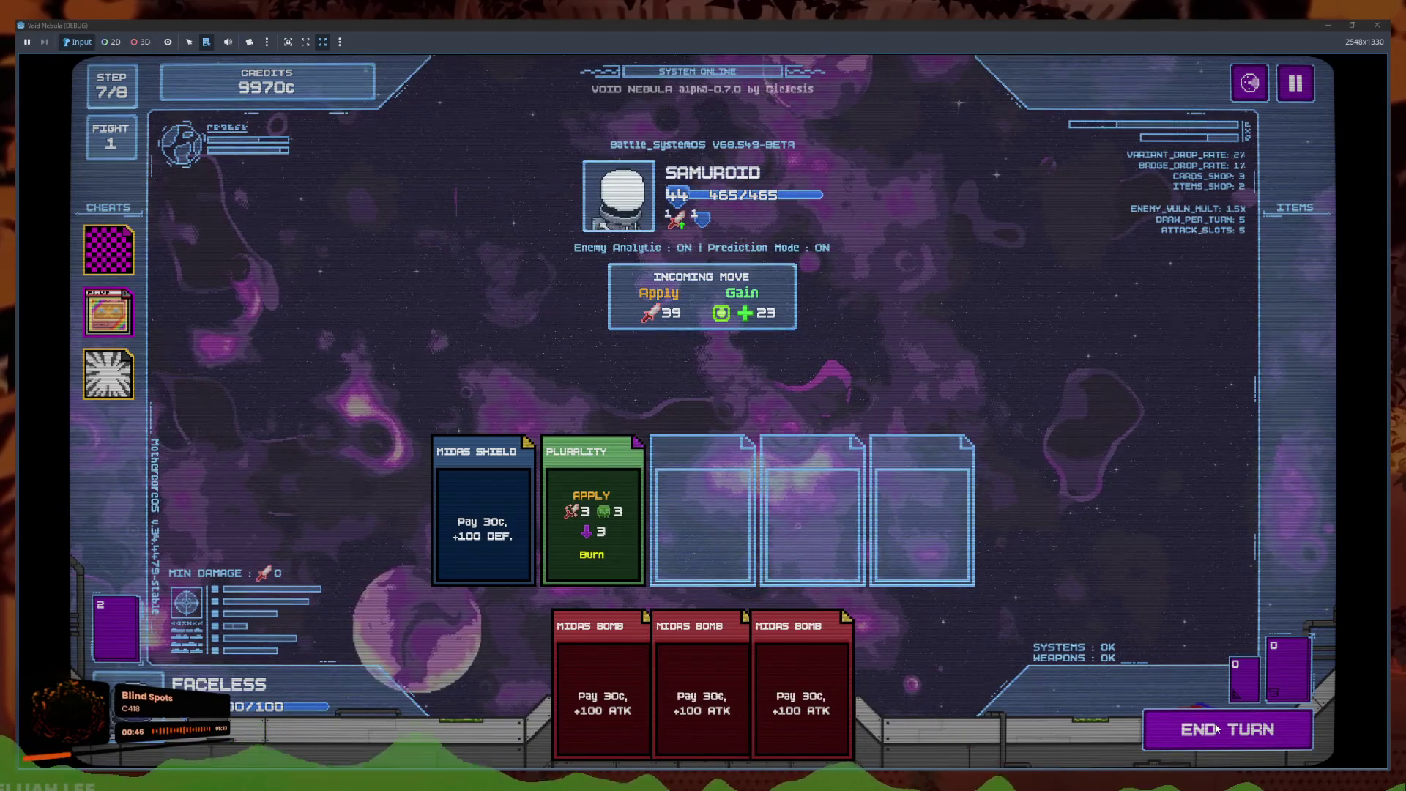
pyautogui.click(1247, 730)
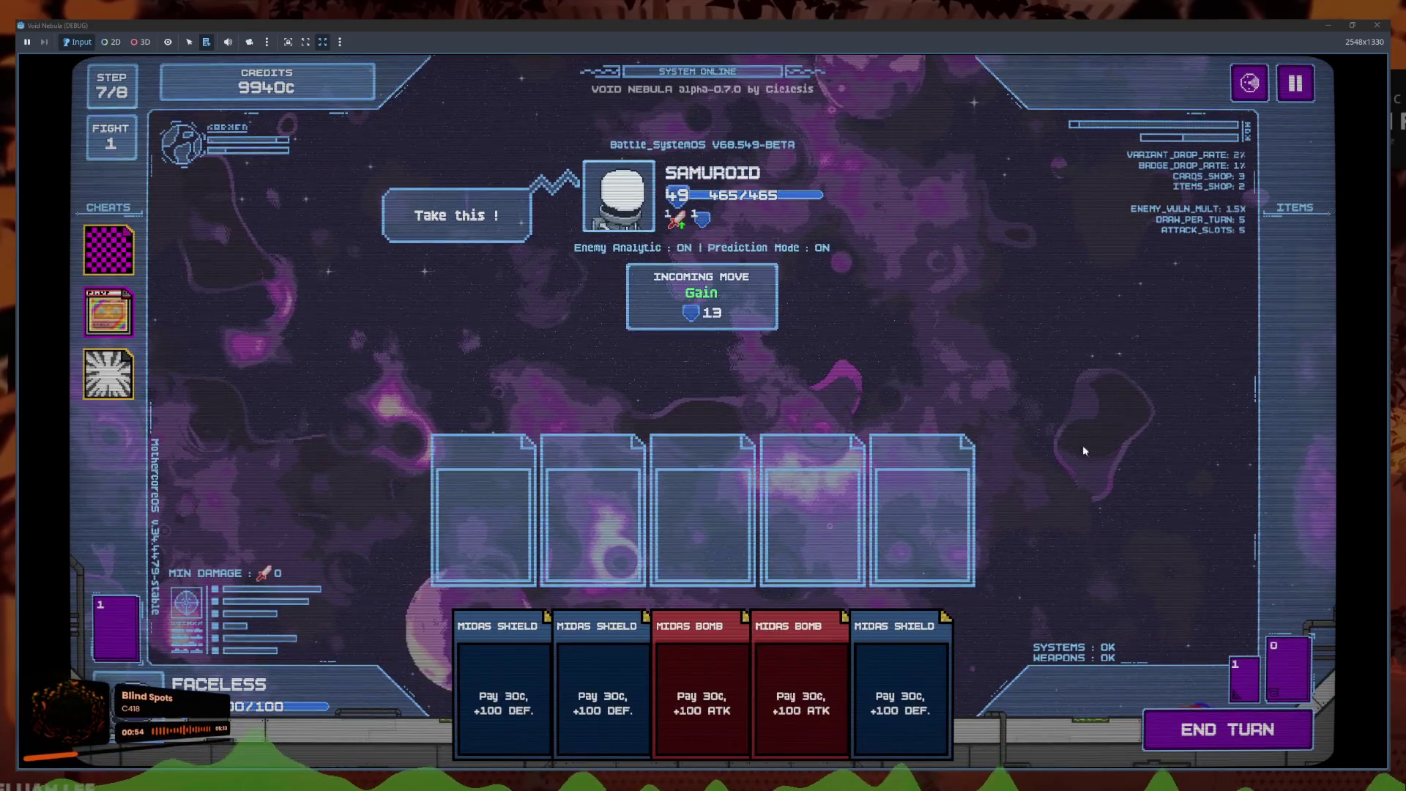
pyautogui.click(1296, 86)
pyautogui.click(704, 464)
pyautogui.click(364, 504)
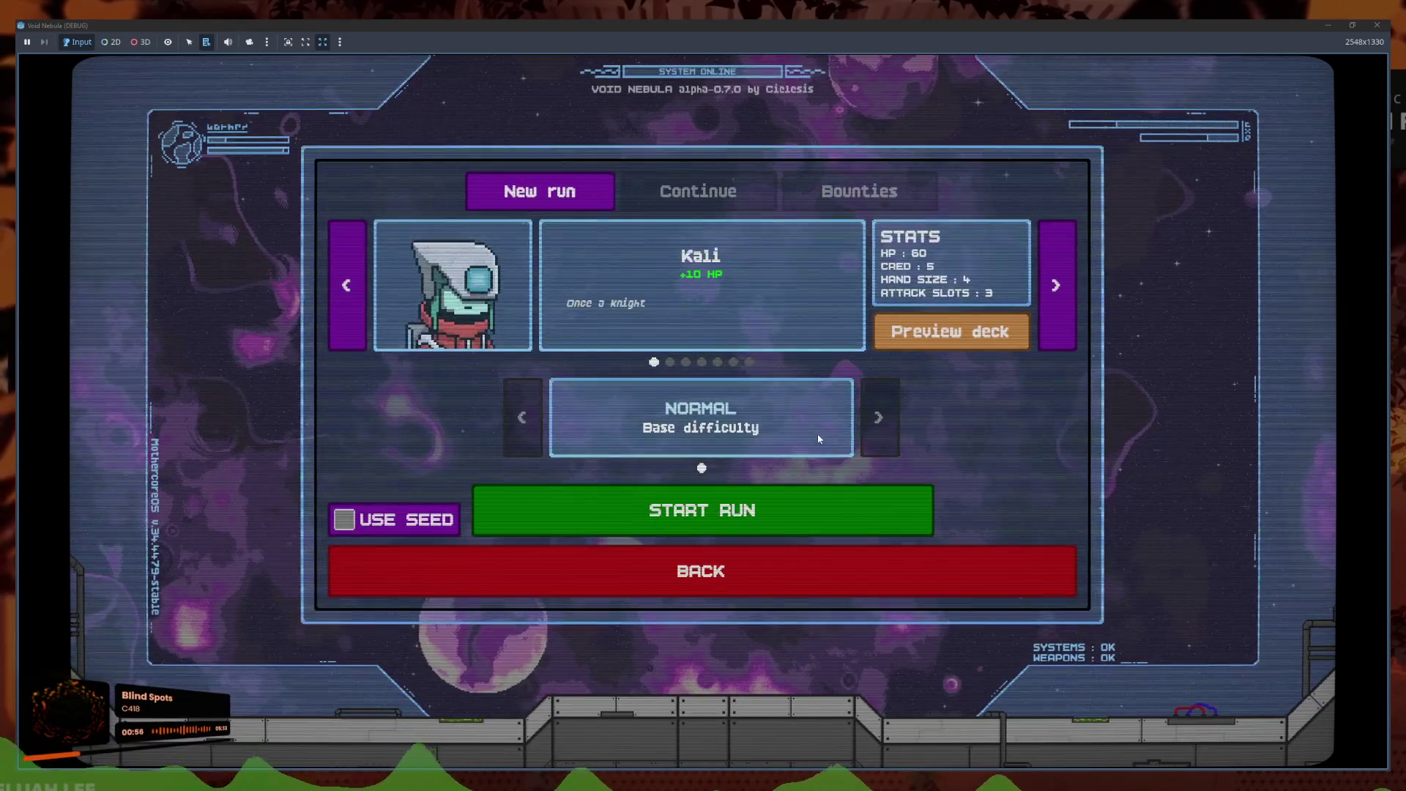
# Start the new run and pick NEWBIE on the scanner to enter battle
pyautogui.click(539, 512)
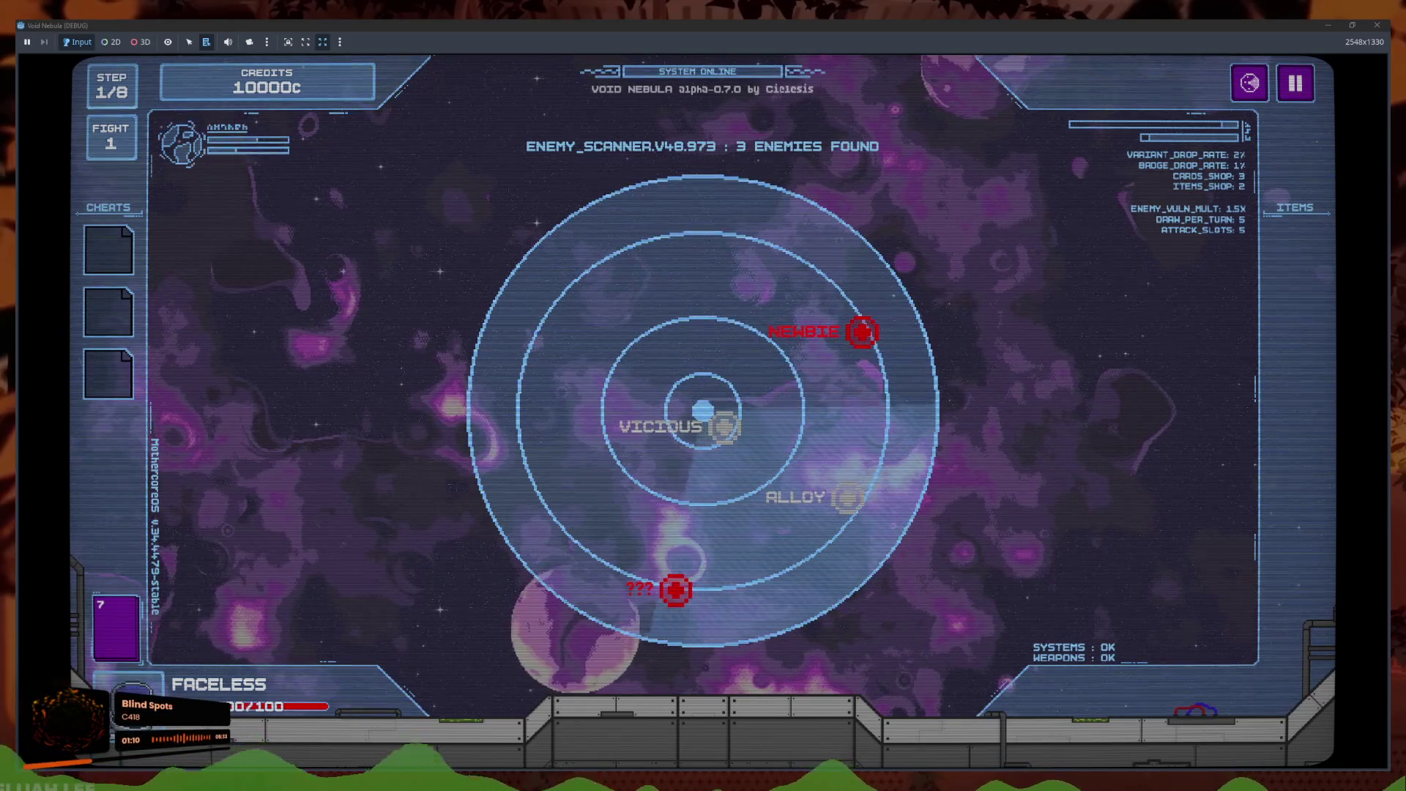
pyautogui.click(724, 427)
pyautogui.click(862, 332)
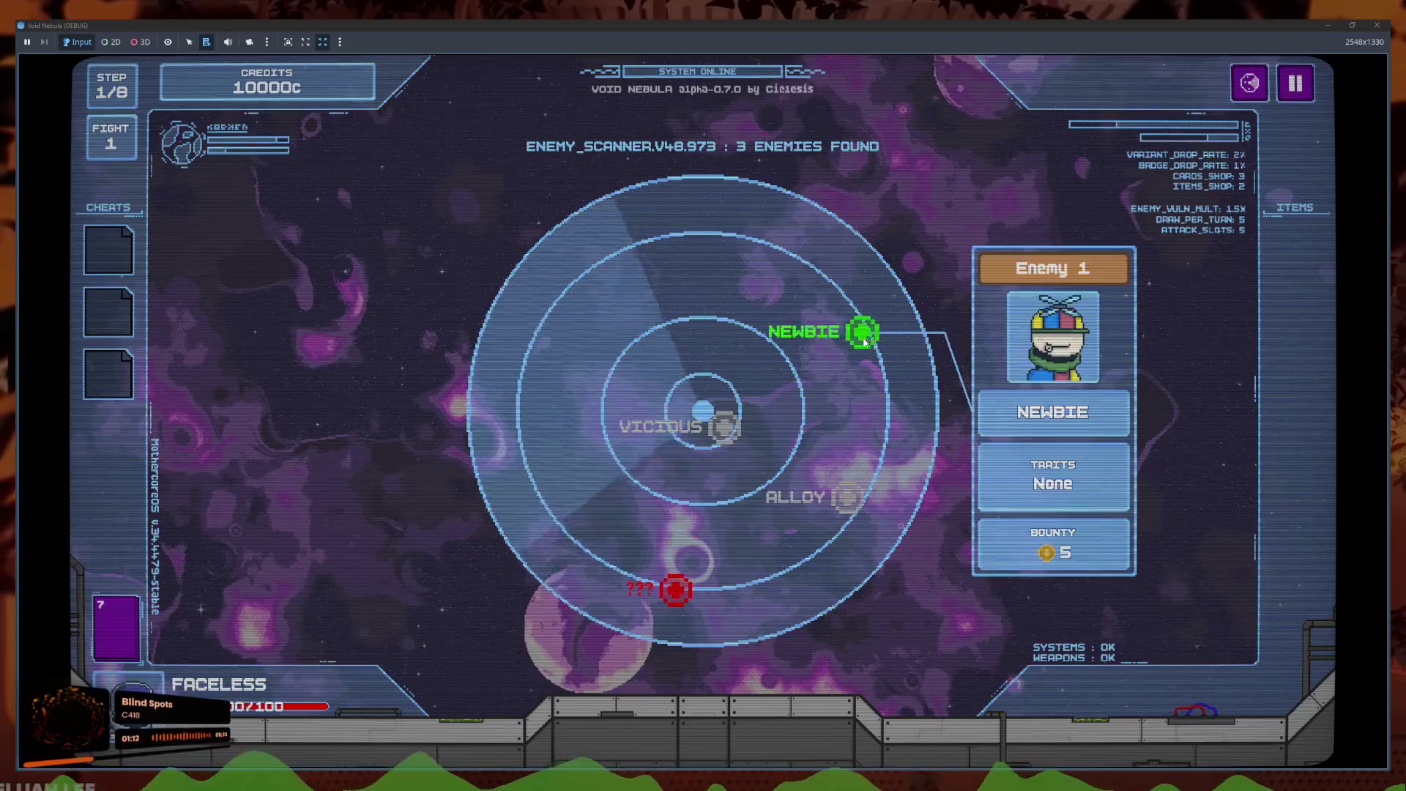
pyautogui.click(863, 332)
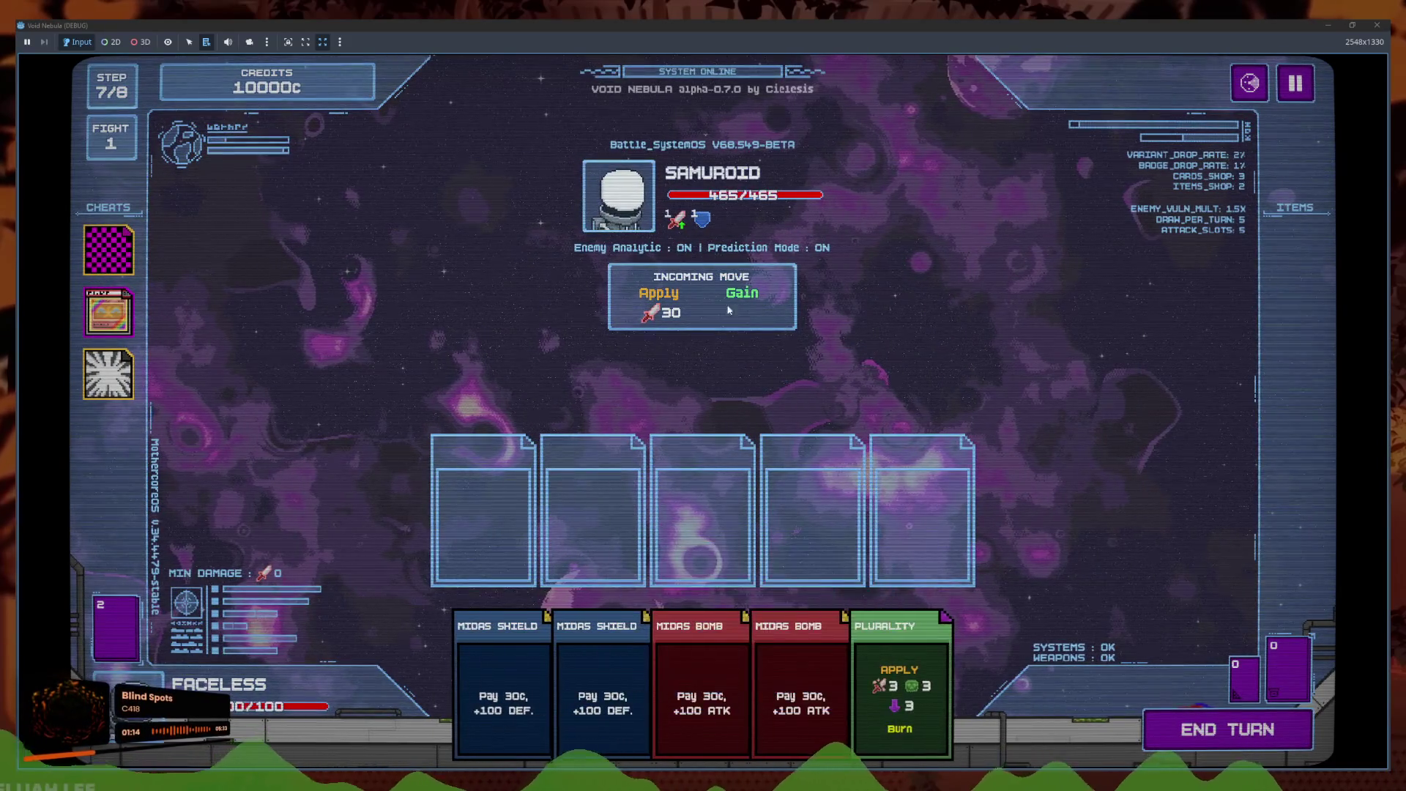
# Play Plurality and a Midas Shield, end the turn, then stop the game with F8
pyautogui.click(938, 665)
pyautogui.click(544, 688)
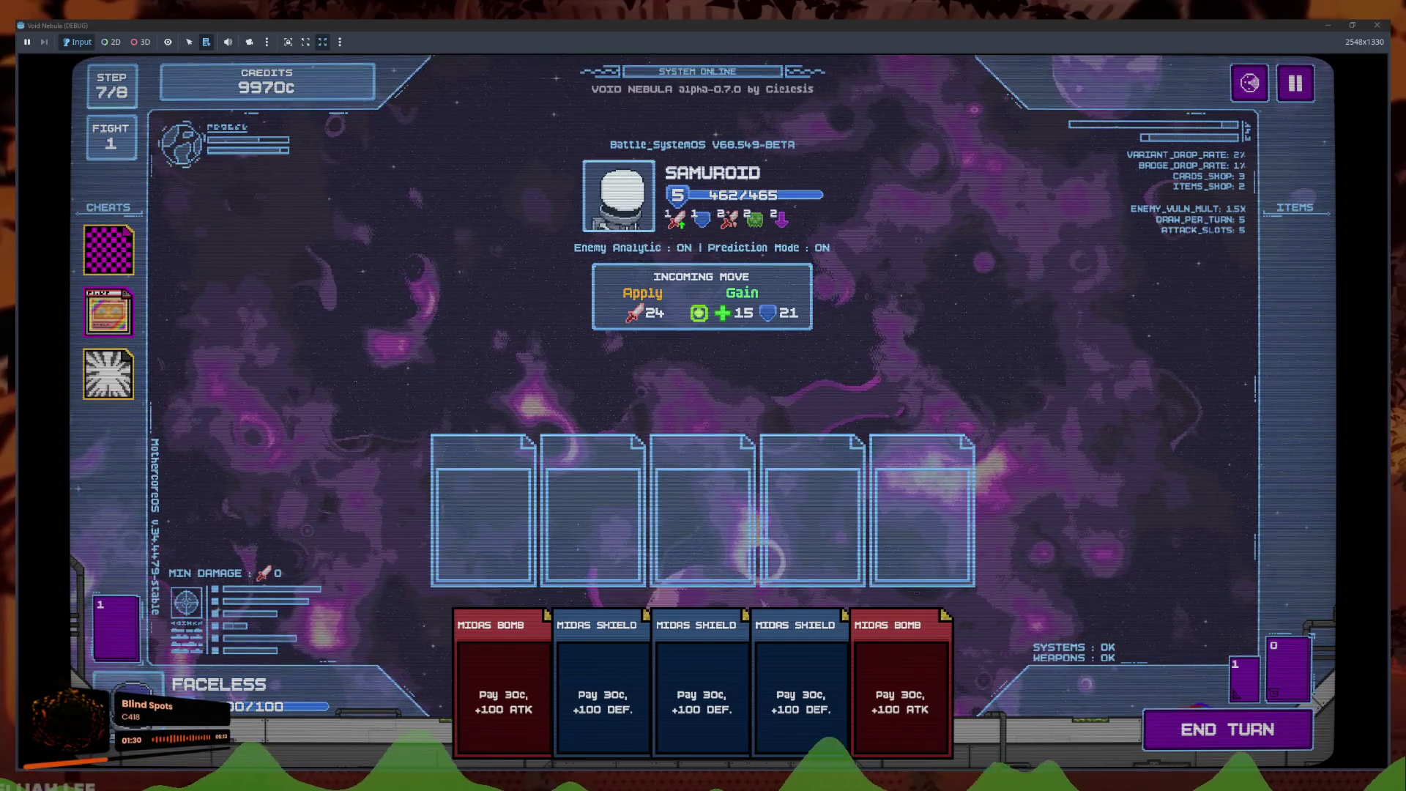
pyautogui.moveTo(647, 320)
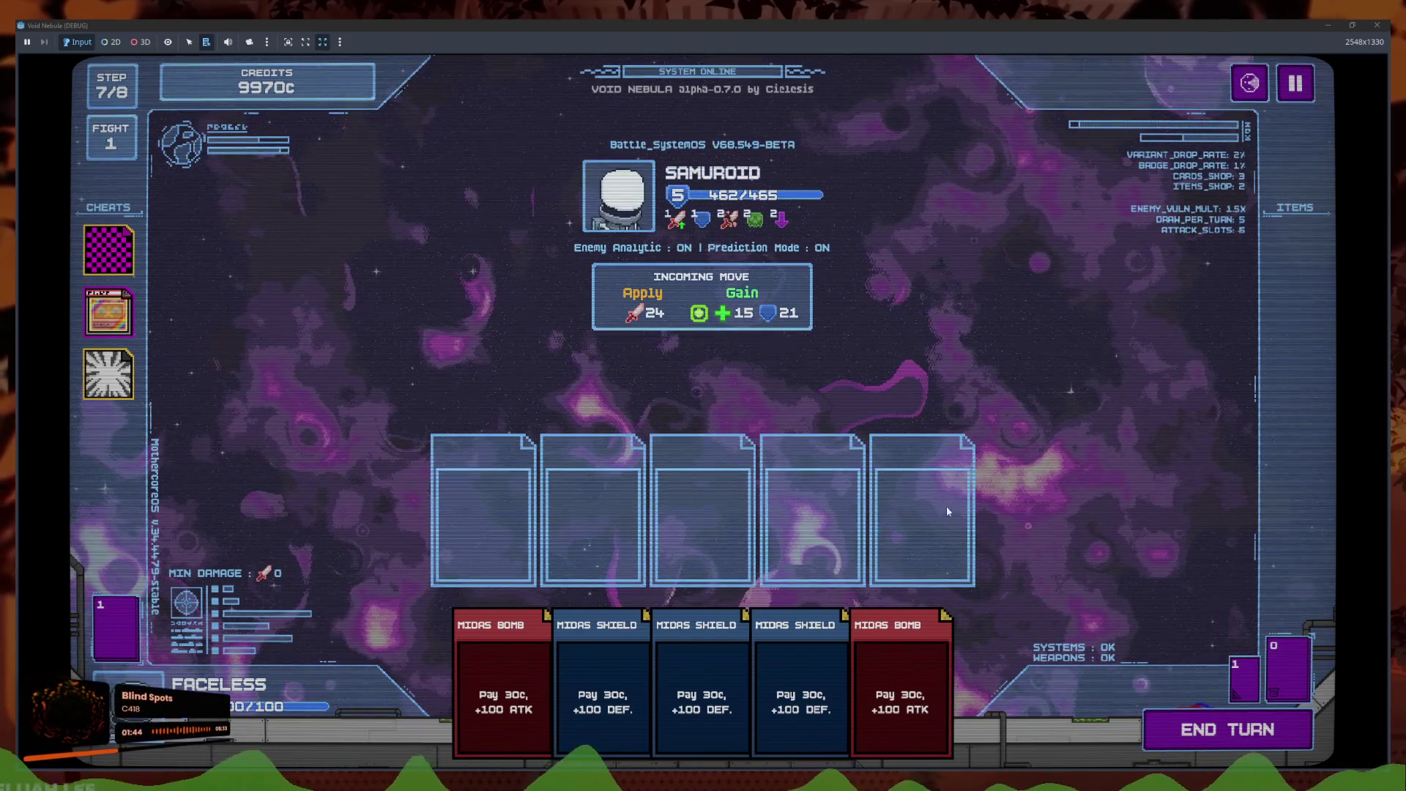
pyautogui.click(1205, 729)
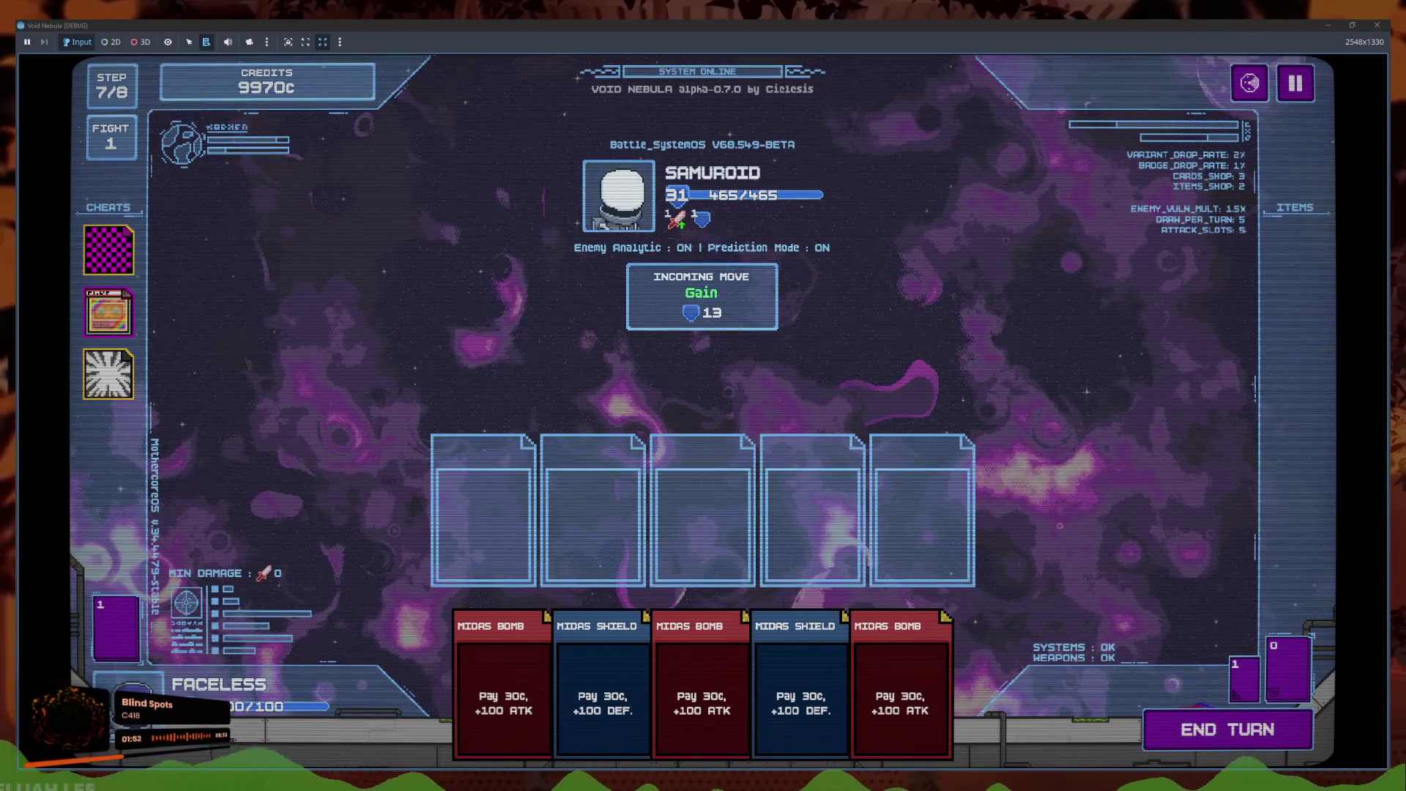
pyautogui.press('F8')
pyautogui.click(532, 448)
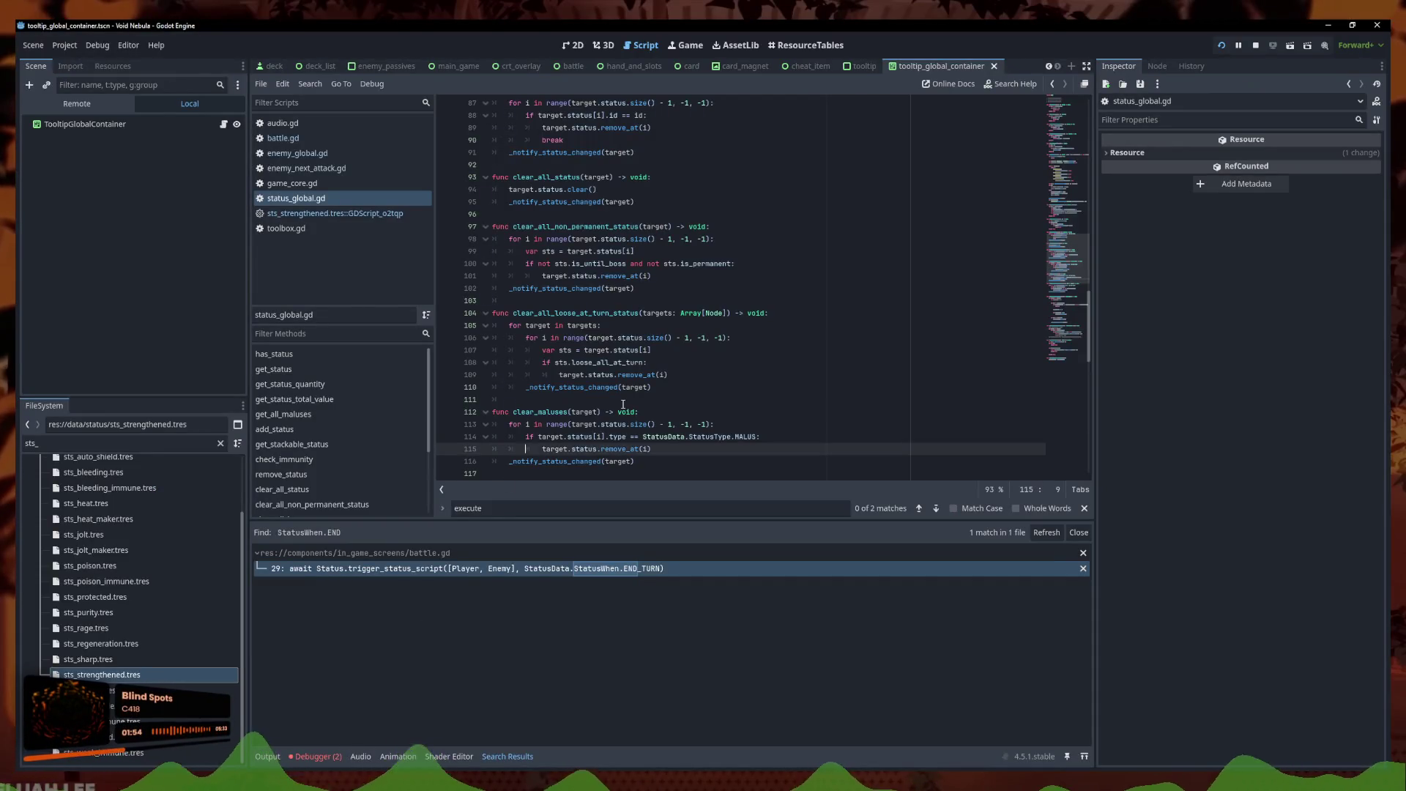
# Switch to enemy_global.gd, review lines 262–264, and put the caret at the end of line 258
pyautogui.click(623, 404)
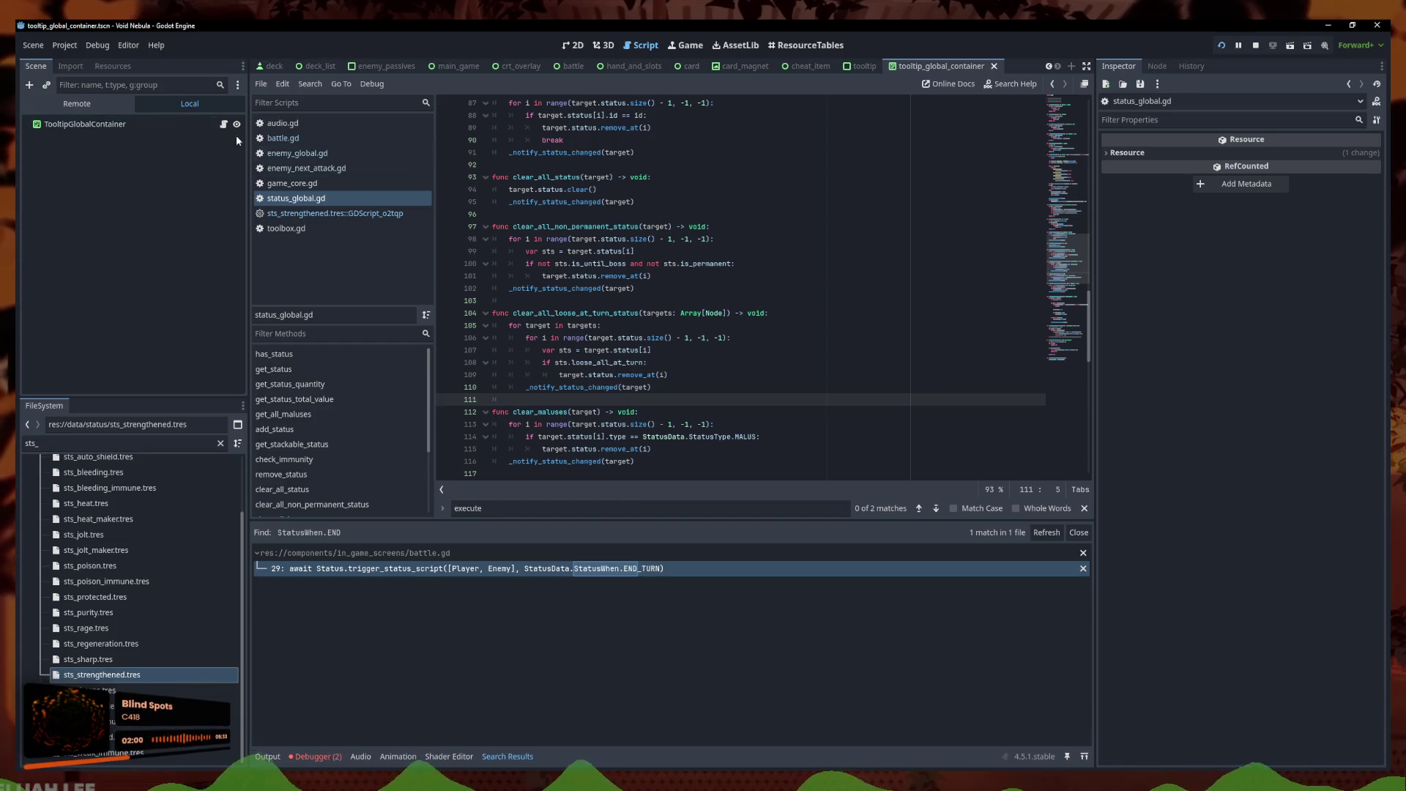
pyautogui.click(296, 153)
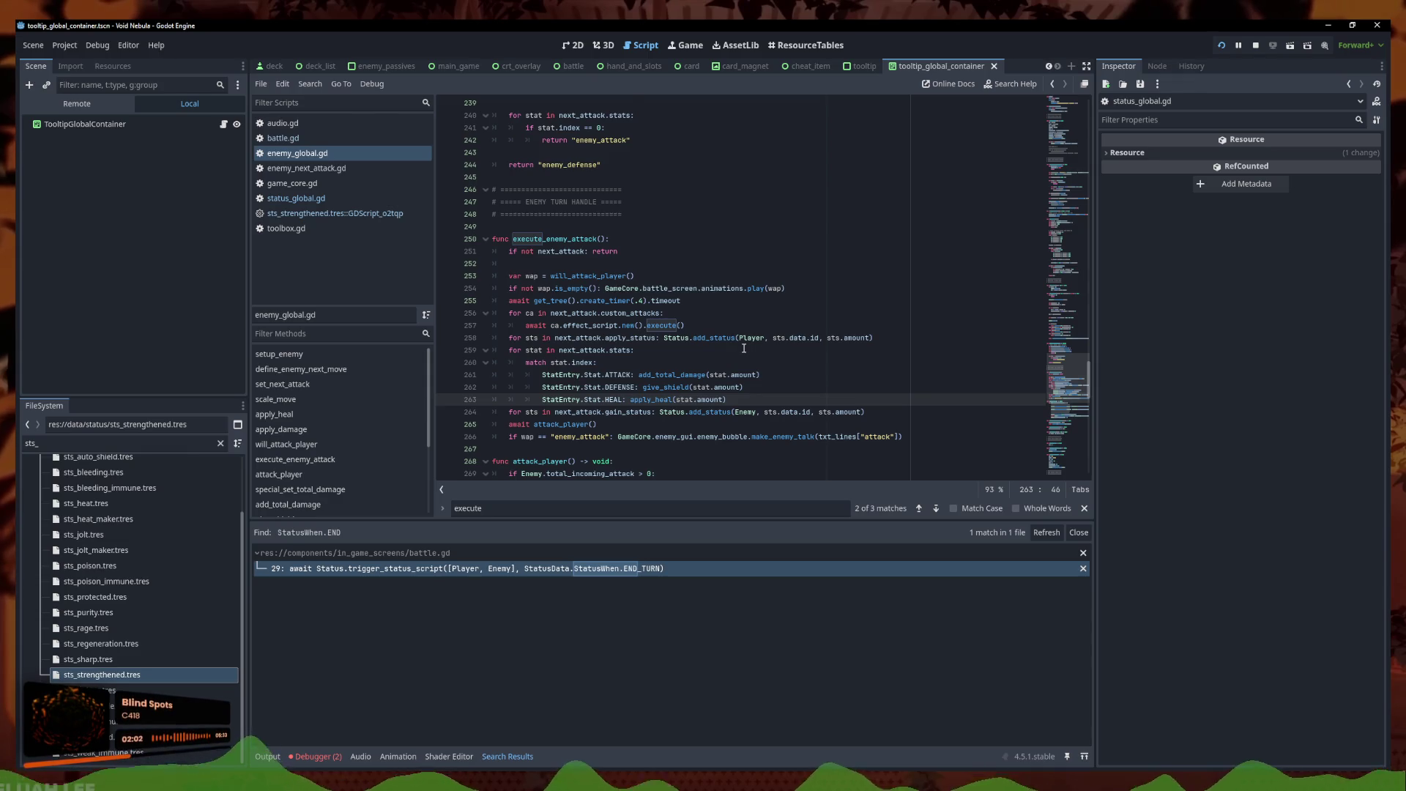
pyautogui.scroll(-2, 743, 348)
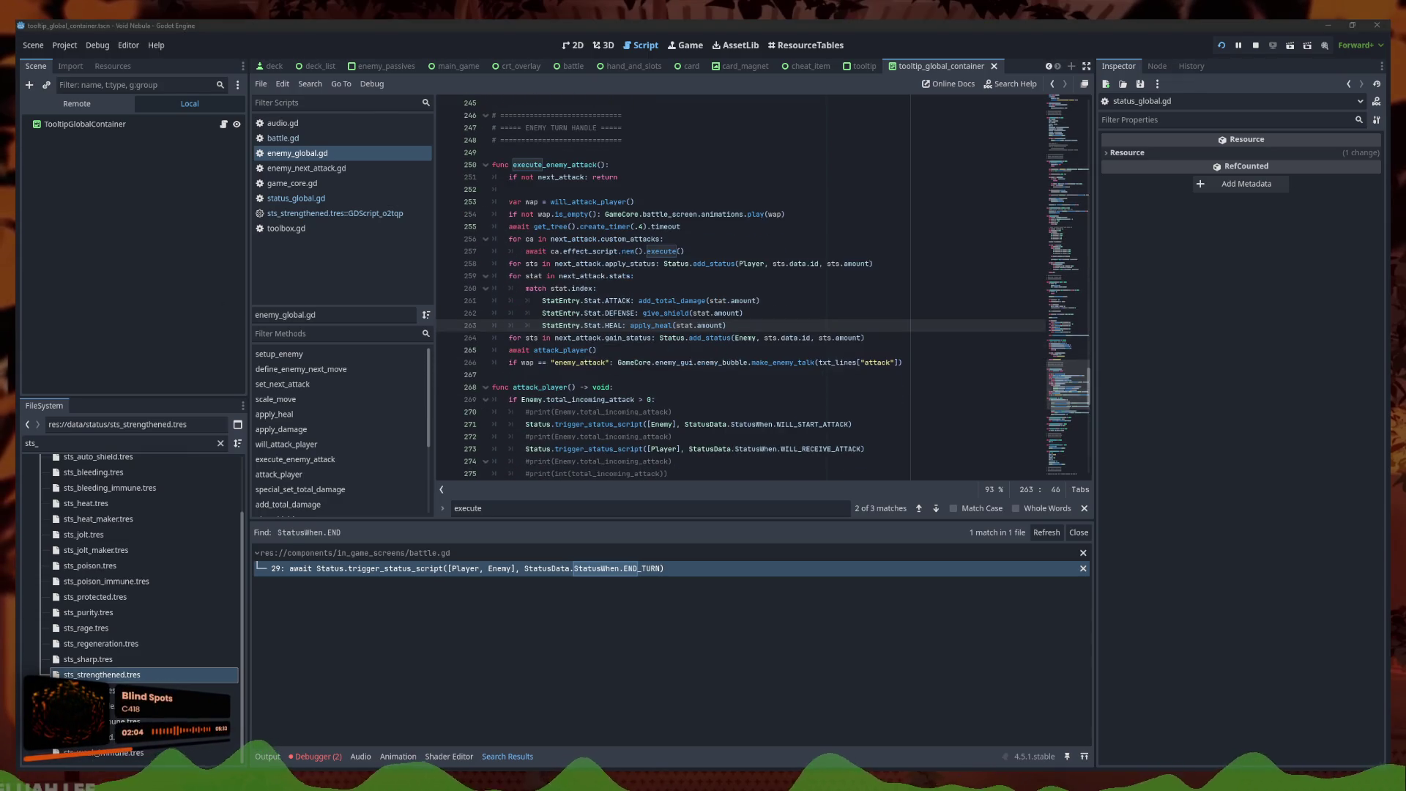
pyautogui.click(790, 313)
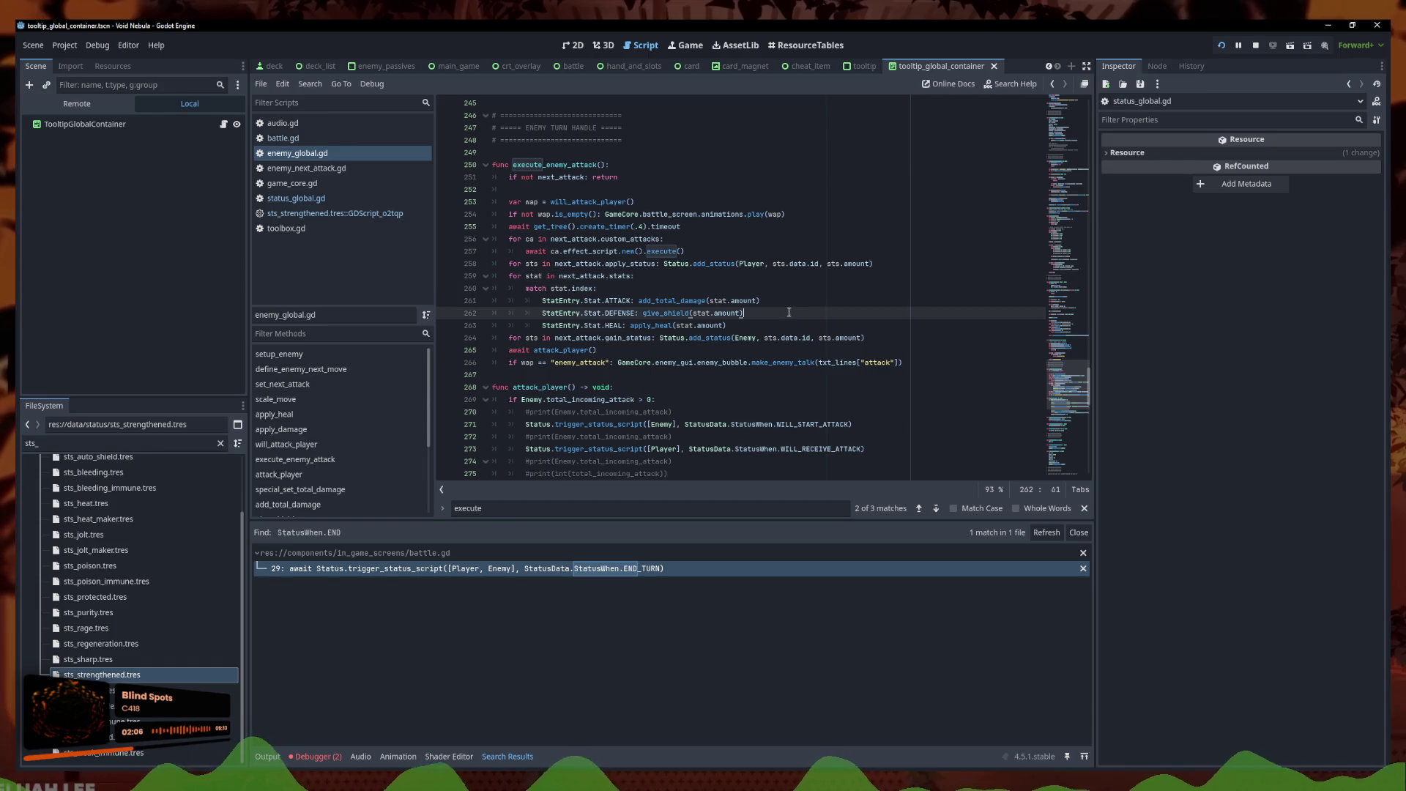
pyautogui.moveTo(791, 312); pyautogui.dragTo(789, 330)
pyautogui.click(789, 334)
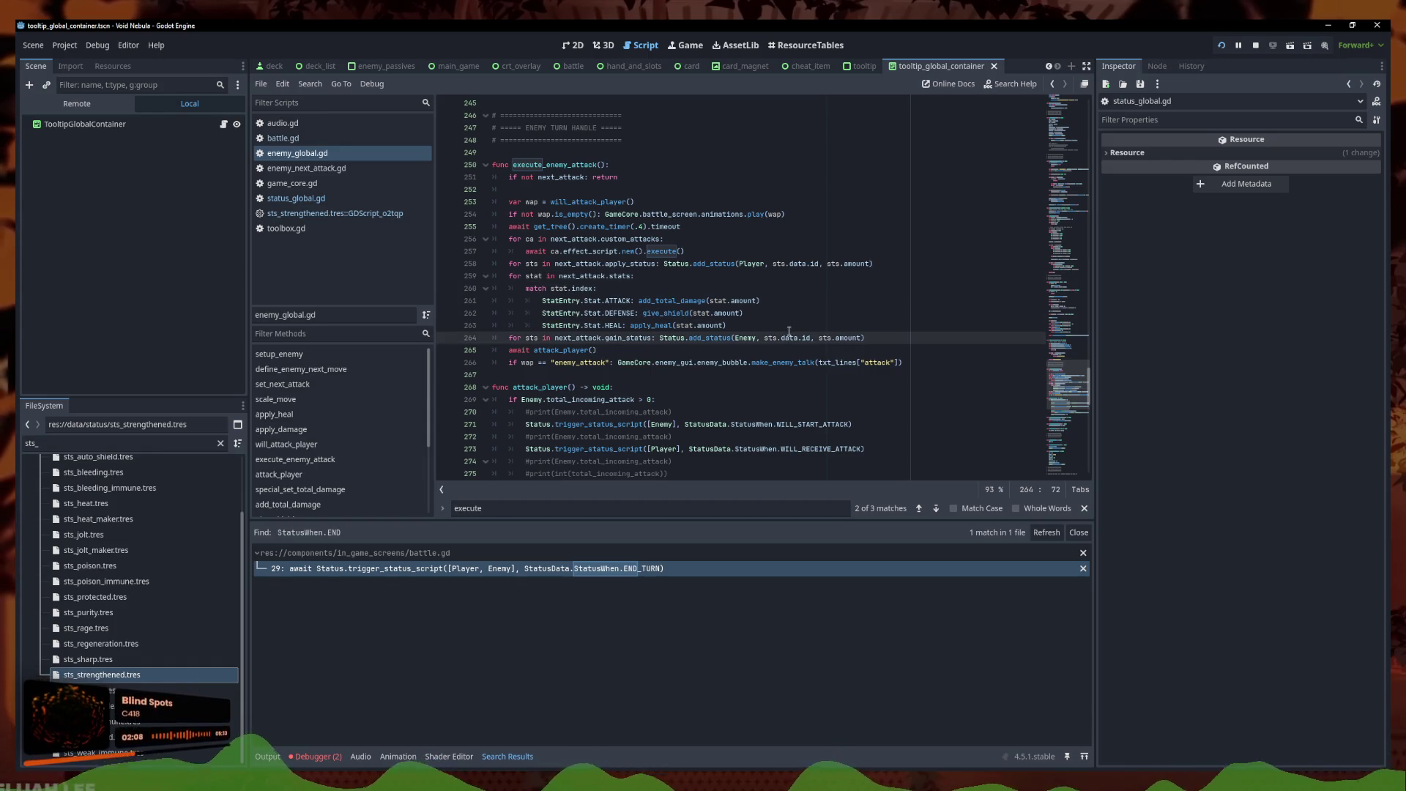
pyautogui.click(761, 325)
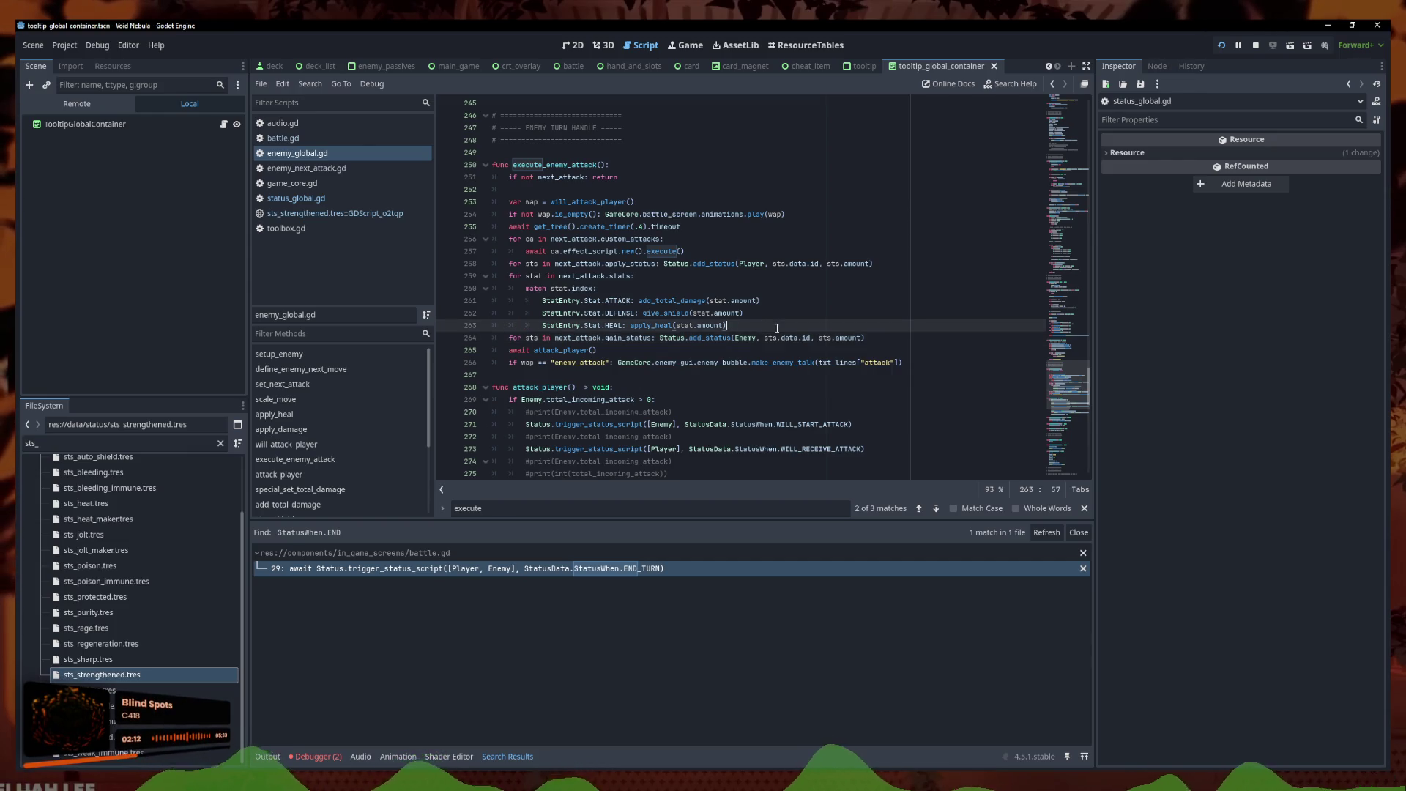
pyautogui.click(897, 265)
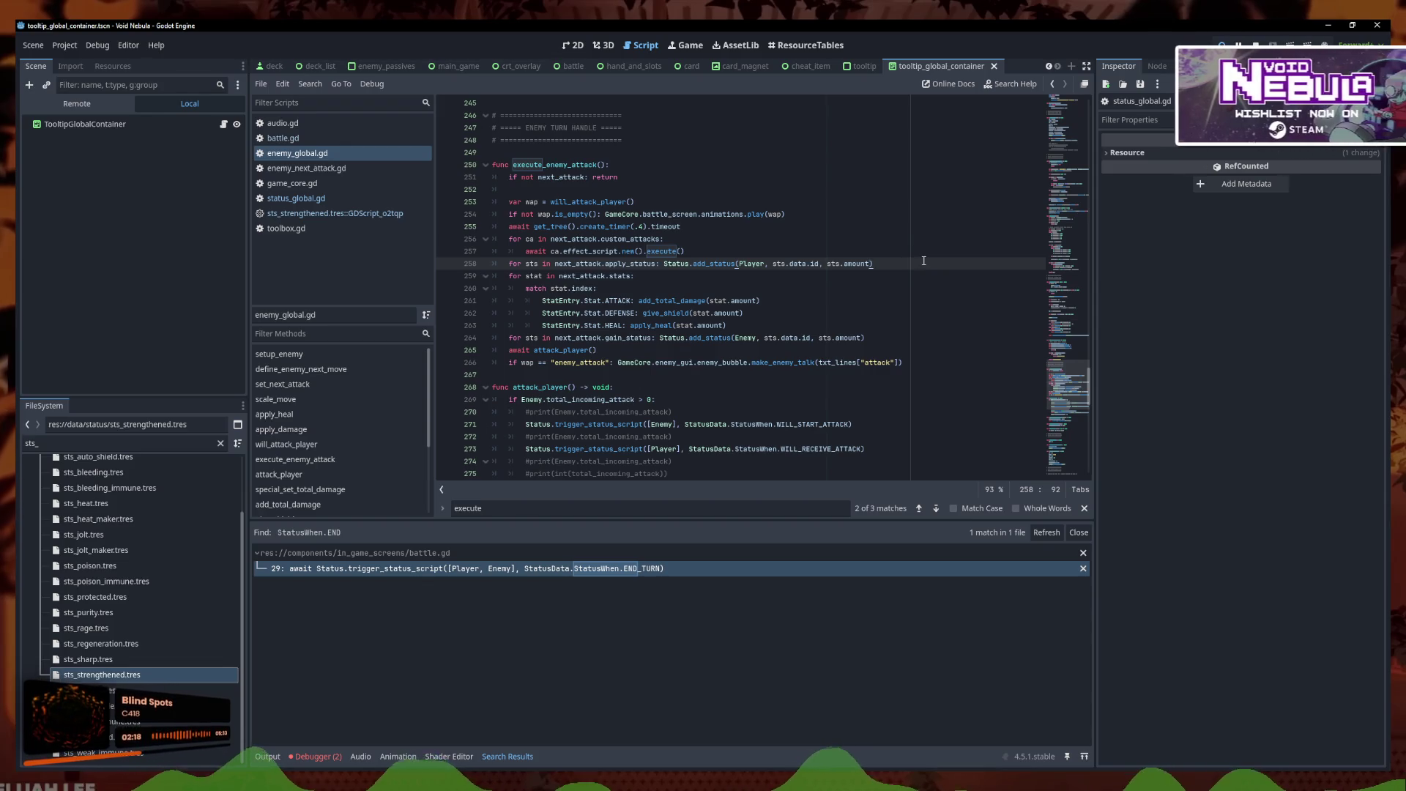
pyautogui.scroll(-1, 899, 263)
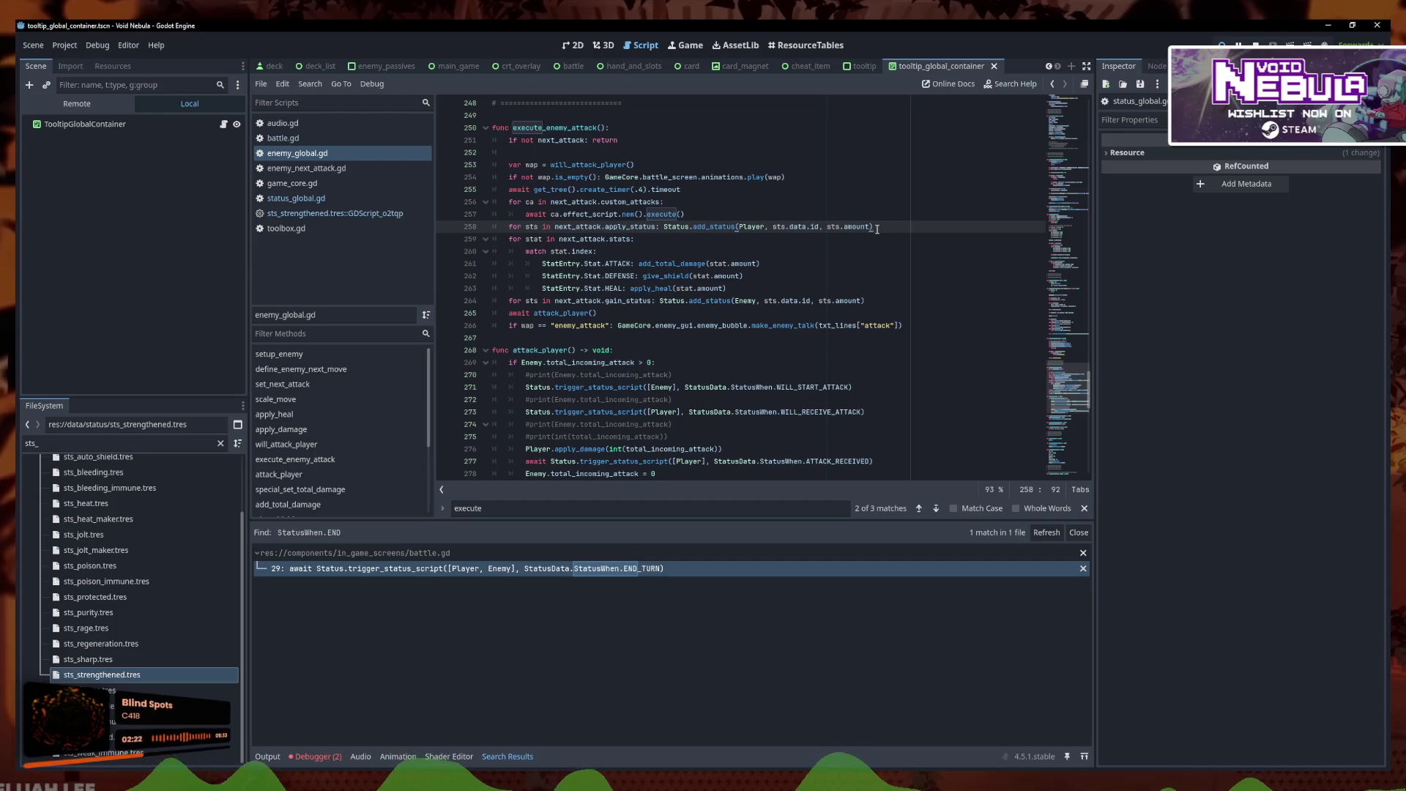
# Start a new line after line 258 and search all project files for 'delay'
pyautogui.press('Return')
pyautogui.write('await')
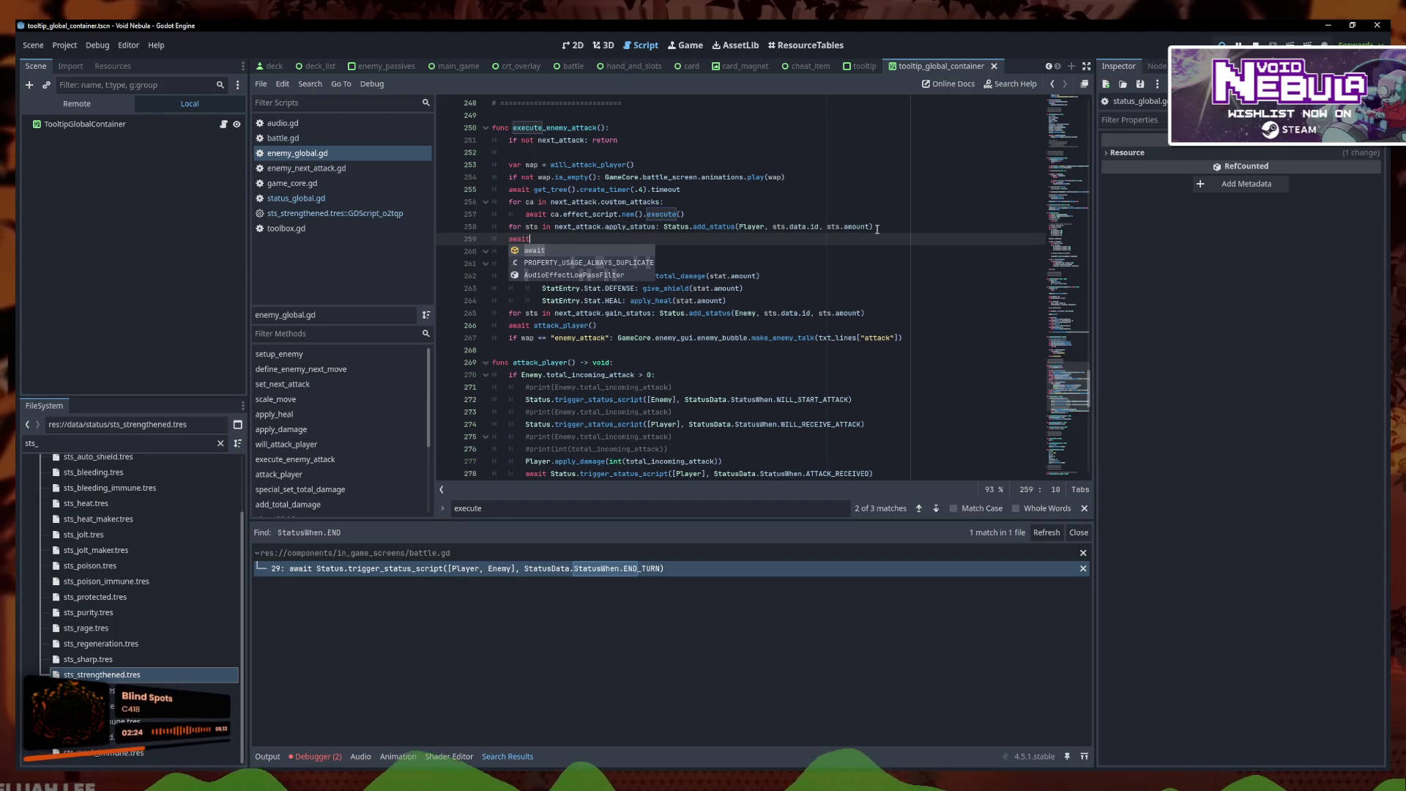
pyautogui.press('BackSpace')
pyautogui.press('BackSpace')
pyautogui.press('BackSpace')
pyautogui.click(310, 83)
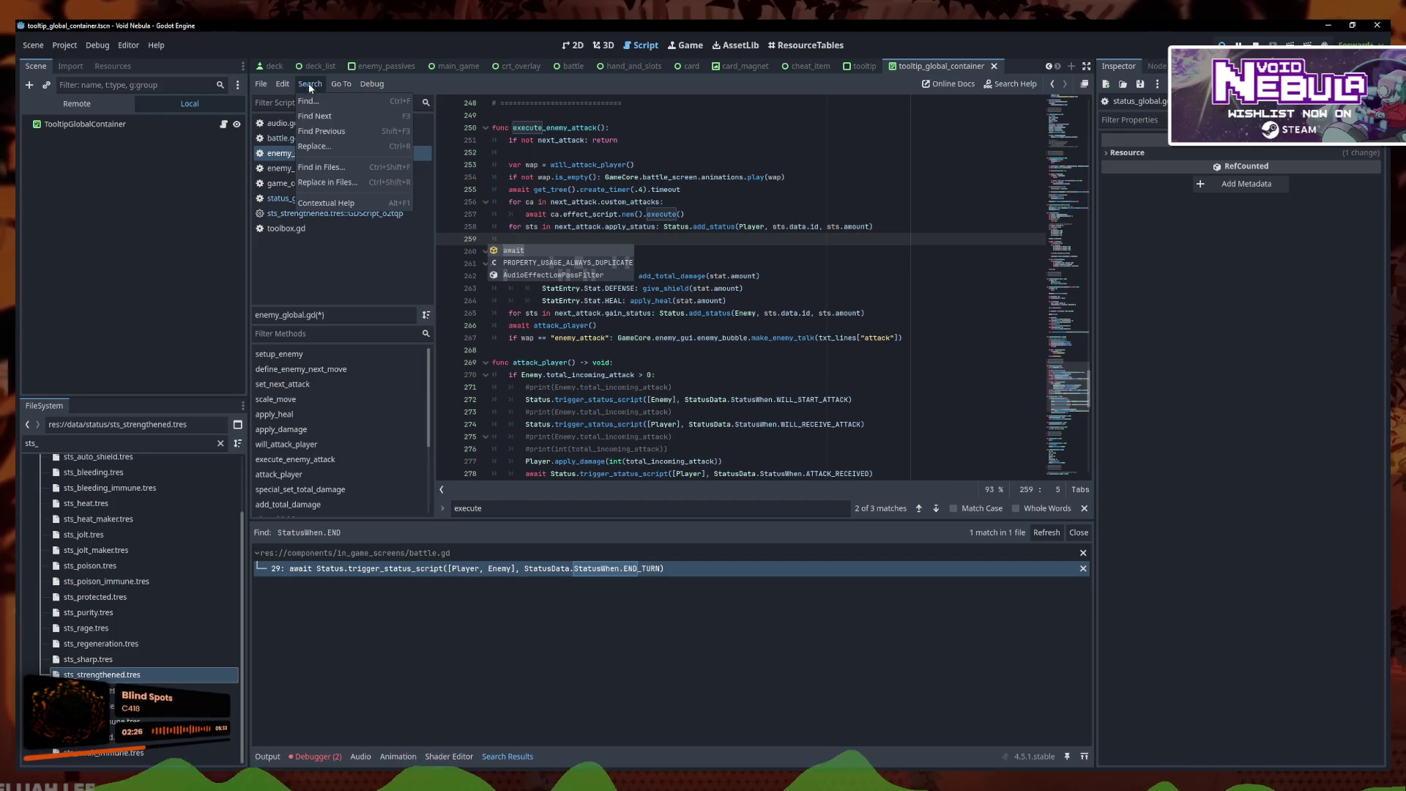
pyautogui.click(331, 173)
pyautogui.write('delay')
pyautogui.press('Return')
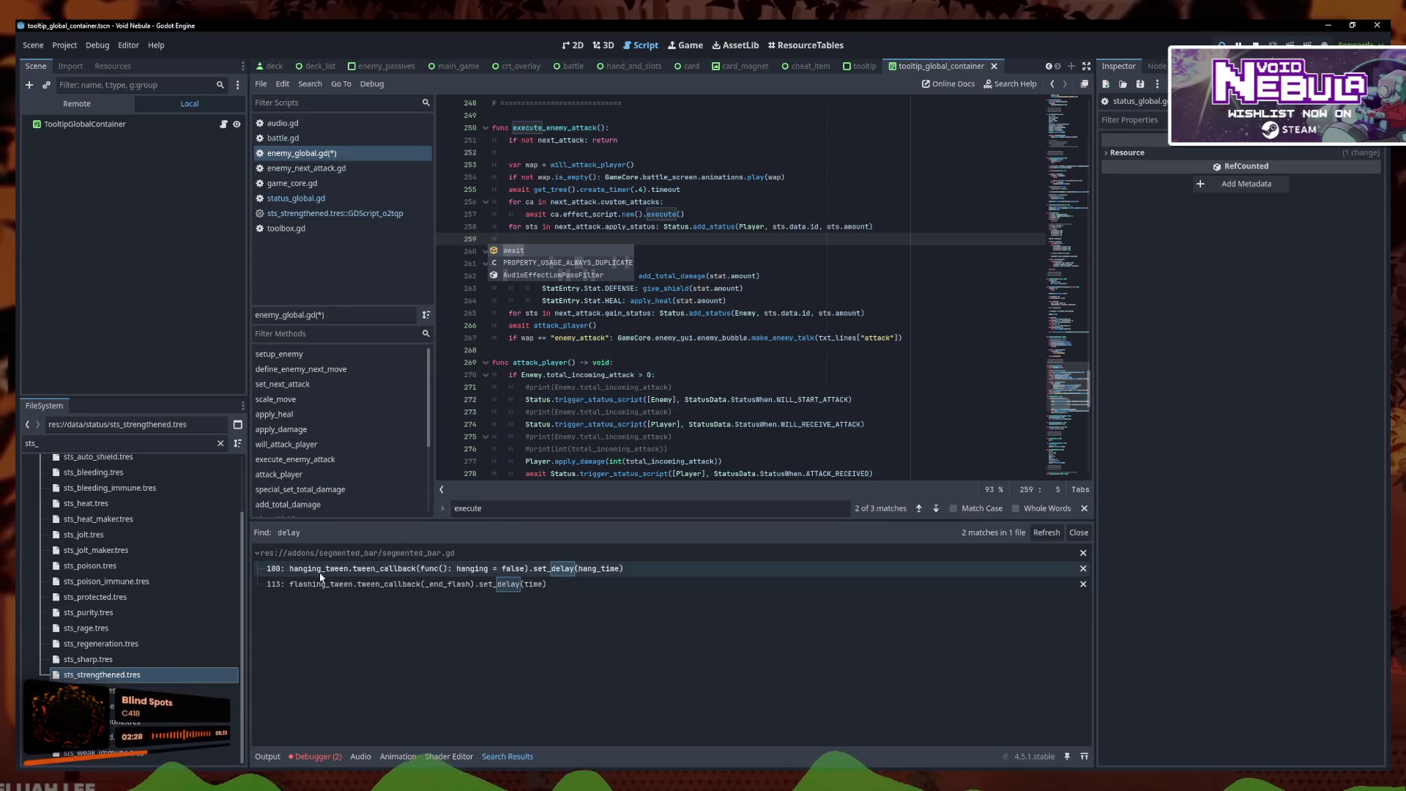
pyautogui.click(310, 84)
pyautogui.click(372, 185)
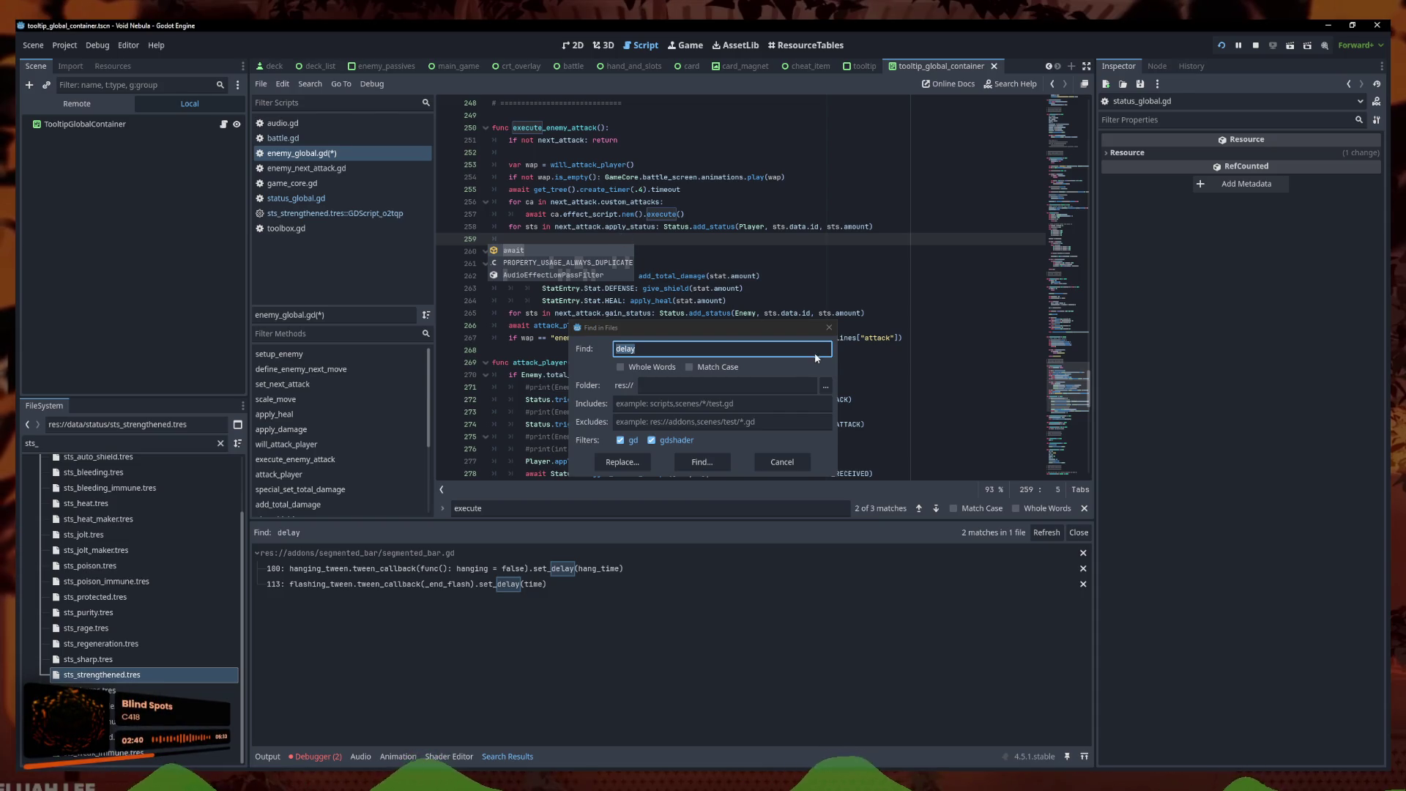
# Paste 'await get_tree().create_timer(time_in_seconds).timeout' after the apply_status loop and tidy blank lines
pyautogui.press('Escape')
pyautogui.click(552, 238)
pyautogui.hotkey('ctrl', 'v')
pyautogui.press('BackSpace')
pyautogui.click(520, 250)
pyautogui.press('BackSpace')
pyautogui.press('BackSpace')
pyautogui.press('BackSpace')
pyautogui.click(495, 244)
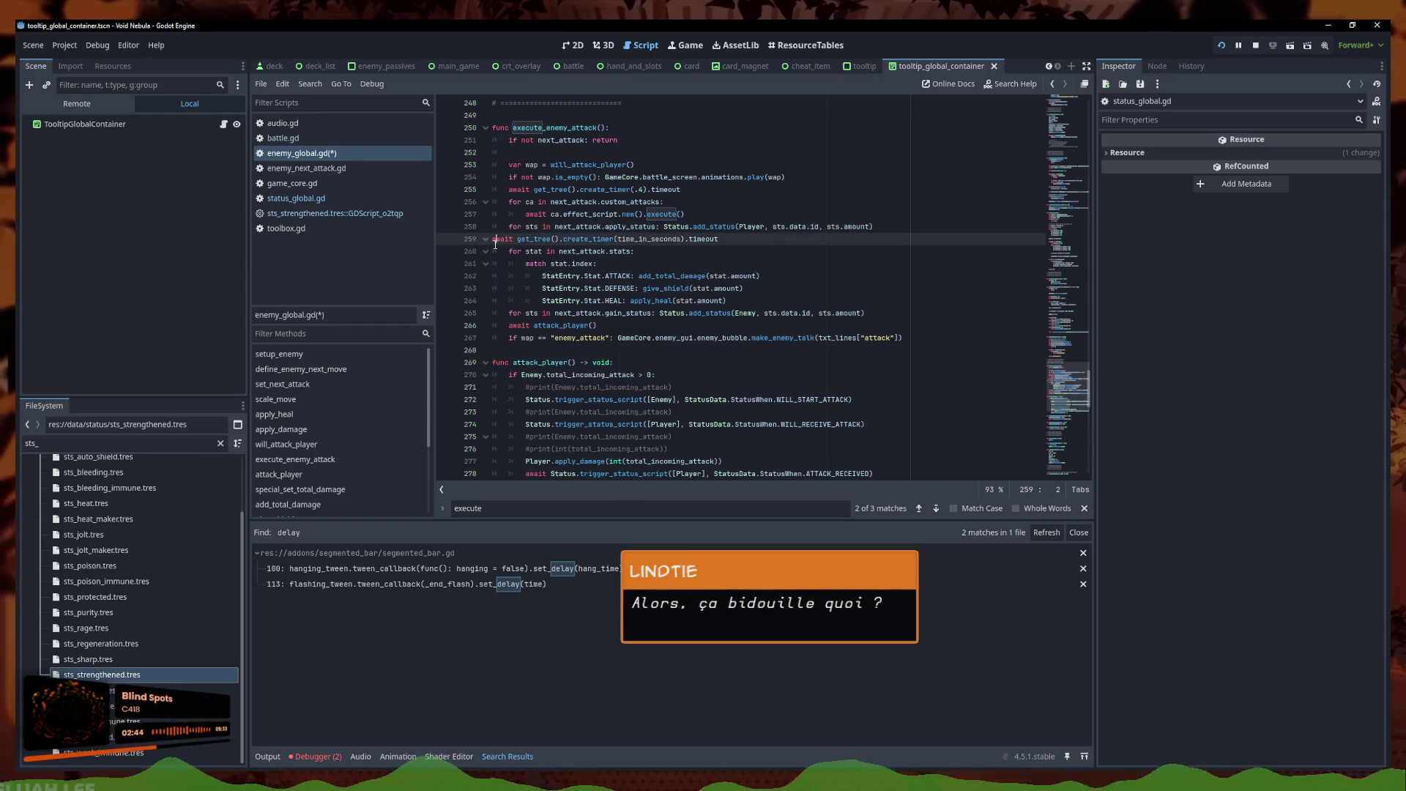
# Indent the await line, replace line 259's undefined time_in_seconds with a numeric delay, and save
pyautogui.press('Tab')
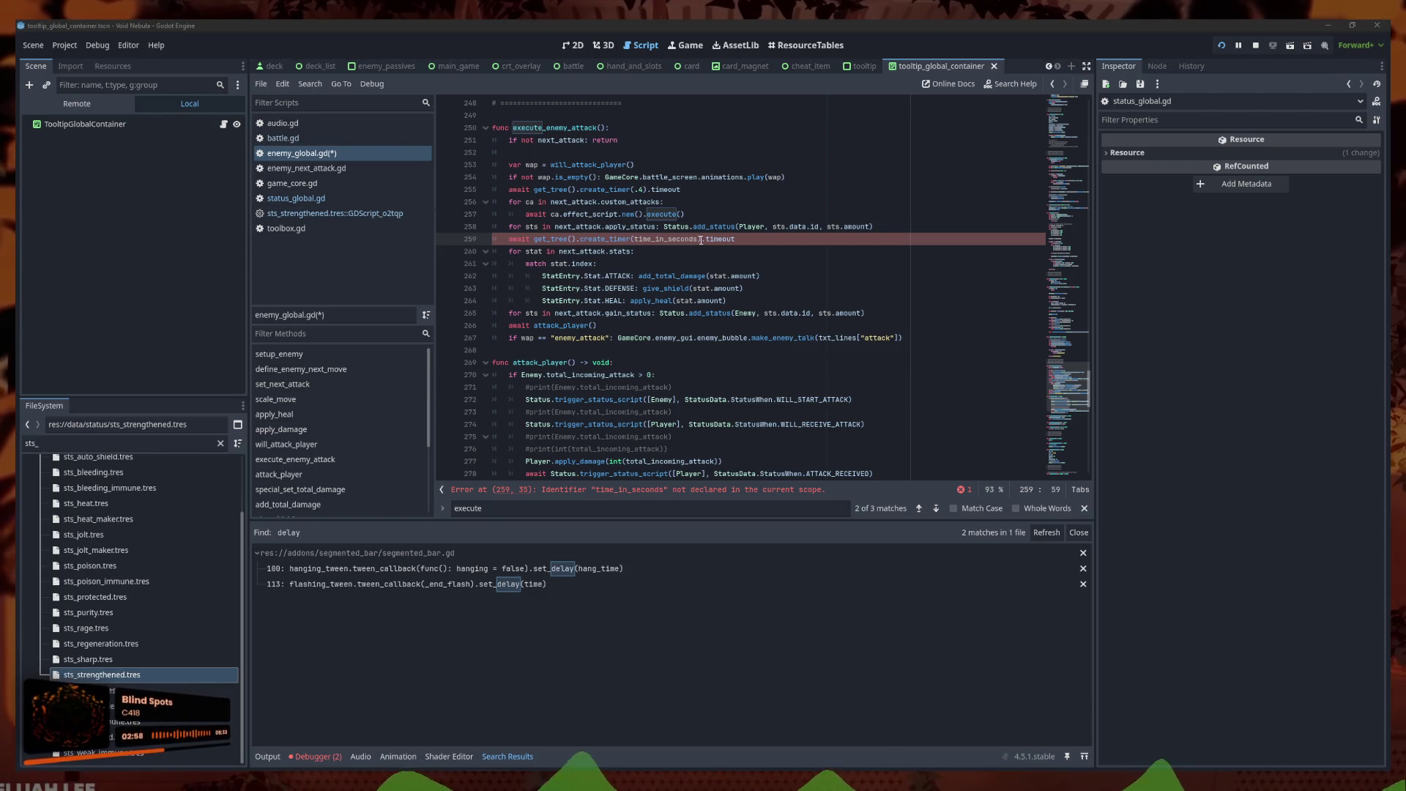
pyautogui.moveTo(699, 240); pyautogui.dragTo(637, 241)
pyautogui.press('BackSpace')
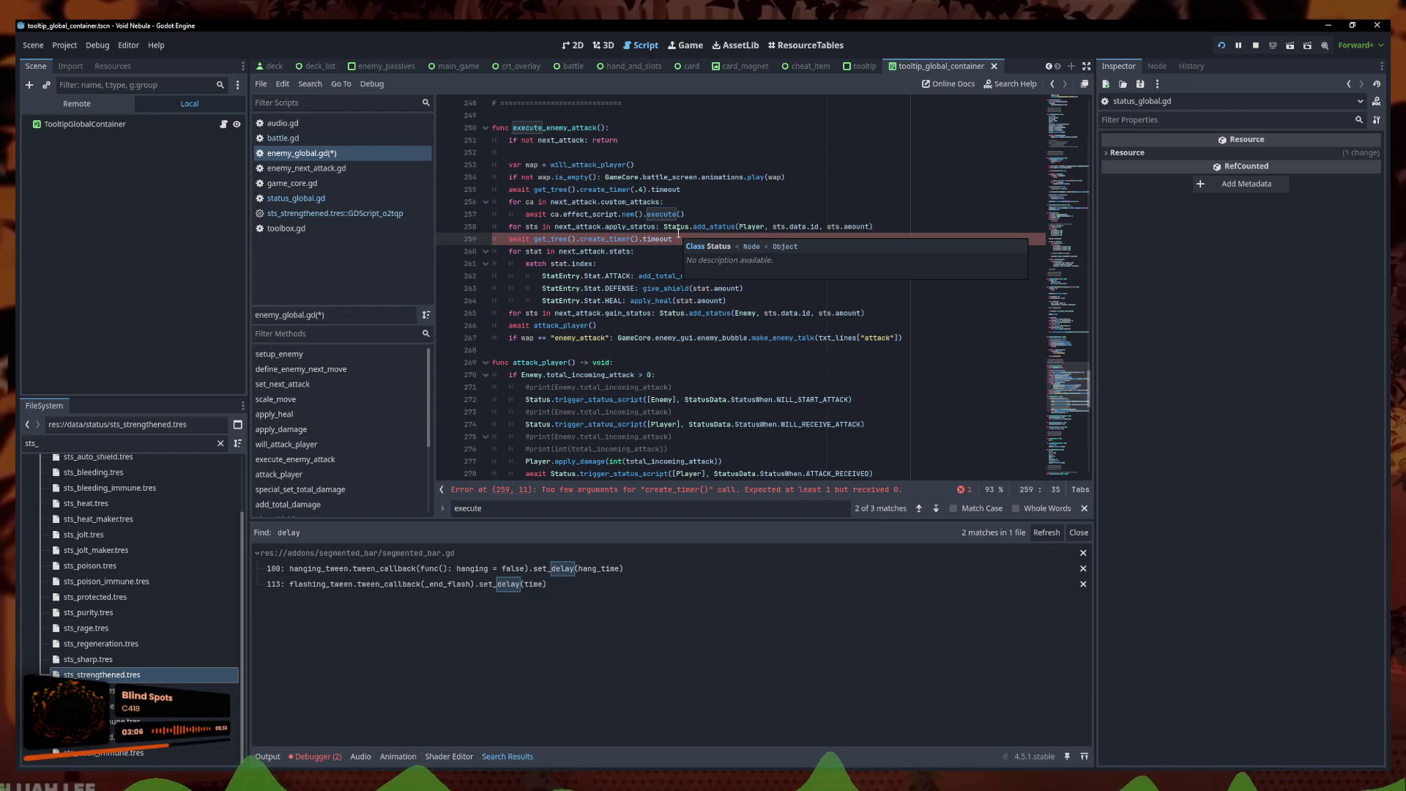
pyautogui.write('0.')
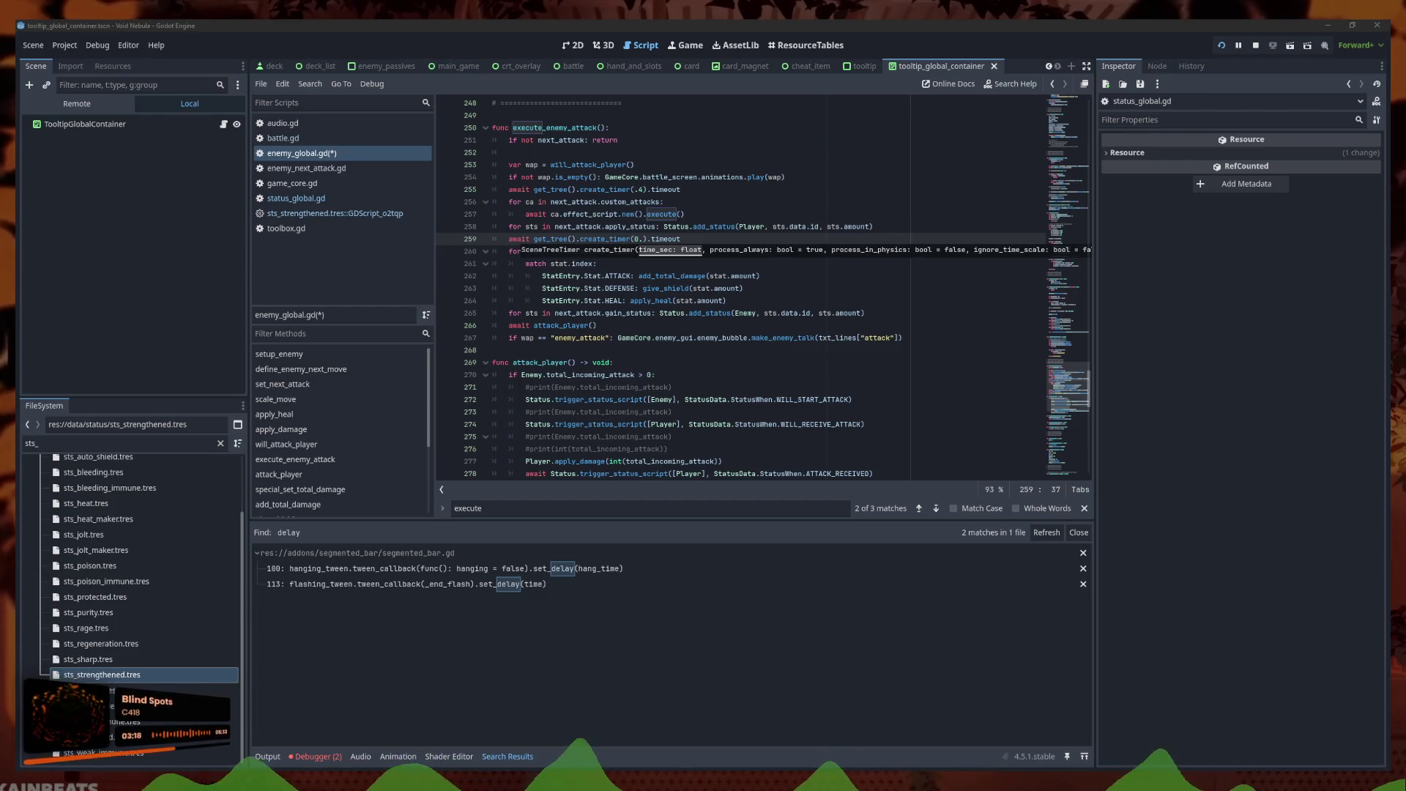
pyautogui.press('Escape')
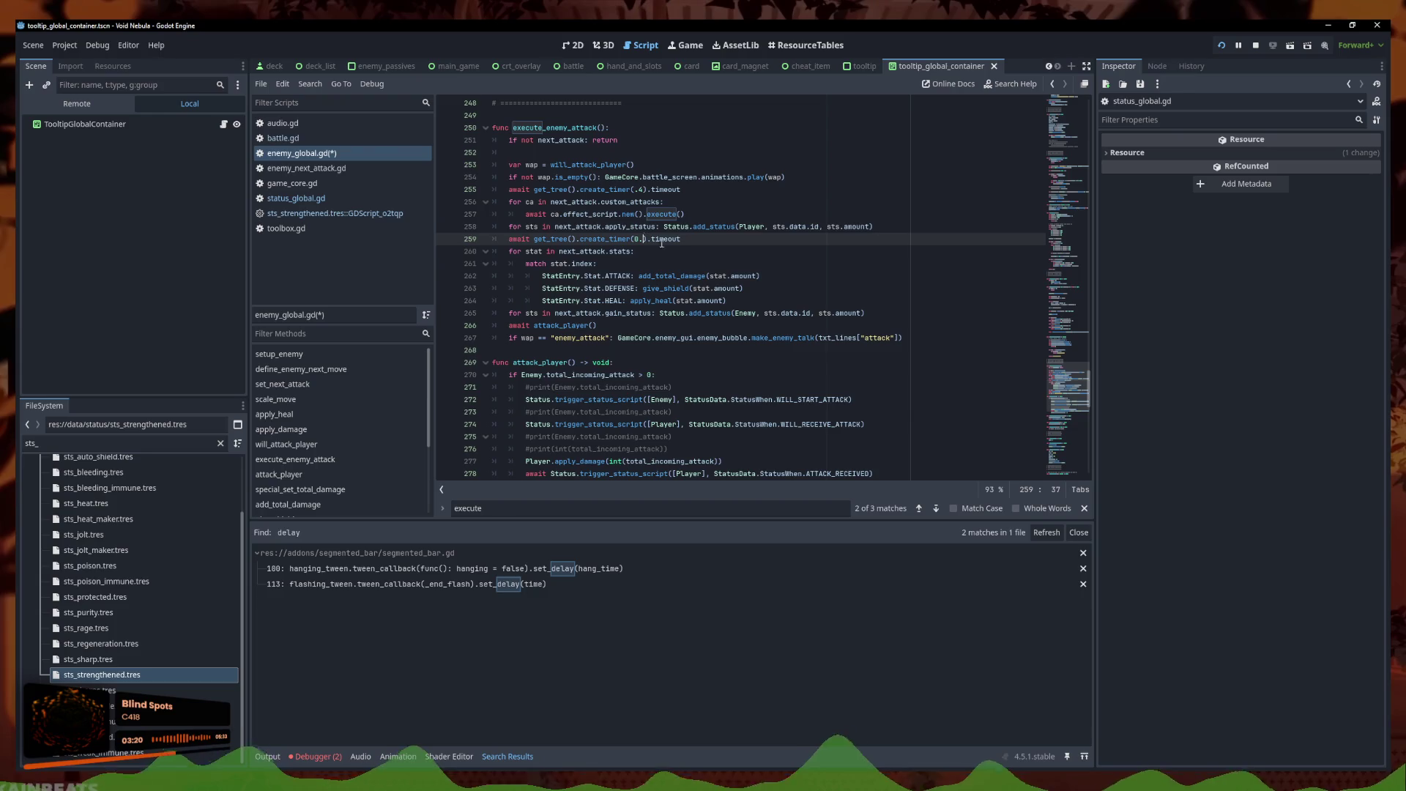
pyautogui.write('2')
pyautogui.hotkey('ctrl', 's')
pyautogui.press('BackSpace')
pyautogui.write('5')
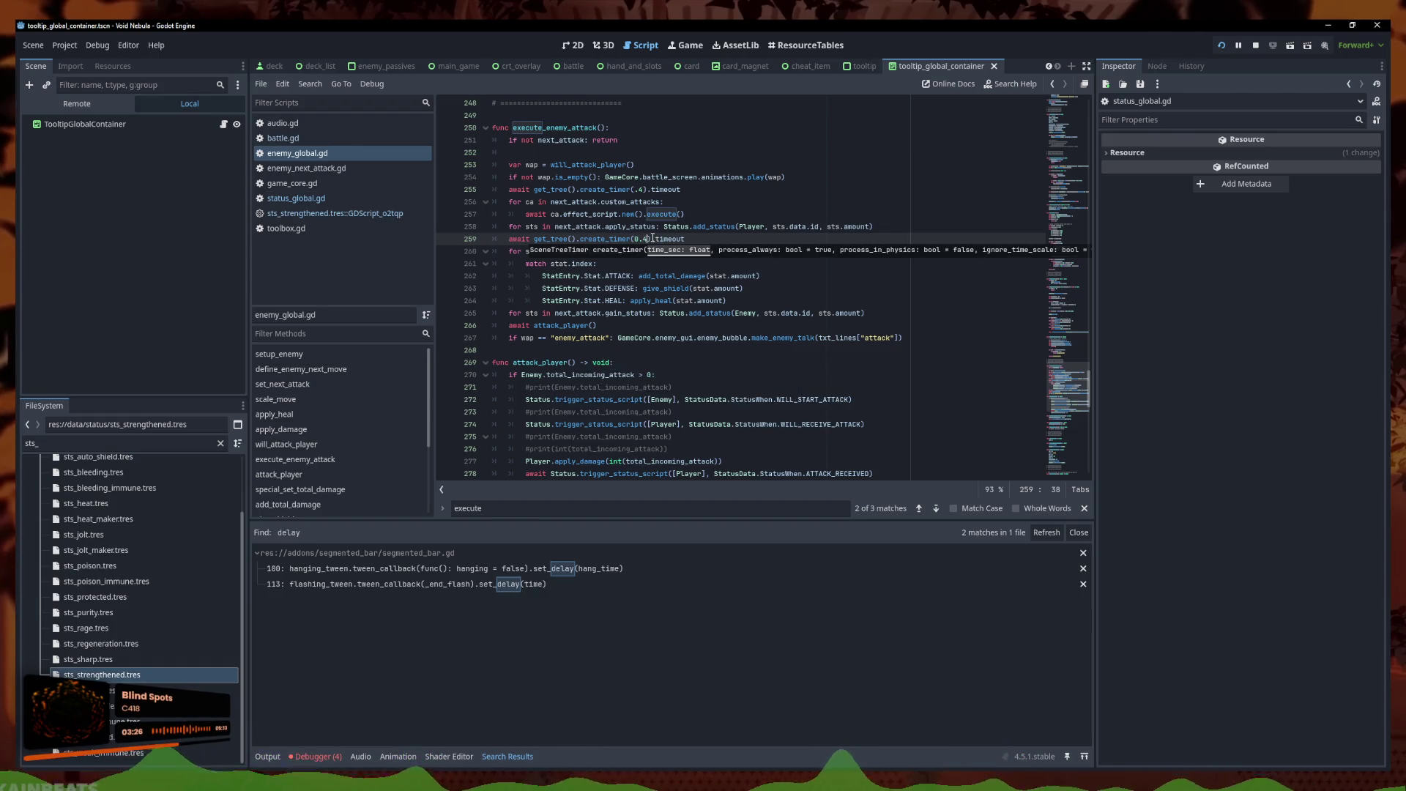
pyautogui.press('End')
pyautogui.hotkey('shift', 'Home')
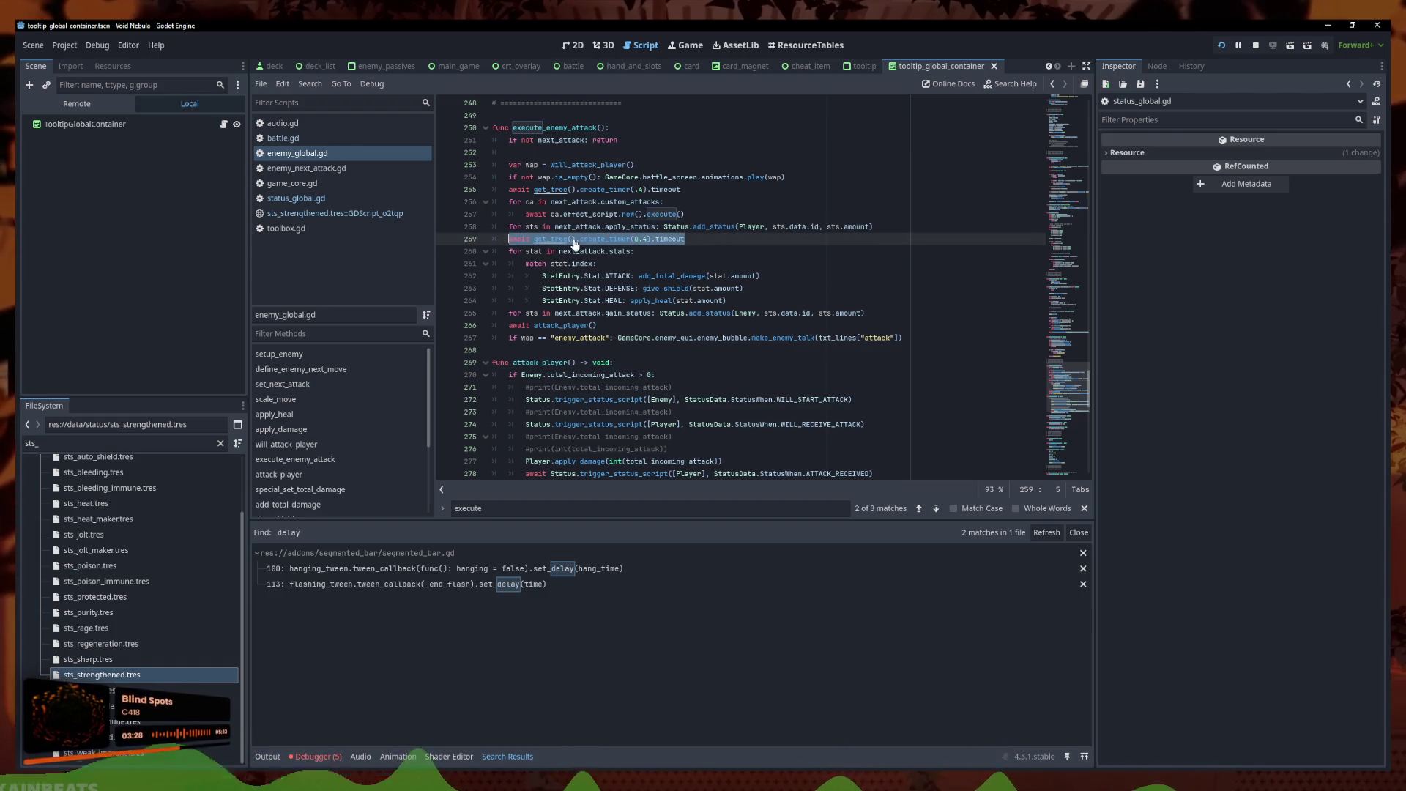
# Shorten line 259's delay to .4 so it matches the wait statement on line 255
pyautogui.scroll(3, 566, 244)
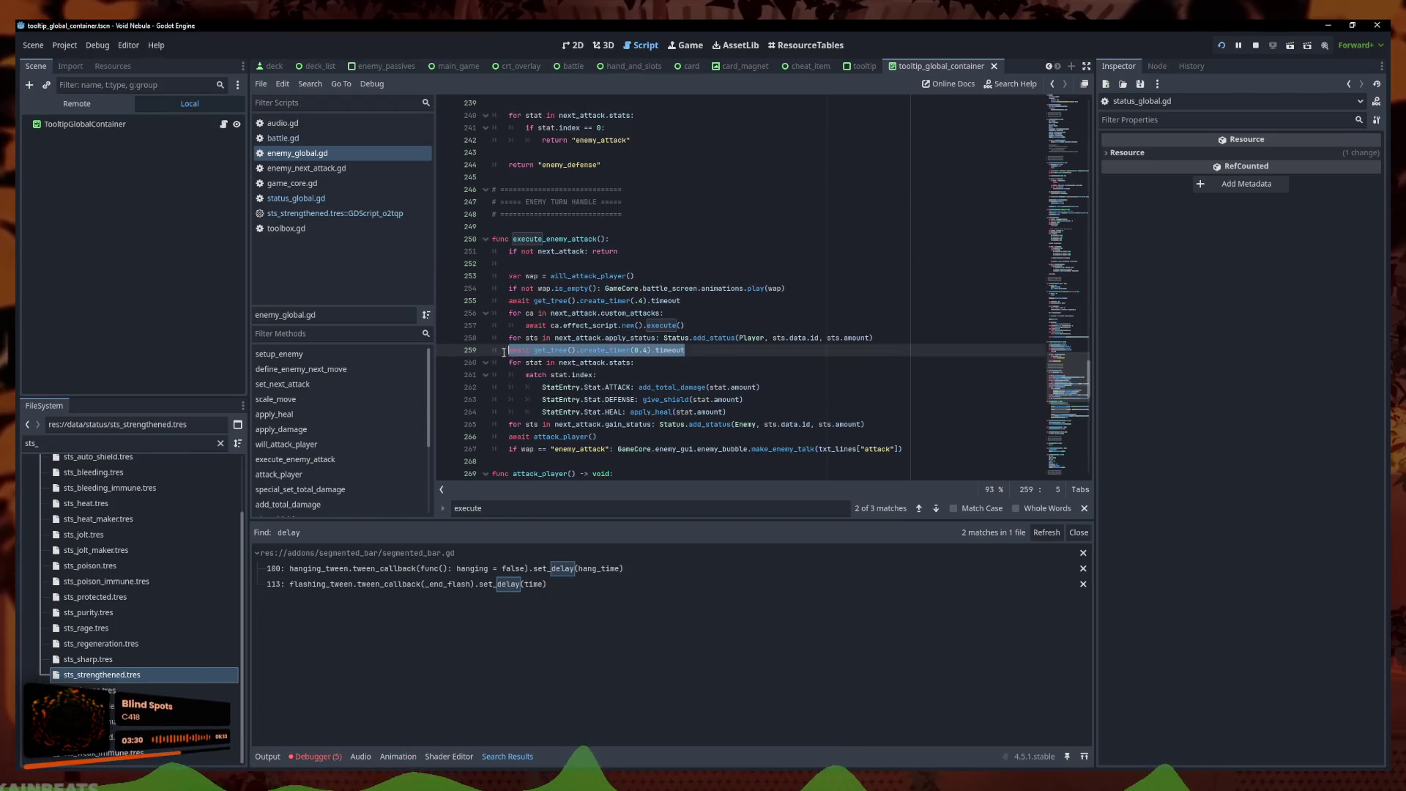
pyautogui.scroll(-2, 559, 325)
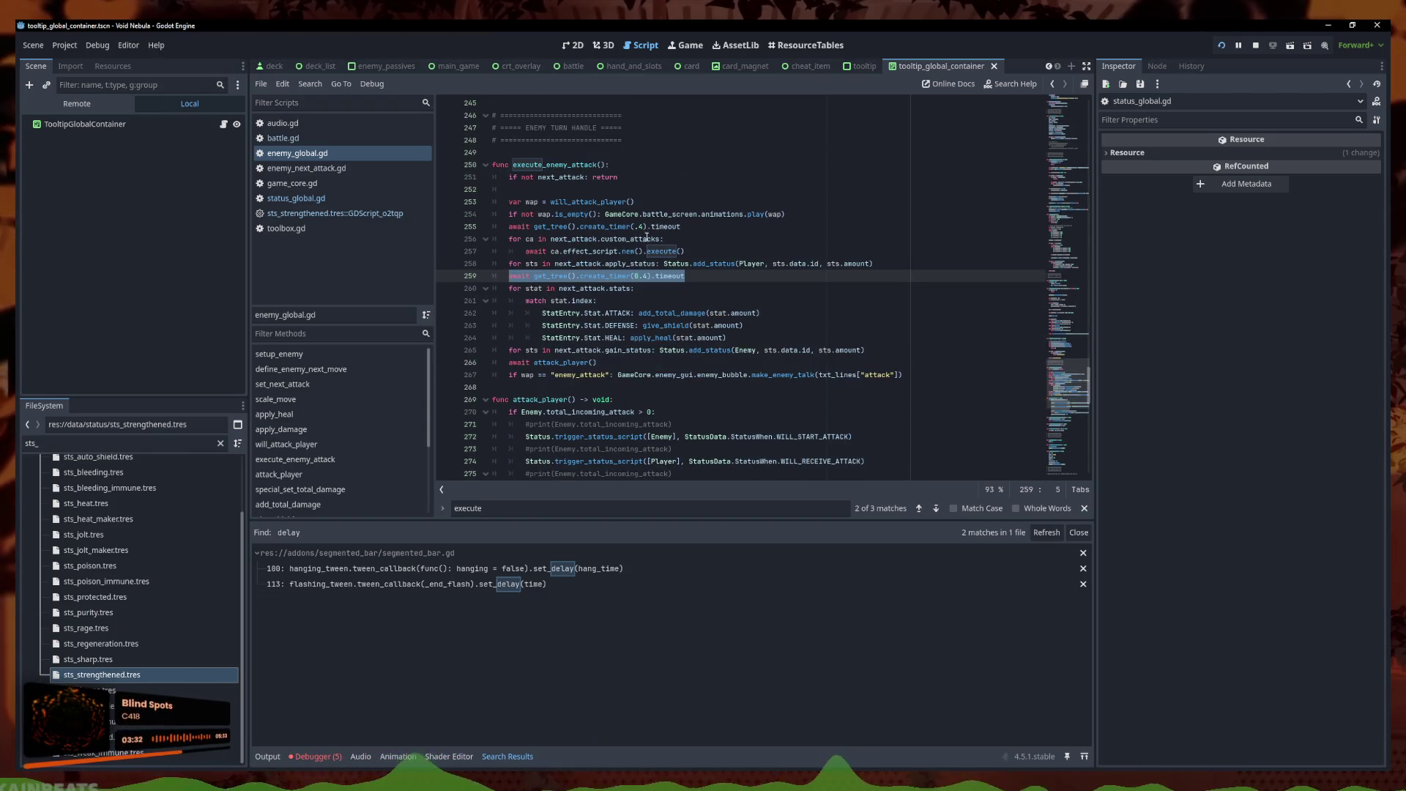
pyautogui.moveTo(681, 227); pyautogui.dragTo(506, 227)
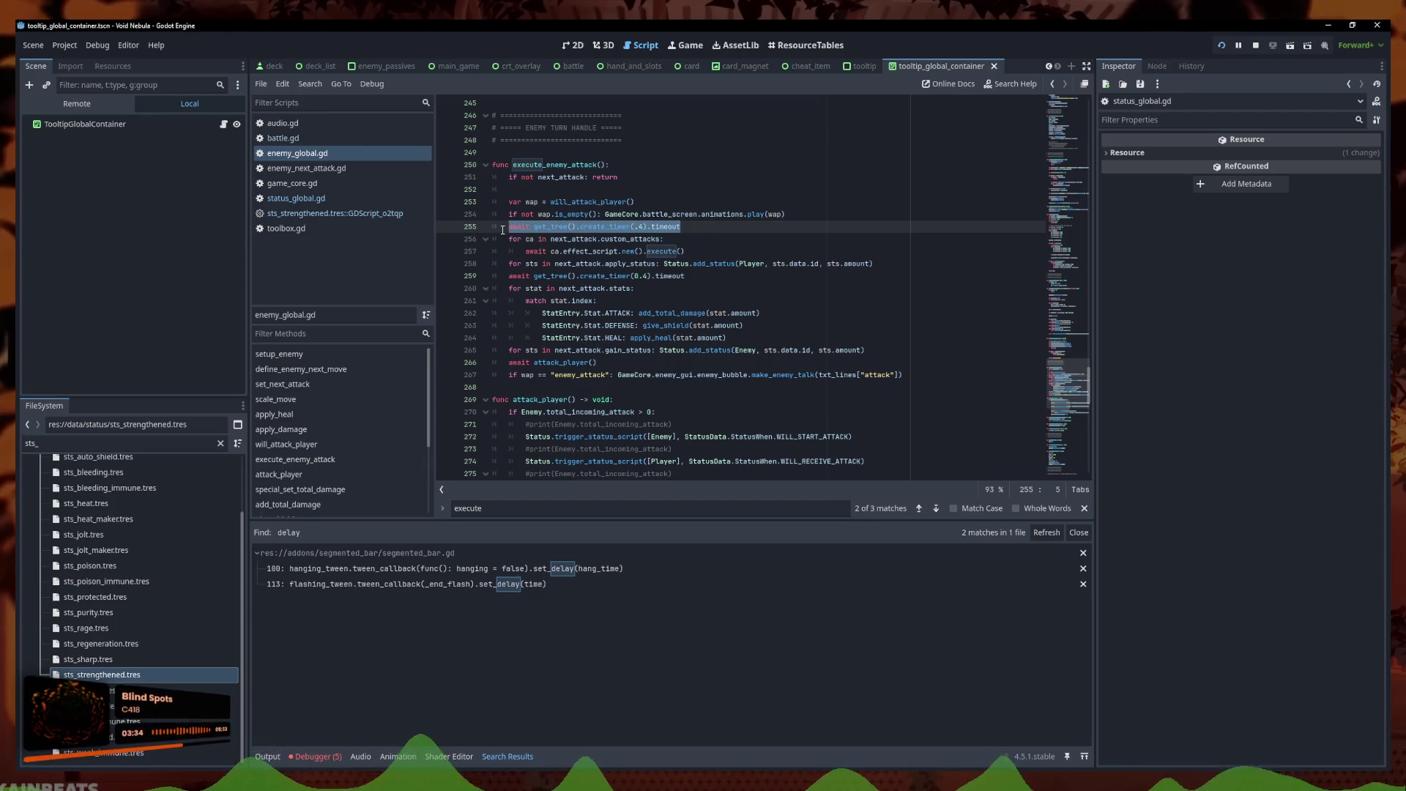
pyautogui.click(643, 275)
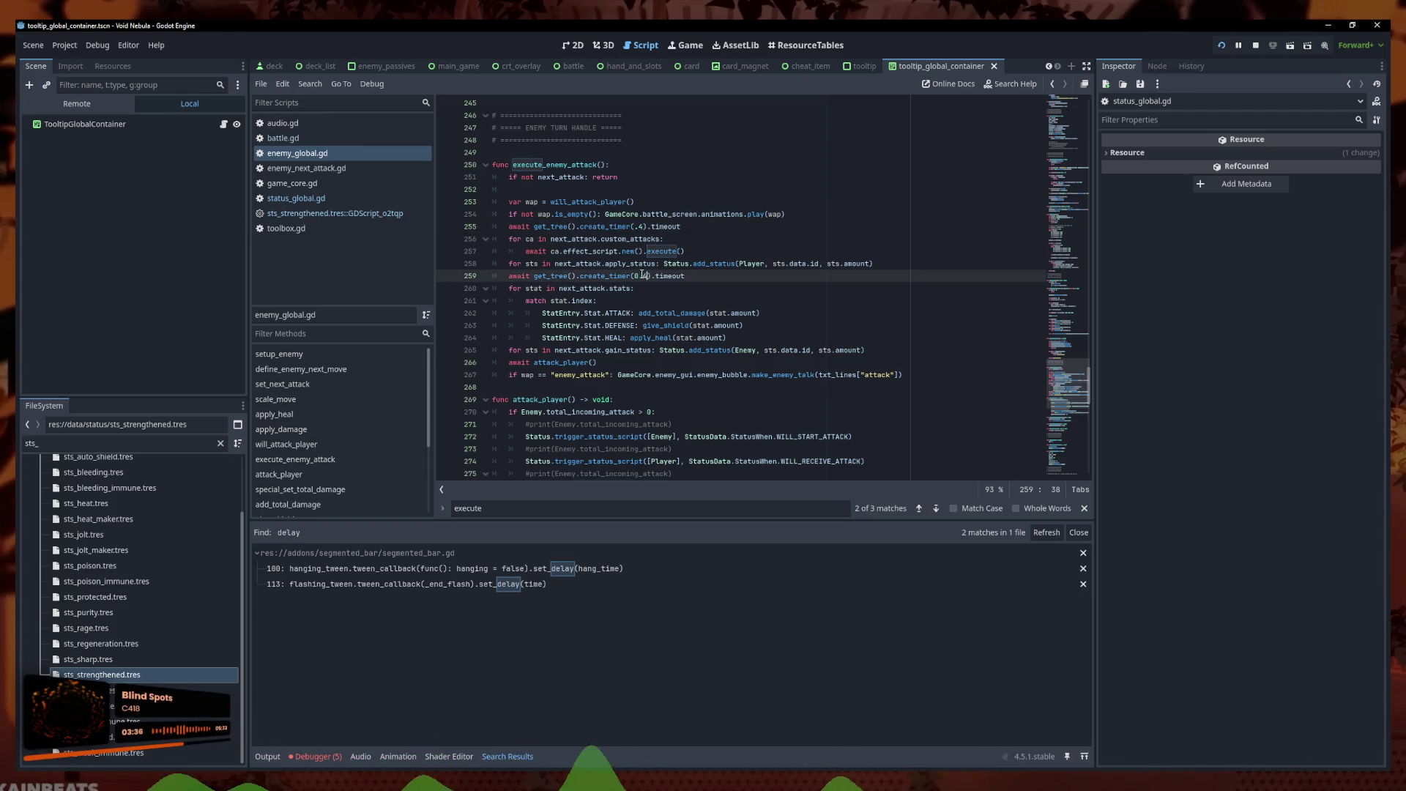
pyautogui.press('BackSpace')
pyautogui.moveTo(680, 227); pyautogui.dragTo(509, 227)
pyautogui.moveTo(682, 276); pyautogui.dragTo(509, 276)
pyautogui.hotkey('ctrl', 'c')
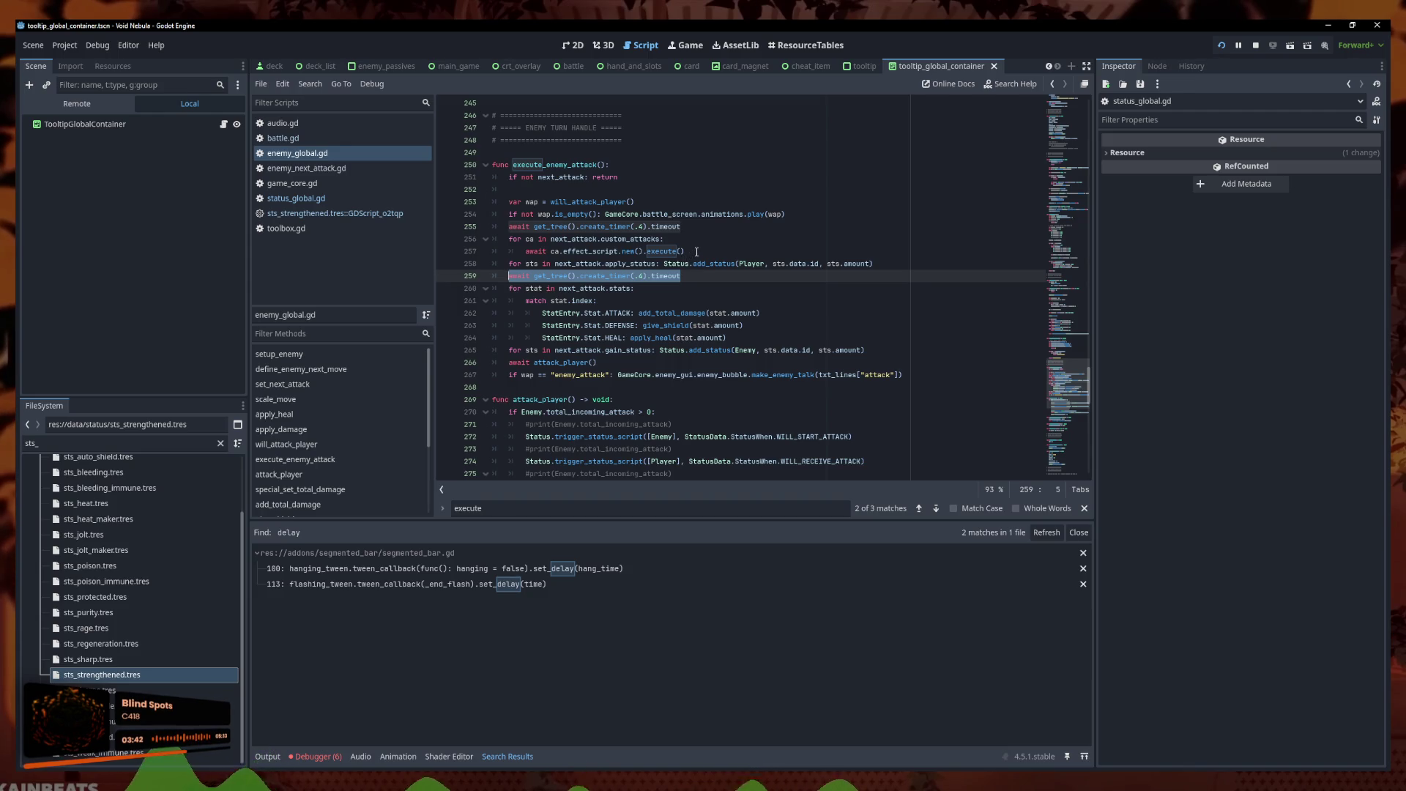
pyautogui.click(698, 252)
pyautogui.click(707, 264)
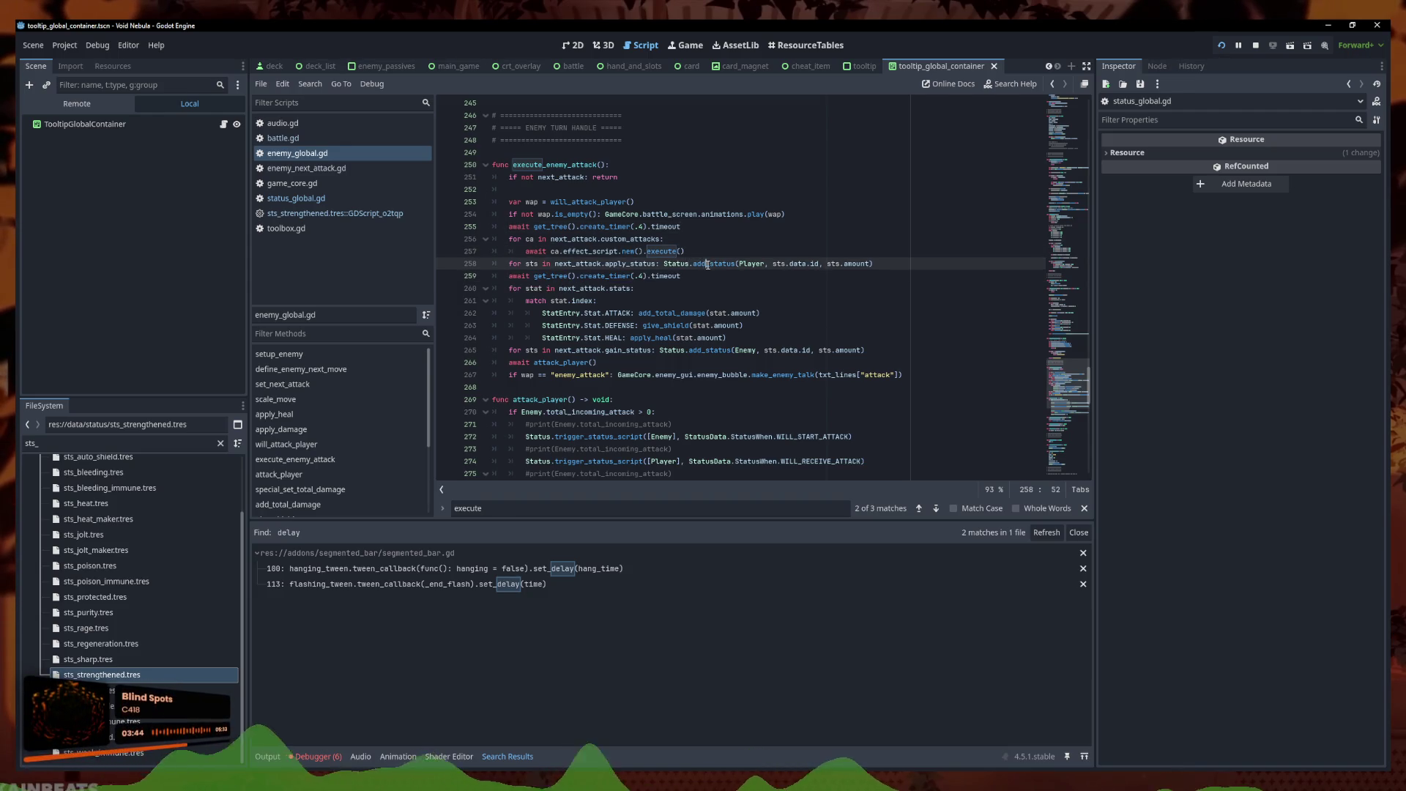
pyautogui.click(714, 255)
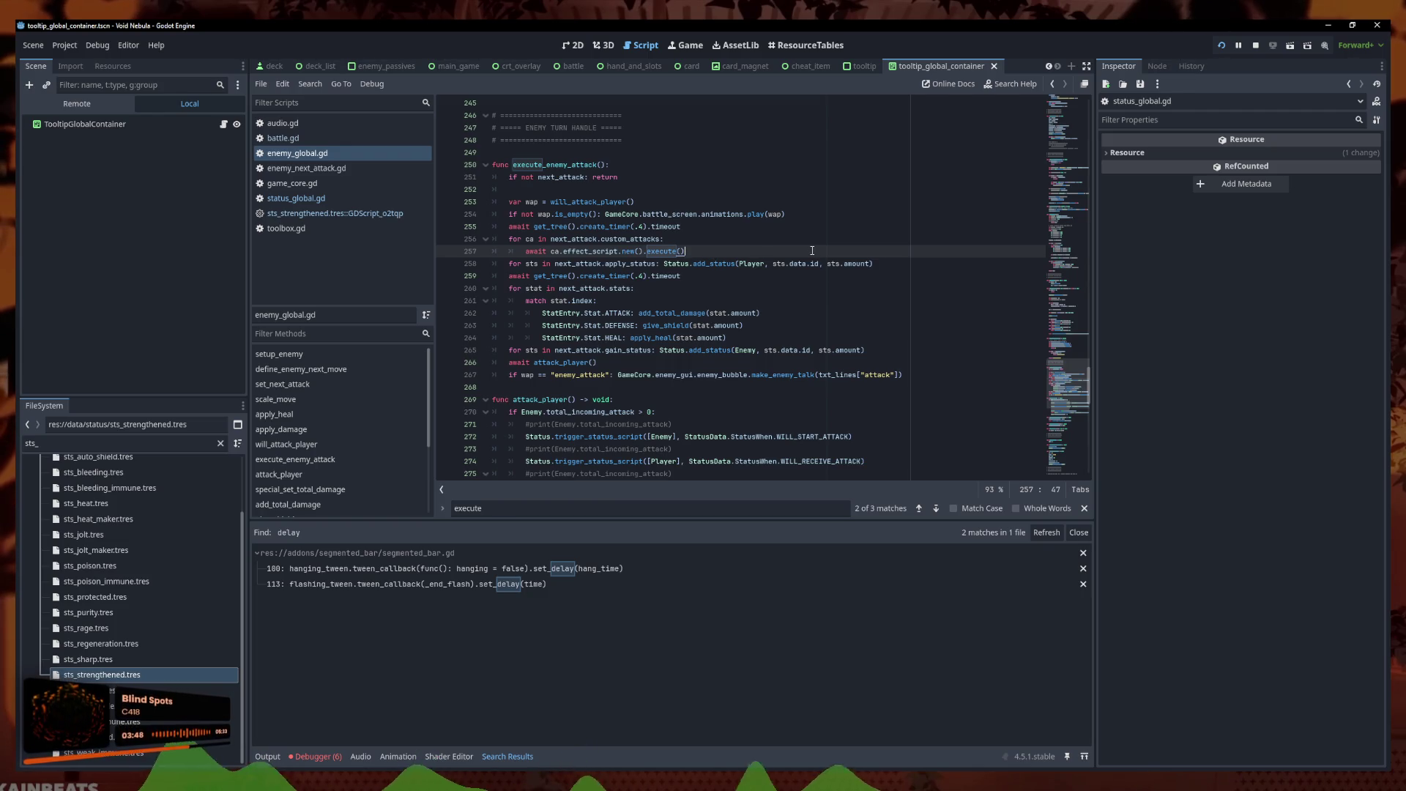
# Paste the .4-second timer wait after the stat changes and after the gain_status loop
pyautogui.click(753, 338)
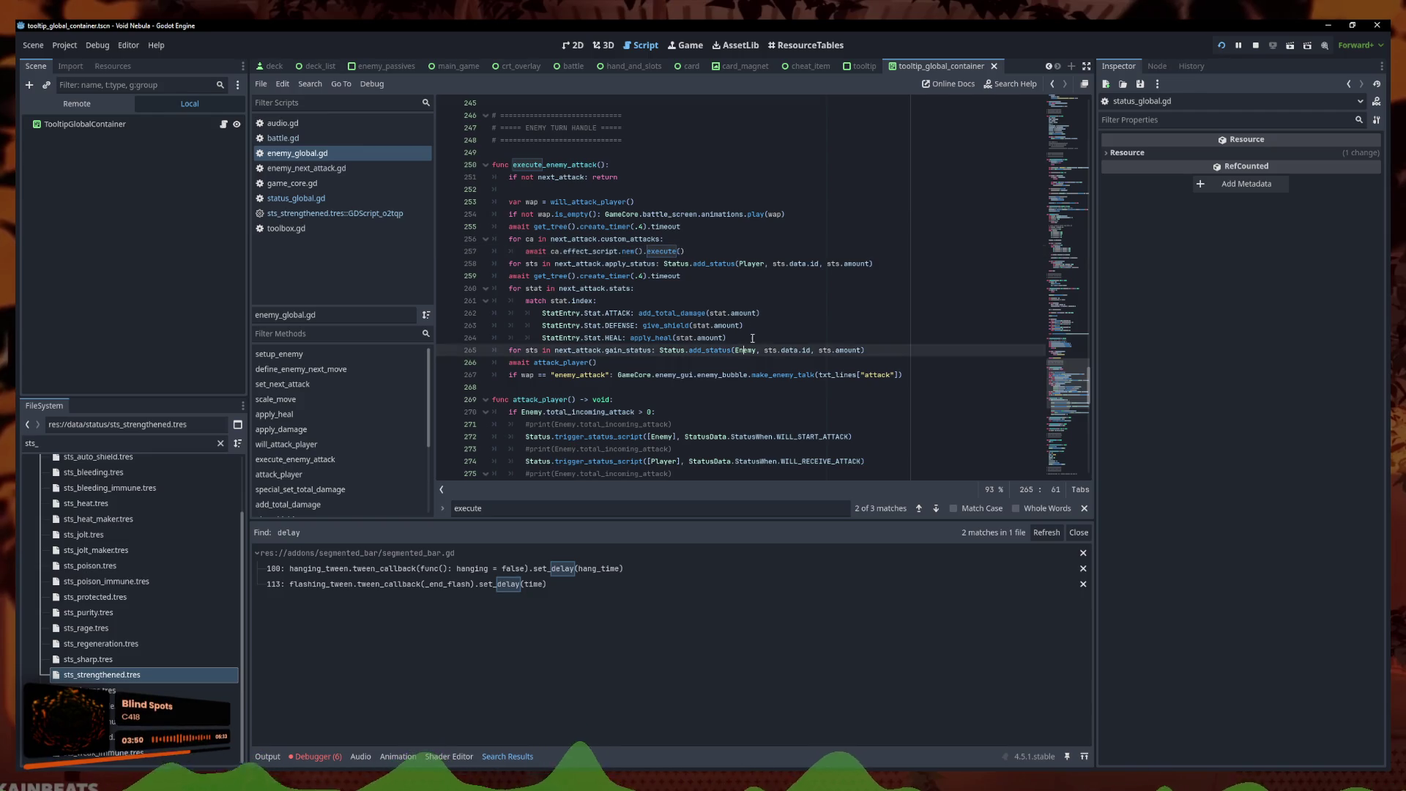
pyautogui.press('Return')
pyautogui.hotkey('ctrl', 'v')
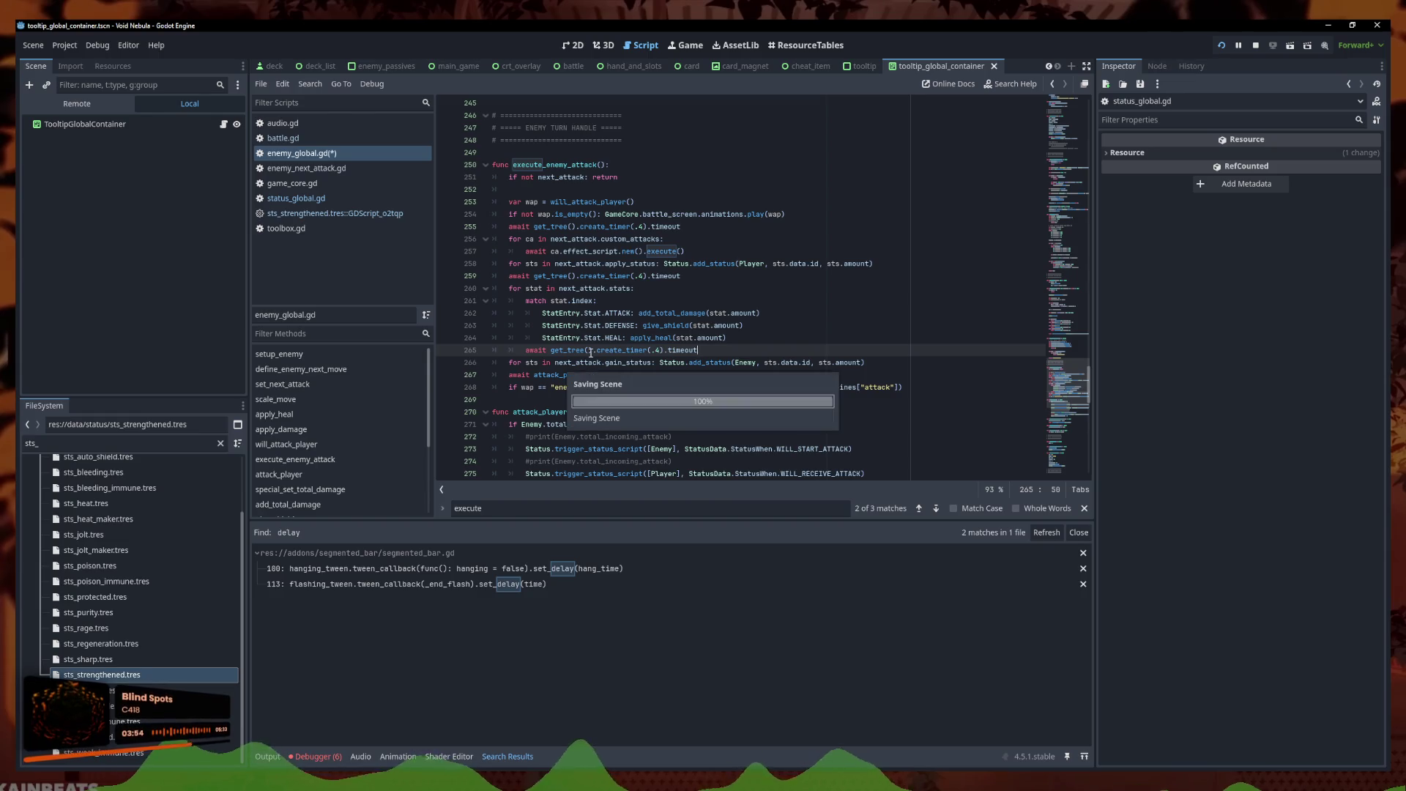
pyautogui.click(912, 358)
pyautogui.press('Return')
pyautogui.hotkey('ctrl', 'v')
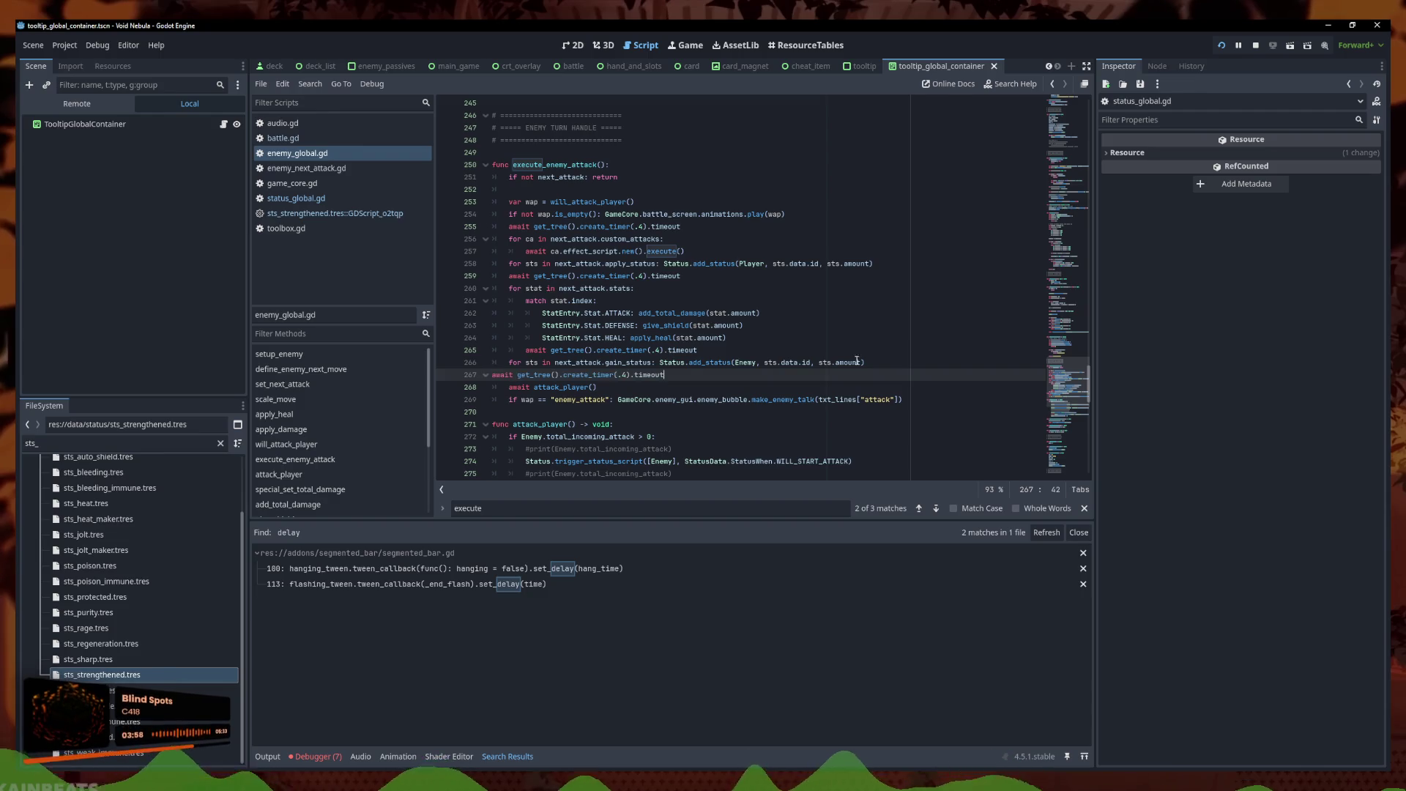
pyautogui.press('Home')
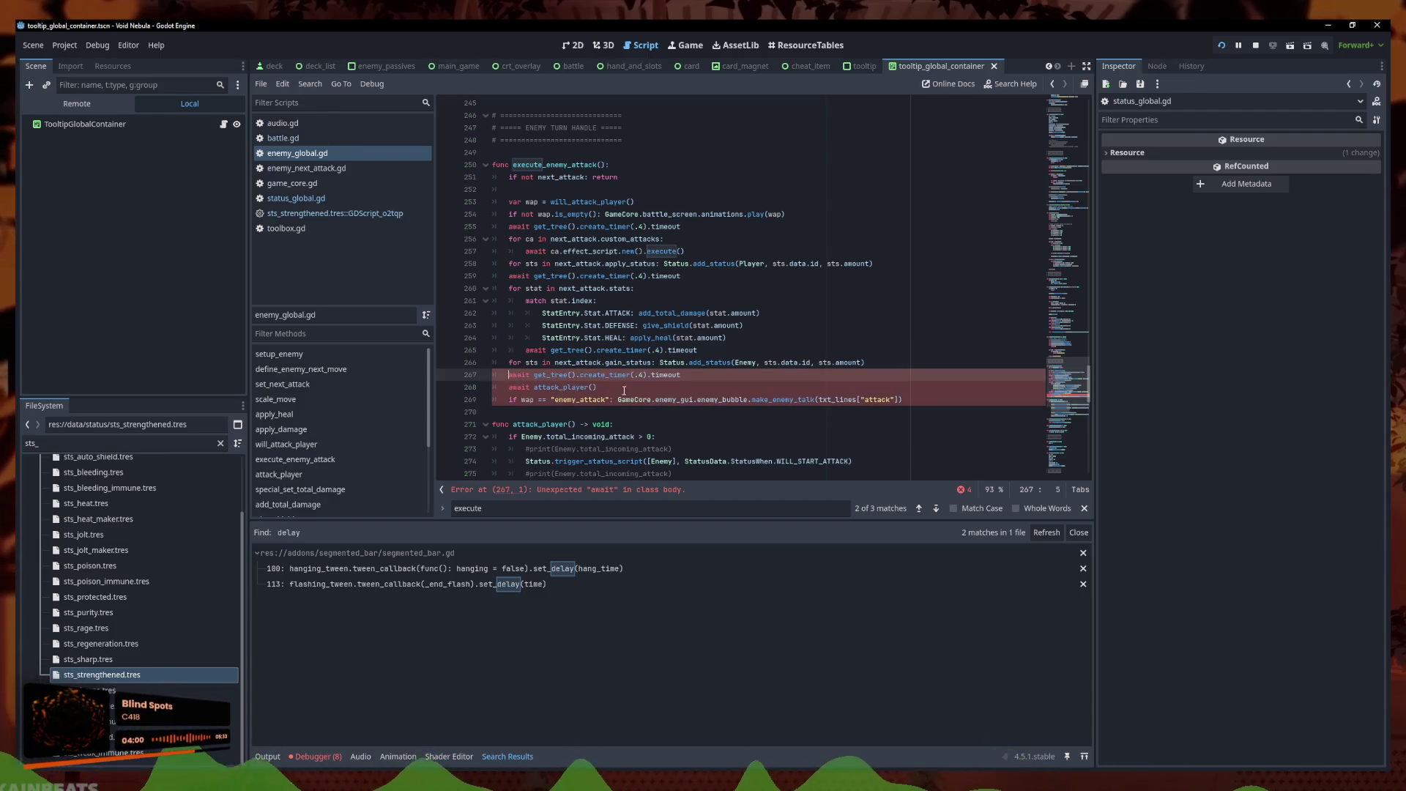
pyautogui.press('Tab')
pyautogui.click(619, 389)
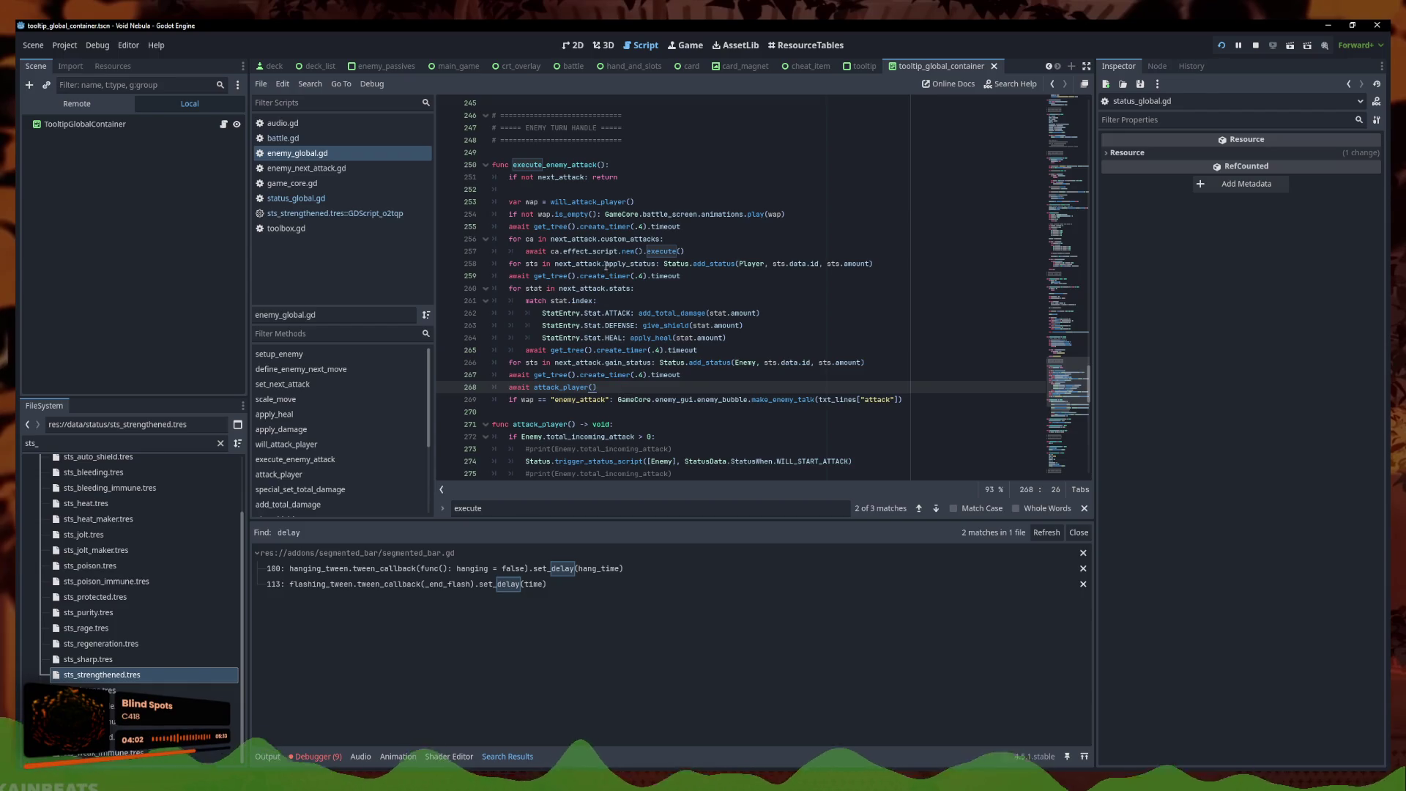
pyautogui.click(605, 213)
pyautogui.hotkey('alt', 'Down')
pyautogui.hotkey('alt', 'Down')
pyautogui.hotkey('alt', 'Down')
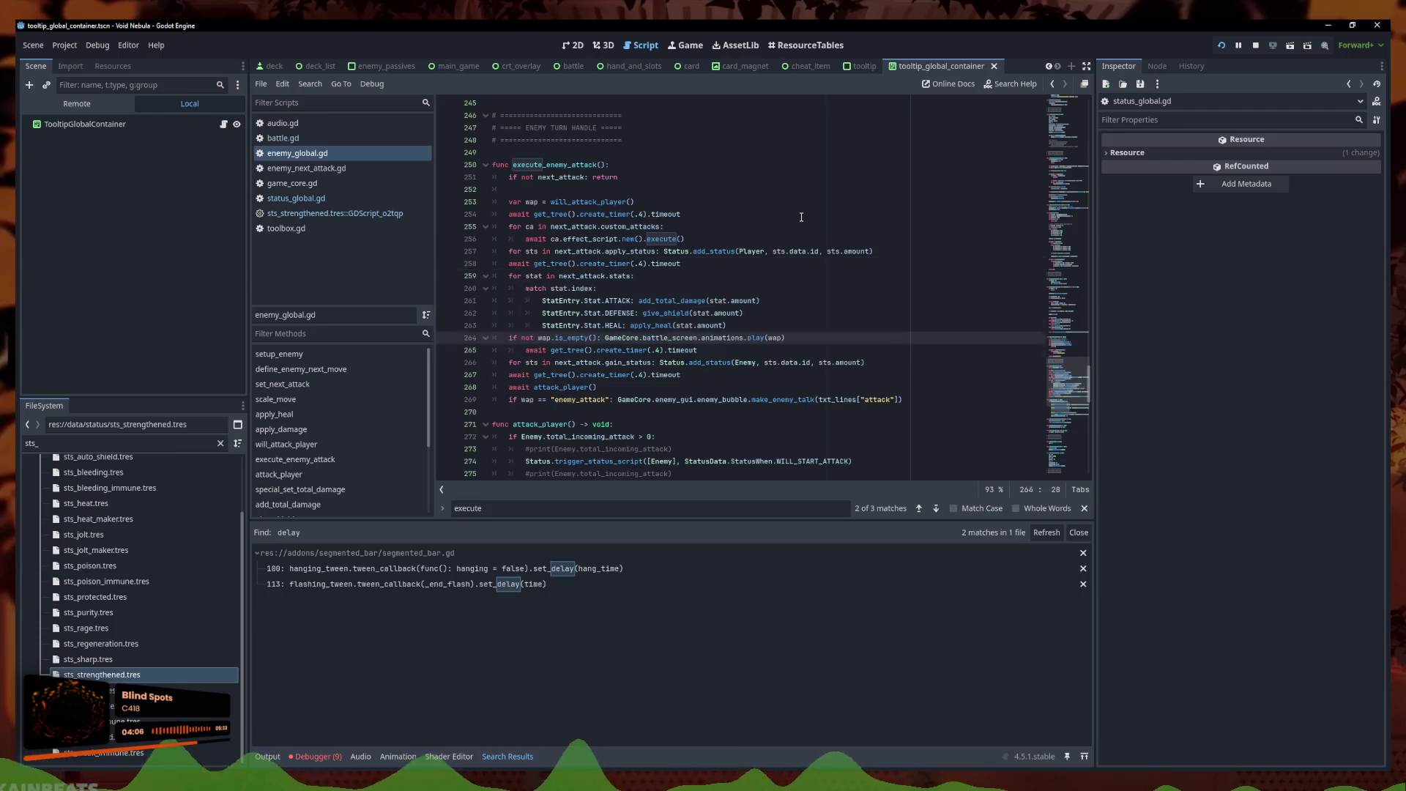
pyautogui.hotkey('ctrl', 'z')
pyautogui.hotkey('ctrl', 'z')
pyautogui.hotkey('ctrl', 'z')
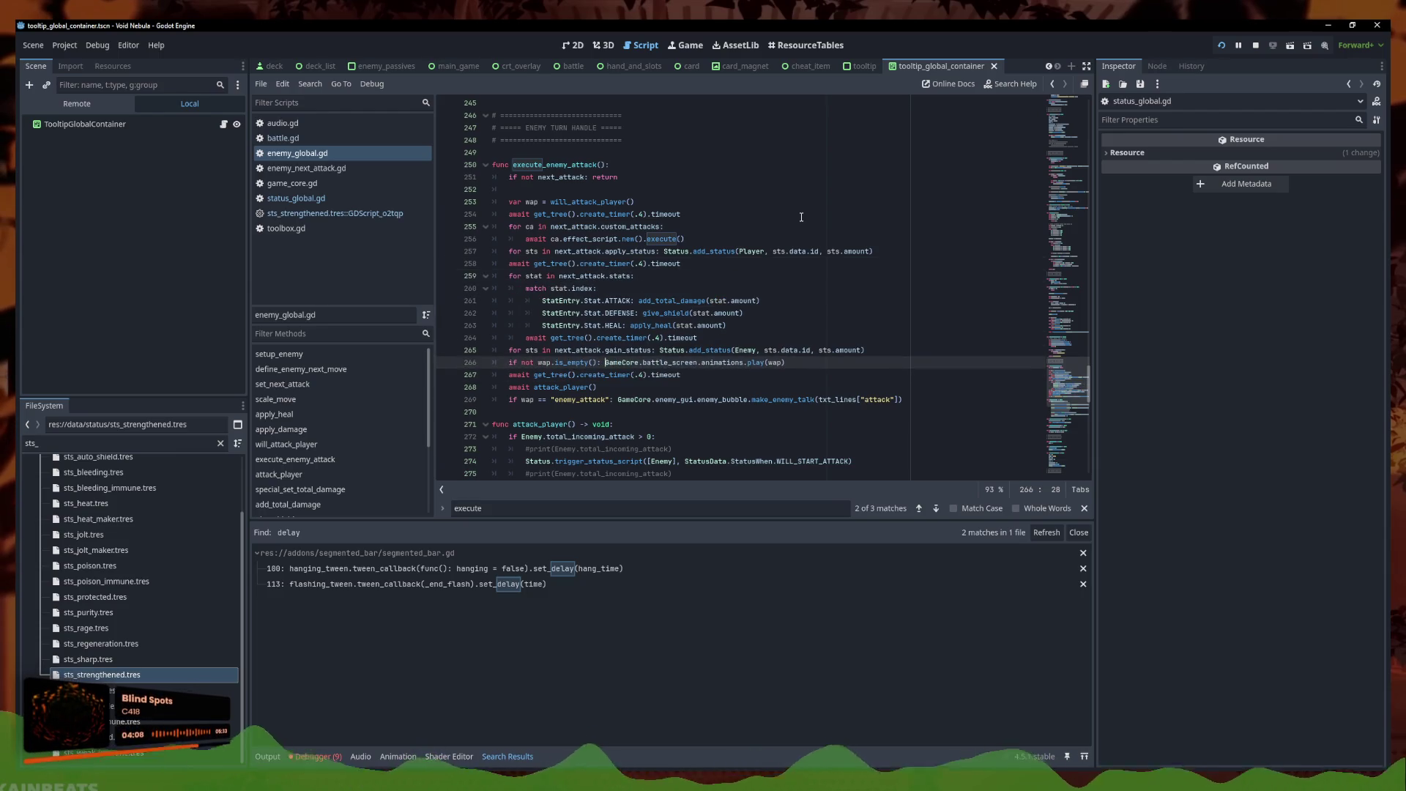
pyautogui.press('Tab')
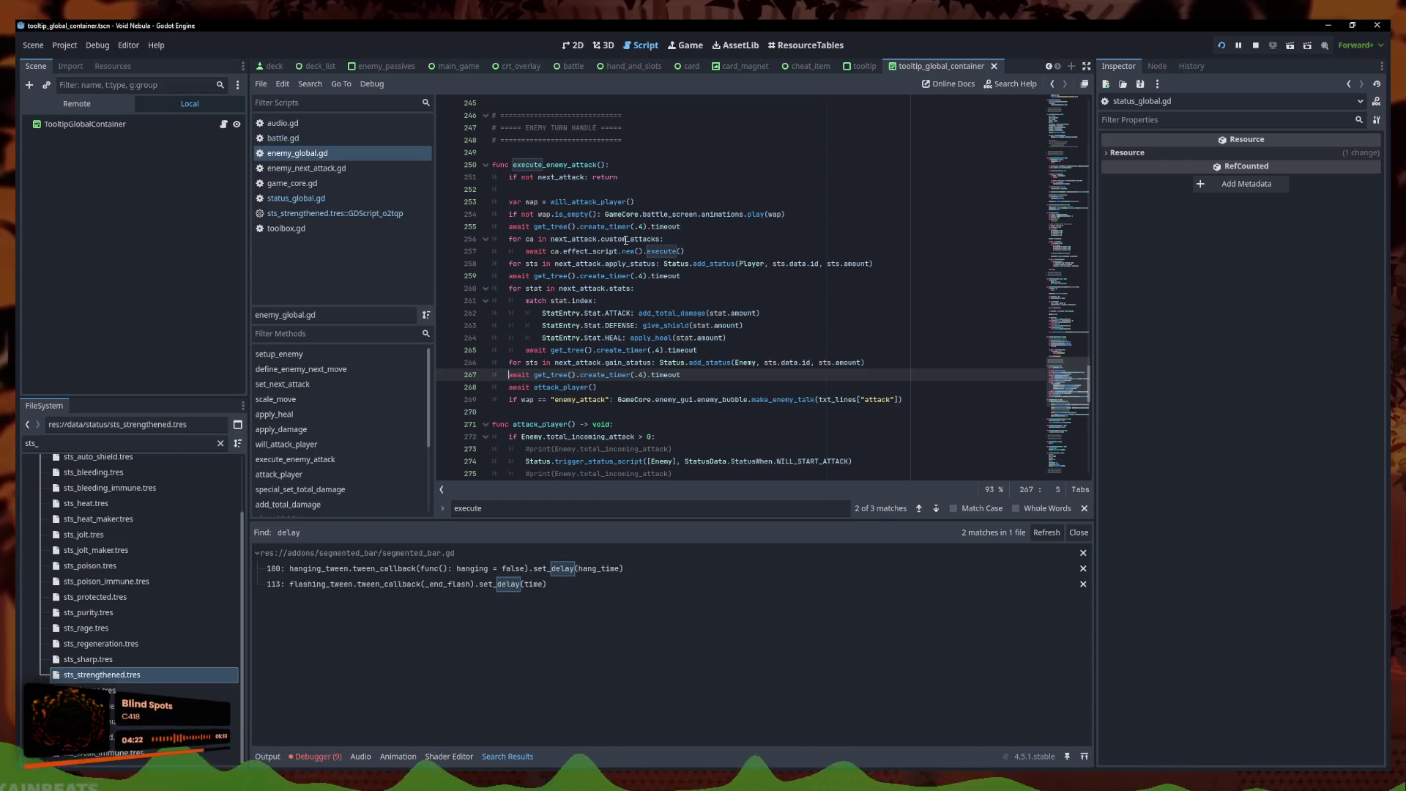
pyautogui.click(777, 205)
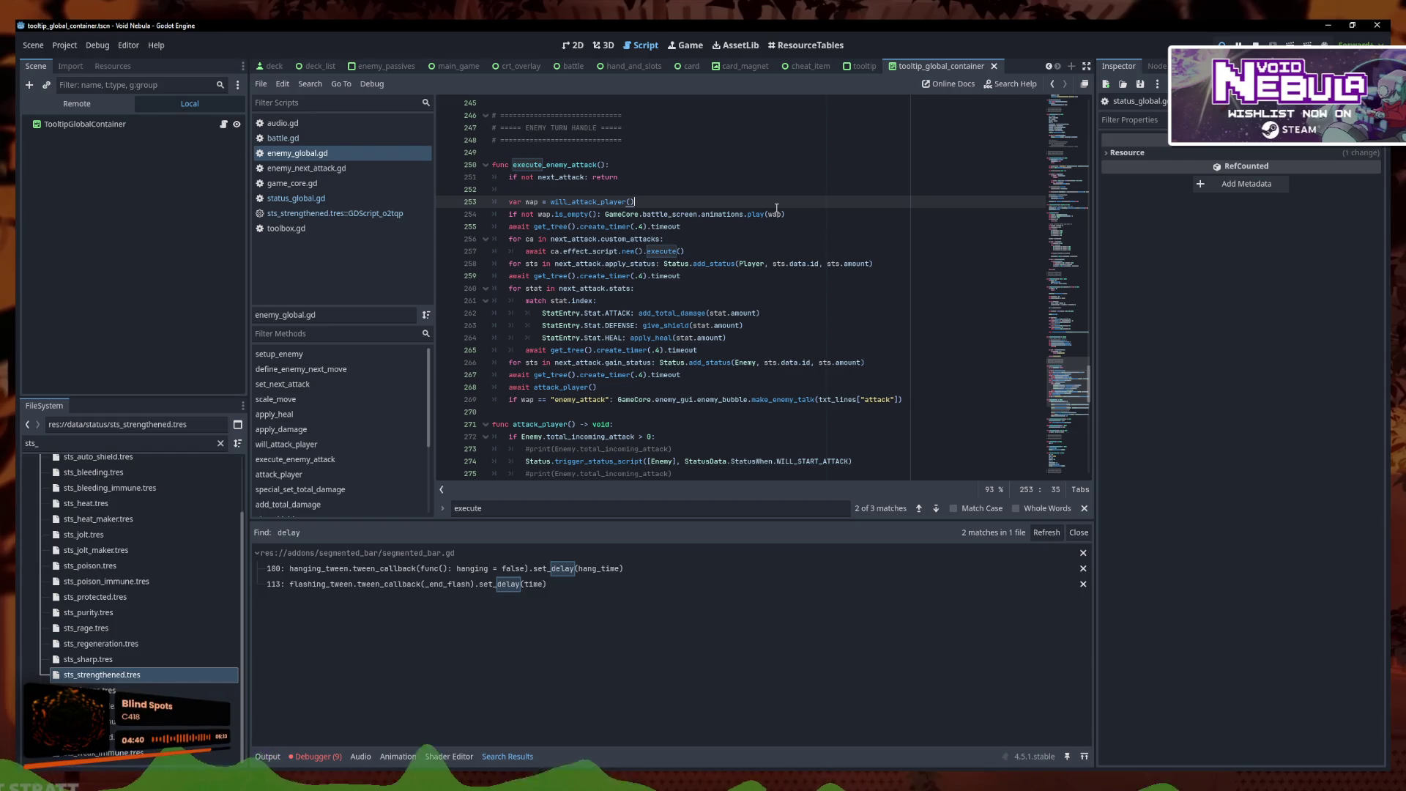
pyautogui.moveTo(785, 214); pyautogui.dragTo(605, 214)
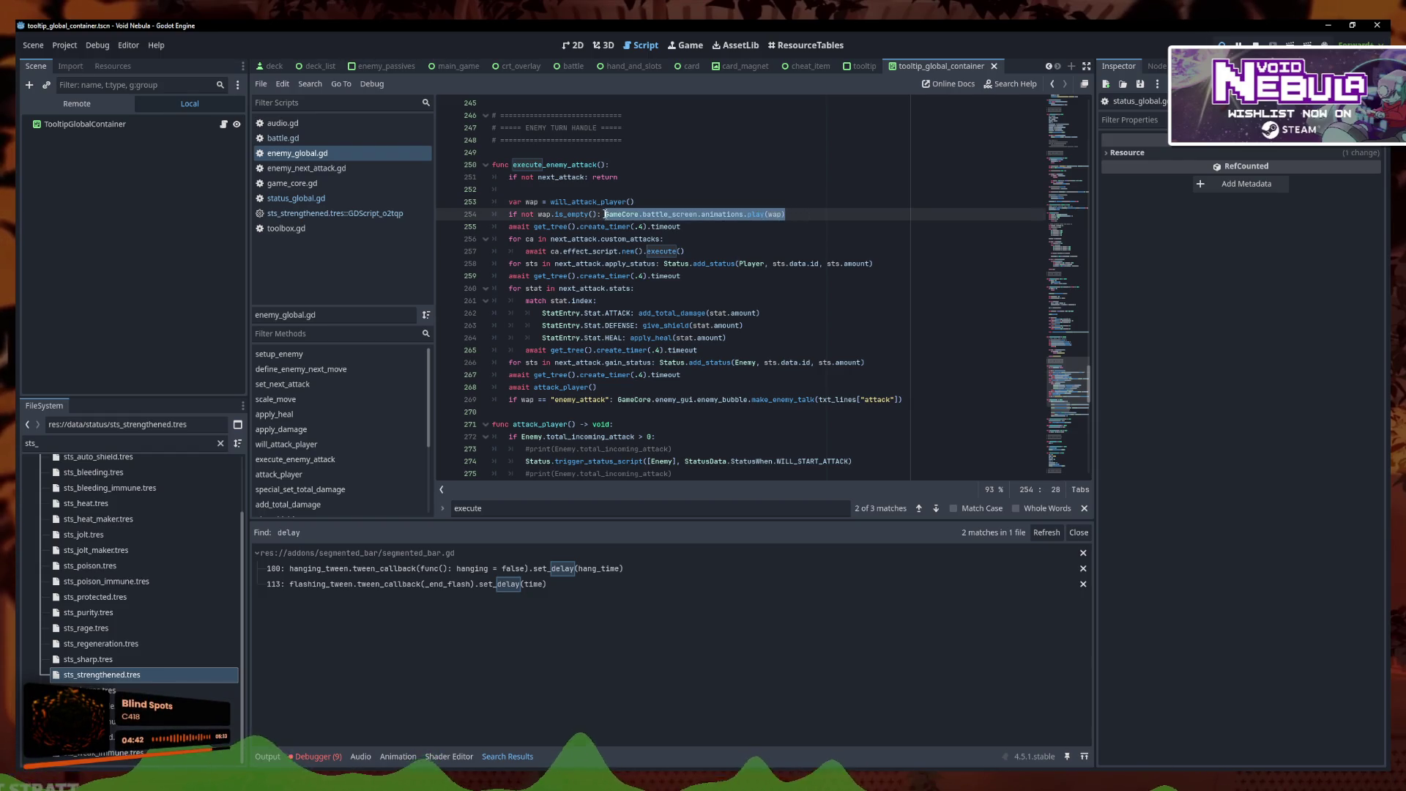
pyautogui.click(642, 214)
# Add a play_enemy_animation(anim_name: String) function below the ENEMY TURN HANDLE header
pyautogui.scroll(1, 642, 214)
pyautogui.click(644, 167)
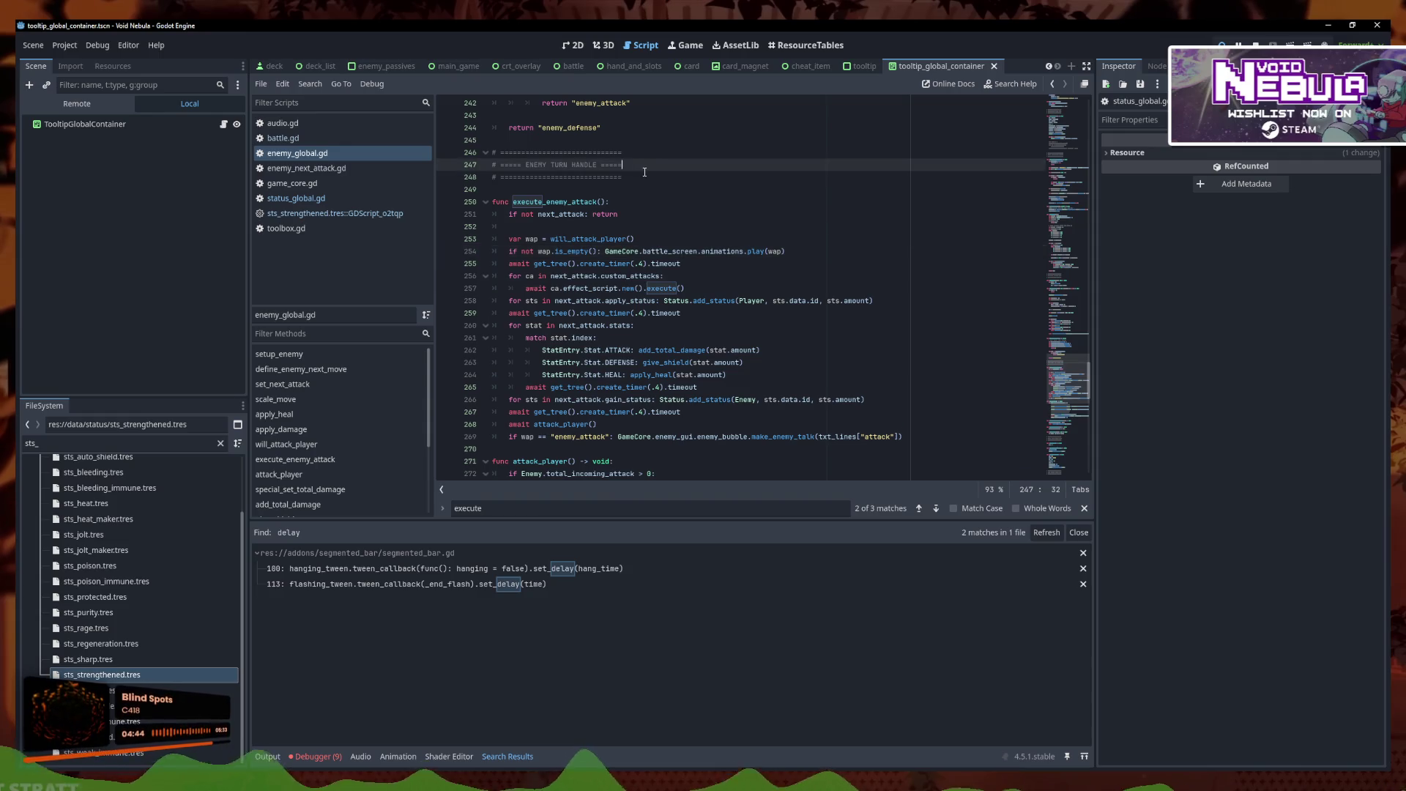
pyautogui.press('Return')
pyautogui.hotkey('alt', 'Down')
pyautogui.press('Return')
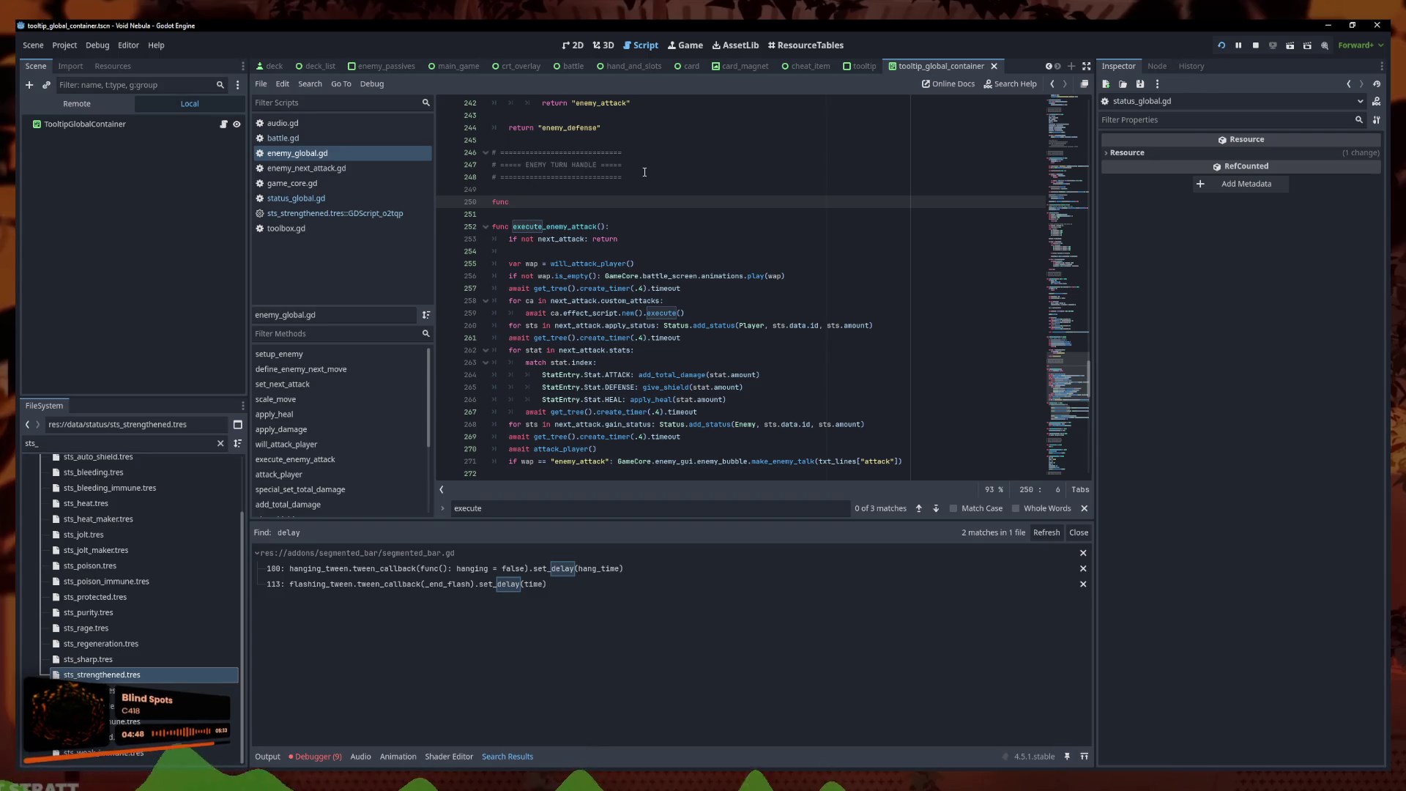
pyautogui.write('y_enemy_')
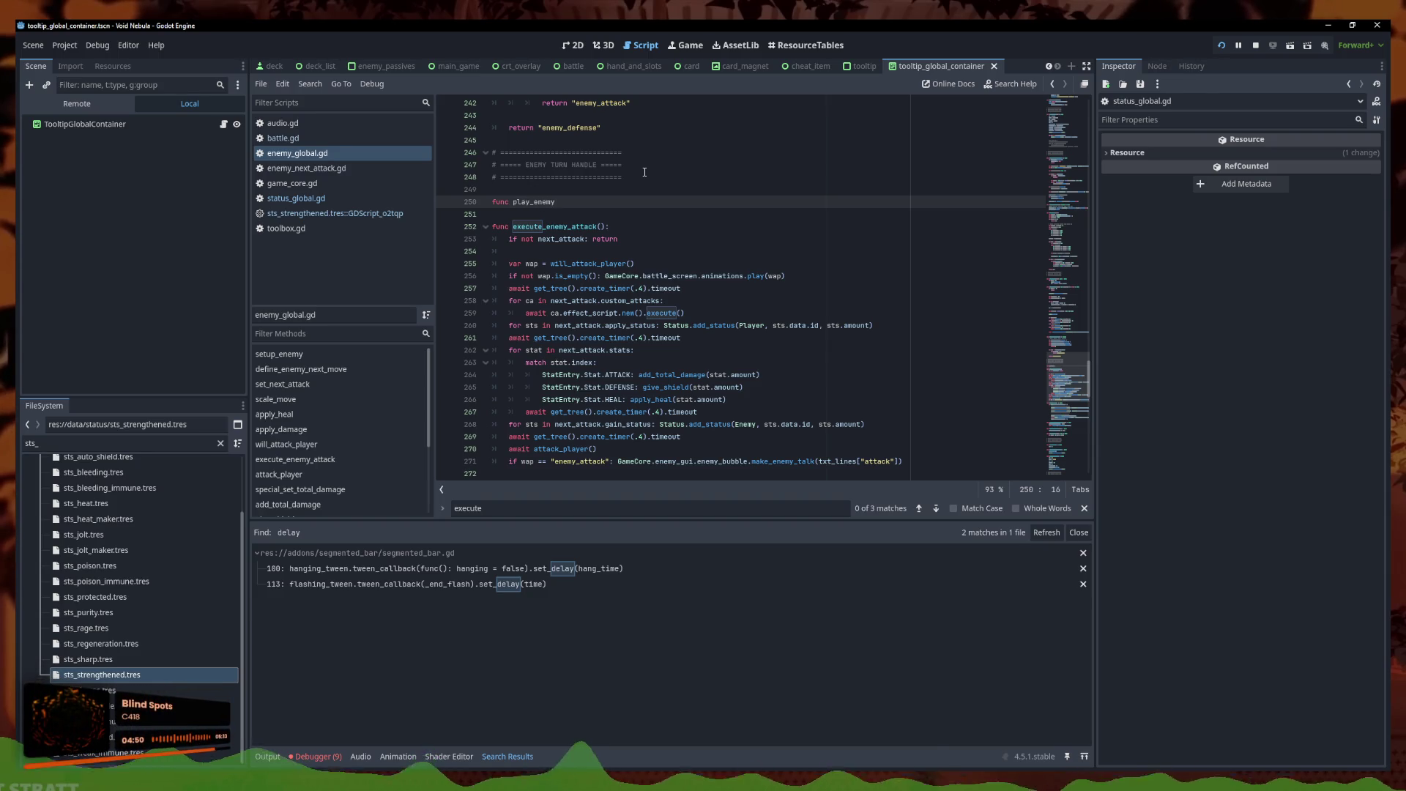
pyautogui.write('animation(ani')
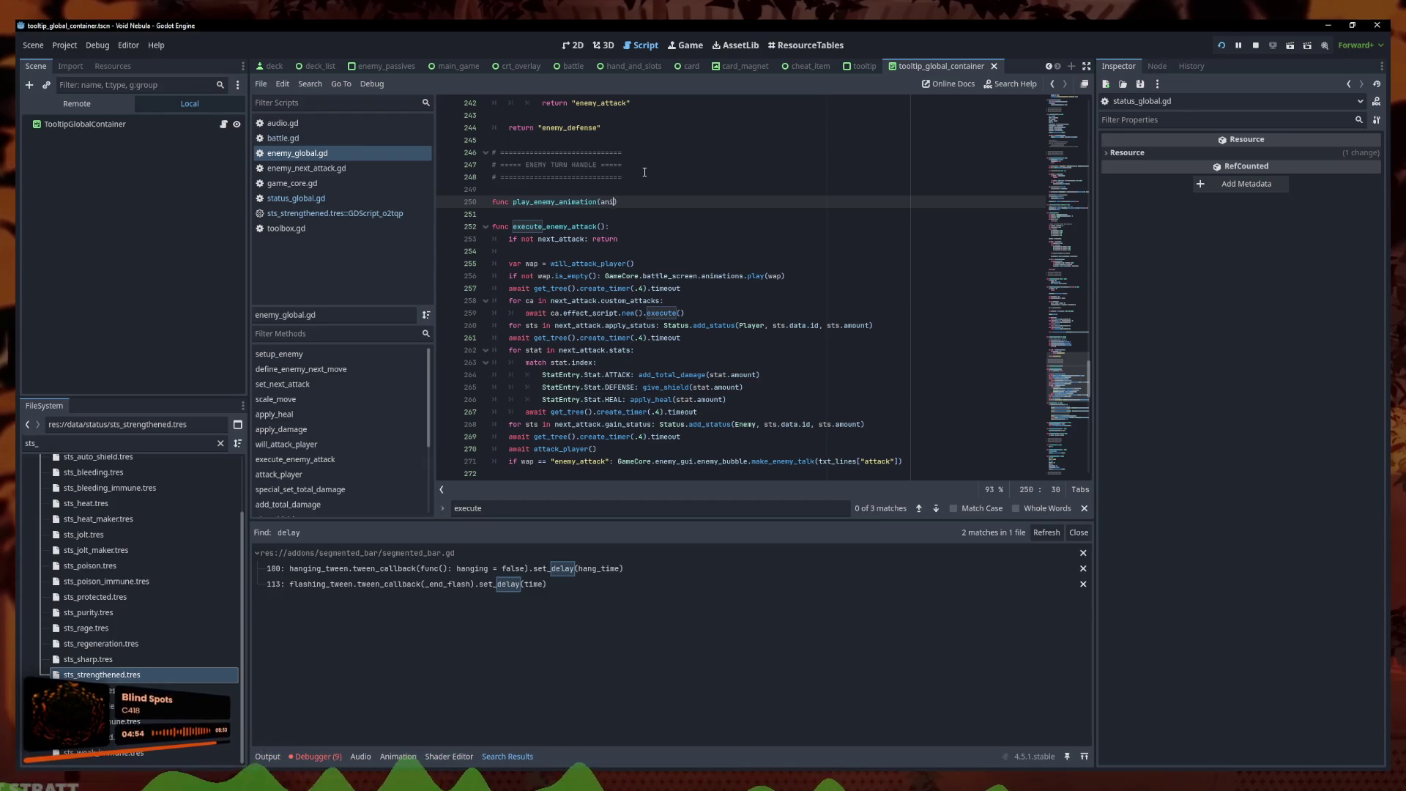
pyautogui.write('nalme')
pyautogui.press('BackSpace')
pyautogui.write('me: String')
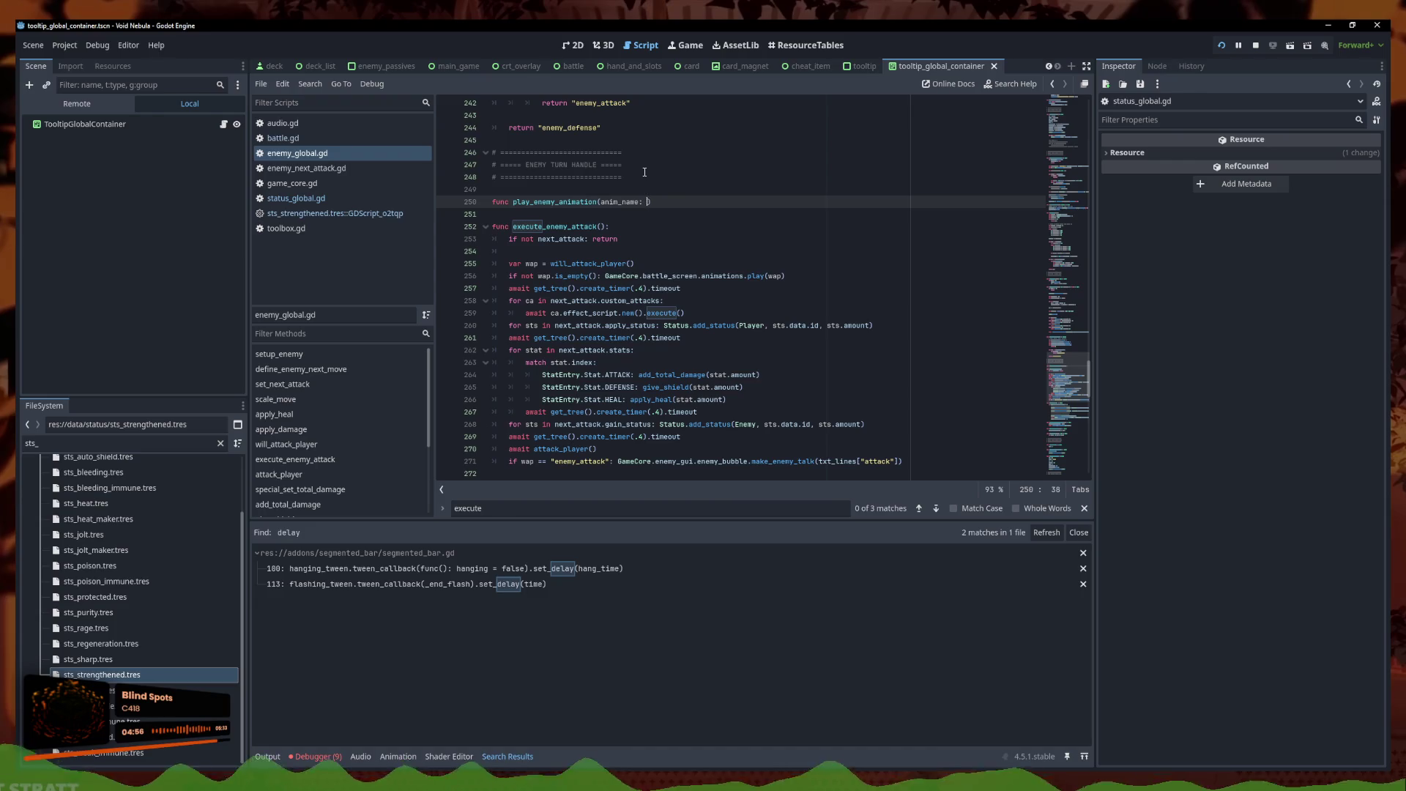
pyautogui.click(687, 202)
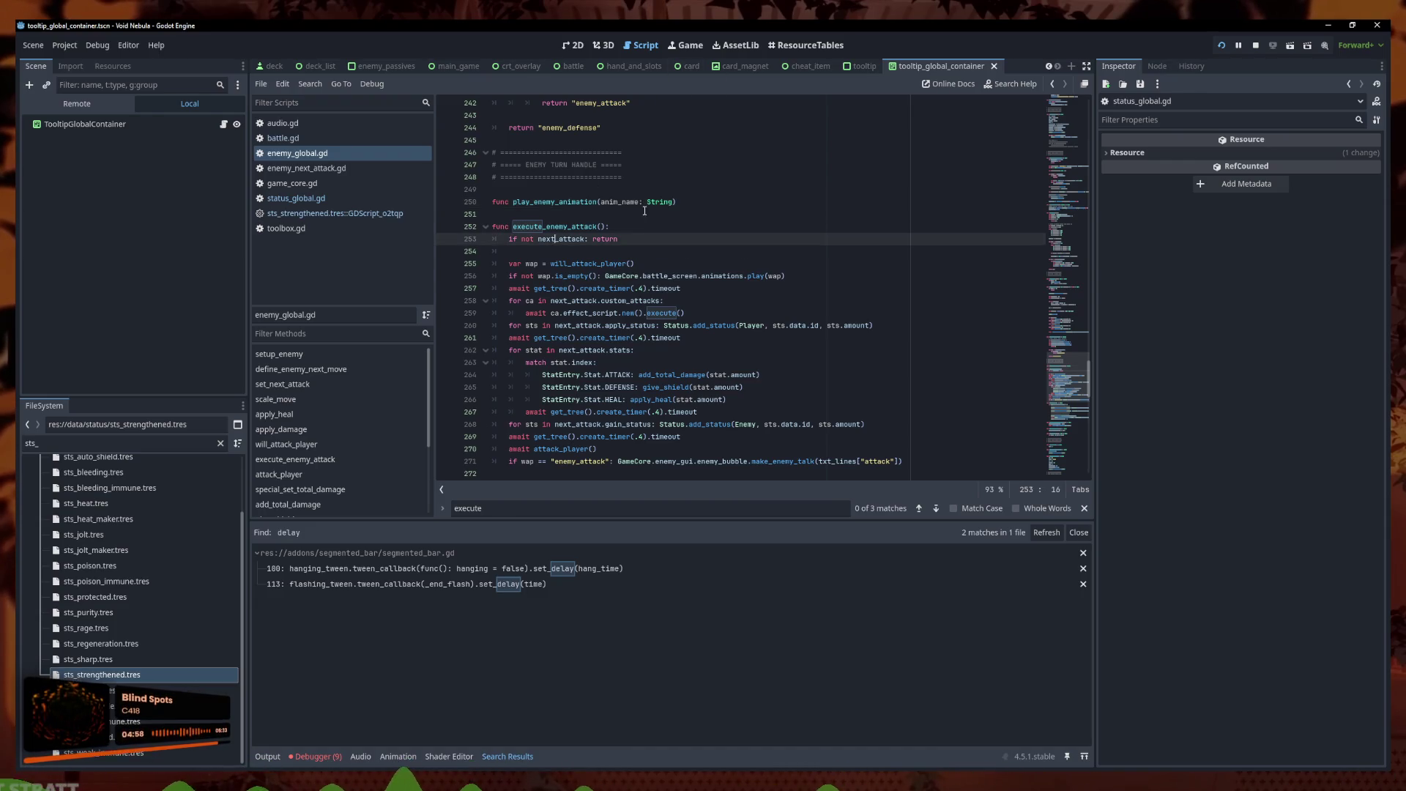
pyautogui.press('Return')
# Fill its body with the copied animations.play call and an indented .4-second timer wait
pyautogui.moveTo(784, 287); pyautogui.dragTo(507, 300)
pyautogui.hotkey('ctrl', 'c')
pyautogui.click(528, 214)
pyautogui.hotkey('ctrl', 'v')
pyautogui.hotkey('ctrl', 'c')
pyautogui.click(495, 226)
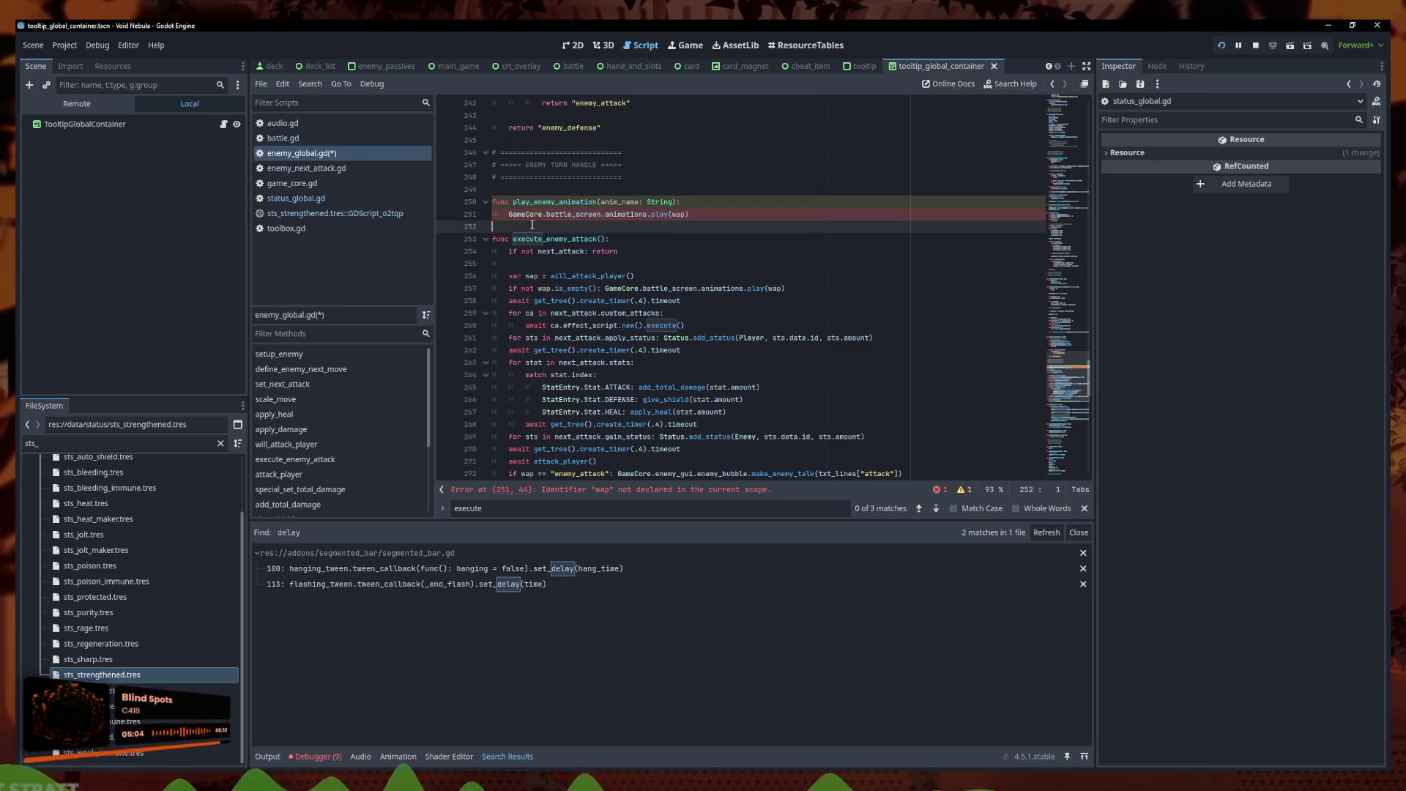
pyautogui.hotkey('ctrl', 'v')
pyautogui.press('Tab')
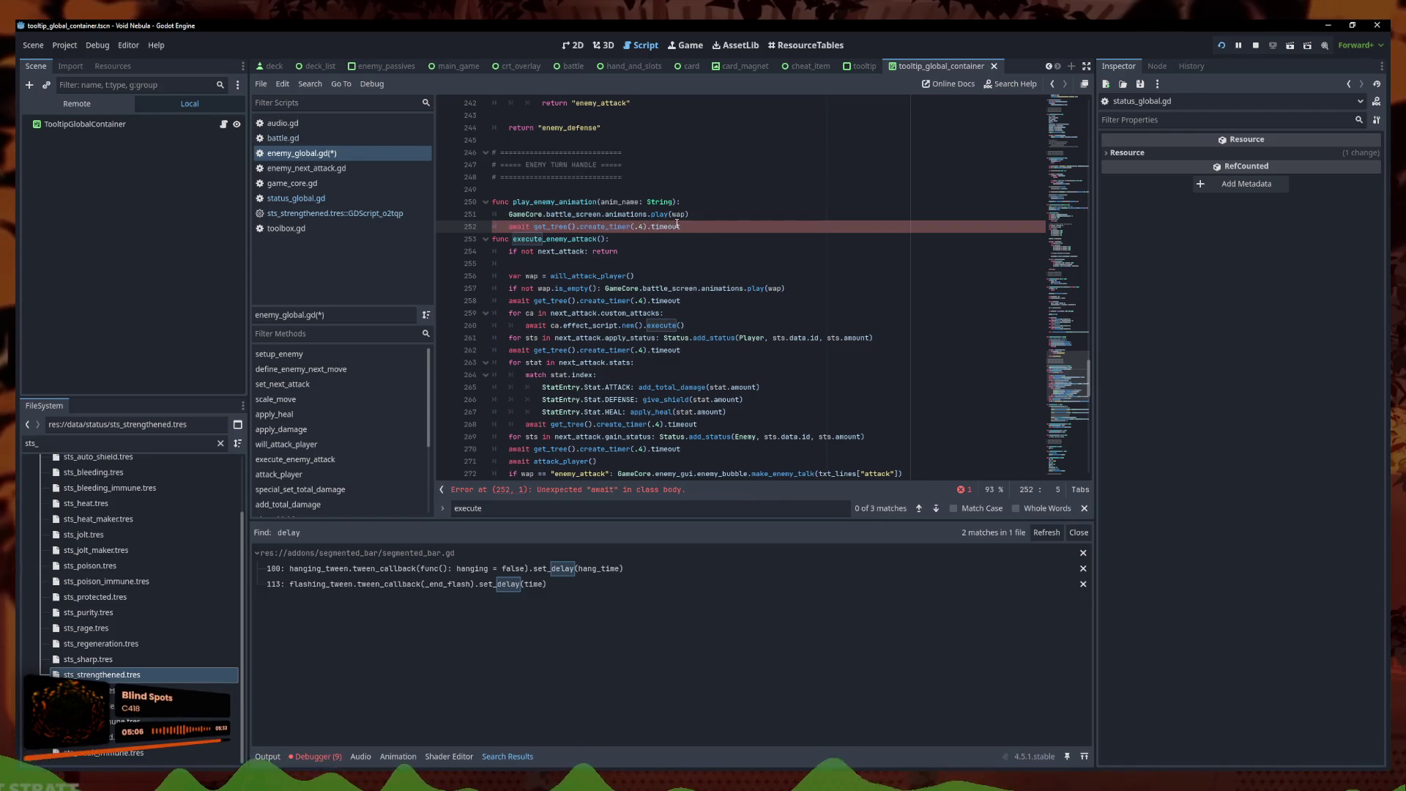
pyautogui.click(693, 227)
pyautogui.press('Return')
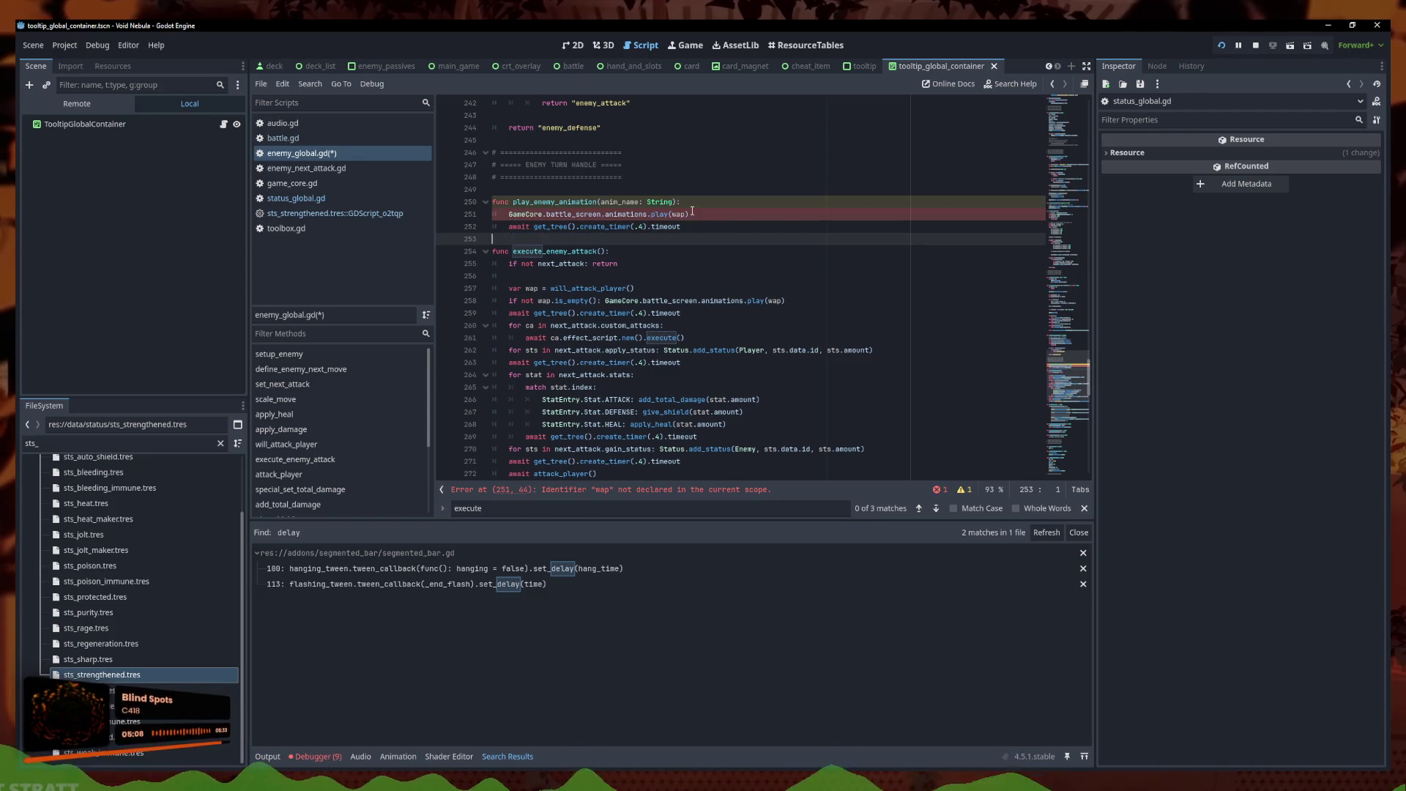
# Change GameCore.battle_screen.animations.play(wap) to play(anim_name)
pyautogui.moveTo(638, 201); pyautogui.dragTo(601, 202)
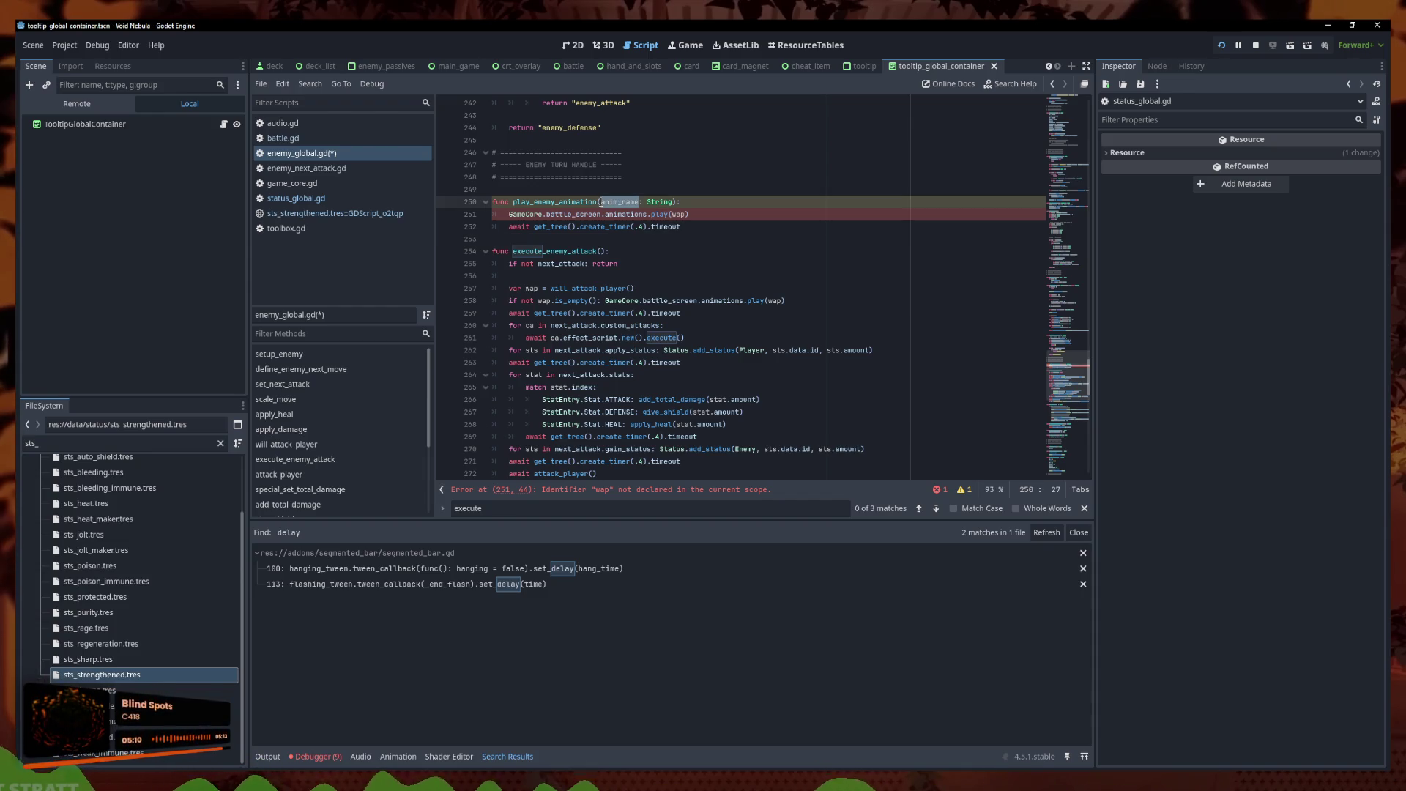
pyautogui.hotkey('ctrl', 'c')
pyautogui.doubleClick(681, 214)
pyautogui.hotkey('ctrl', 'v')
pyautogui.click(727, 233)
pyautogui.press('Down')
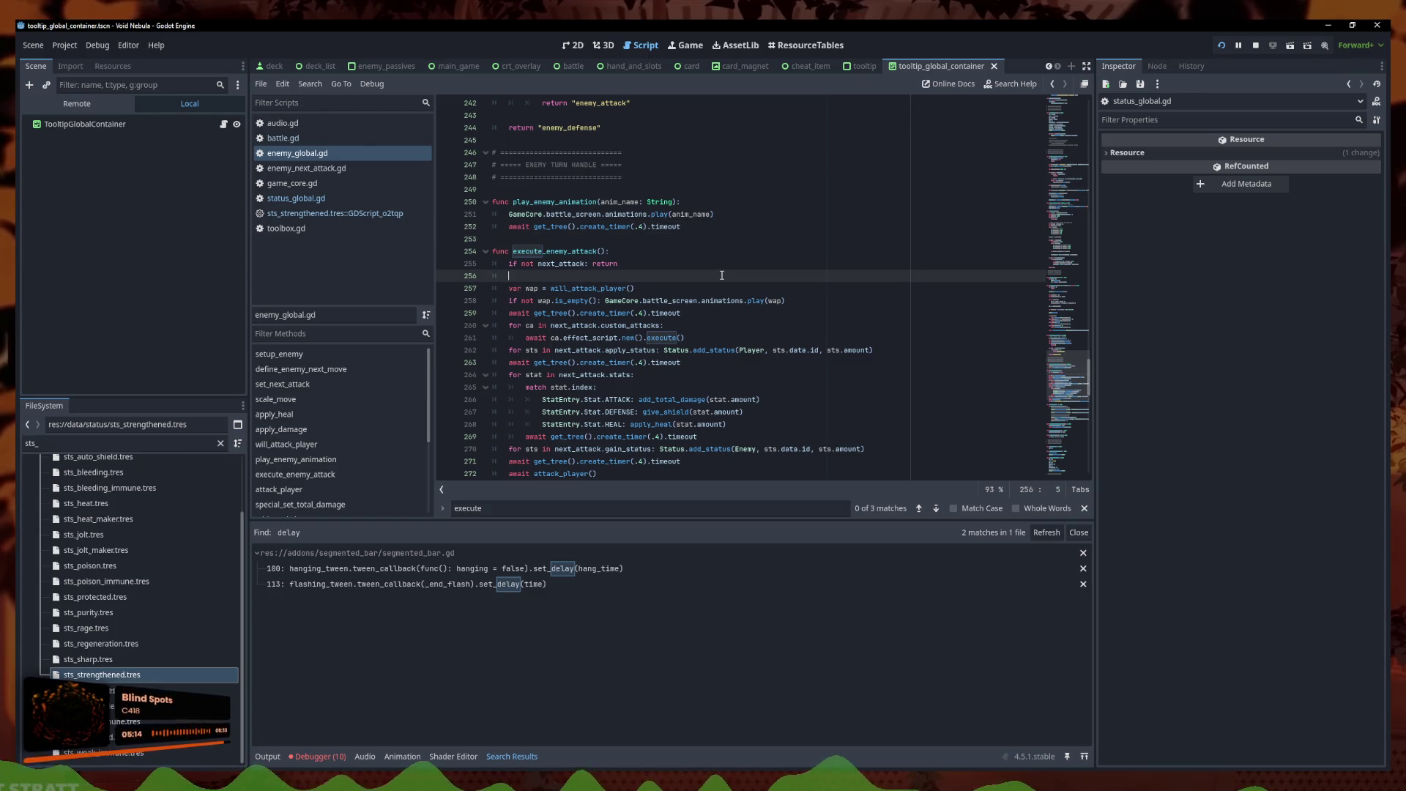
pyautogui.click(723, 313)
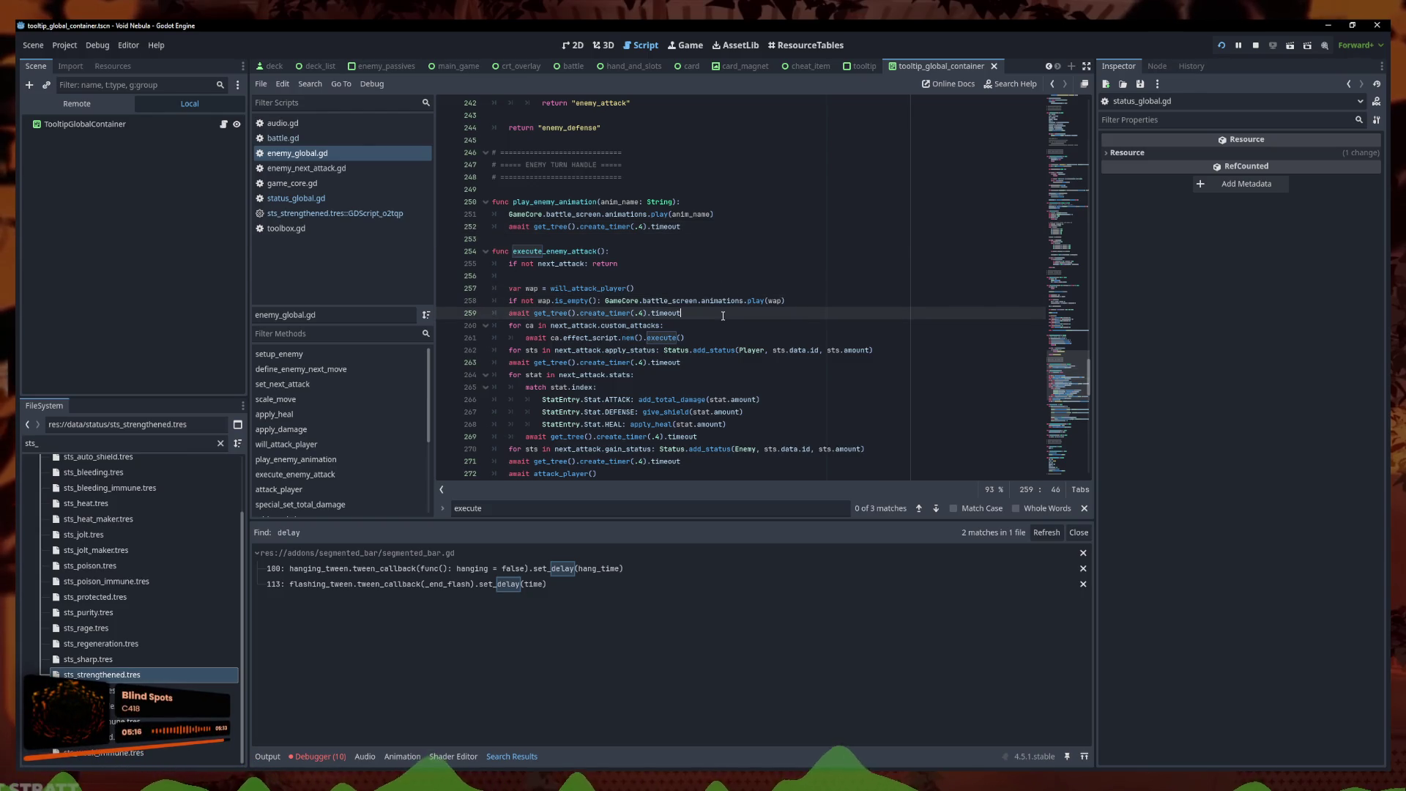
pyautogui.keyDown('ctrl'); pyautogui.click(612, 289); pyautogui.keyUp('ctrl')
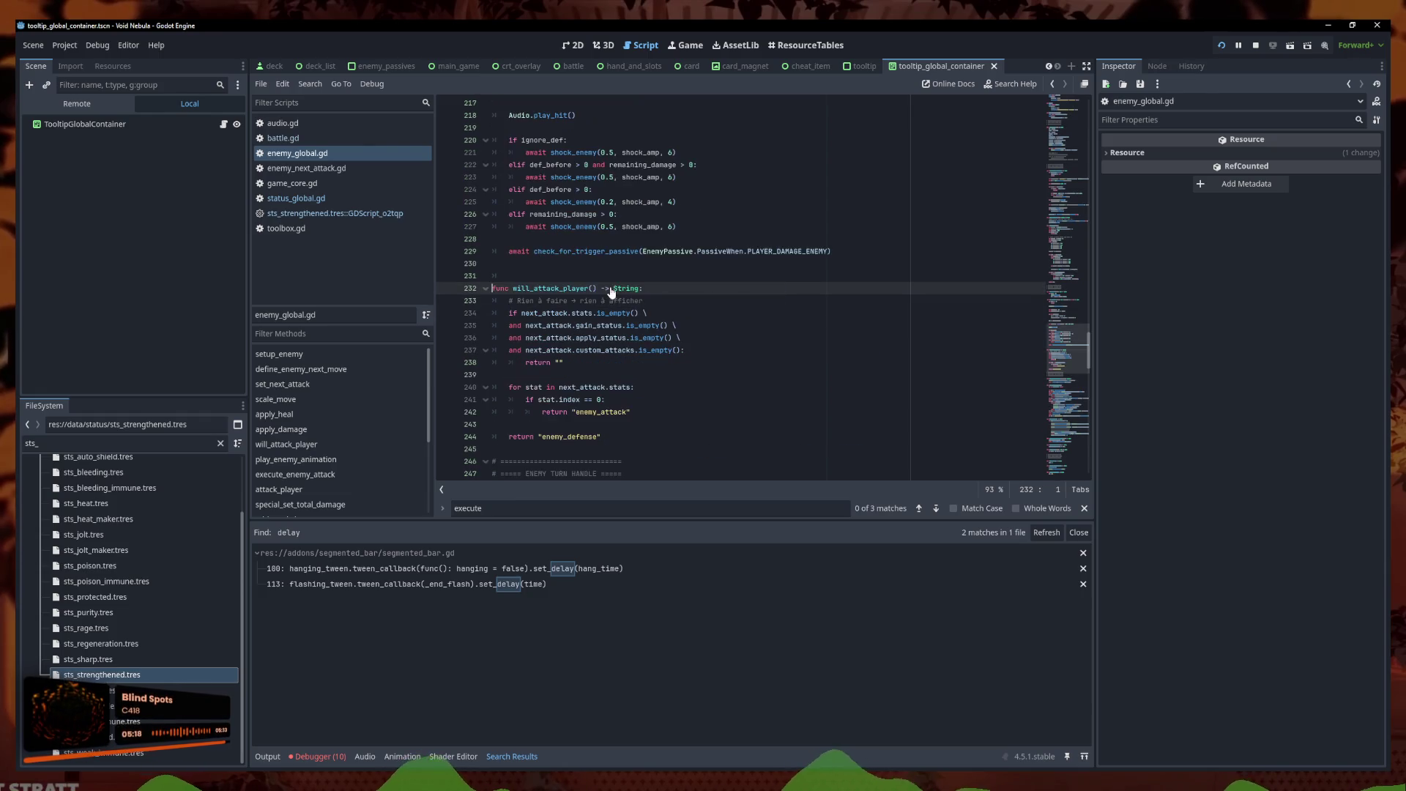
pyautogui.scroll(-3, 629, 294)
pyautogui.moveTo(643, 326); pyautogui.dragTo(487, 189)
pyautogui.click(567, 189)
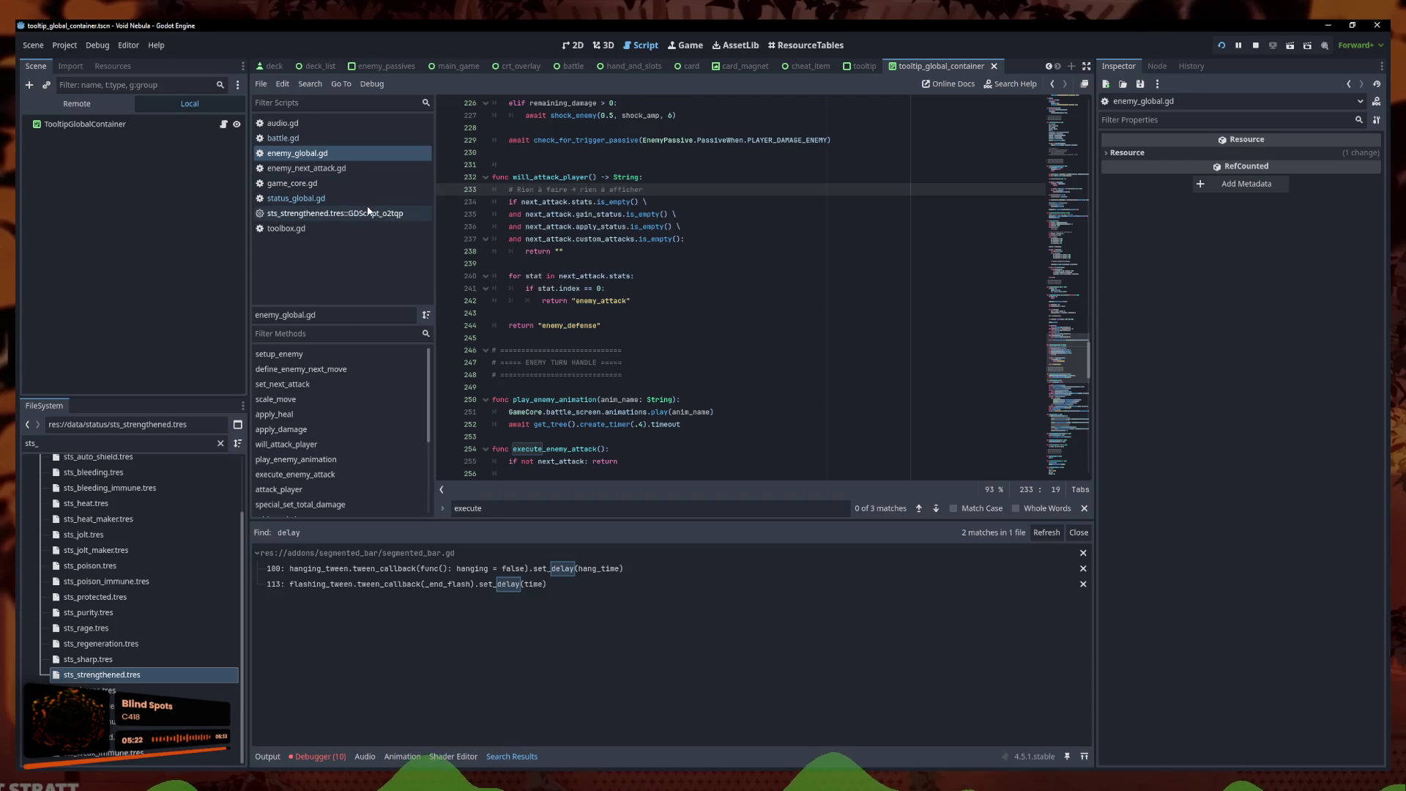
pyautogui.click(626, 323)
pyautogui.moveTo(602, 325); pyautogui.dragTo(538, 326)
pyautogui.click(344, 198)
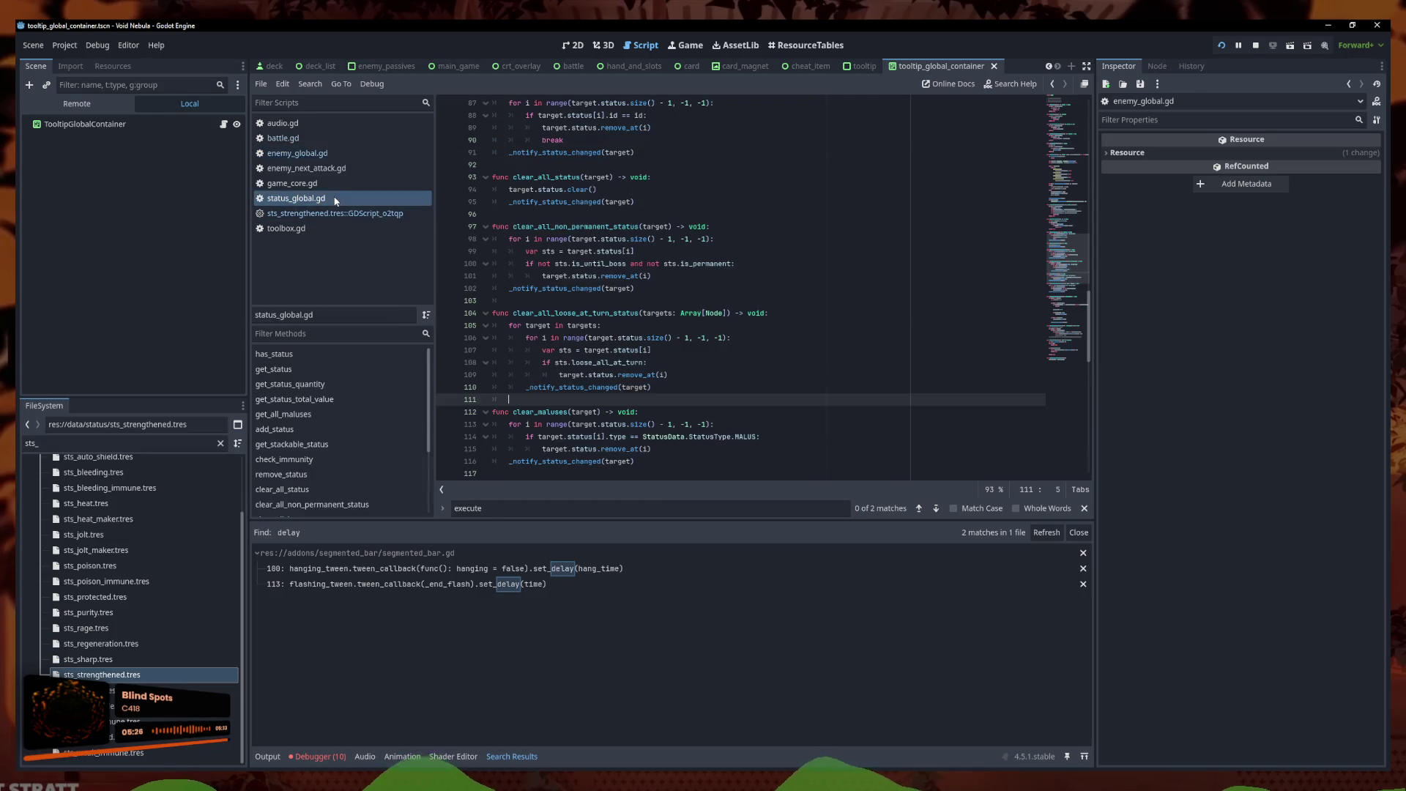
pyautogui.click(662, 301)
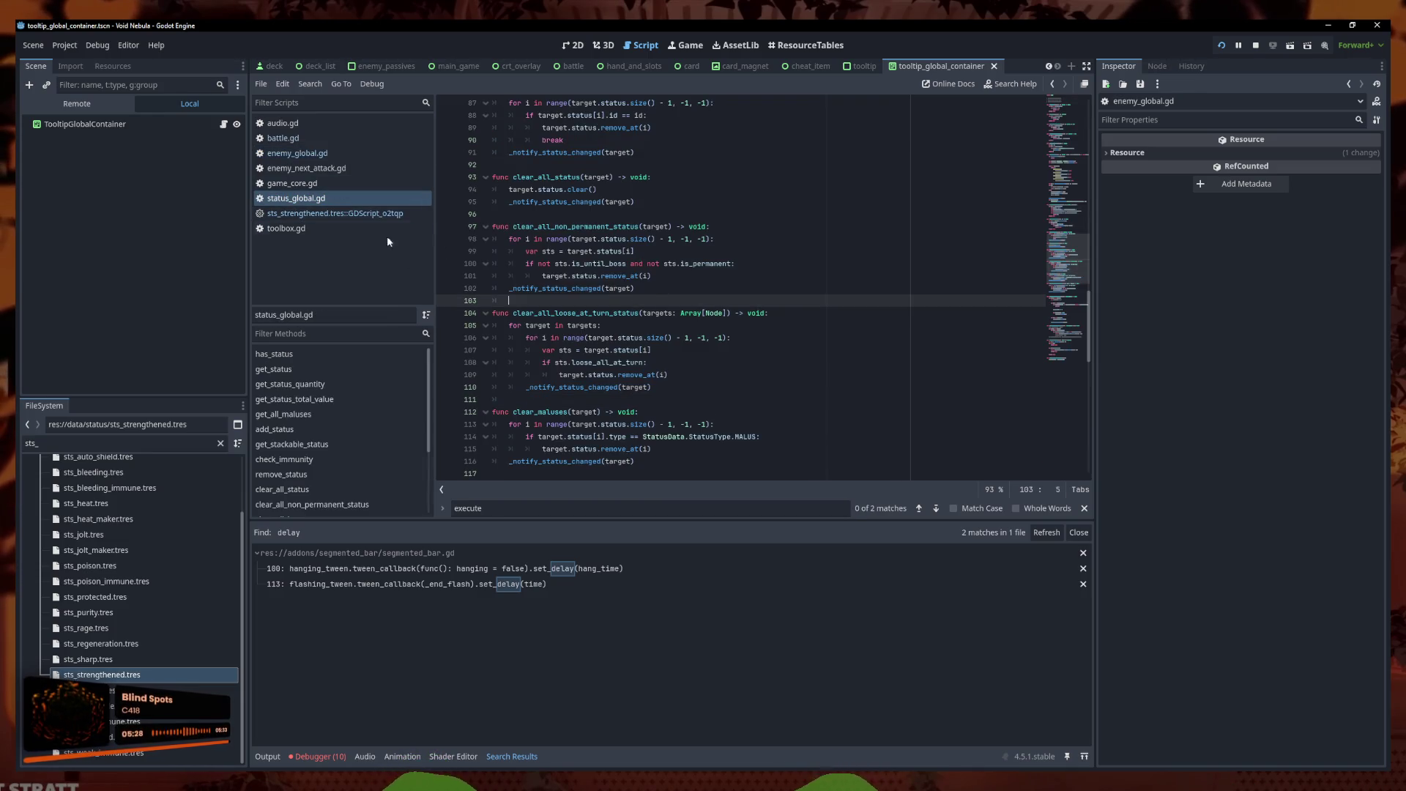
pyautogui.click(315, 153)
pyautogui.click(322, 183)
pyautogui.click(325, 215)
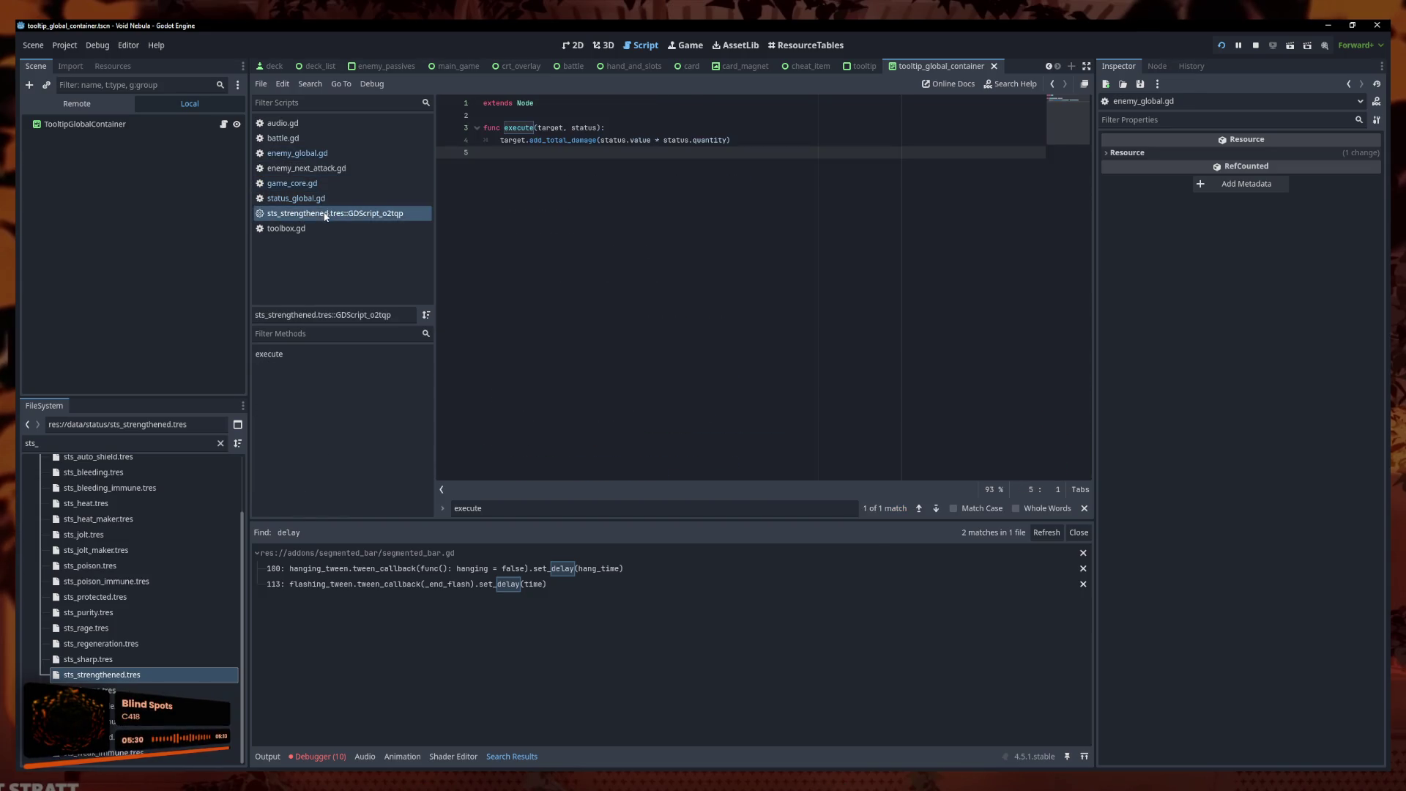
pyautogui.click(322, 198)
pyautogui.click(307, 153)
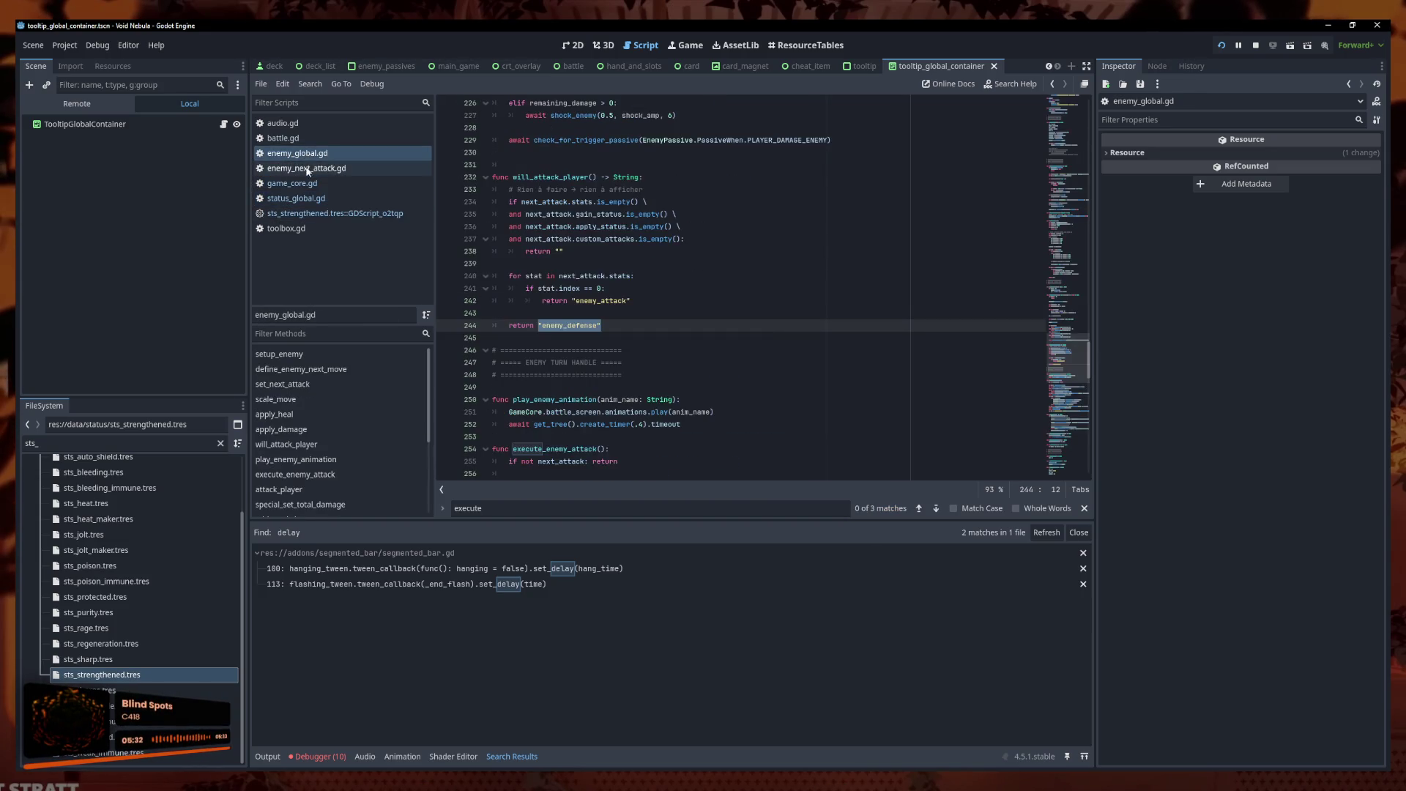
pyautogui.click(640, 276)
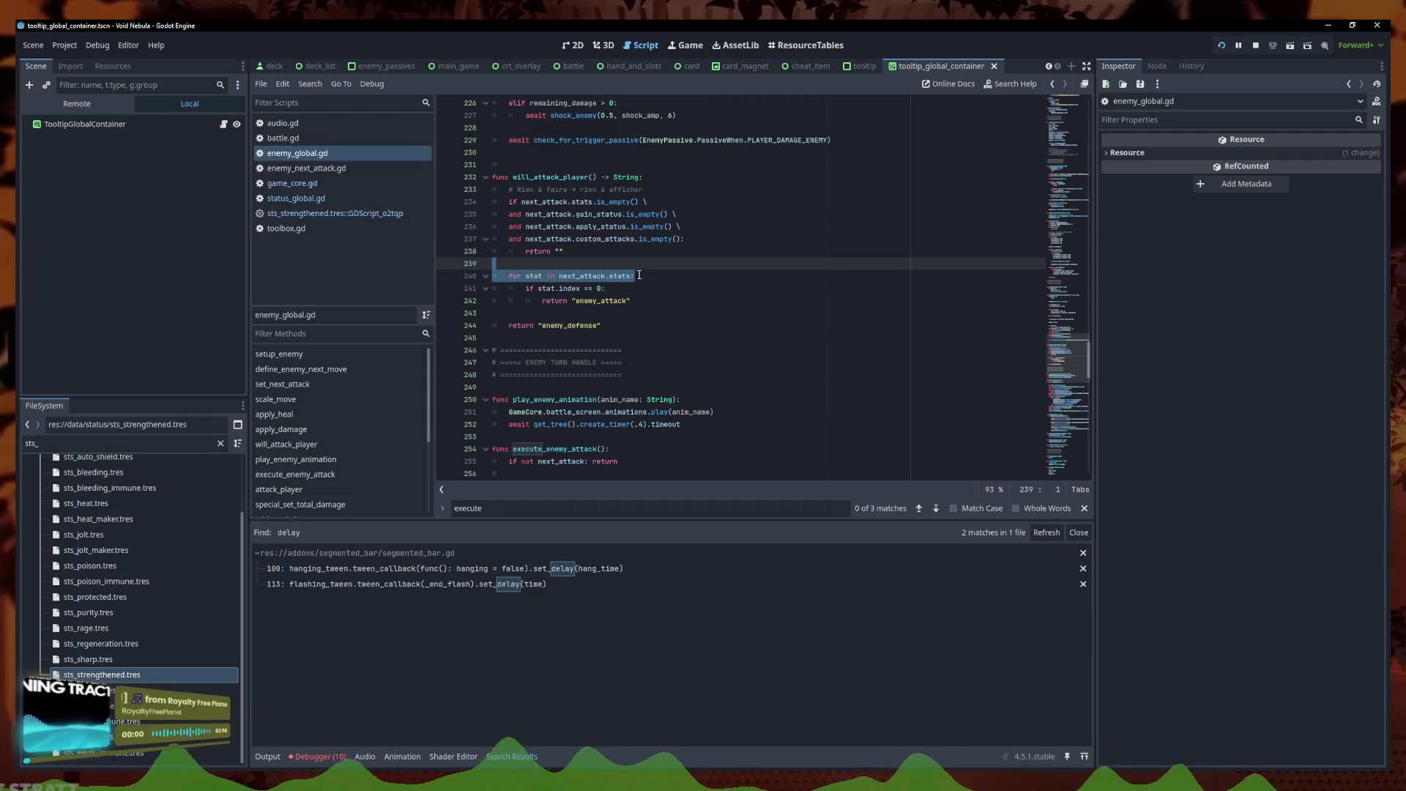
pyautogui.hotkey('ctrl', 'z')
pyautogui.hotkey('ctrl', 'shift', 'z')
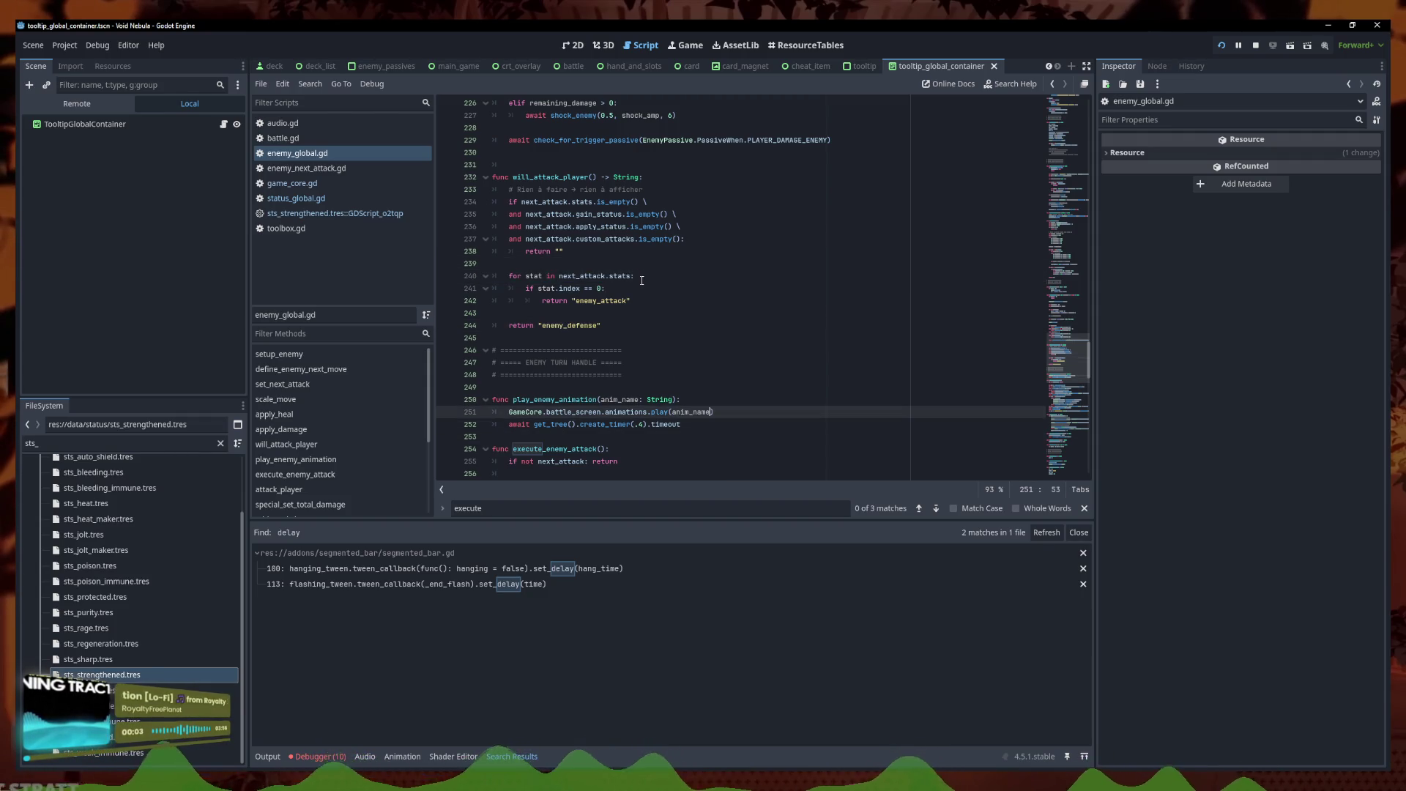
pyautogui.scroll(-6, 676, 332)
pyautogui.click(635, 264)
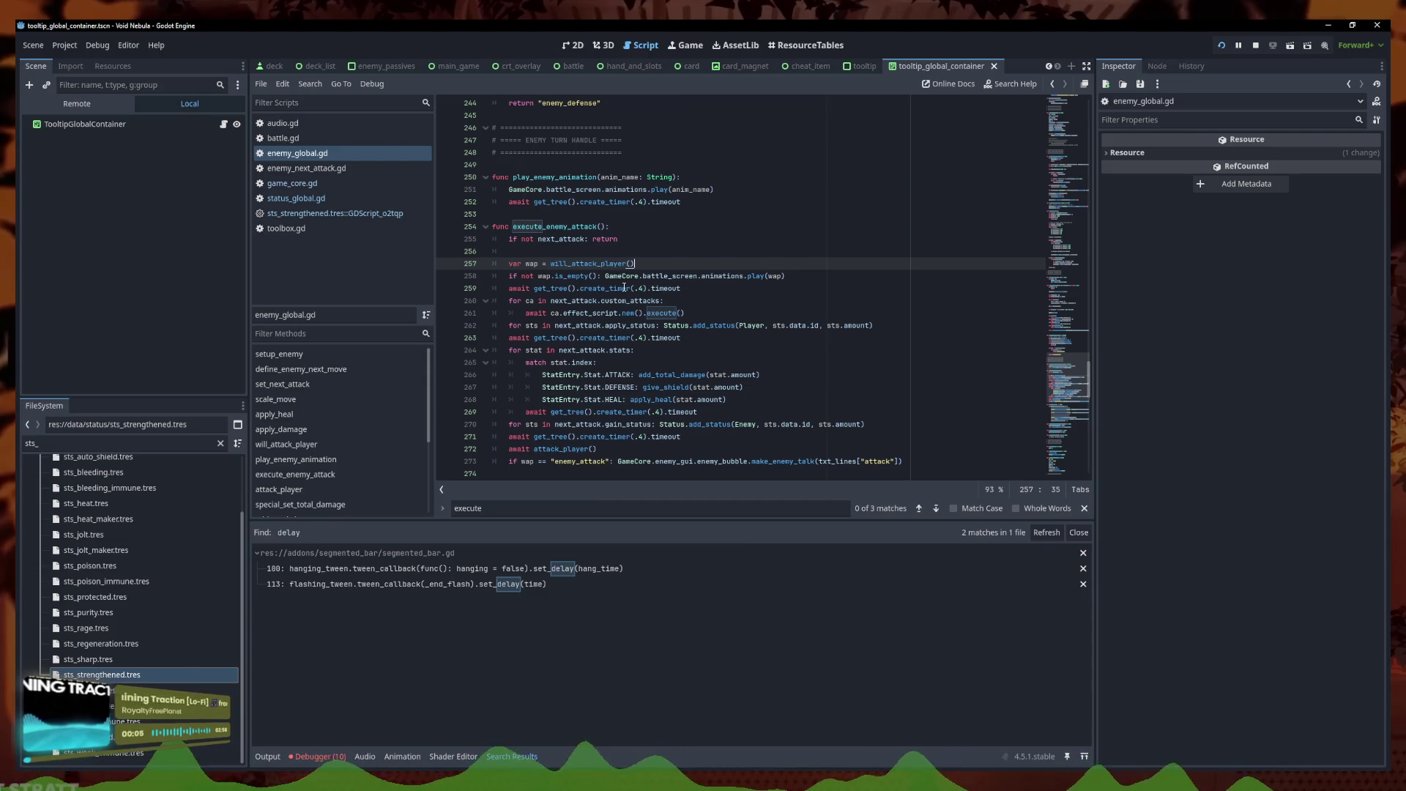
pyautogui.scroll(5, 631, 282)
pyautogui.scroll(2, 631, 282)
pyautogui.moveTo(623, 362); pyautogui.dragTo(484, 218)
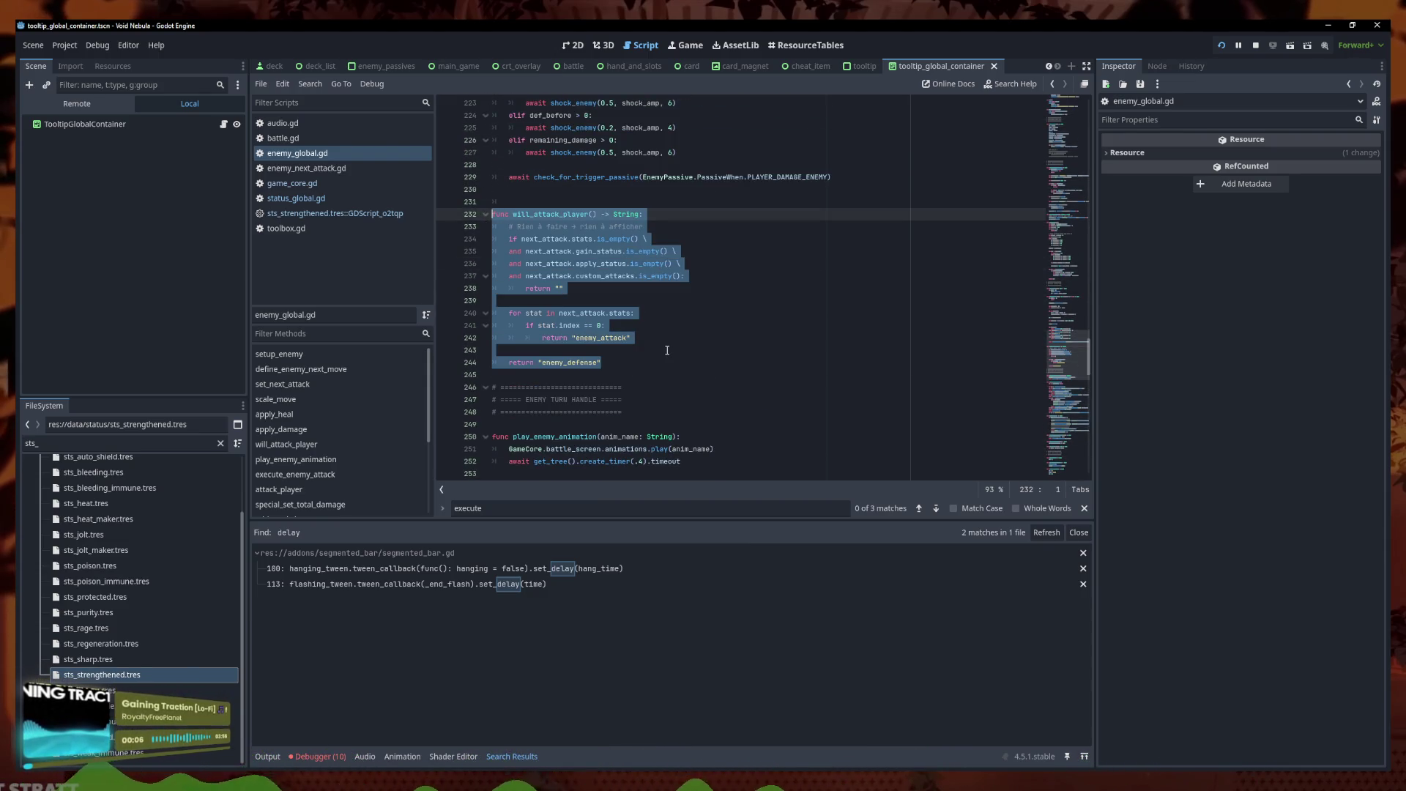
pyautogui.scroll(-7, 659, 339)
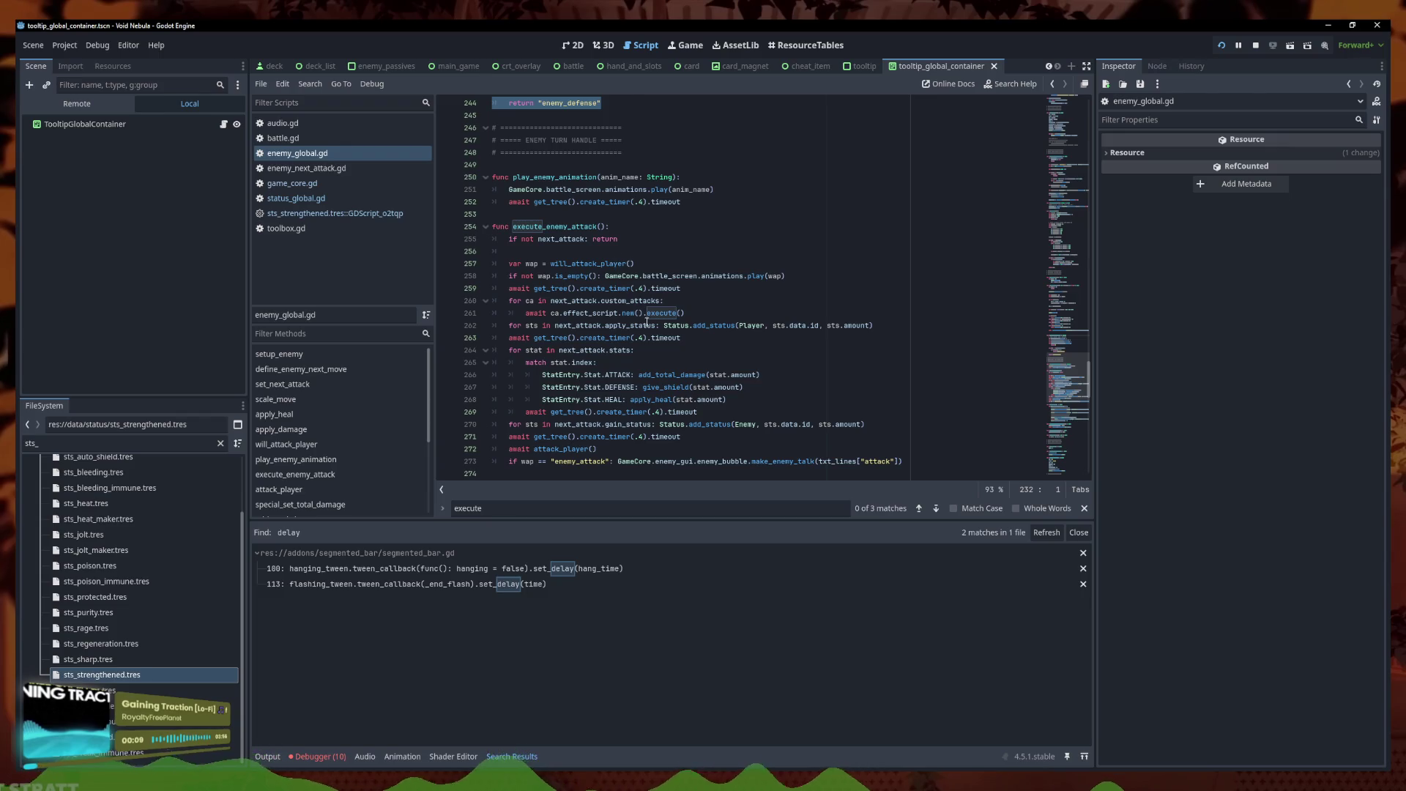
pyautogui.click(717, 315)
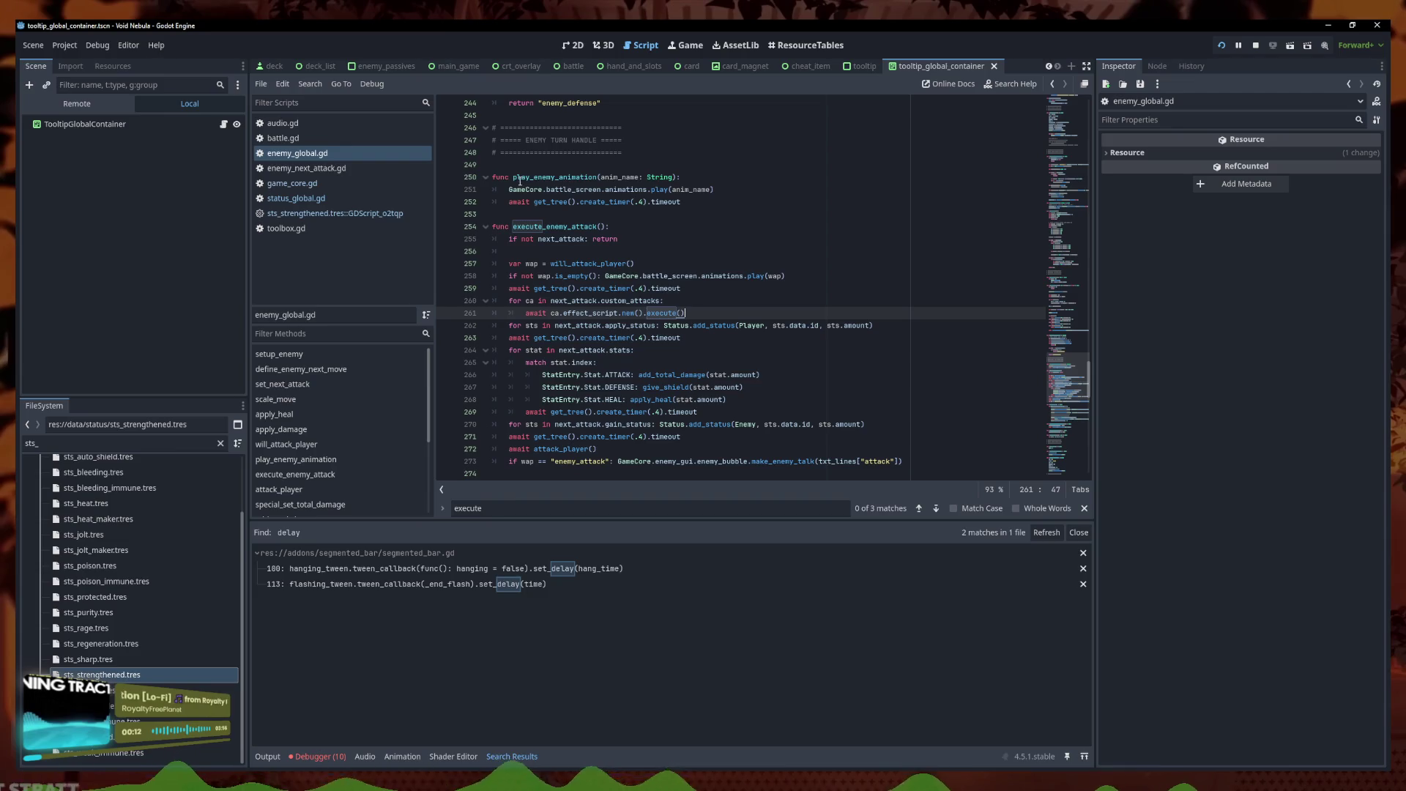
pyautogui.moveTo(514, 179); pyautogui.dragTo(598, 181)
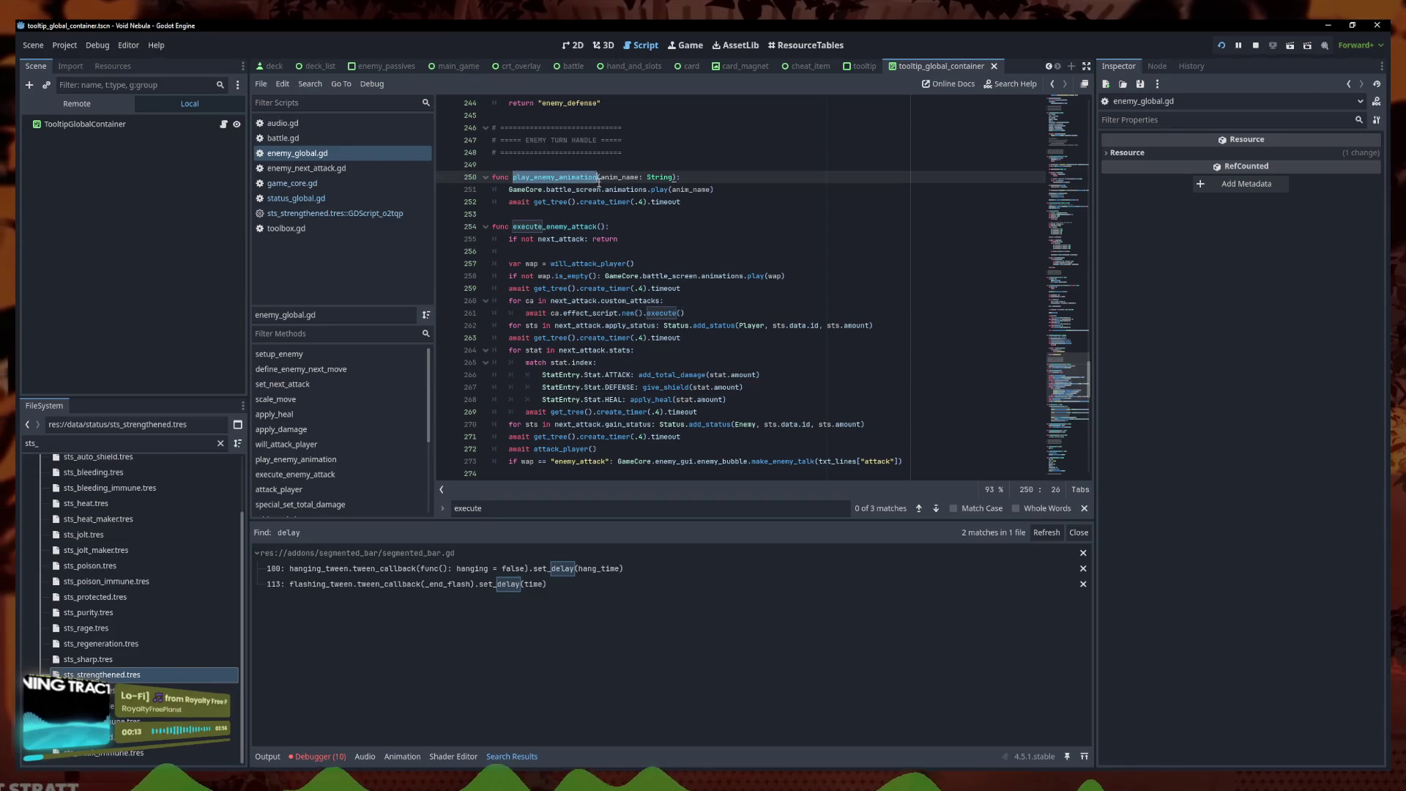
pyautogui.scroll(-1, 648, 416)
pyautogui.click(659, 400)
pyautogui.click(683, 415)
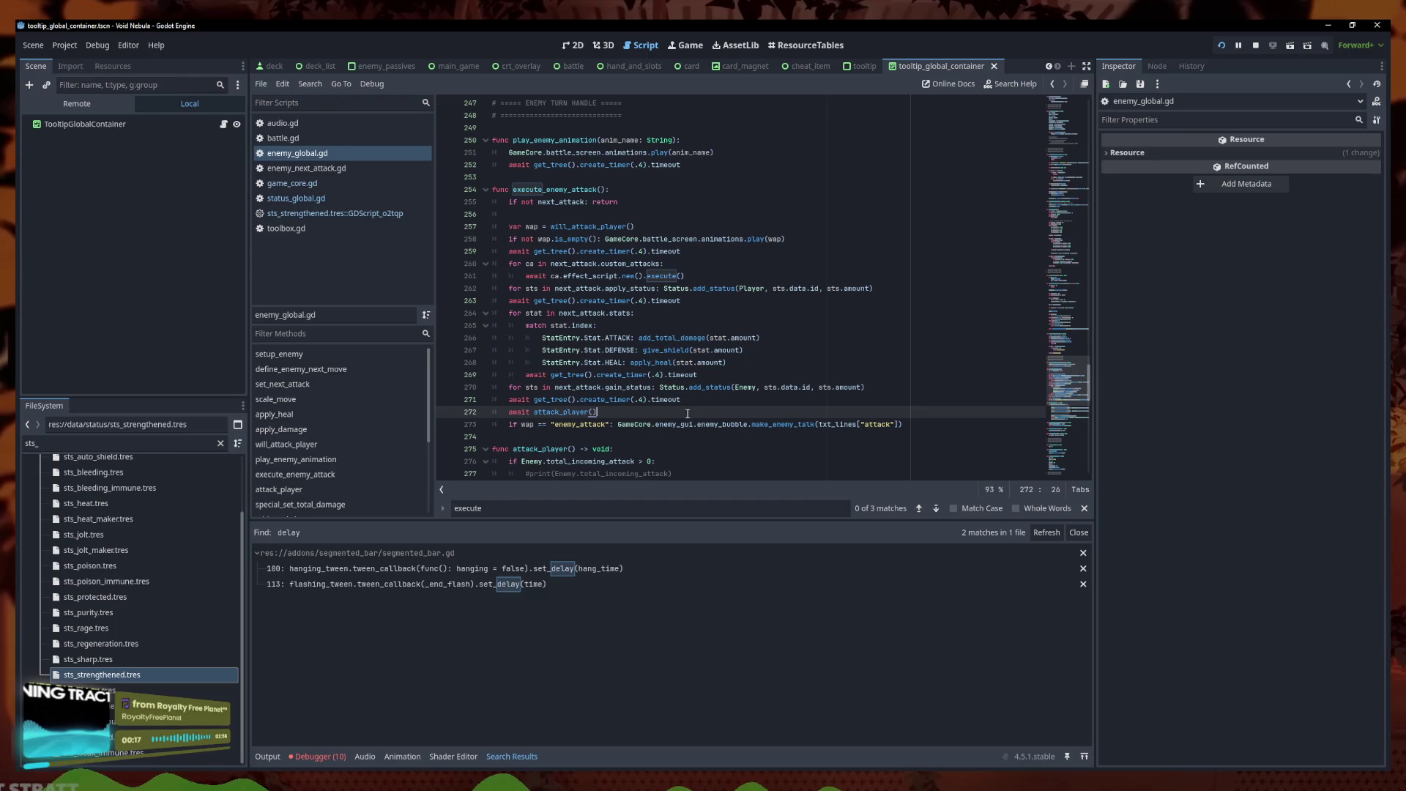
pyautogui.scroll(-3, 621, 405)
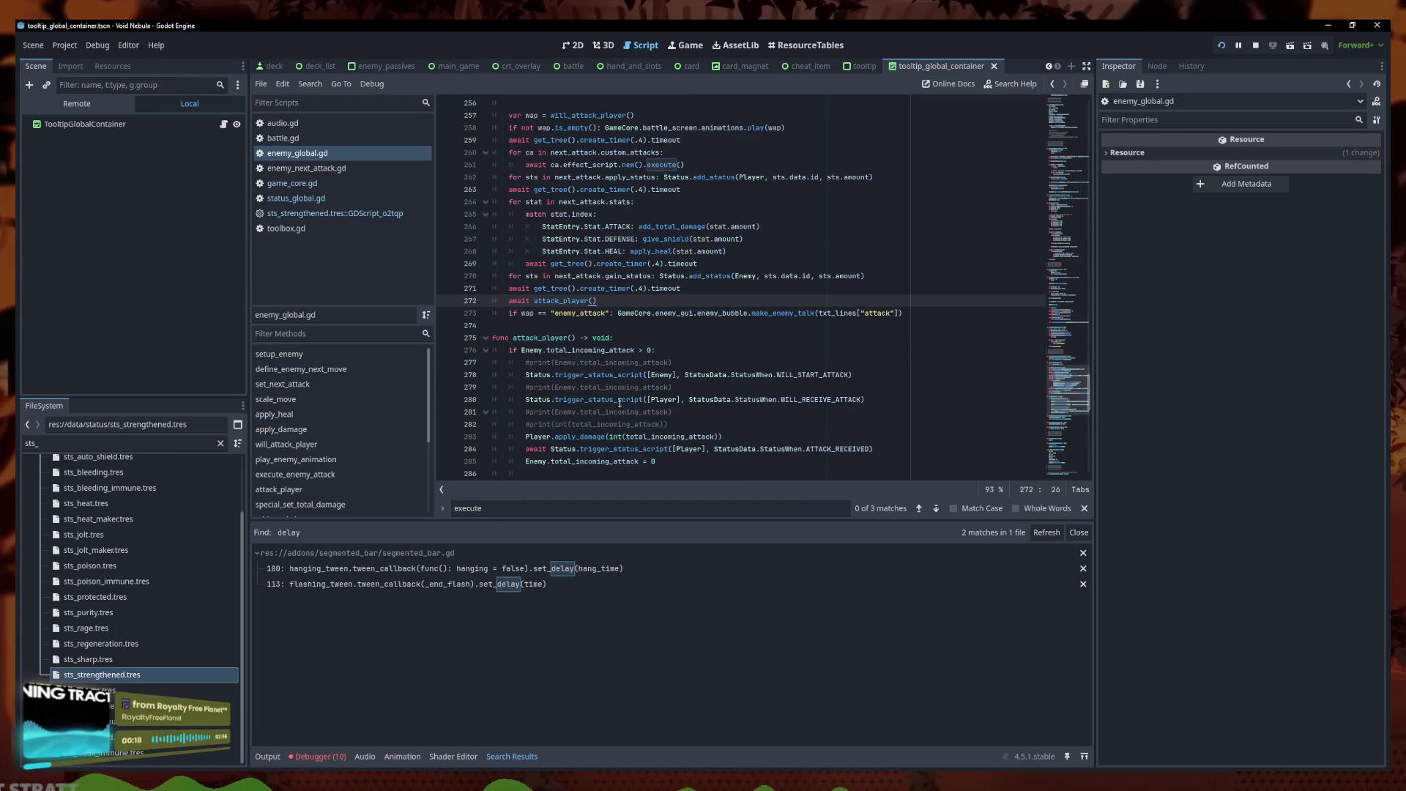
# Insert await play_enemy_animation("enemy_attack") after attack_player's commented print line and save
pyautogui.moveTo(668, 350); pyautogui.dragTo(505, 351)
pyautogui.click(680, 345)
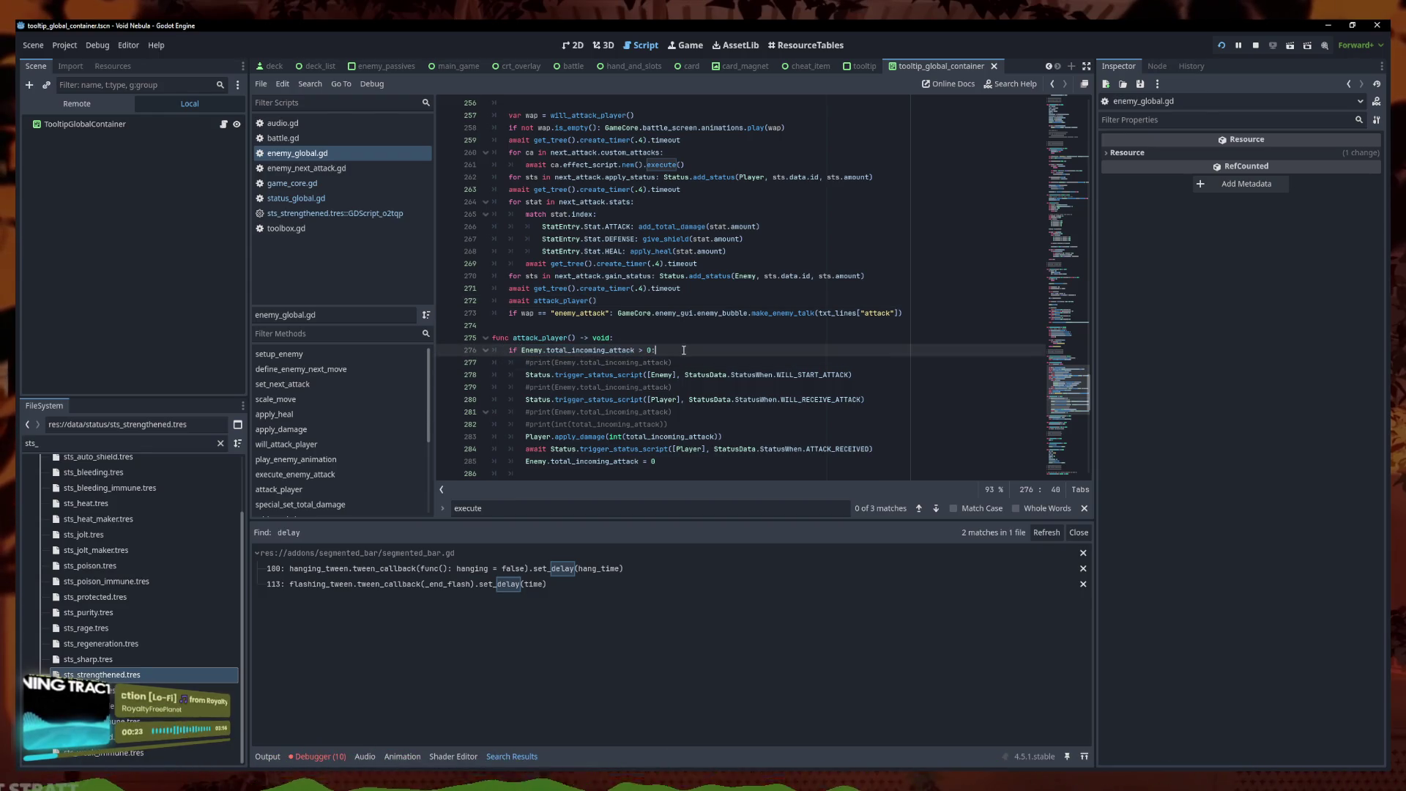
pyautogui.moveTo(681, 288); pyautogui.dragTo(481, 275)
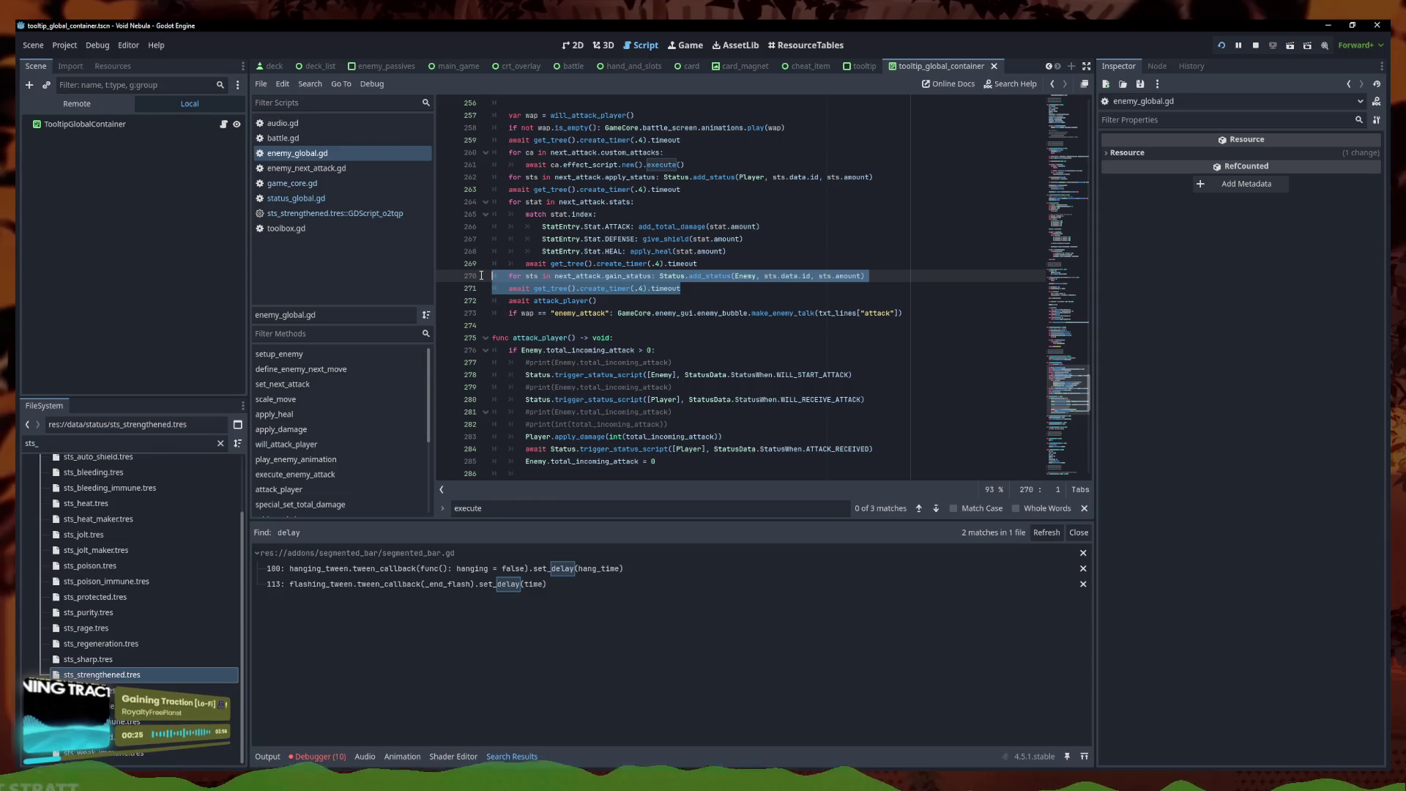
pyautogui.click(694, 363)
pyautogui.press('Return')
pyautogui.write('await')
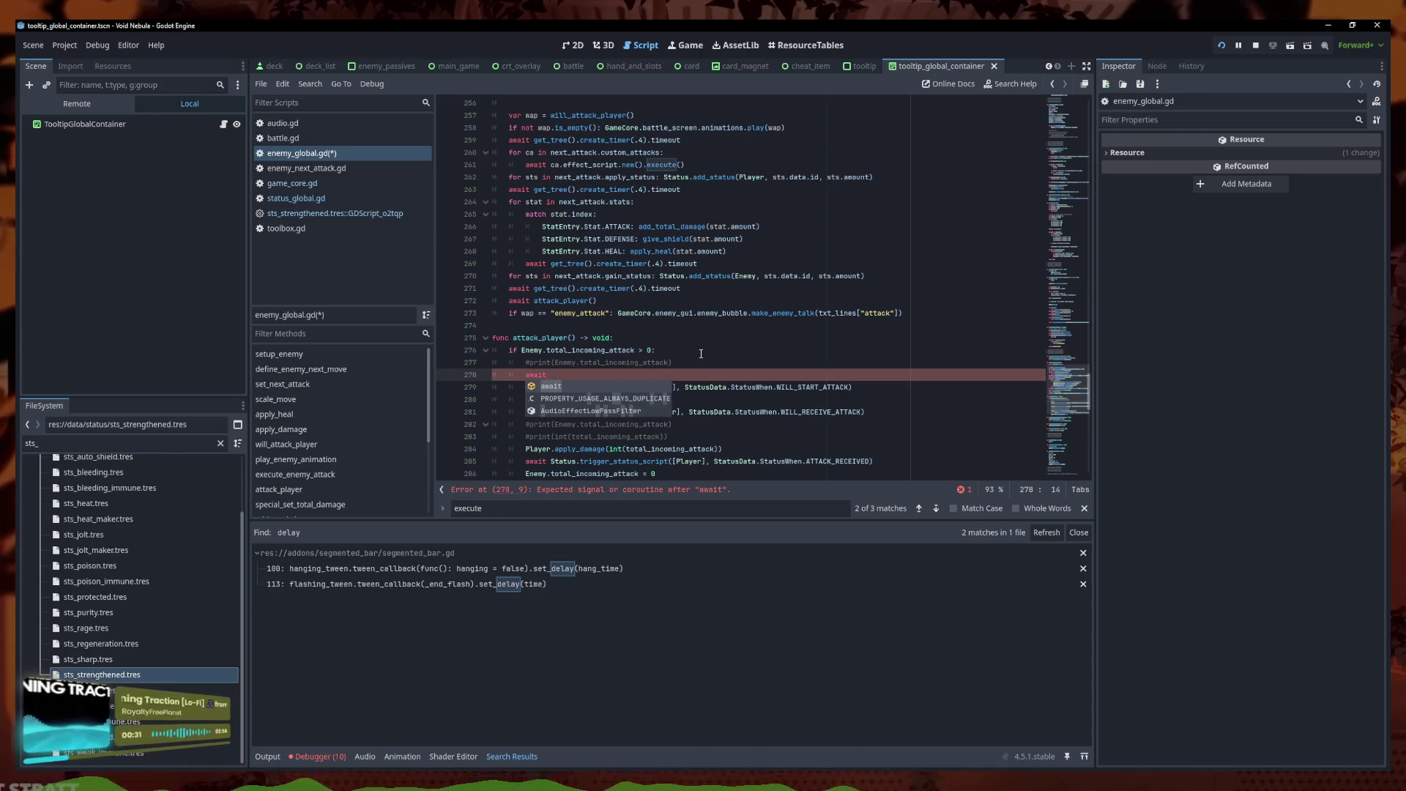
pyautogui.write(' pla')
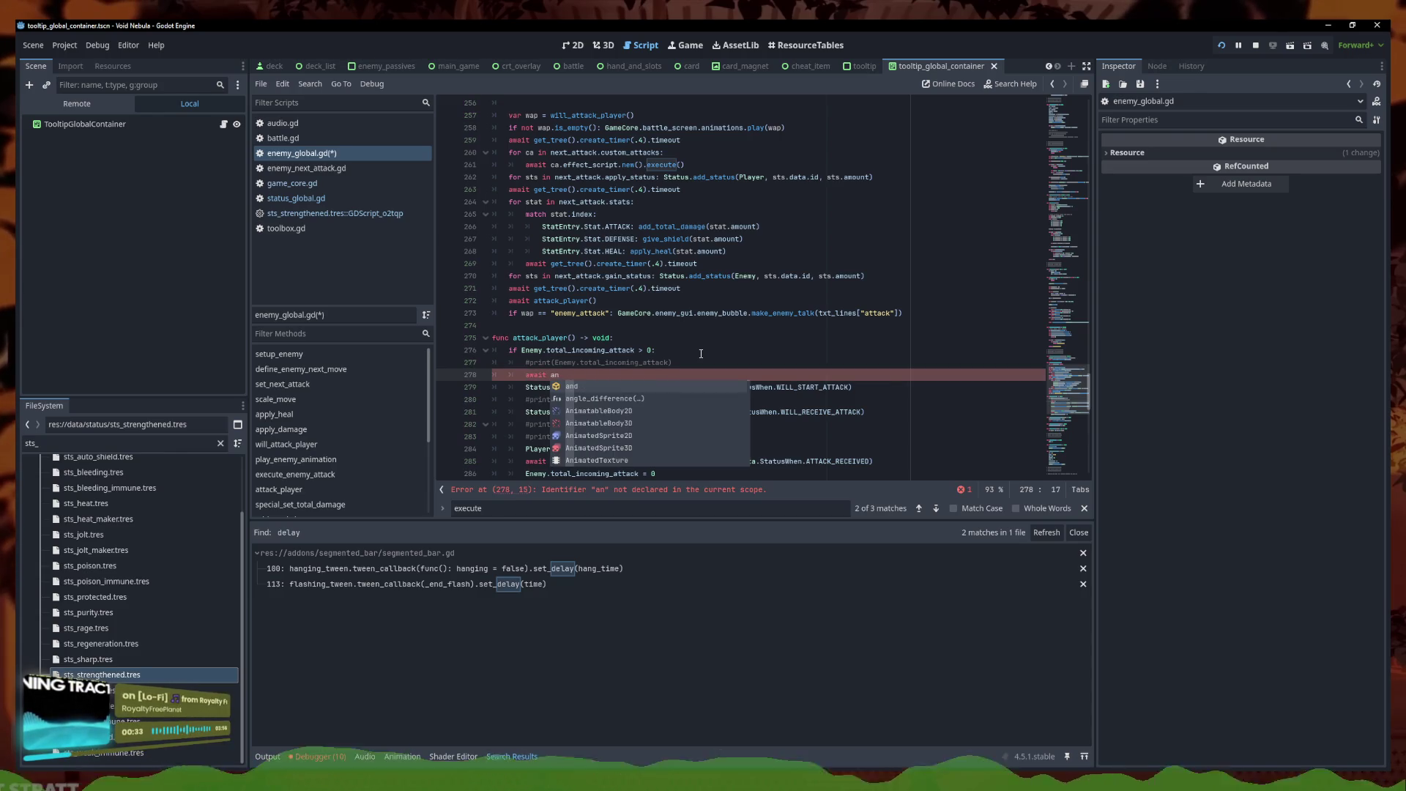
pyautogui.press('Return')
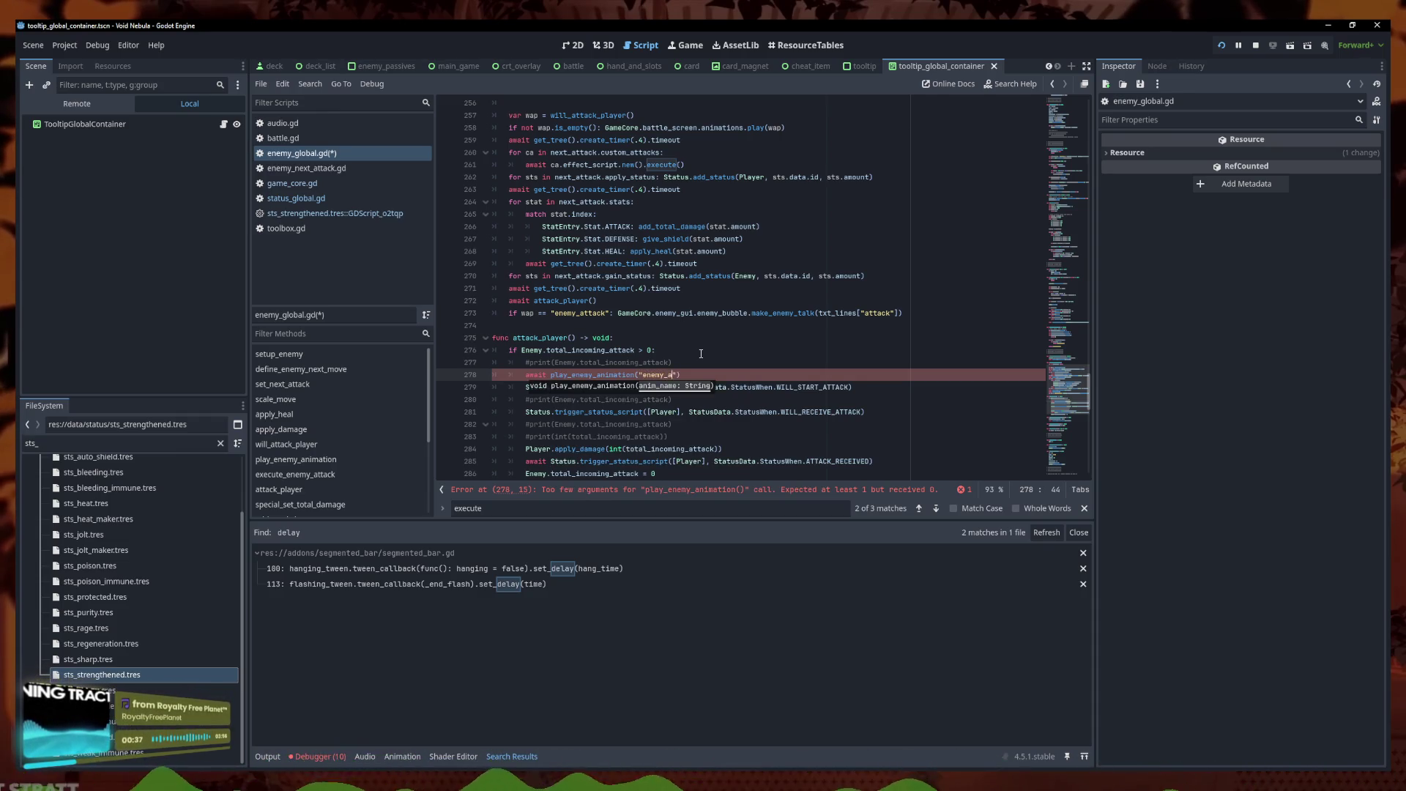
pyautogui.hotkey('ctrl', 's')
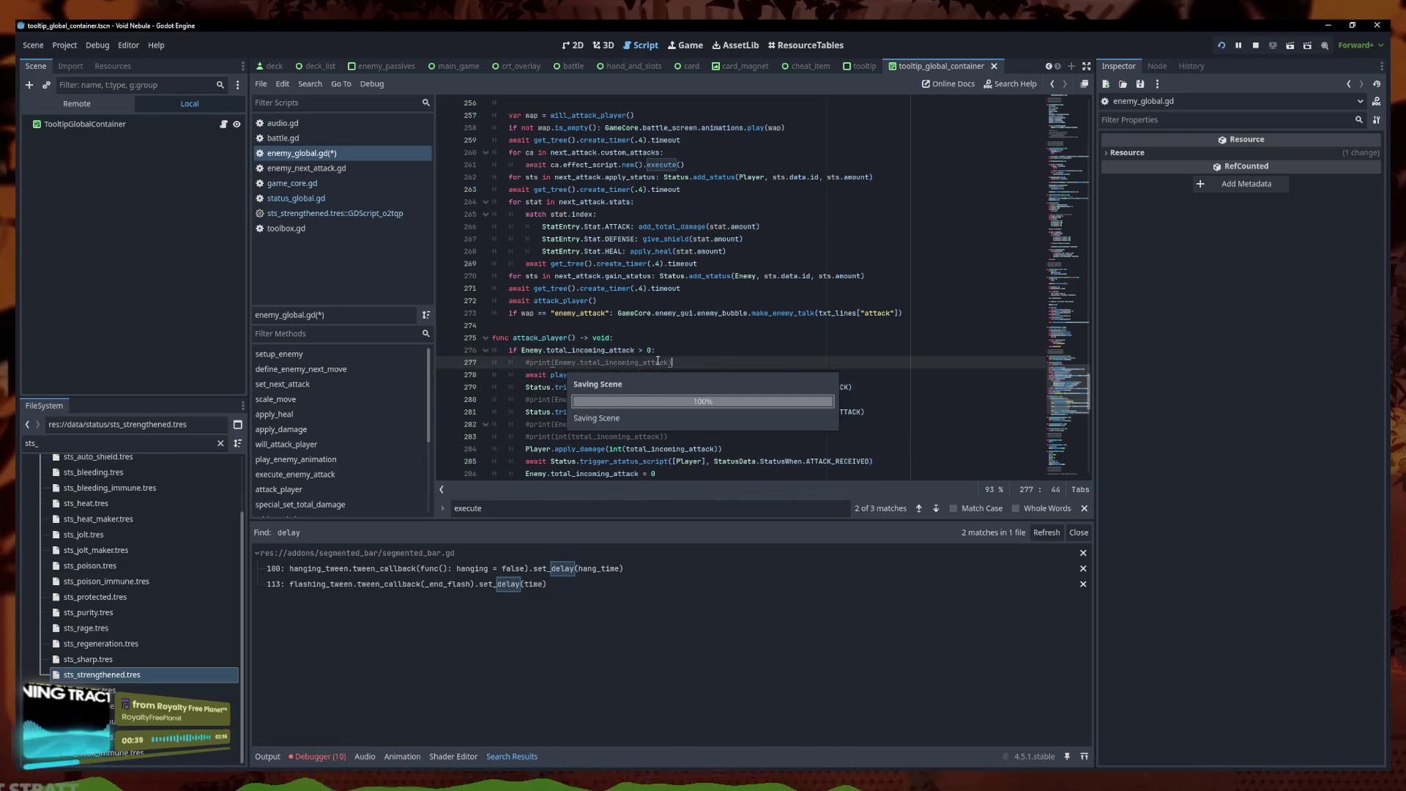
pyautogui.moveTo(701, 374); pyautogui.dragTo(525, 374)
pyautogui.hotkey('ctrl', 'c')
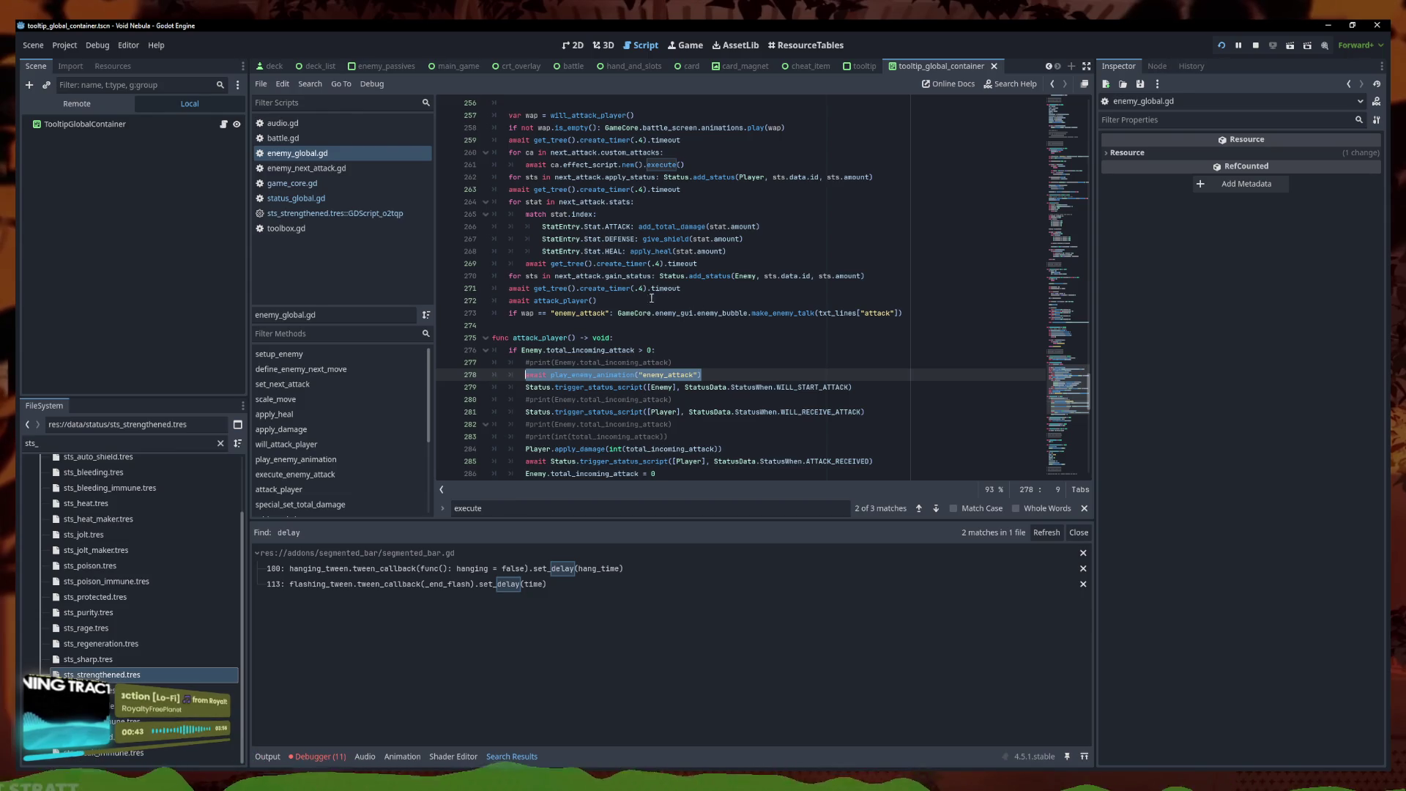
pyautogui.click(732, 264)
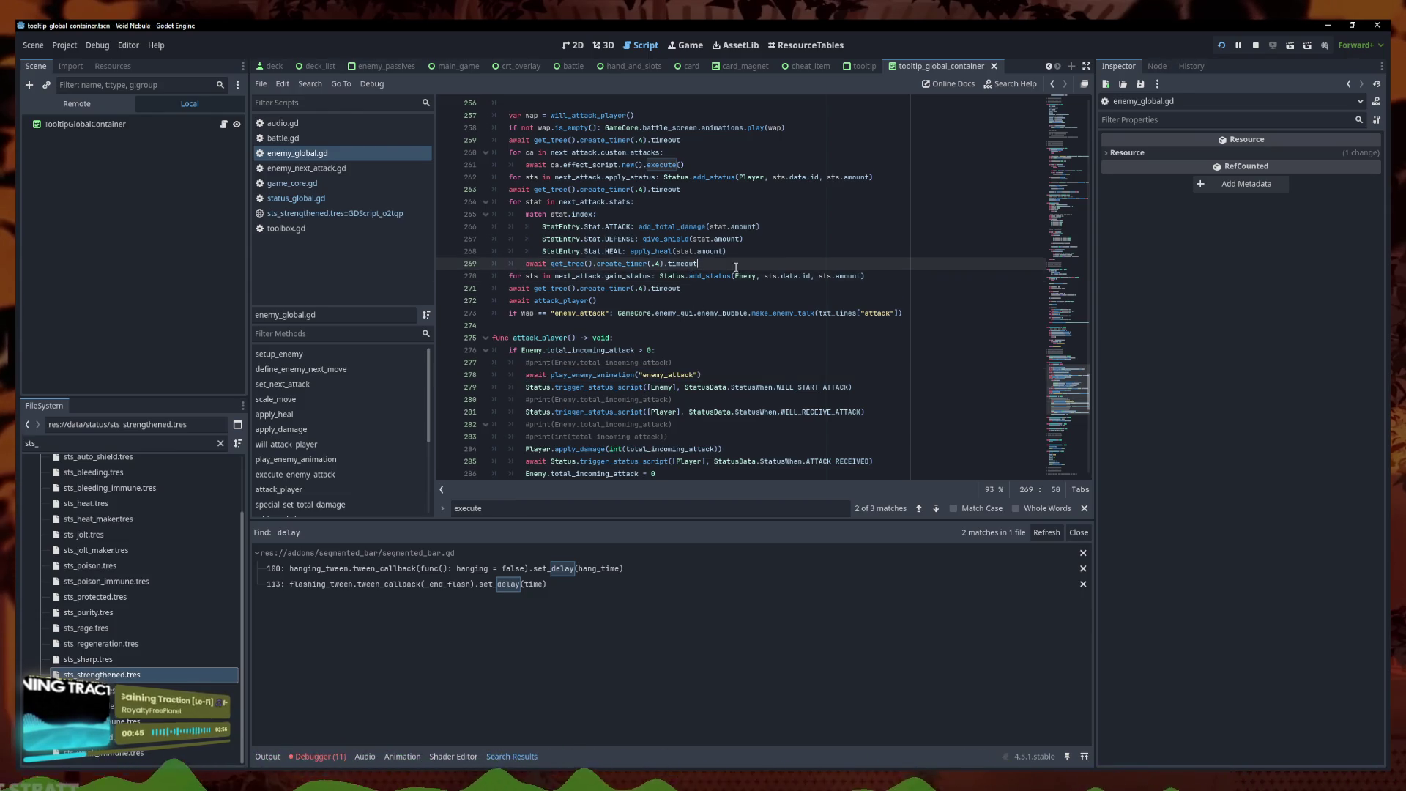
# Add animation waits after give_shield and apply_heal, and delete the timer after the stat effects
pyautogui.click(641, 240)
pyautogui.press('Return')
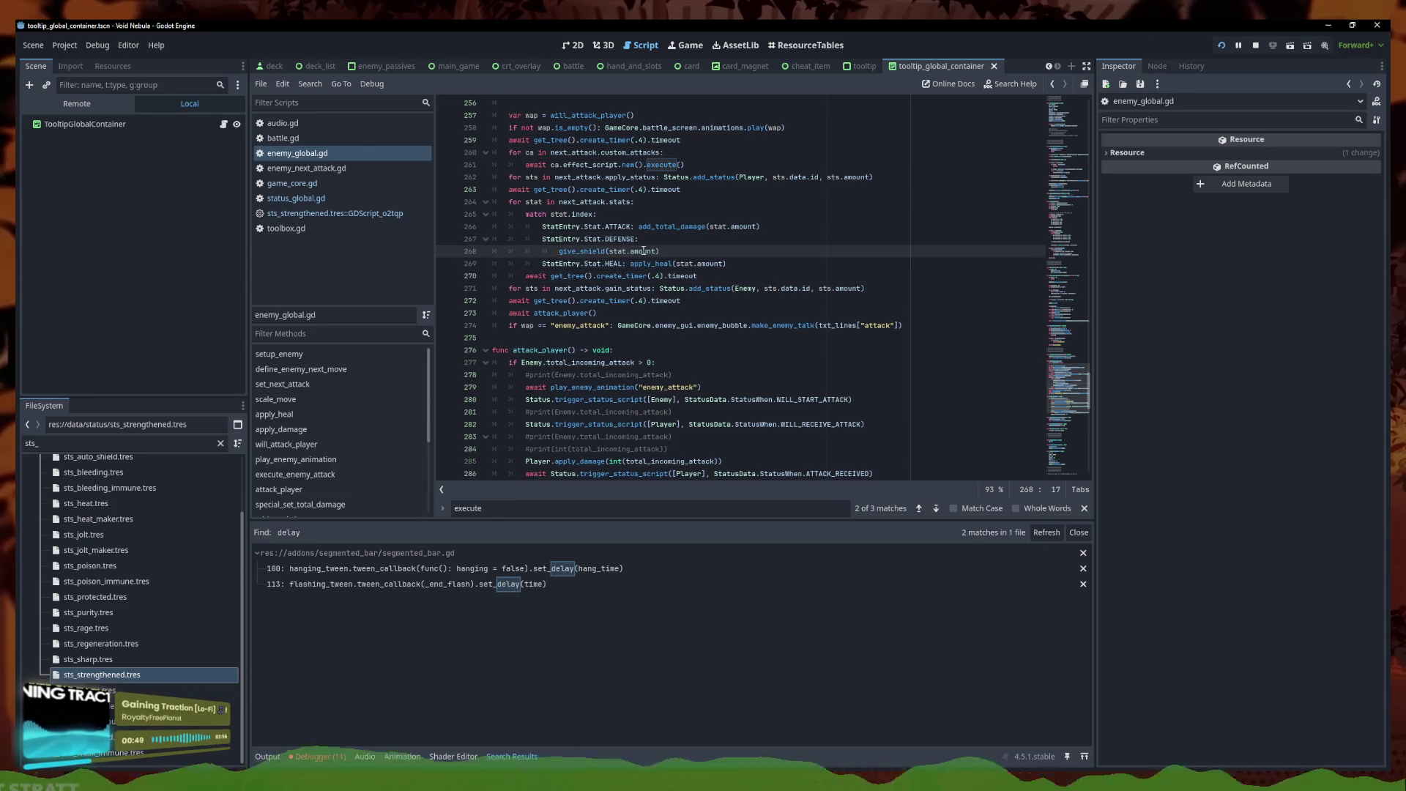
pyautogui.press('Return')
pyautogui.hotkey('ctrl', 'v')
pyautogui.click(627, 276)
pyautogui.press('Return')
pyautogui.press('Return')
pyautogui.hotkey('ctrl', 'v')
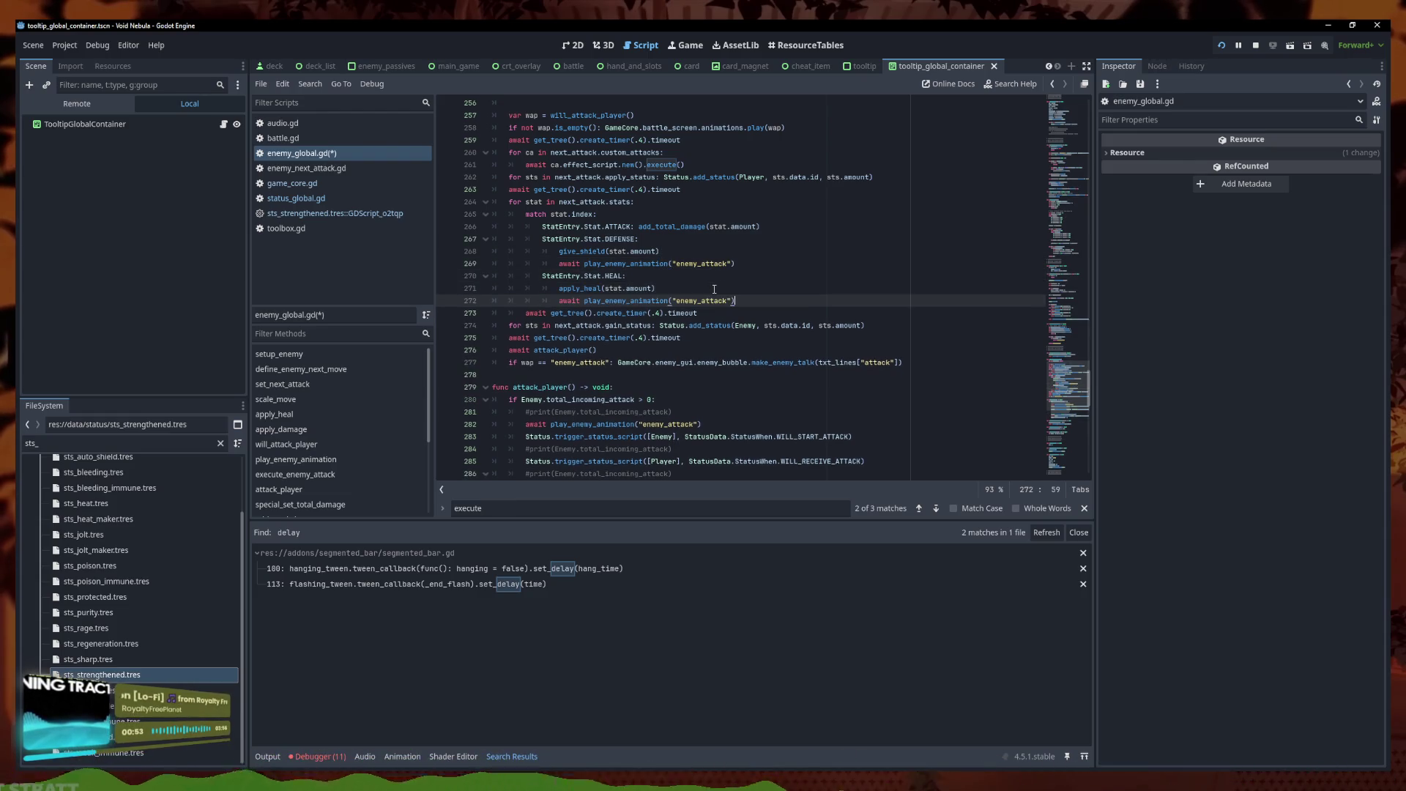
pyautogui.tripleClick(714, 315)
pyautogui.press('BackSpace')
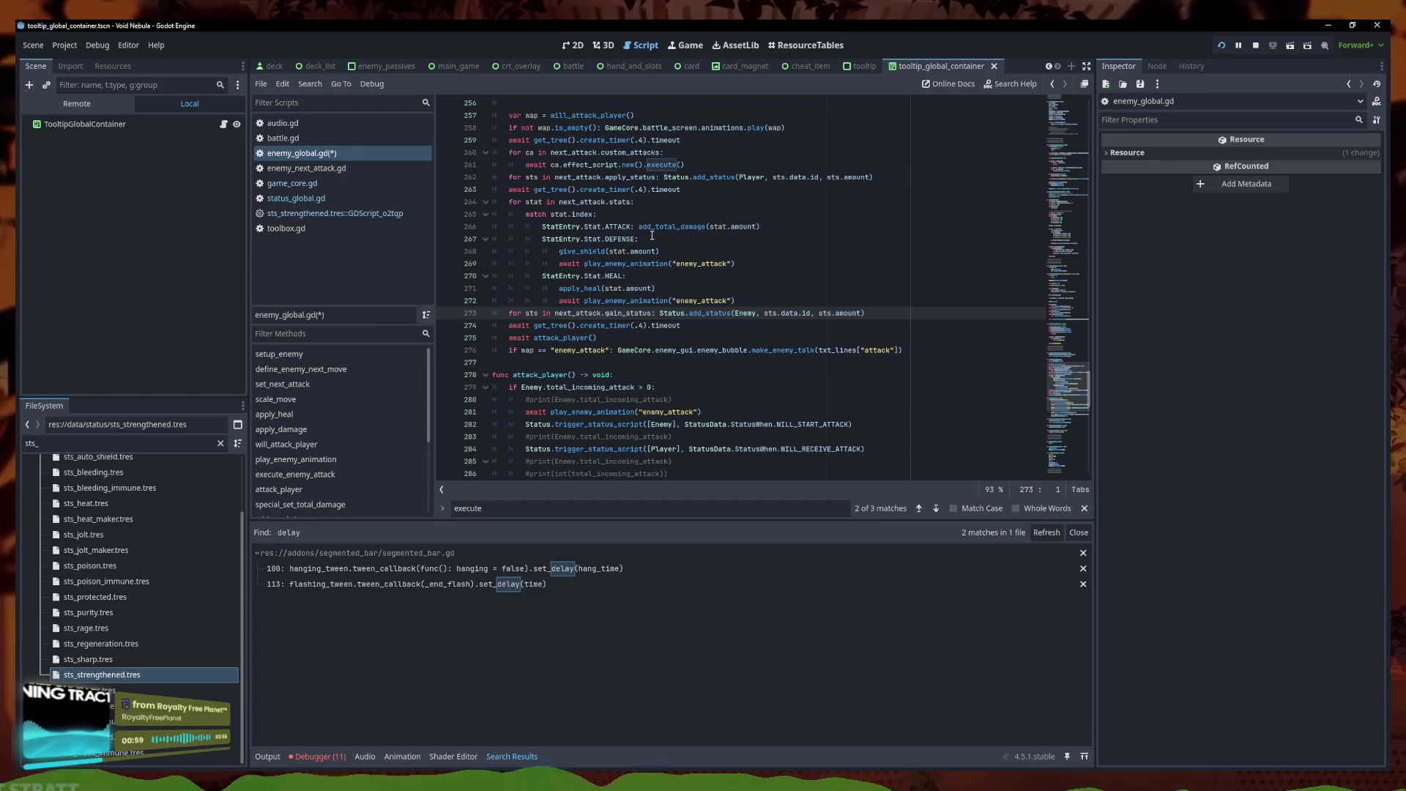
# Replace the timer after applying statuses with an animation wait and save
pyautogui.tripleClick(653, 191)
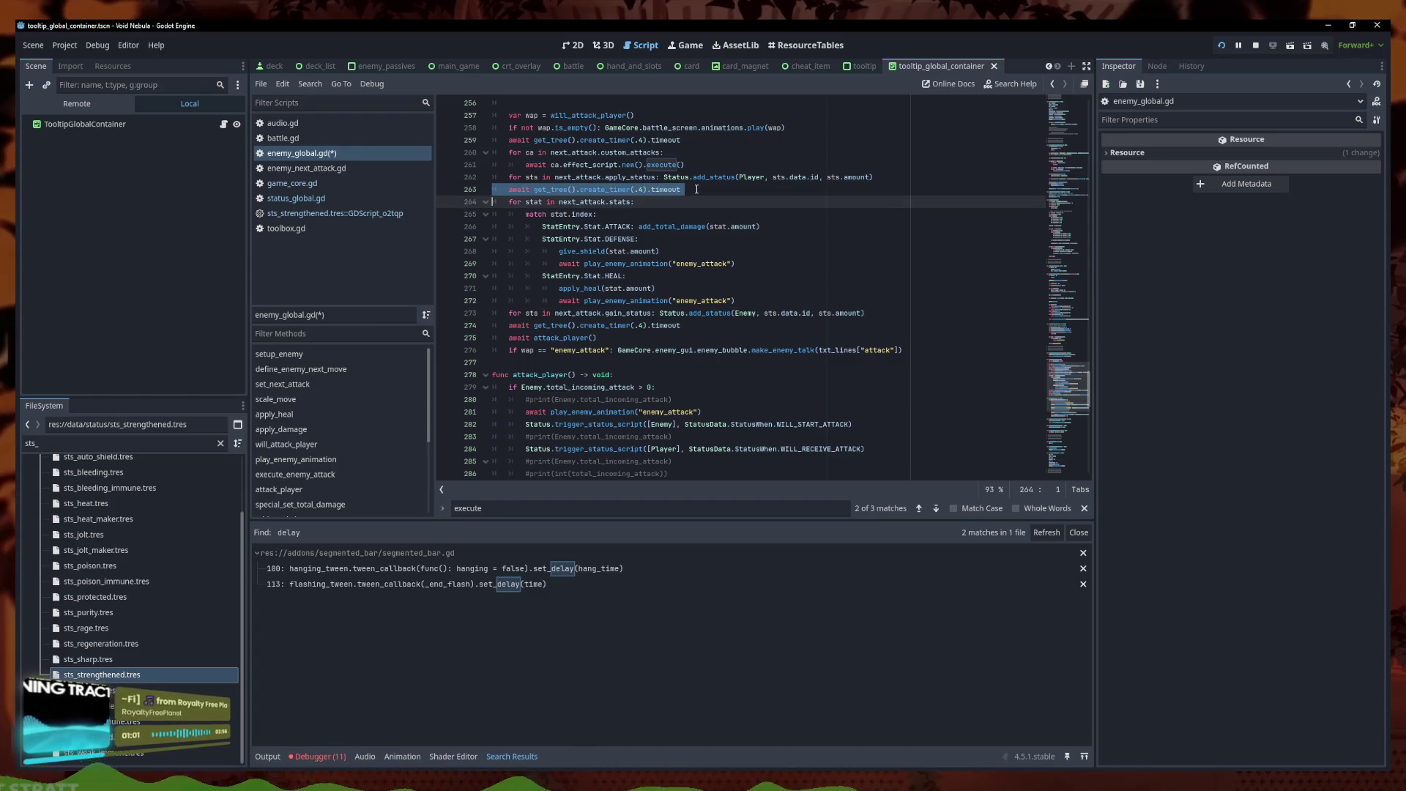
pyautogui.press('BackSpace')
pyautogui.click(664, 177)
pyautogui.press('Return')
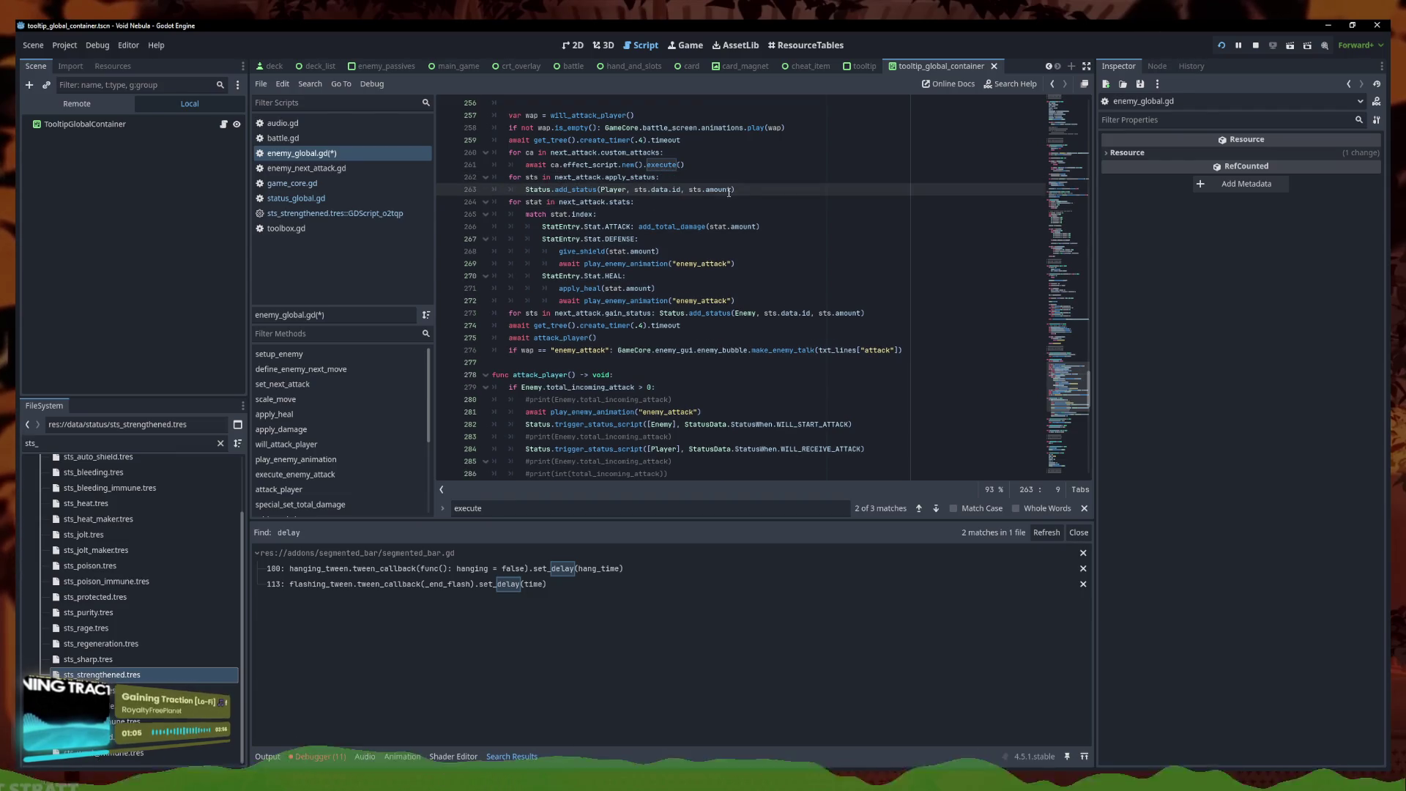
pyautogui.press('Return')
pyautogui.hotkey('ctrl', 'v')
pyautogui.hotkey('ctrl', 's')
# Fix the pasted animation names and swap the gain_status loop's timer for an enemy_defense animation wait
pyautogui.click(726, 275)
pyautogui.keyDown('alt'); pyautogui.click(726, 313); pyautogui.keyUp('alt')
pyautogui.press('BackSpace')
pyautogui.press('BackSpace')
pyautogui.press('BackSpace')
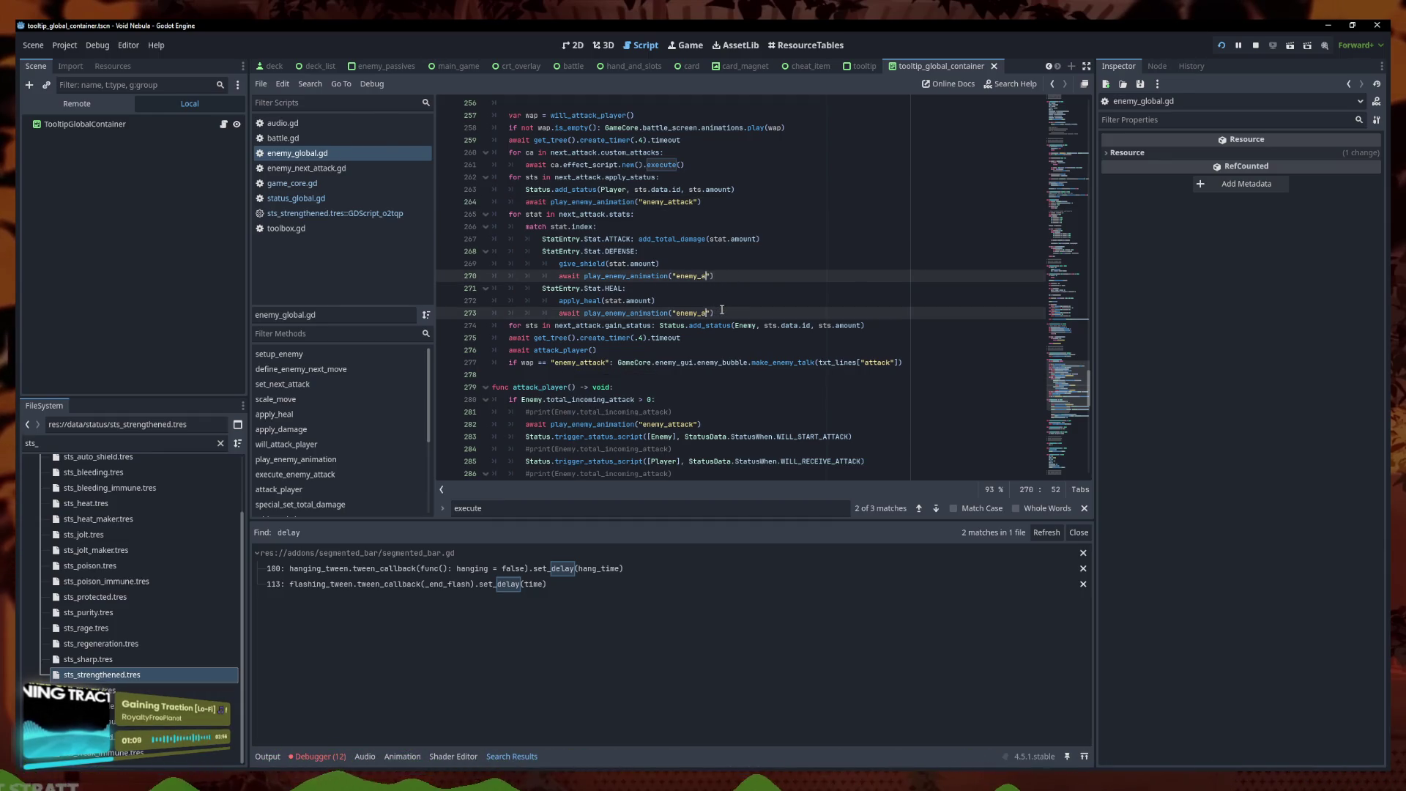
pyautogui.write('e')
pyautogui.moveTo(739, 312); pyautogui.dragTo(553, 309)
pyautogui.hotkey('ctrl', 'c')
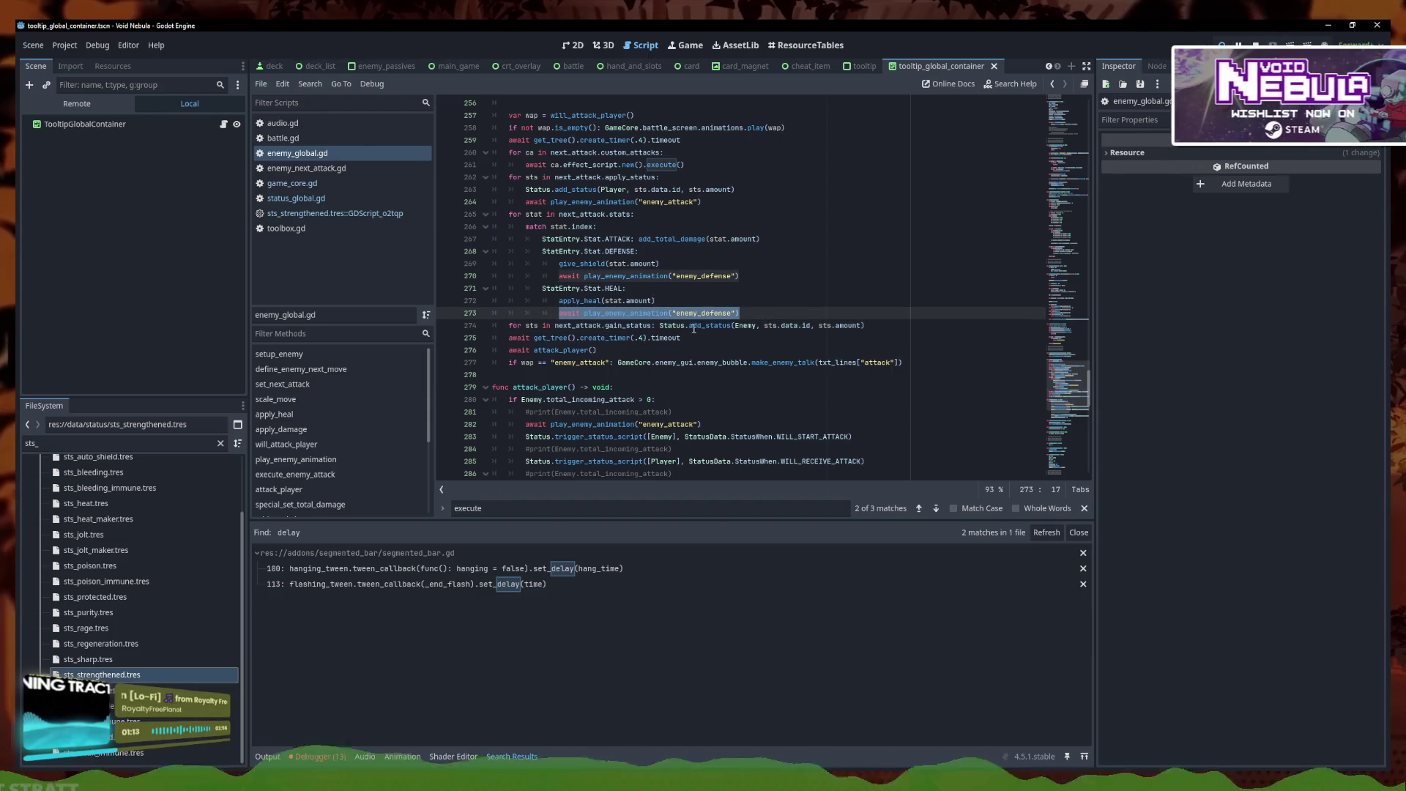
pyautogui.click(660, 325)
pyautogui.press('Return')
pyautogui.press('End')
pyautogui.press('Return')
pyautogui.hotkey('ctrl', 'v')
pyautogui.click(711, 362)
pyautogui.hotkey('ctrl', 'x')
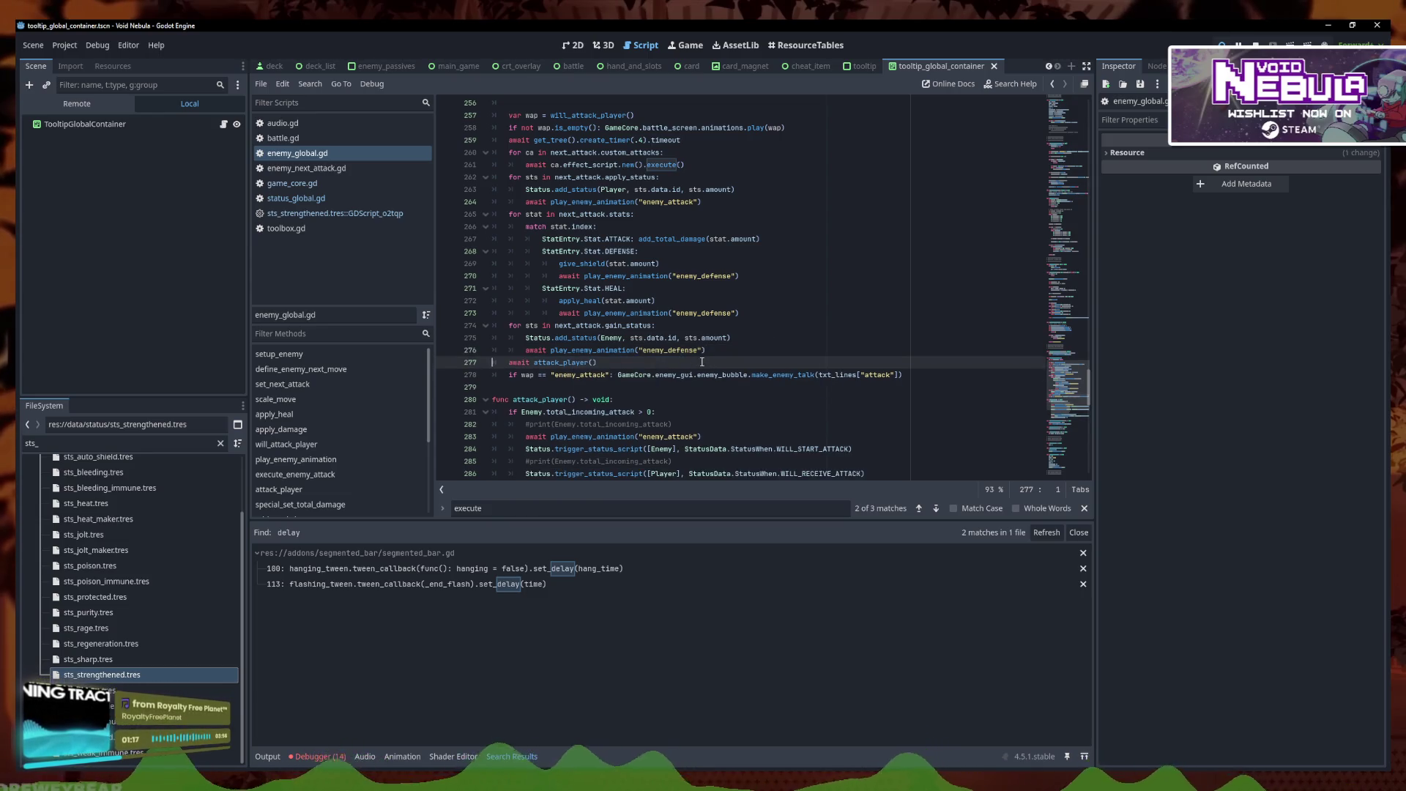
# Add await play_enemy_animation("enemy_defense") at the top of the custom attacks loop and save
pyautogui.click(691, 158)
pyautogui.moveTo(702, 201); pyautogui.dragTo(526, 202)
pyautogui.hotkey('ctrl', 'c')
pyautogui.click(682, 154)
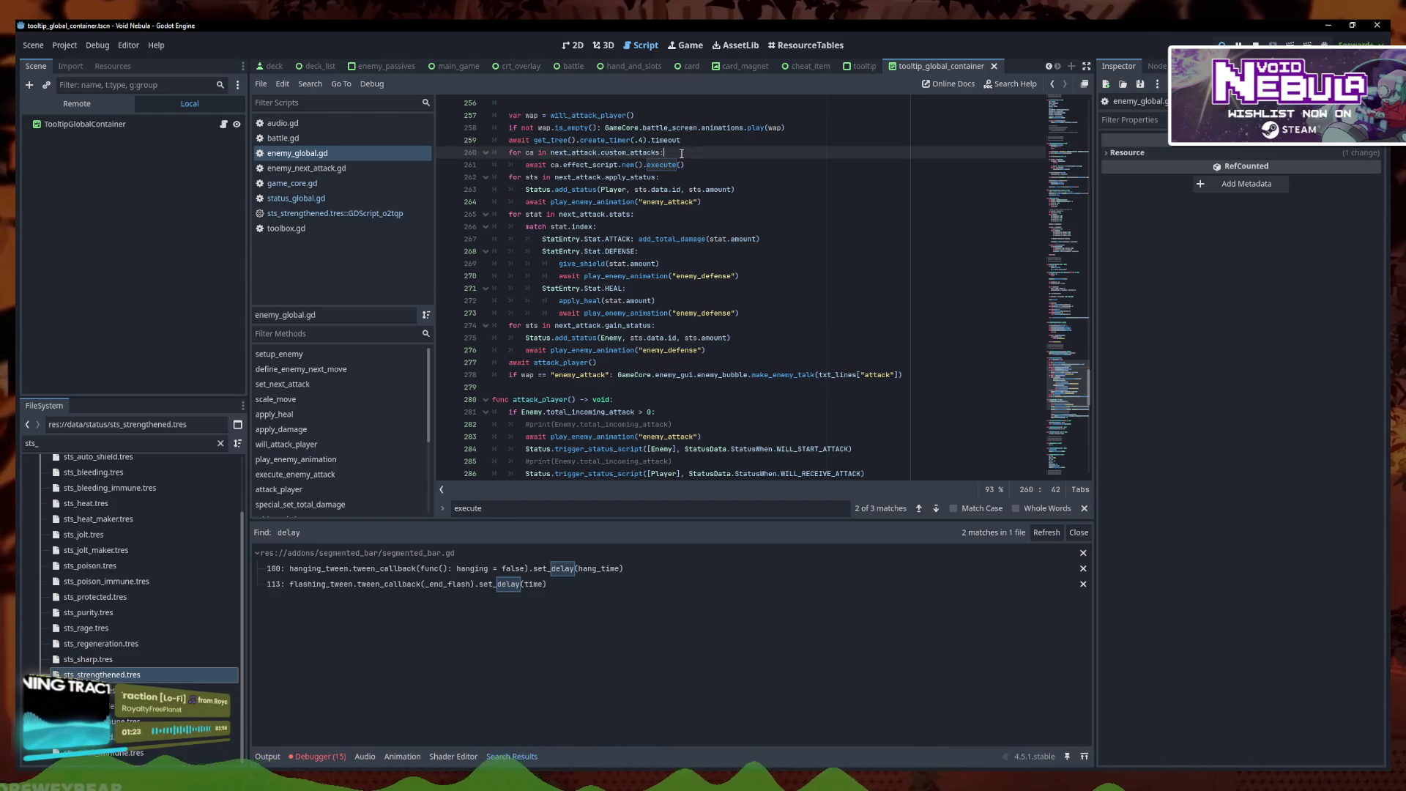
pyautogui.press('Return')
pyautogui.hotkey('ctrl', 'v')
pyautogui.doubleClick(689, 164)
pyautogui.write('defense')
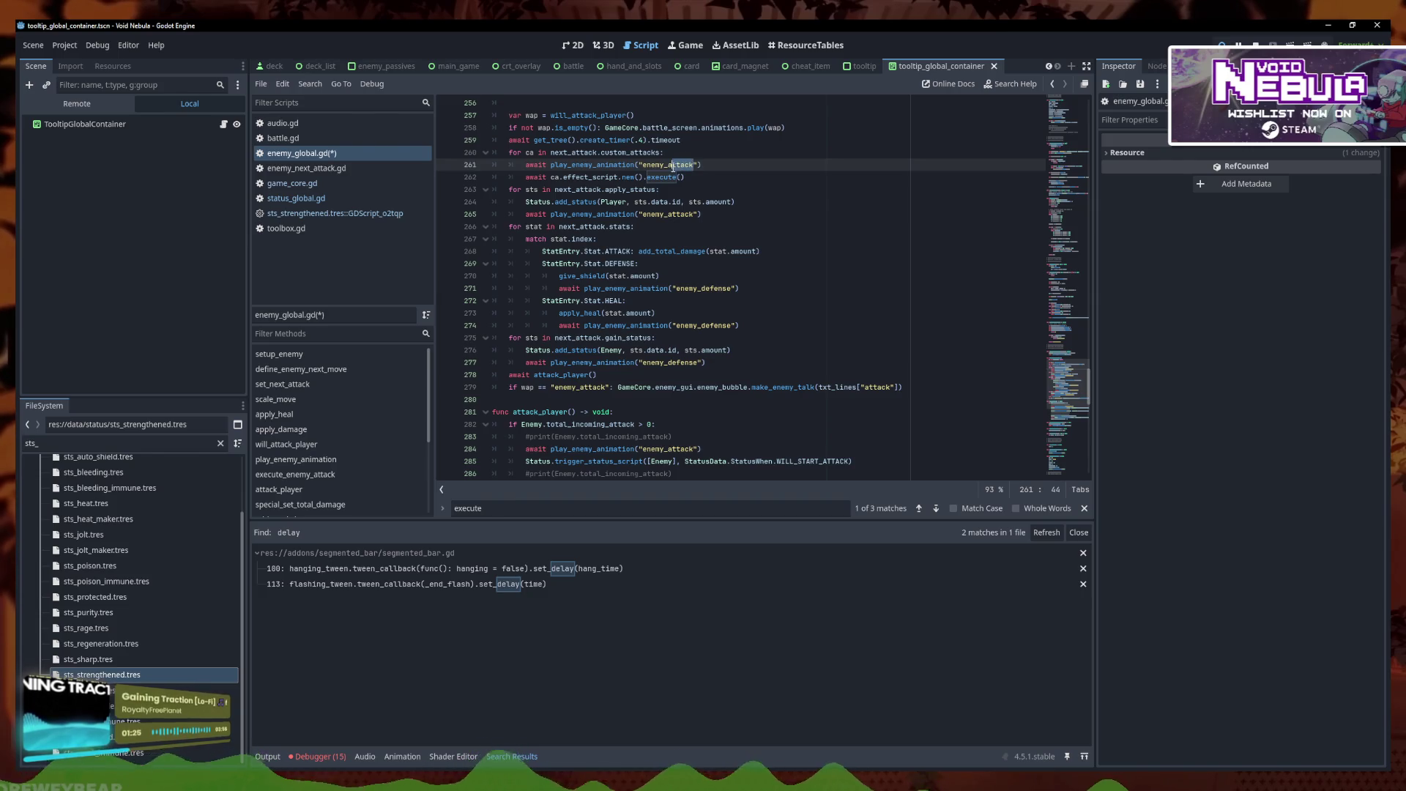
pyautogui.click(736, 178)
pyautogui.hotkey('ctrl', 's')
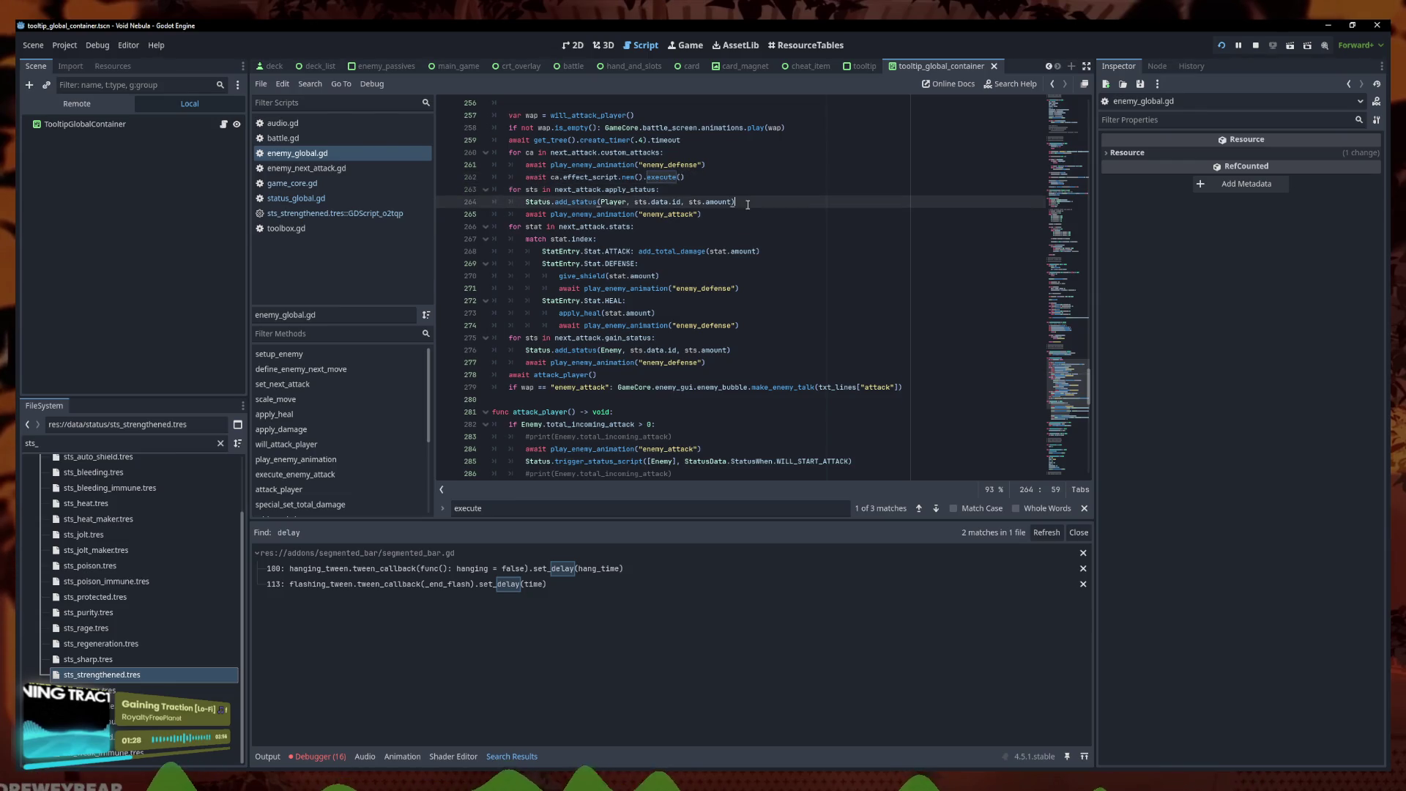
pyautogui.click(757, 171)
pyautogui.tripleClick(768, 165)
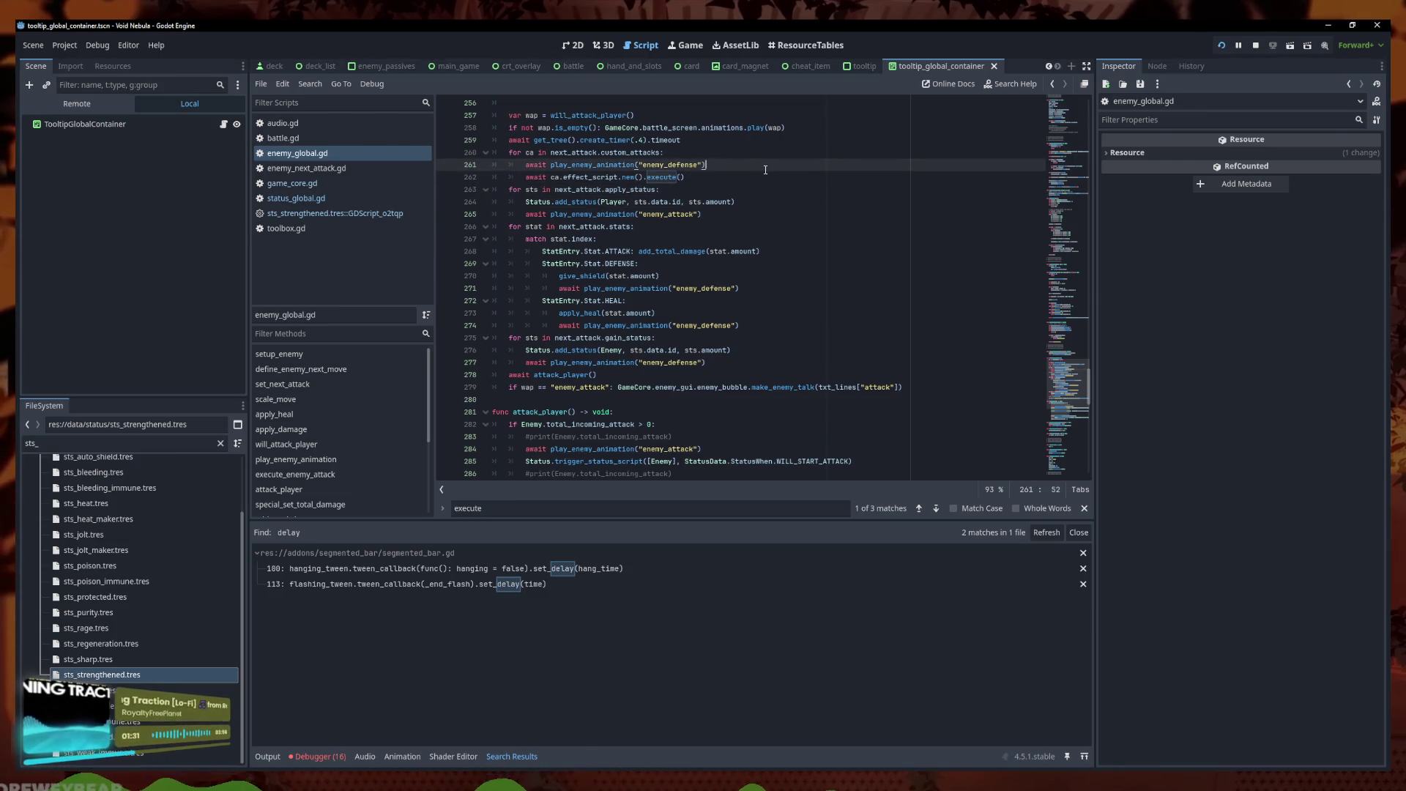
pyautogui.press('Down')
pyautogui.press('Down')
pyautogui.press('Down')
pyautogui.press('End')
pyautogui.click(194, 442)
# Filter the FileSystem for heat_expl and open the heat explosion attack's script
pyautogui.write('heate_')
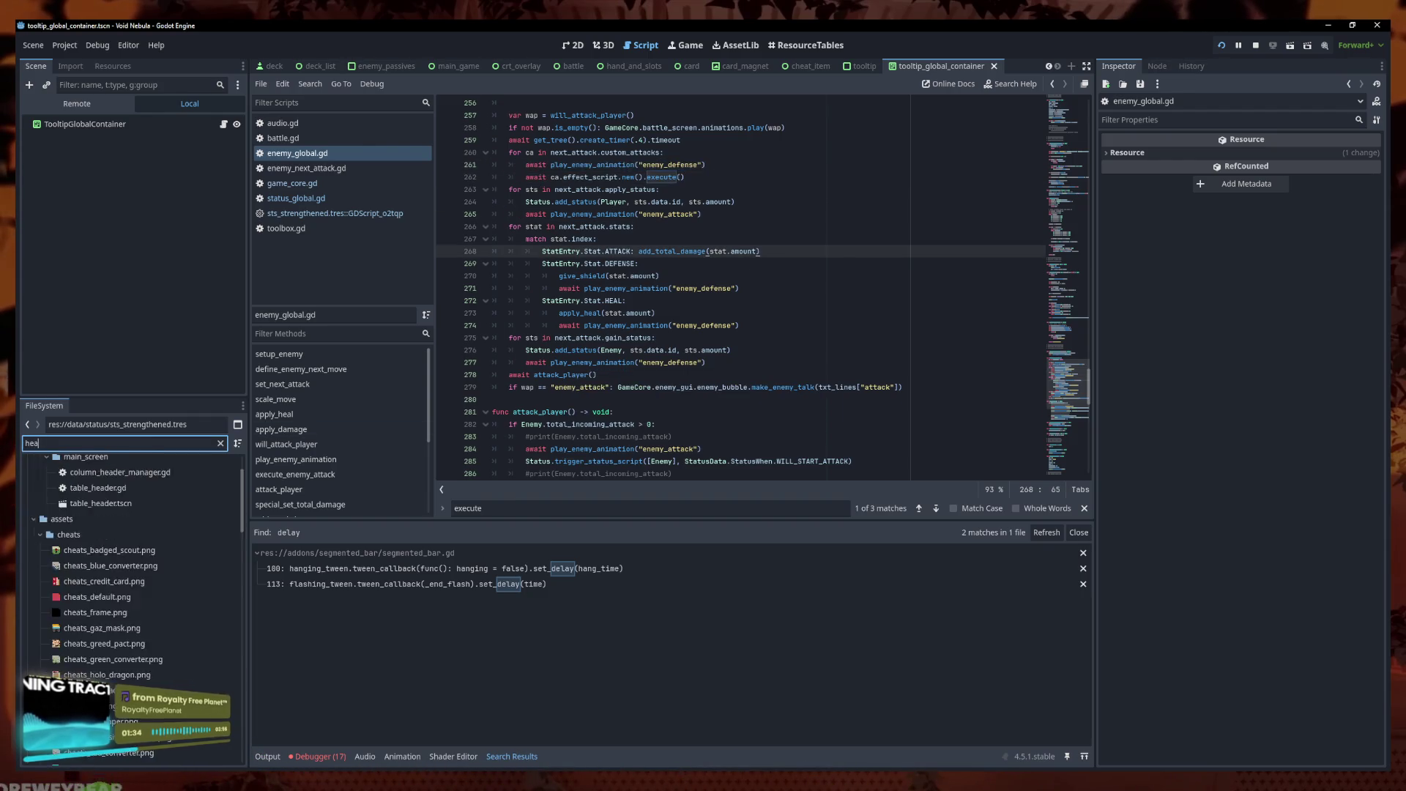
pyautogui.press('BackSpace')
pyautogui.press('BackSpace')
pyautogui.write('_expl')
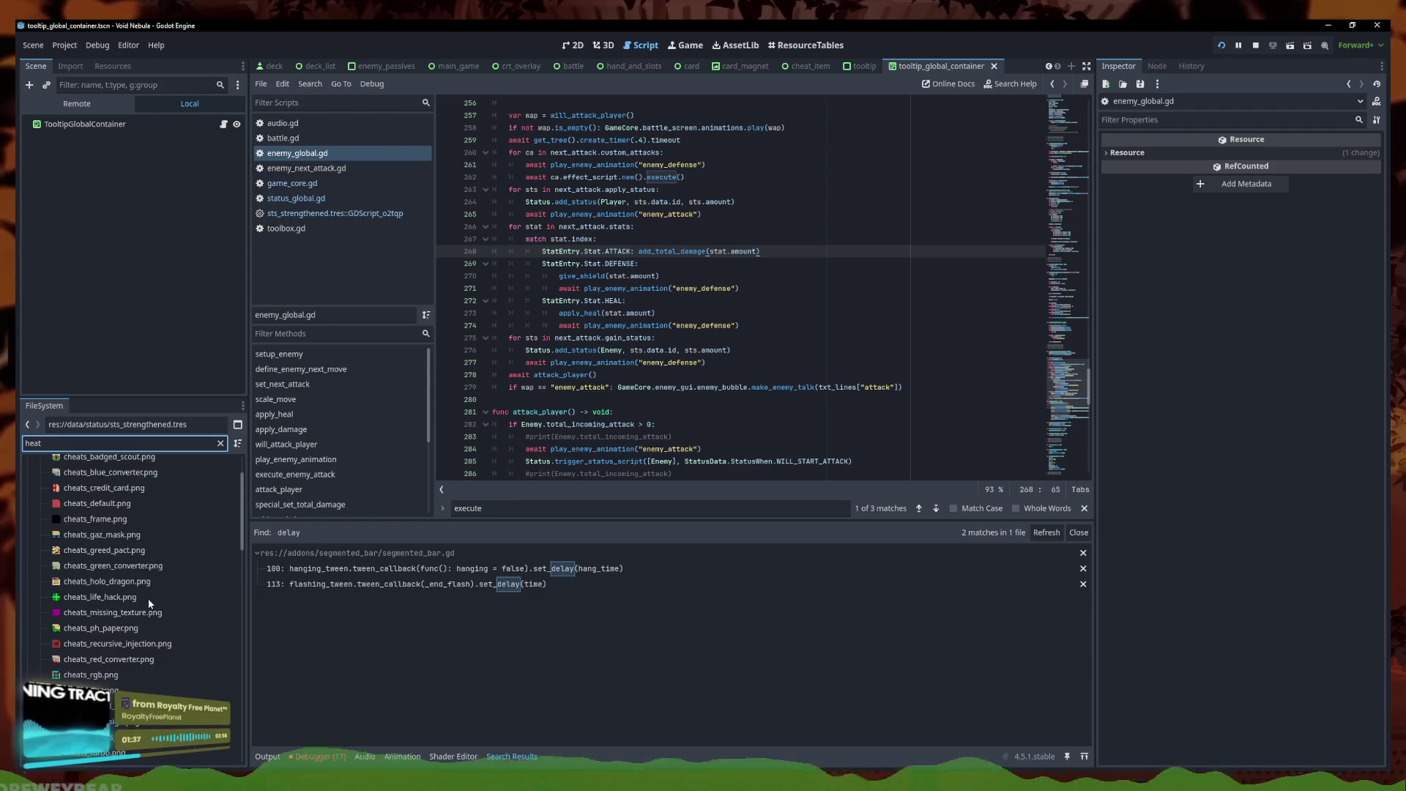
pyautogui.click(143, 607)
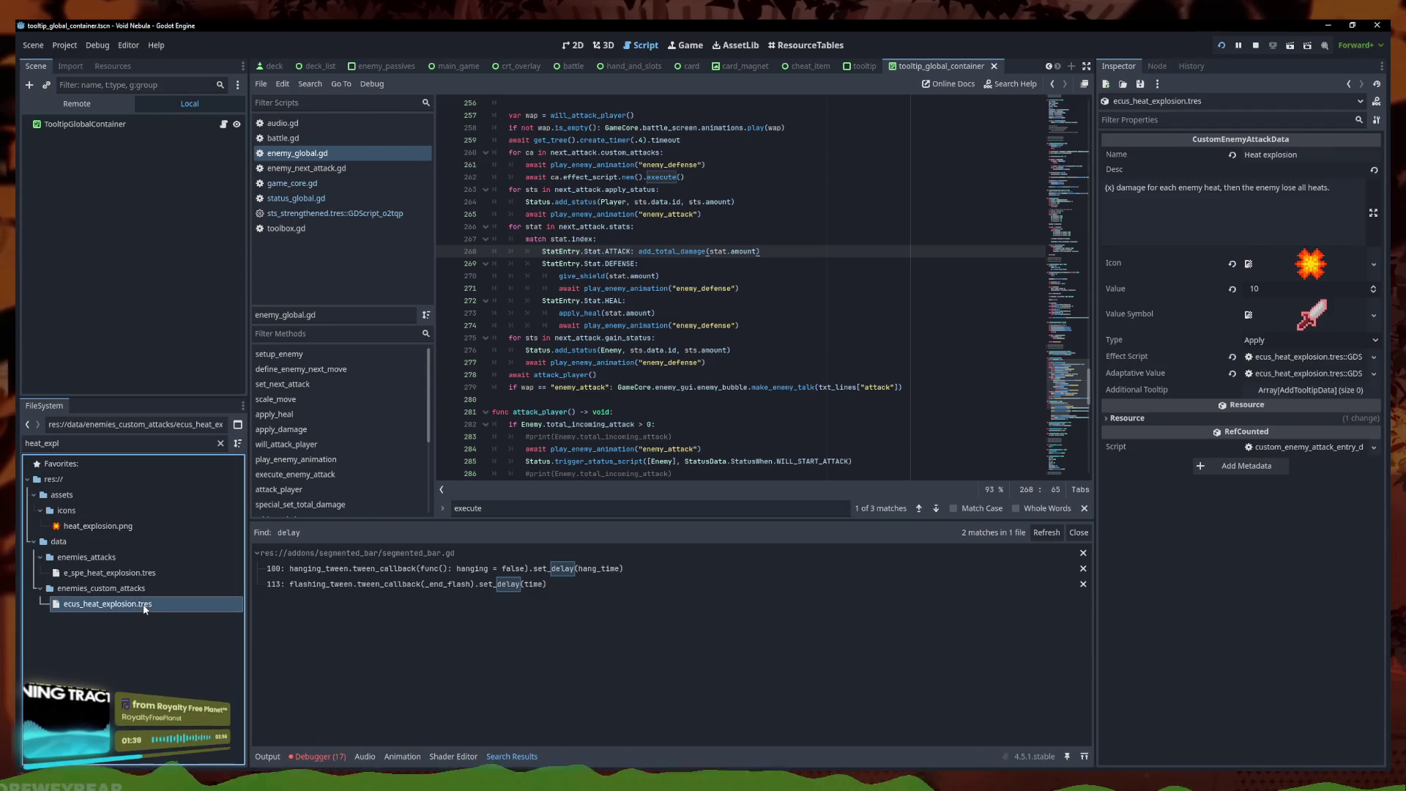
pyautogui.click(1297, 359)
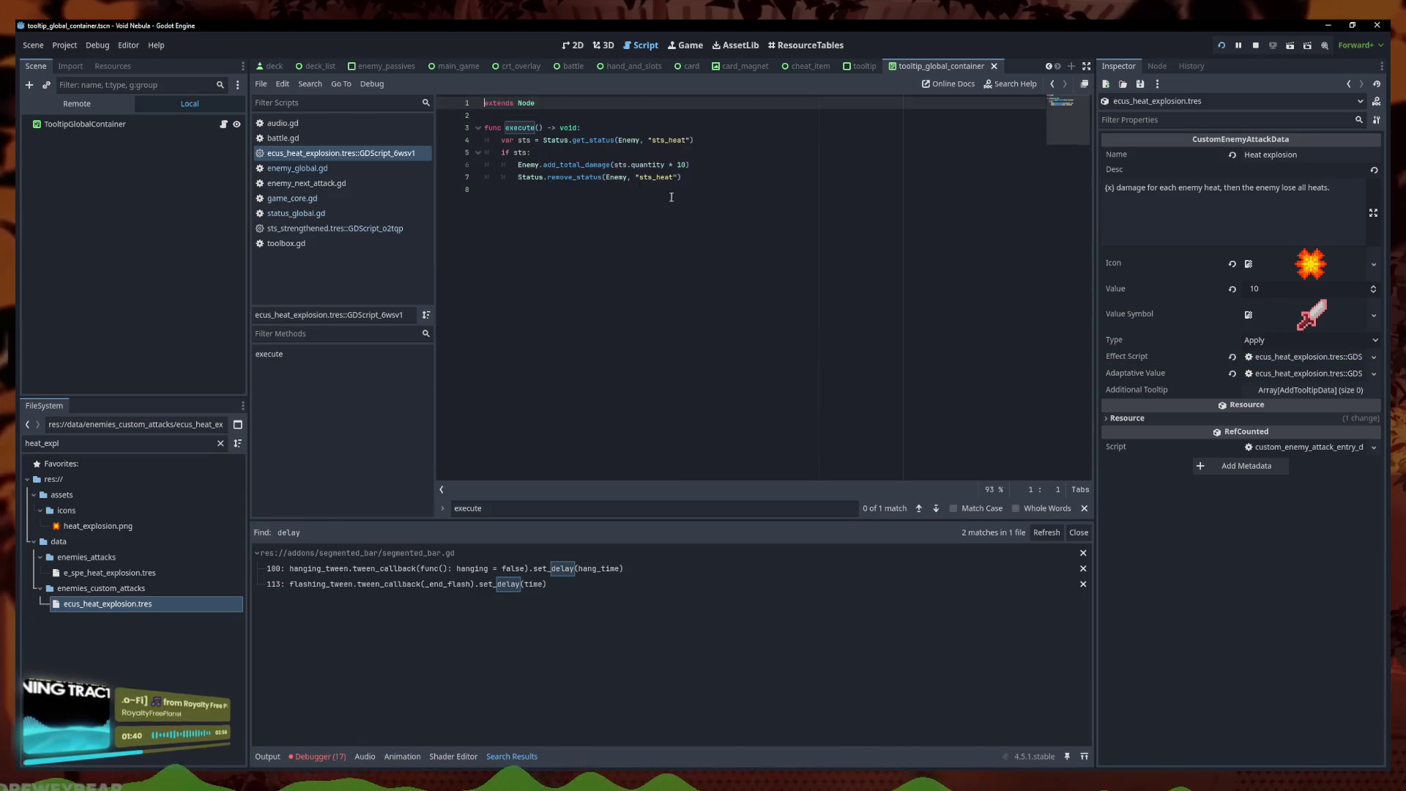
pyautogui.click(367, 168)
# Comment out the enemy_defense wait in the custom-attacks loop and save
pyautogui.click(769, 300)
pyautogui.click(774, 279)
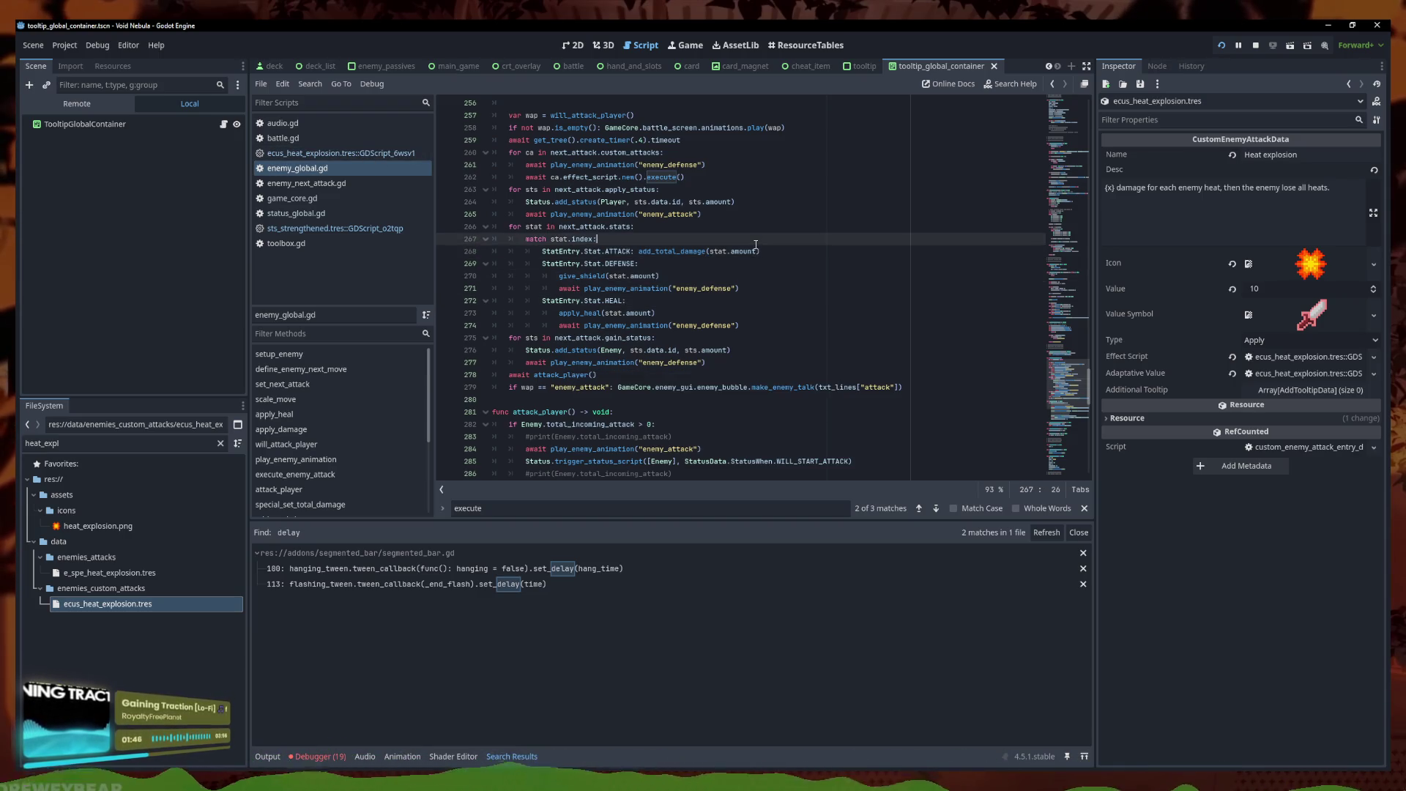
pyautogui.click(745, 177)
pyautogui.tripleClick(747, 168)
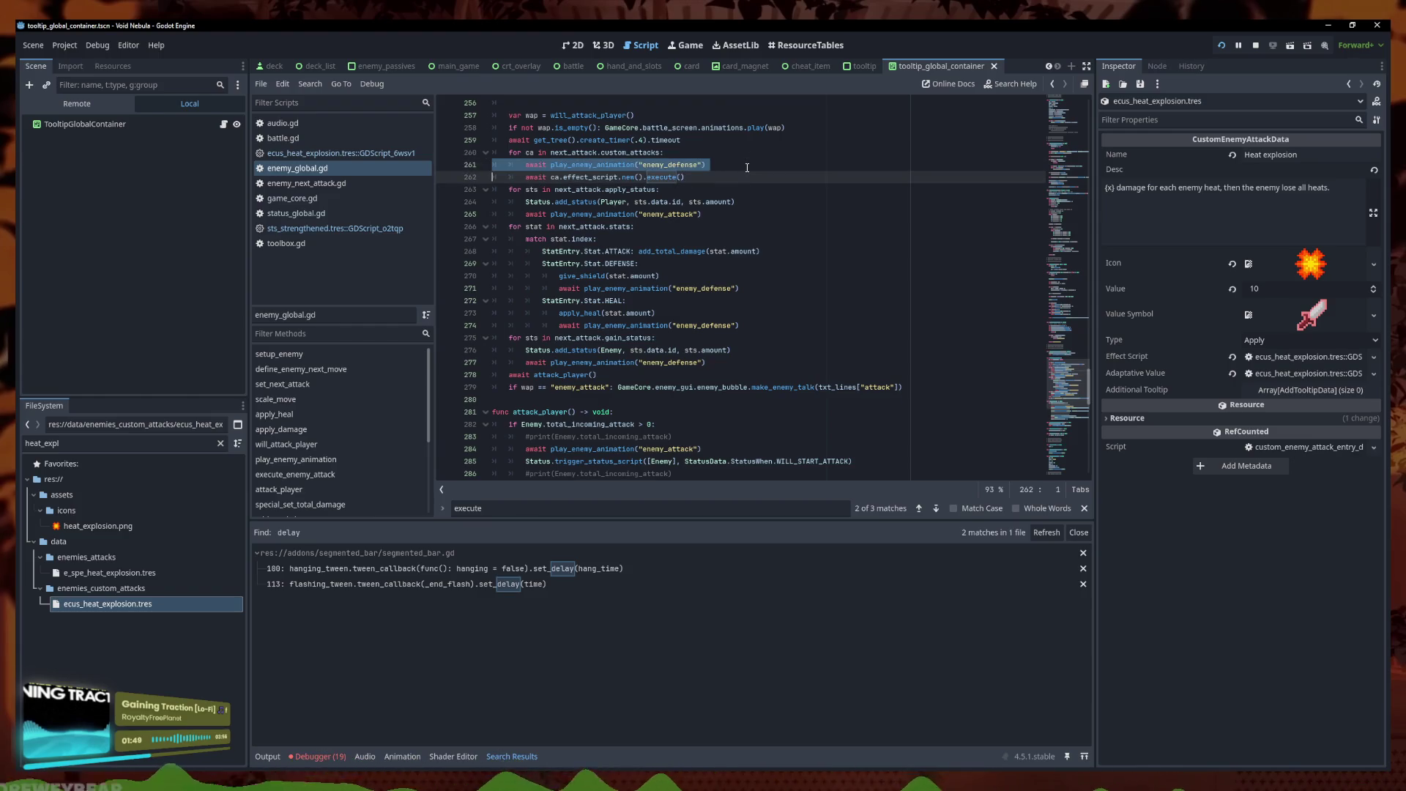
pyautogui.hotkey('ctrl', 'k')
pyautogui.hotkey('ctrl', 's')
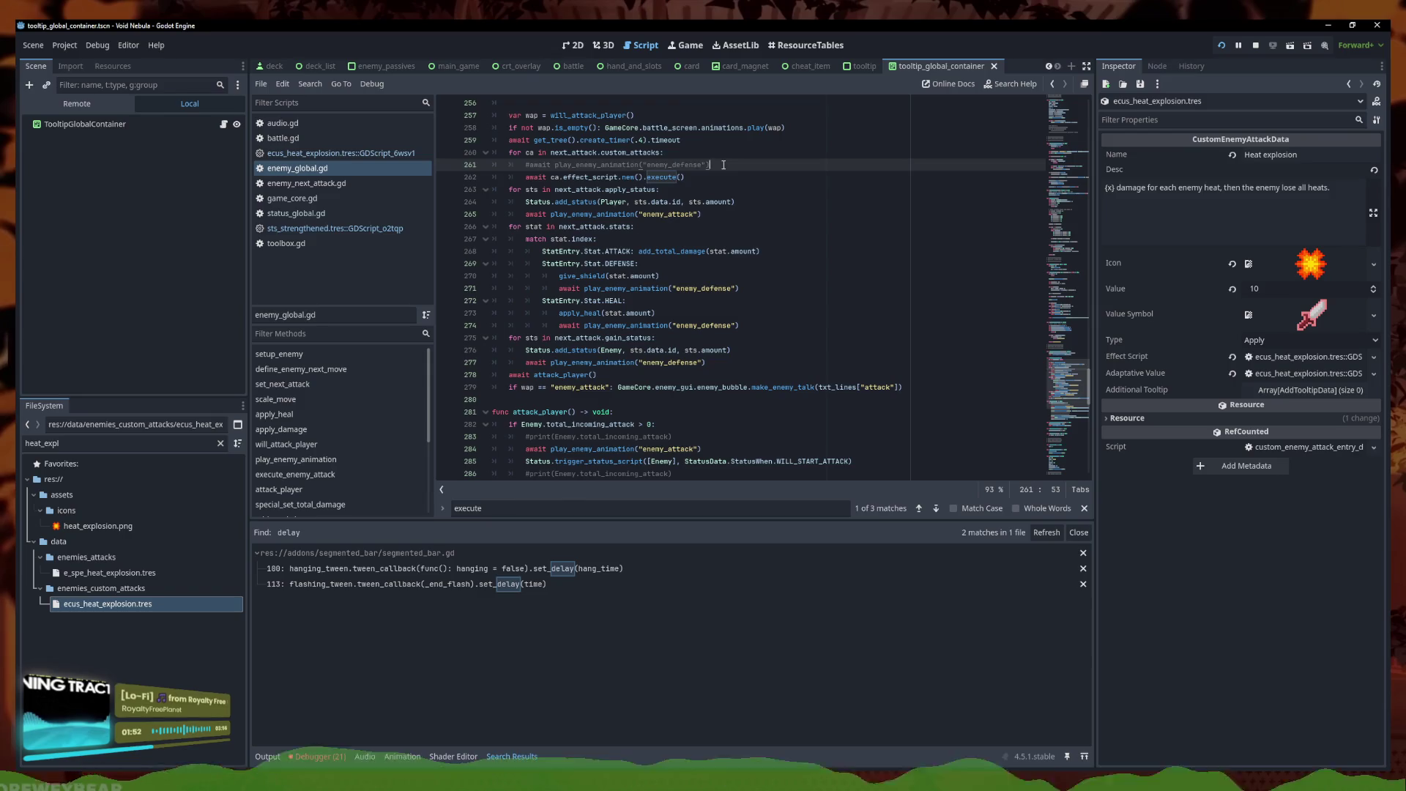
# Recheck the heat explosion script, then delete the commented-out animation line
pyautogui.click(1309, 357)
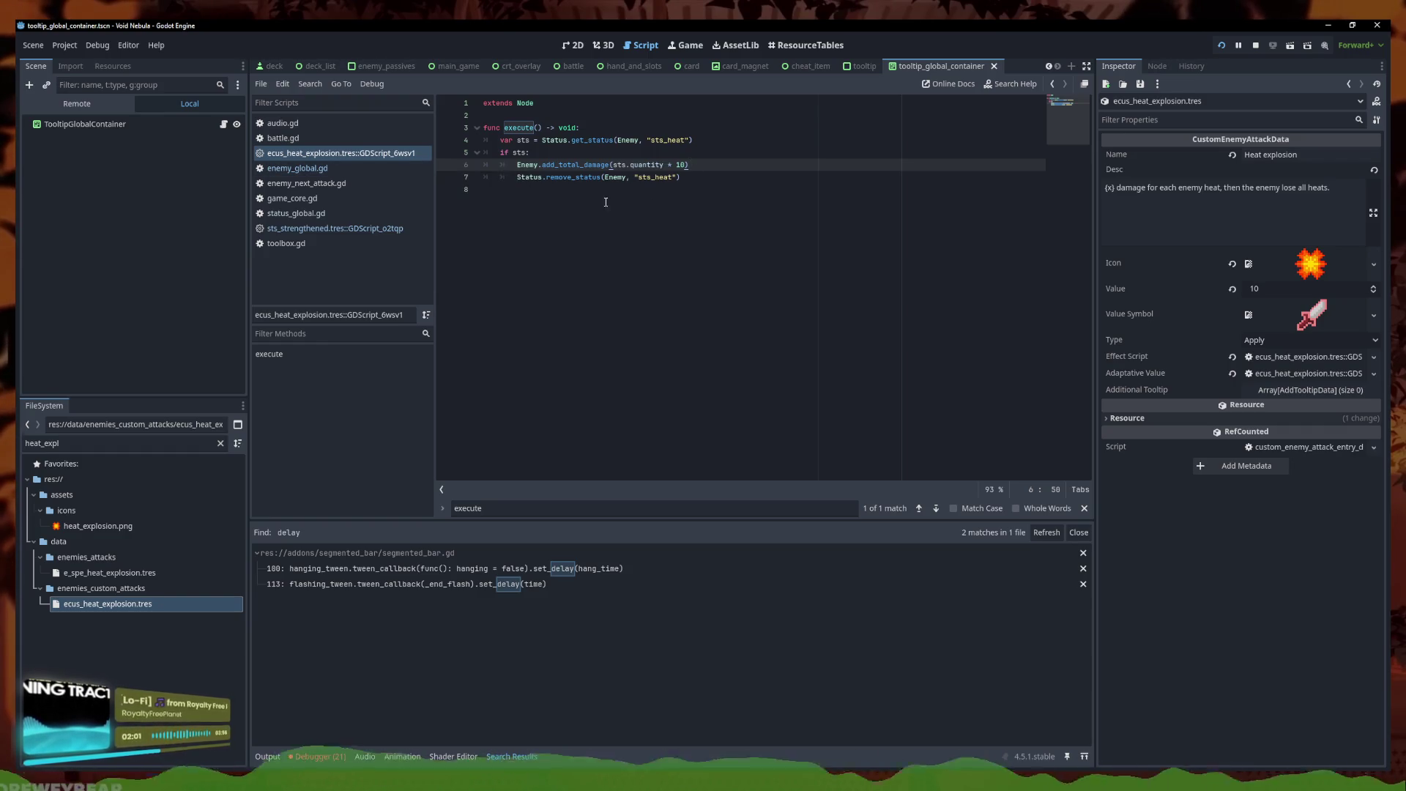
pyautogui.click(721, 184)
pyautogui.click(357, 169)
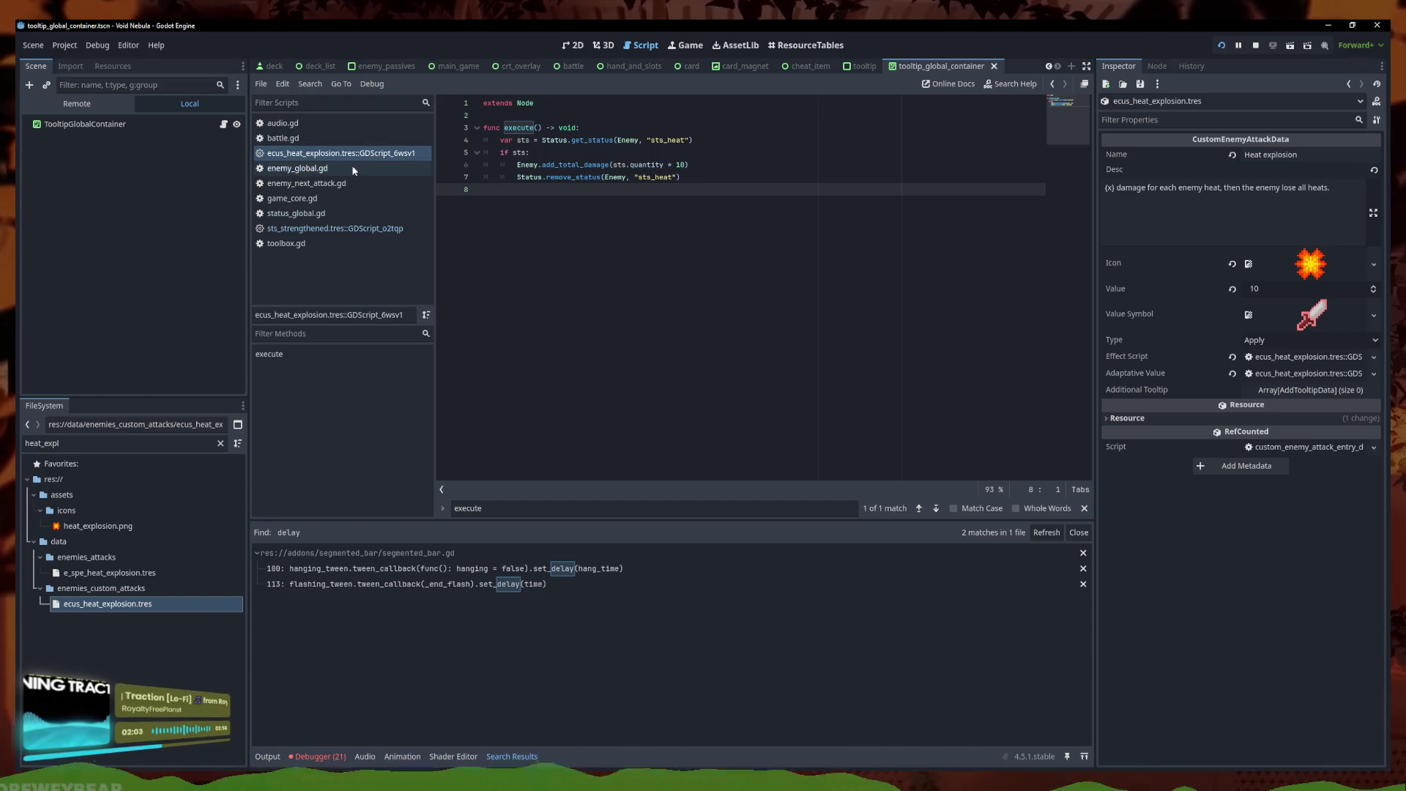
pyautogui.tripleClick(725, 163)
pyautogui.press('BackSpace')
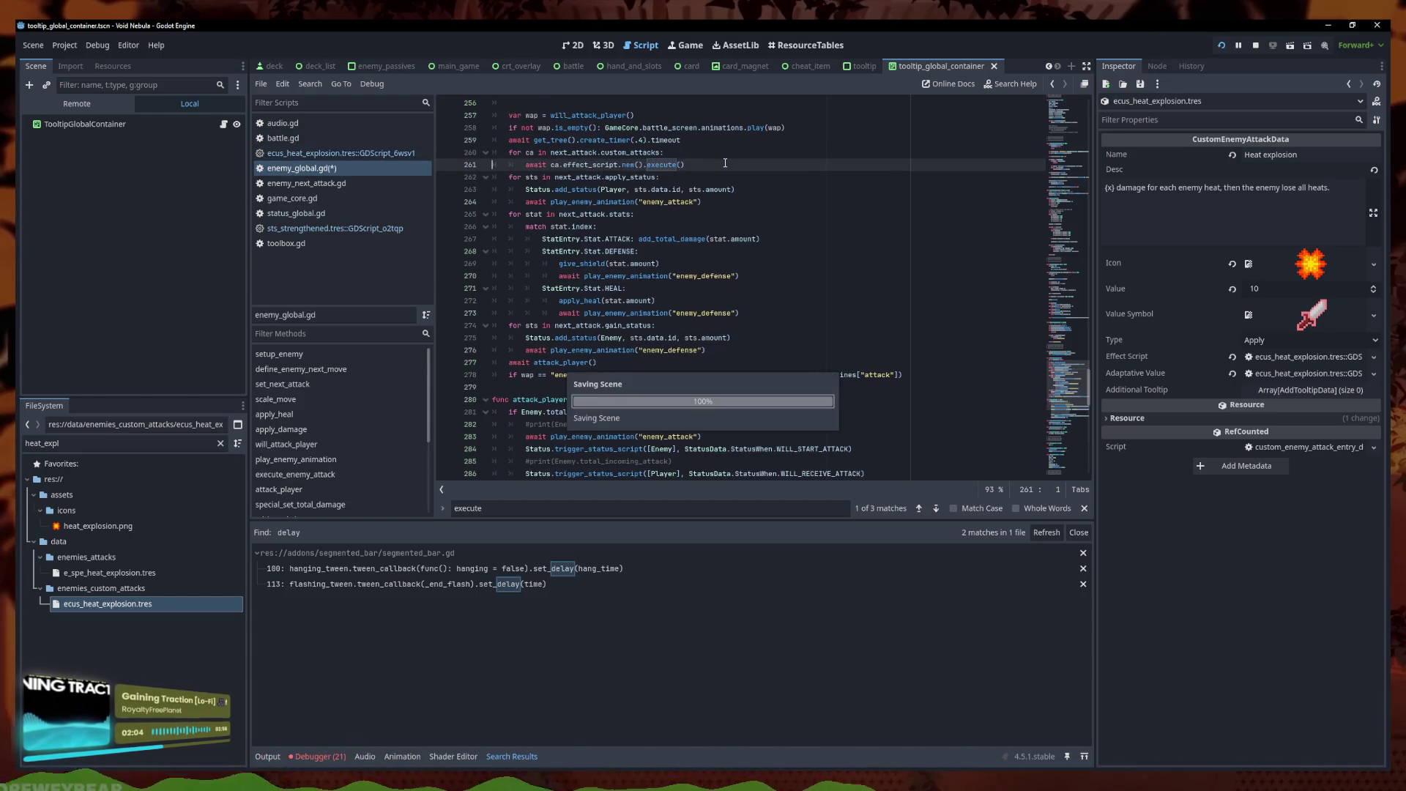
pyautogui.doubleClick(189, 443)
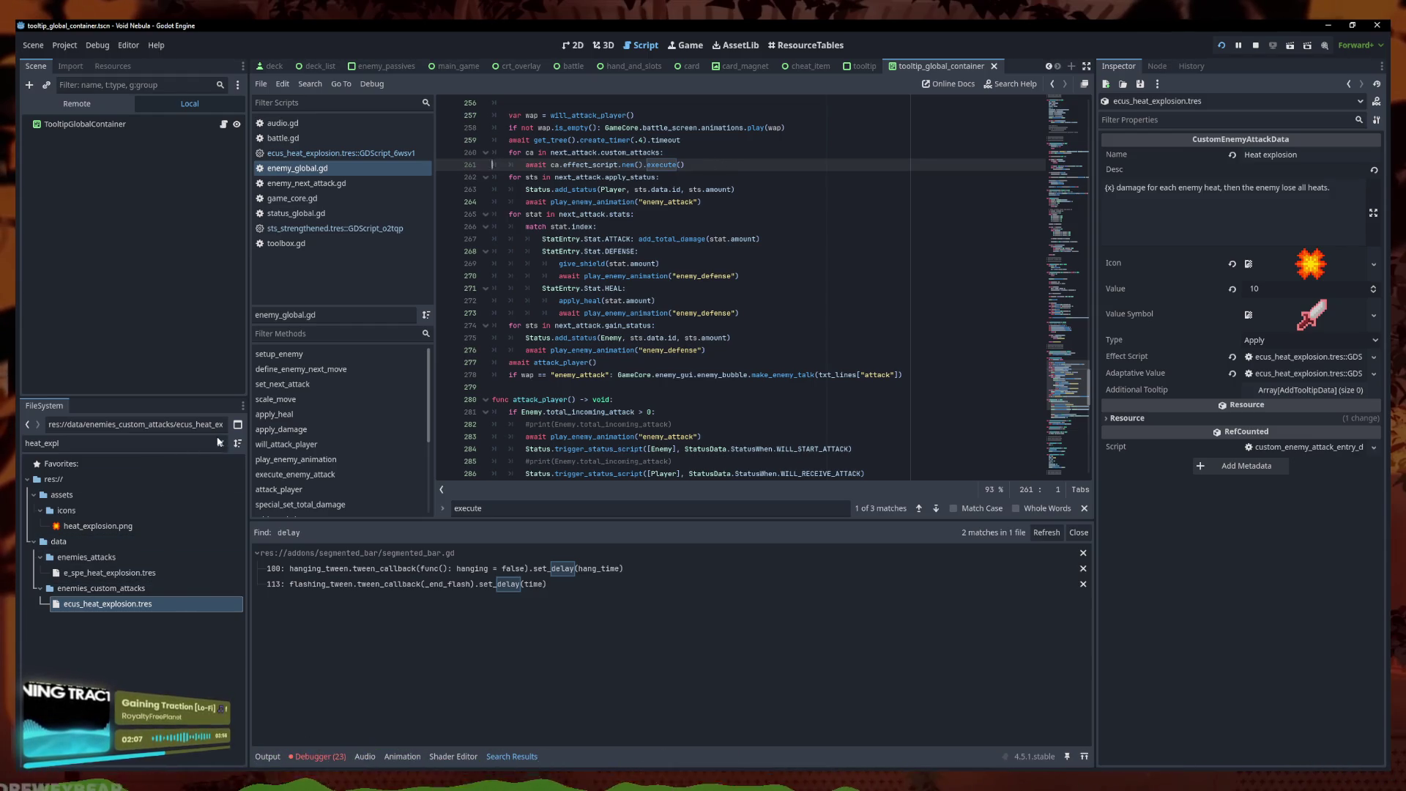
pyautogui.write('ecus')
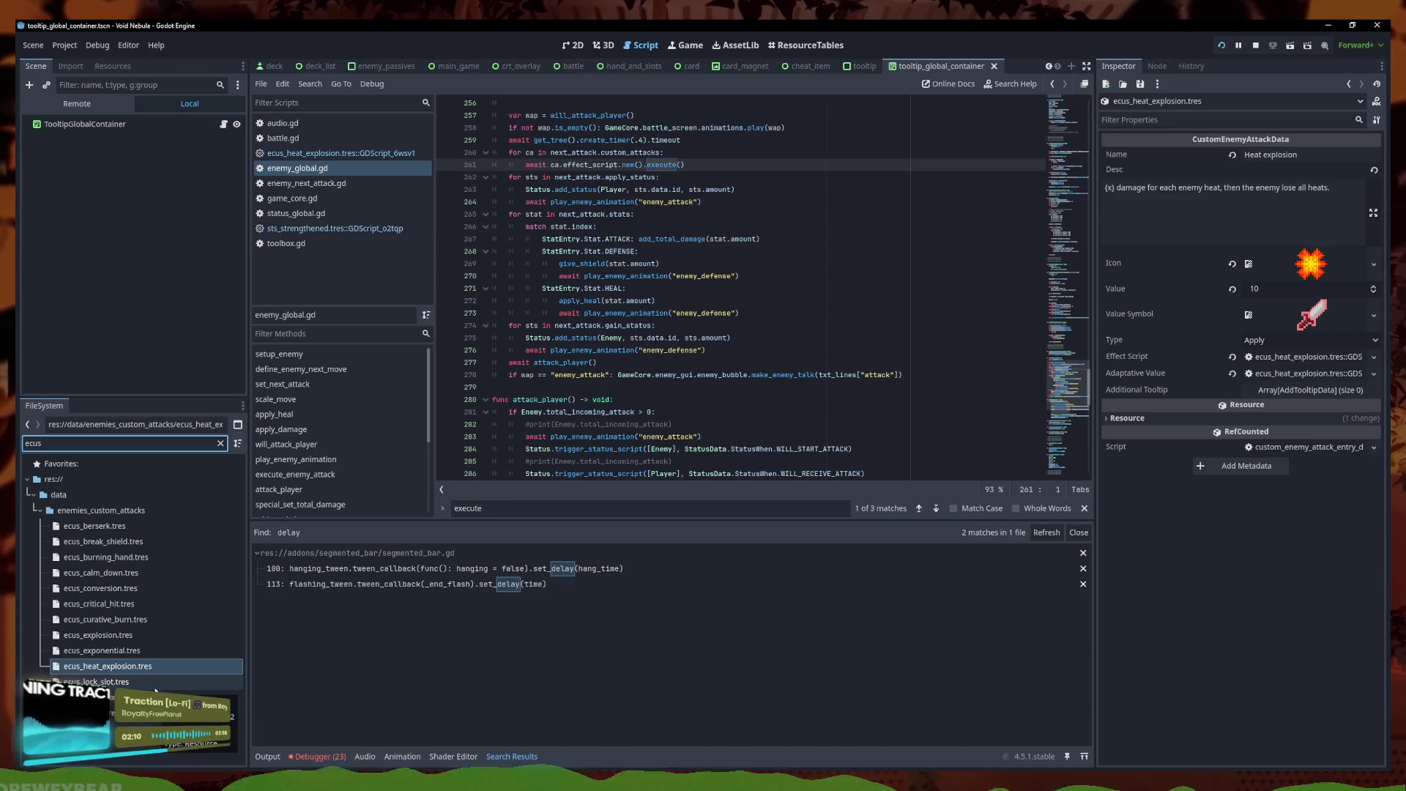
# Copy the await play_enemy_animation("enemy_attack") line from enemy_global.gd
pyautogui.moveTo(740, 312); pyautogui.dragTo(560, 313)
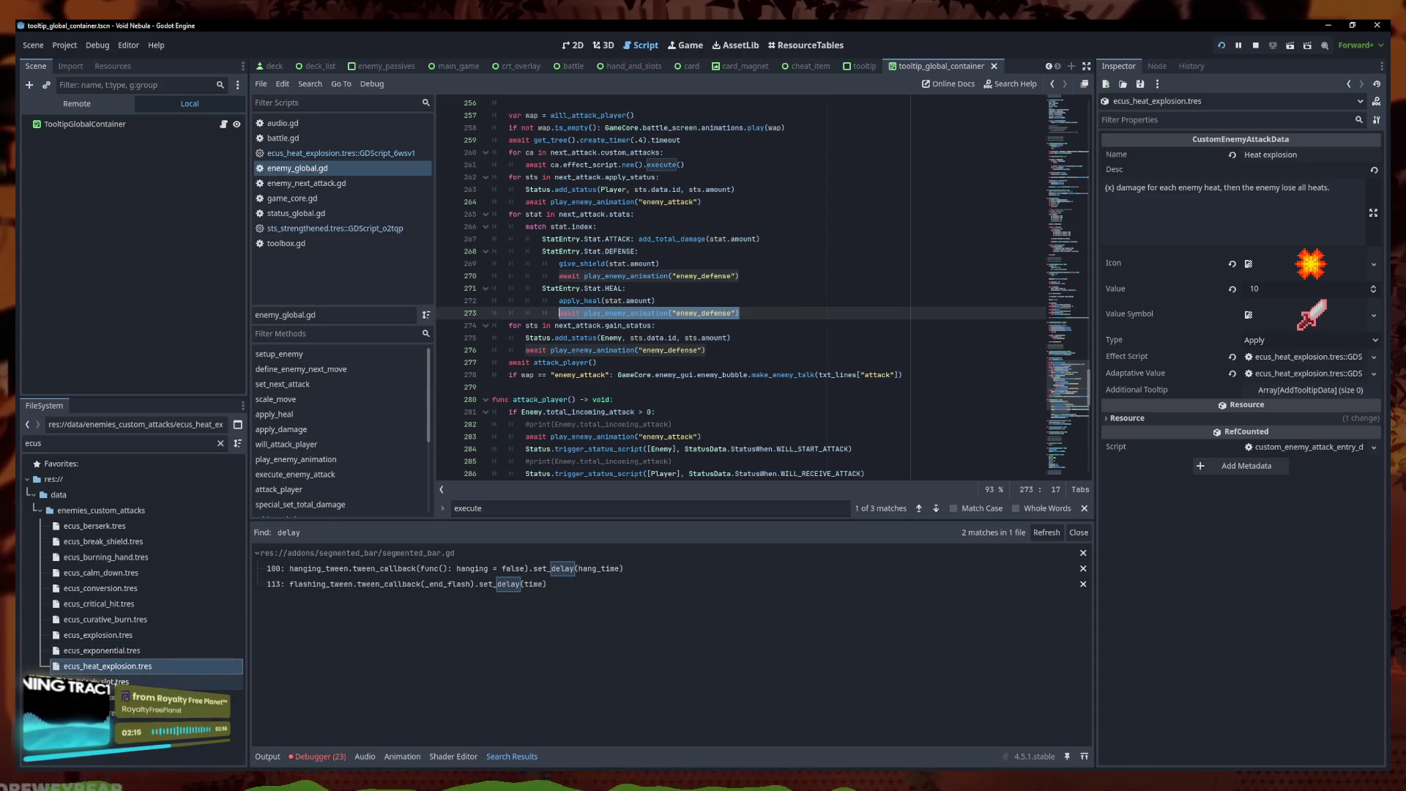
pyautogui.click(706, 350)
pyautogui.moveTo(701, 201); pyautogui.dragTo(522, 202)
pyautogui.hotkey('ctrl', 'c')
# In ecus_lock_slot.tres, add an indented await Enemy.play_enemy_animation("enemy_attack") to execute() and save
pyautogui.click(96, 682)
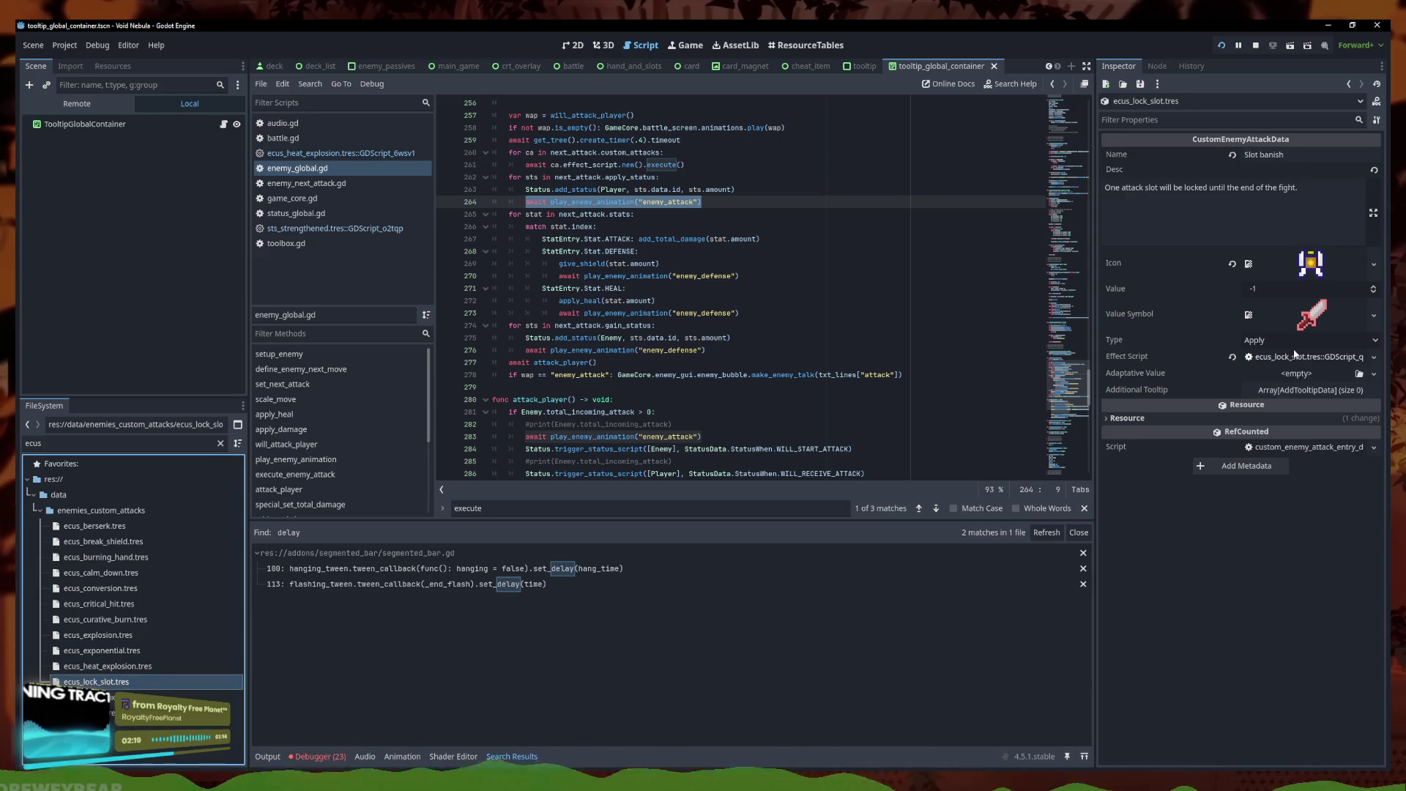
pyautogui.click(497, 153)
pyautogui.hotkey('ctrl', 'v')
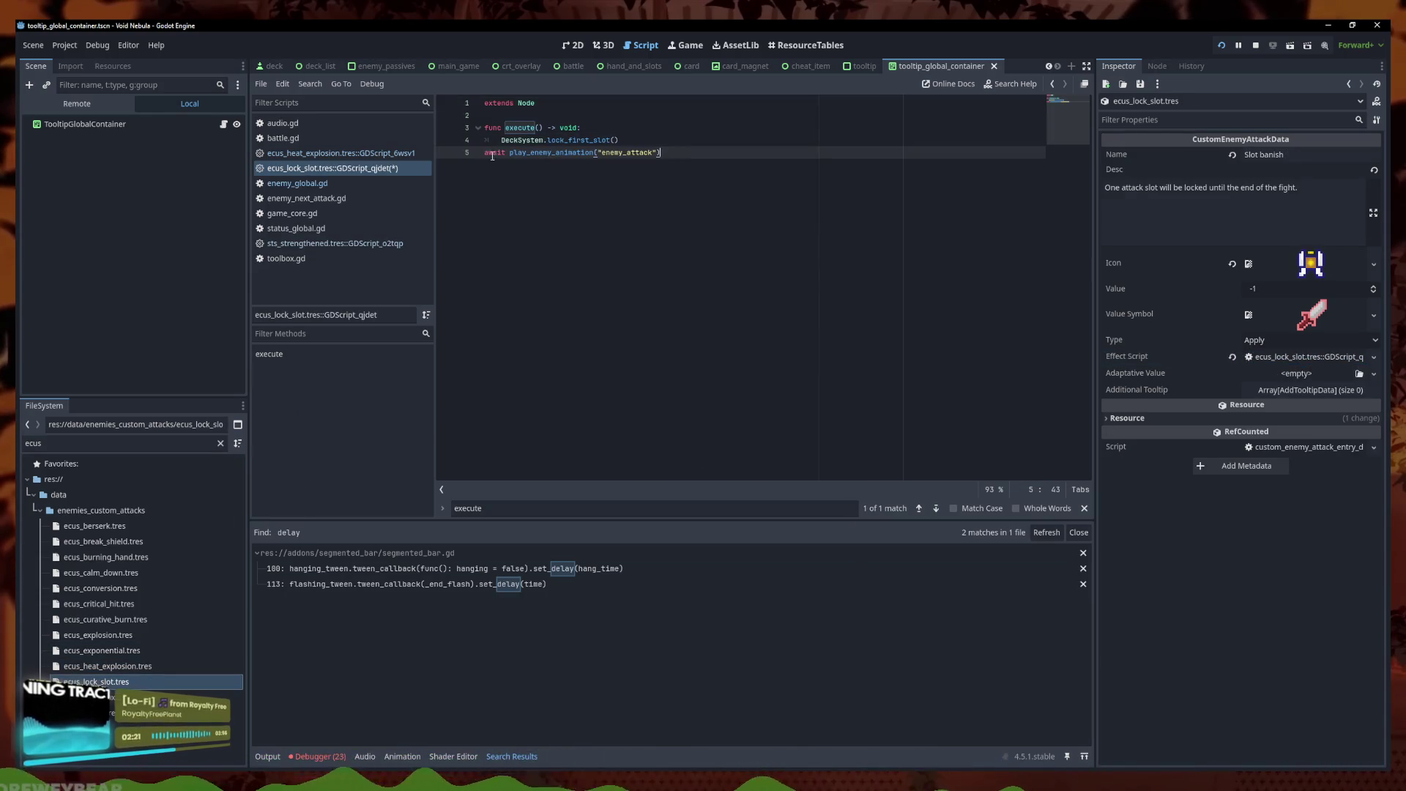
pyautogui.click(486, 153)
pyautogui.press('Tab')
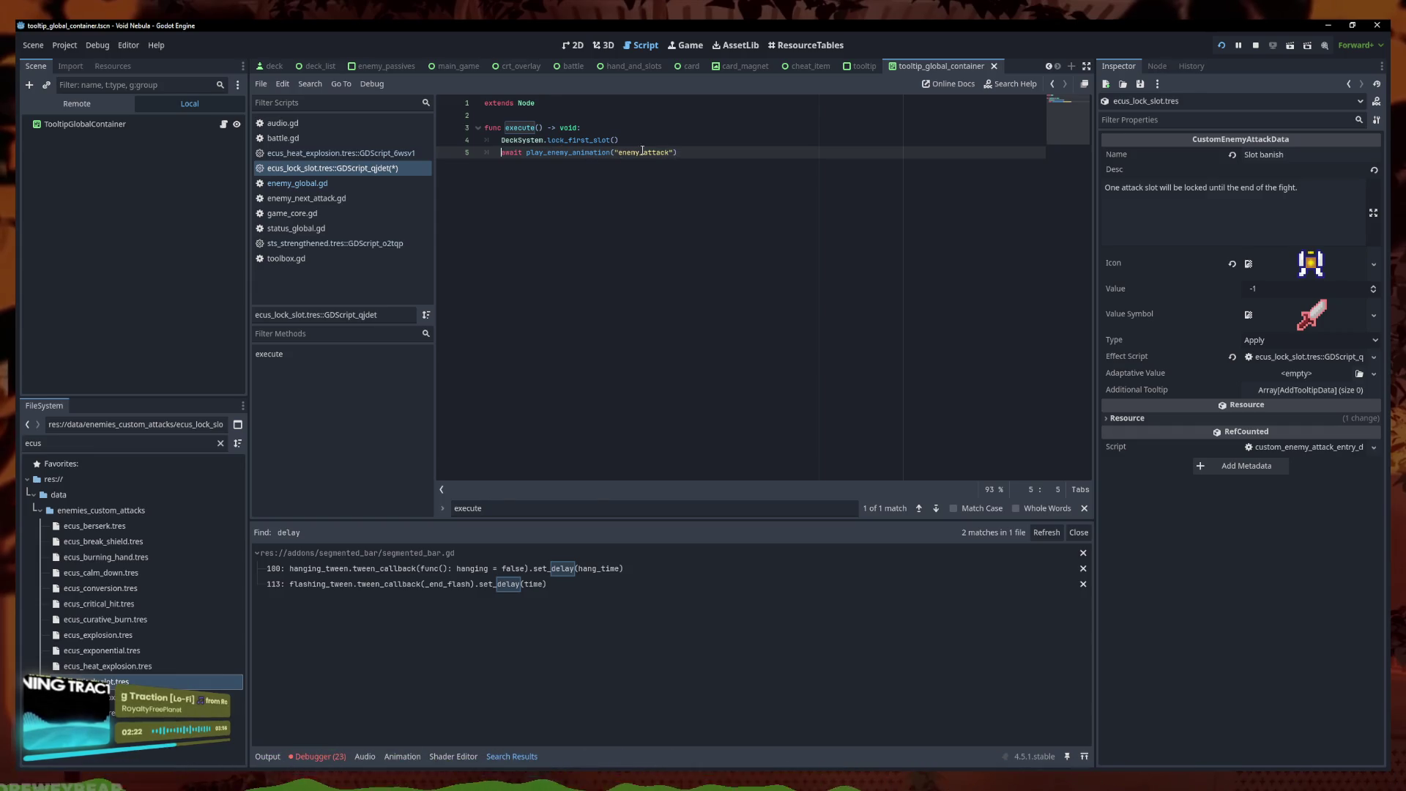
pyautogui.moveTo(652, 151); pyautogui.dragTo(644, 152)
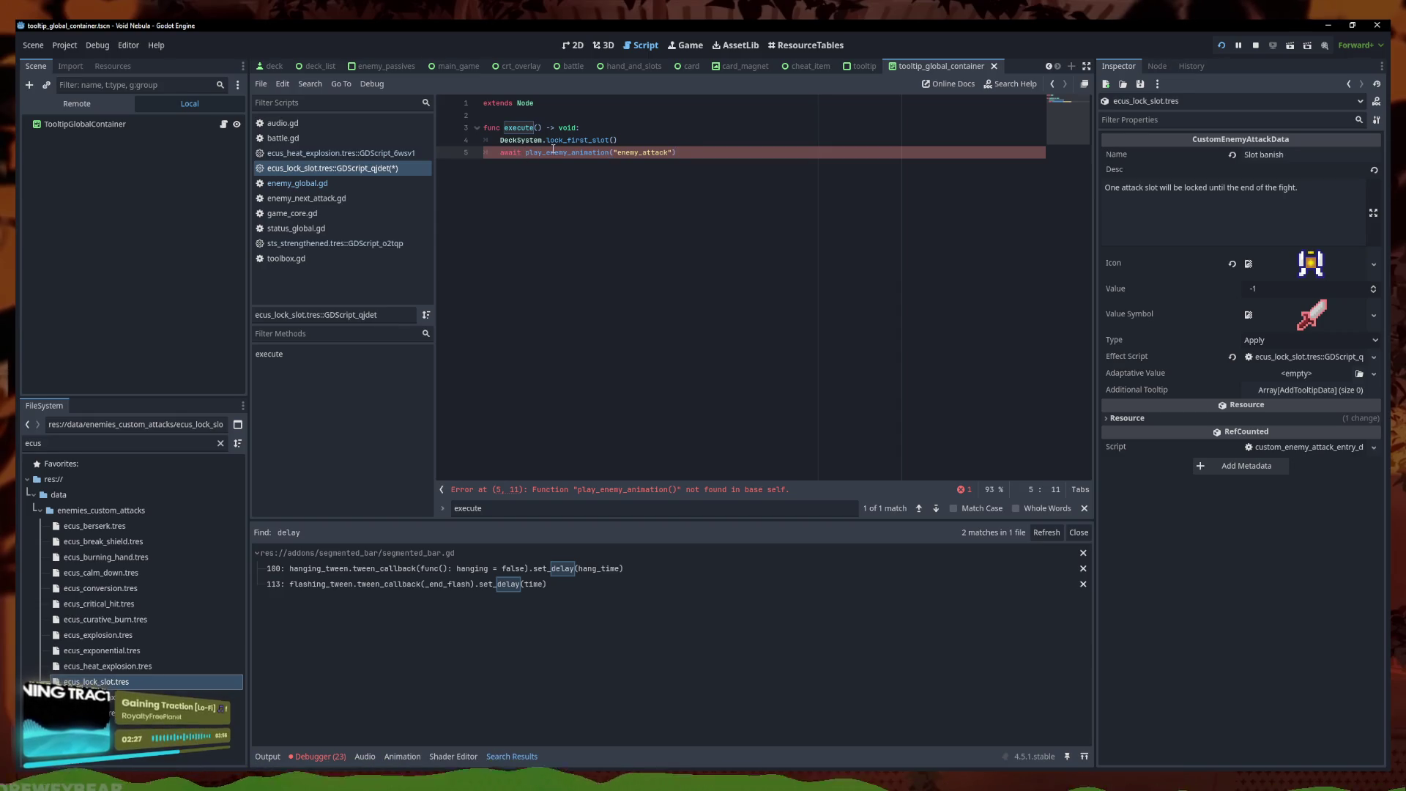
pyautogui.write('Enemy.')
pyautogui.click(599, 152)
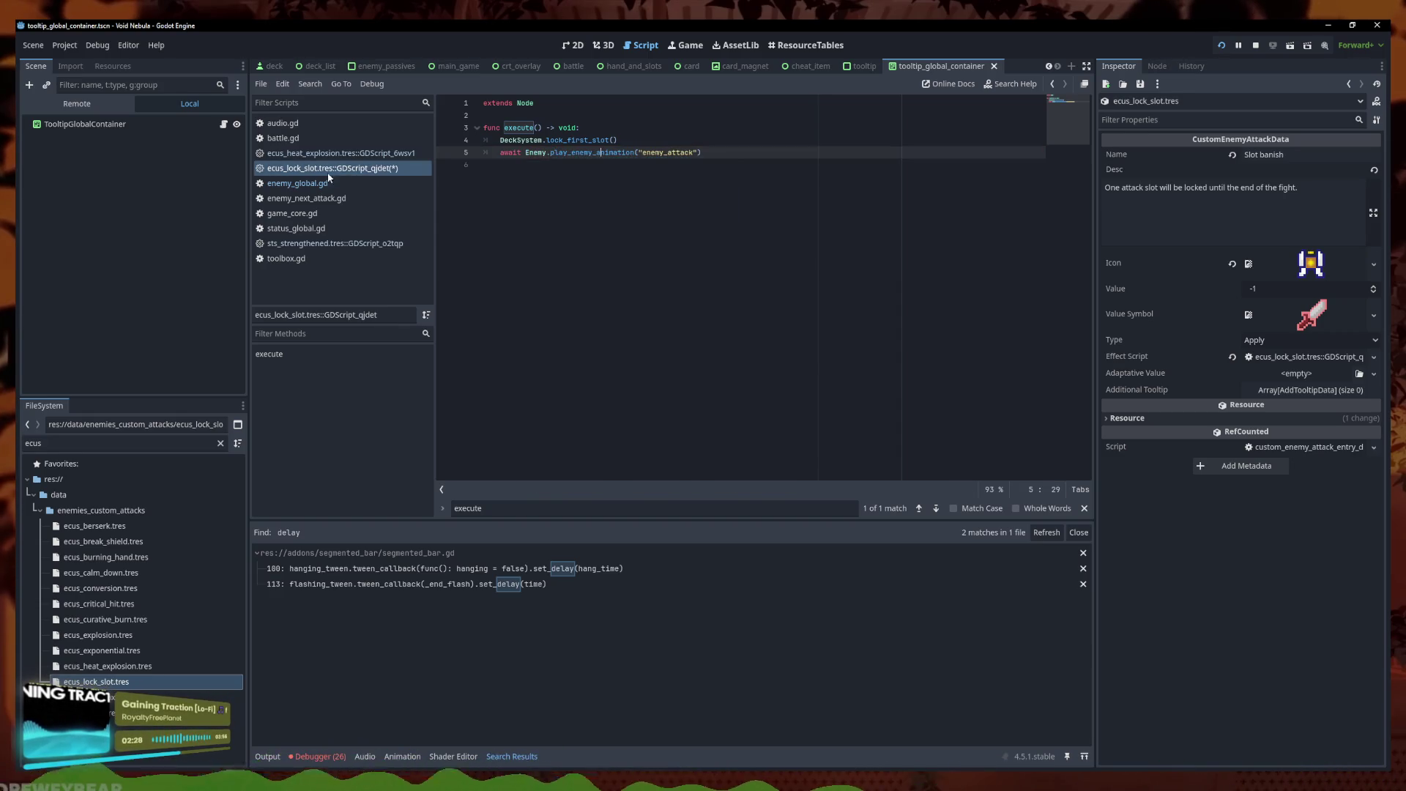
pyautogui.rightClick(329, 177)
pyautogui.click(359, 173)
pyautogui.click(574, 257)
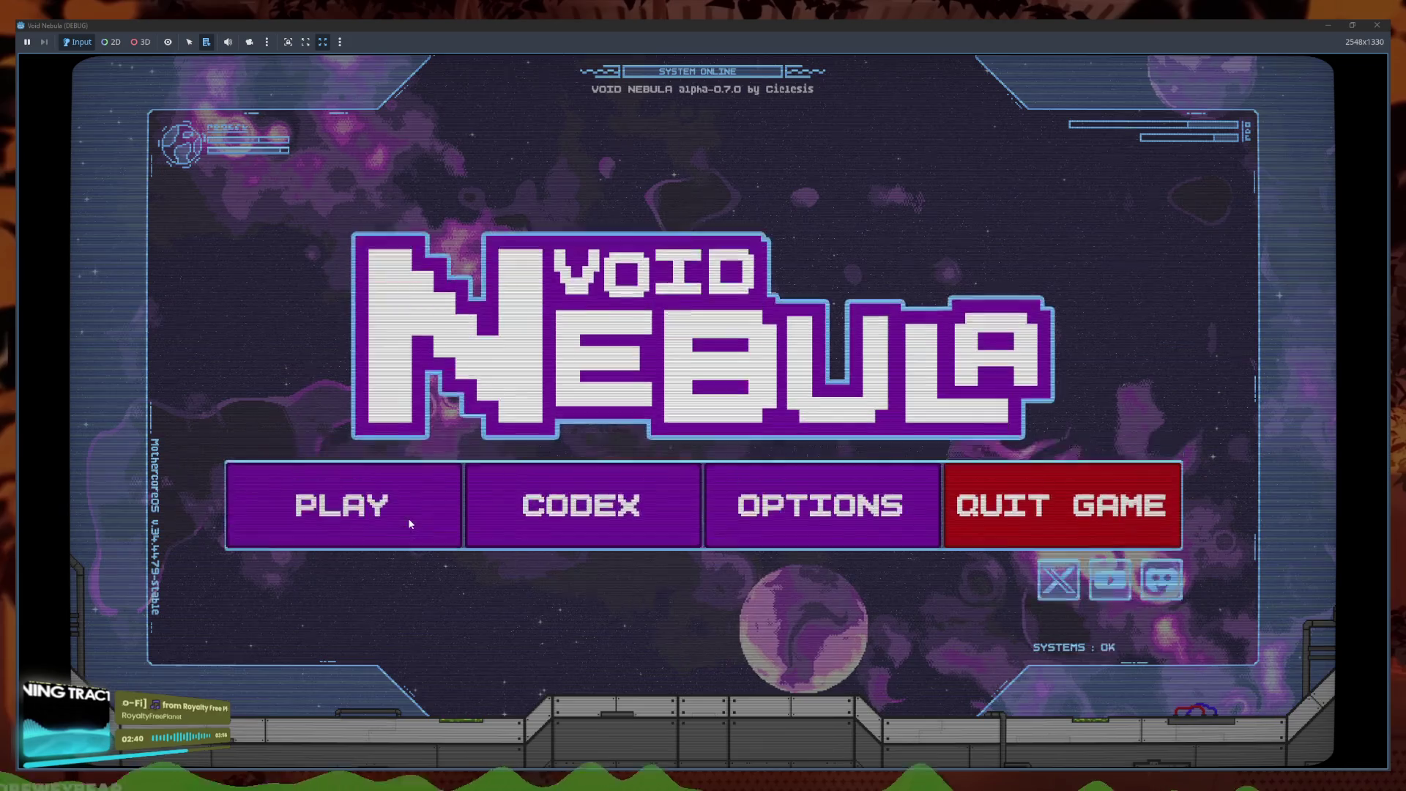
# Start a new run with Faceless as the character
pyautogui.click(331, 521)
pyautogui.click(701, 360)
pyautogui.click(733, 361)
pyautogui.click(749, 360)
pyautogui.click(753, 503)
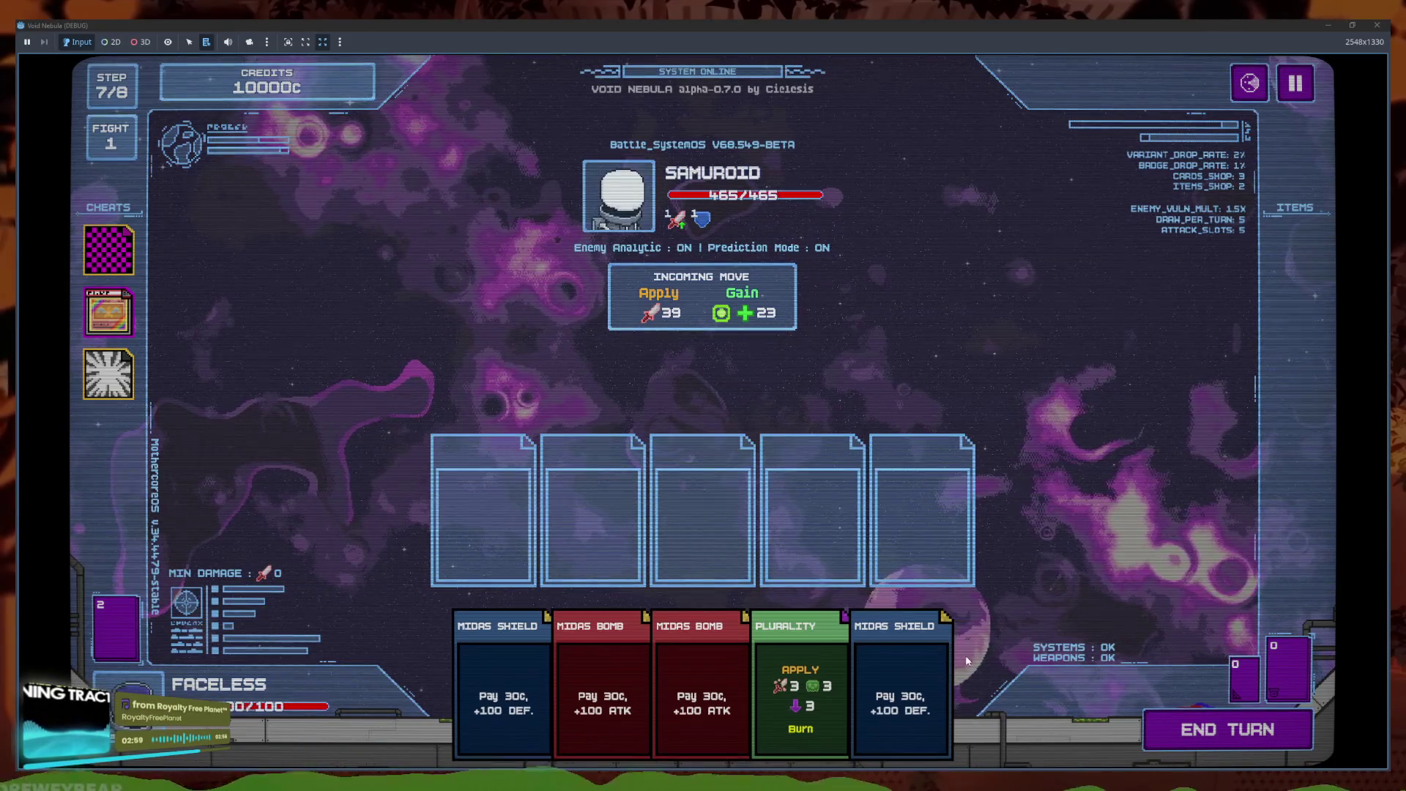
# Play Plurality into the first slot and end the turn to watch the enemy act
pyautogui.moveTo(771, 702)
pyautogui.moveTo(772, 693); pyautogui.dragTo(801, 509)
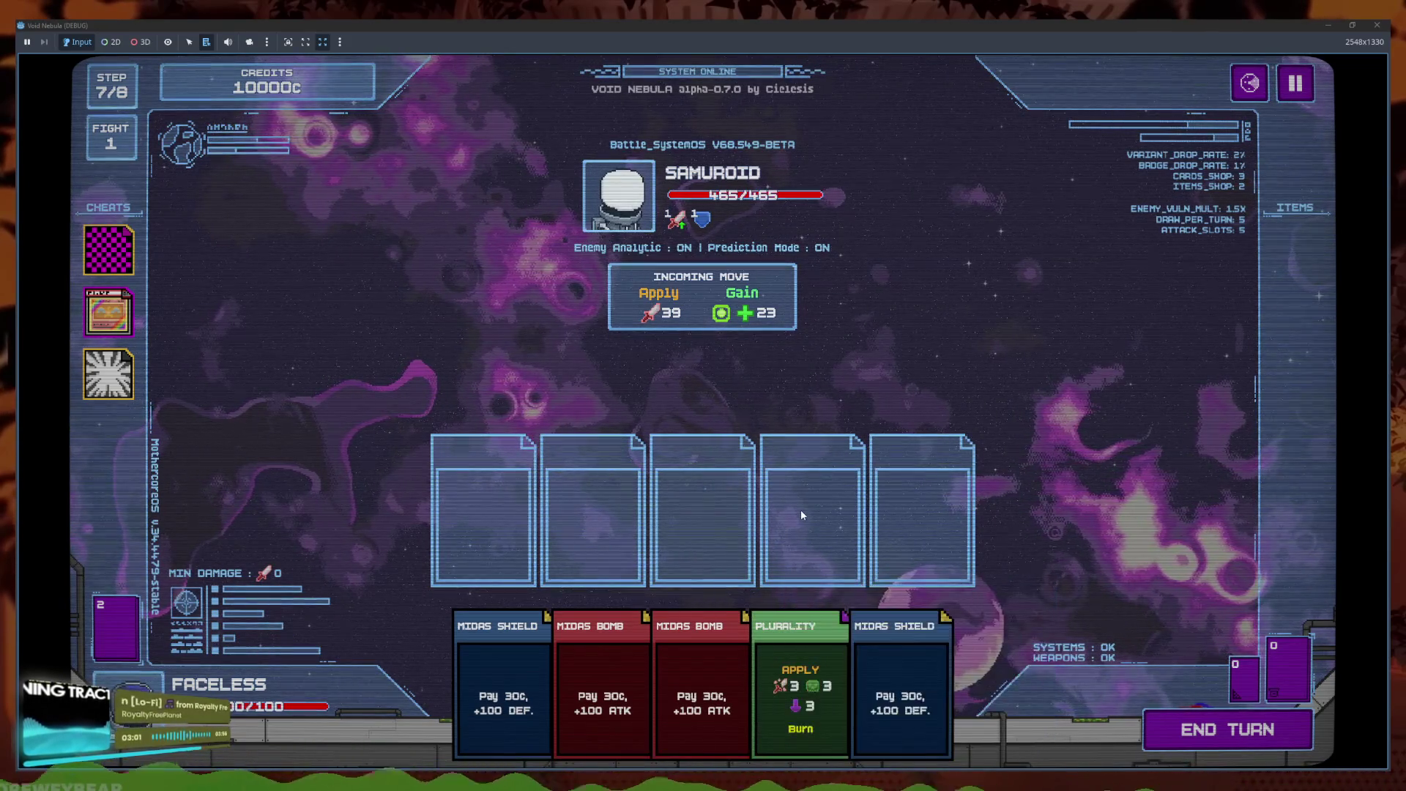
pyautogui.click(1235, 740)
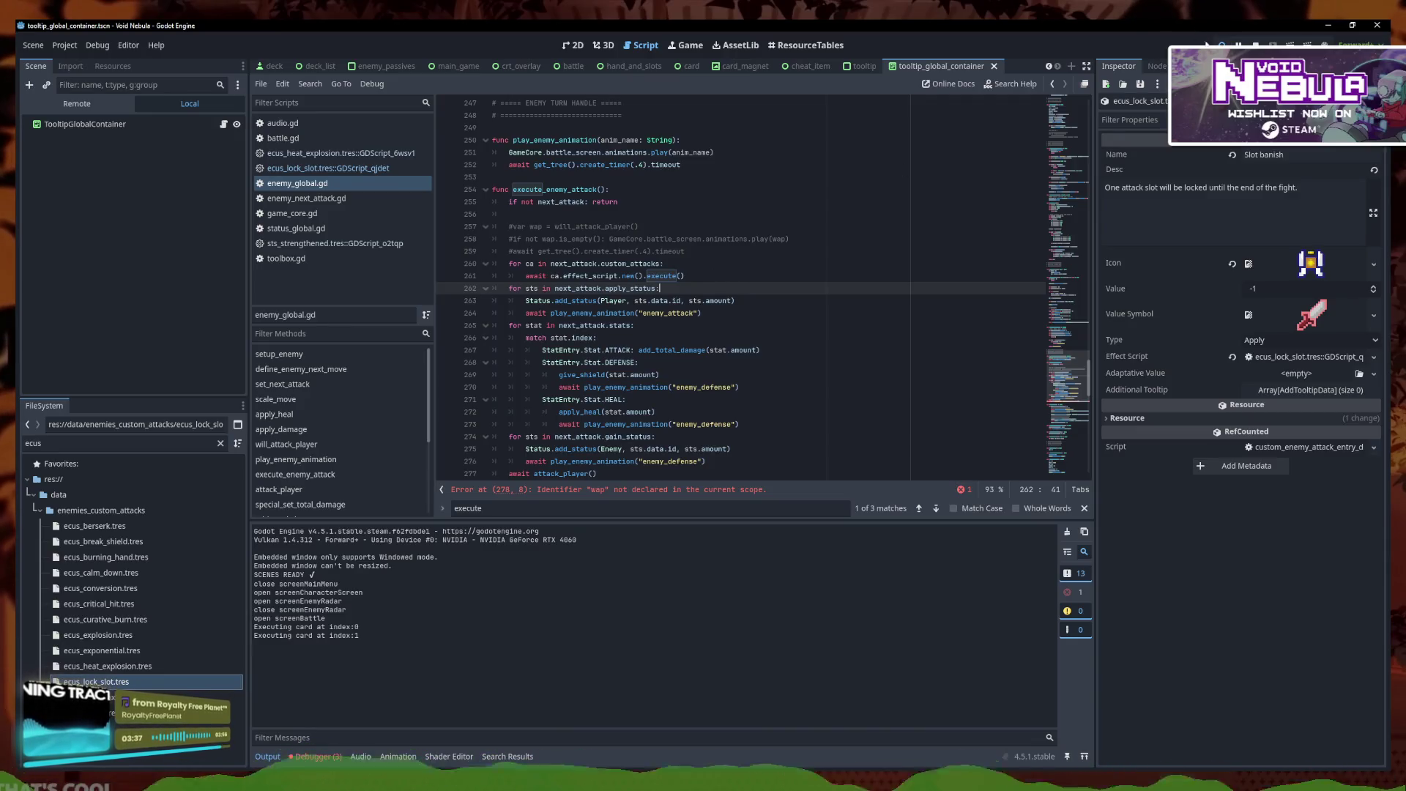
# Relaunch the game in debug mode with F5
pyautogui.press('F5')
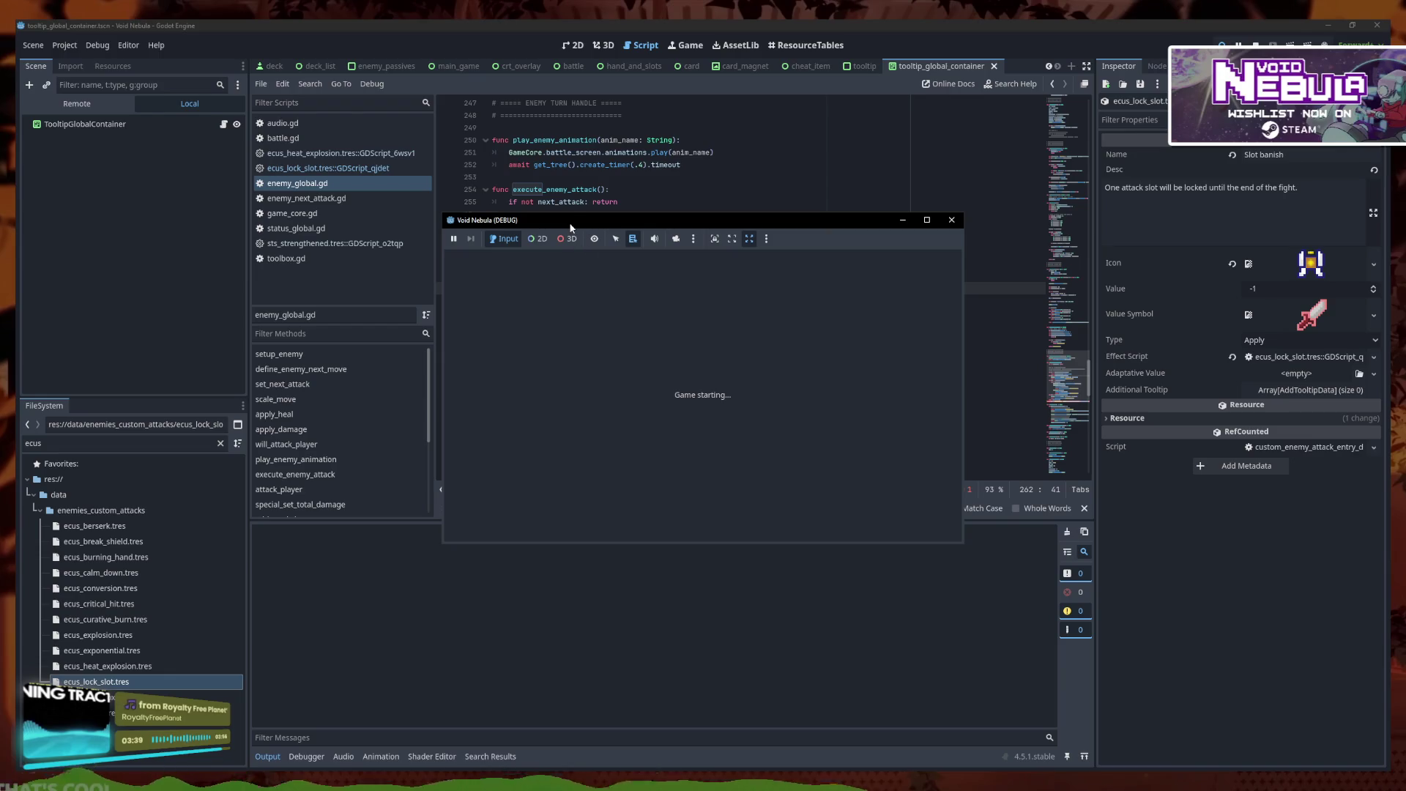
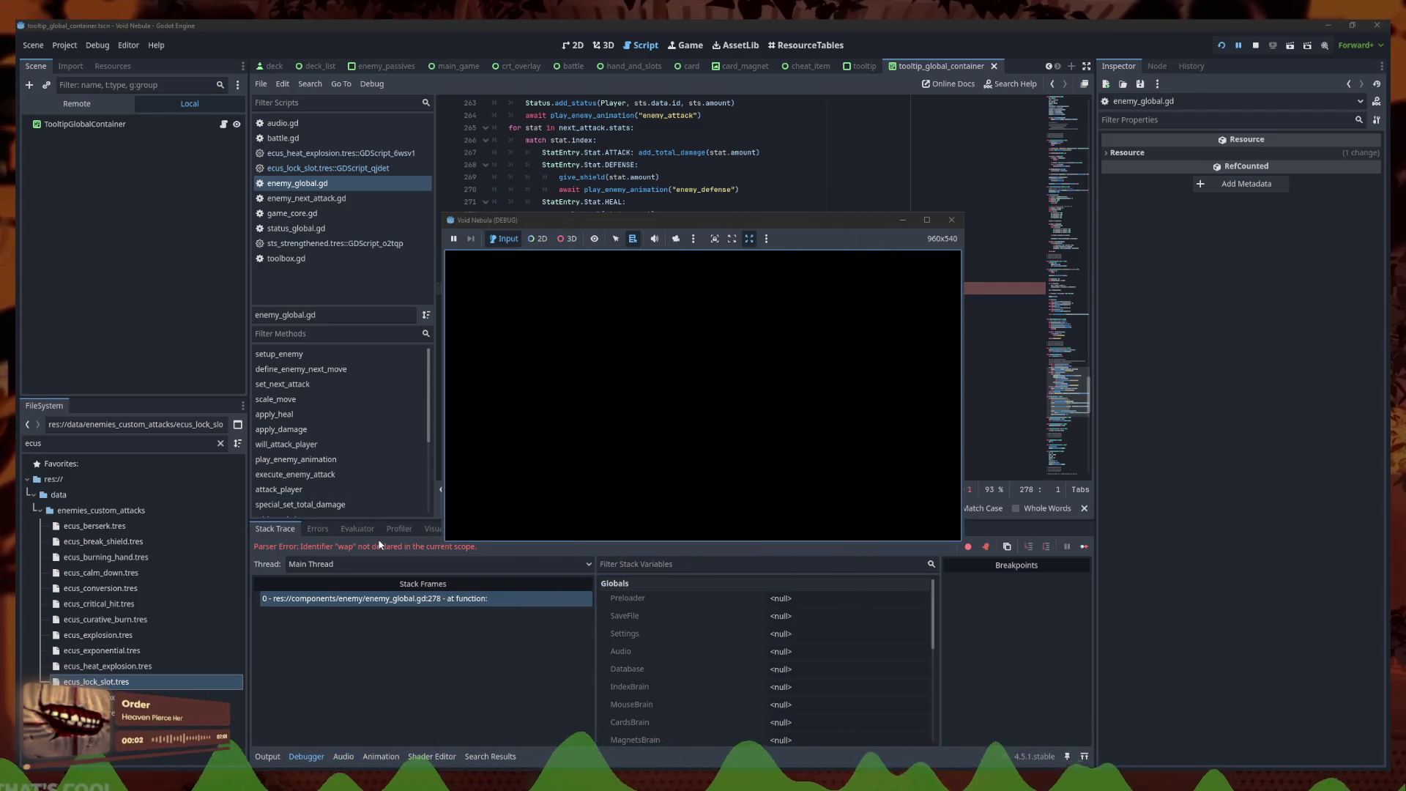
# Uncomment `var wap = will_attack_player()` at line 257 and run the project
pyautogui.click(381, 545)
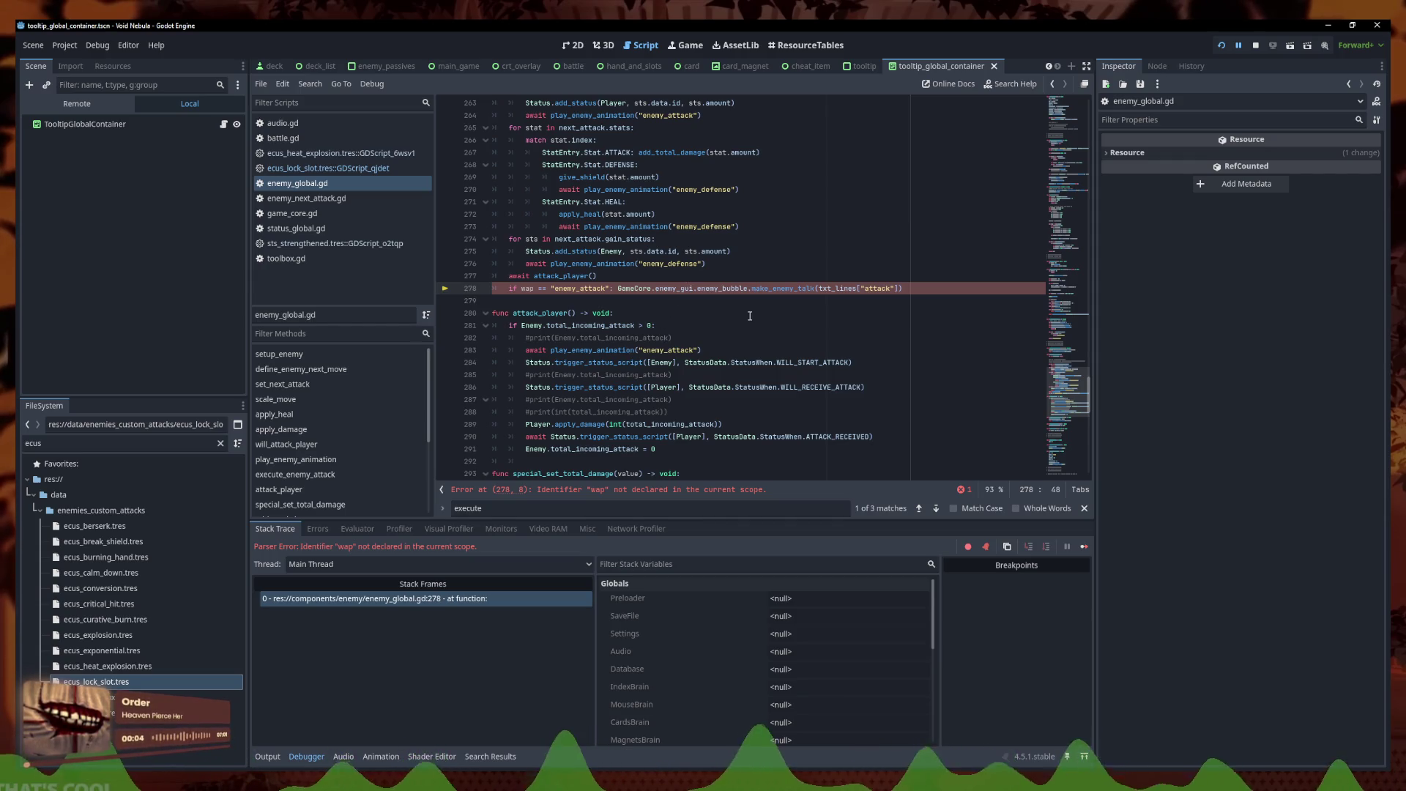
pyautogui.scroll(2, 767, 286)
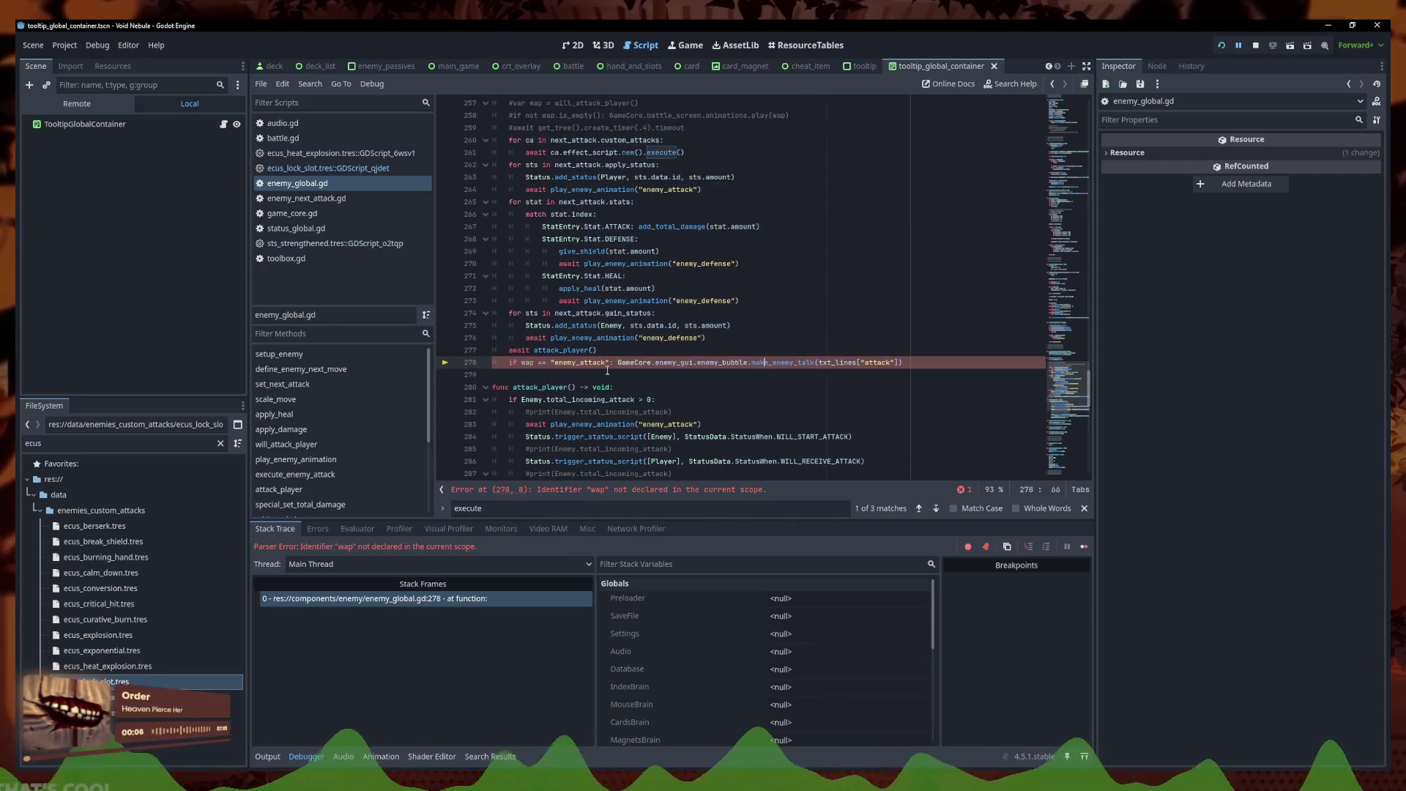
pyautogui.scroll(6, 622, 362)
pyautogui.moveTo(685, 350); pyautogui.dragTo(421, 334)
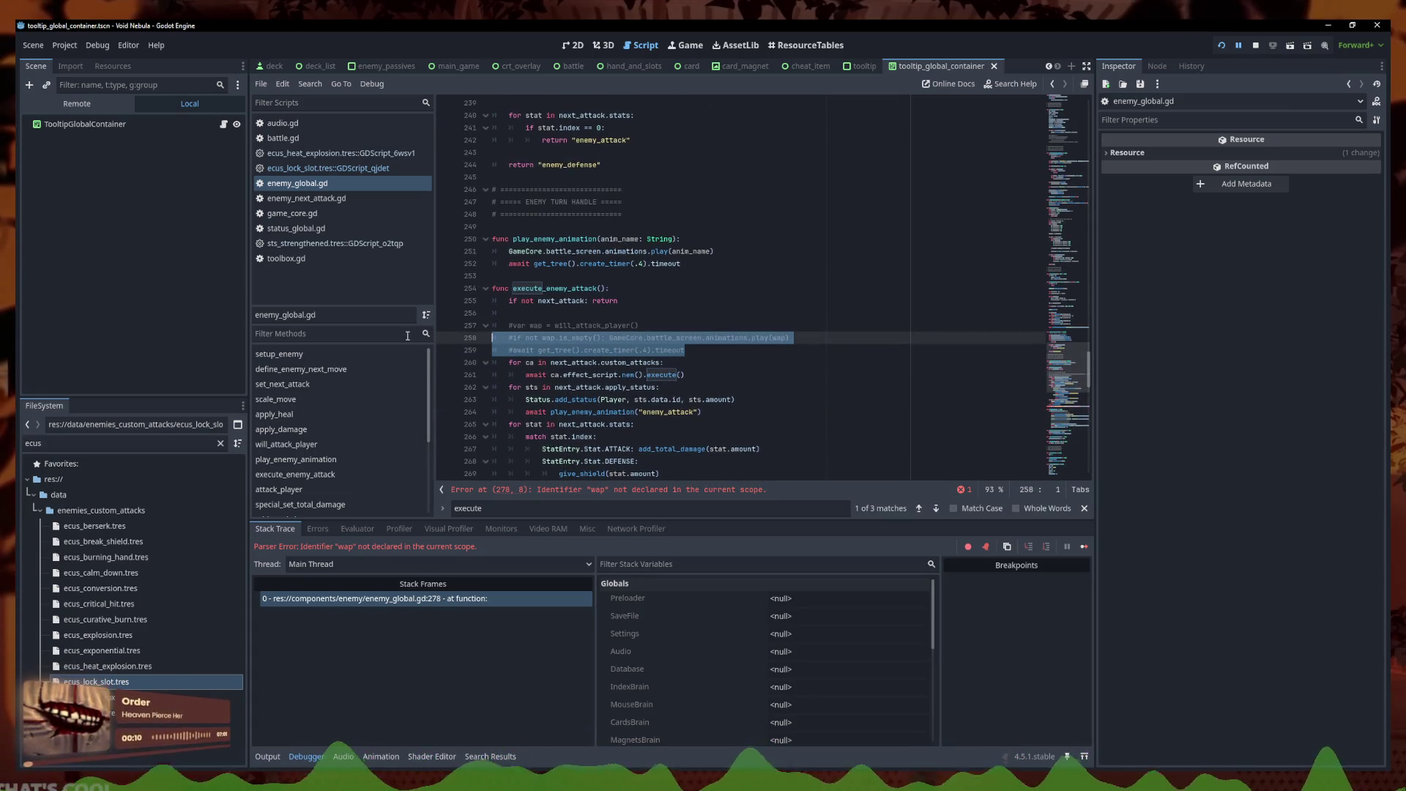
pyautogui.click(562, 325)
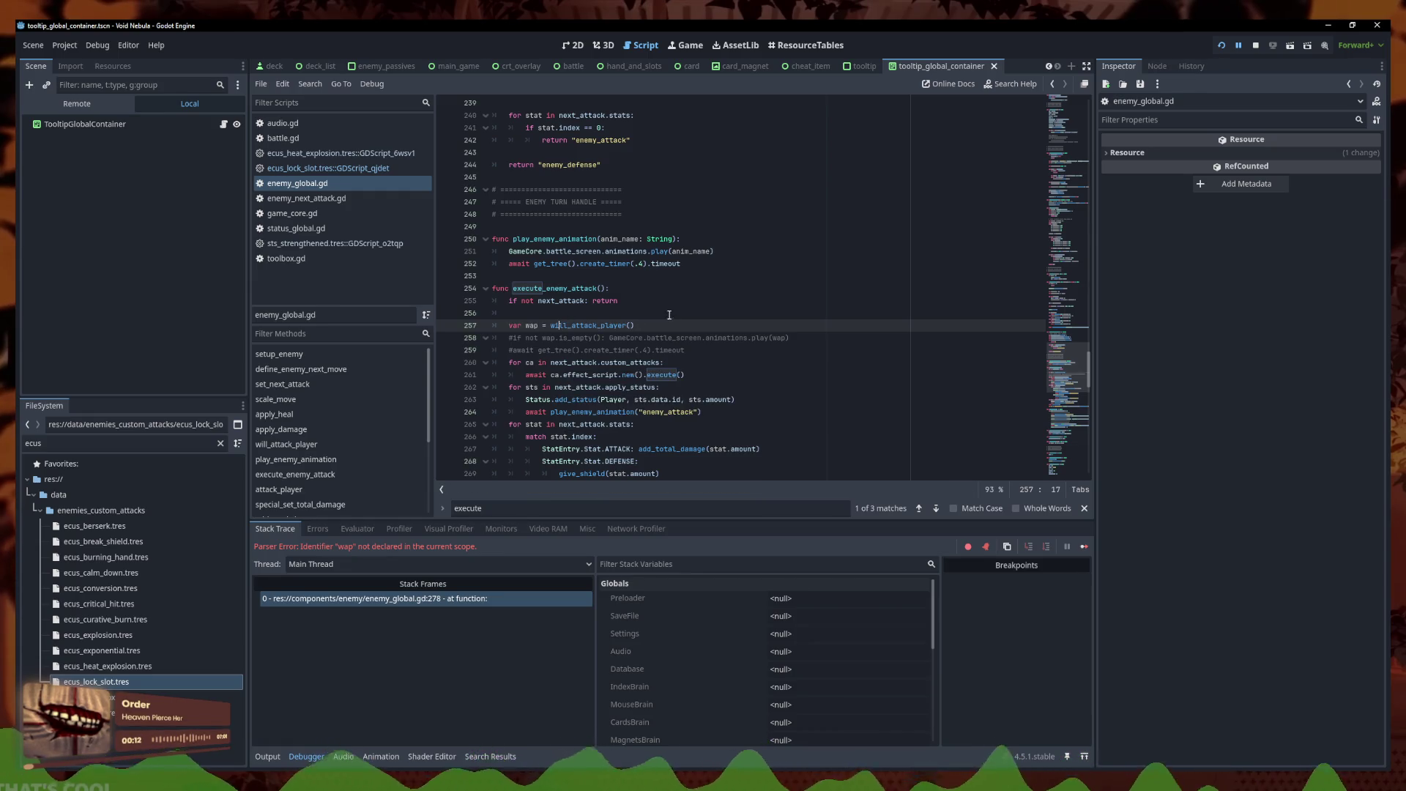
pyautogui.click(1227, 45)
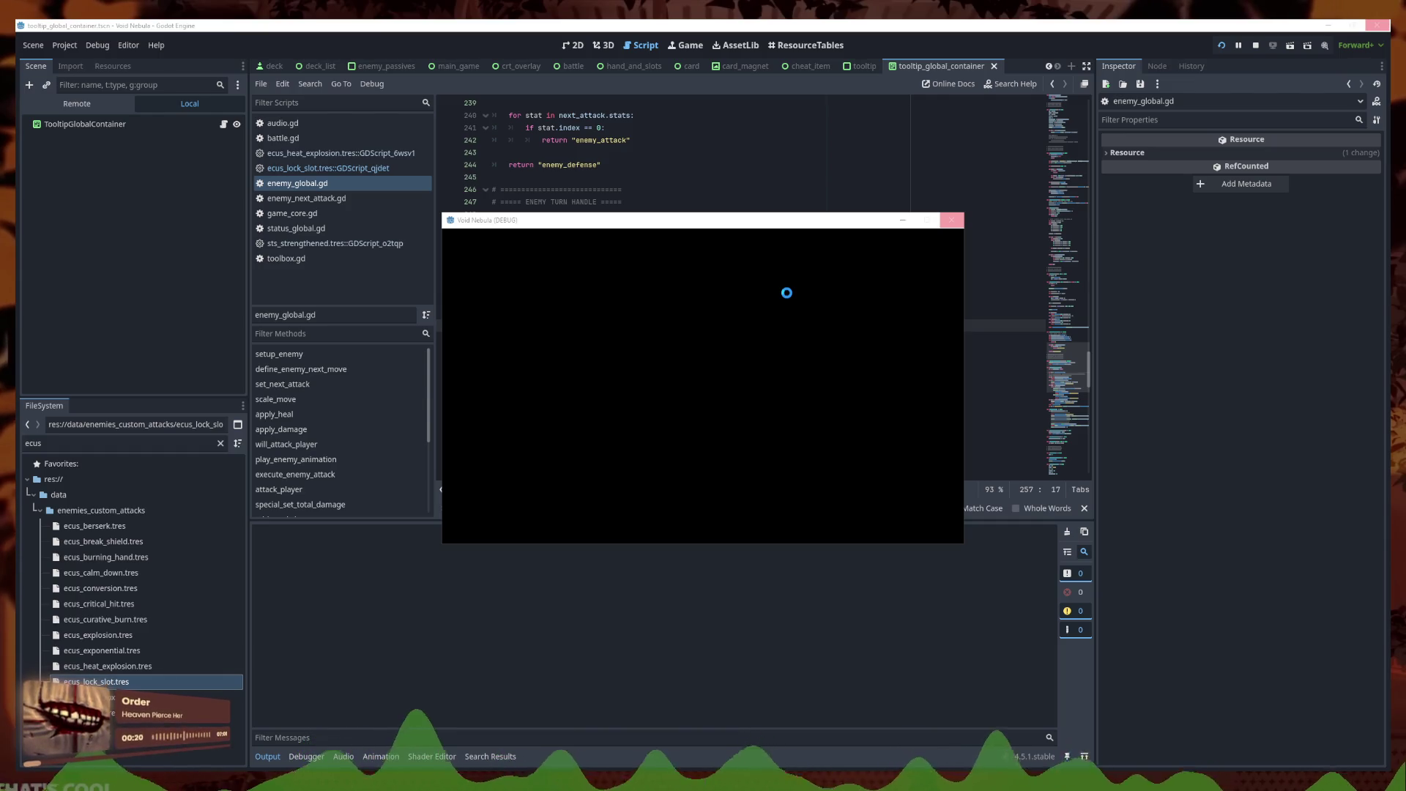
# Start a full-screen run, play Midas Shield cards through a turn against Samuroid, then close the game
pyautogui.click(555, 430)
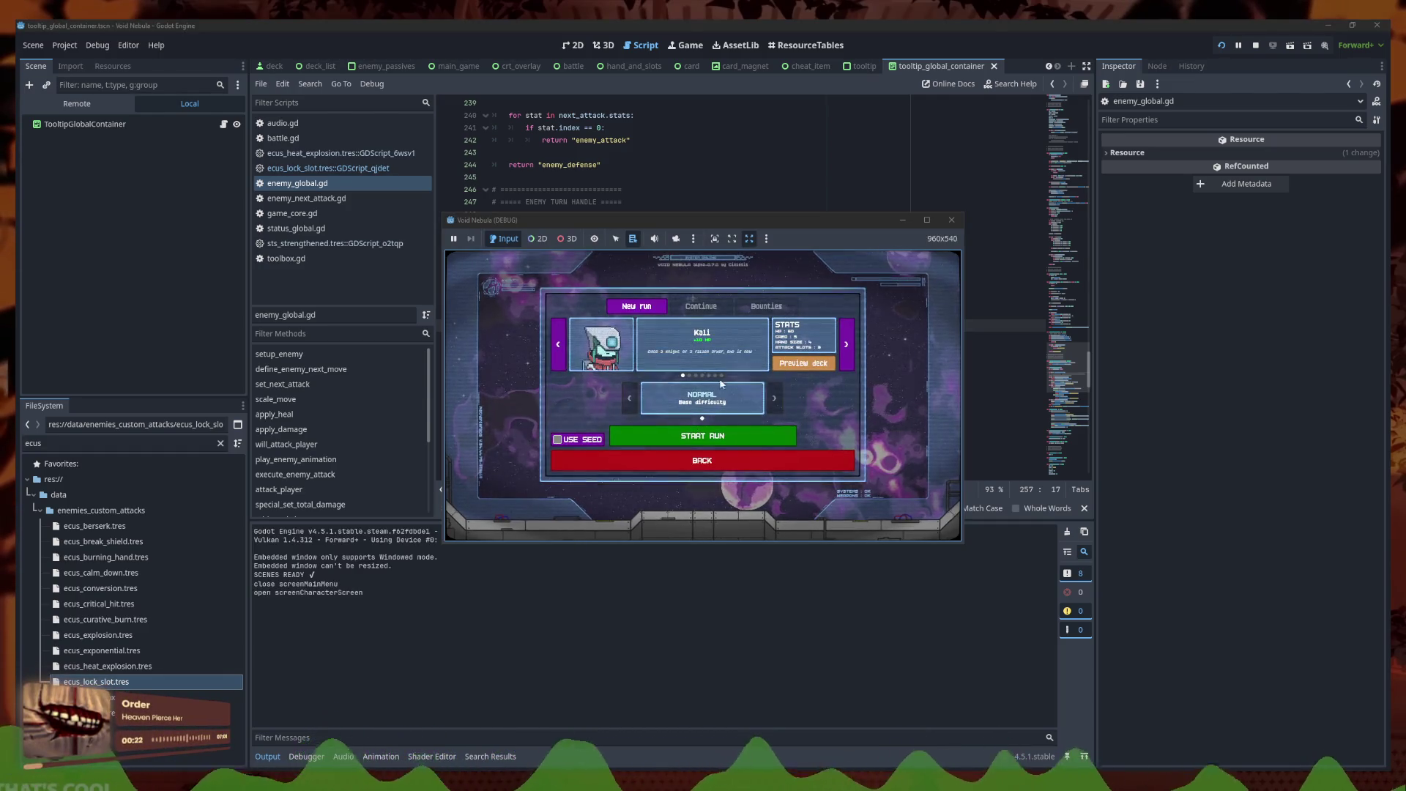
pyautogui.click(703, 436)
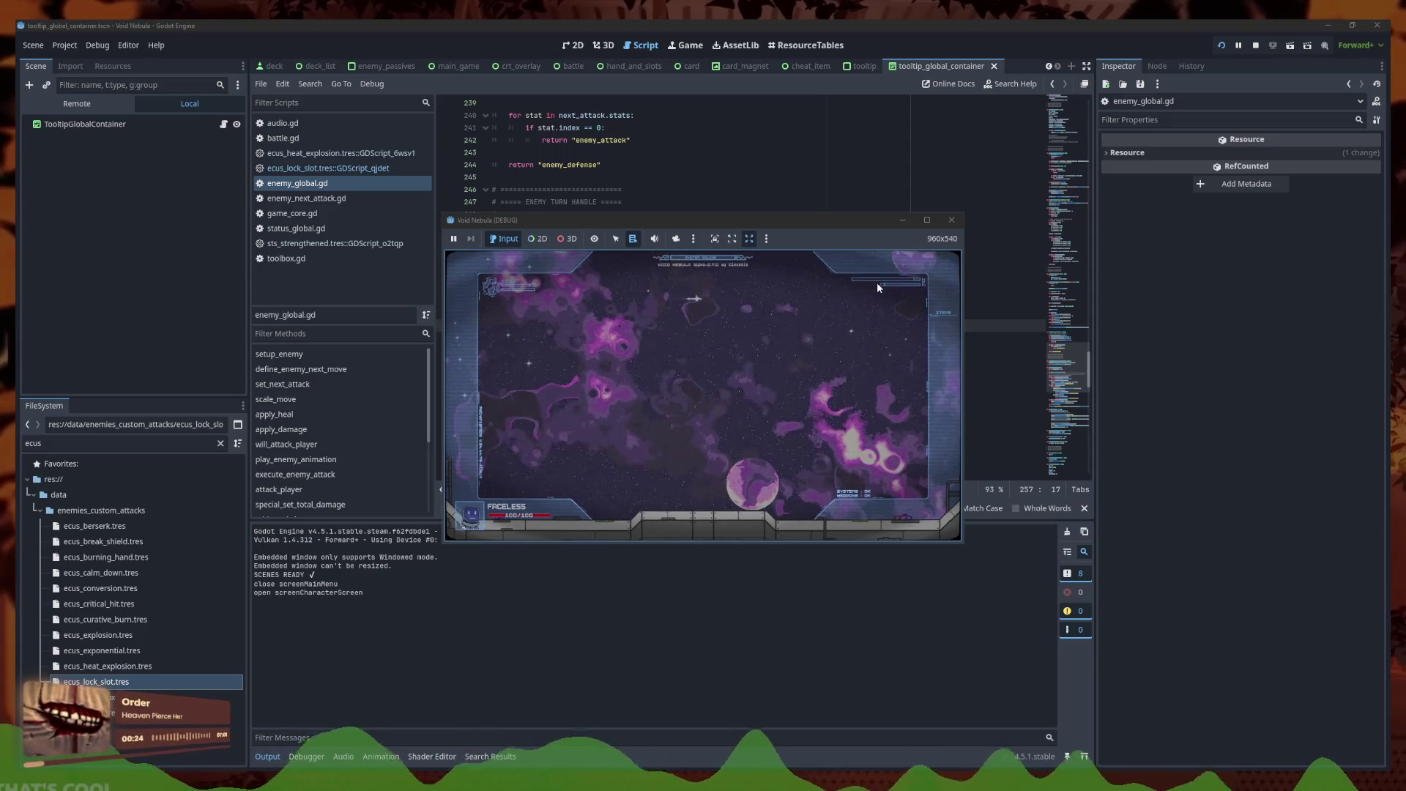
pyautogui.click(926, 221)
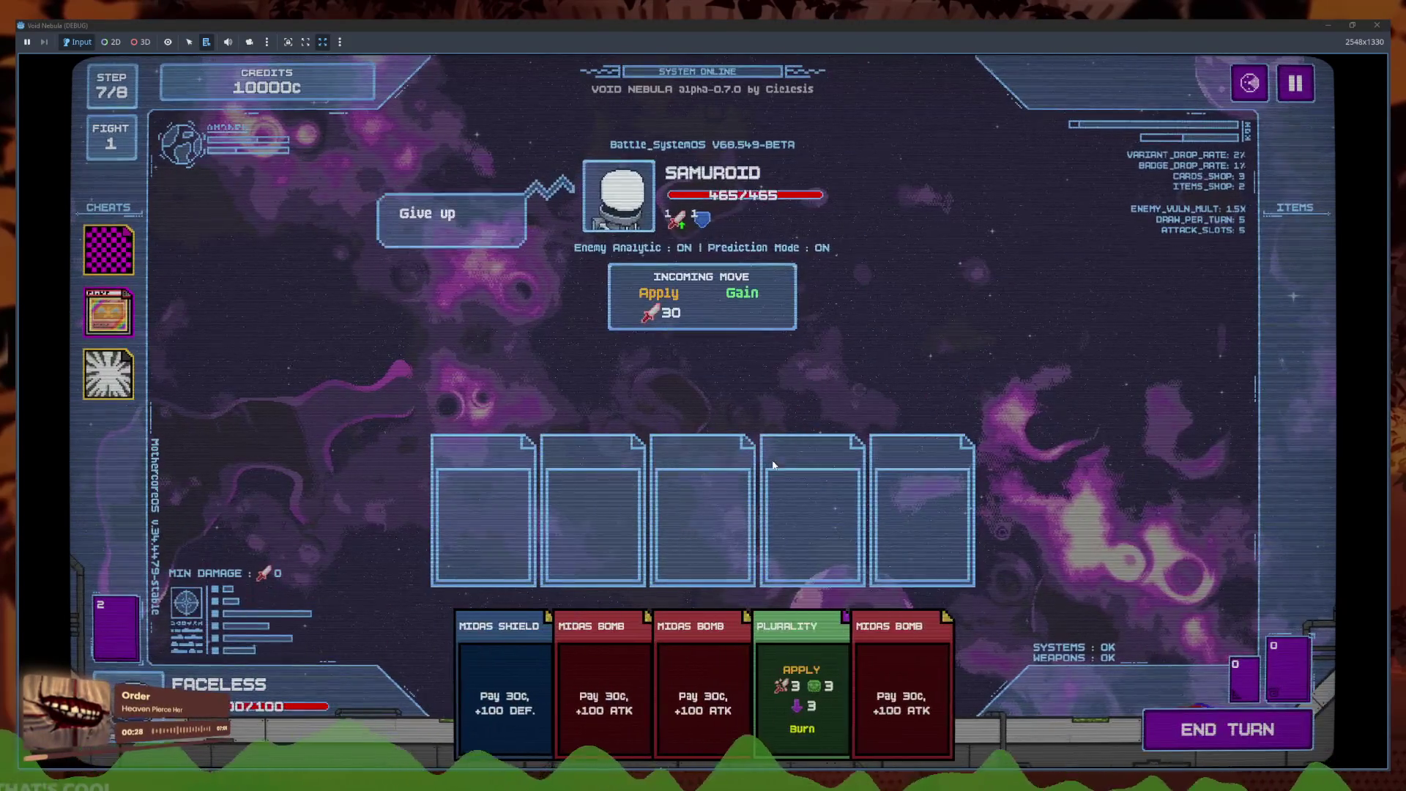
pyautogui.click(505, 689)
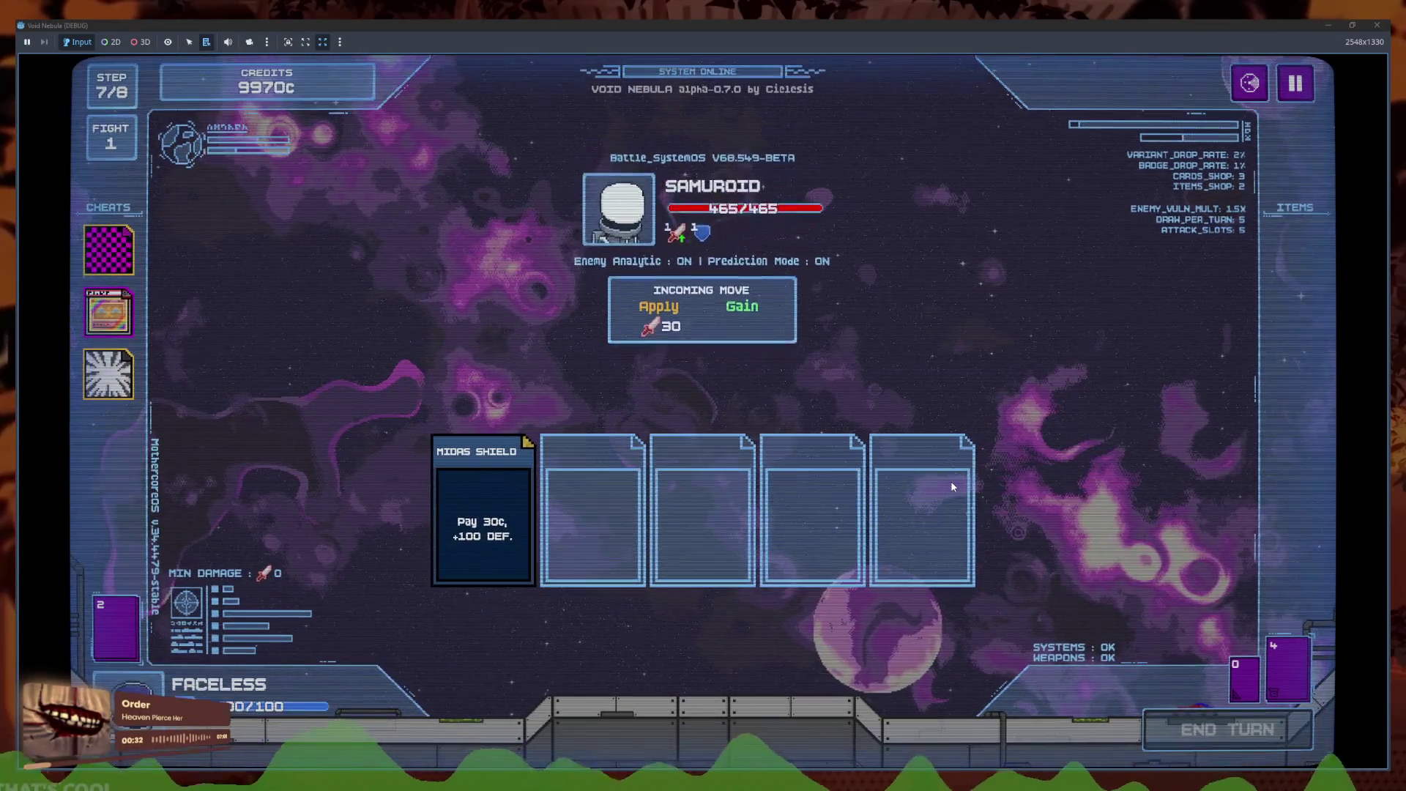
pyautogui.click(627, 652)
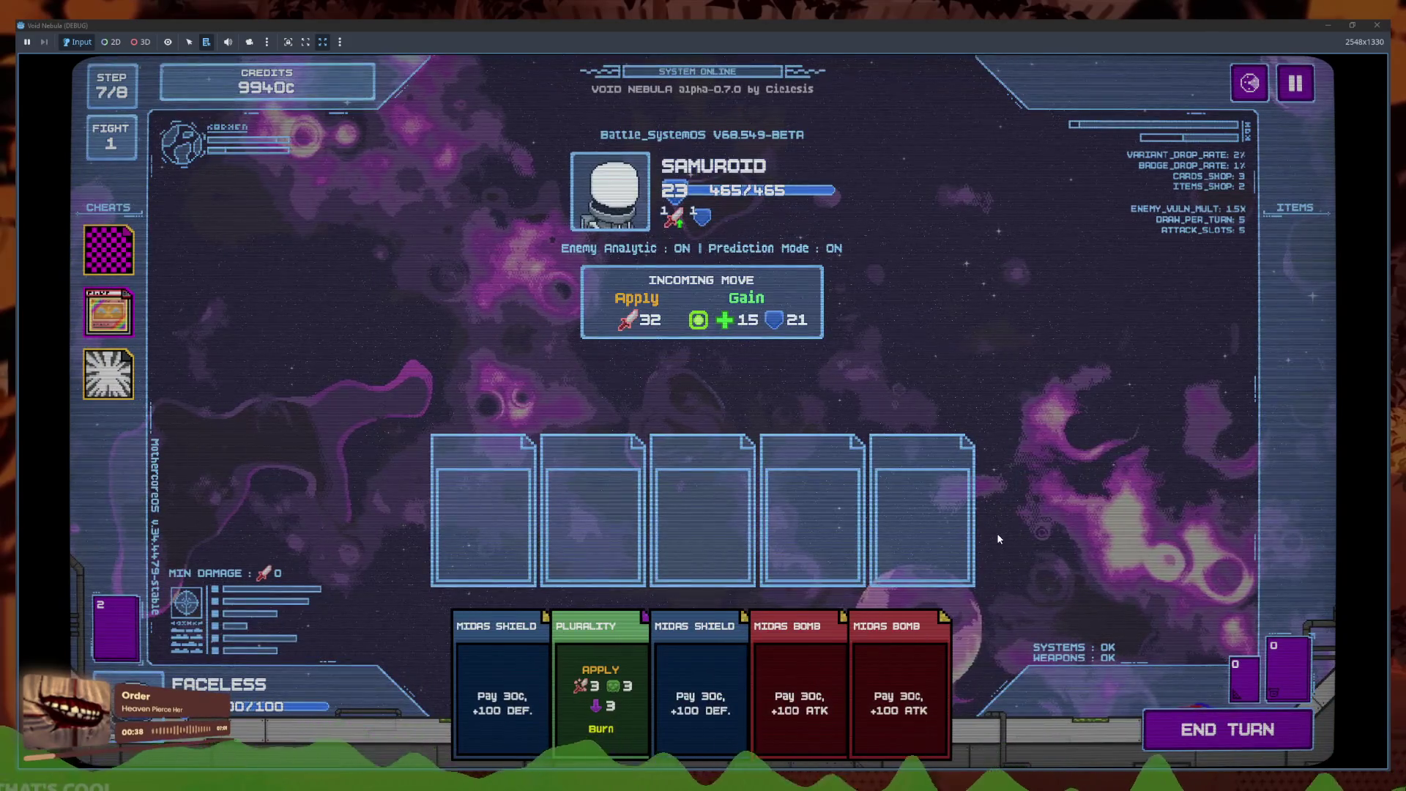
pyautogui.click(1327, 25)
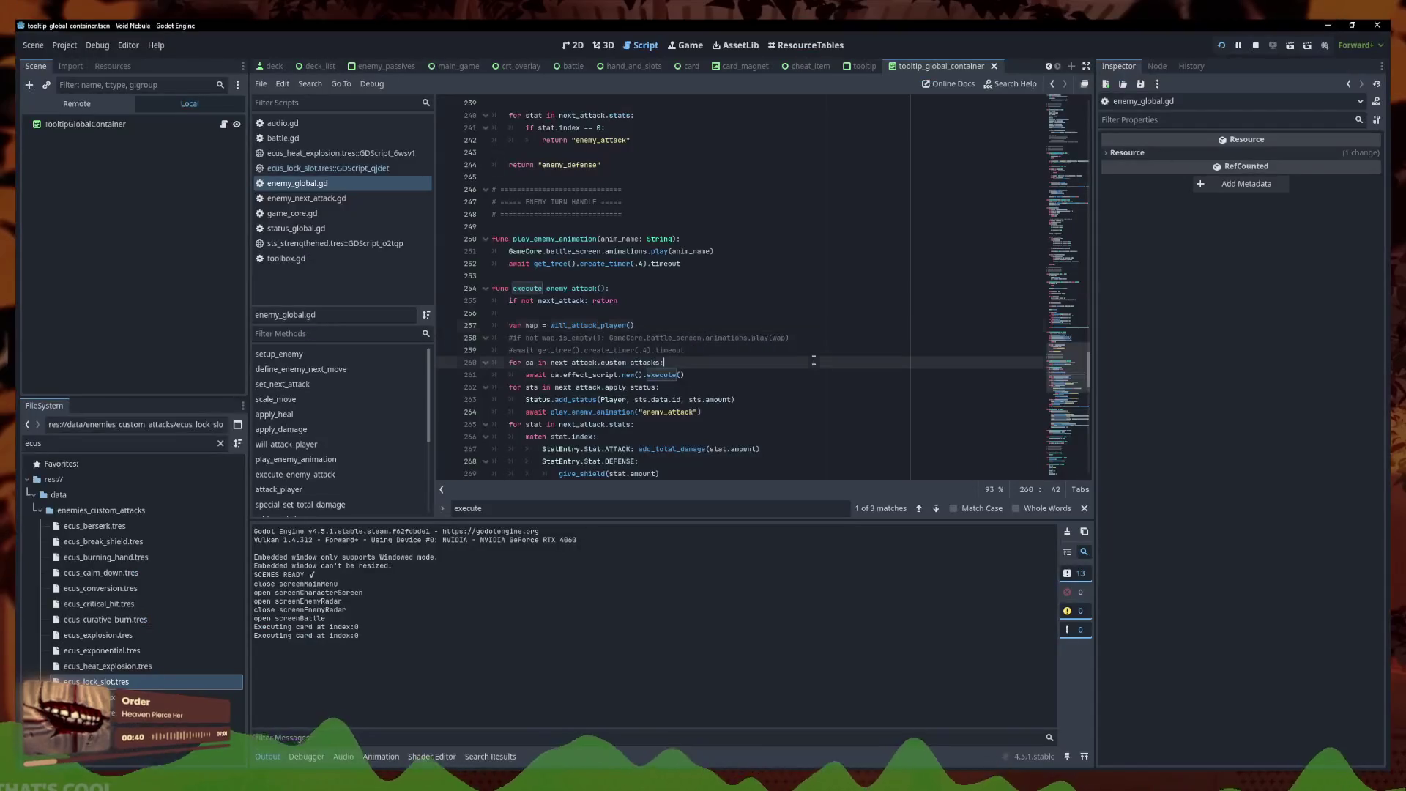
# Add `await GameCore.battle_screen.animations.animation_finished` after the timer wait, save, and run the game
pyautogui.press('Return')
pyautogui.write('await')
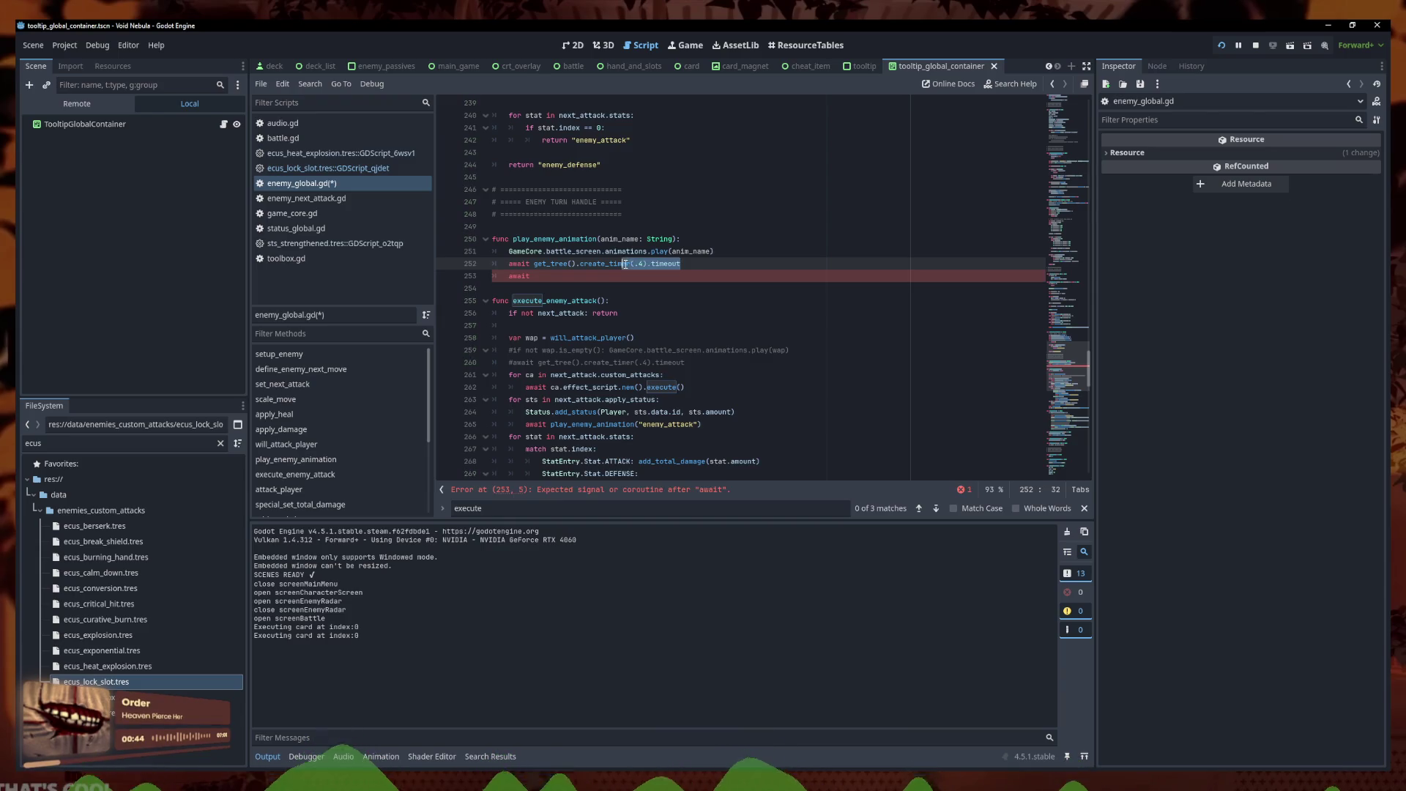
pyautogui.moveTo(713, 251); pyautogui.dragTo(605, 251)
pyautogui.click(541, 277)
pyautogui.moveTo(740, 276); pyautogui.dragTo(678, 279)
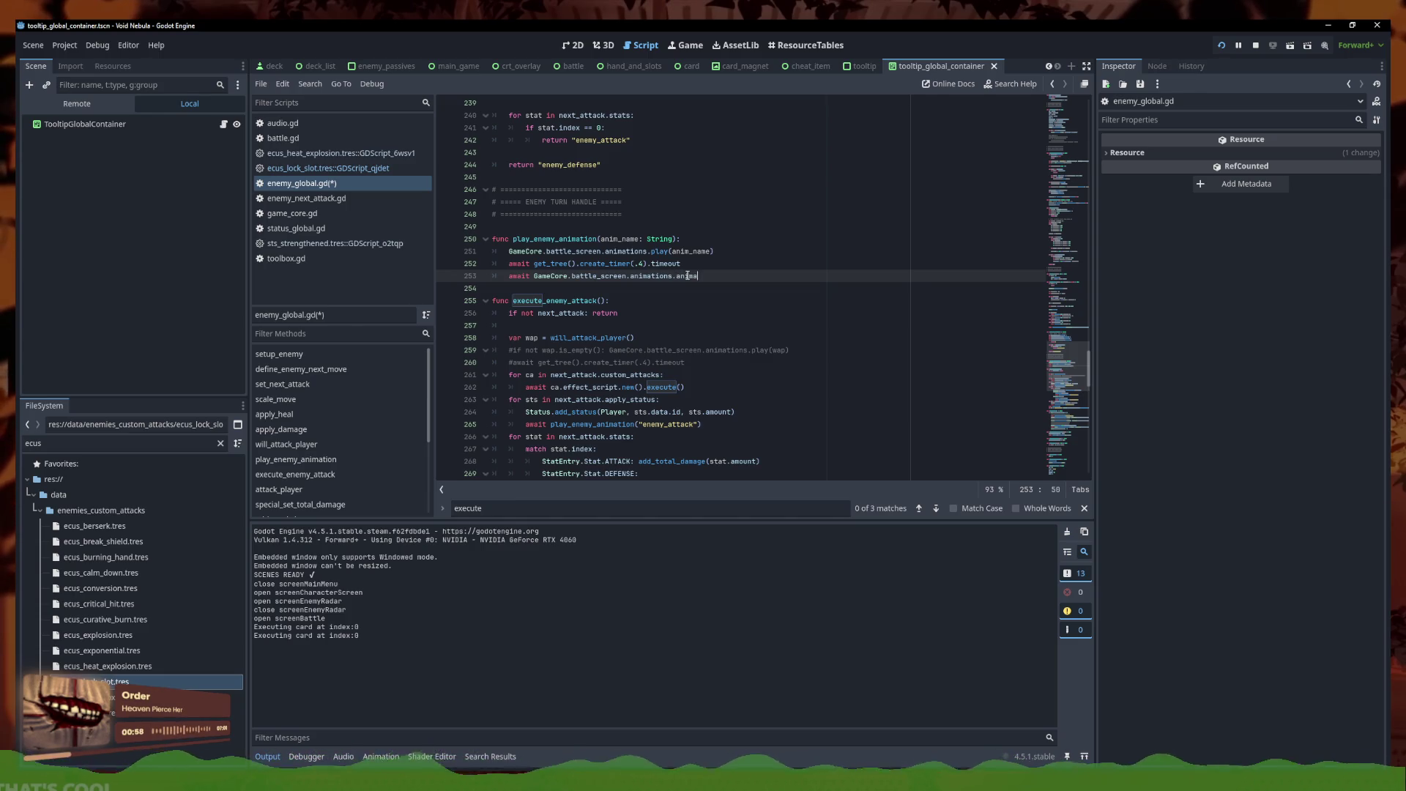
pyautogui.write('ed')
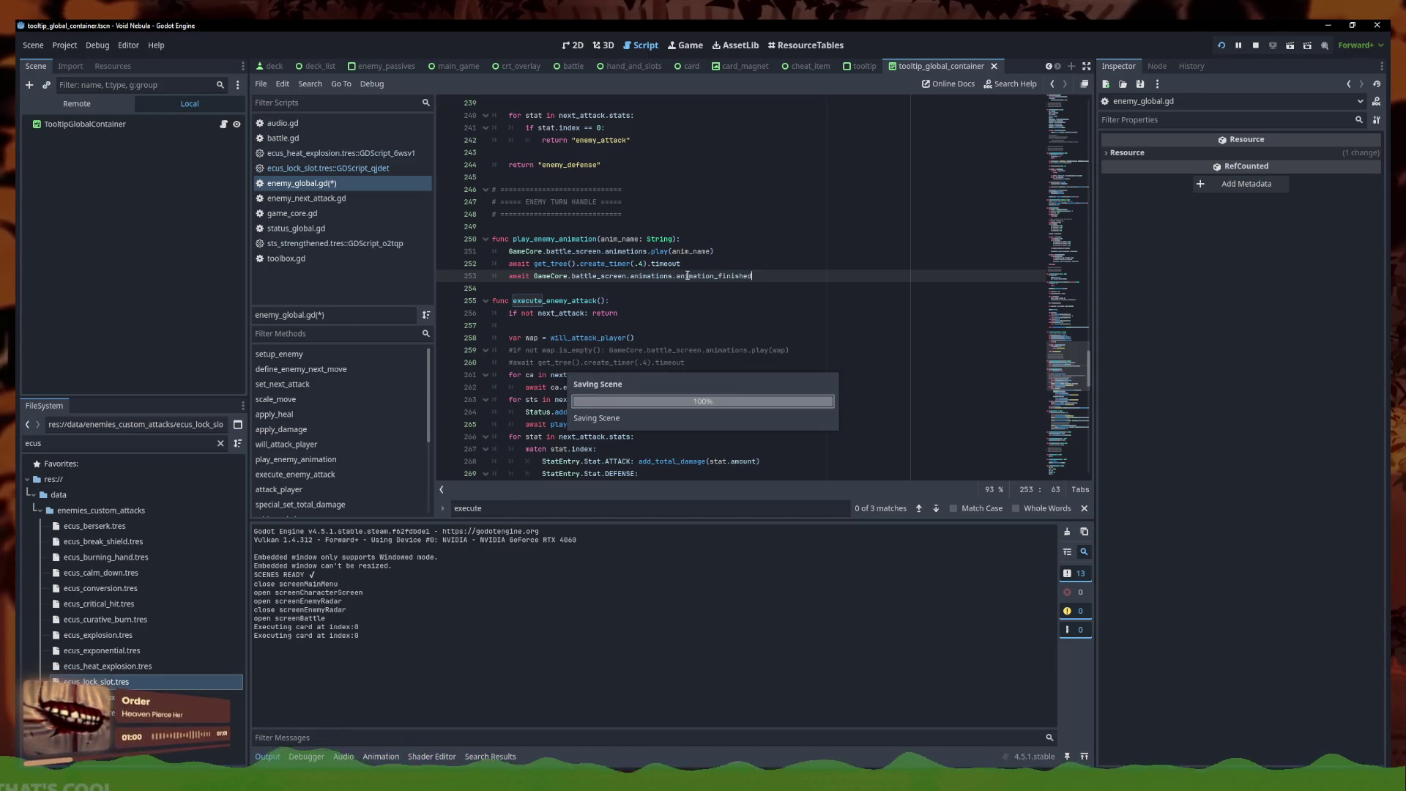
pyautogui.press('Down')
pyautogui.hotkey('ctrl', 's')
pyautogui.click(1237, 46)
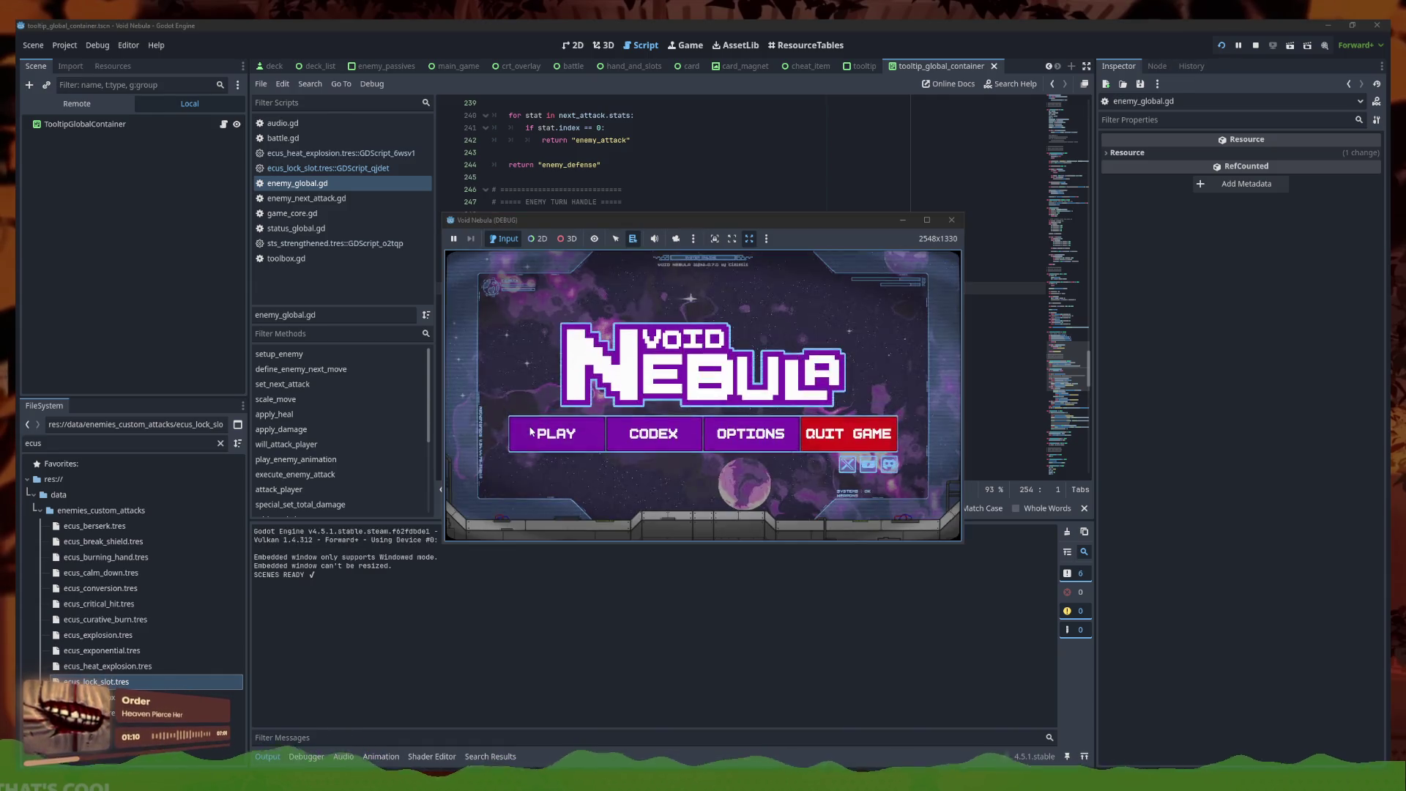
# Start a full-screen Faceless run, swap Plurality for a Midas Shield, and end the first turn
pyautogui.click(531, 427)
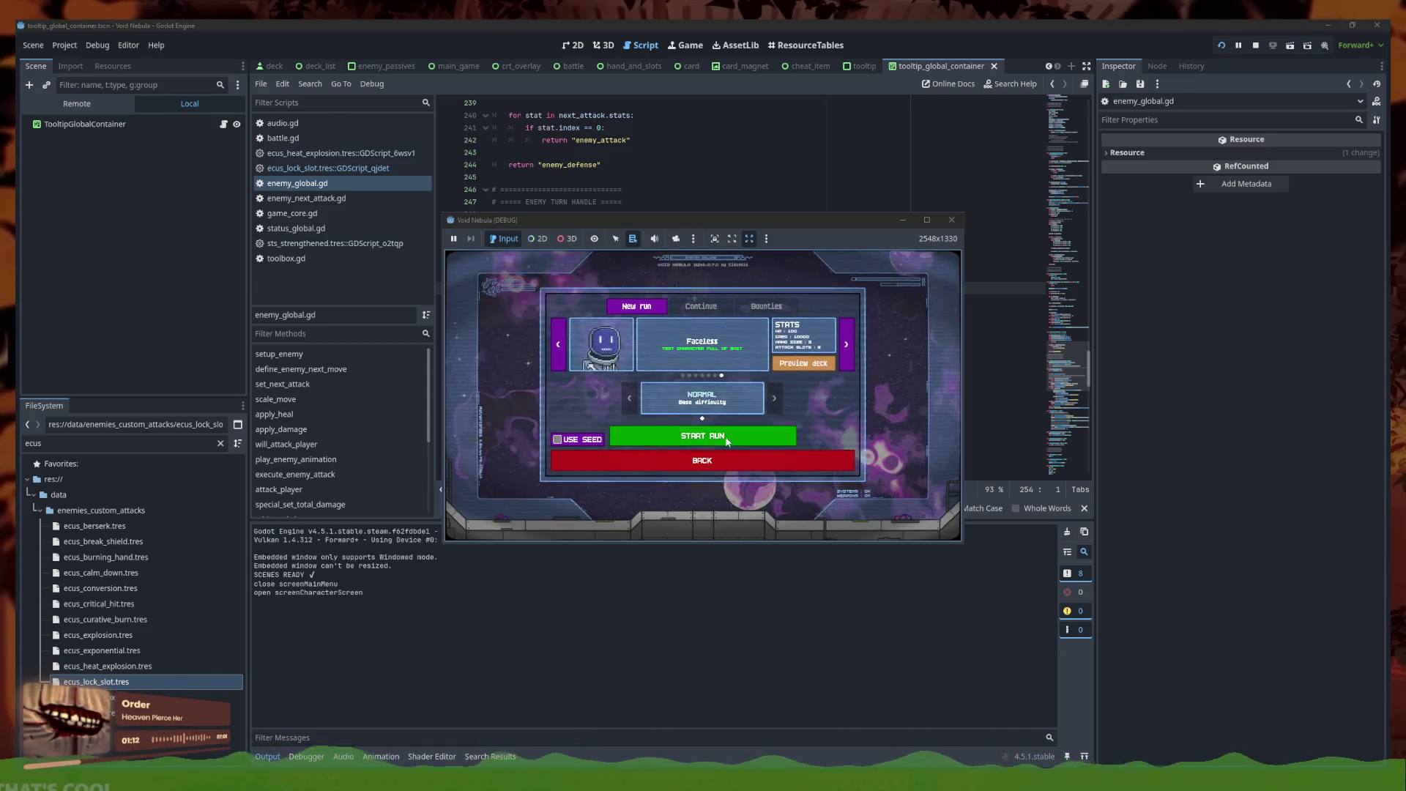
pyautogui.click(703, 437)
pyautogui.click(927, 219)
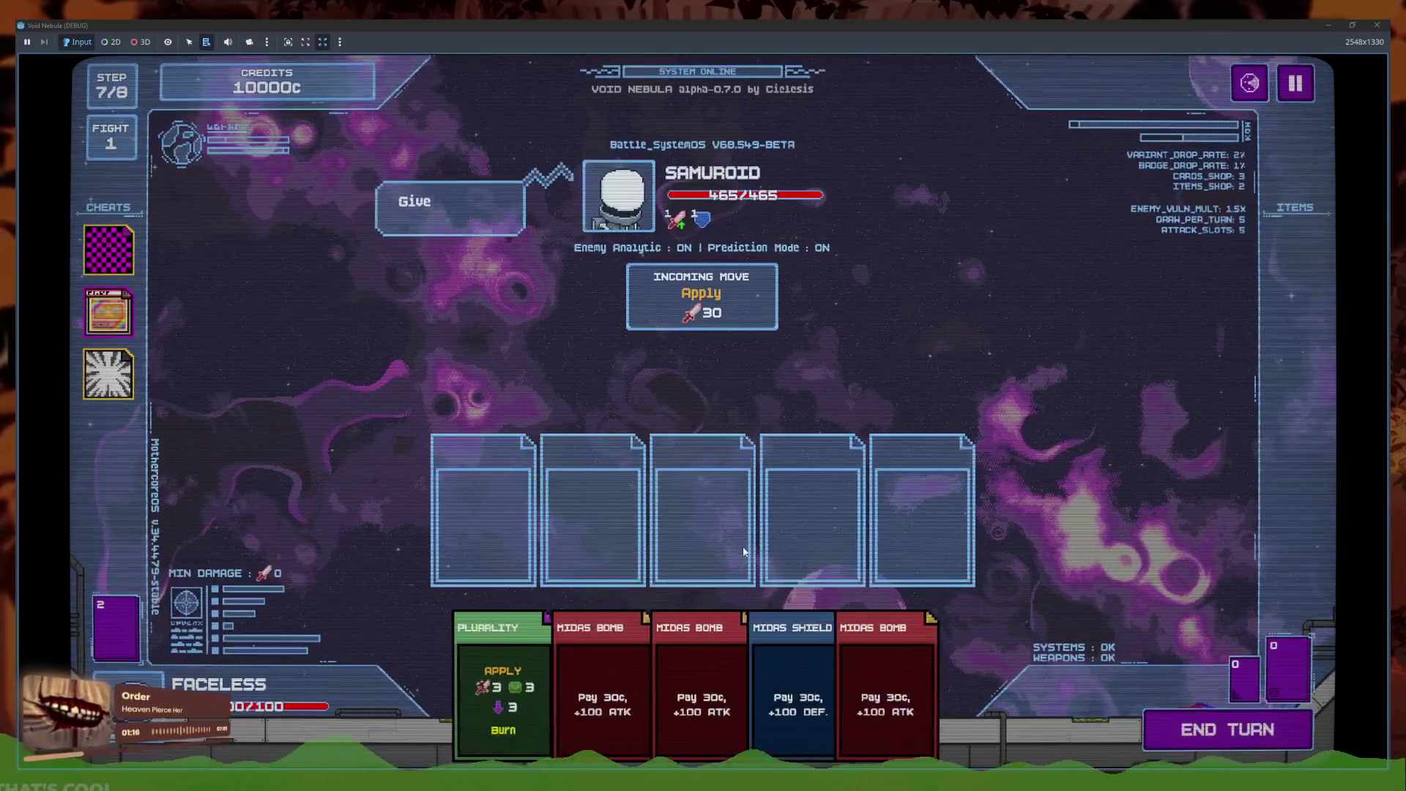
pyautogui.click(1271, 720)
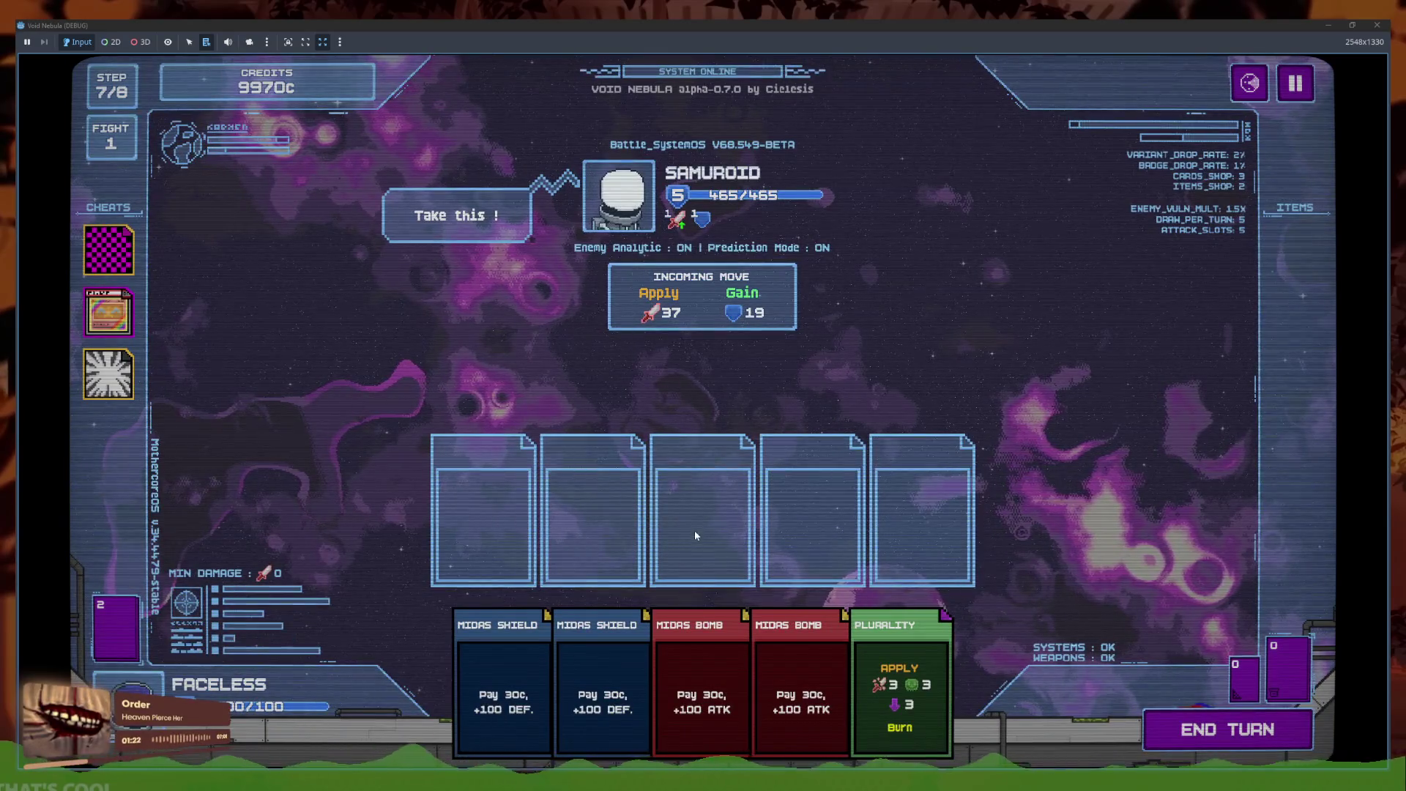
pyautogui.click(899, 695)
pyautogui.click(498, 542)
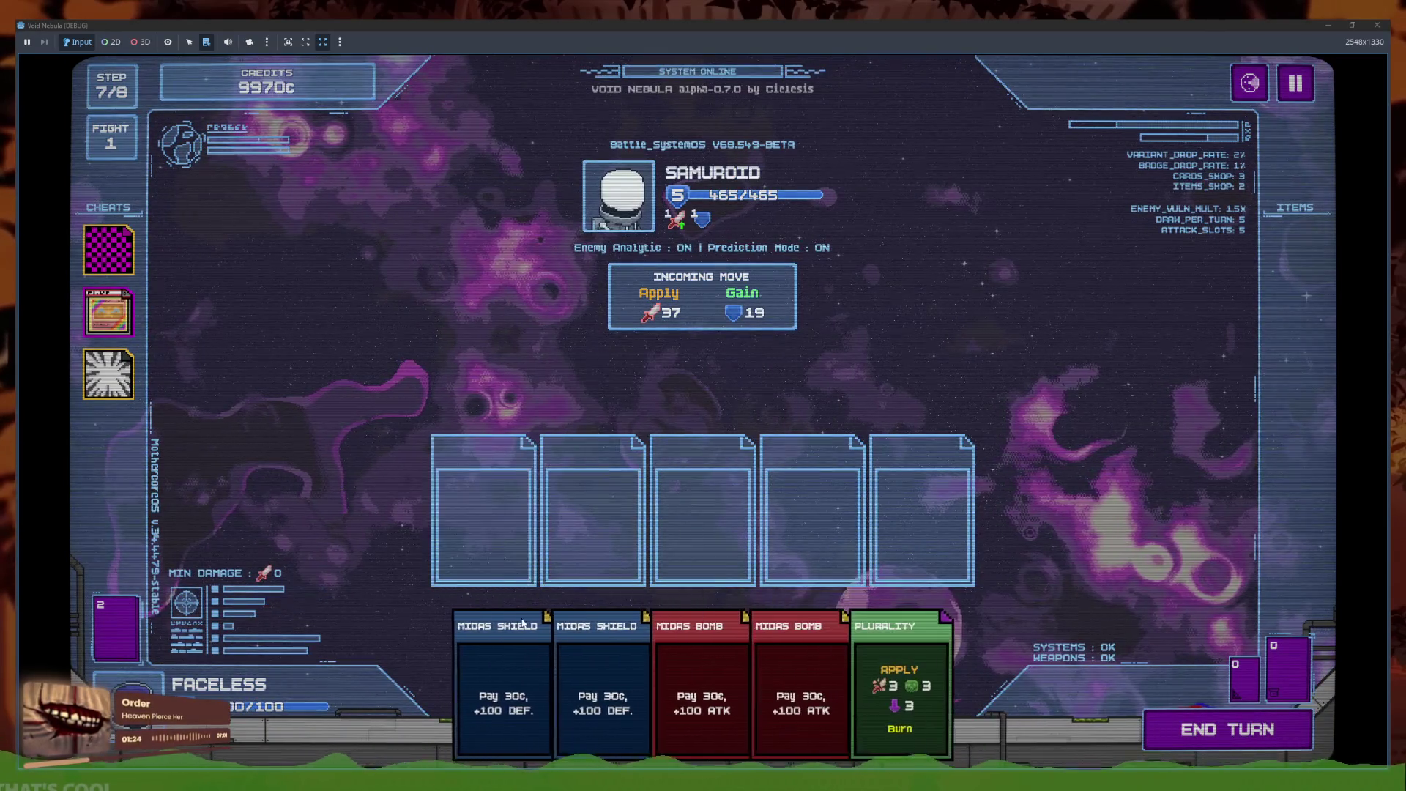
pyautogui.click(514, 616)
pyautogui.click(1228, 732)
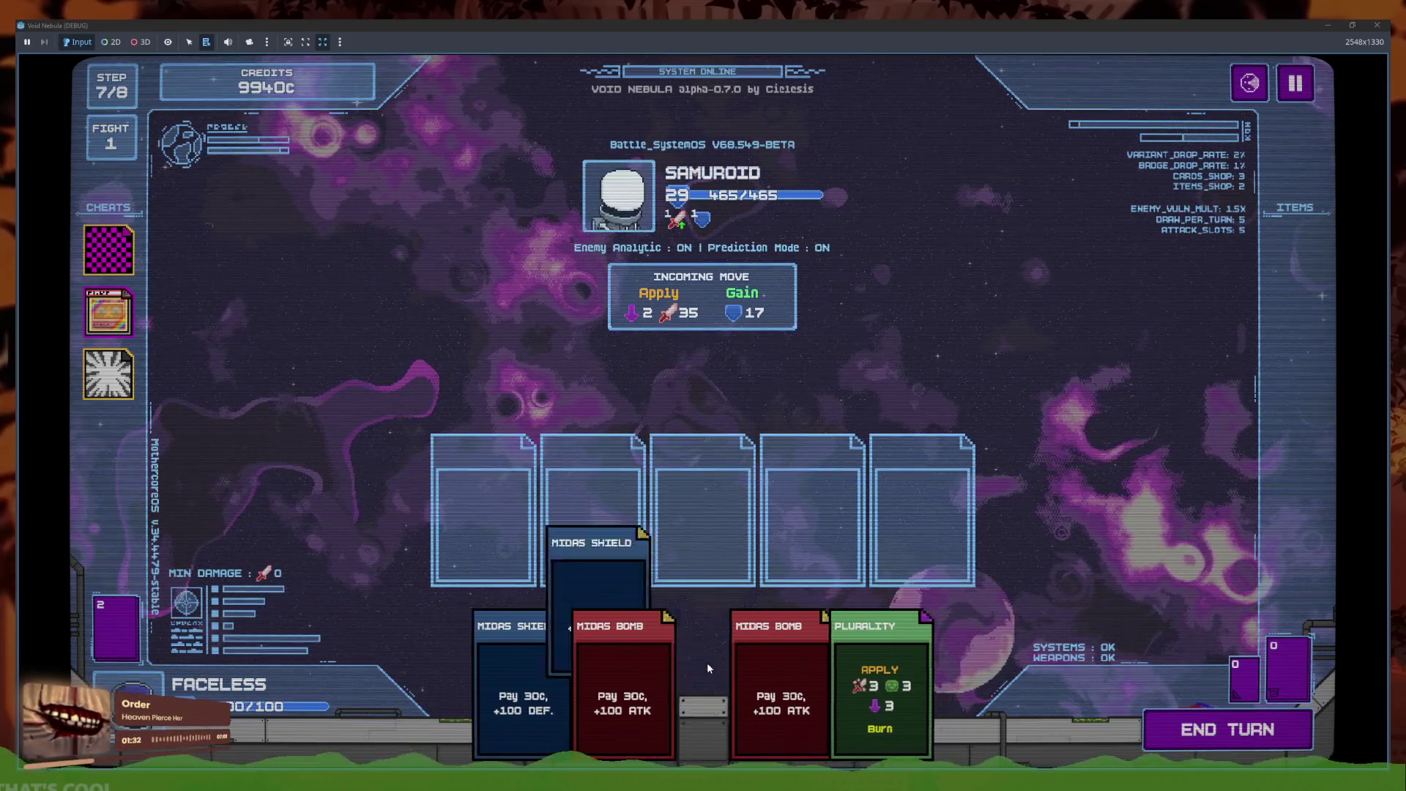
# Play another Midas Shield, end the turn, then stop the game with F8
pyautogui.click(706, 664)
pyautogui.click(1214, 736)
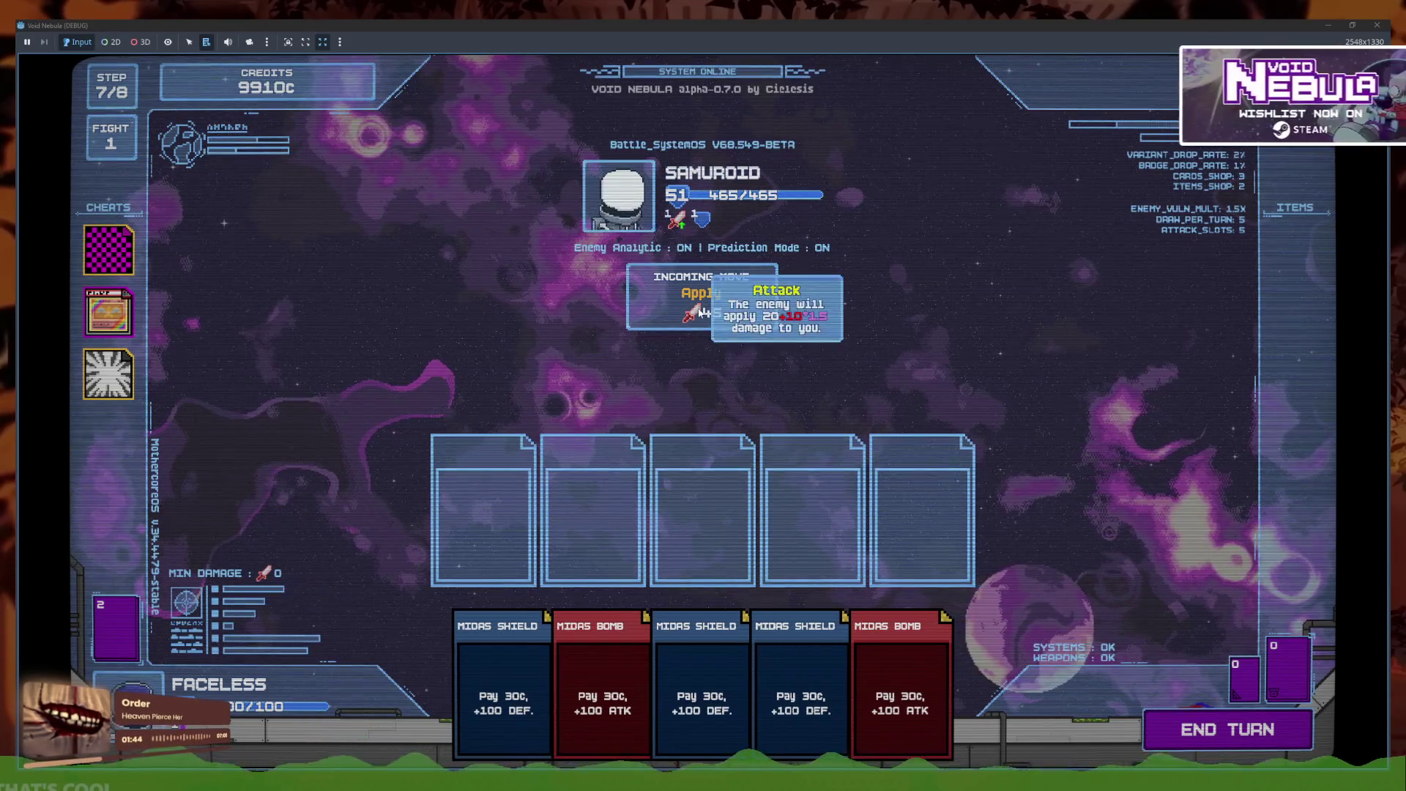
pyautogui.press('F8')
pyautogui.click(721, 324)
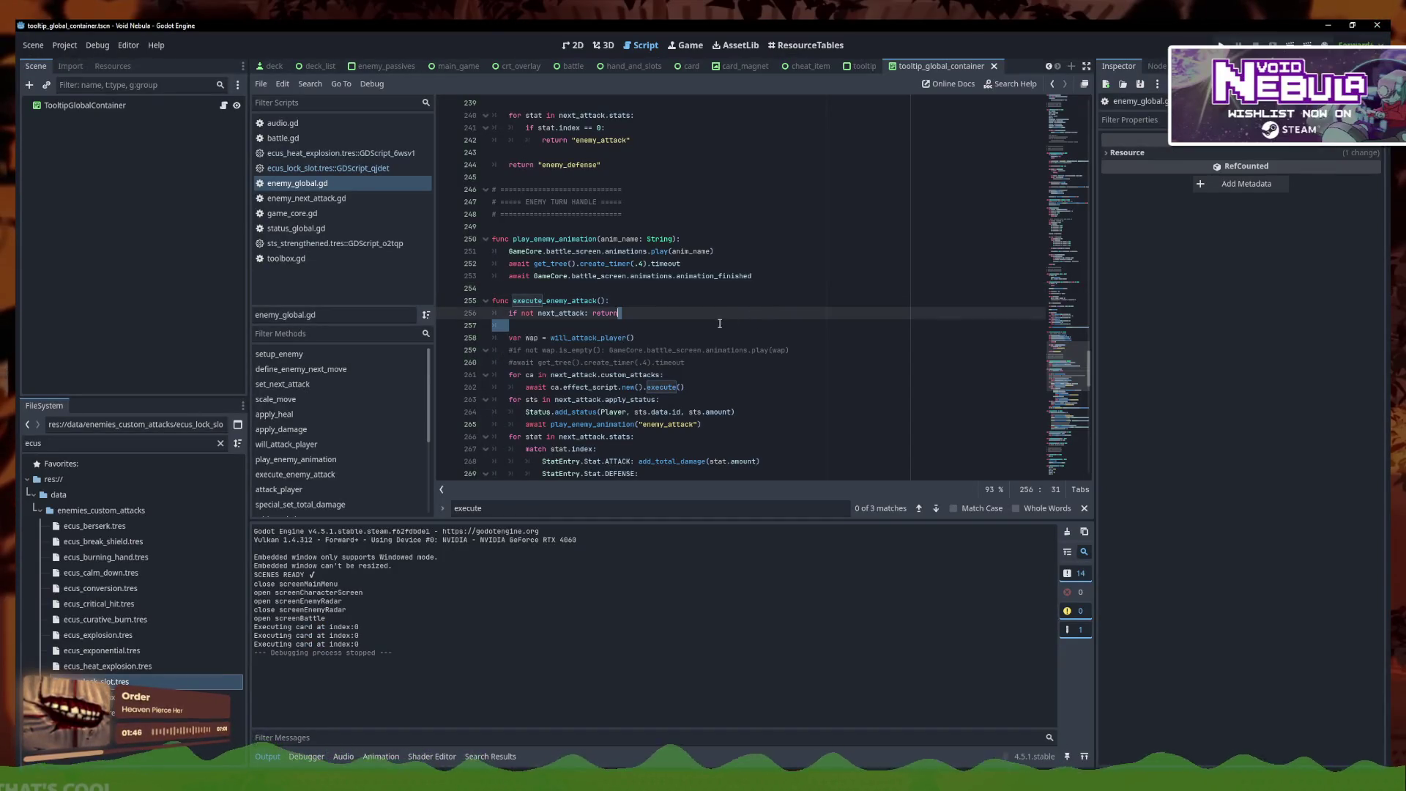
# Move each animation call above its add_status, give_shield and apply_heal line
pyautogui.scroll(-2, 726, 374)
pyautogui.scroll(-1, 726, 382)
pyautogui.click(742, 352)
pyautogui.hotkey('alt', 'Up')
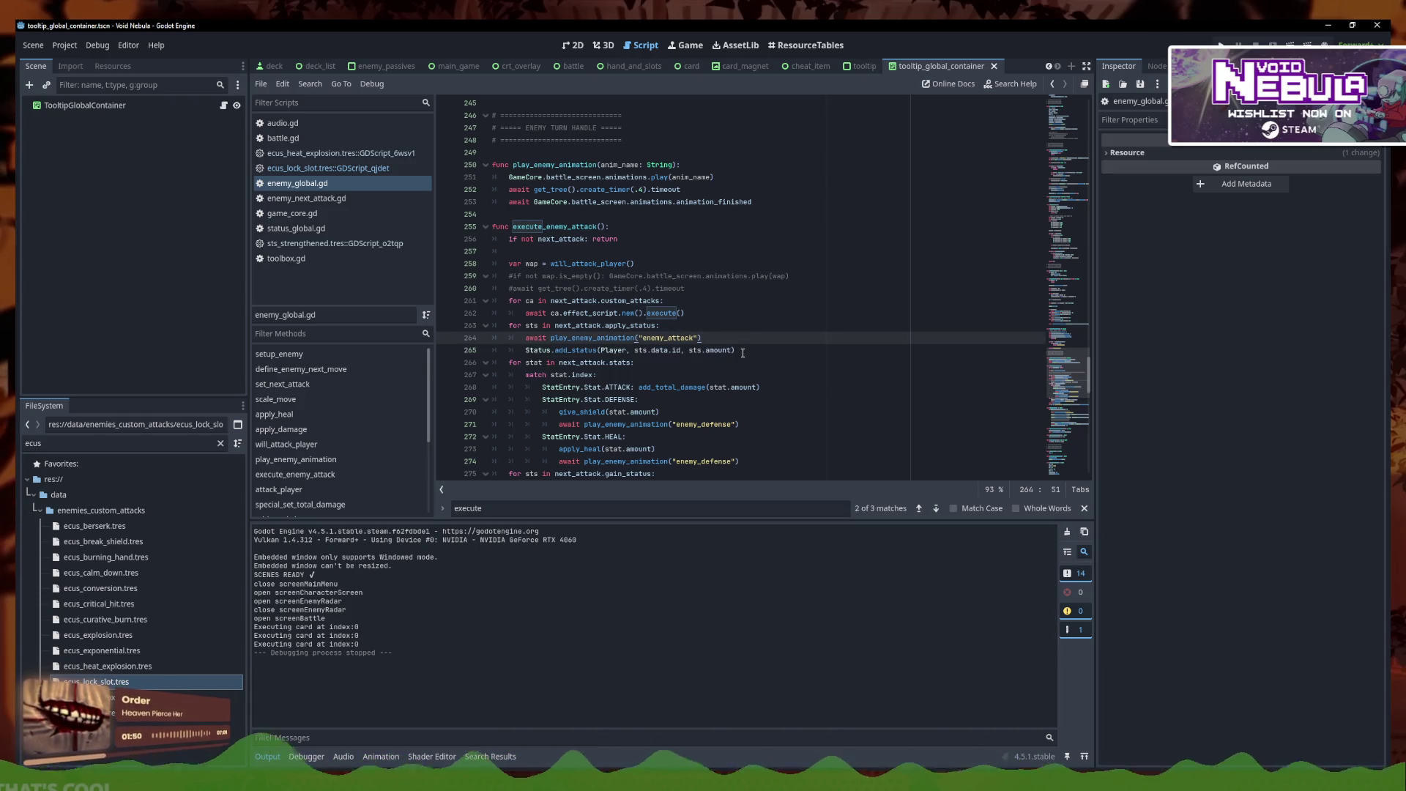
pyautogui.click(758, 425)
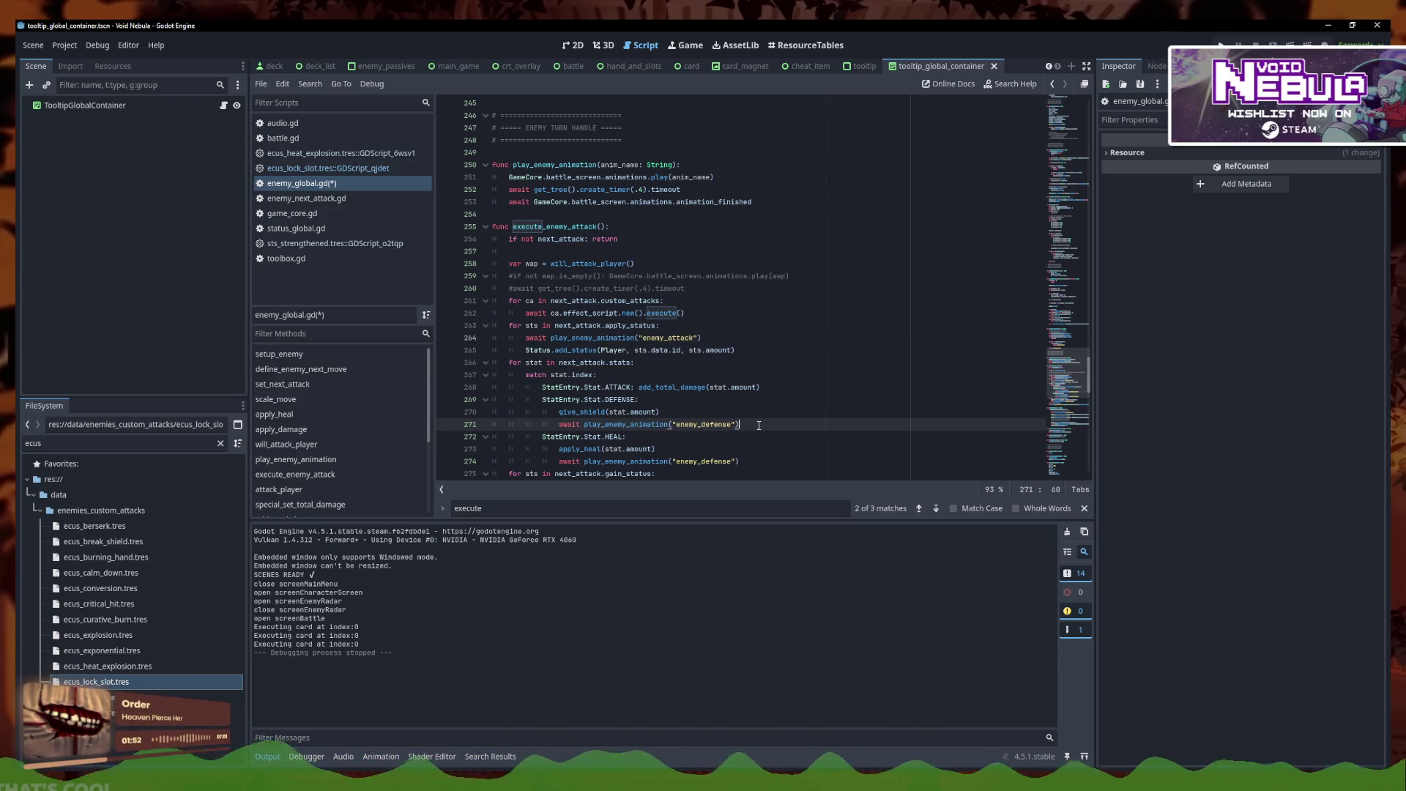
pyautogui.hotkey('alt', 'Up')
pyautogui.click(760, 463)
pyautogui.hotkey('alt', 'Up')
pyautogui.scroll(-3, 690, 425)
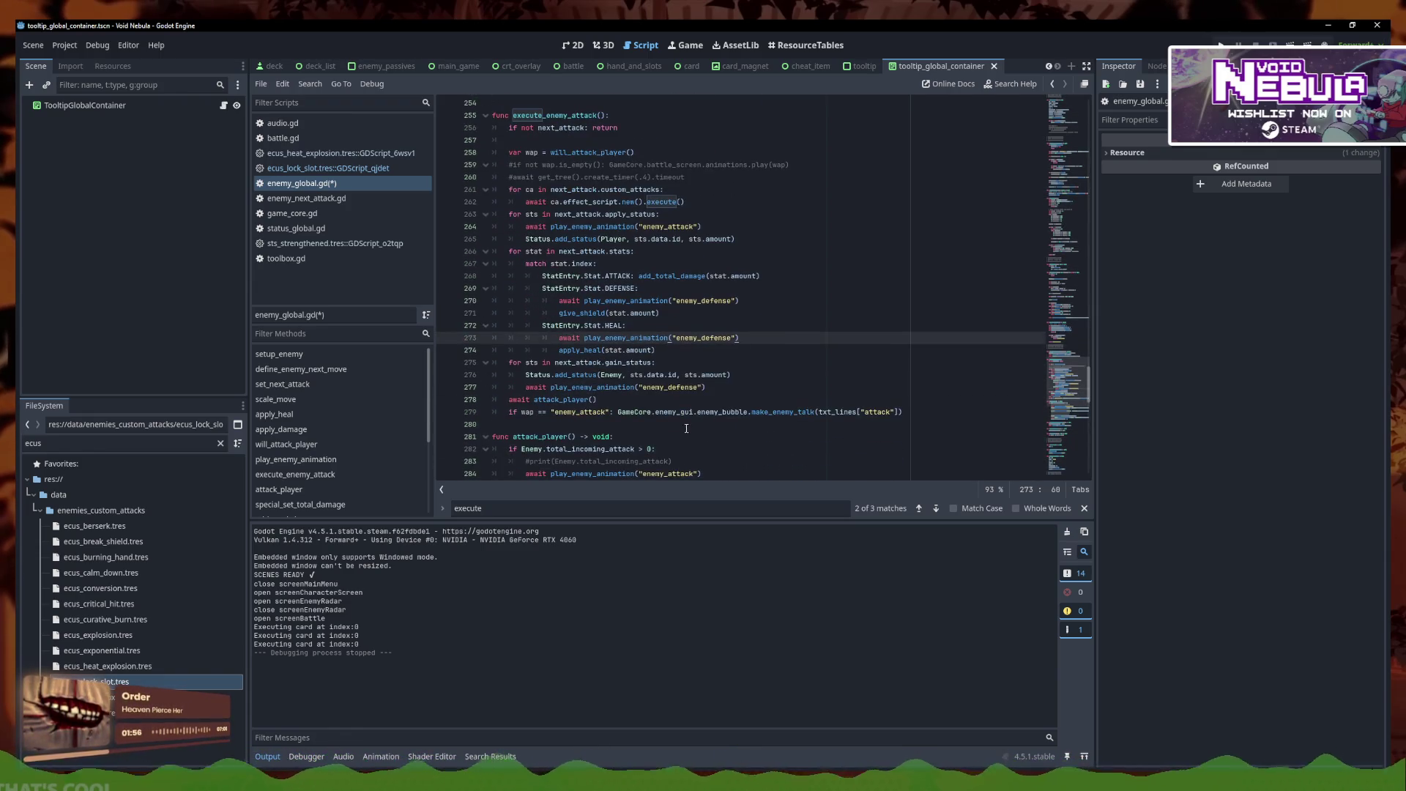
pyautogui.scroll(-1, 652, 392)
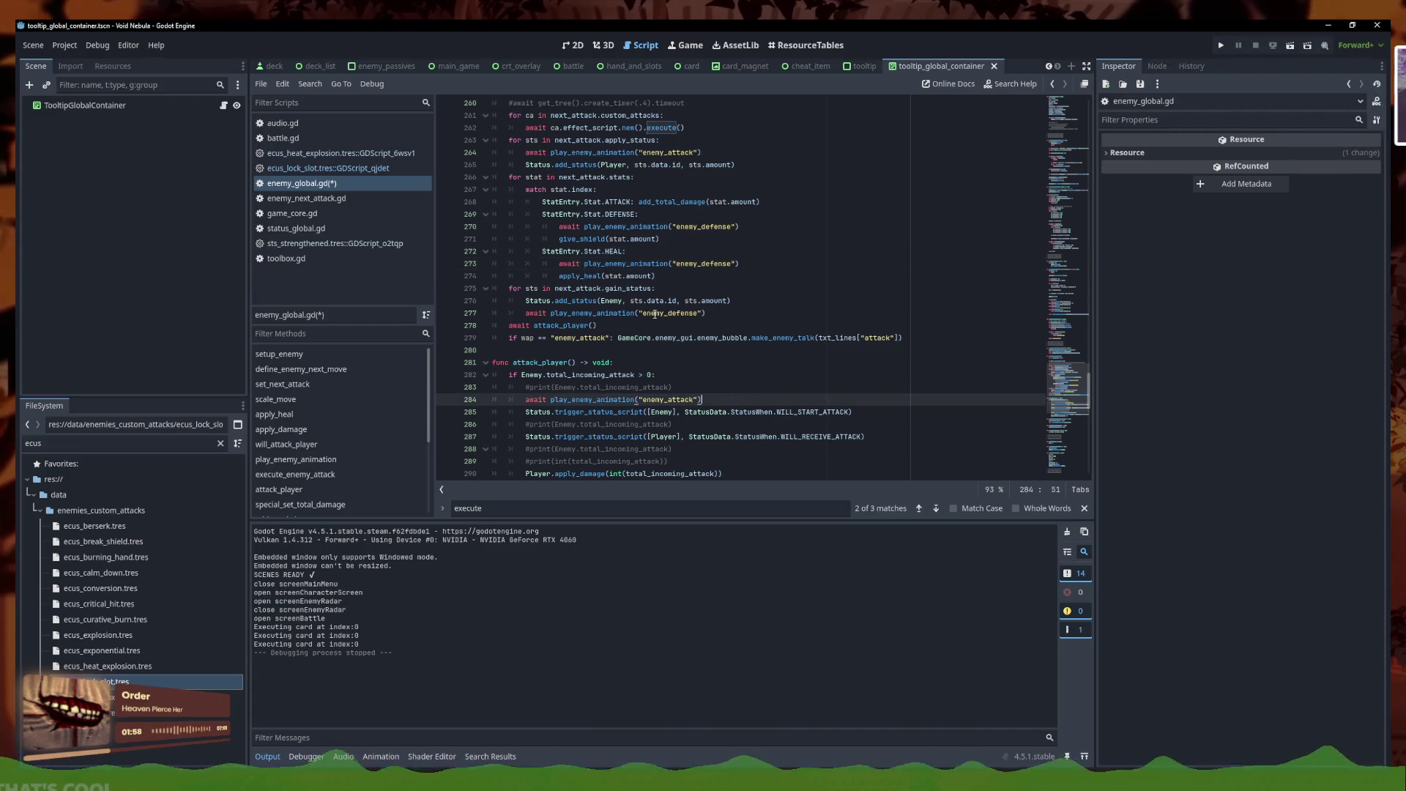
pyautogui.click(706, 353)
# Cut the enemy talk bubble call for attack_player and delete the leftover wap check line
pyautogui.click(646, 385)
pyautogui.moveTo(619, 376); pyautogui.dragTo(791, 376)
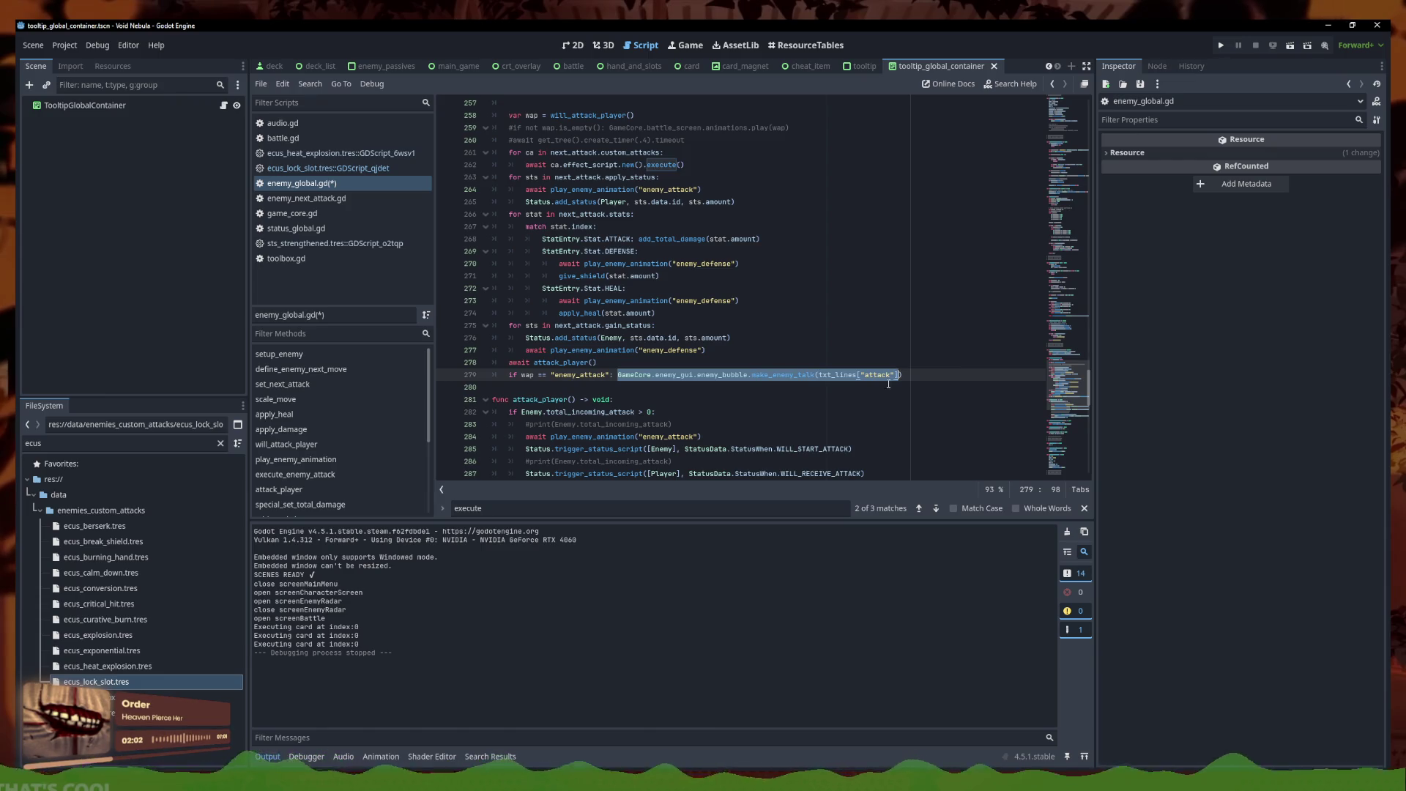
pyautogui.hotkey('ctrl', 'x')
pyautogui.click(716, 433)
pyautogui.press('Return')
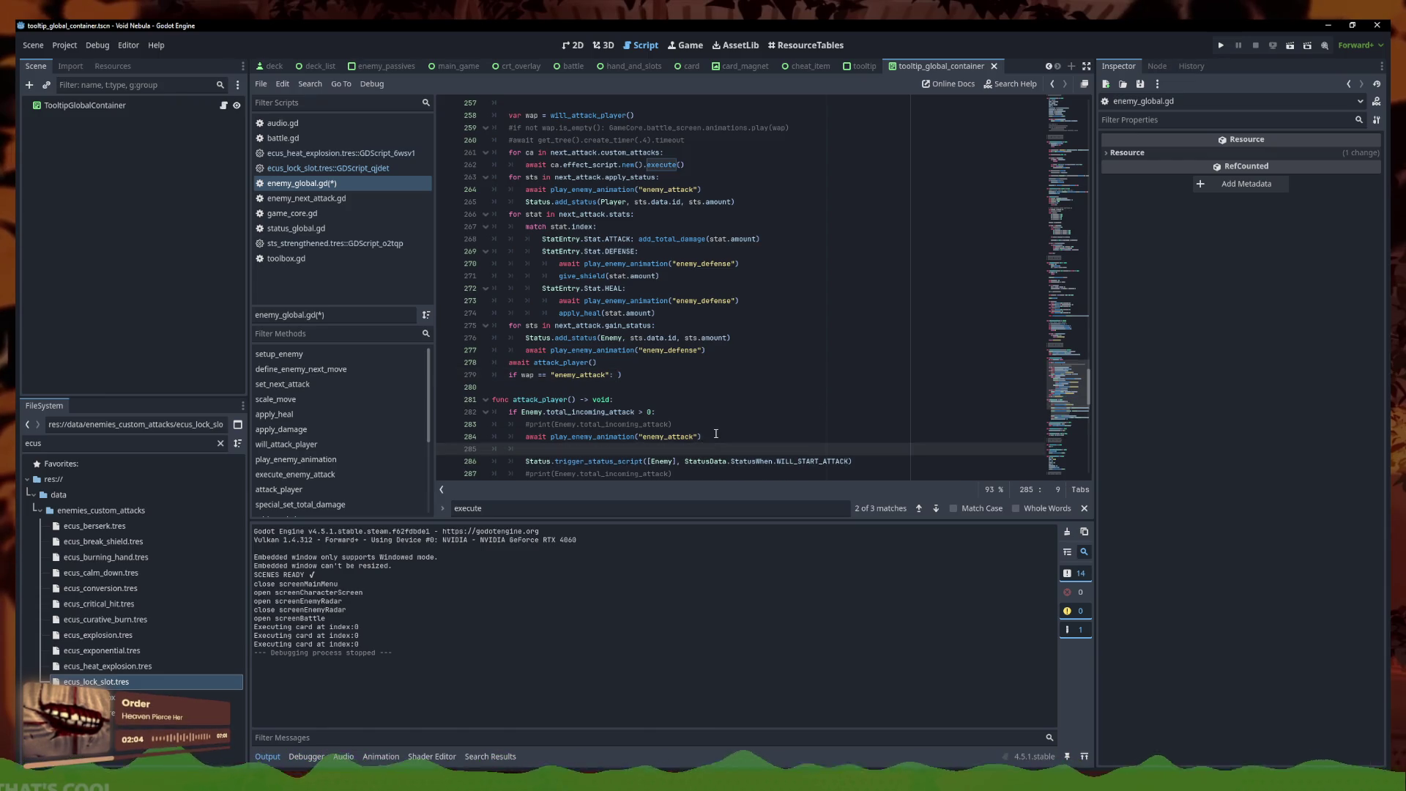
pyautogui.tripleClick(656, 372)
pyautogui.press('BackSpace')
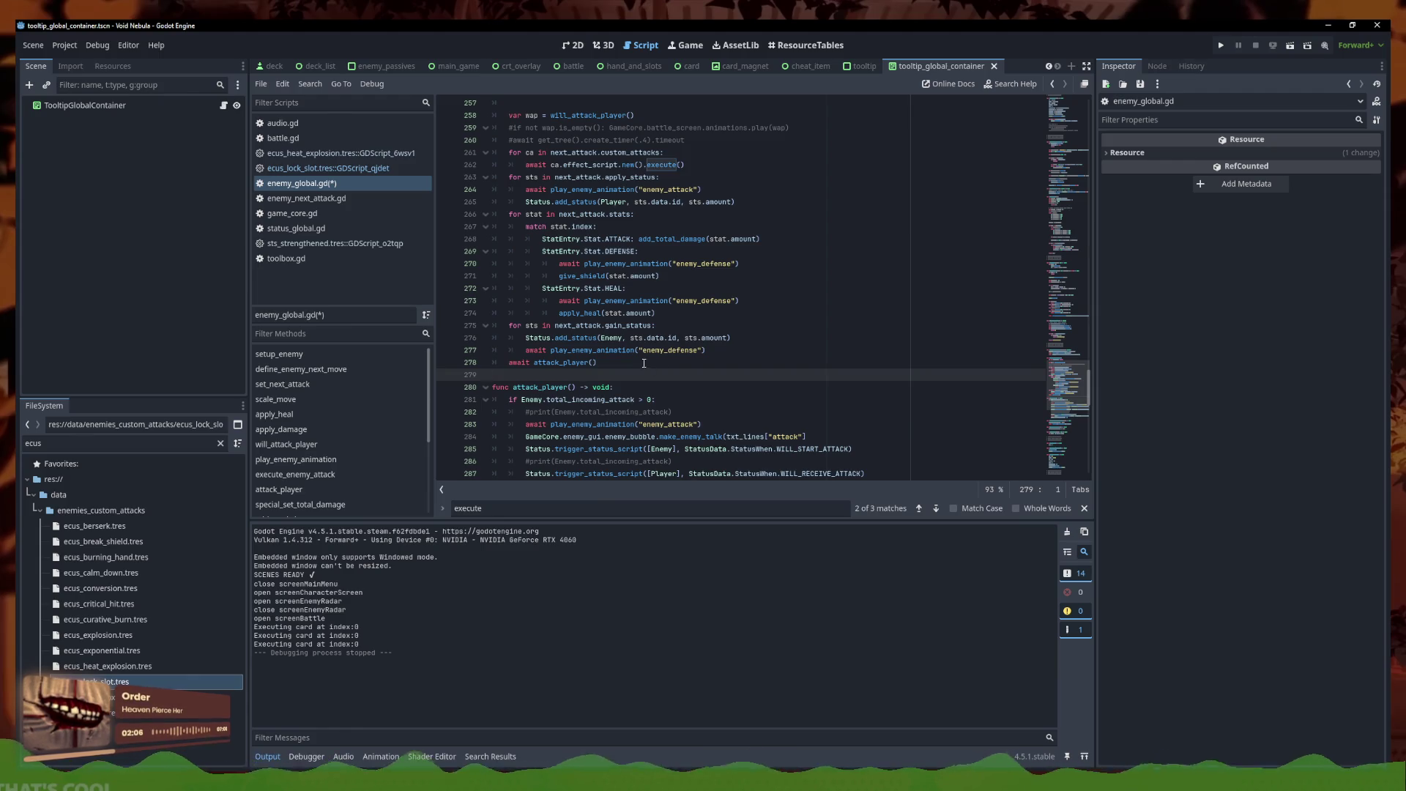
# Delete the commented-out animation lines, close the talk line's missing bracket, and save
pyautogui.scroll(5, 648, 366)
pyautogui.moveTo(685, 325); pyautogui.dragTo(476, 301)
pyautogui.hotkey('ctrl', 'x')
pyautogui.scroll(-8, 630, 340)
pyautogui.click(670, 351)
pyautogui.click(702, 325)
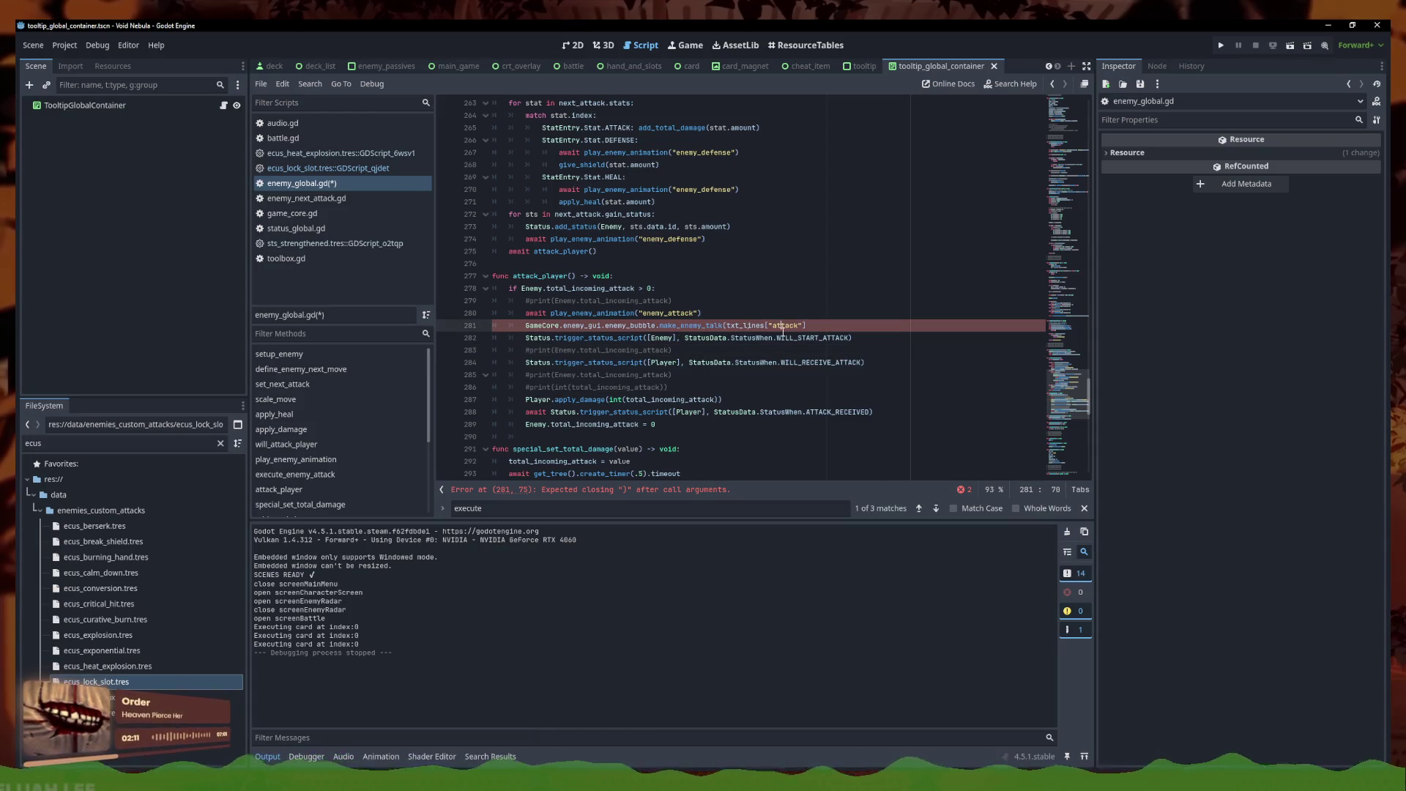
pyautogui.hotkey('ctrl', 's')
# Bring play_enemy_animation's timer wait at line 250 into view
pyautogui.click(834, 319)
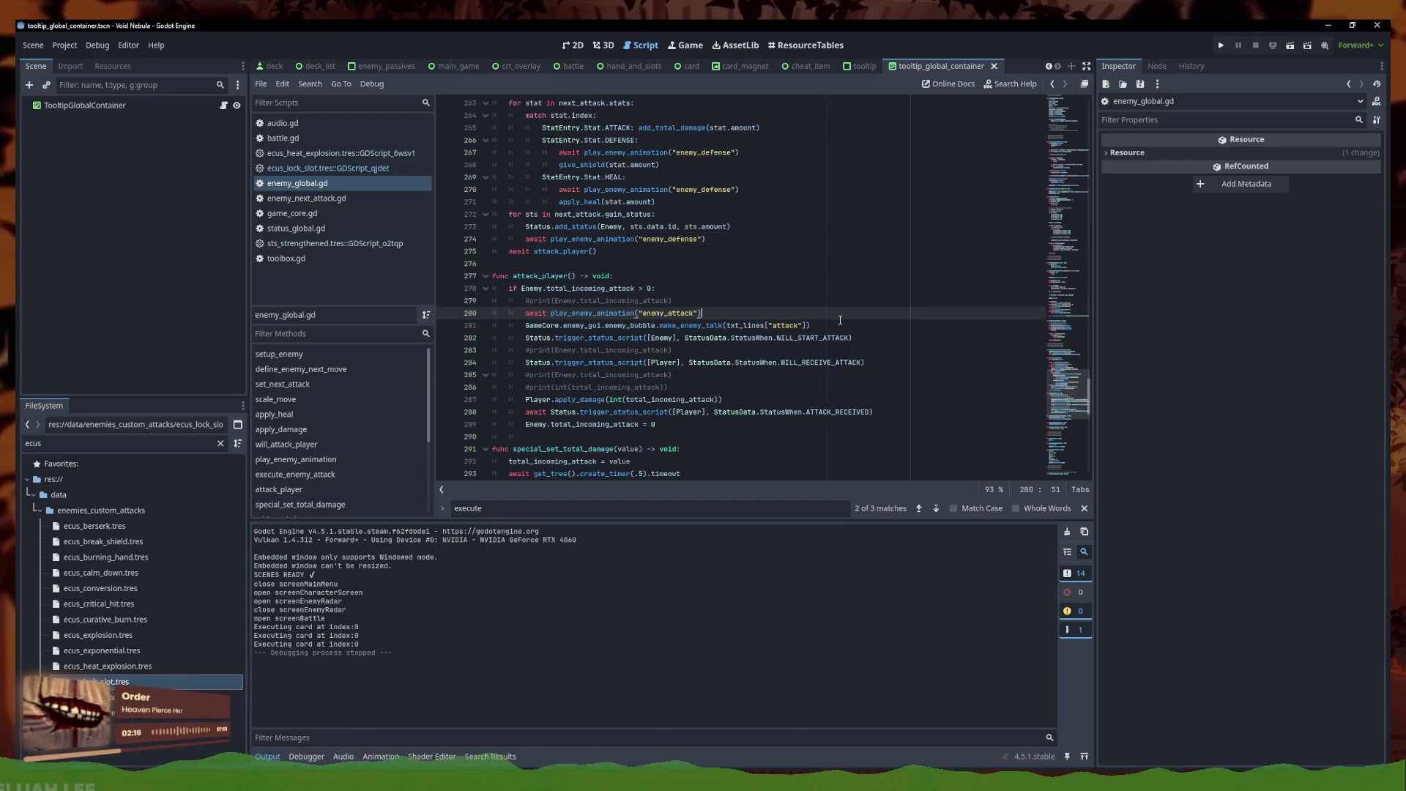
pyautogui.click(834, 326)
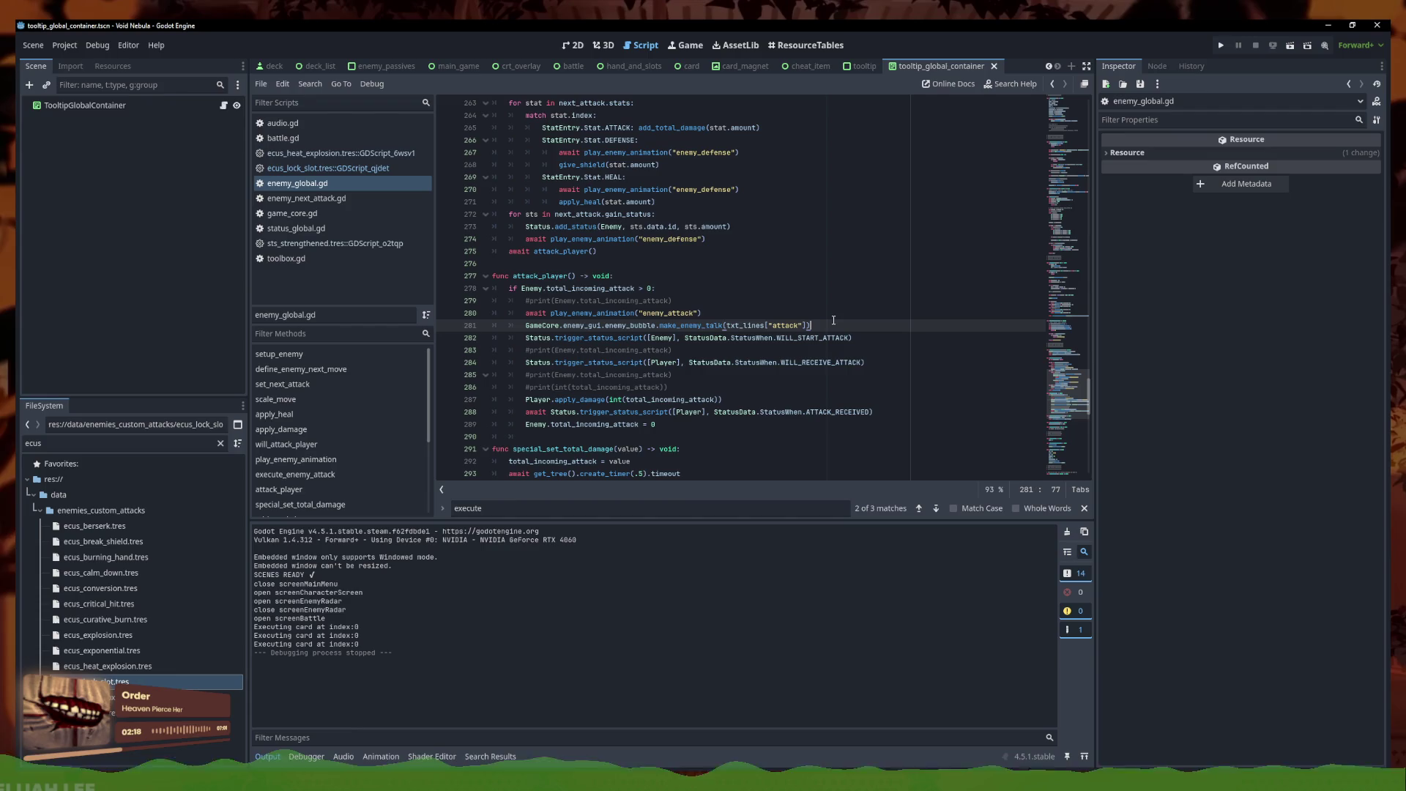
pyautogui.press('Up')
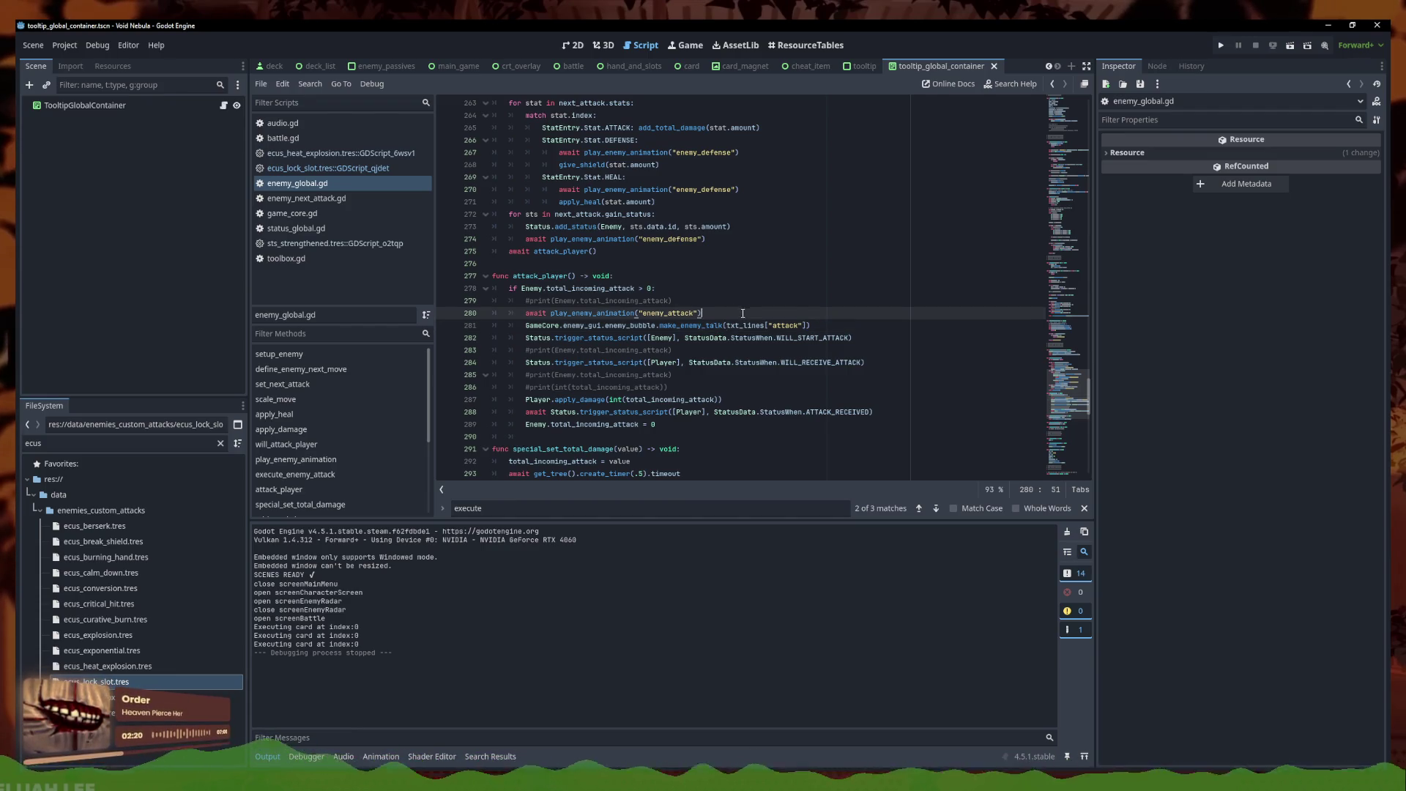
pyautogui.scroll(8, 744, 313)
pyautogui.click(682, 264)
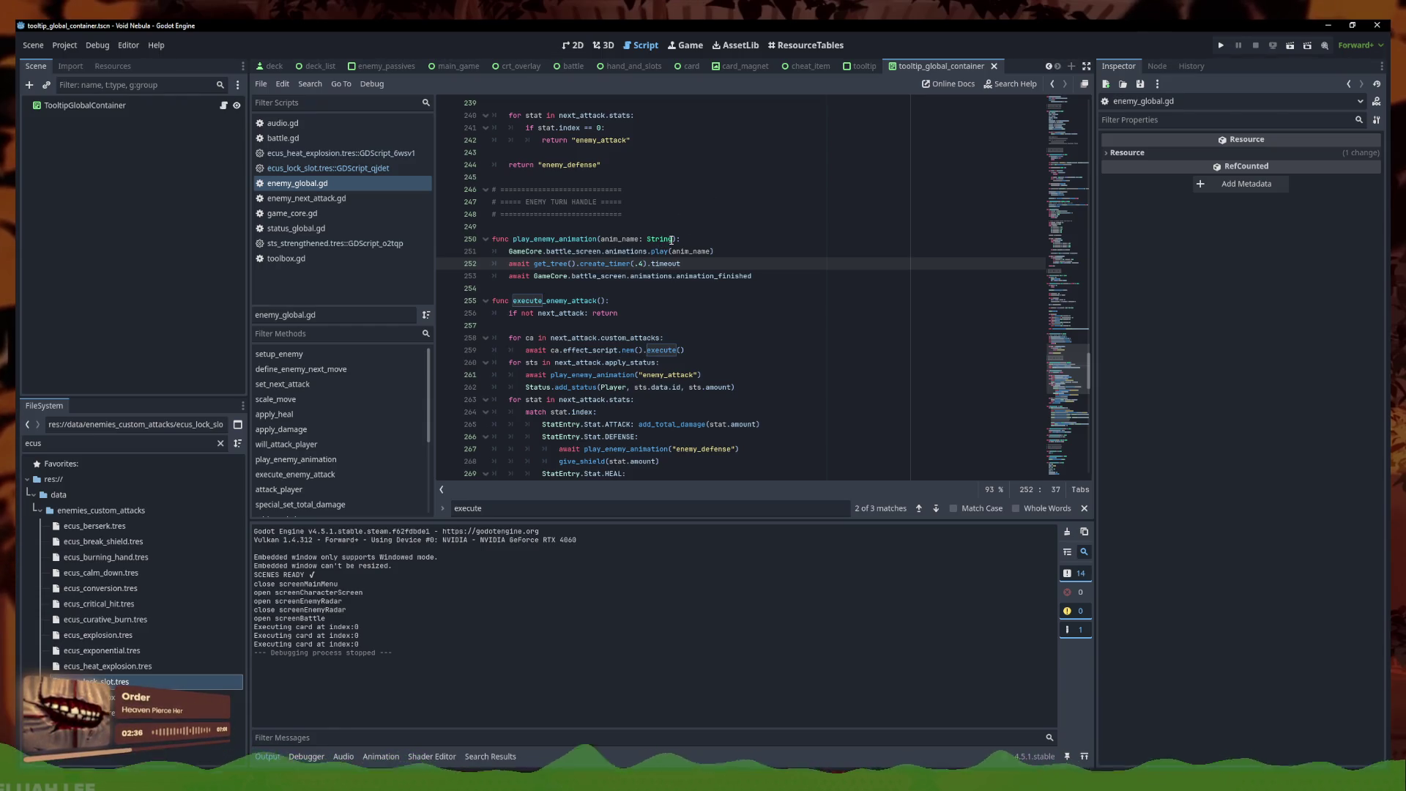
# Add an optional `delay: float = 0.0` parameter to play_enemy_animation
pyautogui.click(511, 264)
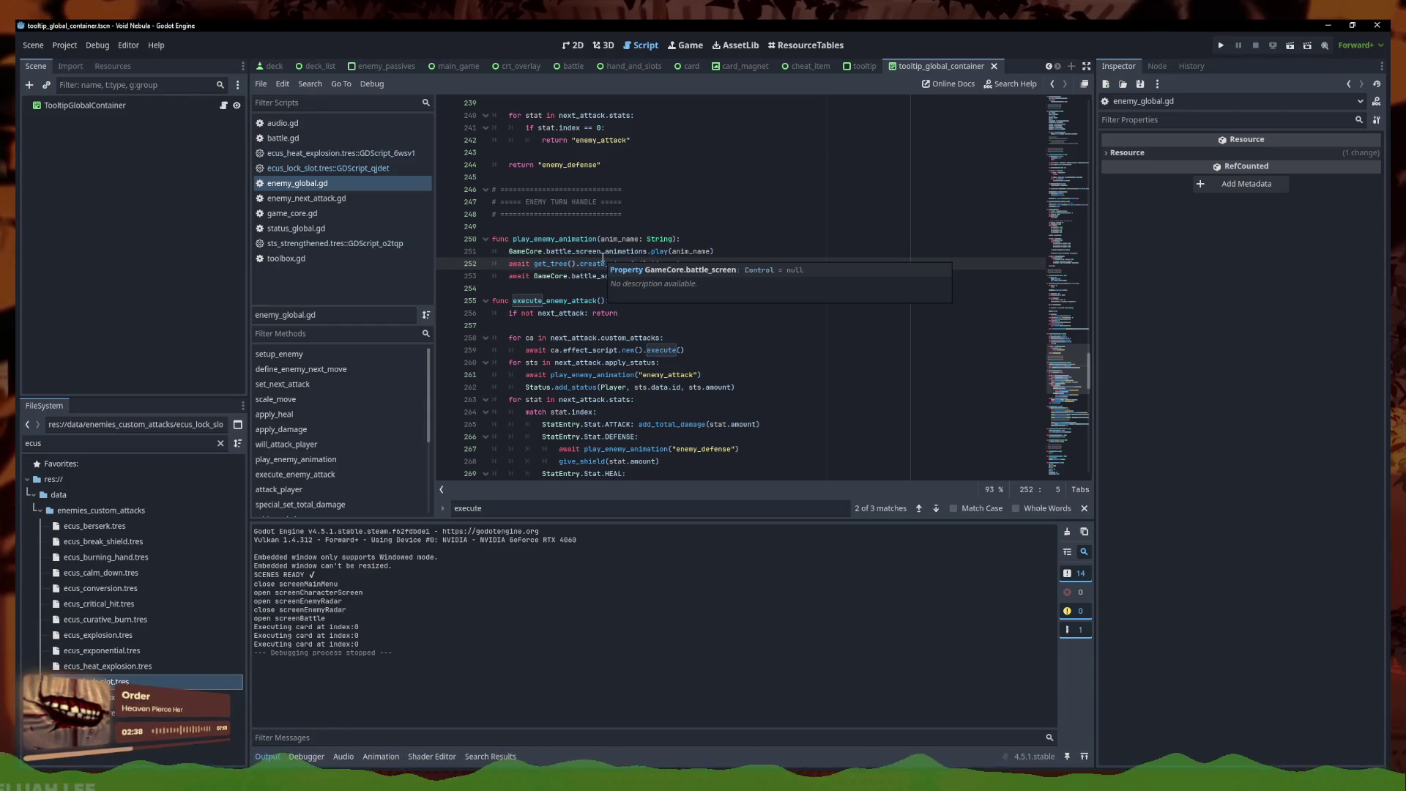
pyautogui.click(672, 239)
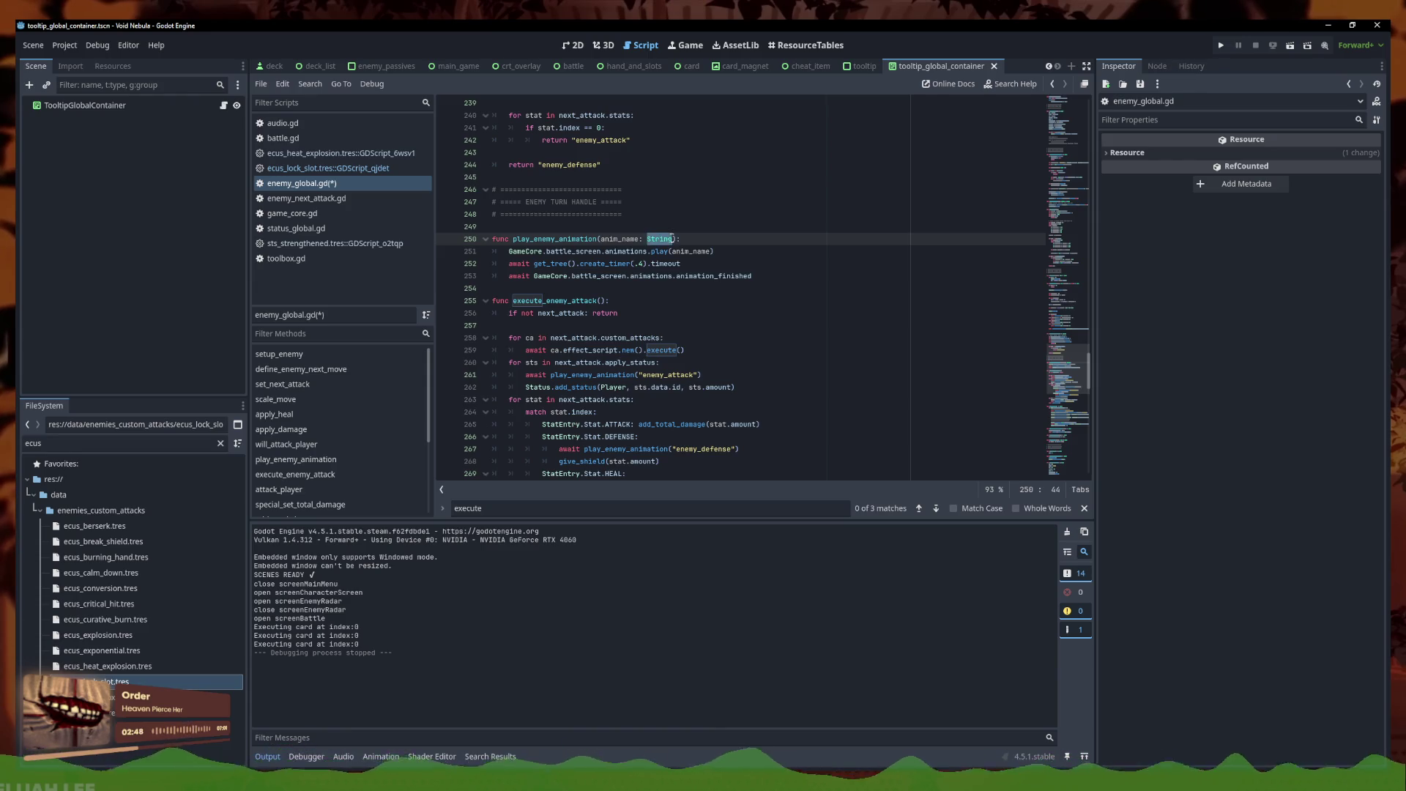
pyautogui.hotkey('ctrl', 'space')
pyautogui.press('Escape')
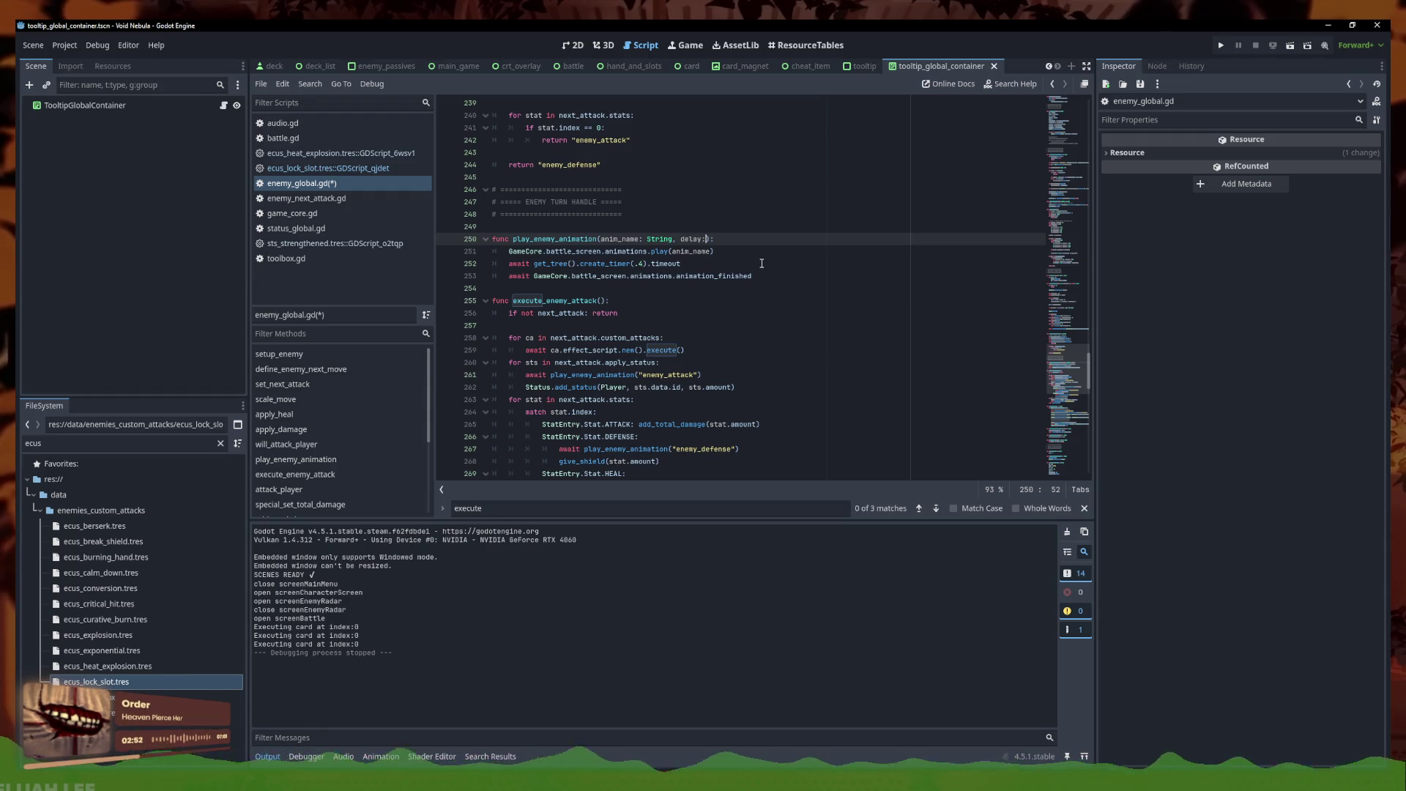
pyautogui.hotkey('ctrl', 'space')
pyautogui.press('Escape')
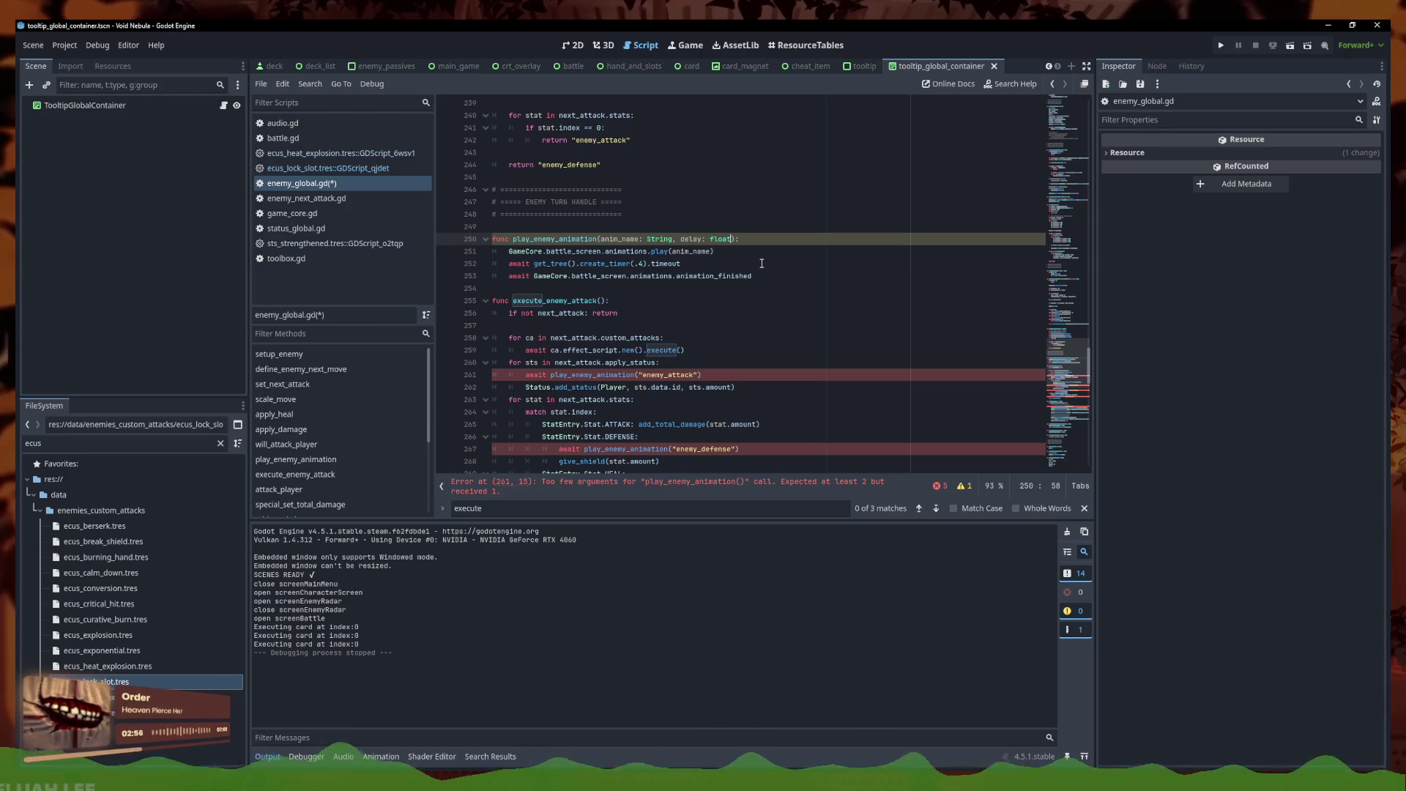
pyautogui.write('t')
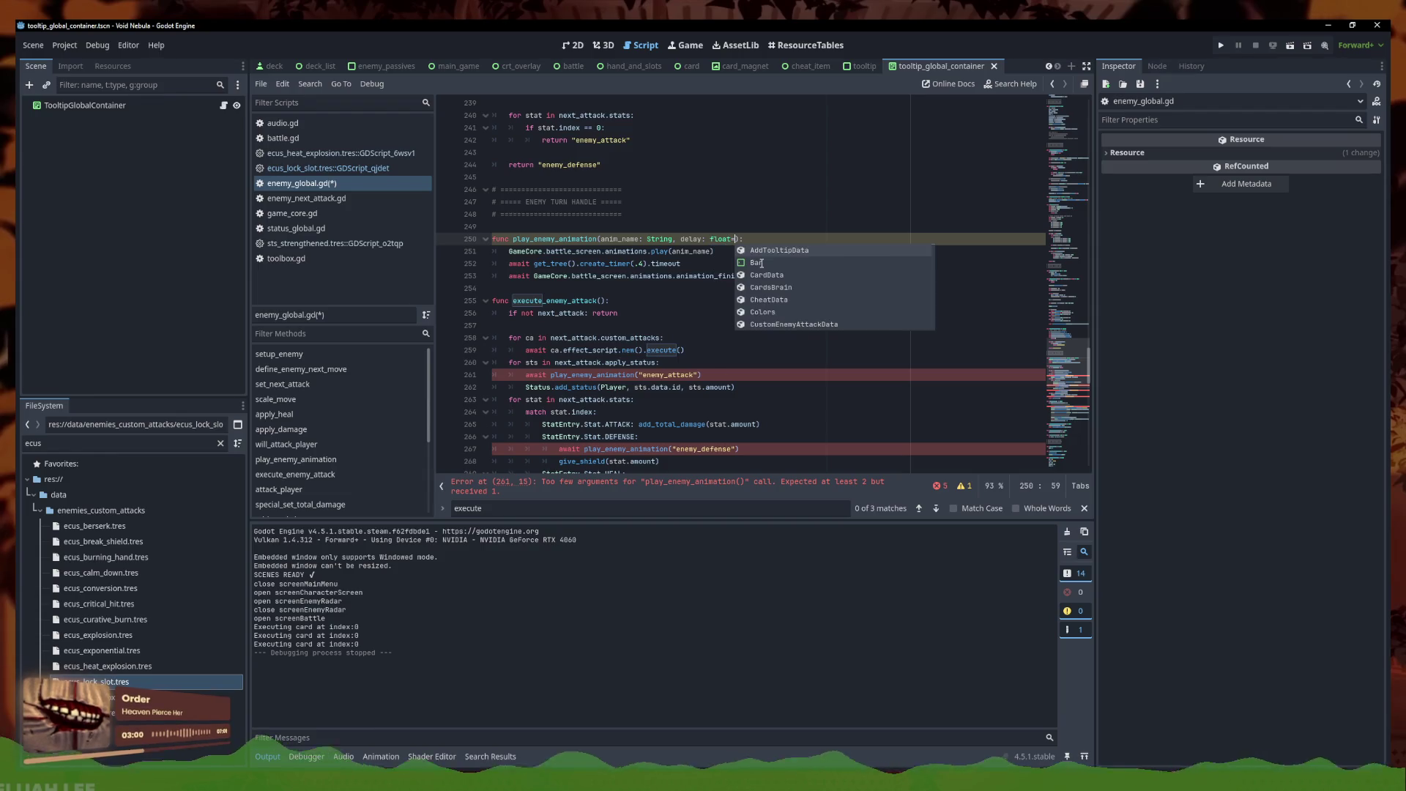
pyautogui.write(' = 0.0')
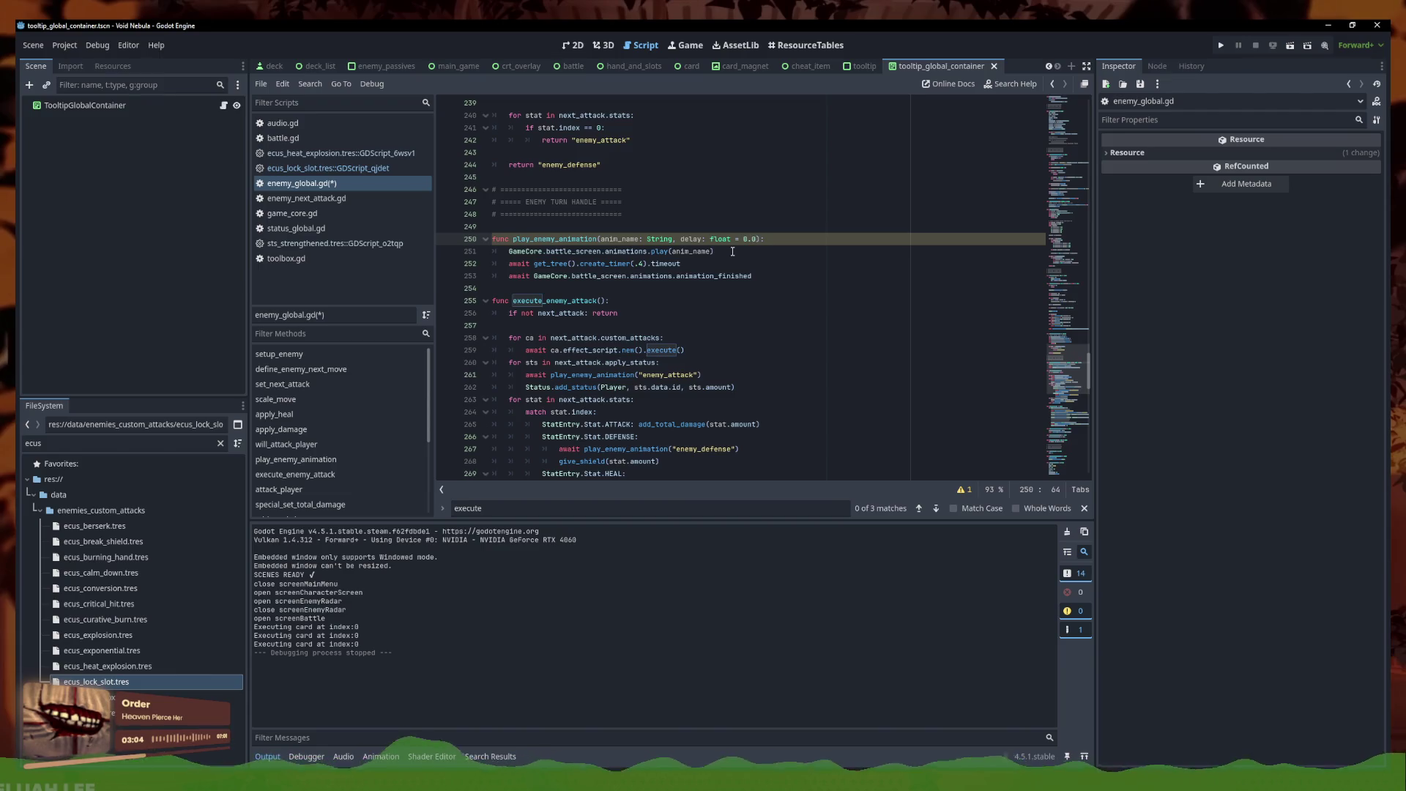
pyautogui.write(' =')
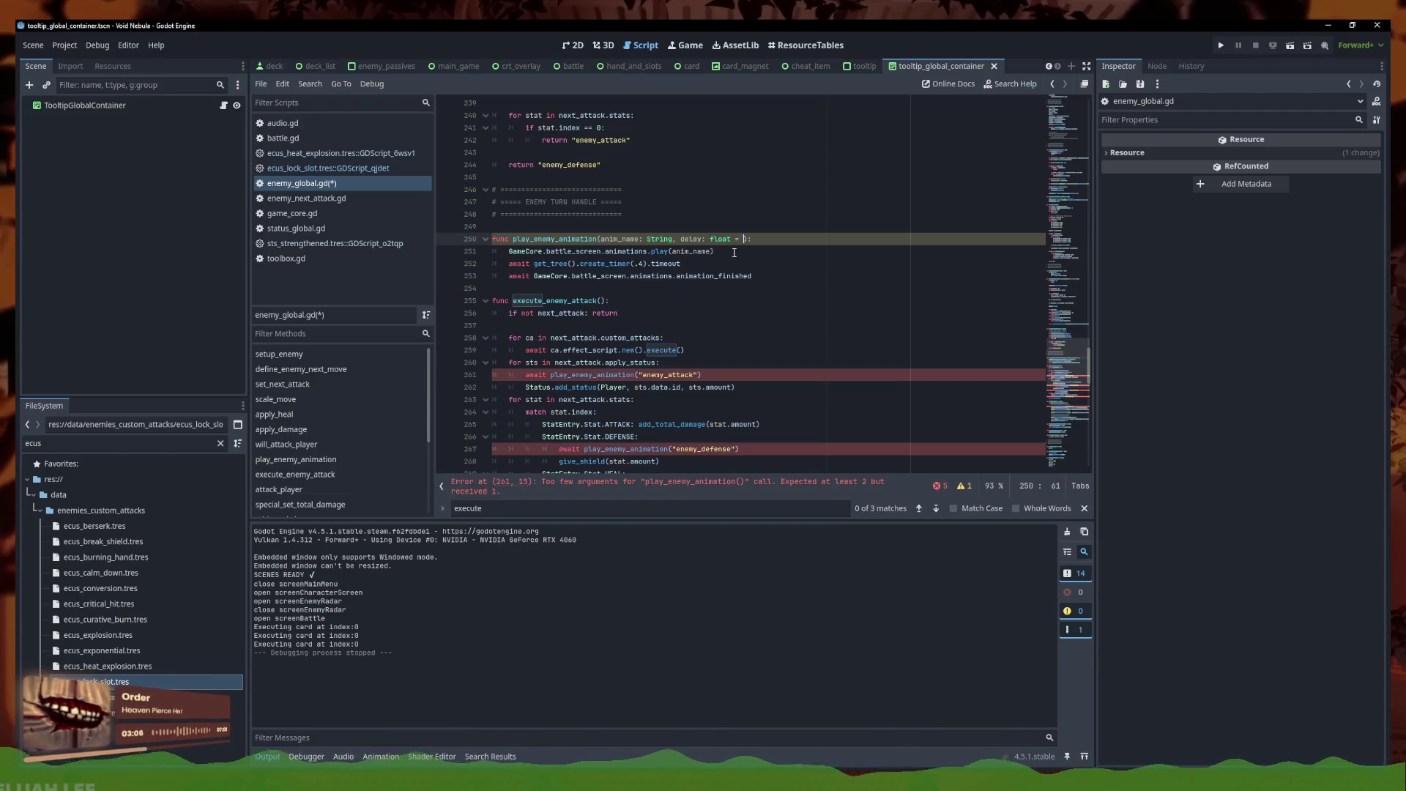
# Wrap the animation_finished wait in an `if delay <= 0.0` block
pyautogui.click(527, 265)
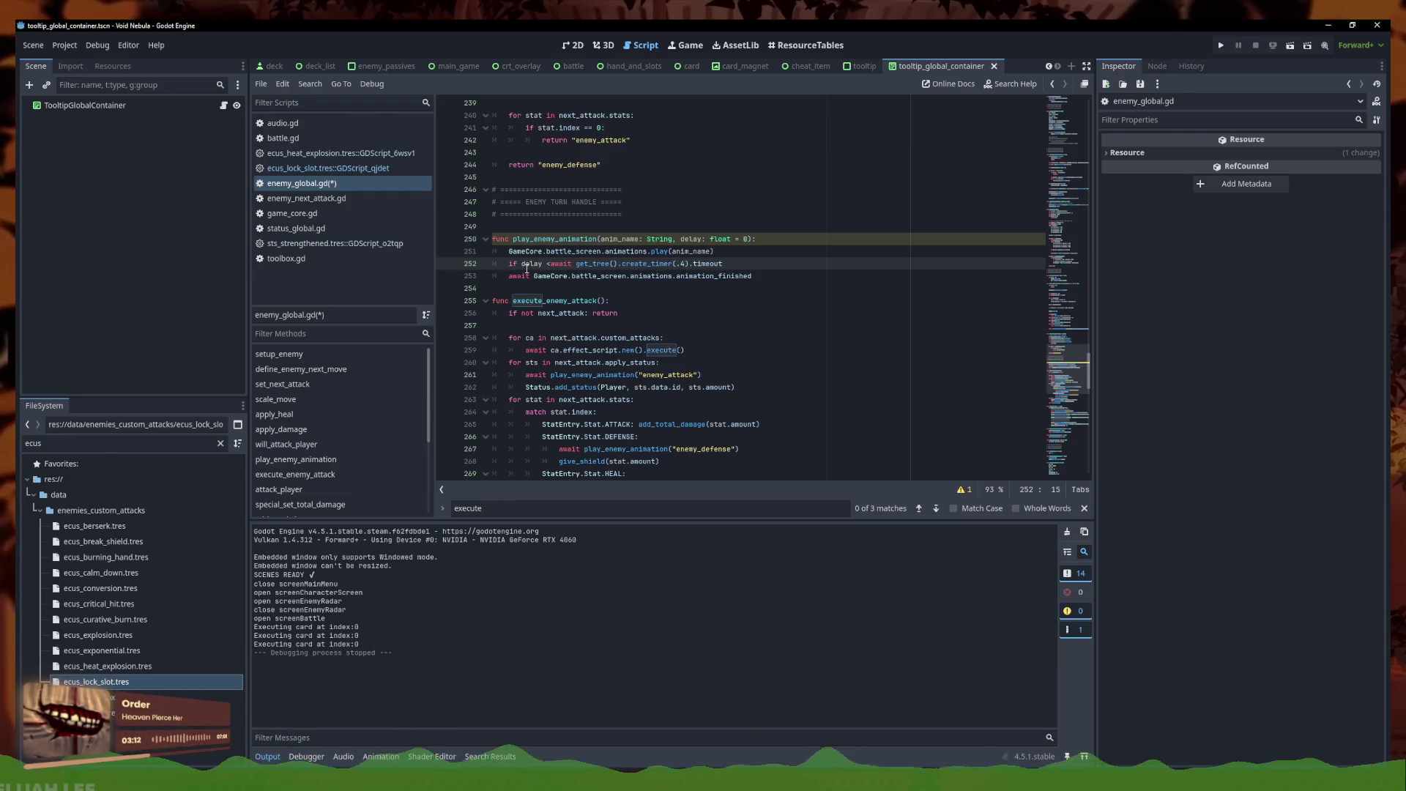
pyautogui.write('= 0:')
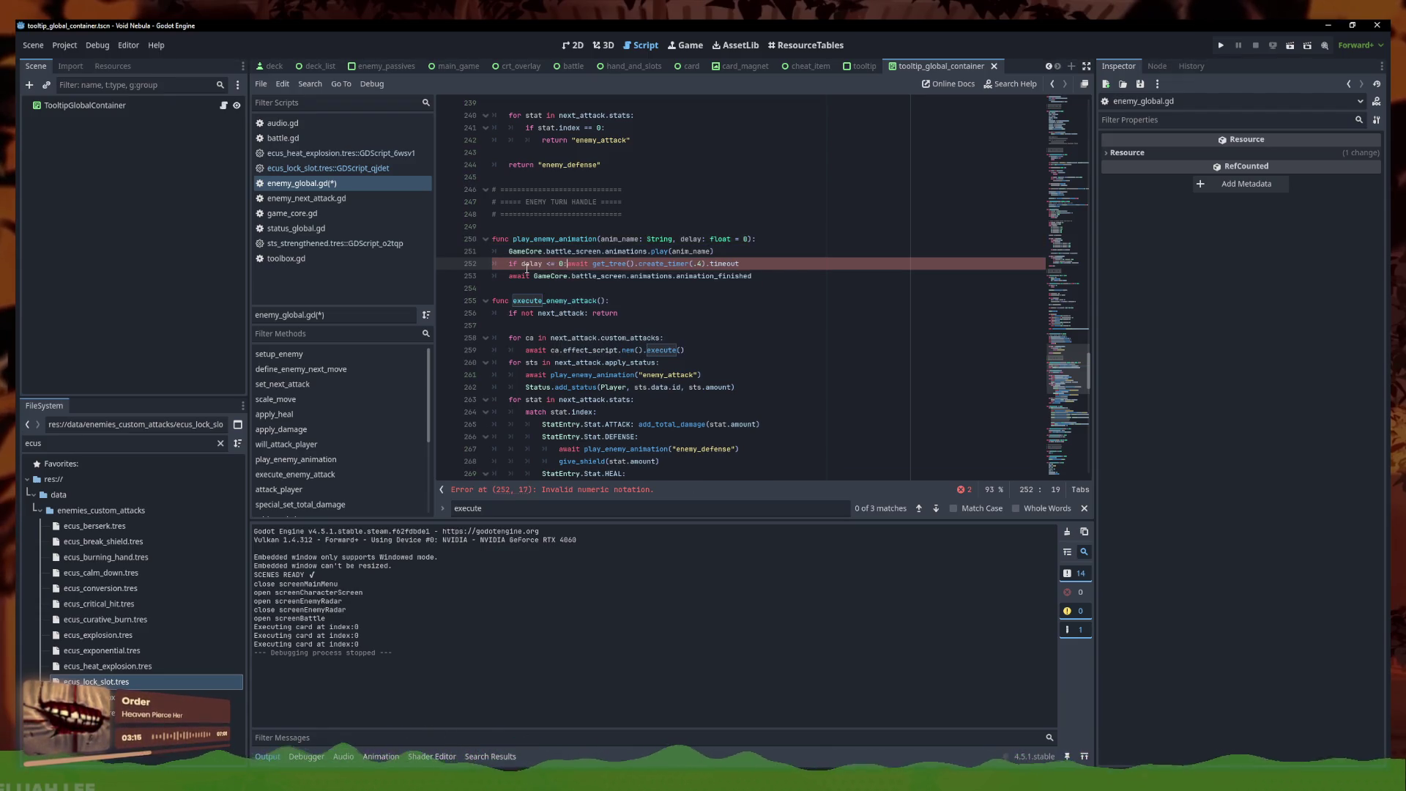
pyautogui.press('Return')
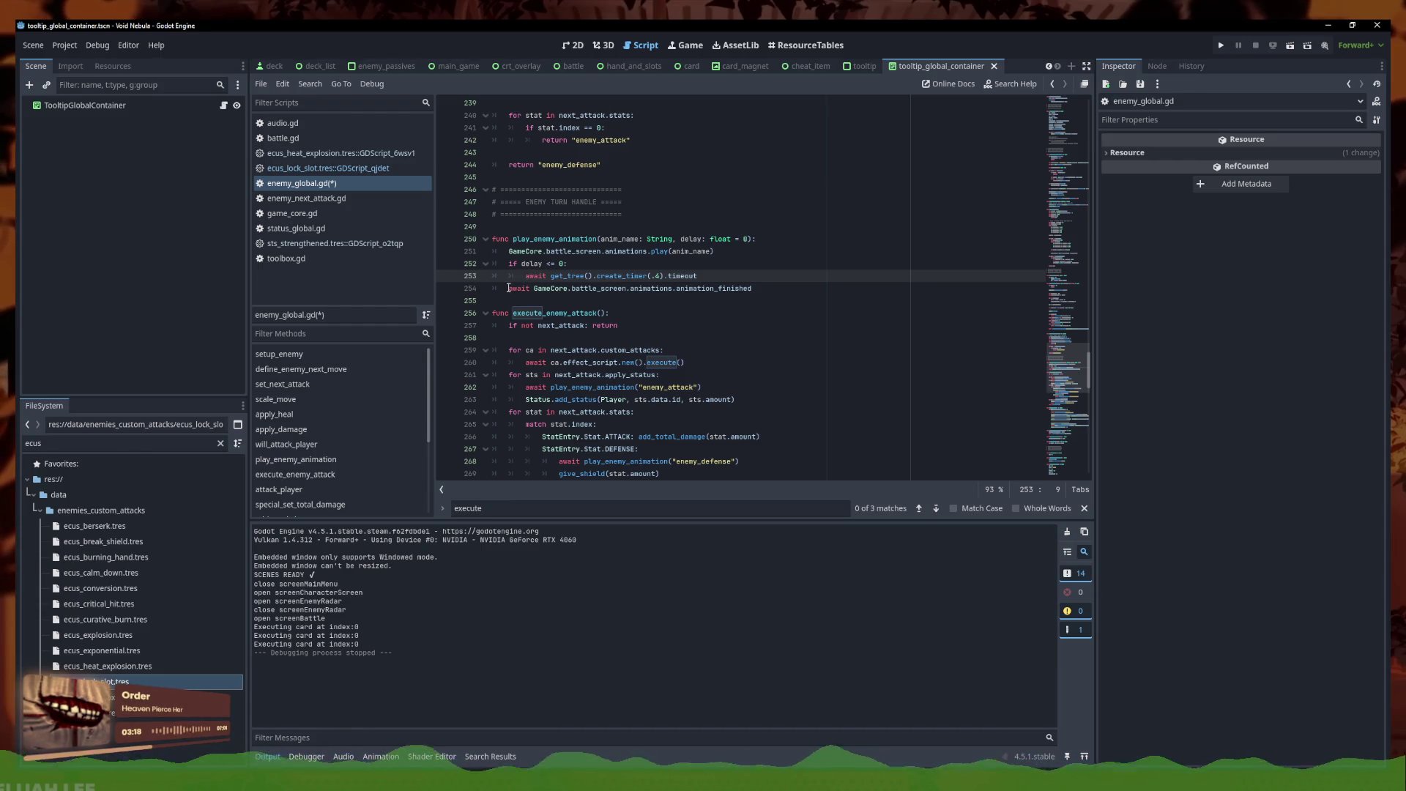
pyautogui.press('BackSpace')
pyautogui.click(527, 289)
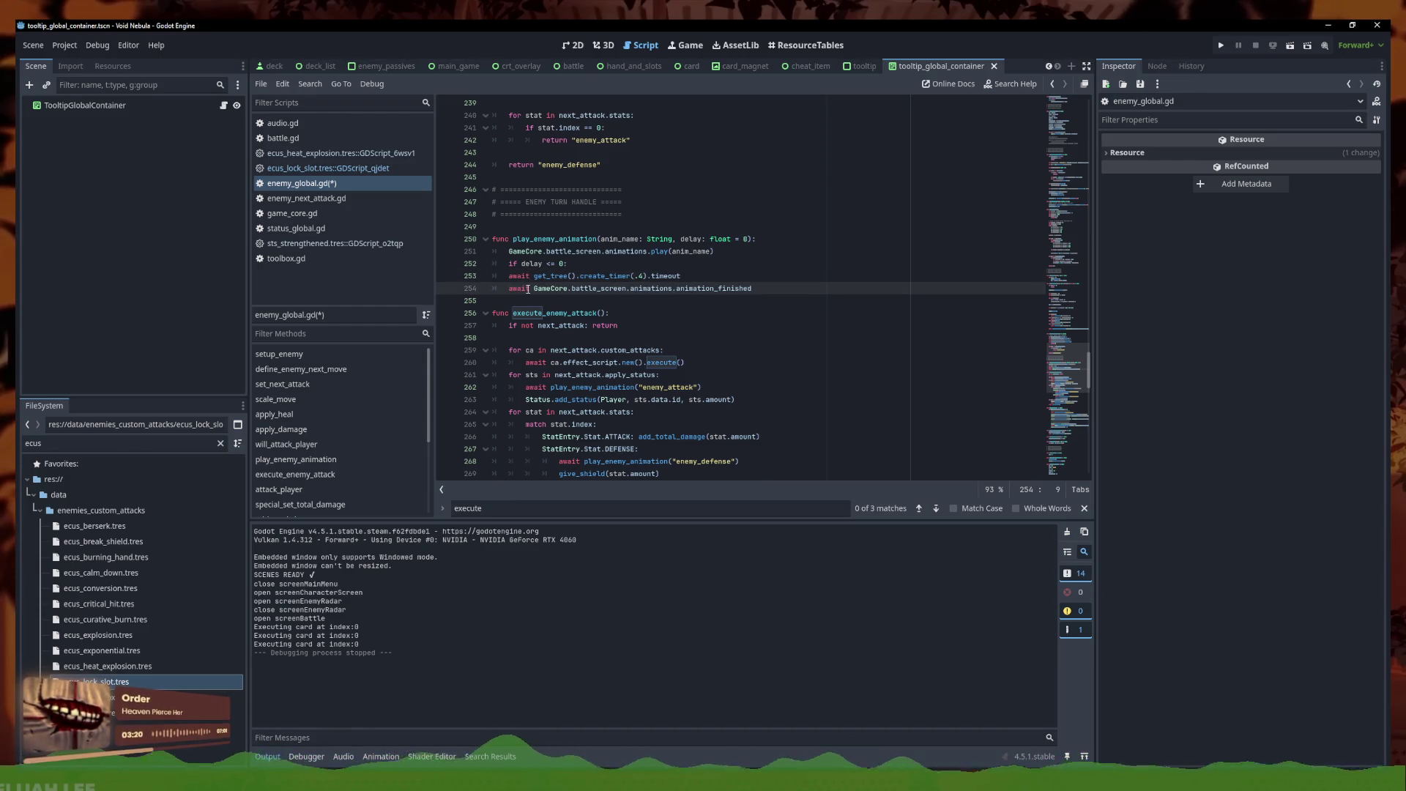
pyautogui.hotkey('alt', 'Up')
# Add an else branch that awaits the timer for `delay` seconds
pyautogui.click(812, 276)
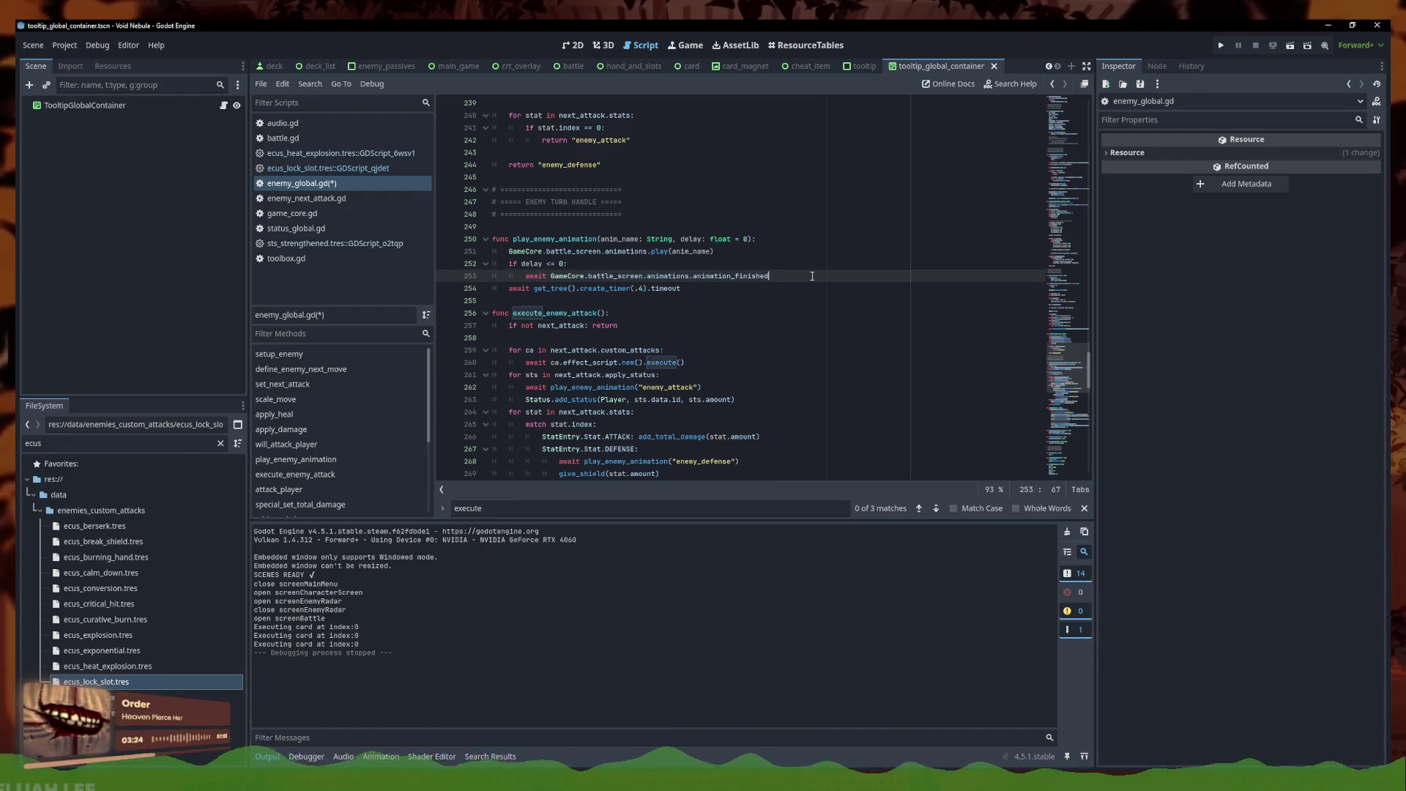
pyautogui.press('Return')
pyautogui.write('a')
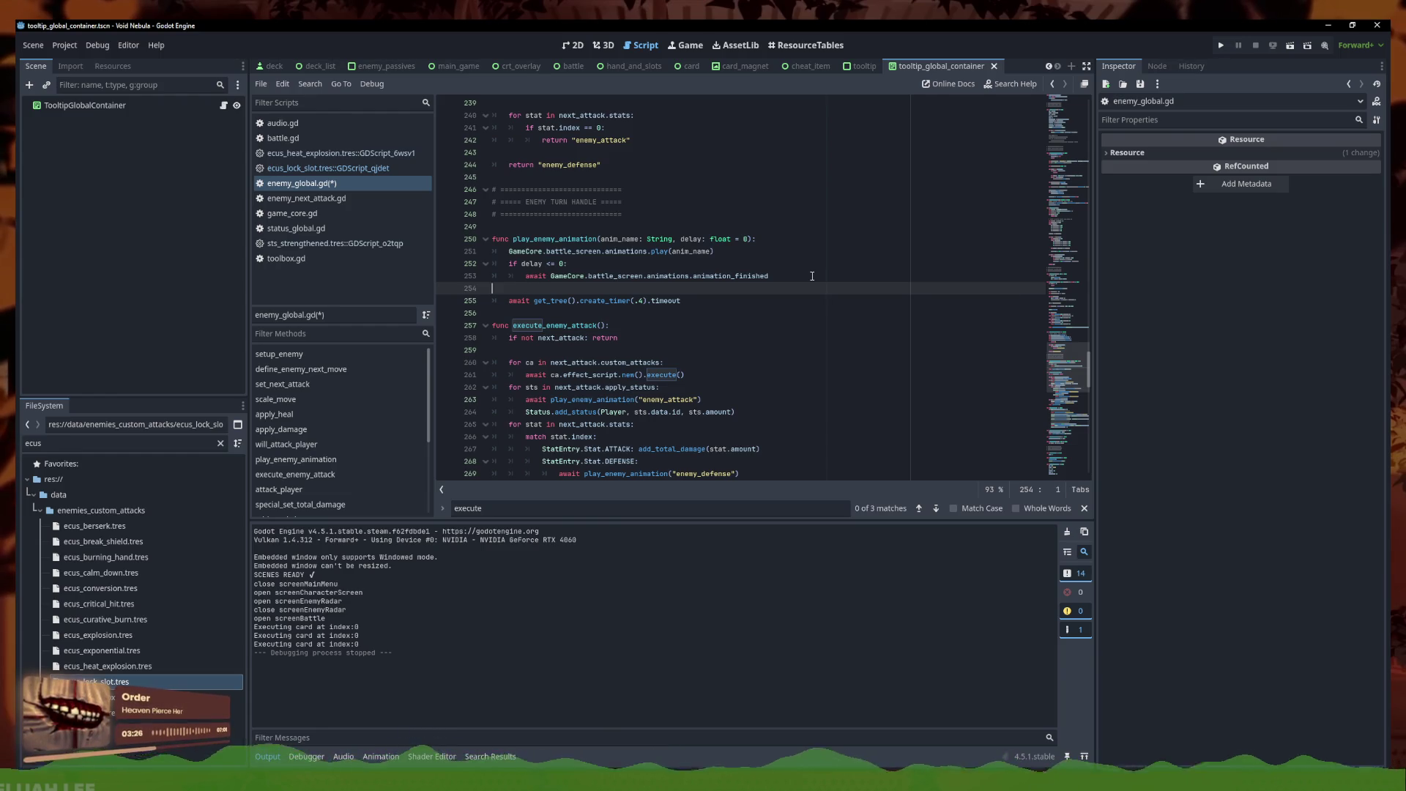
pyautogui.click(511, 301)
pyautogui.press('Tab')
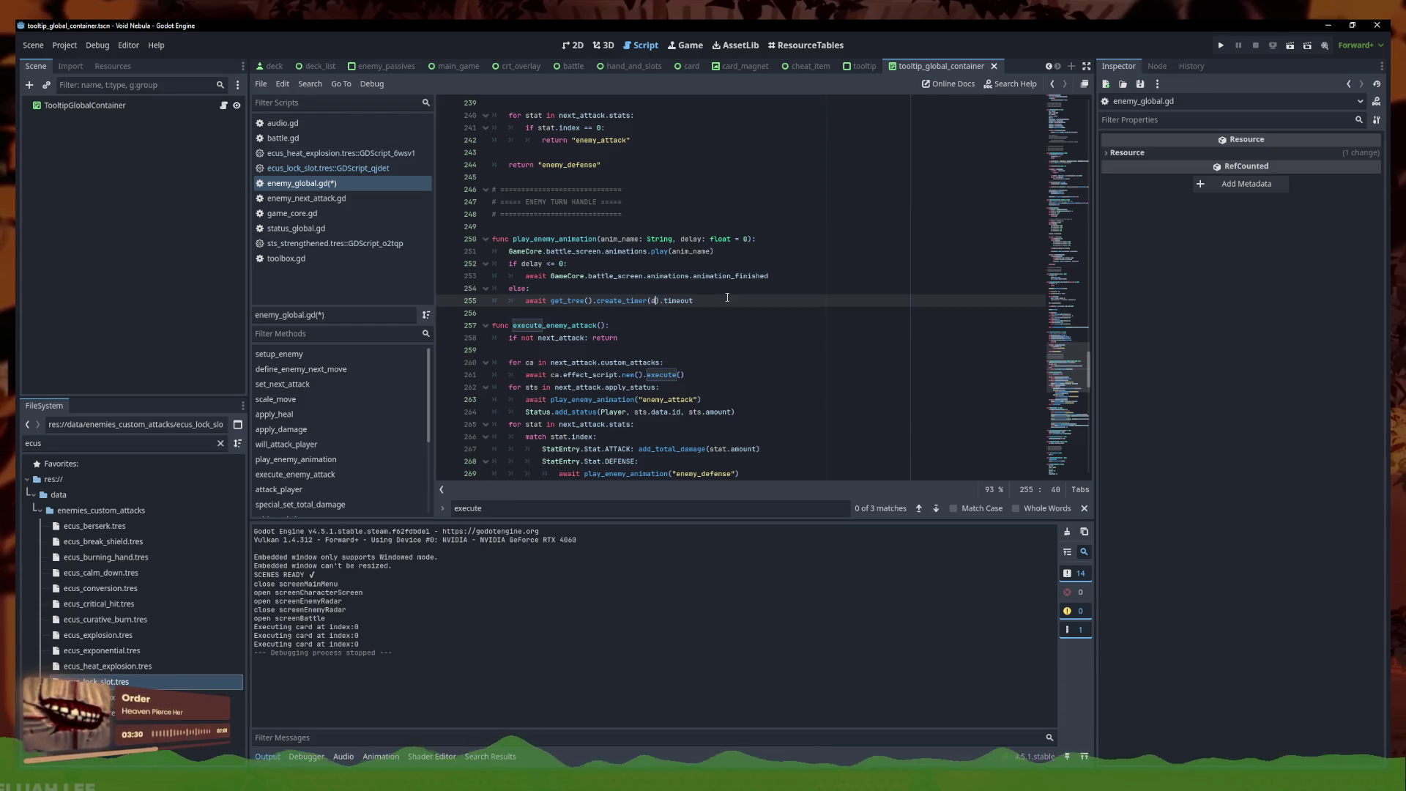
pyautogui.write('delay')
pyautogui.click(727, 298)
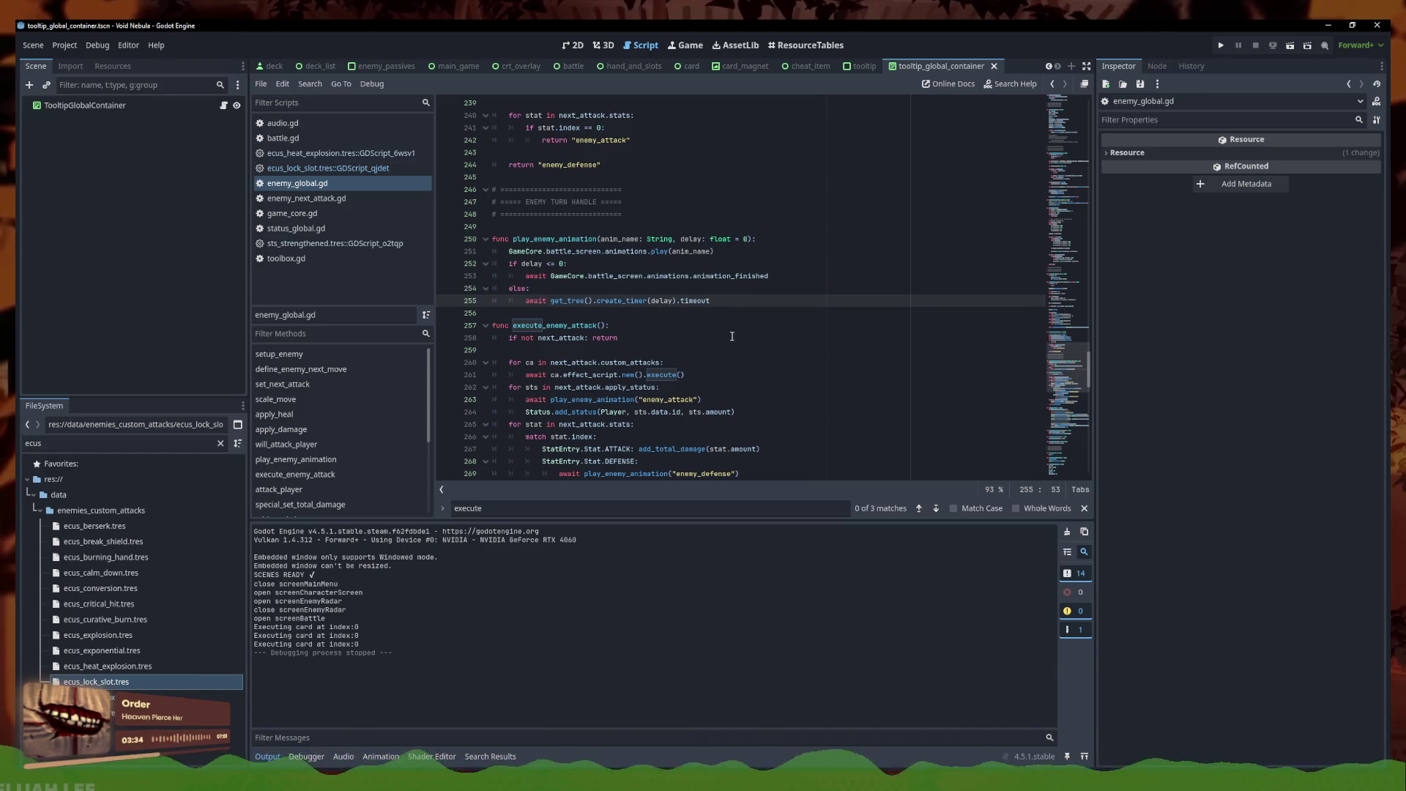
# Pass .4 as the delay to the enemy_attack animation calls
pyautogui.scroll(-2, 734, 335)
pyautogui.click(654, 266)
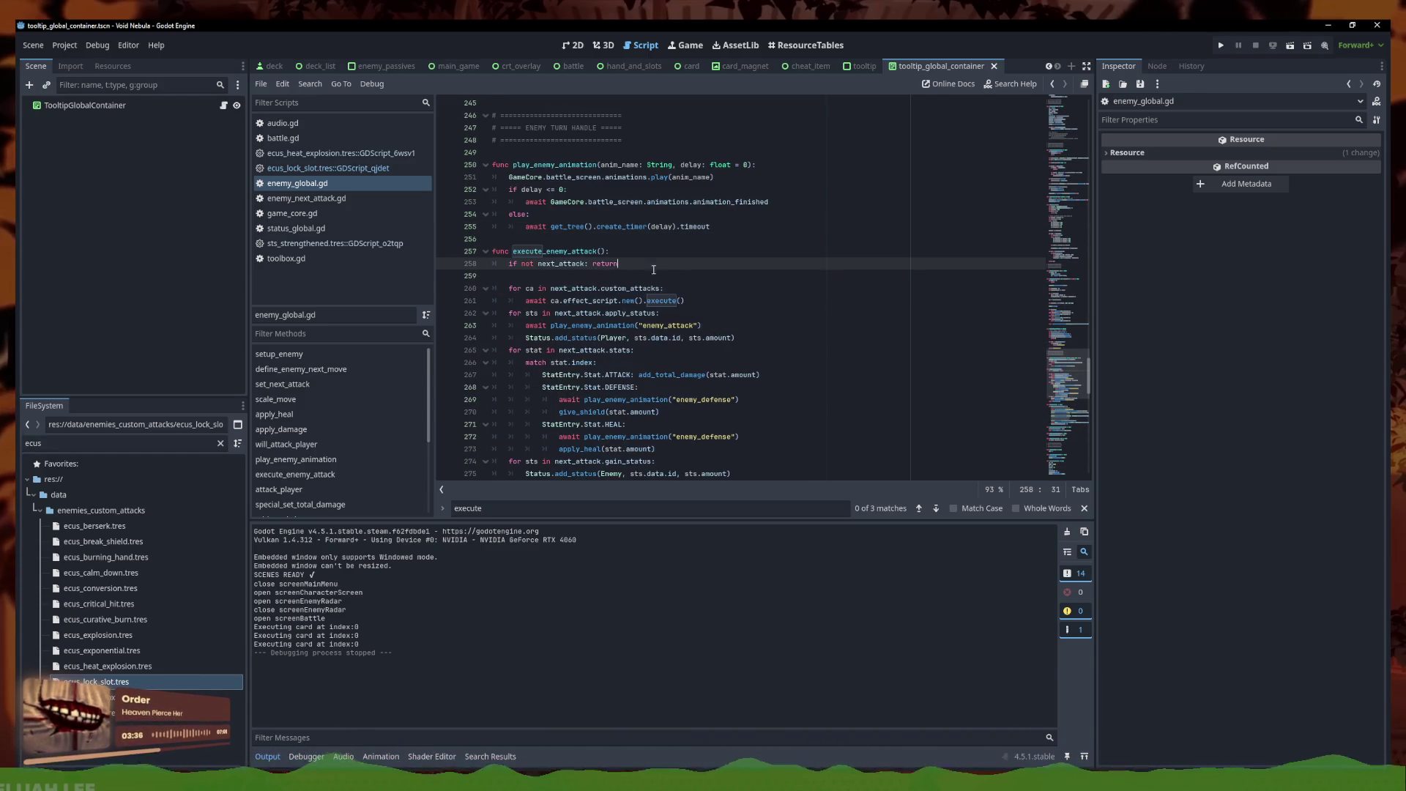
pyautogui.click(690, 326)
pyautogui.scroll(-2, 729, 364)
pyautogui.scroll(-3, 699, 413)
pyautogui.scroll(-4, 681, 418)
pyautogui.click(700, 226)
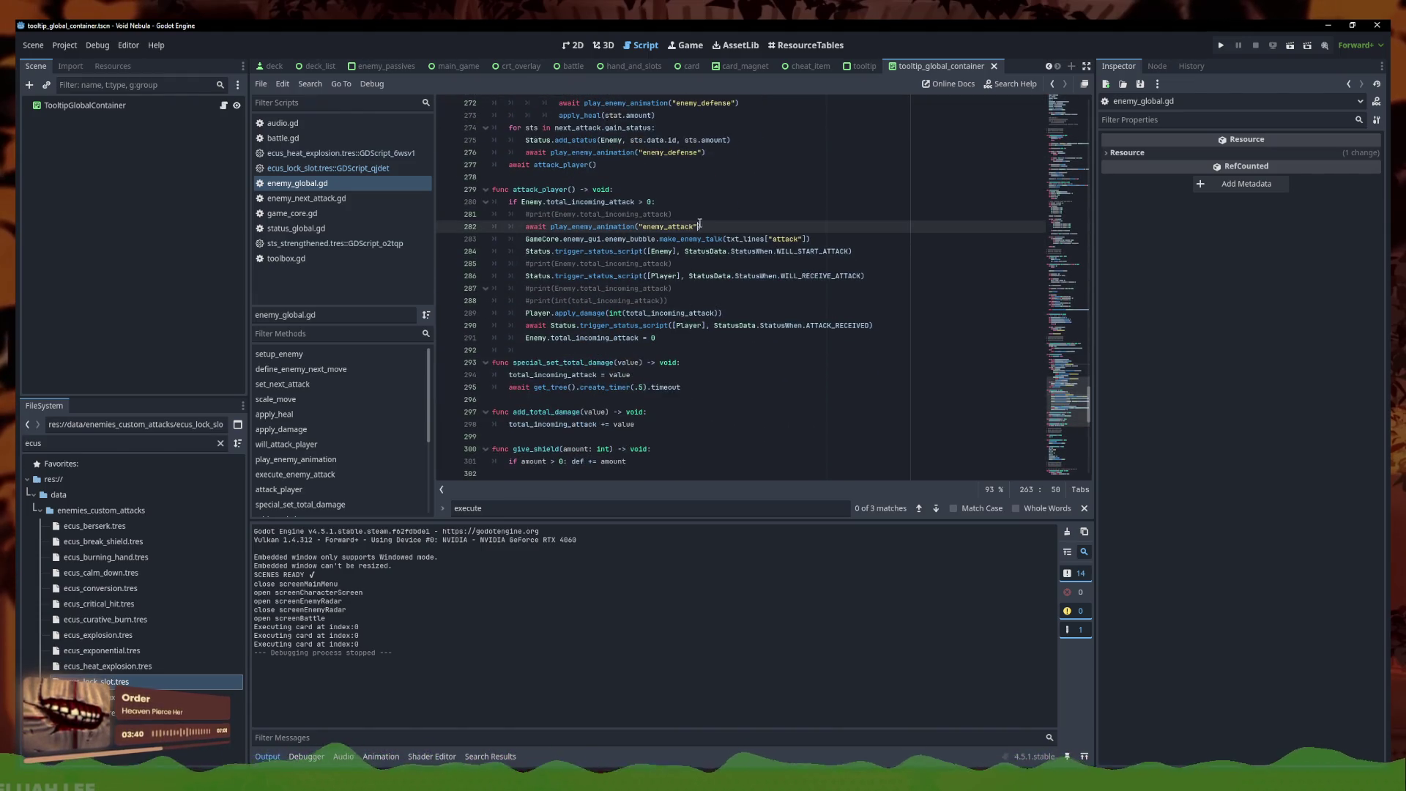
pyautogui.write(', 03')
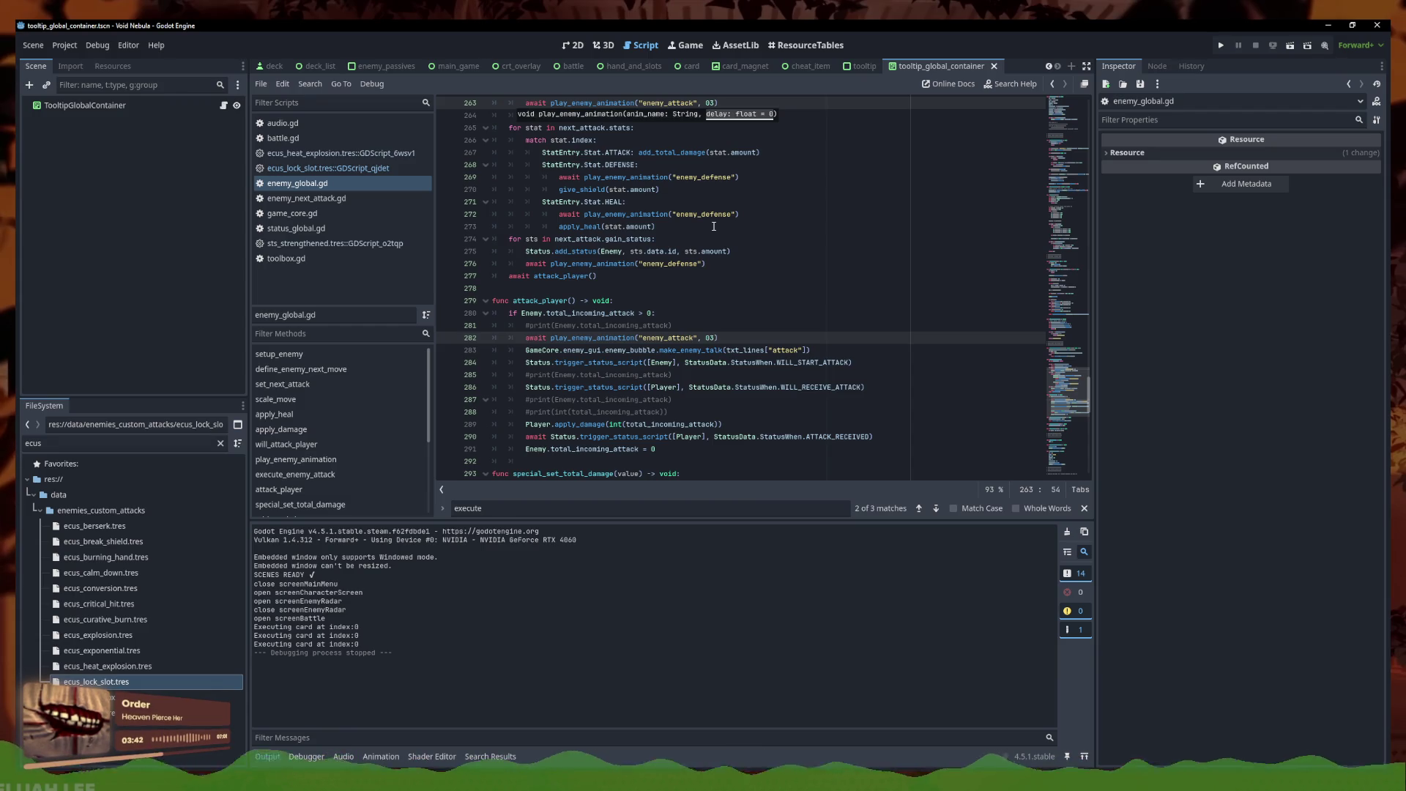
# Recheck the edited calls in execute_enemy_attack and launch the game
pyautogui.scroll(5, 824, 298)
pyautogui.click(824, 298)
pyautogui.scroll(3, 824, 299)
pyautogui.scroll(-12, 797, 308)
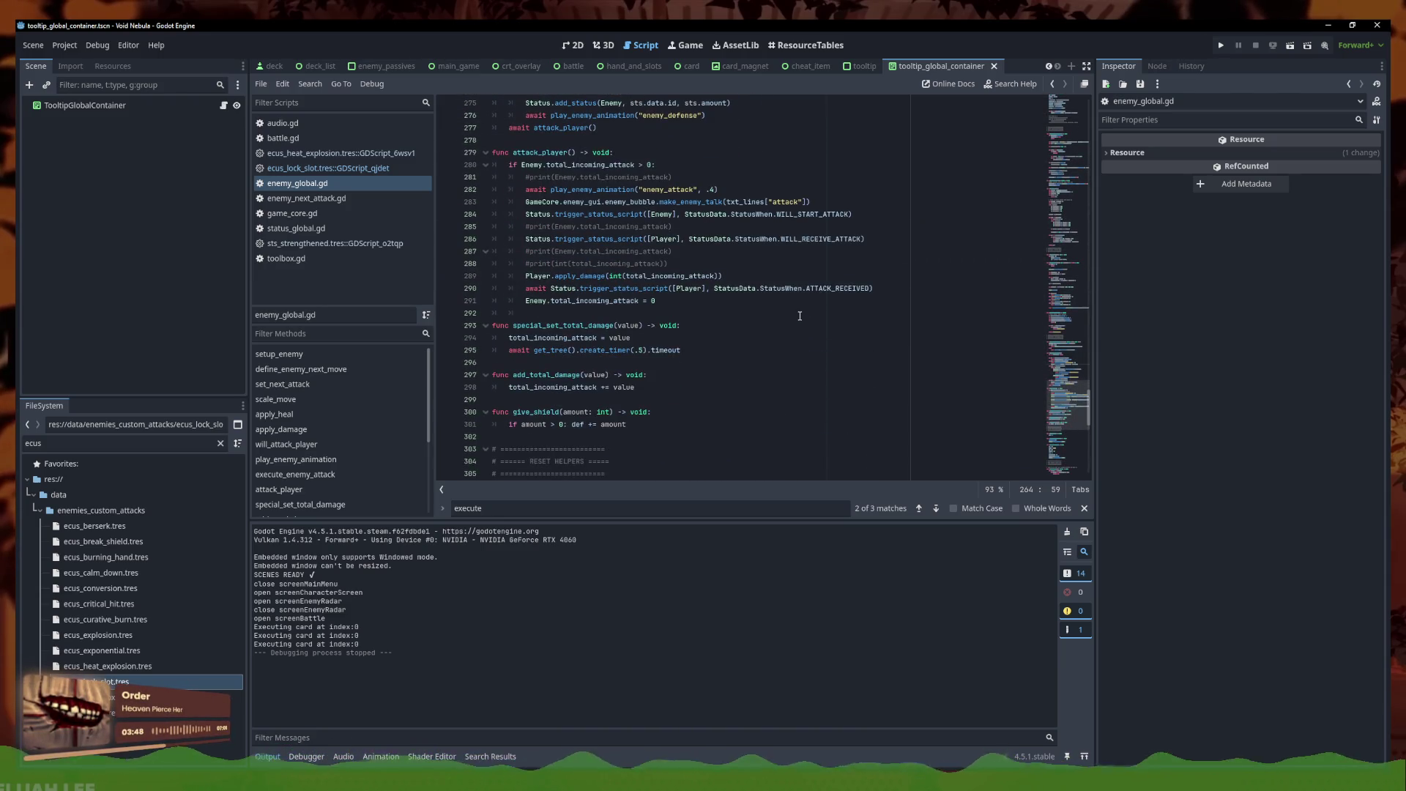
pyautogui.scroll(7, 769, 330)
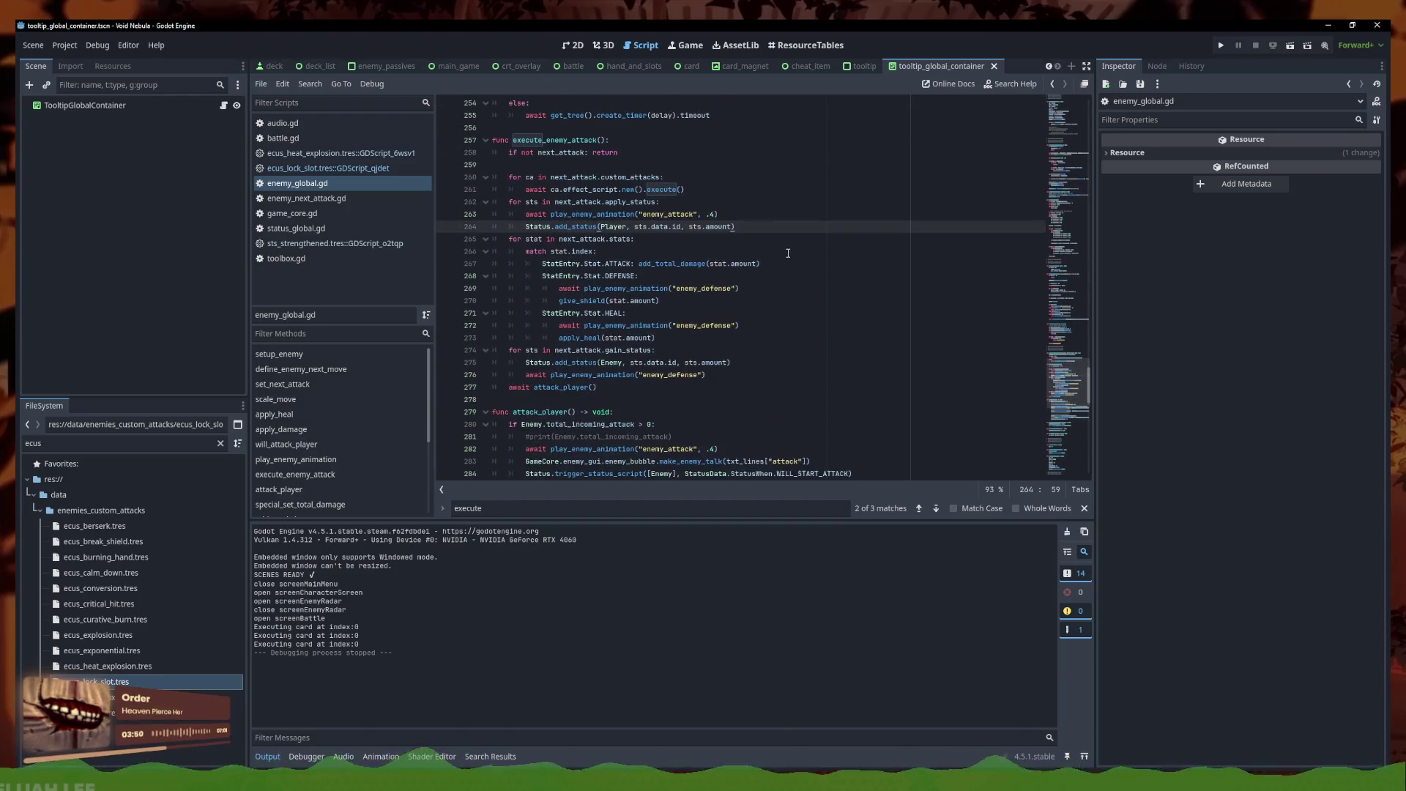
pyautogui.click(791, 267)
pyautogui.scroll(7, 929, 191)
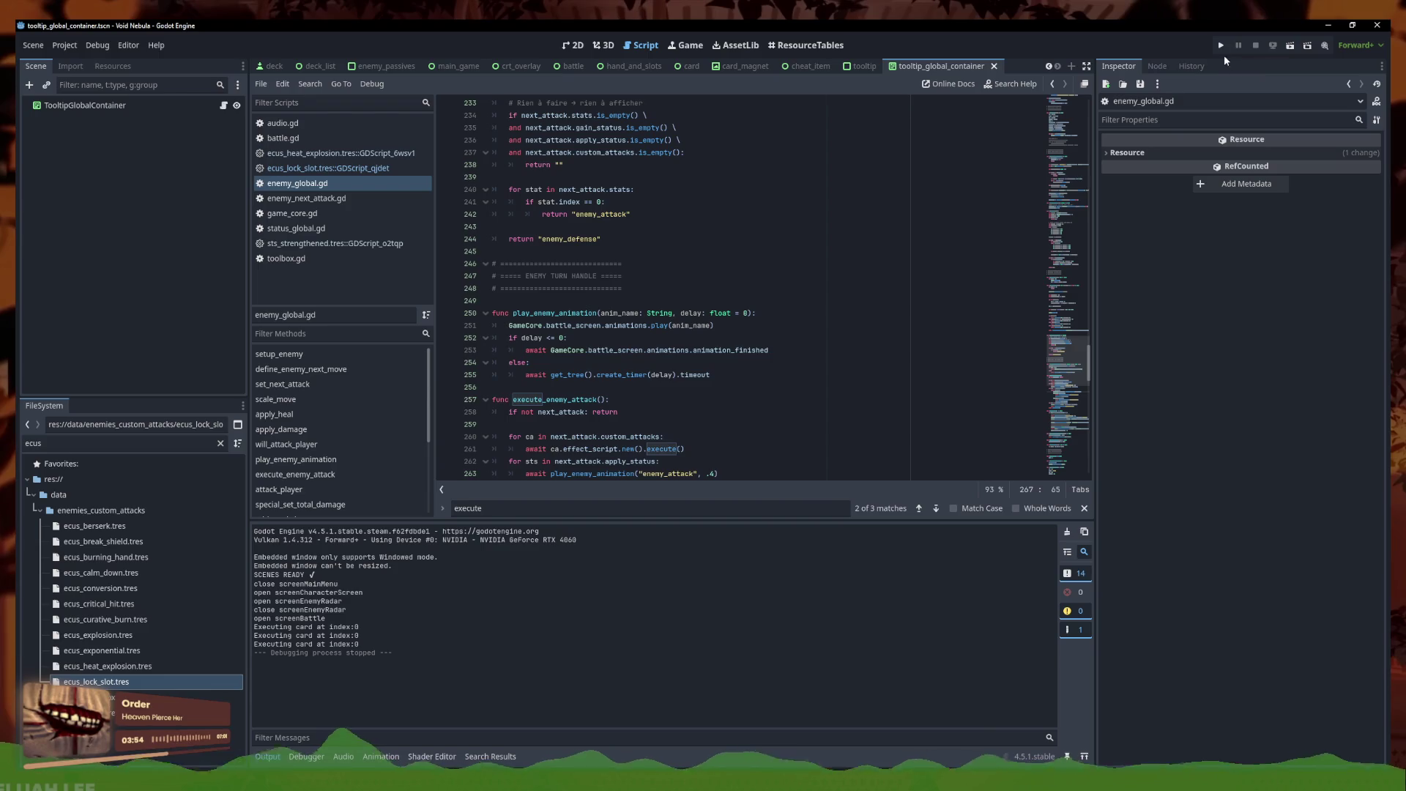
pyautogui.click(1221, 47)
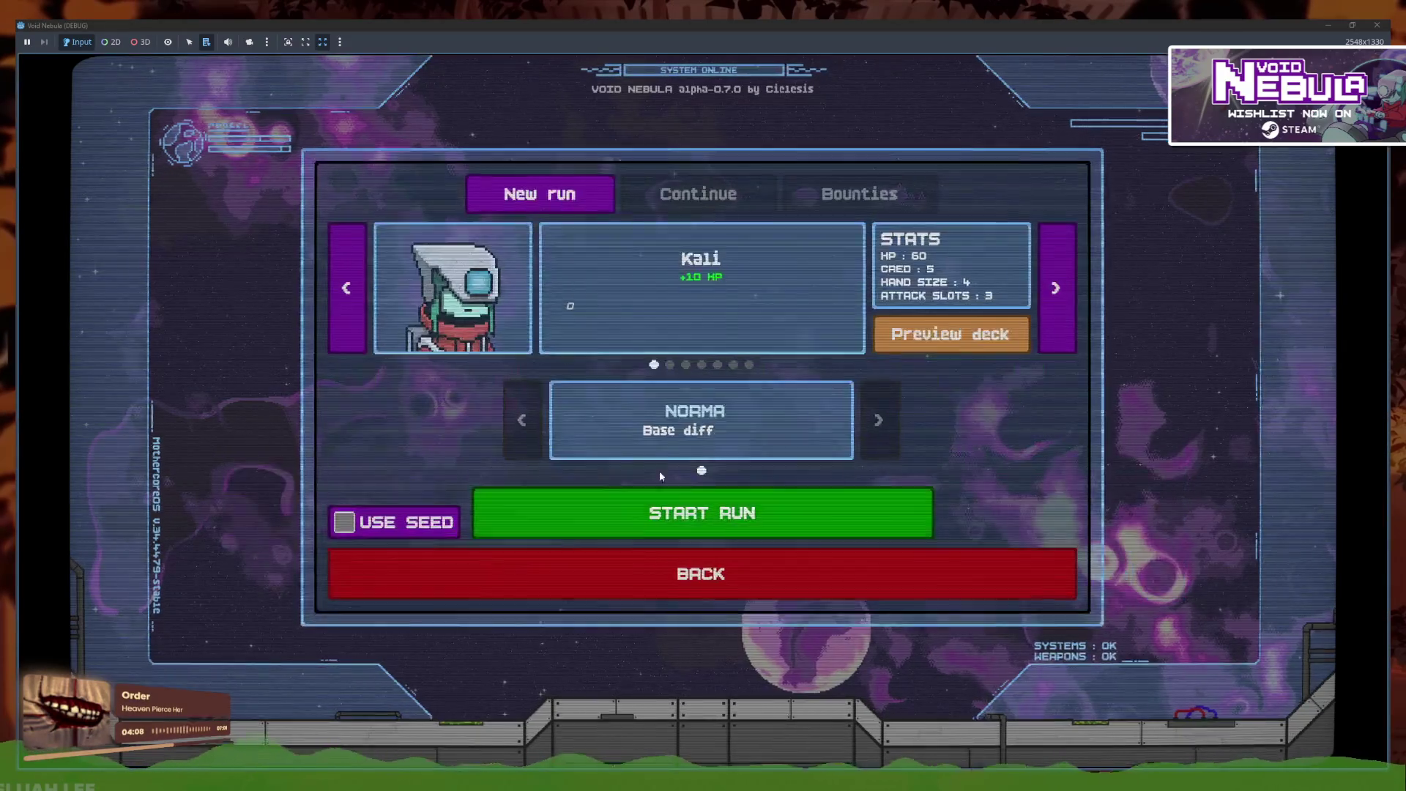
# Start a new run, enter the first fight, play a Midas Shield and end two turns
pyautogui.click(737, 510)
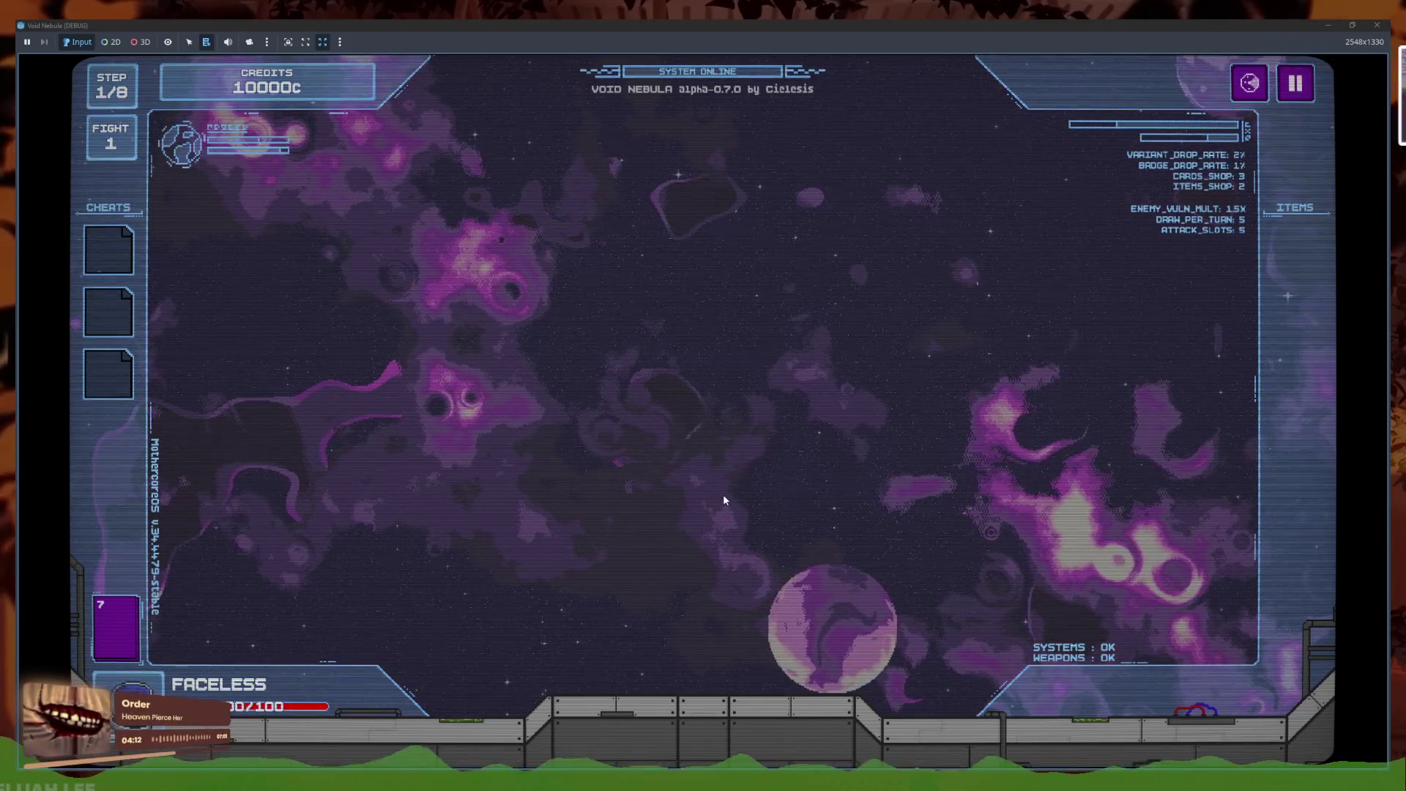
pyautogui.click(709, 373)
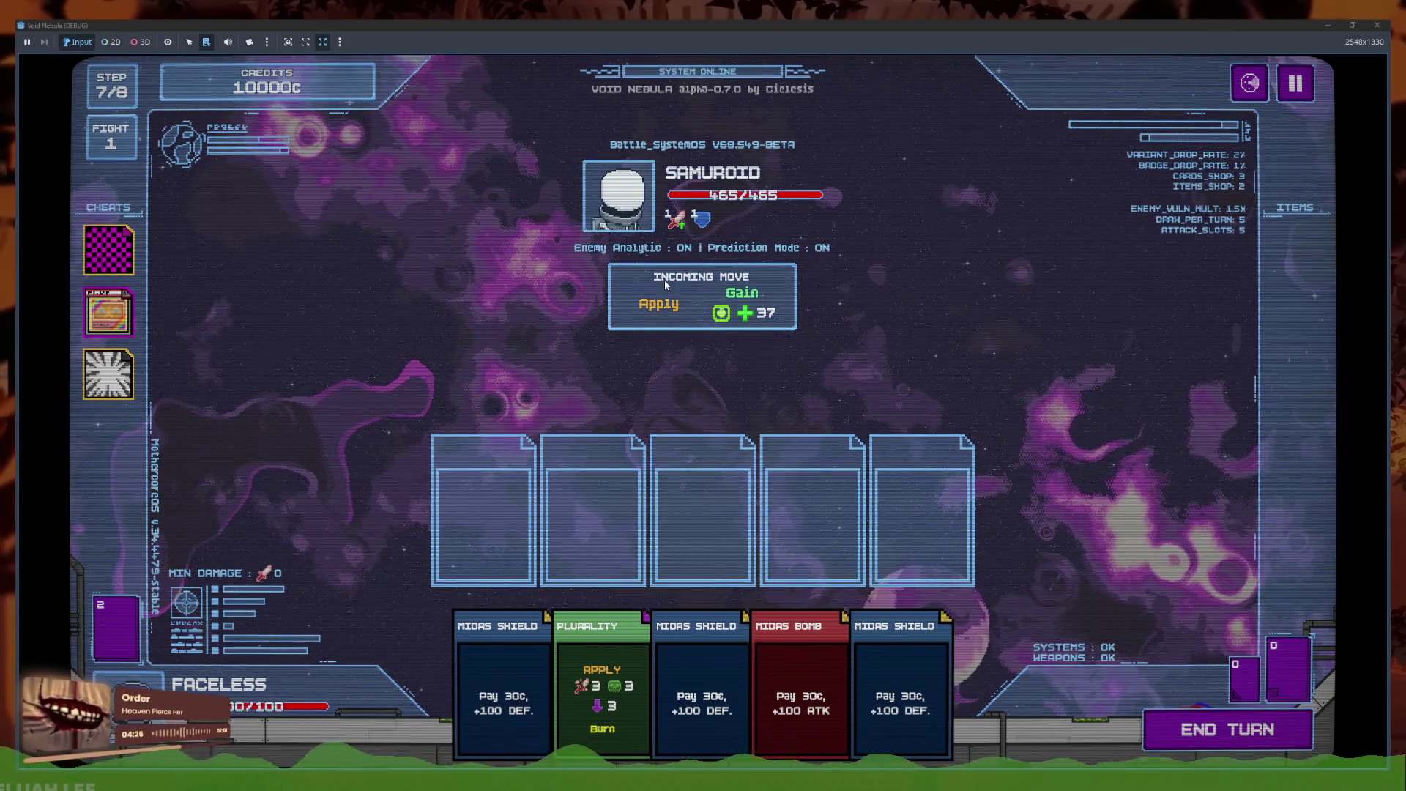
pyautogui.moveTo(635, 709)
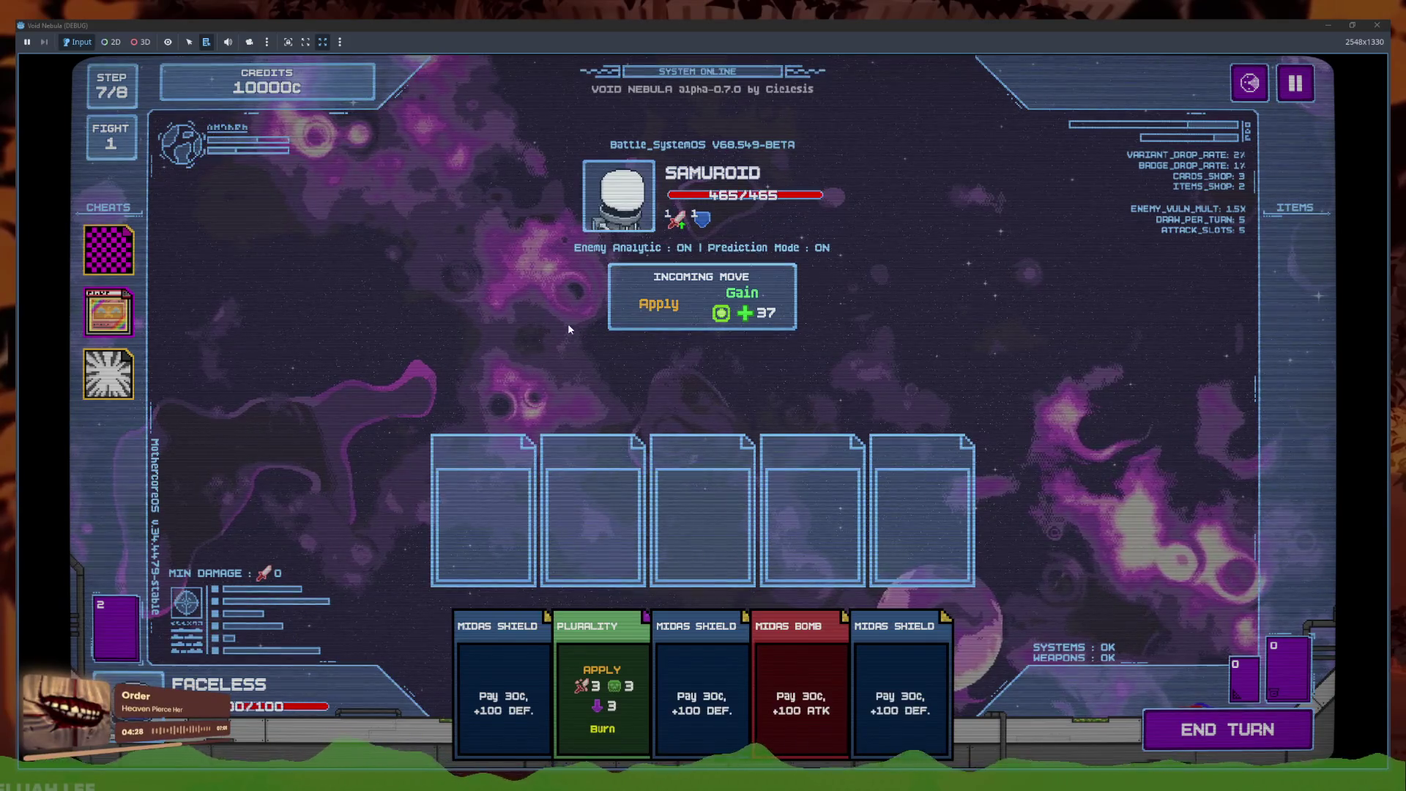
pyautogui.click(906, 677)
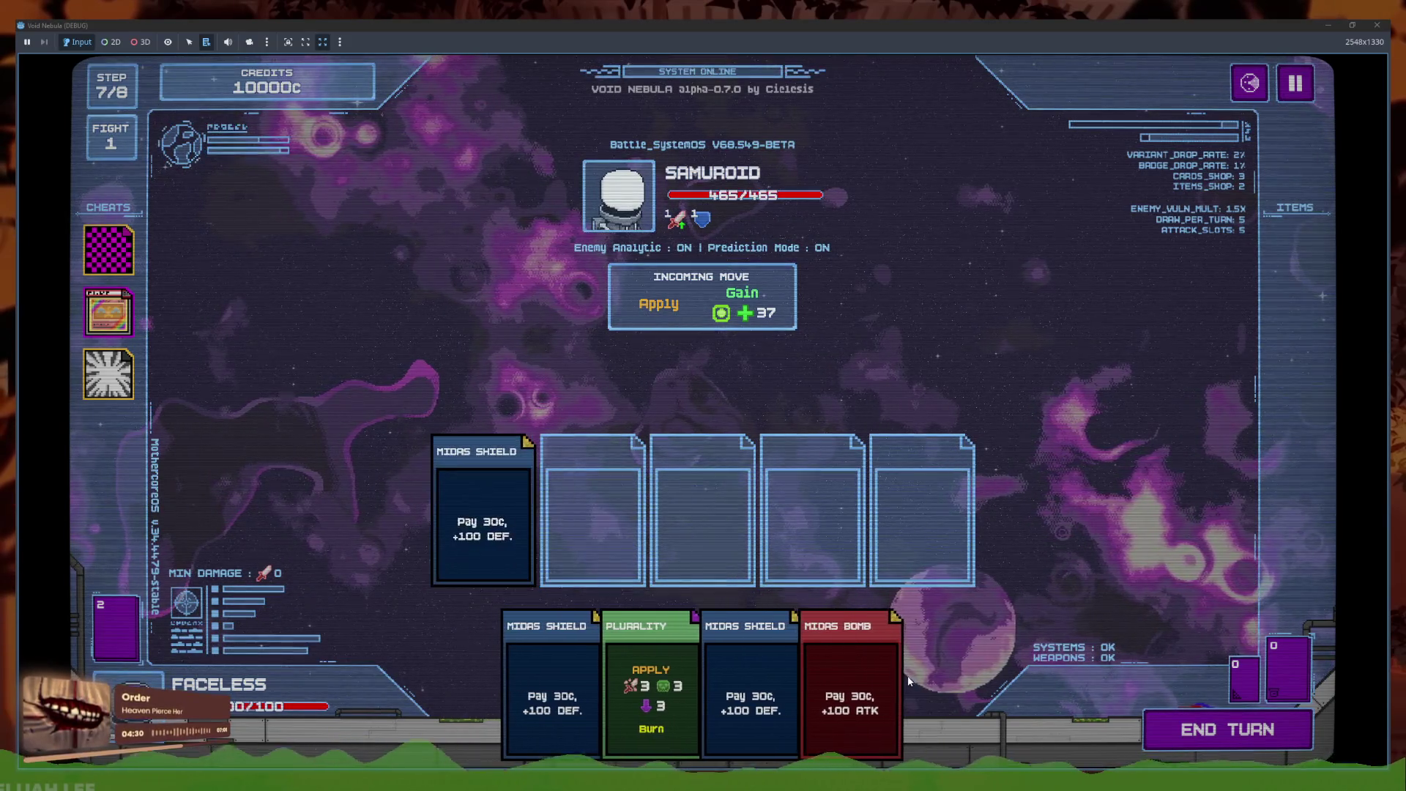
pyautogui.click(1212, 736)
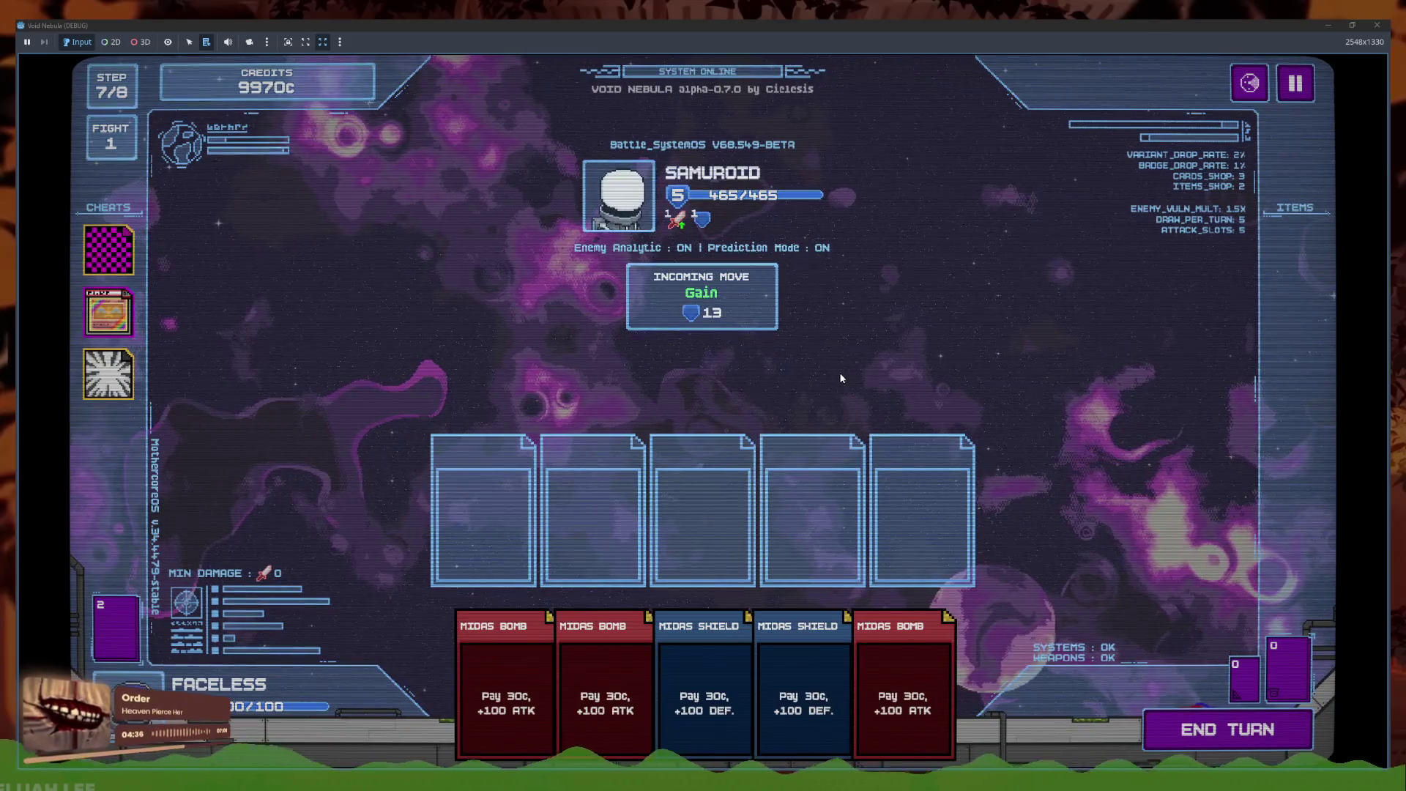
pyautogui.click(1218, 732)
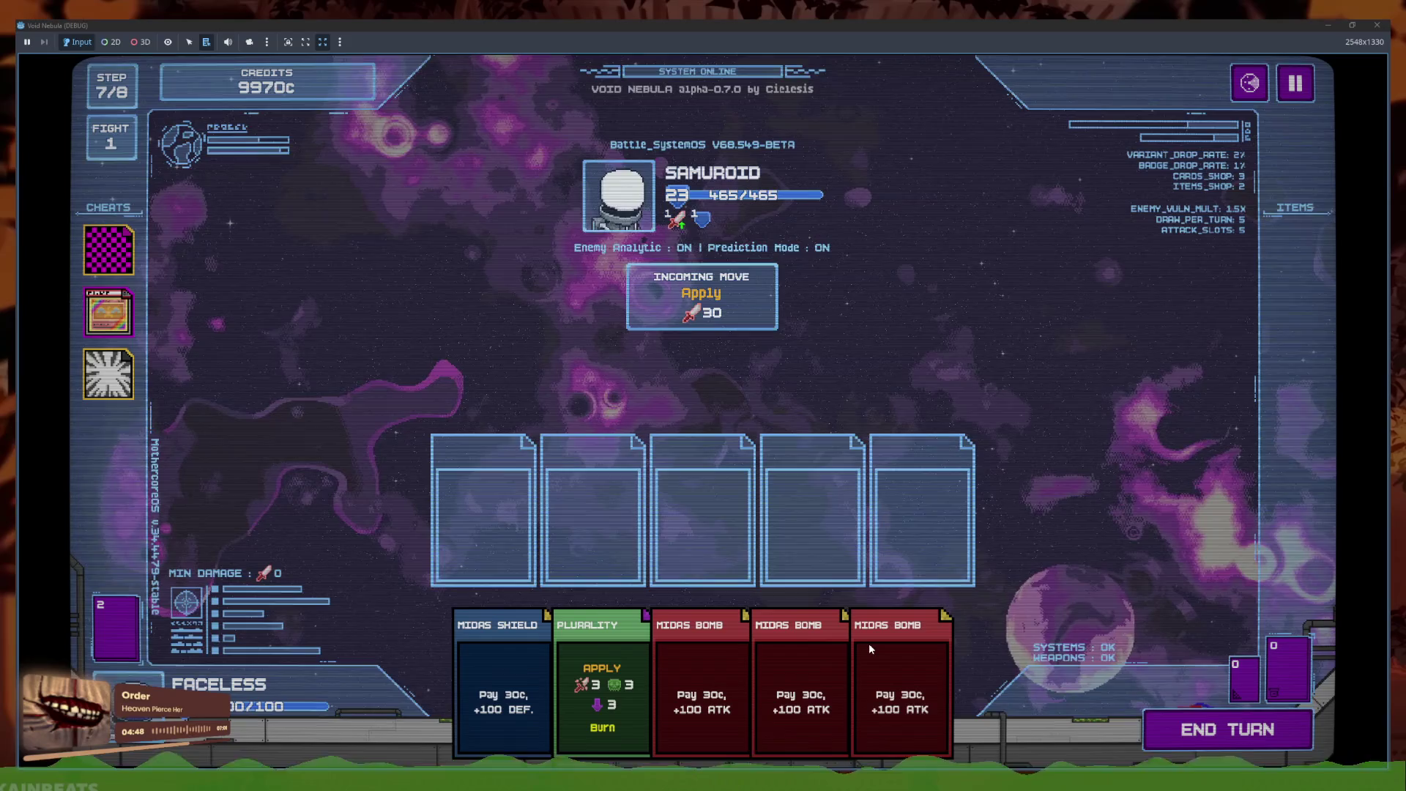
# Play Midas Shield and Plurality, end three more turns, and return to the Godot editor
pyautogui.moveTo(602, 681)
pyautogui.mouseDown()
pyautogui.moveTo(498, 549)
pyautogui.moveTo(474, 562)
pyautogui.mouseUp()
pyautogui.moveTo(524, 682); pyautogui.dragTo(483, 520)
pyautogui.moveTo(842, 644); pyautogui.dragTo(594, 513)
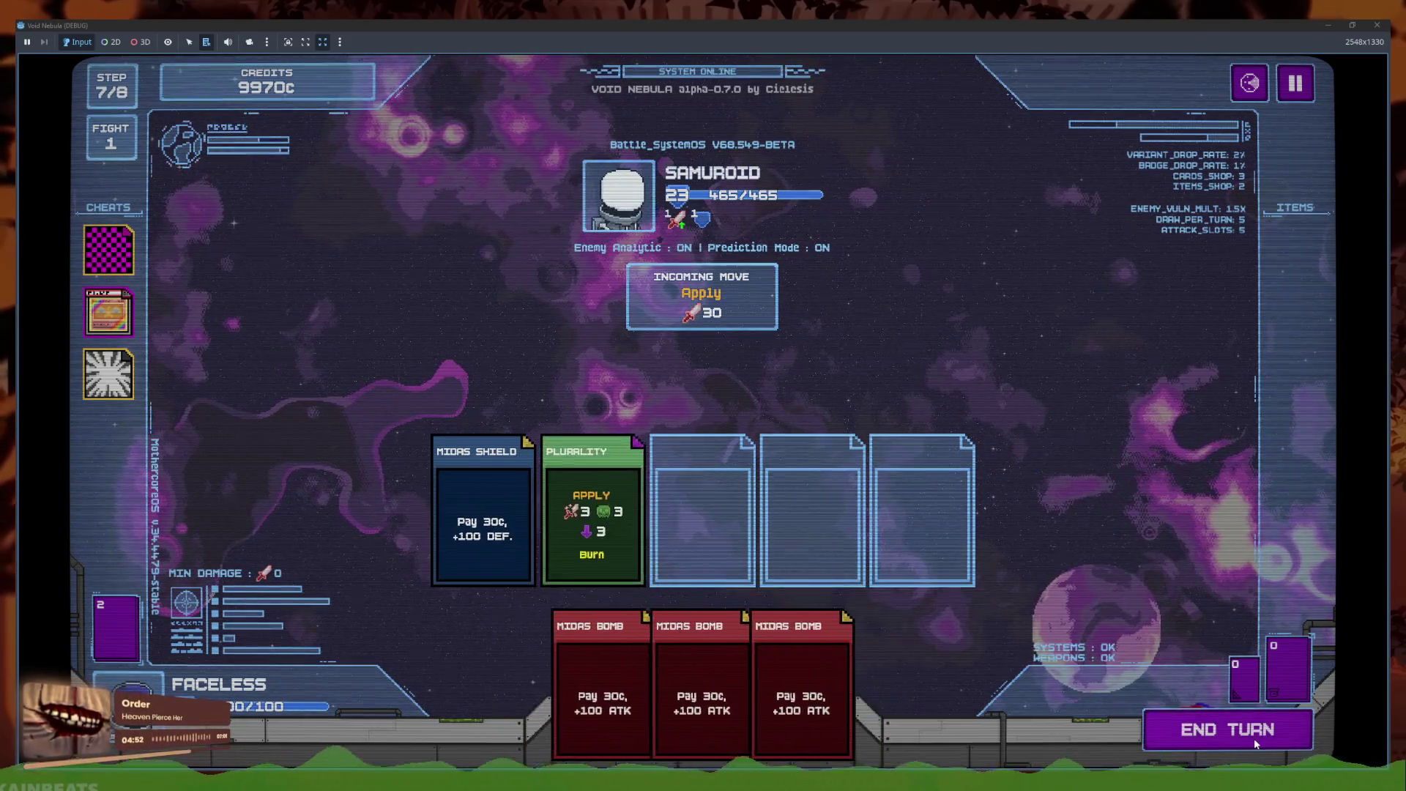
pyautogui.click(1254, 739)
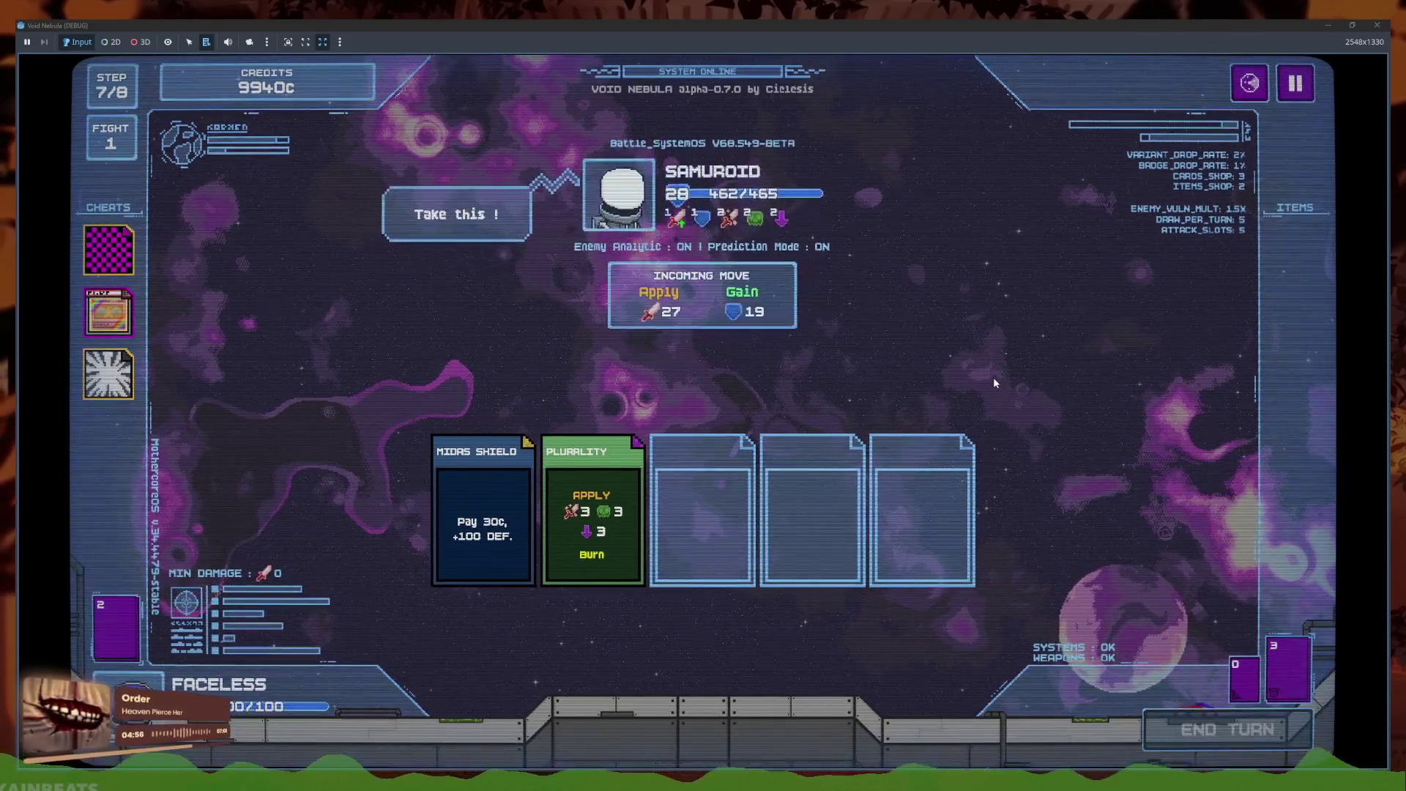
pyautogui.click(1219, 733)
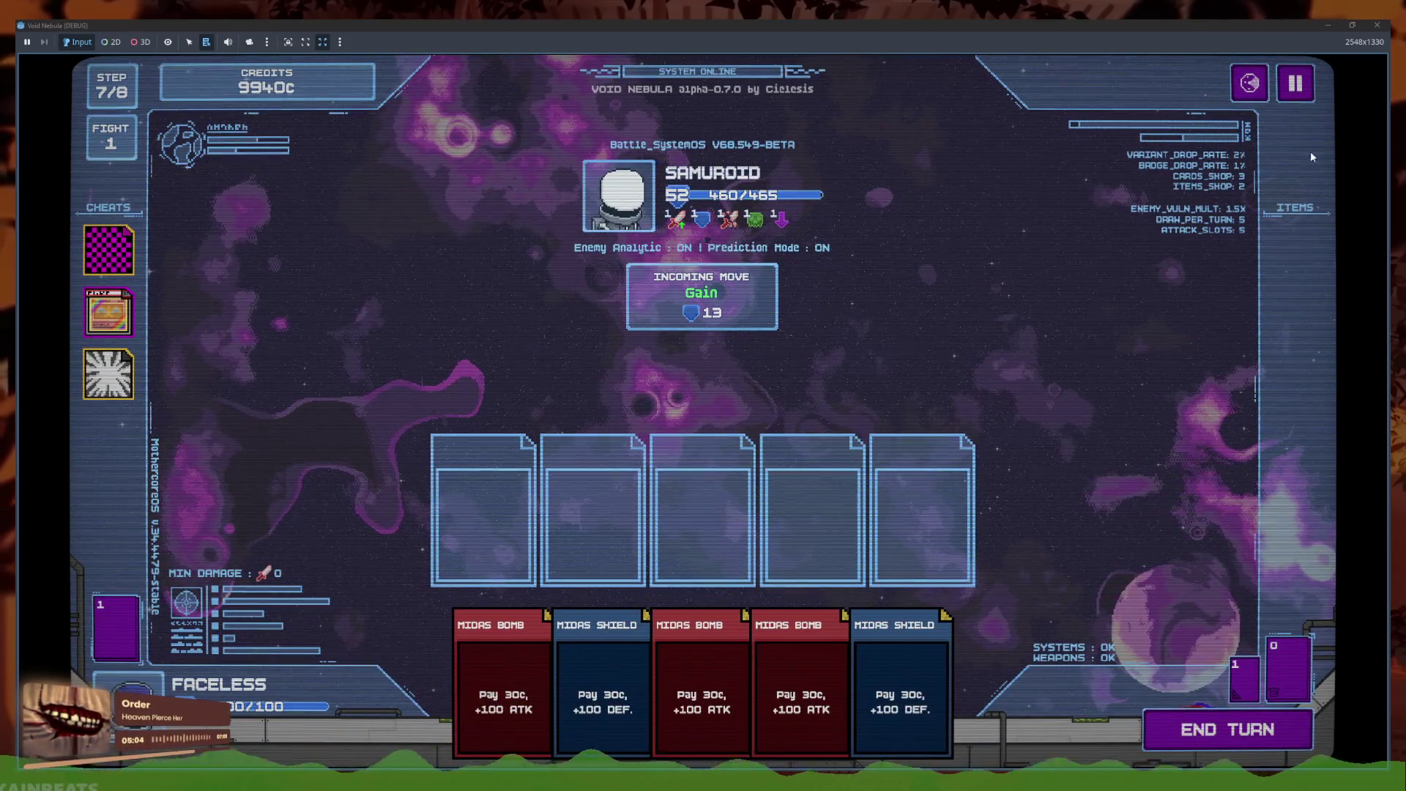
pyautogui.click(1214, 729)
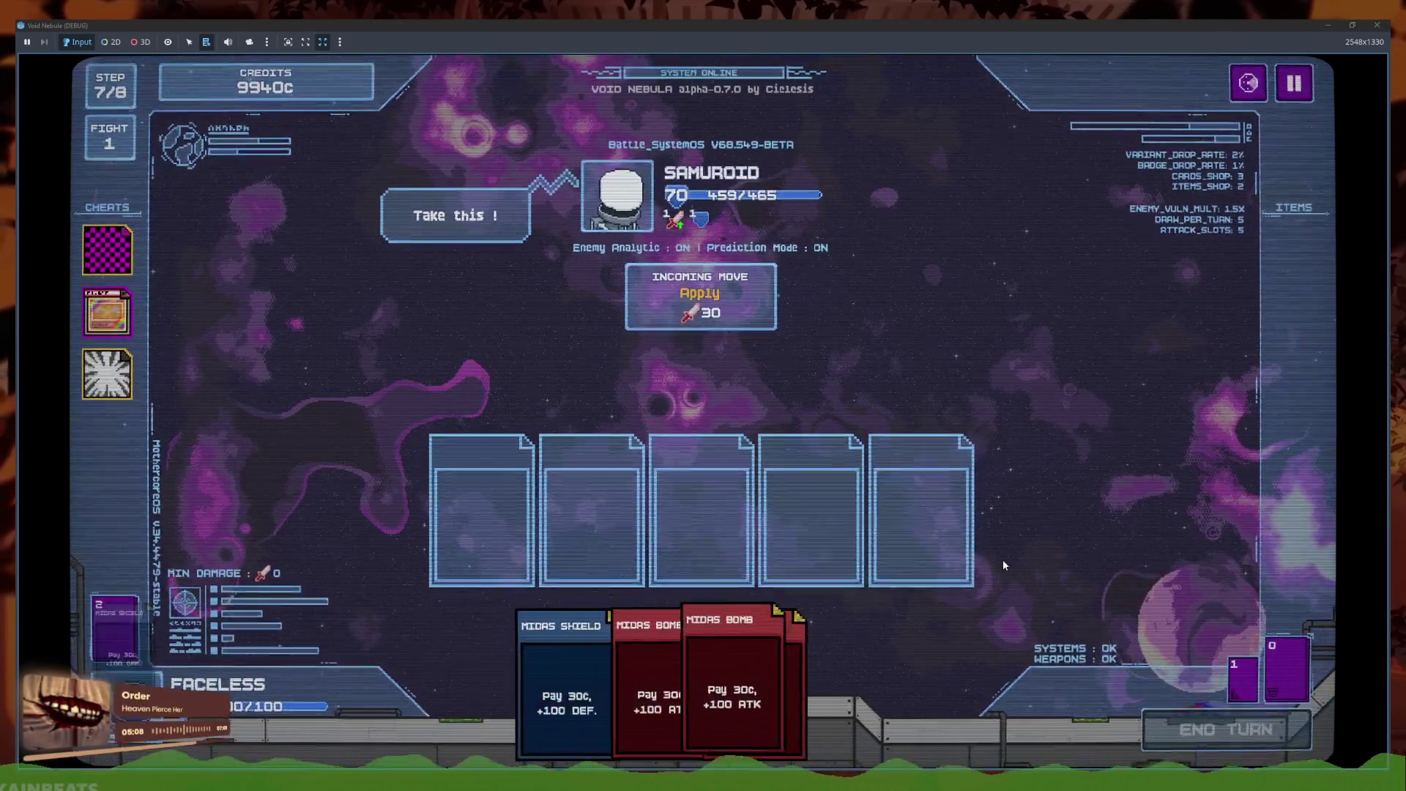
pyautogui.hotkey('alt', 'Tab')
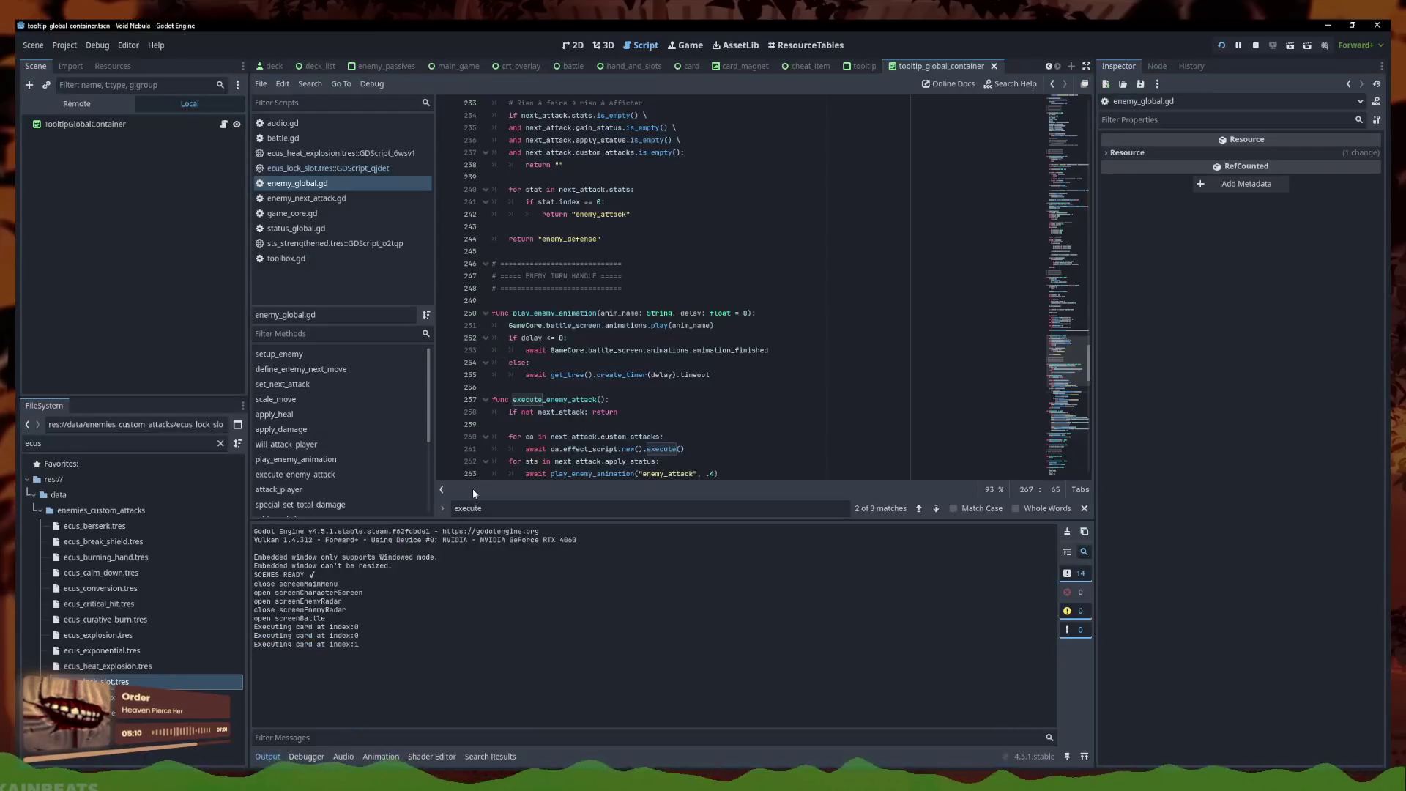
# Insert `Audio.play_shield()` on its own line before `def += amount` in give_shield
pyautogui.scroll(-7, 629, 335)
pyautogui.click(659, 350)
pyautogui.keyDown('ctrl'); pyautogui.click(608, 302); pyautogui.keyUp('ctrl')
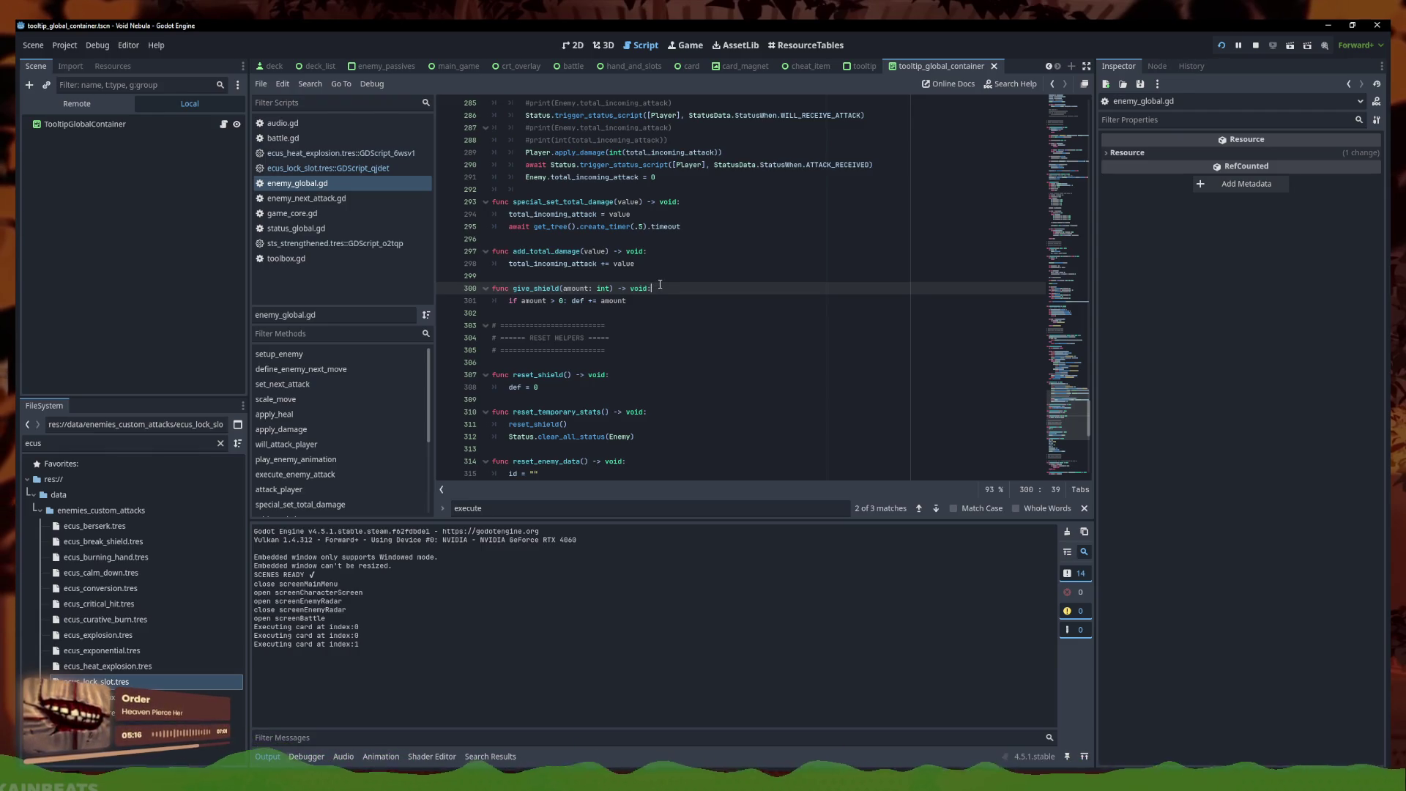
pyautogui.click(569, 301)
pyautogui.press('Return')
pyautogui.press('Up')
pyautogui.press('End')
pyautogui.press('Return')
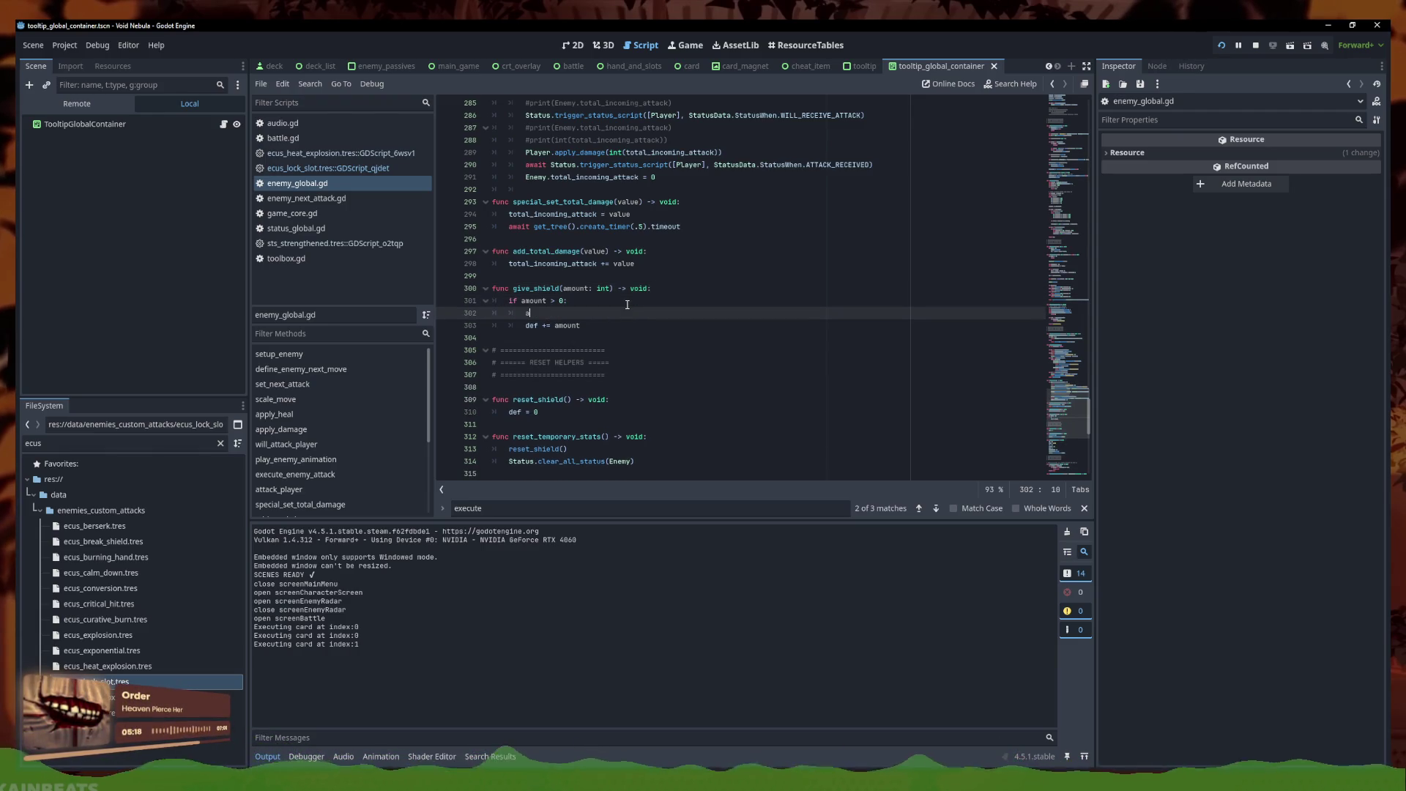
pyautogui.write('a')
pyautogui.press('BackSpace')
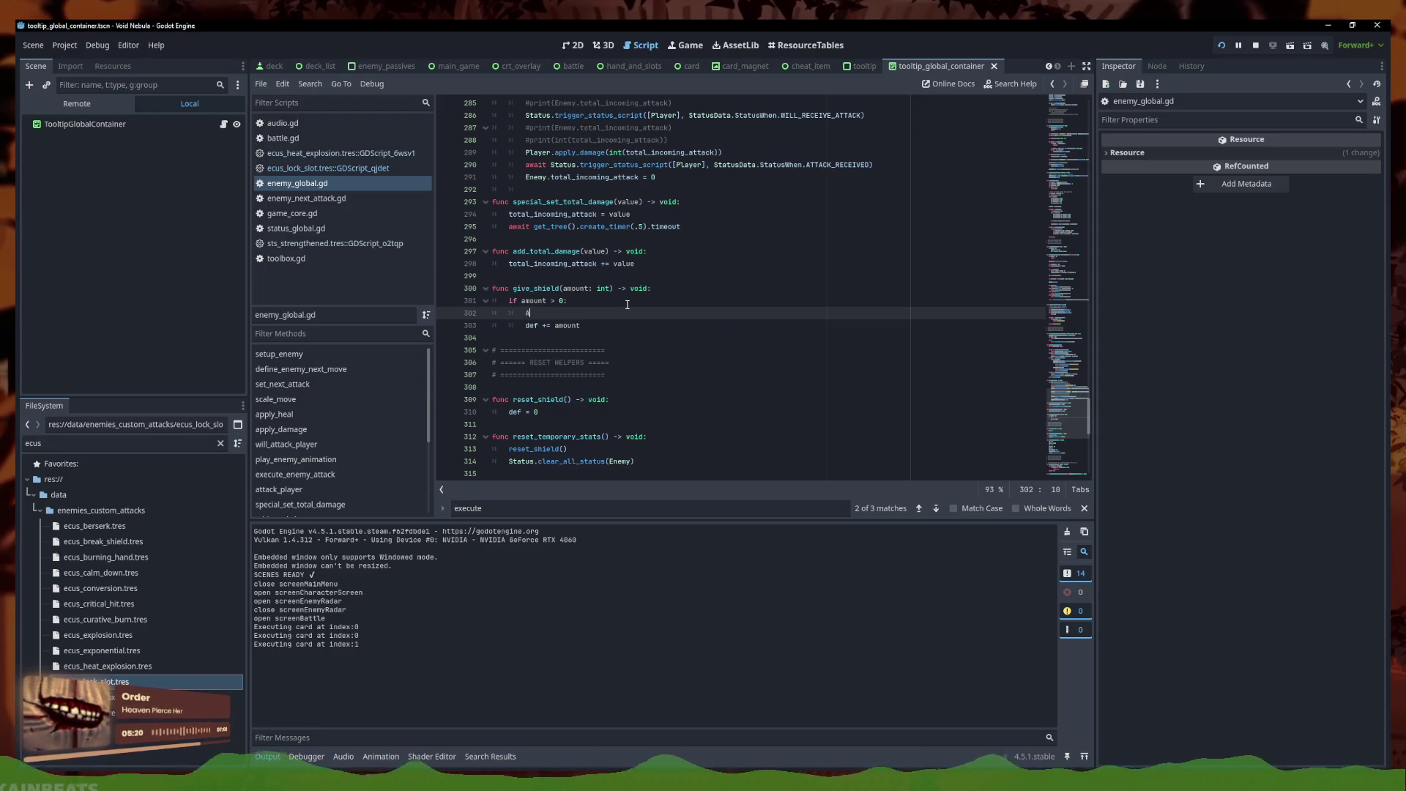
pyautogui.write('Auu')
pyautogui.press('BackSpace')
pyautogui.write('dio.p')
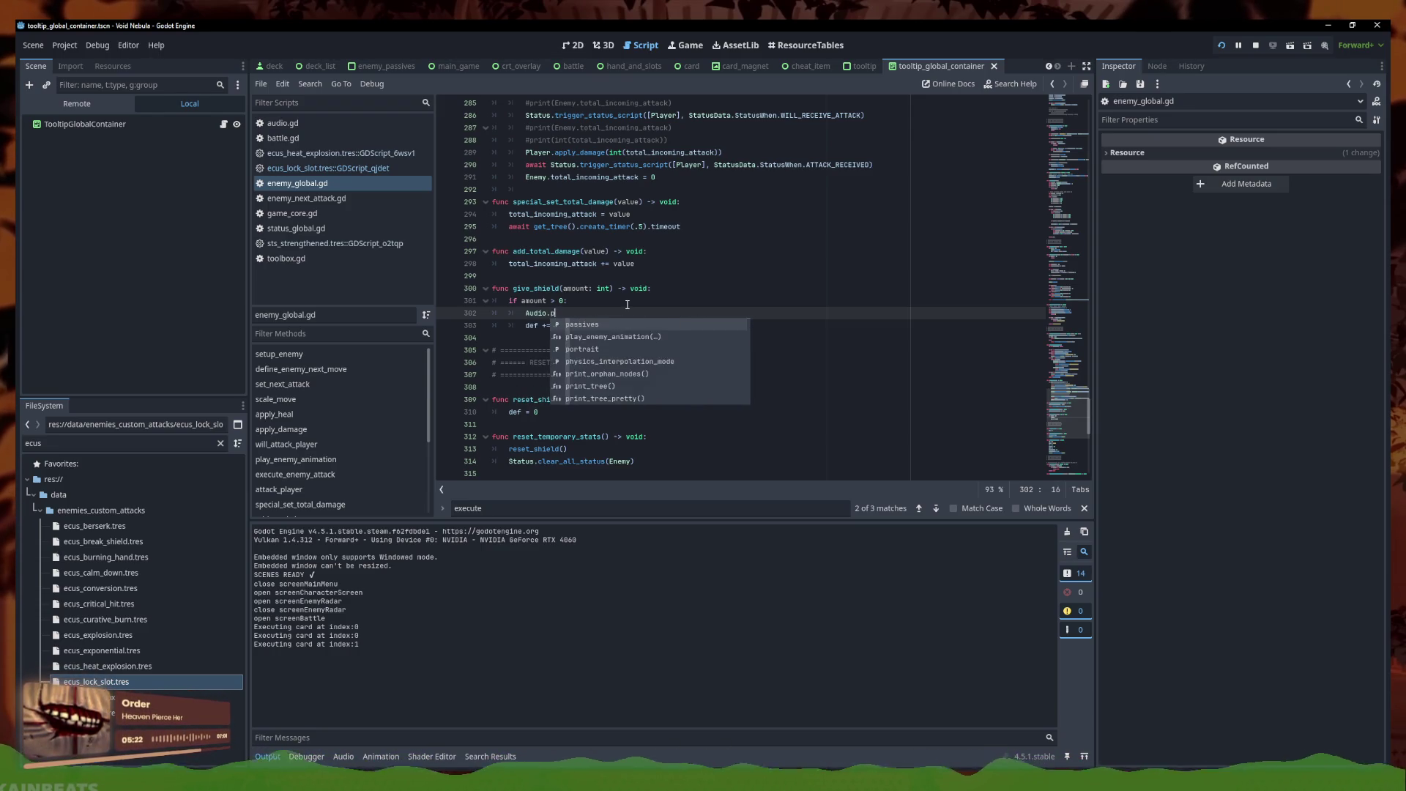
pyautogui.write('lay_sh')
pyautogui.press('Return')
# Run the game, end a turn to trigger the shield sound, then minimize the game
pyautogui.press('F5')
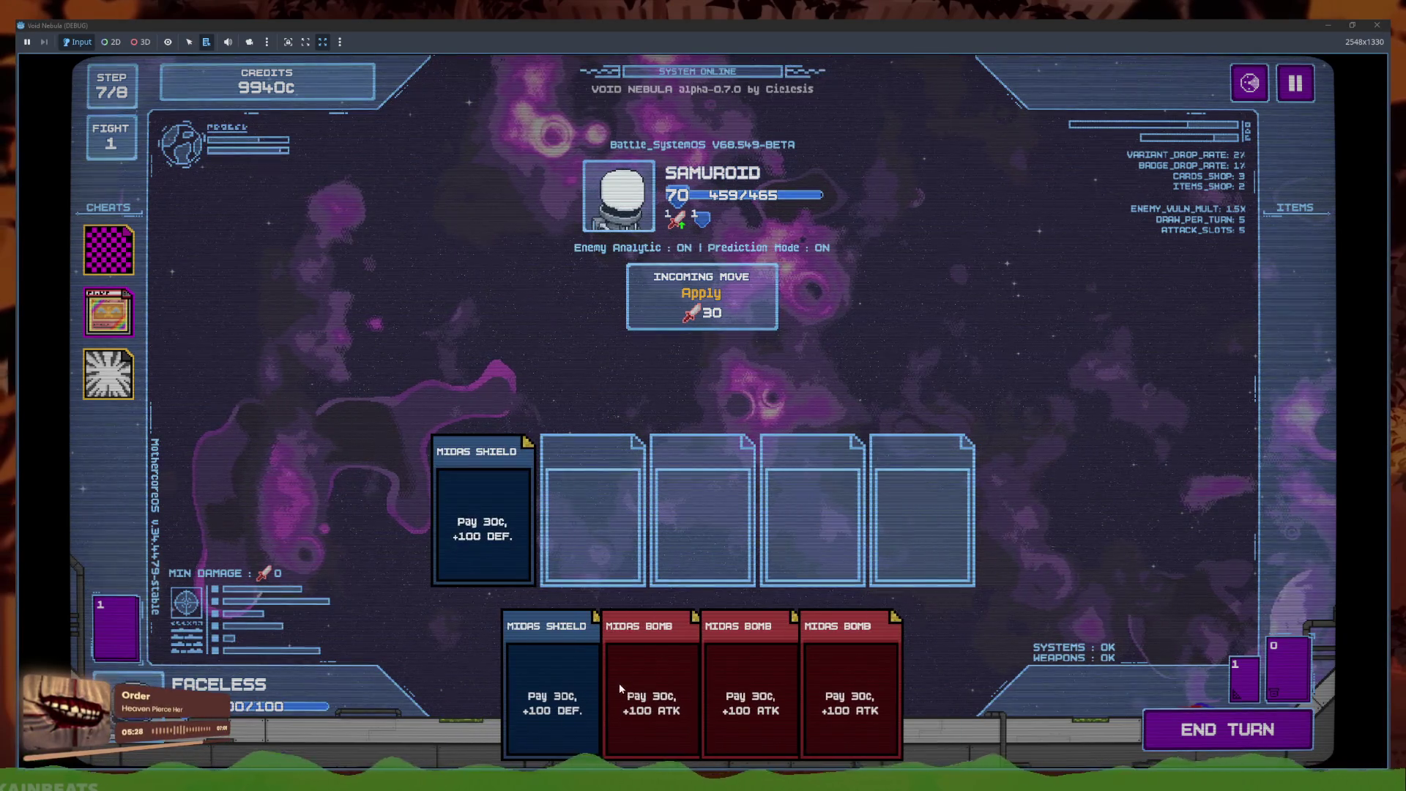
pyautogui.click(1227, 729)
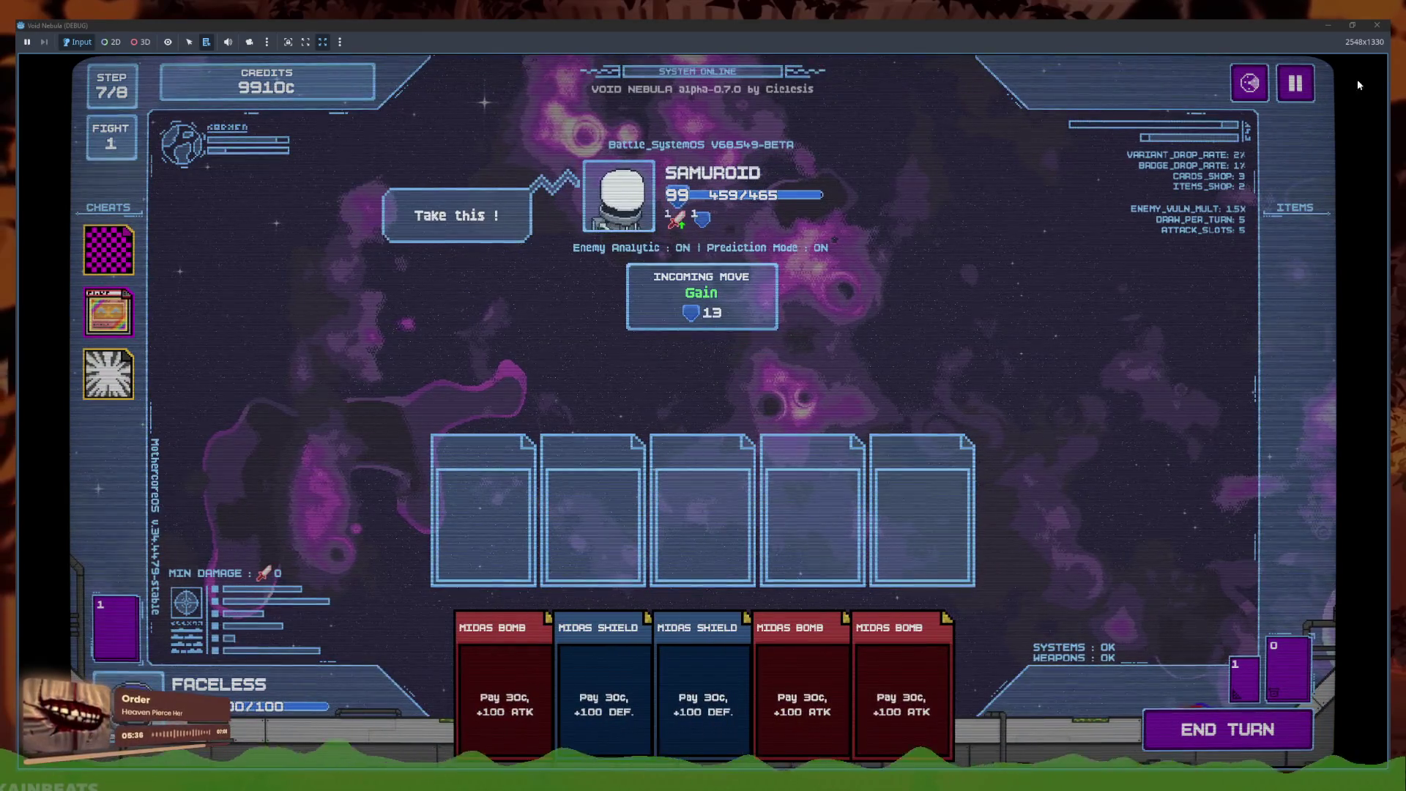
pyautogui.click(1327, 26)
pyautogui.scroll(8, 740, 353)
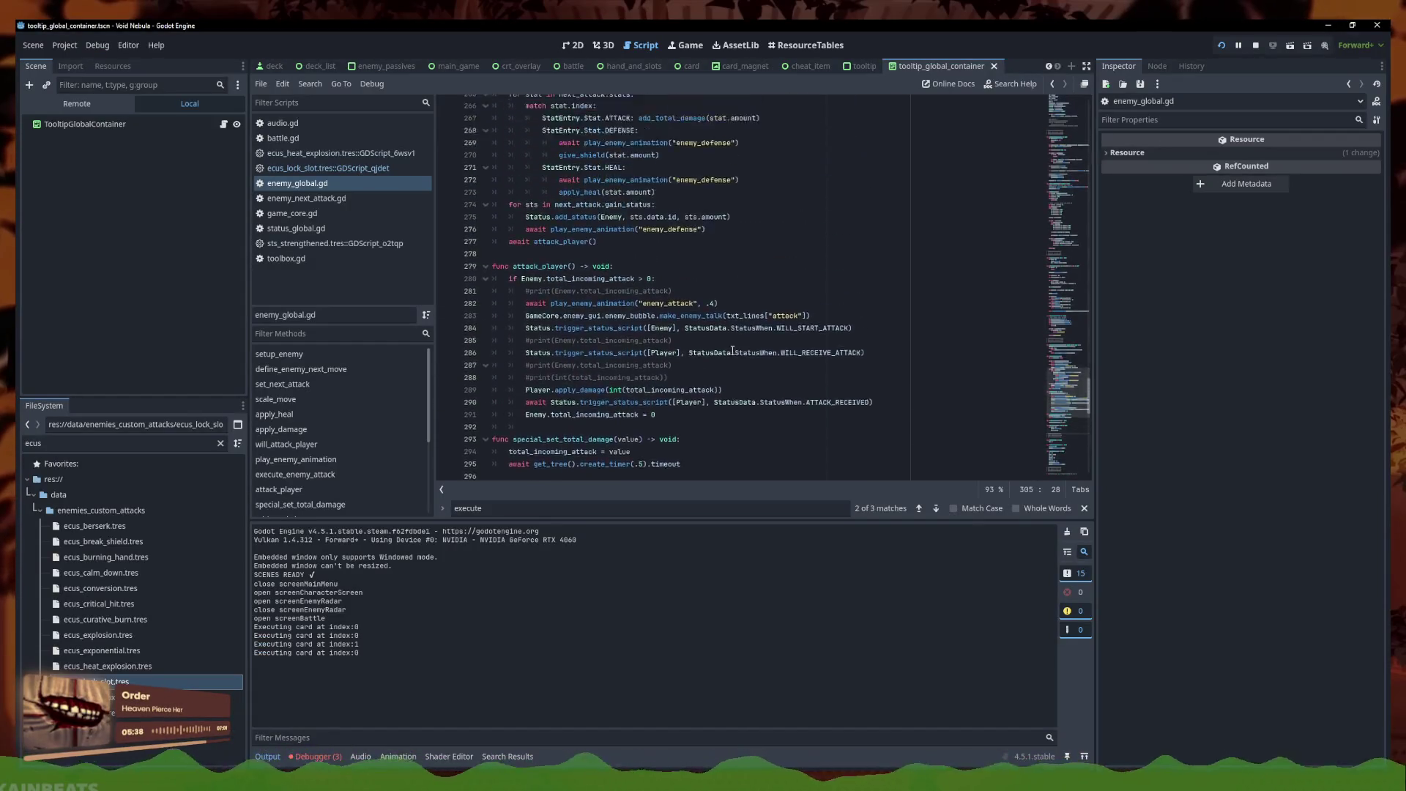
# Browse the enemy turn section, pasting lines after the heal animation and undoing the paste
pyautogui.scroll(3, 733, 350)
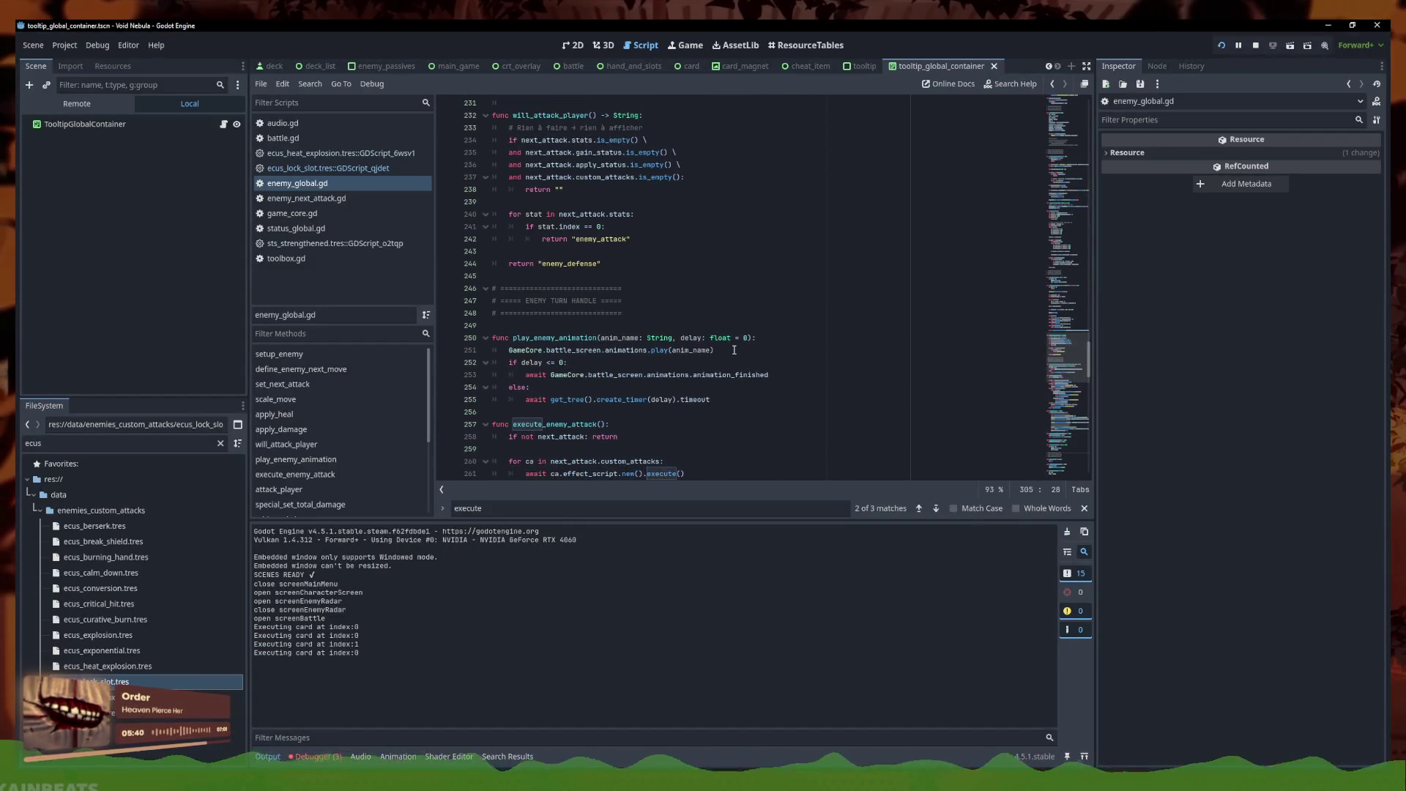
pyautogui.scroll(1, 734, 350)
pyautogui.click(731, 351)
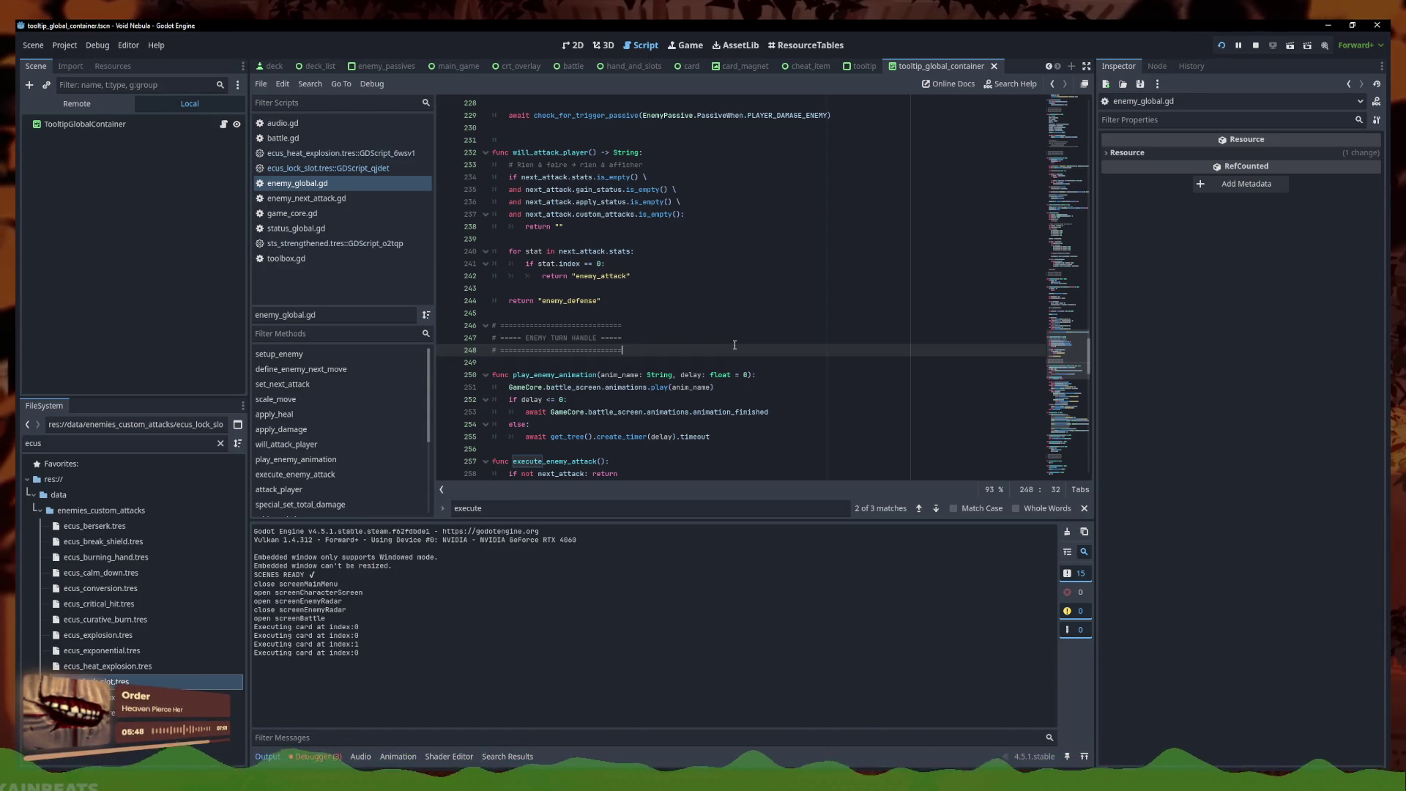
pyautogui.scroll(-2, 735, 345)
pyautogui.scroll(-6, 735, 345)
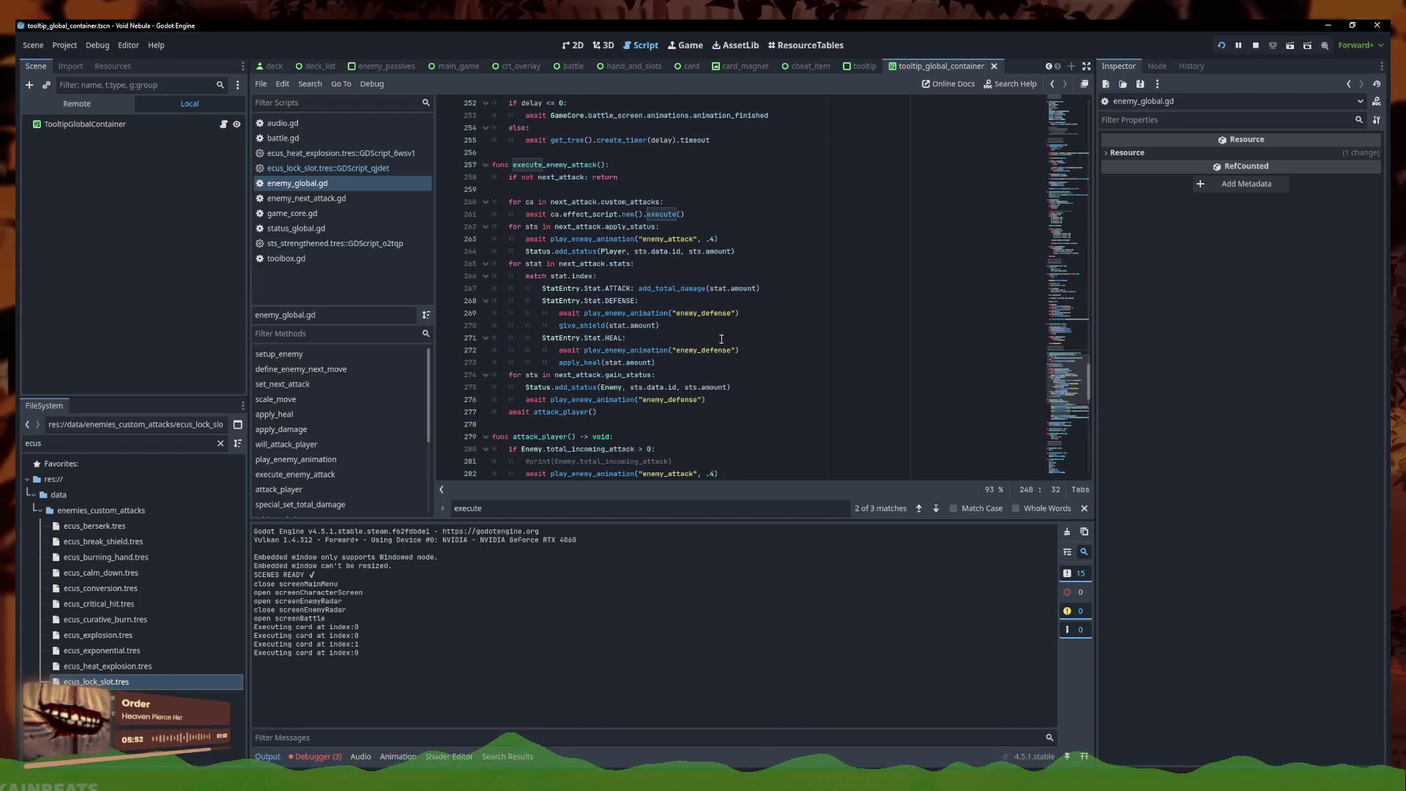
pyautogui.click(742, 351)
pyautogui.hotkey('ctrl', 'v')
pyautogui.hotkey('ctrl', 'z')
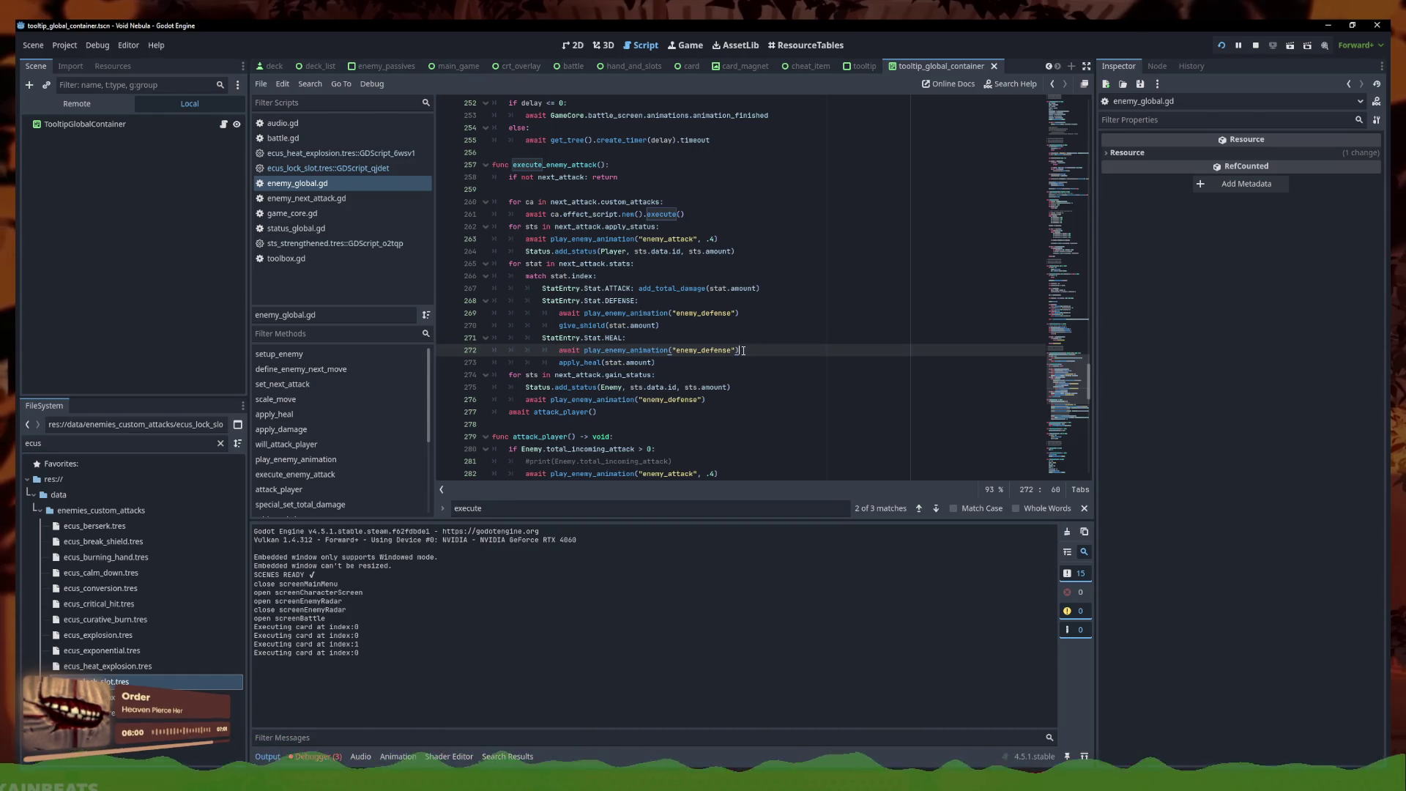
# Drag-select from line 250 through the end of execute_enemy_attack
pyautogui.scroll(3, 742, 351)
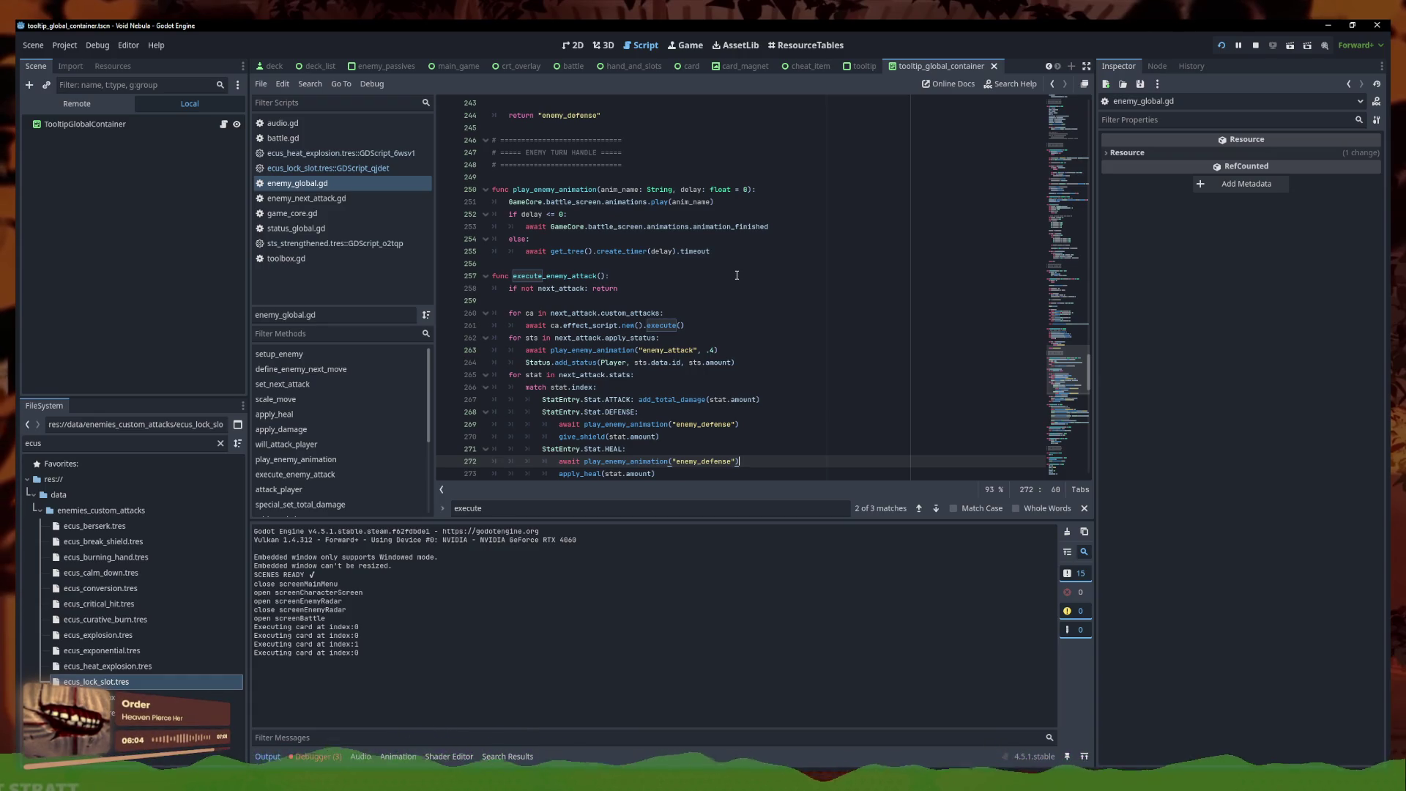
pyautogui.click(776, 189)
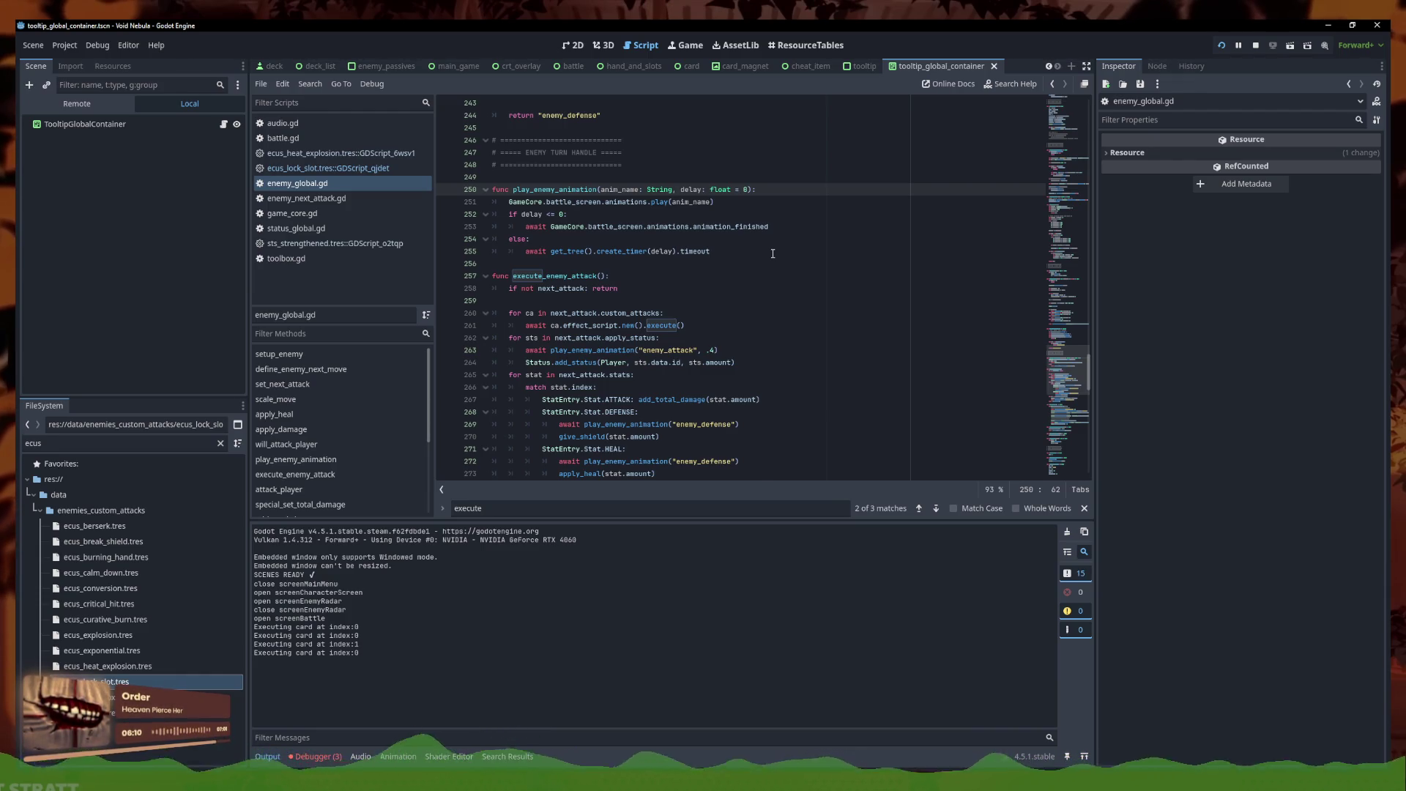
pyautogui.click(618, 264)
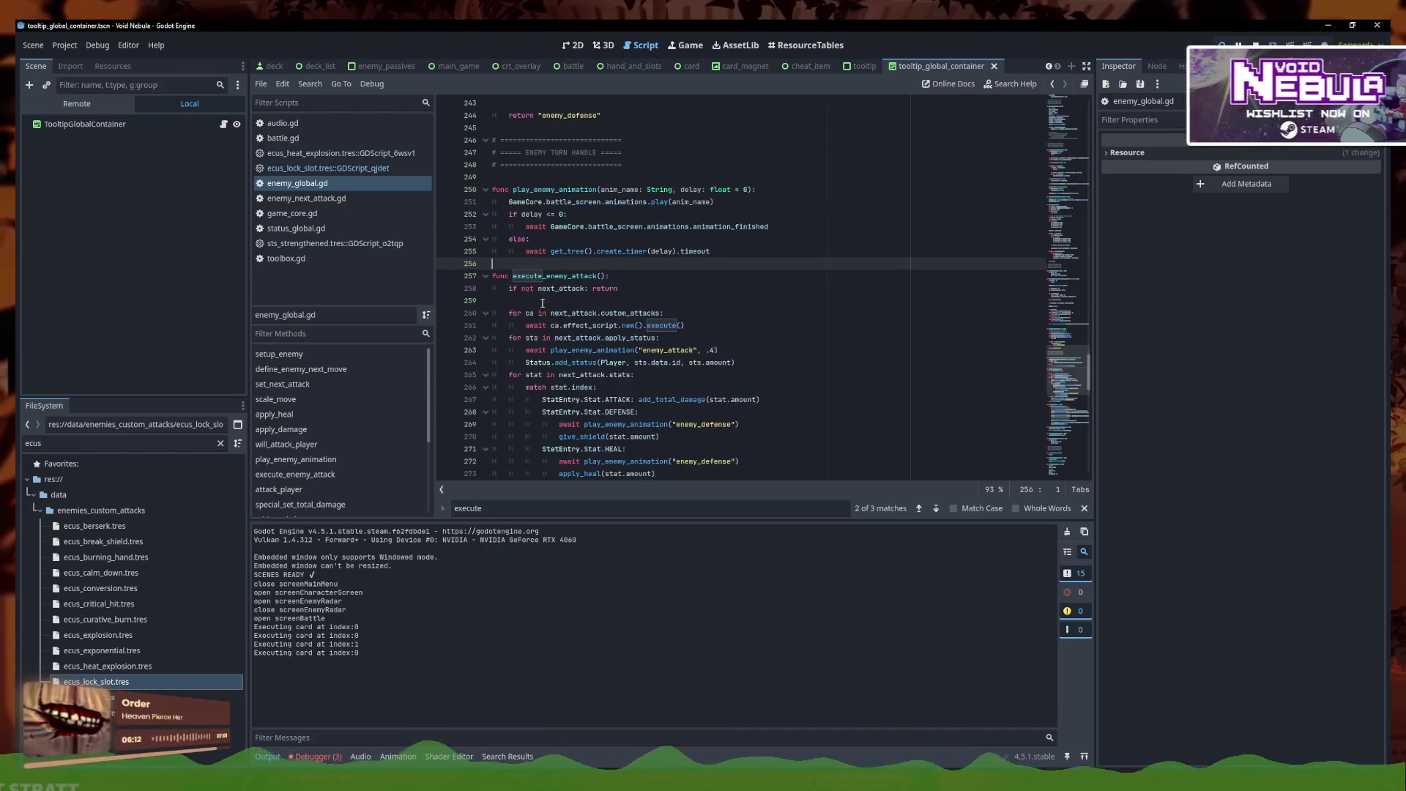
pyautogui.scroll(-5, 563, 370)
pyautogui.moveTo(498, 344); pyautogui.dragTo(492, 189)
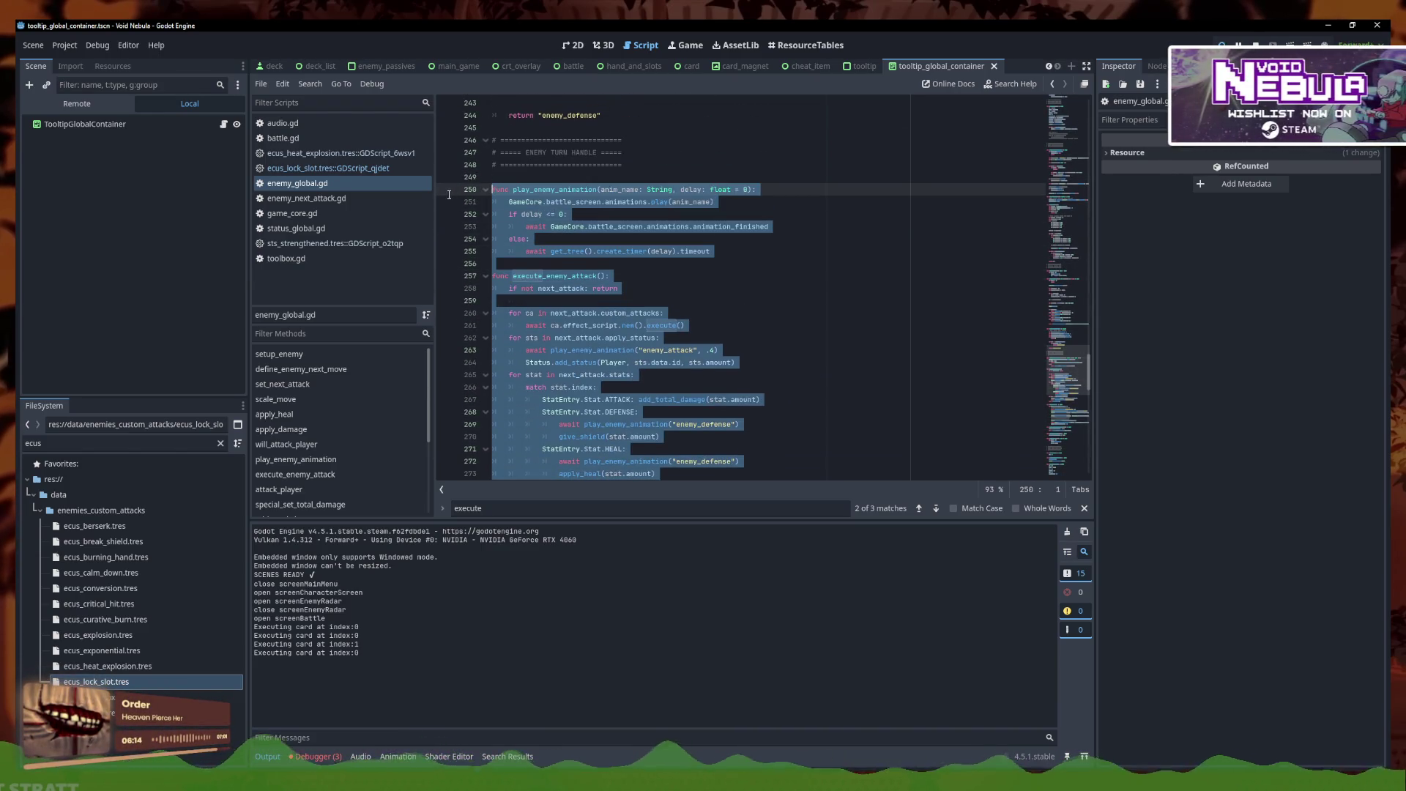
pyautogui.hotkey('alt', 'Tab')
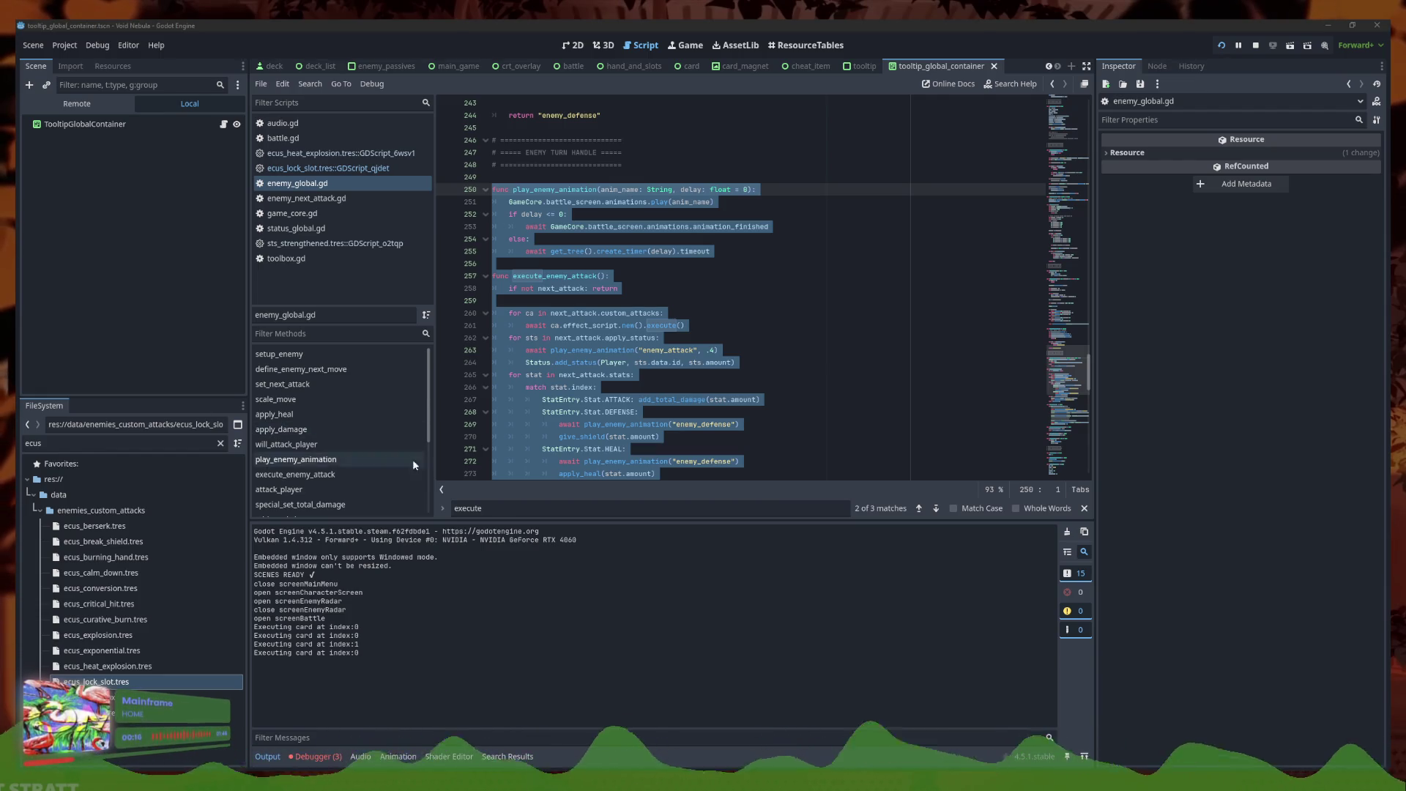
# Remove the delay parameter and the if delay check from play_enemy_animation
pyautogui.hotkey('ctrl', 'z')
pyautogui.moveTo(748, 193); pyautogui.dragTo(680, 192)
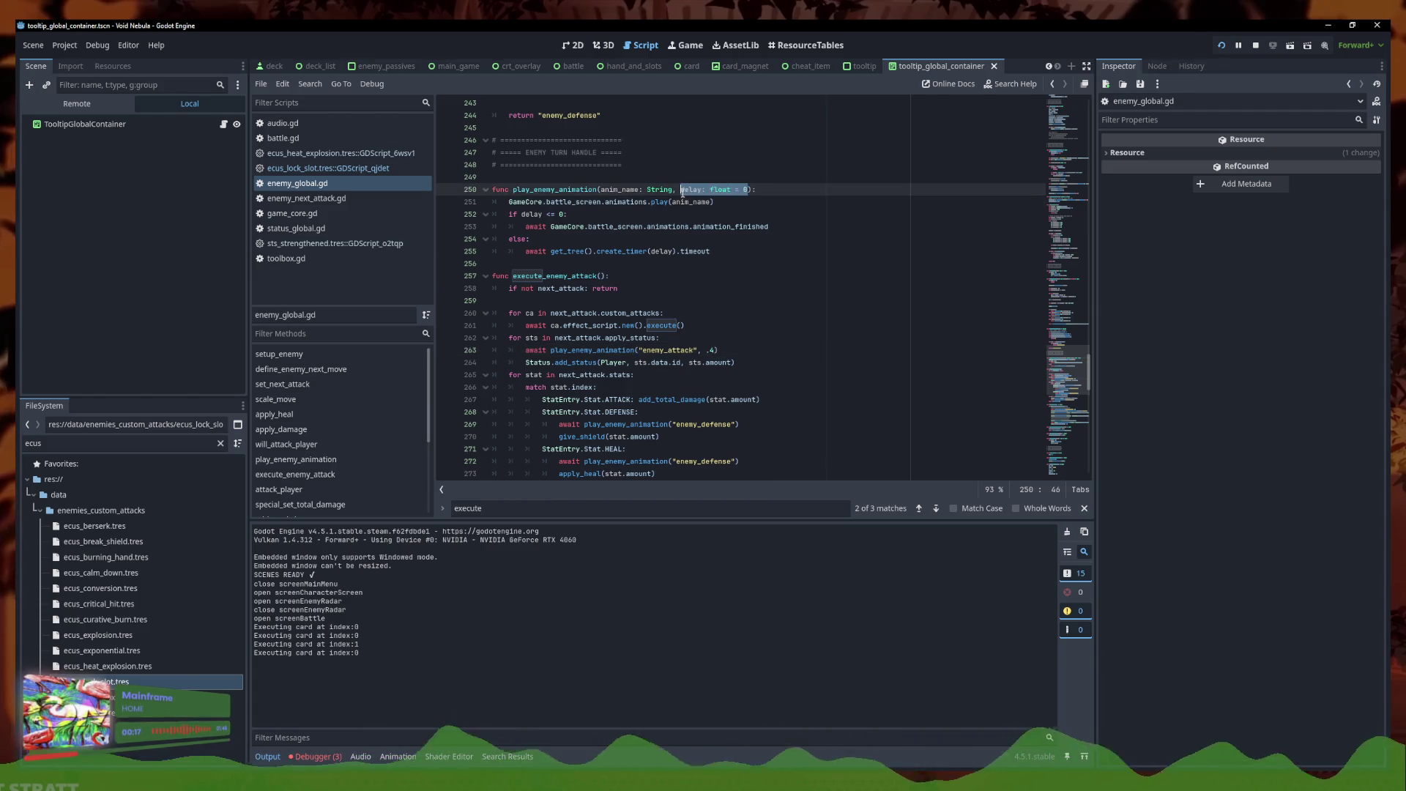
pyautogui.press('BackSpace')
pyautogui.click(471, 226)
pyautogui.click(564, 214)
pyautogui.hotkey('ctrl', 'shift', 'k')
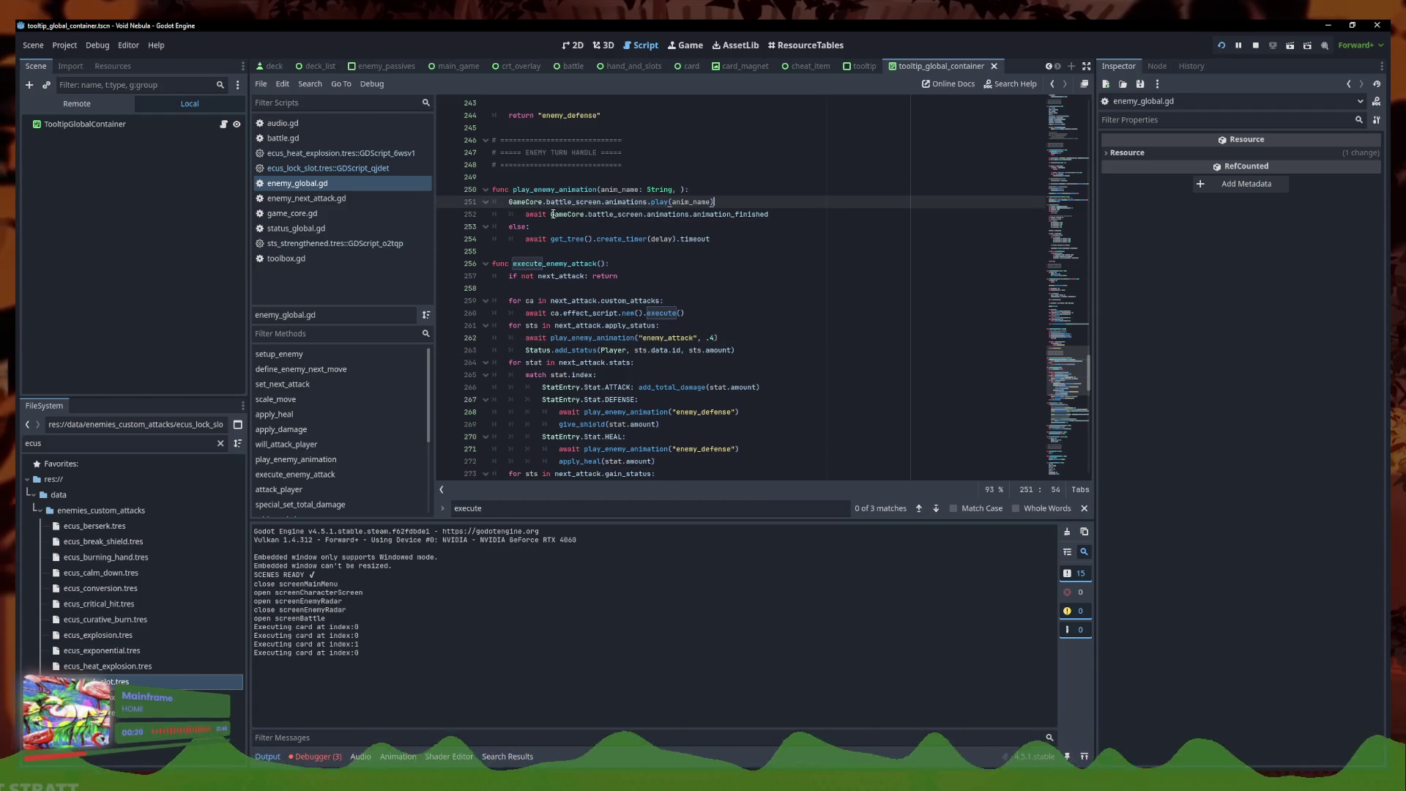
# Move the animation_finished await below the timer, delete the else, and dedent both awaits
pyautogui.click(525, 214)
pyautogui.hotkey('alt', 'Down')
pyautogui.hotkey('alt', 'Down')
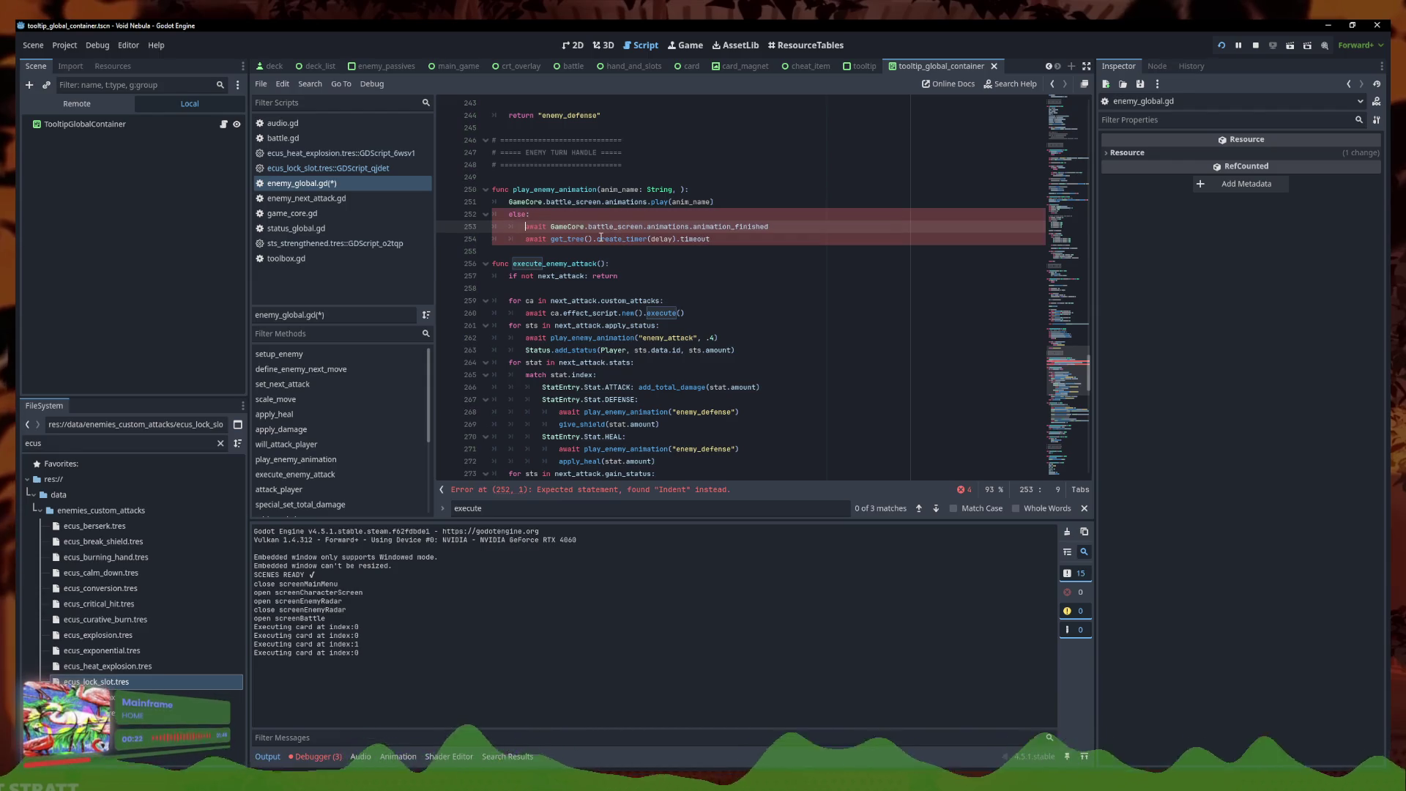
pyautogui.click(525, 214)
pyautogui.hotkey('ctrl', 'shift', 'k')
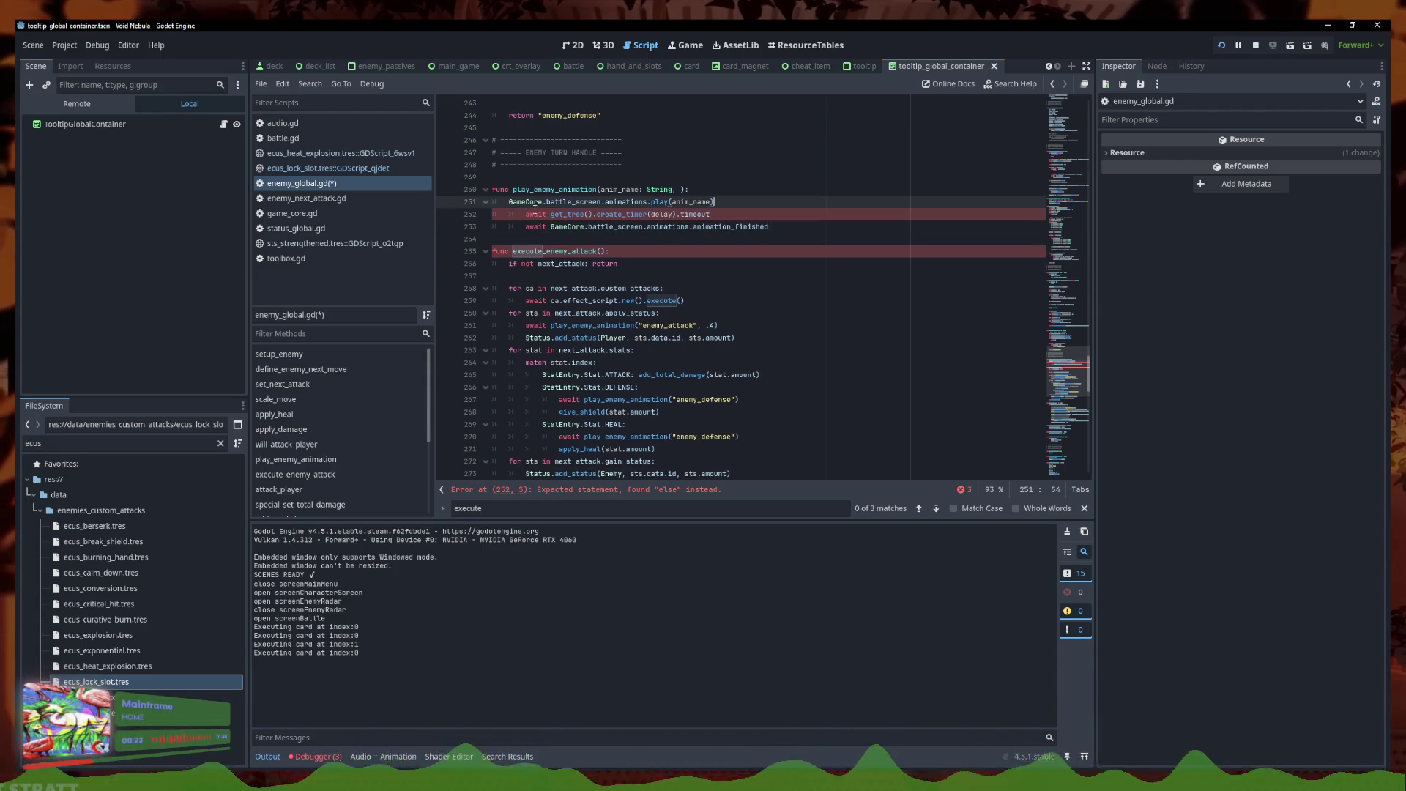
pyautogui.hotkey('shift', 'Tab')
pyautogui.press('Down')
pyautogui.hotkey('shift', 'Tab')
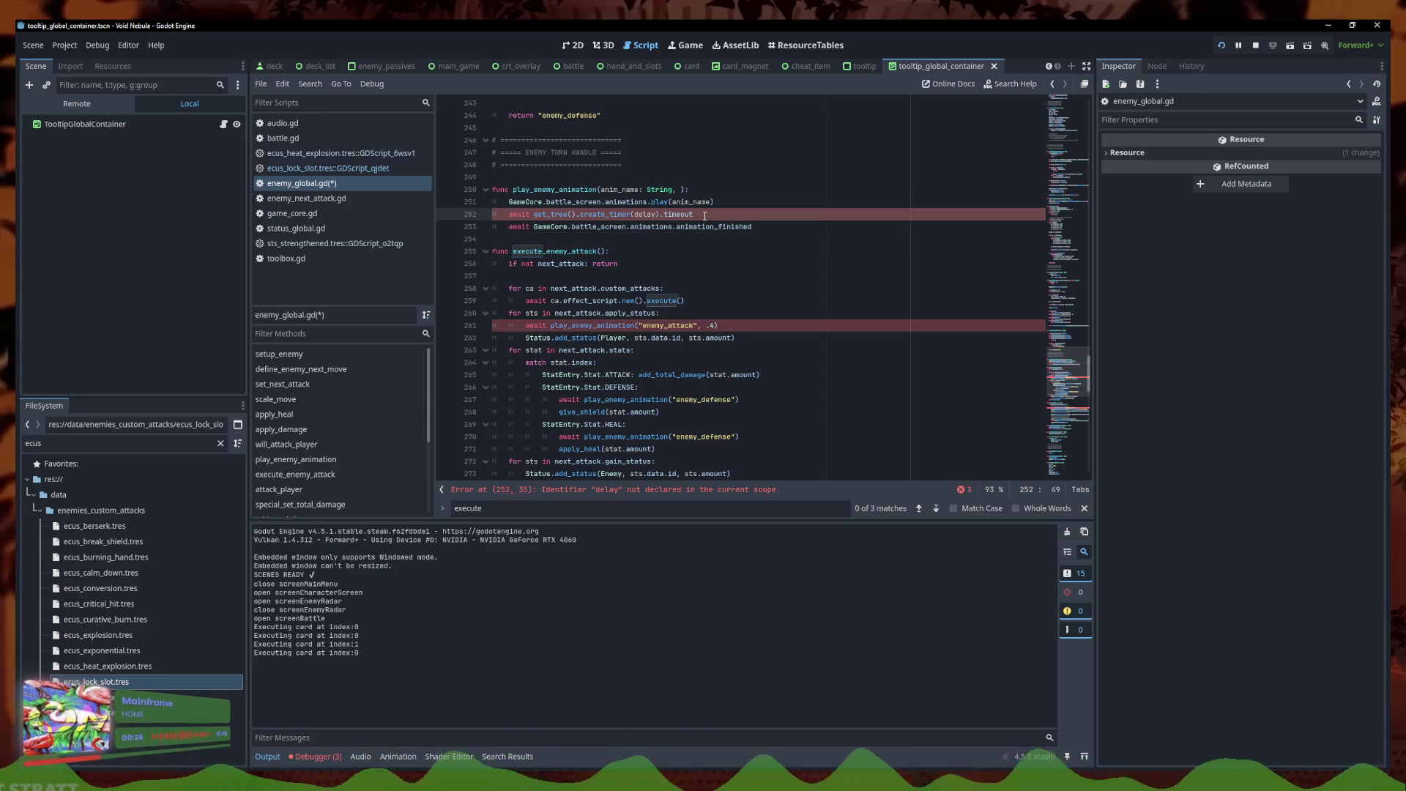
pyautogui.click(704, 214)
pyautogui.press('Return')
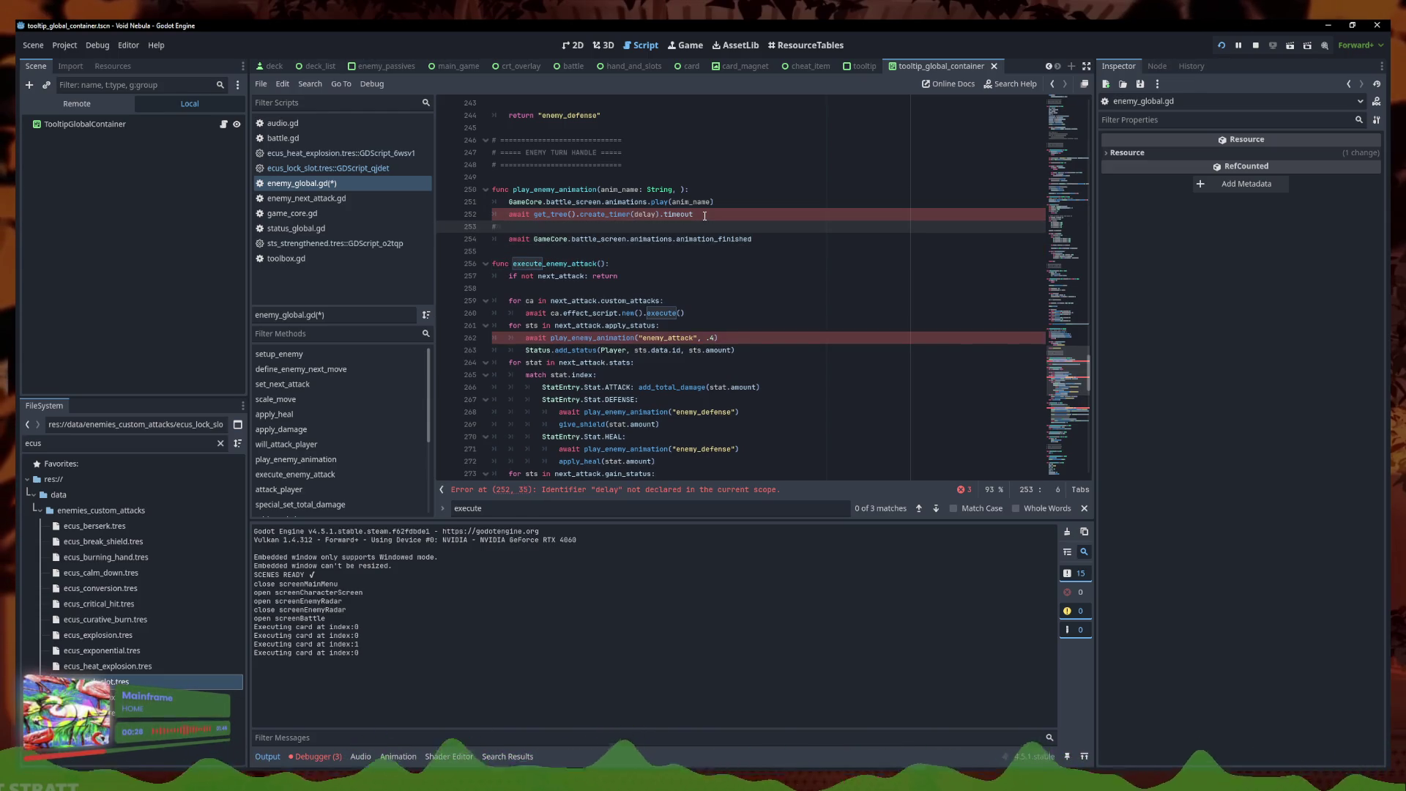
# Add a Callable line and change create_timer(delay) to create_timer(.4)
pyautogui.write(' Callable')
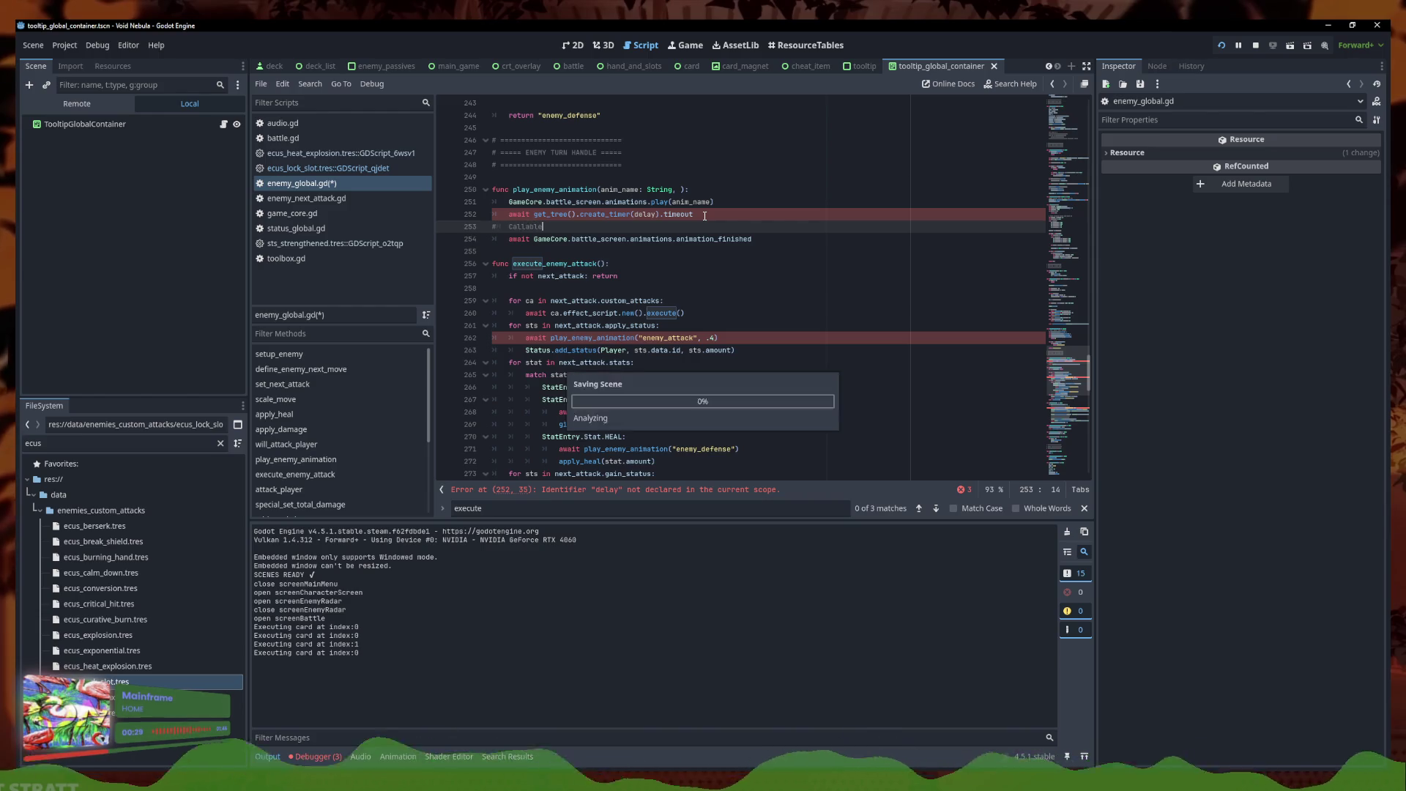
pyautogui.press('Up')
pyautogui.press('End')
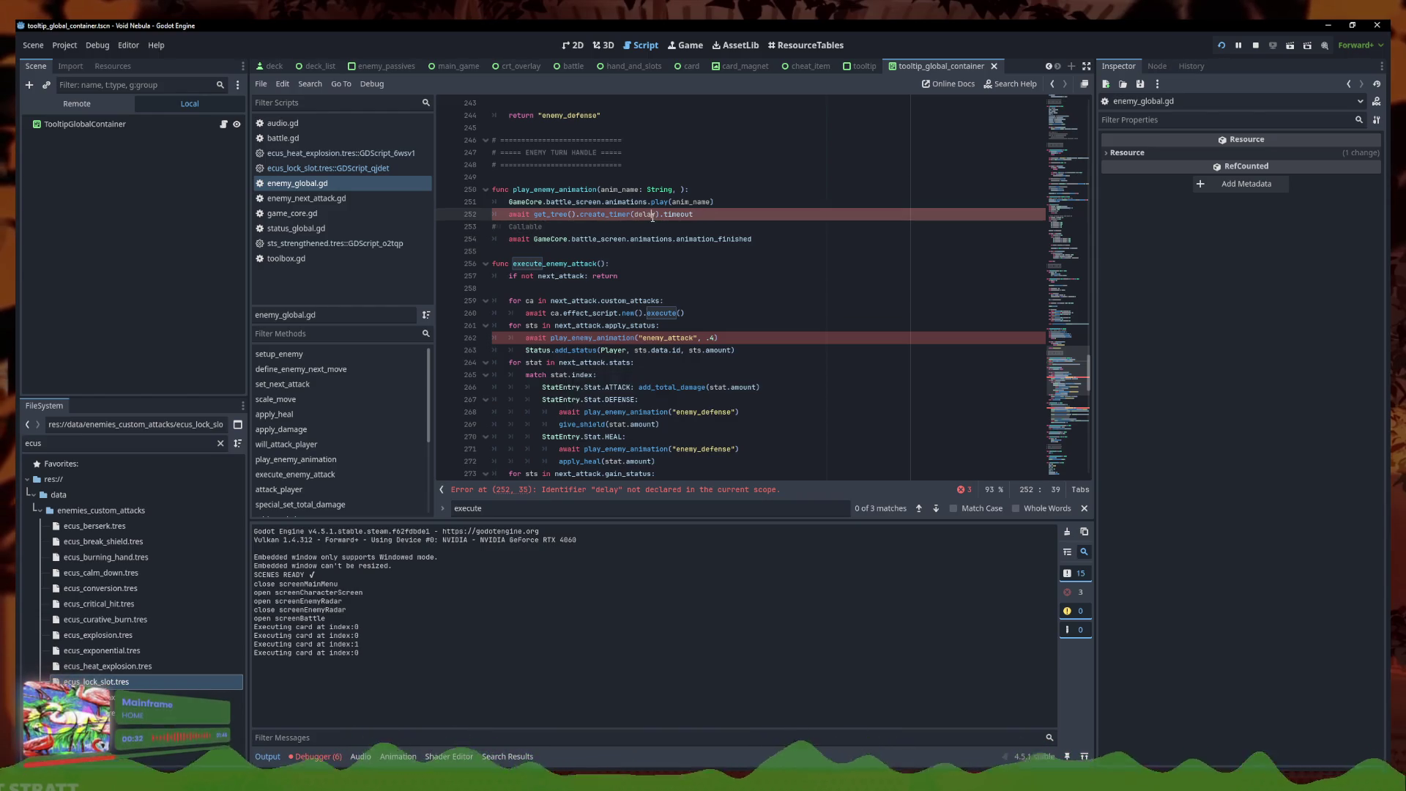
pyautogui.doubleClick(653, 218)
pyautogui.write('.4')
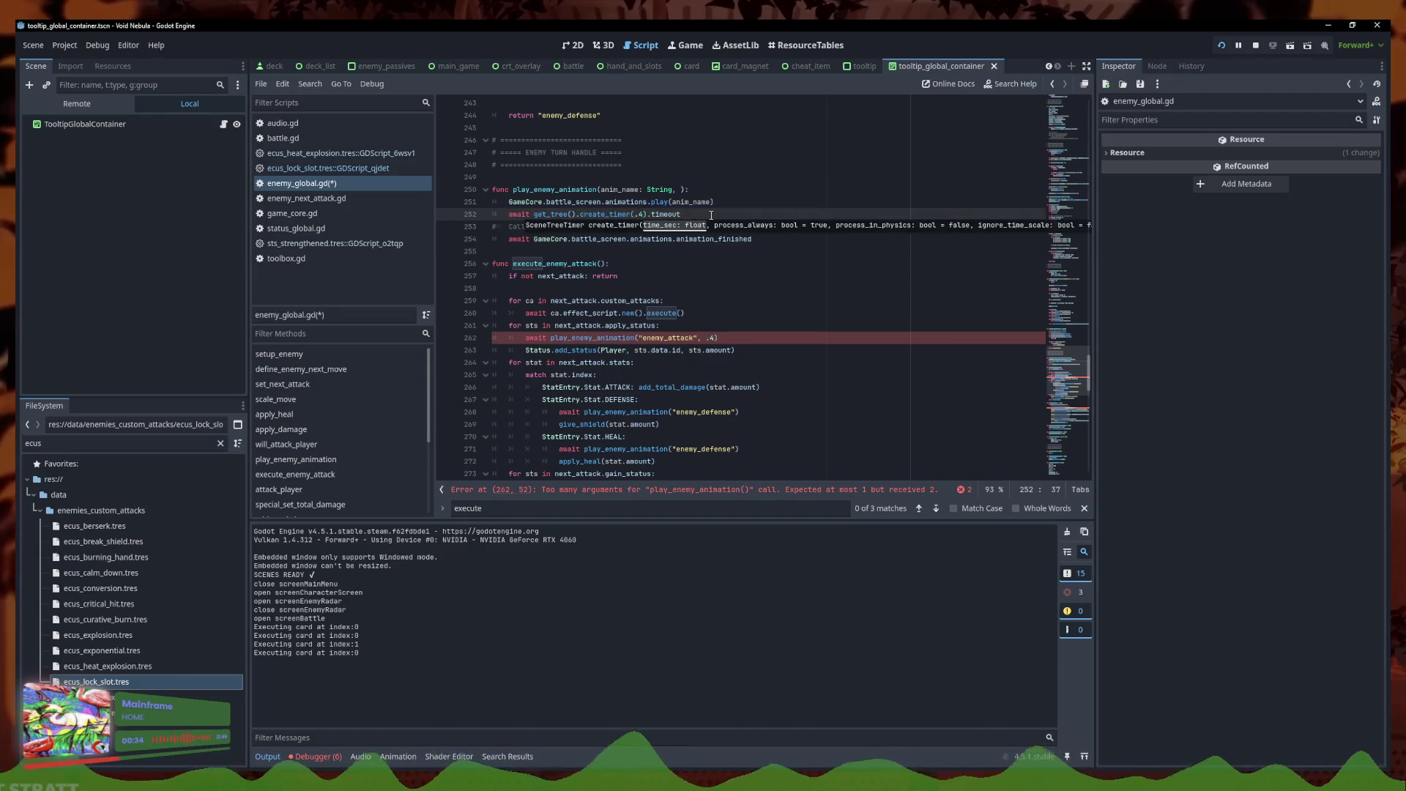
# Check the error on line 262 and restore the Callable-based animation edits with undo
pyautogui.click(545, 227)
pyautogui.click(660, 338)
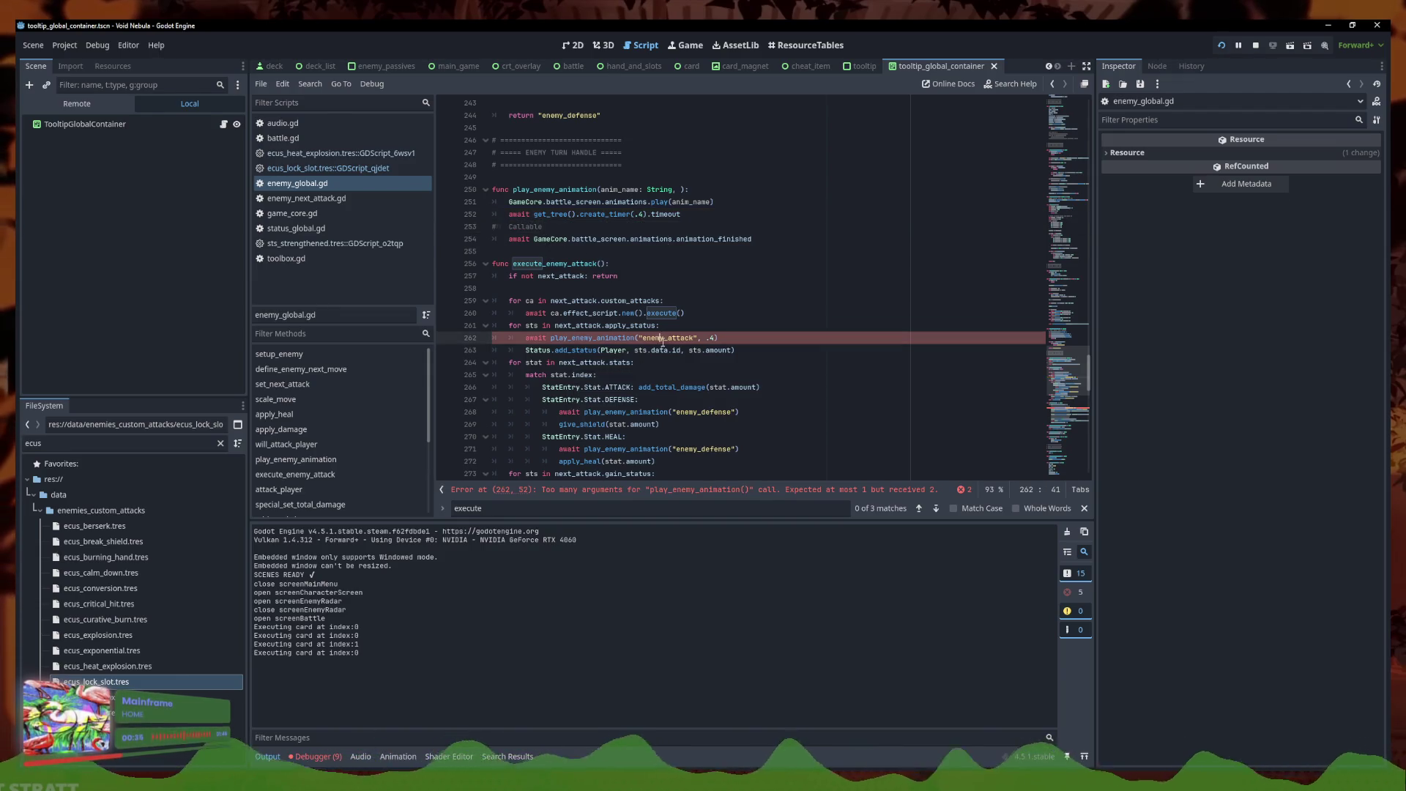
pyautogui.scroll(-2, 693, 391)
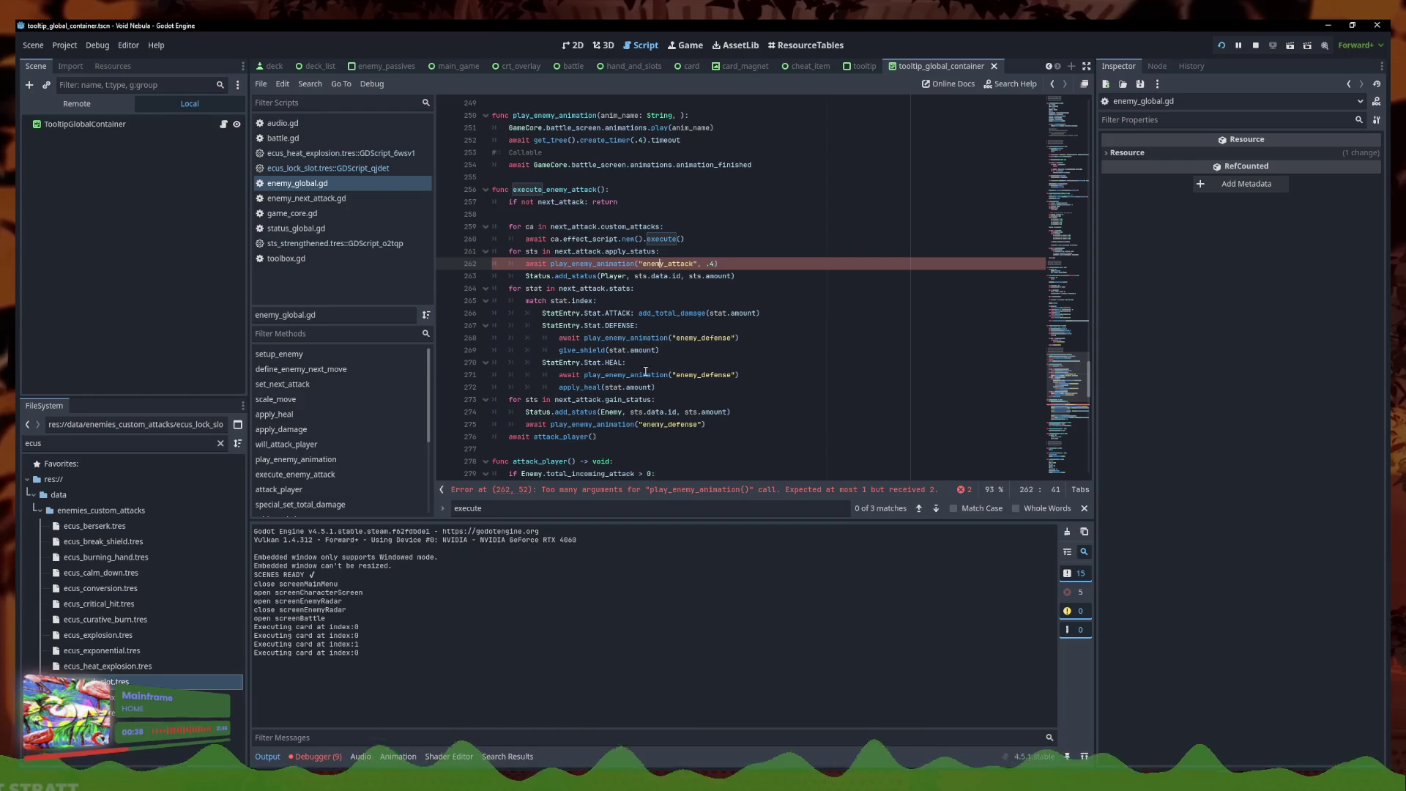
pyautogui.scroll(-1, 642, 380)
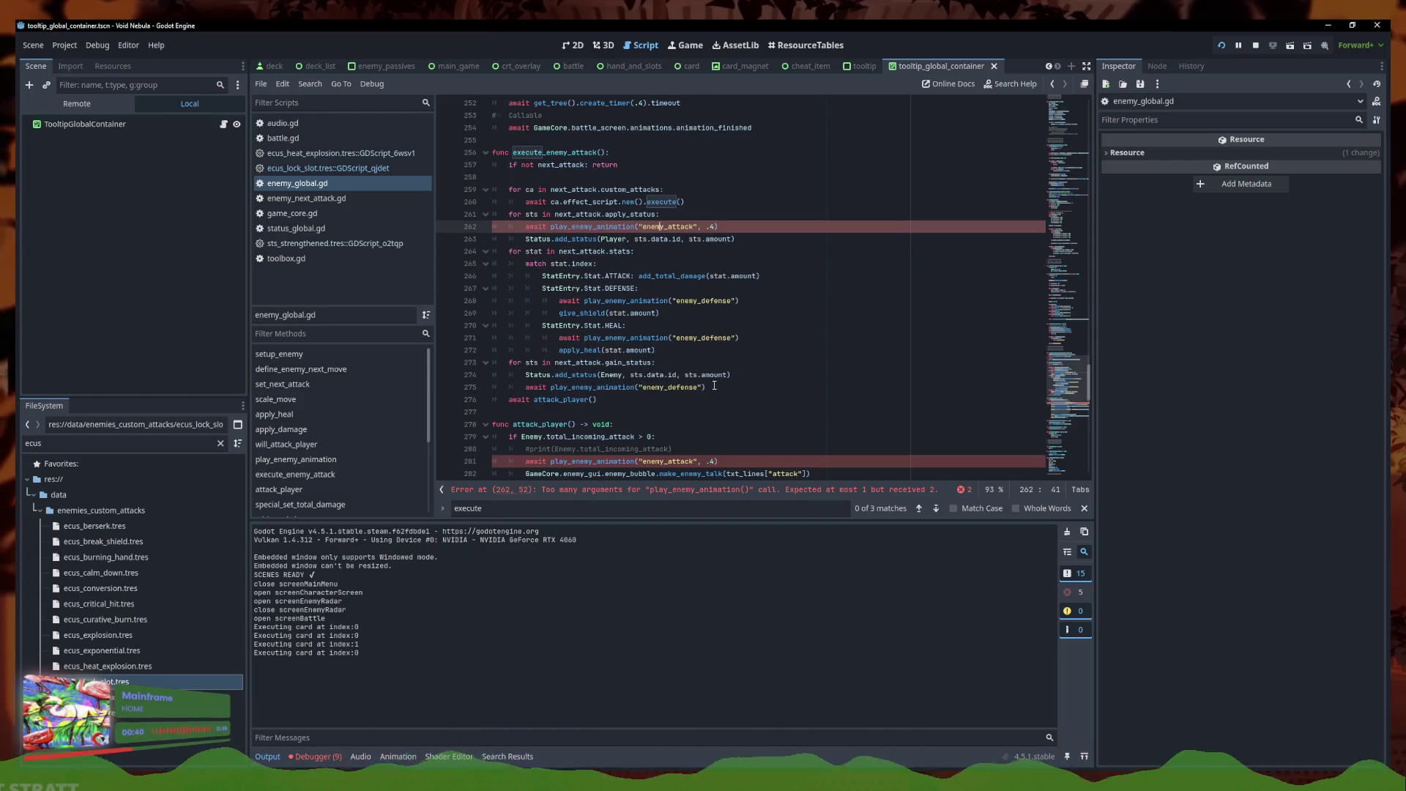
pyautogui.scroll(-1, 715, 386)
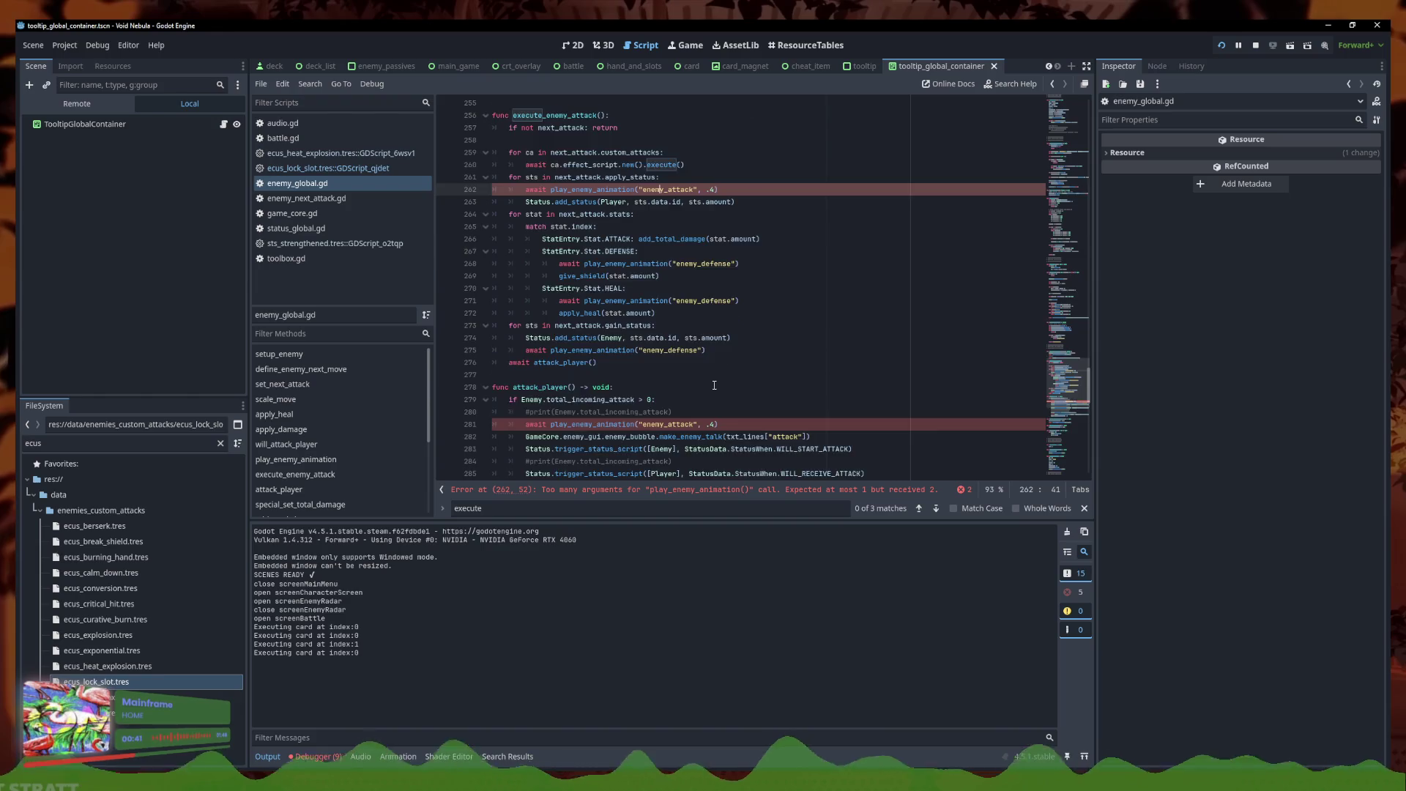
pyautogui.scroll(3, 715, 385)
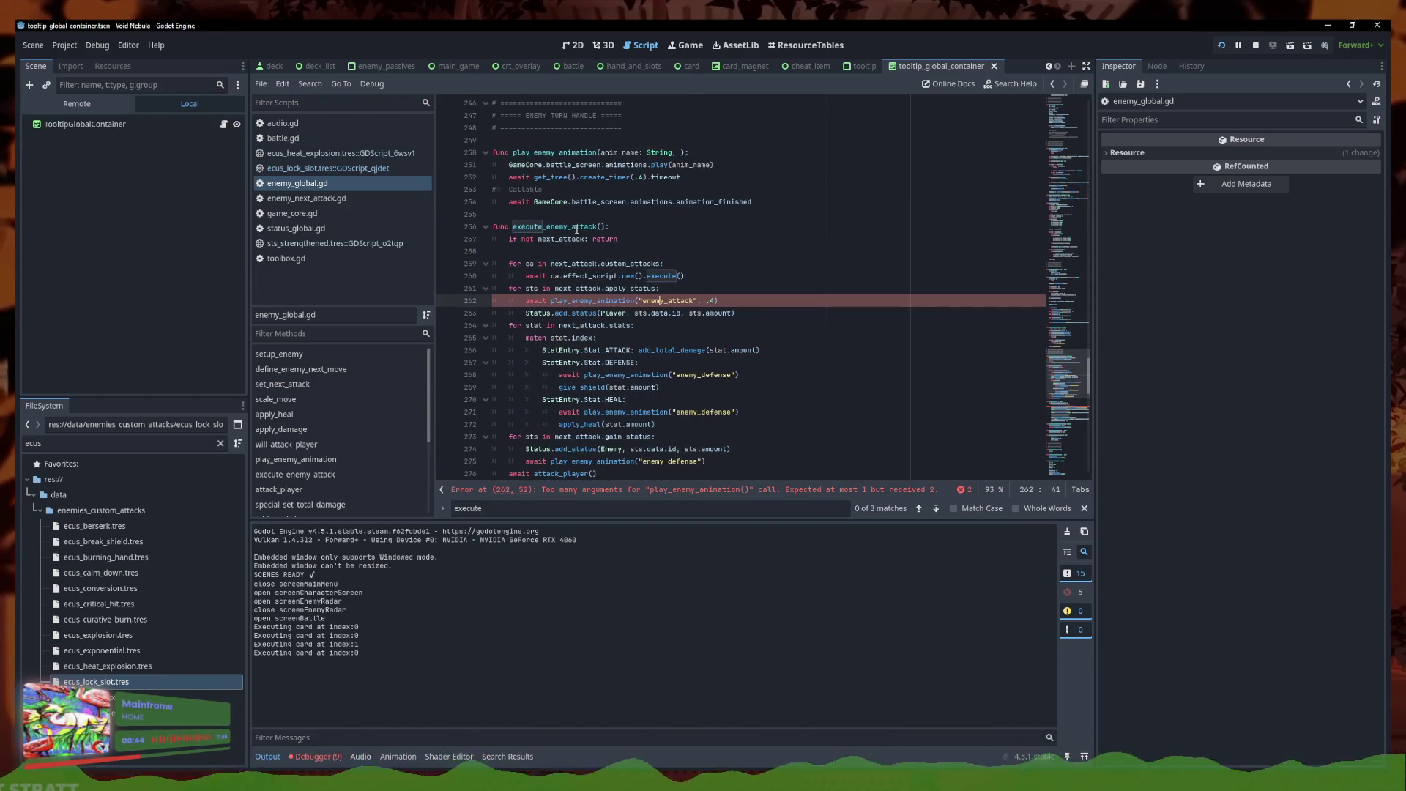
pyautogui.doubleClick(526, 190)
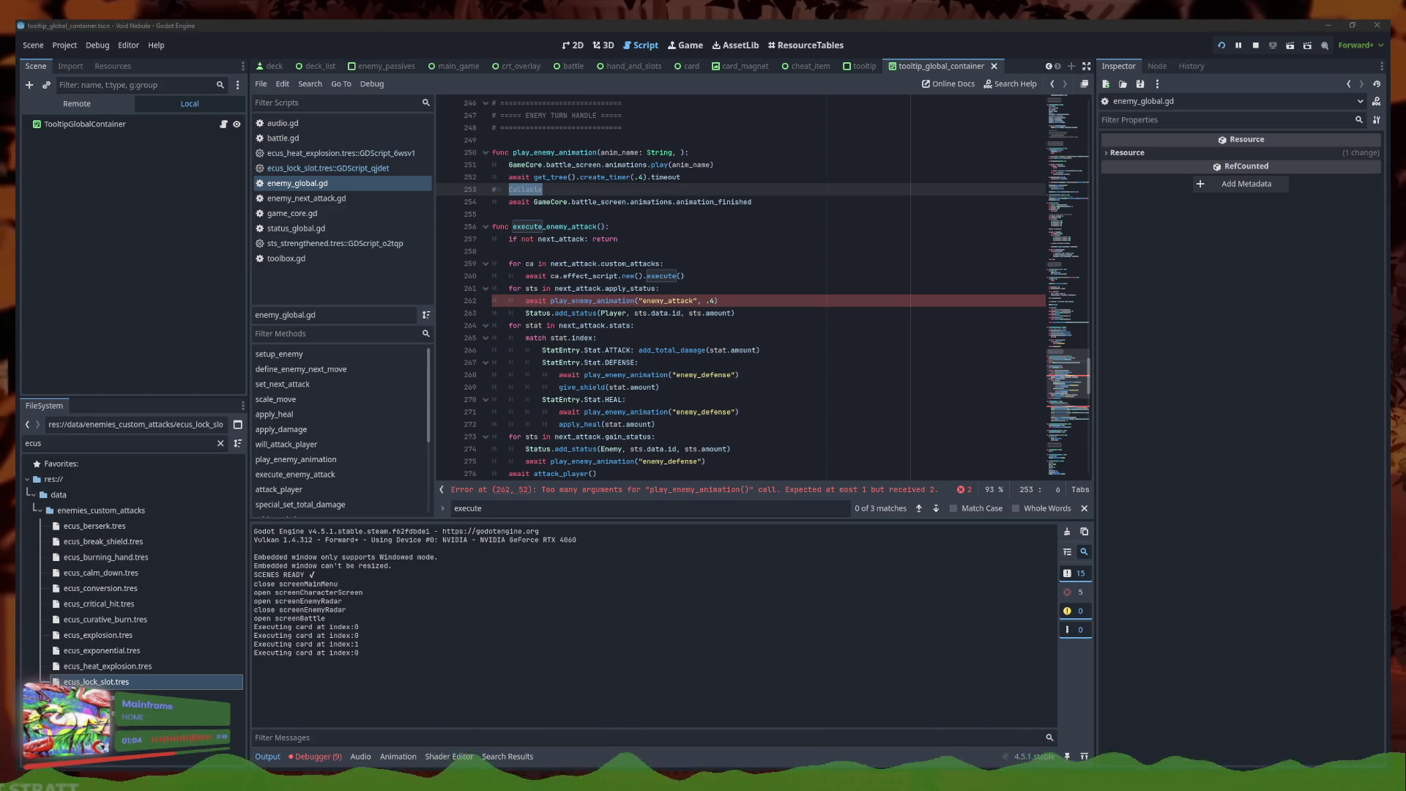
pyautogui.click(674, 288)
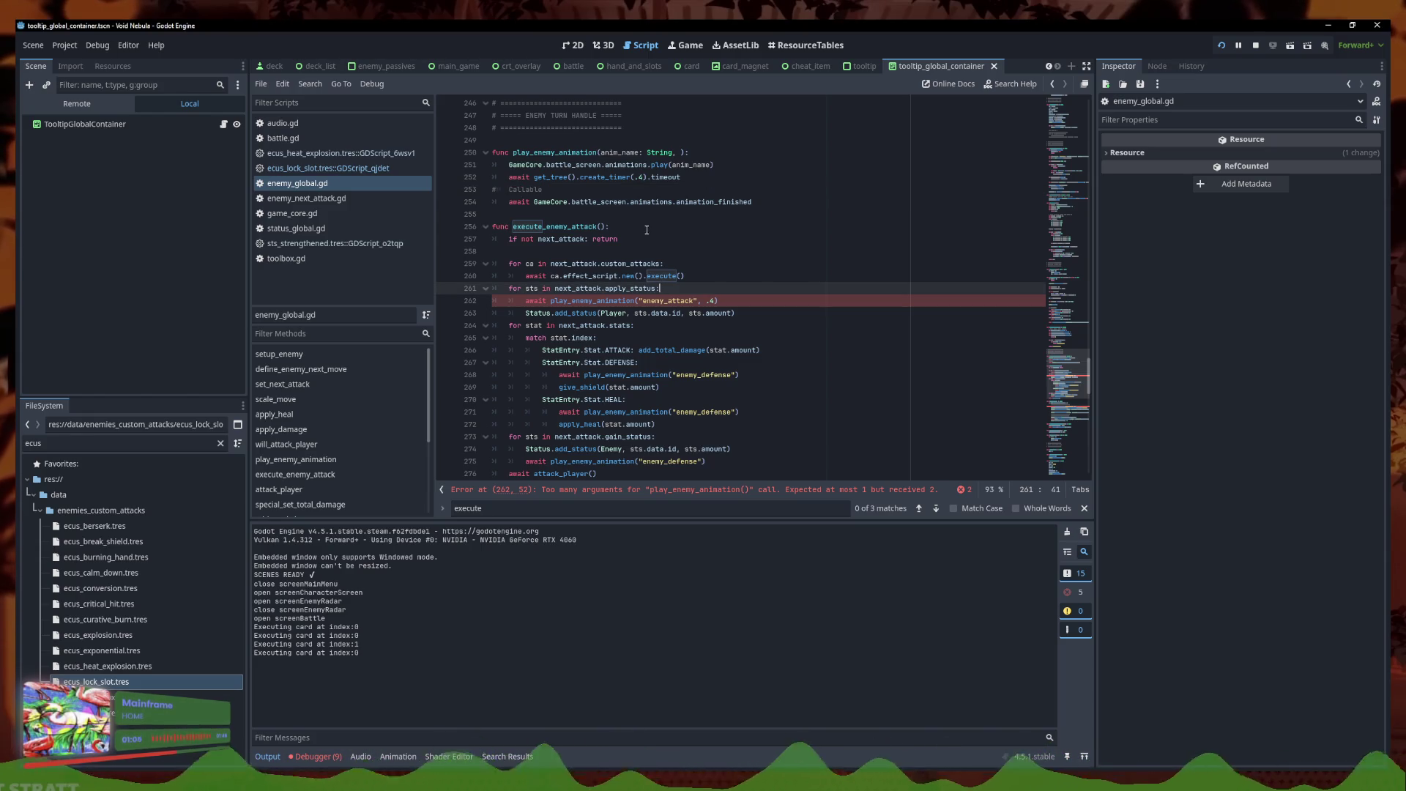
pyautogui.click(605, 152)
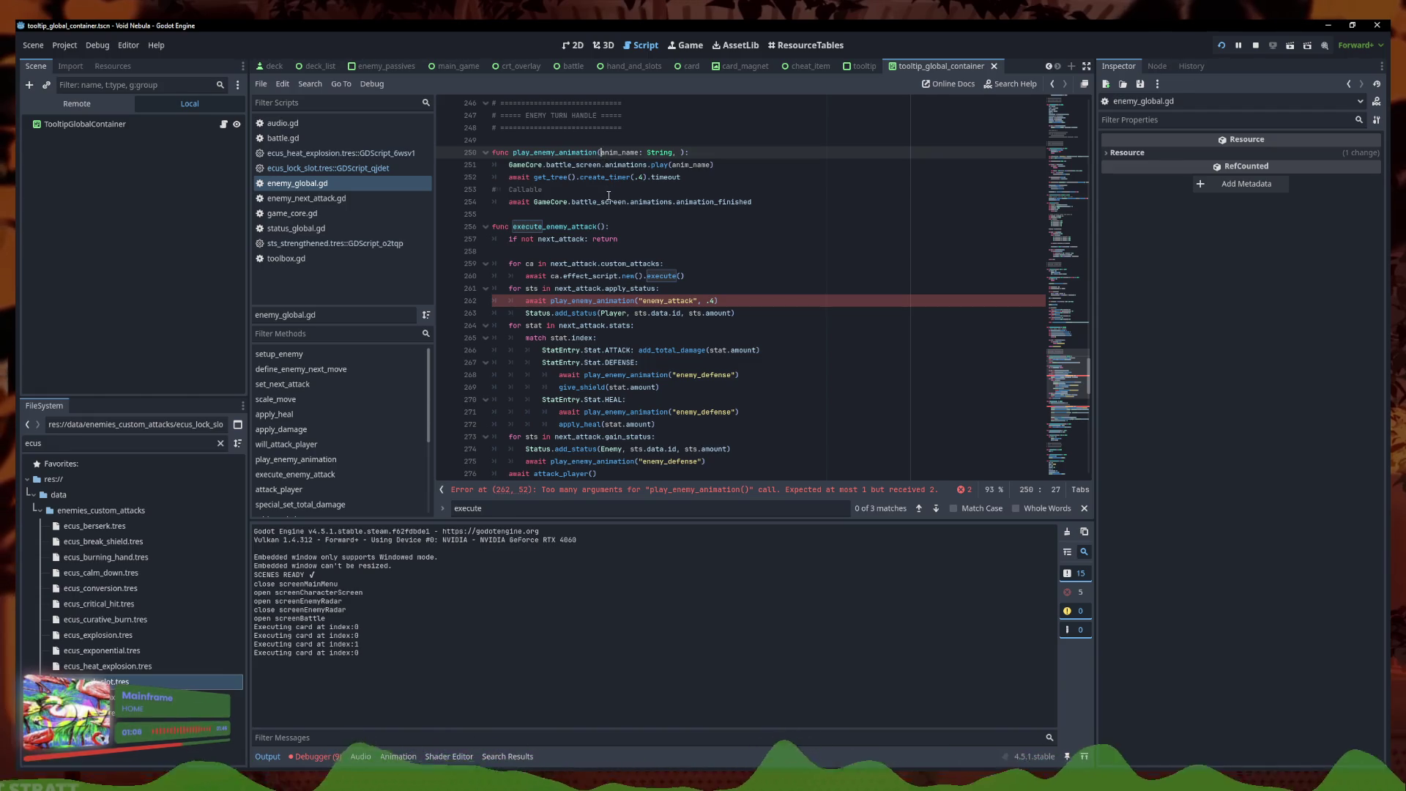
pyautogui.hotkey('ctrl', 'z')
pyautogui.hotkey('ctrl', 'z')
pyautogui.hotkey('ctrl', 'z')
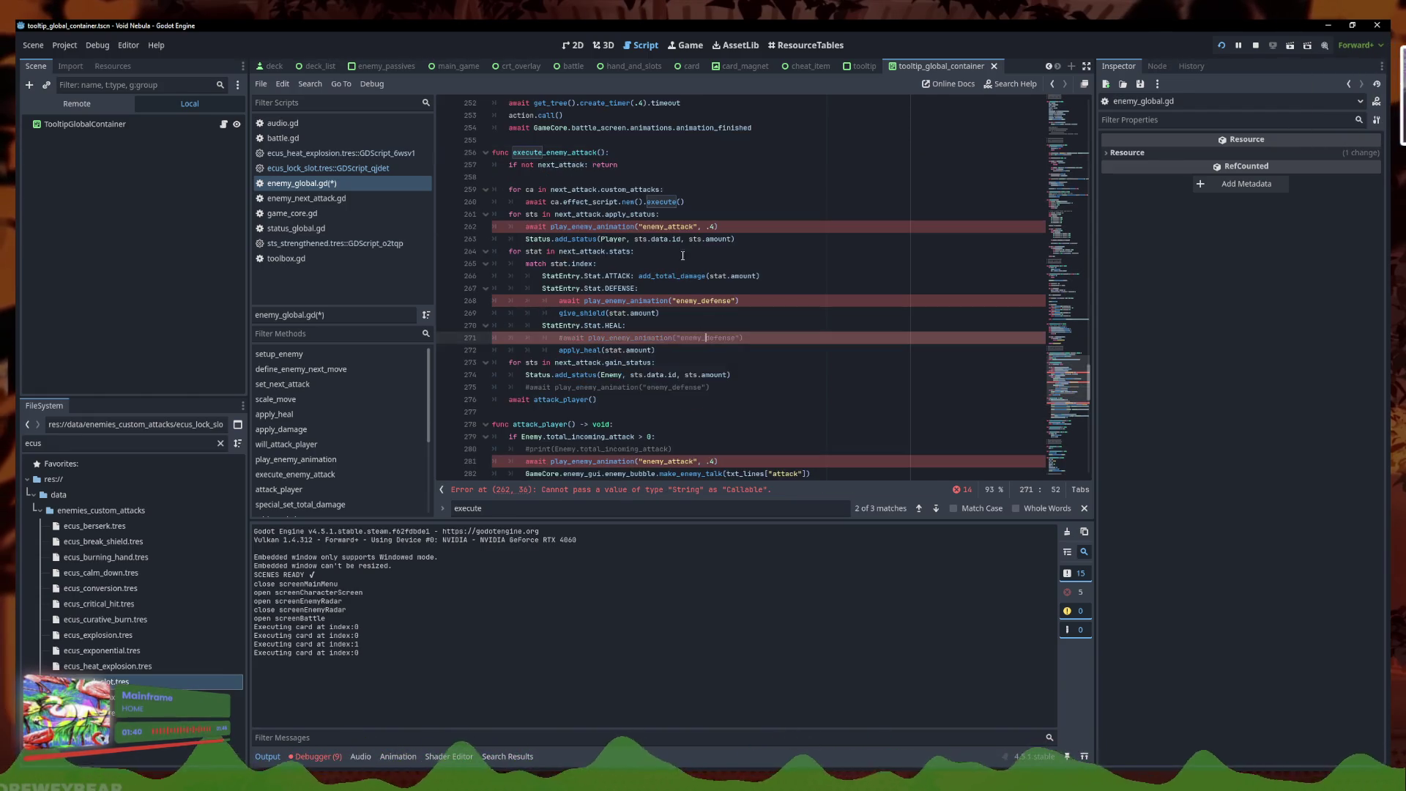
# Insert func(): give_shield(stat.amount) as the callback in the enemy_defense animation call
pyautogui.click(726, 302)
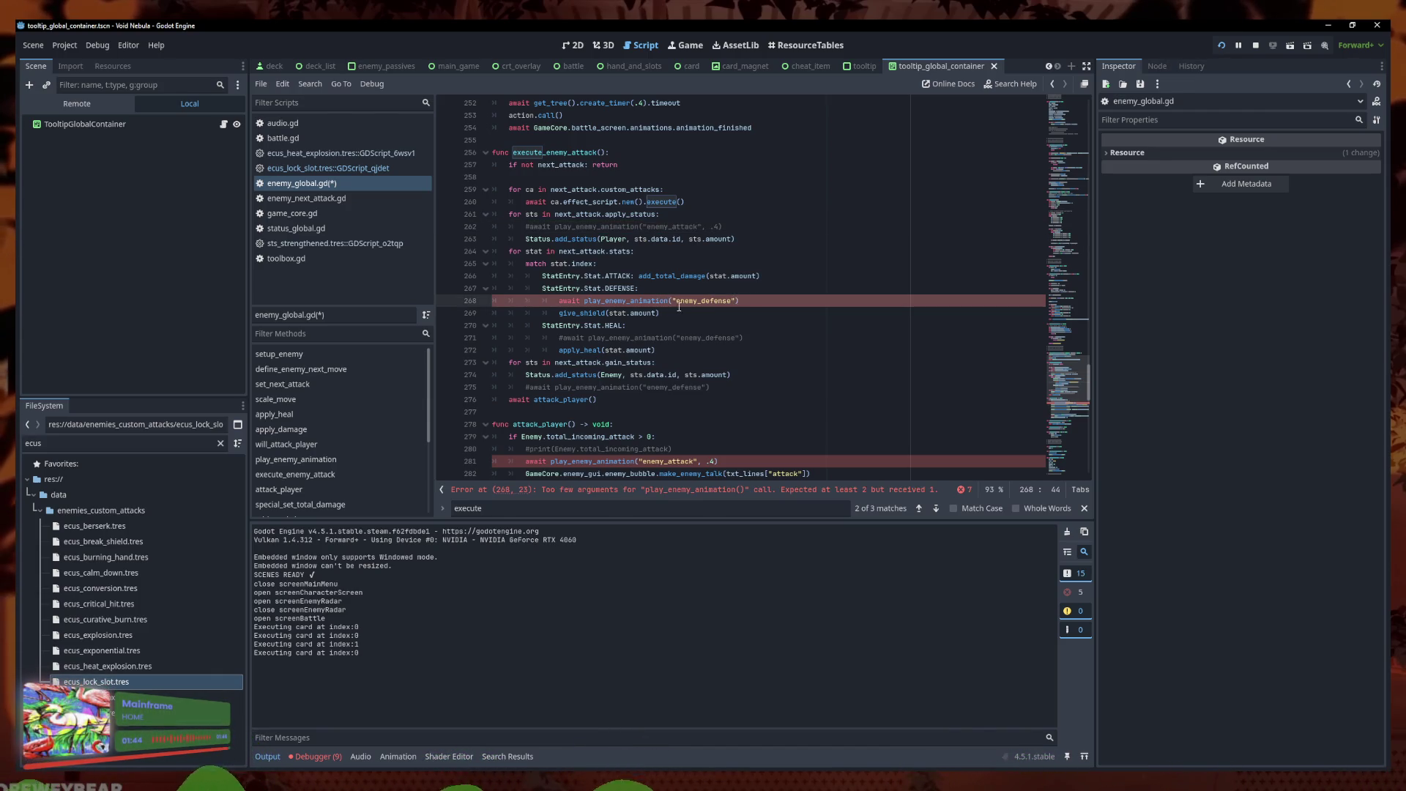
pyautogui.write('func(): ')
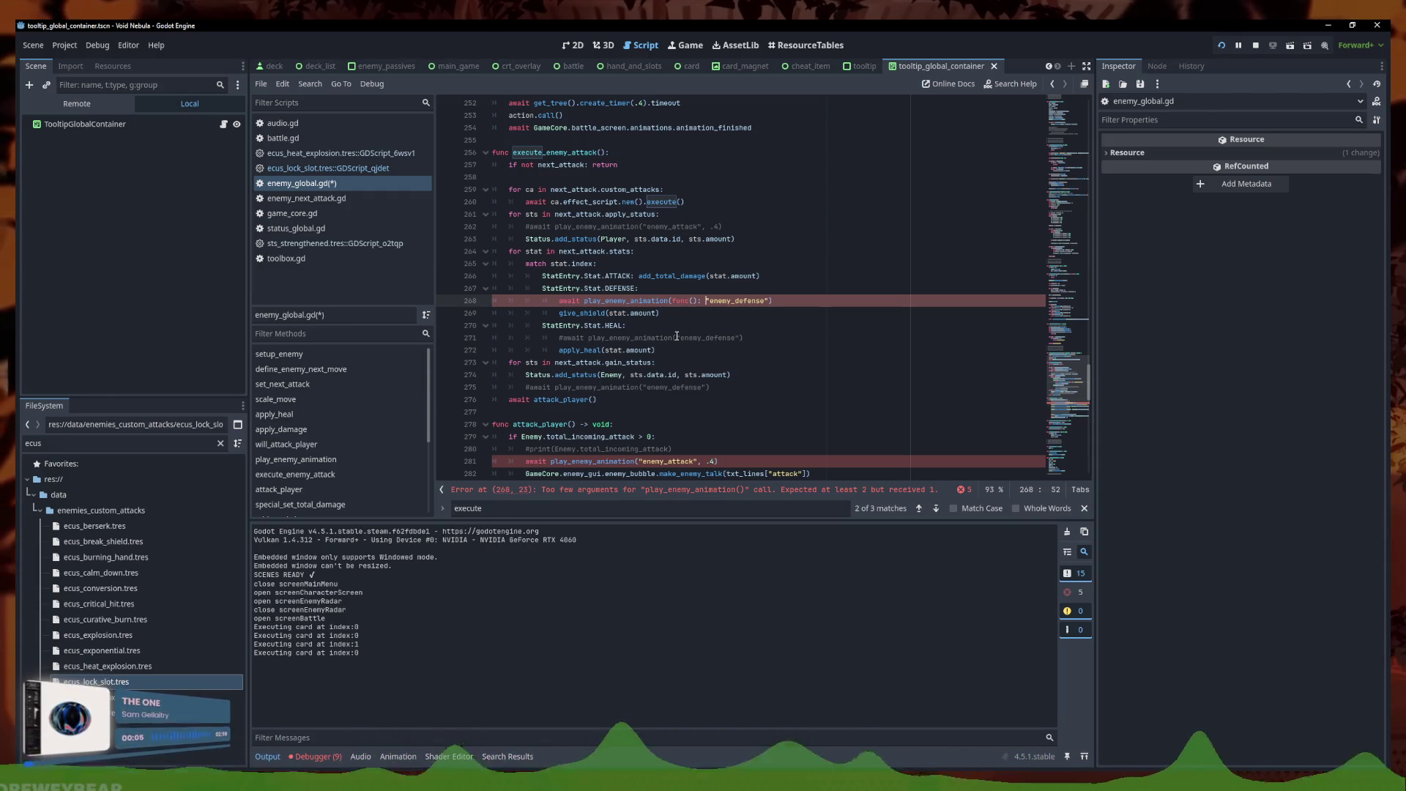
pyautogui.write('add_t')
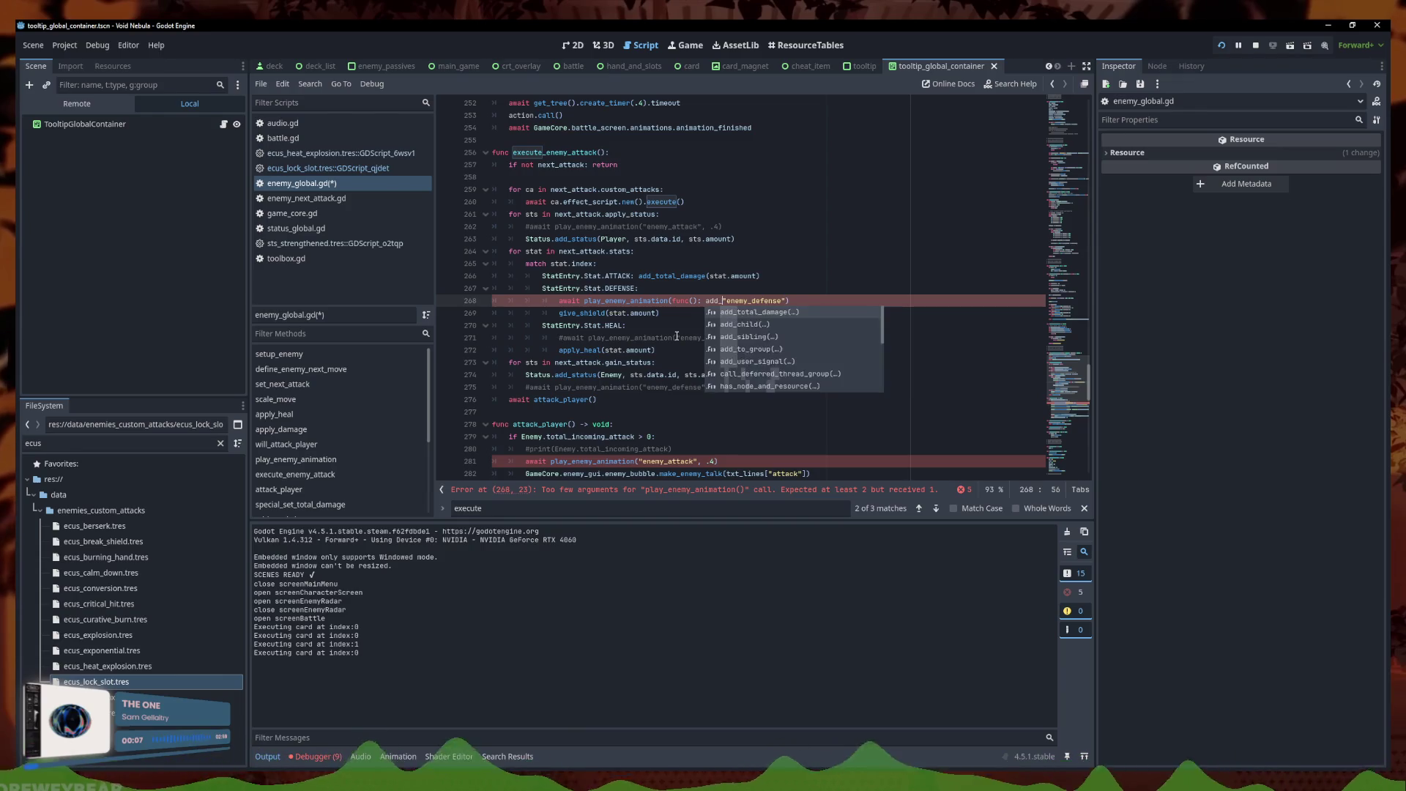
pyautogui.press('BackSpace')
pyautogui.press('BackSpace')
pyautogui.press('BackSpace')
pyautogui.moveTo(659, 312); pyautogui.dragTo(558, 312)
pyautogui.hotkey('ctrl', 'c')
pyautogui.click(705, 301)
pyautogui.hotkey('ctrl', 'v')
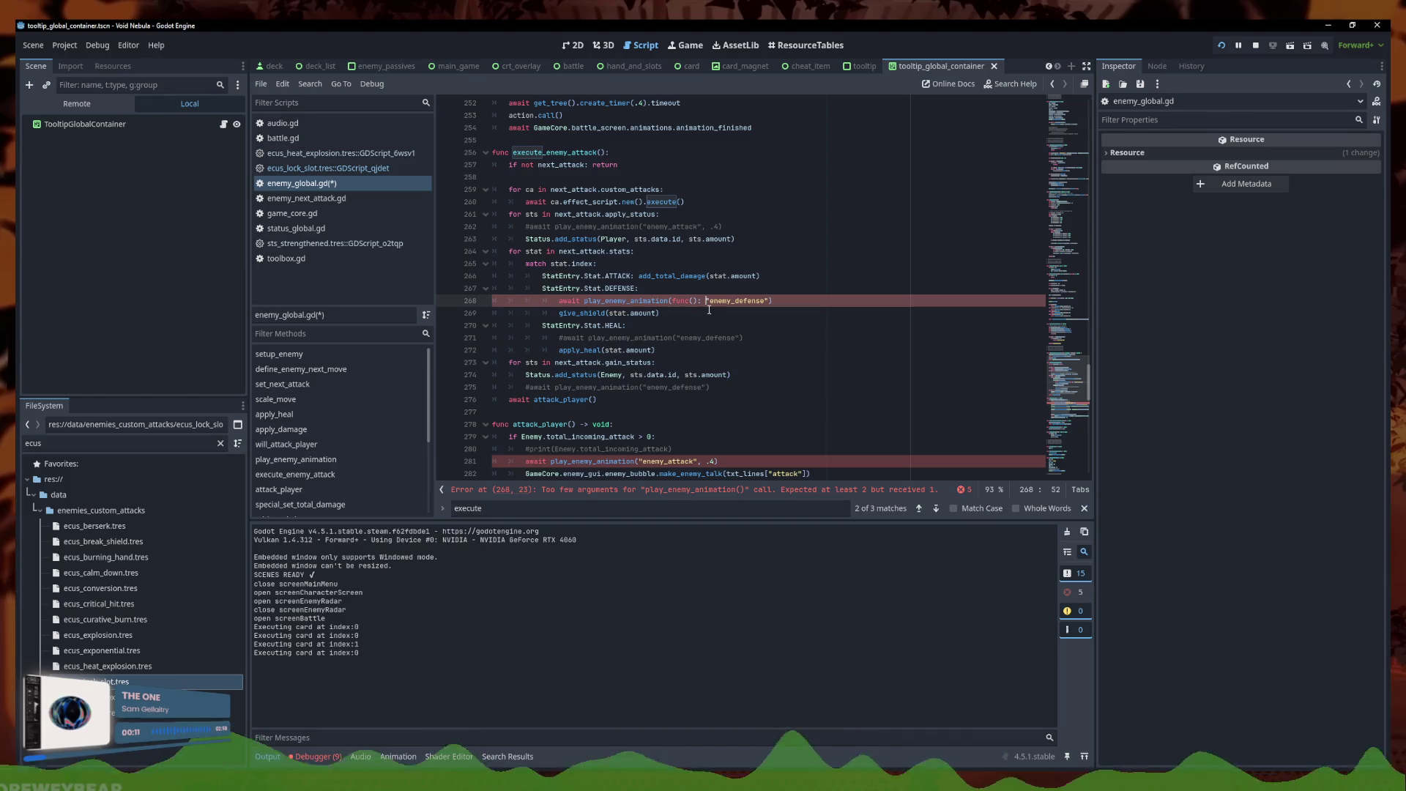
pyautogui.write(',')
pyautogui.press('Return')
# Join the lambda, "enemy_defense" and closing parenthesis onto line 268 and save enemy_global.gd
pyautogui.click(705, 301)
pyautogui.press('Return')
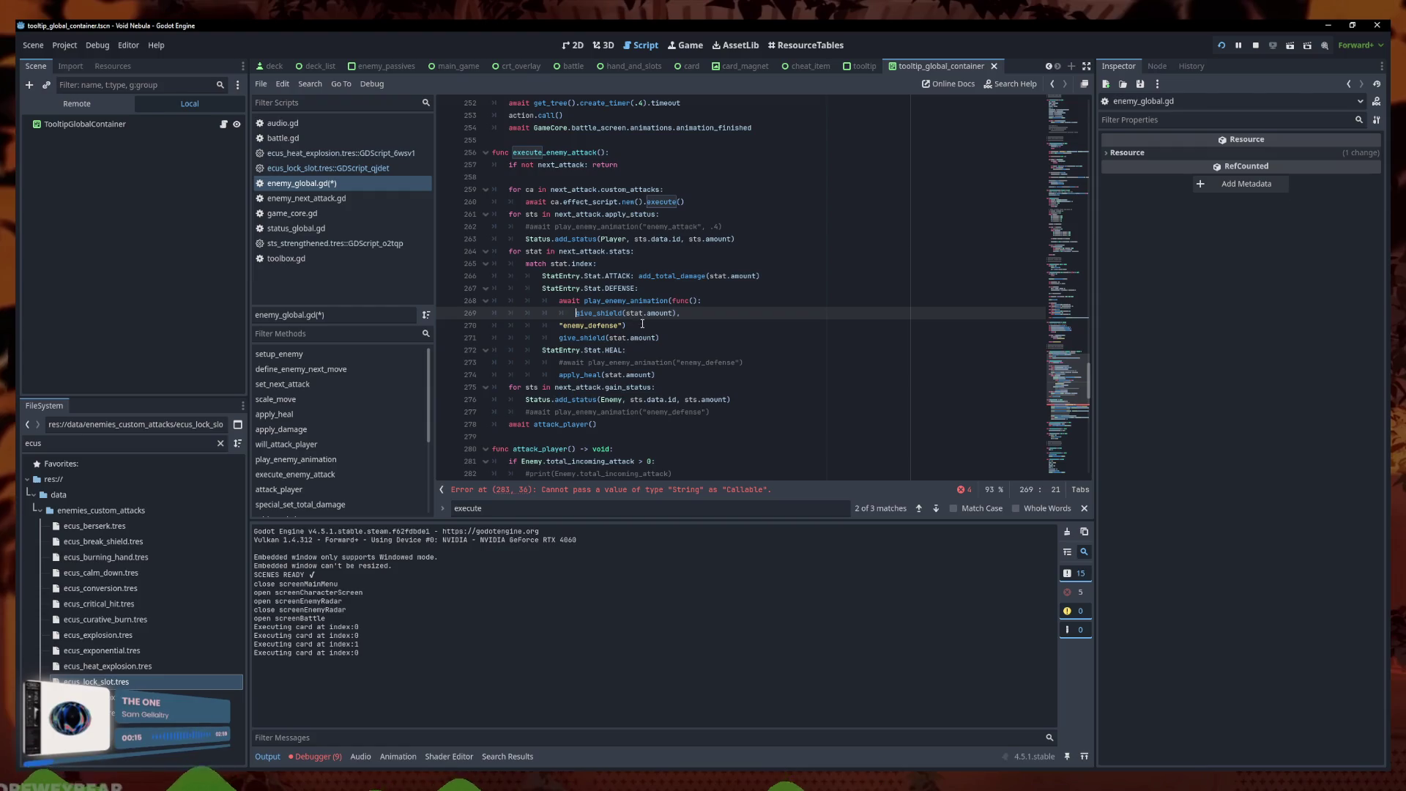
pyautogui.click(642, 325)
pyautogui.press('Return')
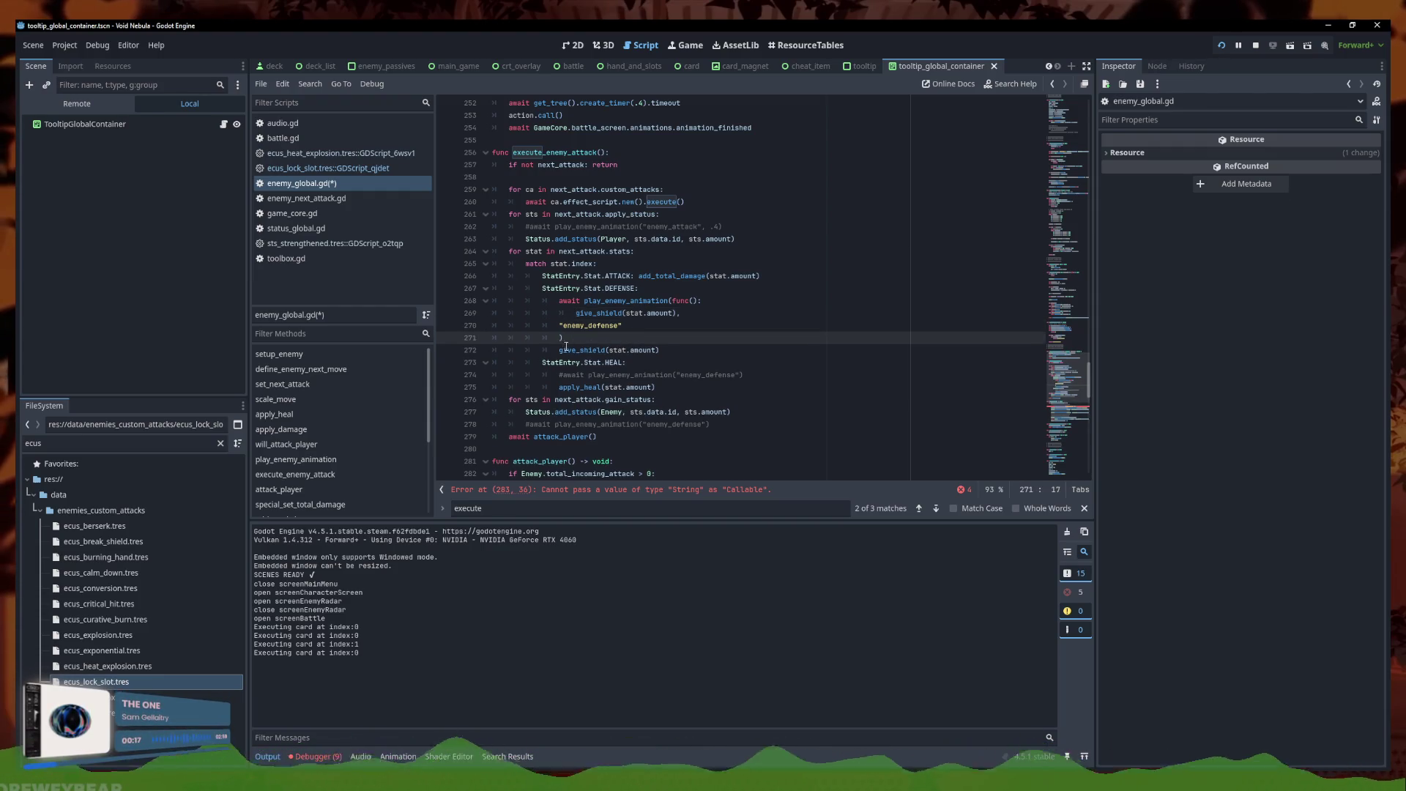
pyautogui.click(560, 325)
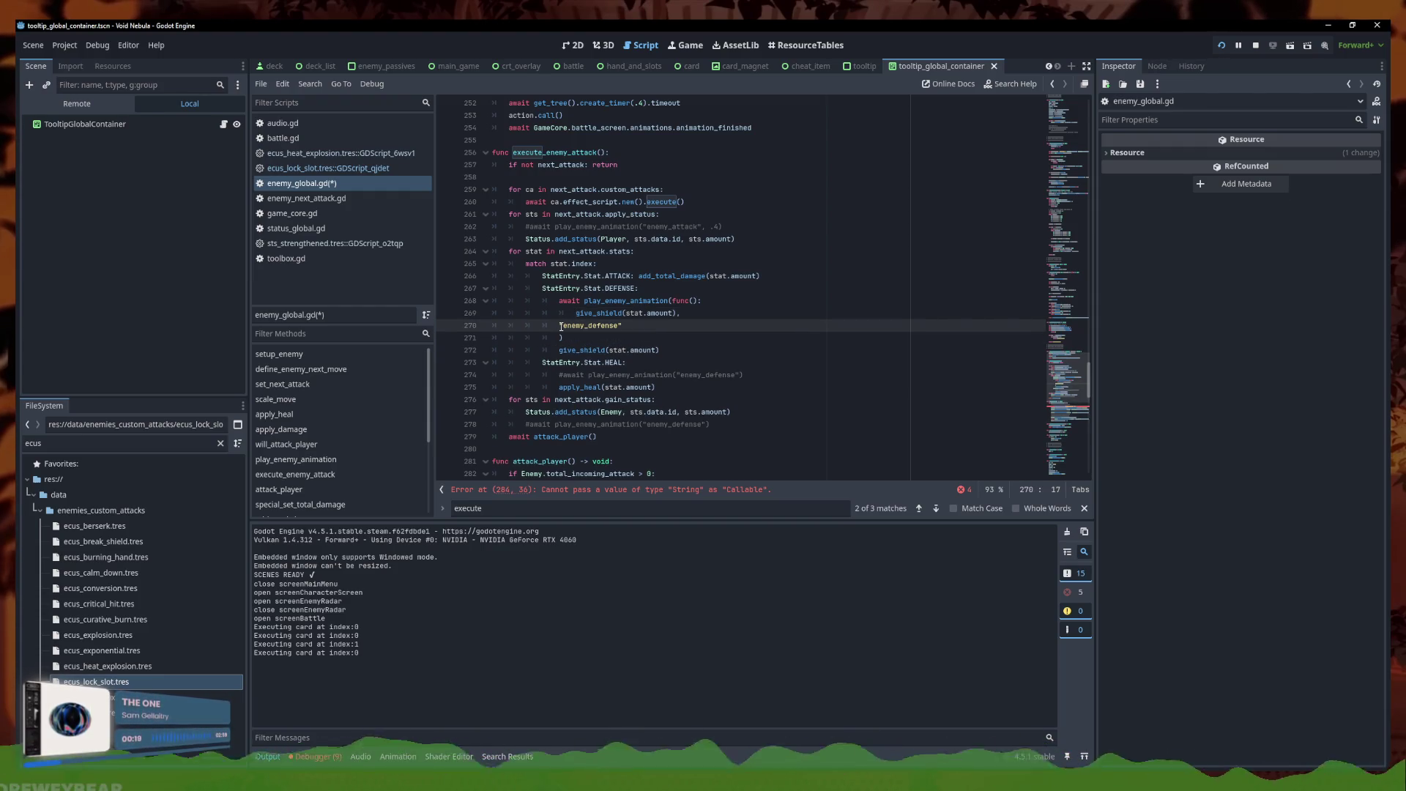
pyautogui.click(576, 312)
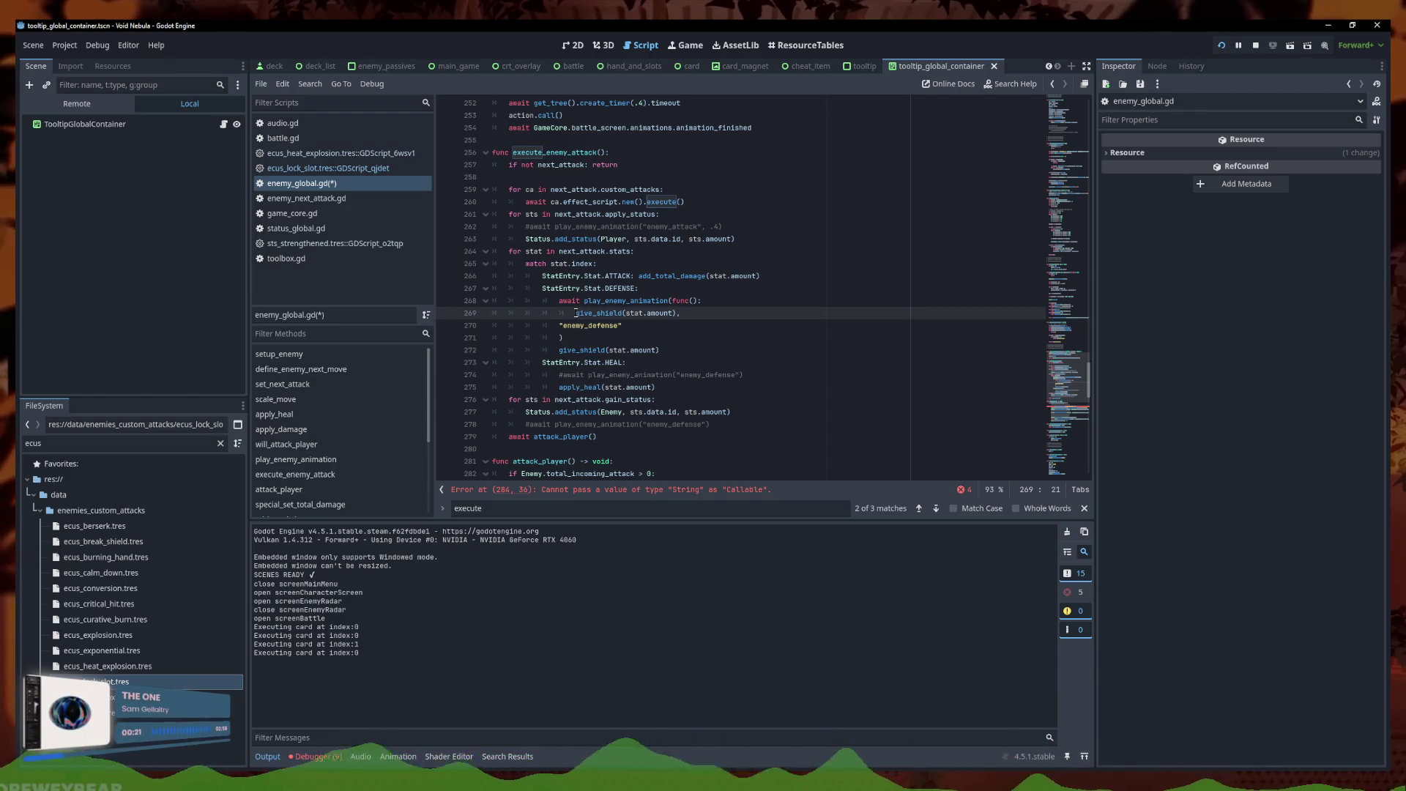
pyautogui.press('BackSpace')
pyautogui.press('BackSpace')
pyautogui.press('BackSpace')
pyautogui.click(561, 313)
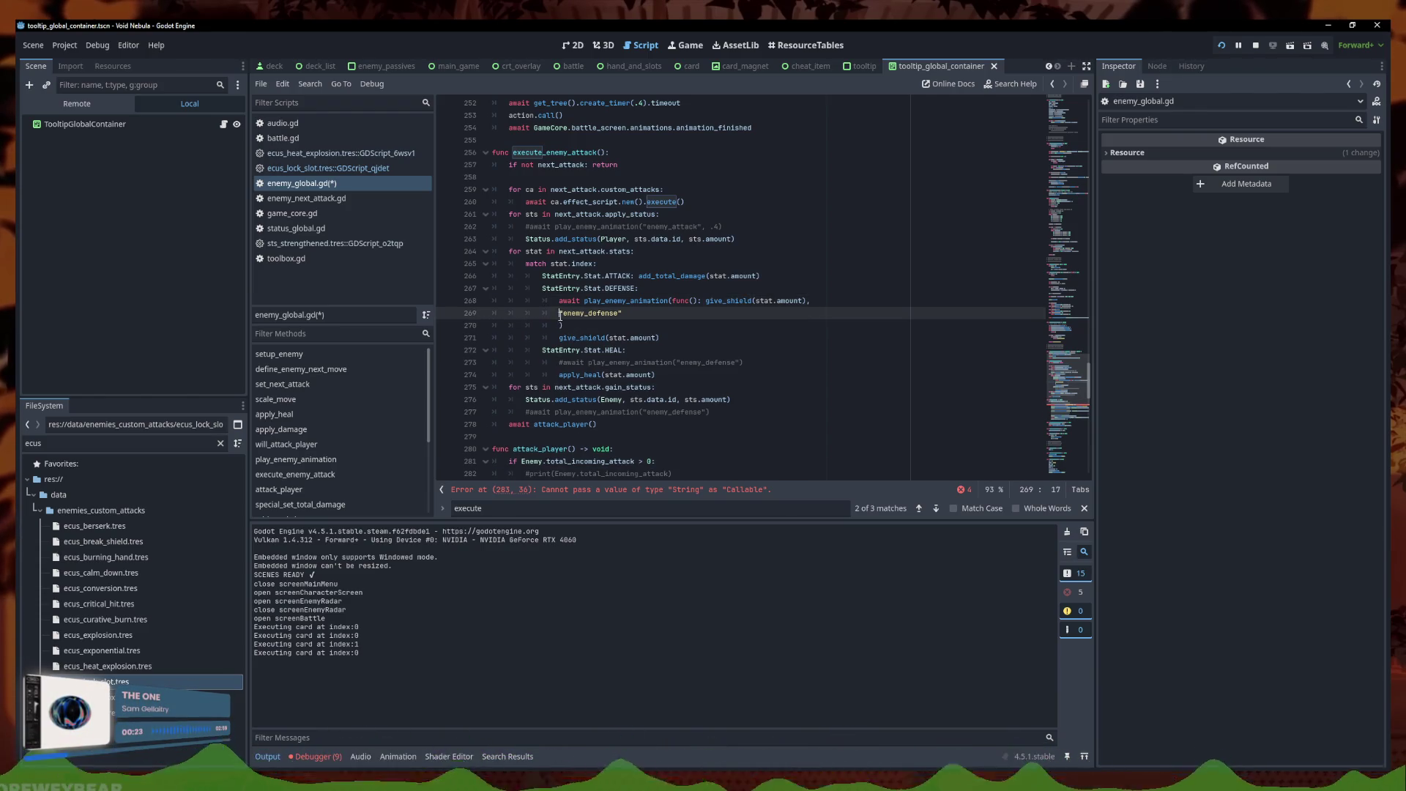
pyautogui.press('BackSpace')
pyautogui.press('BackSpace')
pyautogui.press('BackSpace')
pyautogui.click(559, 313)
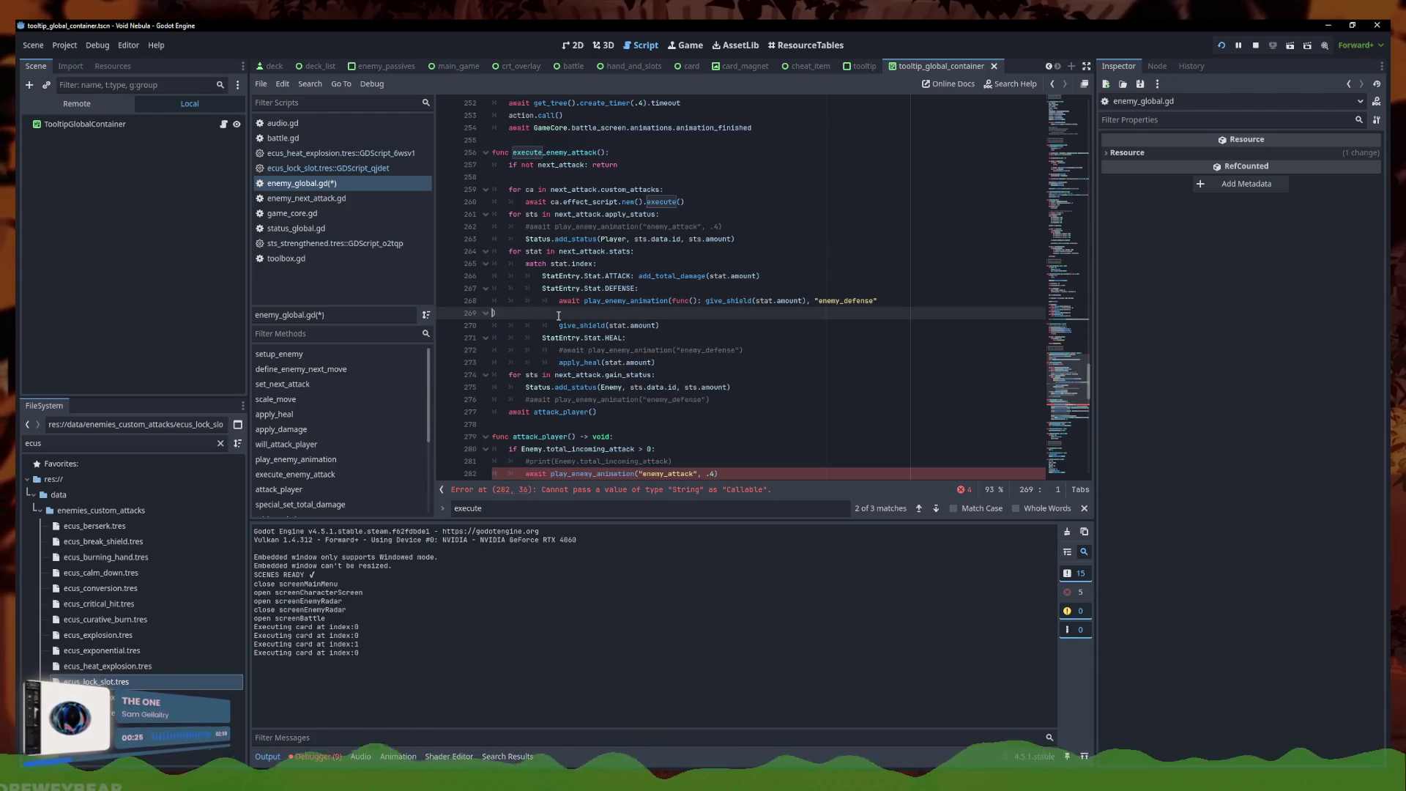
pyautogui.press('BackSpace')
pyautogui.hotkey('ctrl', 's')
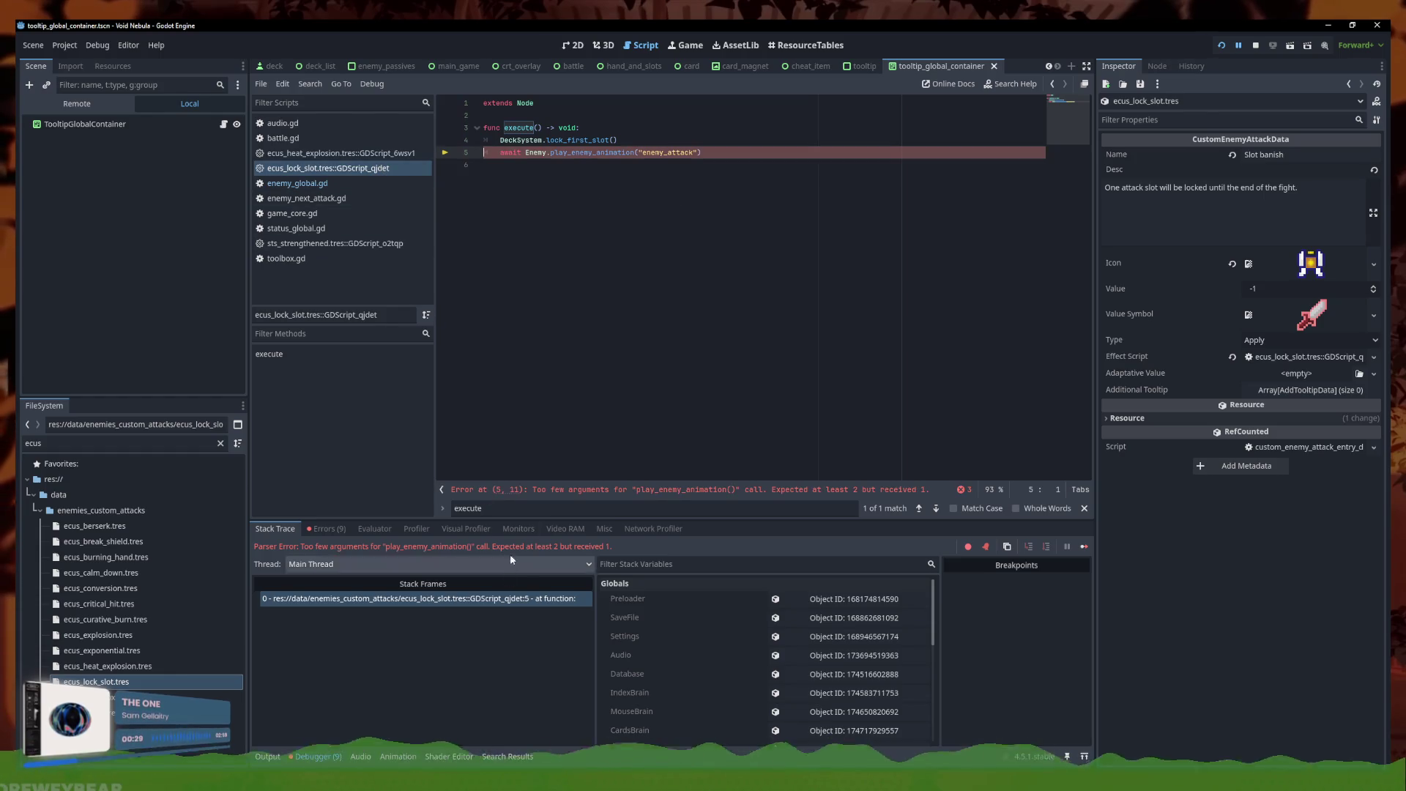
# Comment out line 5's enemy_attack animation call in the lock-slot script, save, and stop debugging
pyautogui.click(672, 153)
pyautogui.hotkey('ctrl', 'k')
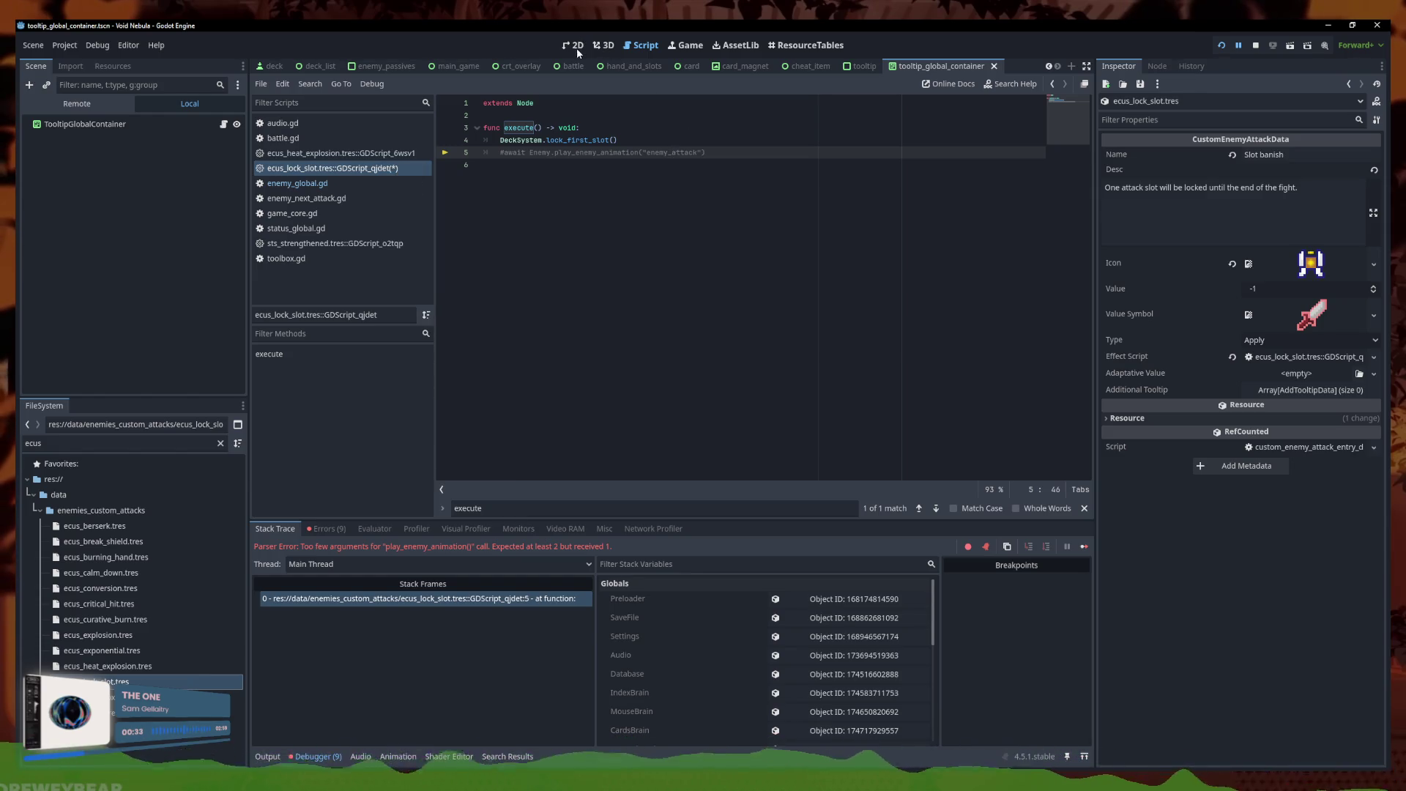
pyautogui.hotkey('ctrl', 's')
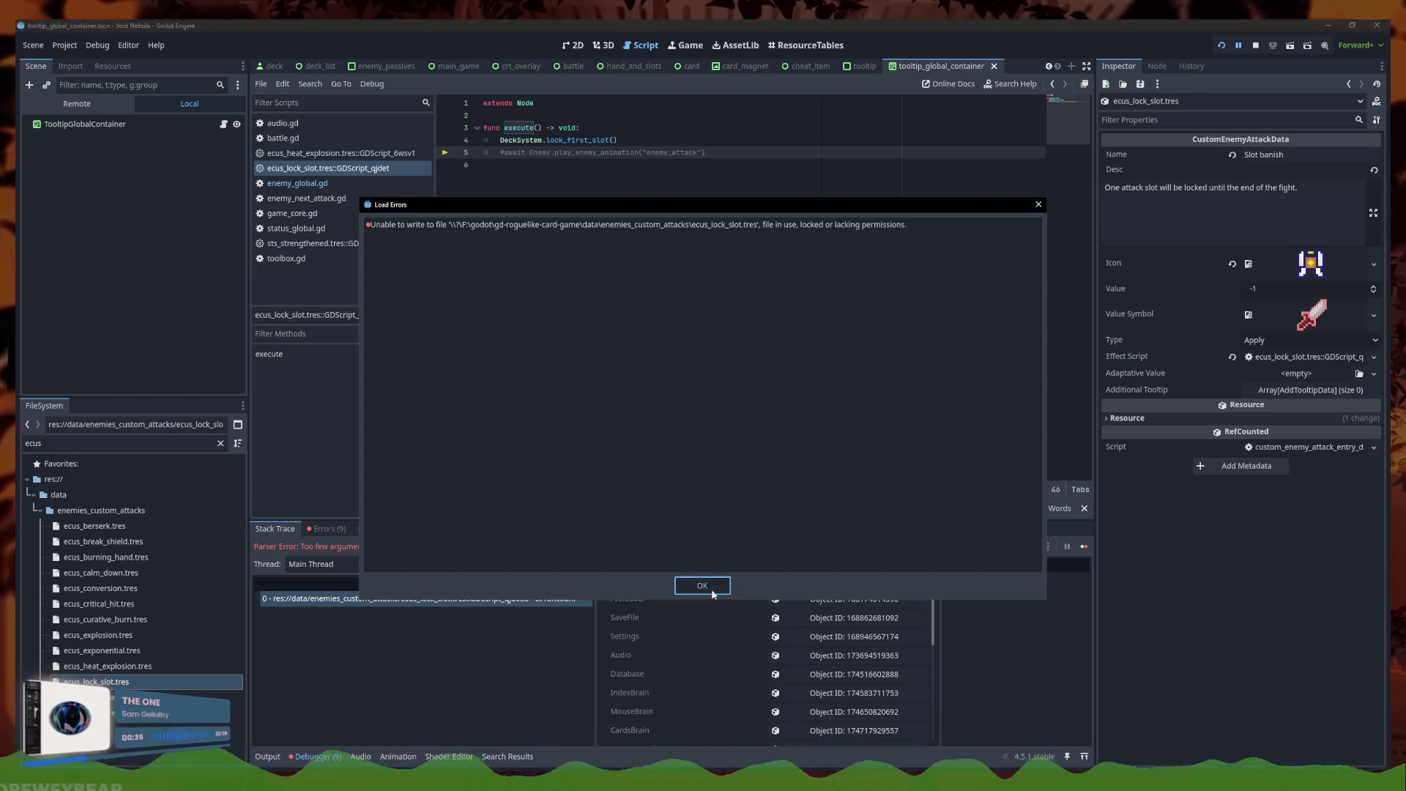
pyautogui.press('Return')
pyautogui.click(1256, 45)
# Switch back to enemy_global.gd's code
pyautogui.press('Down')
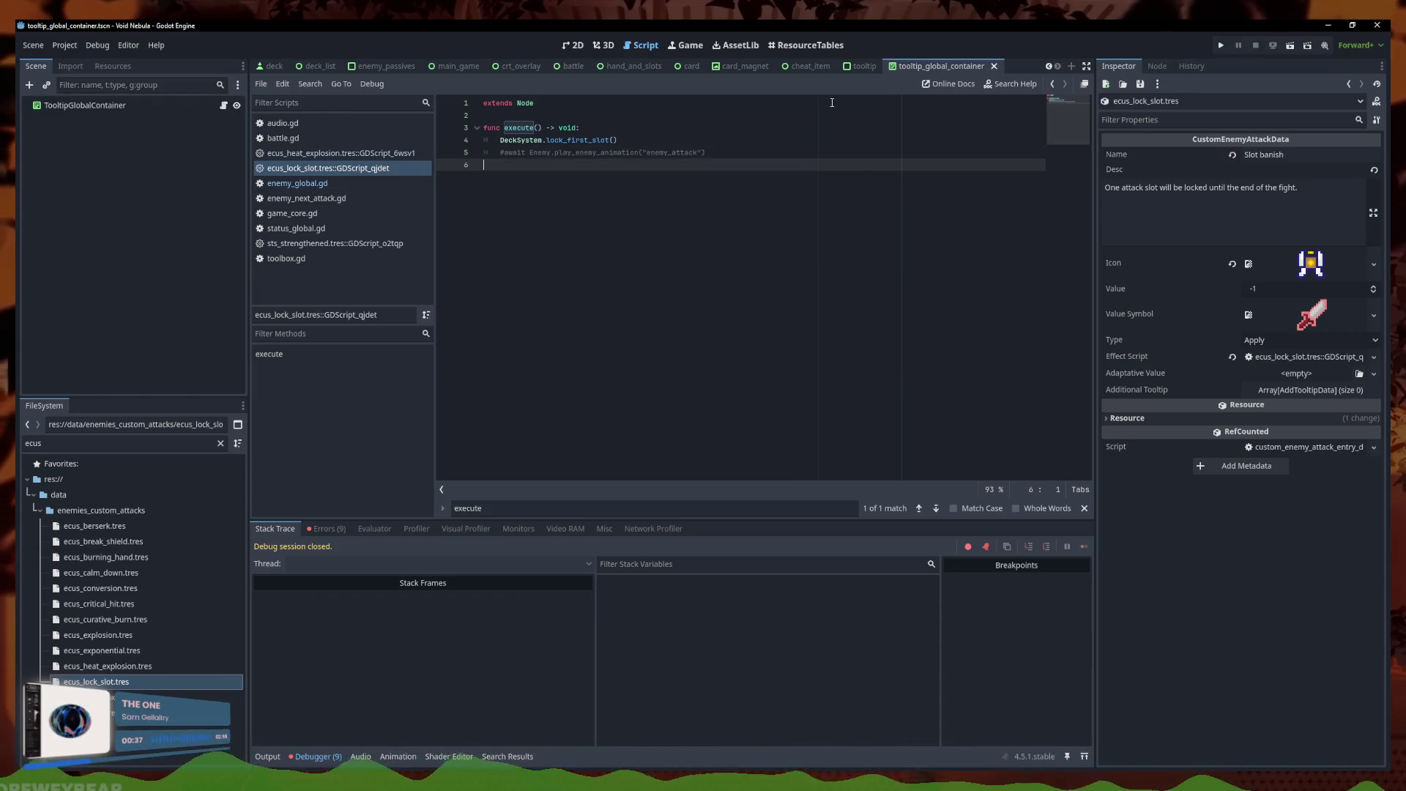
pyautogui.click(368, 180)
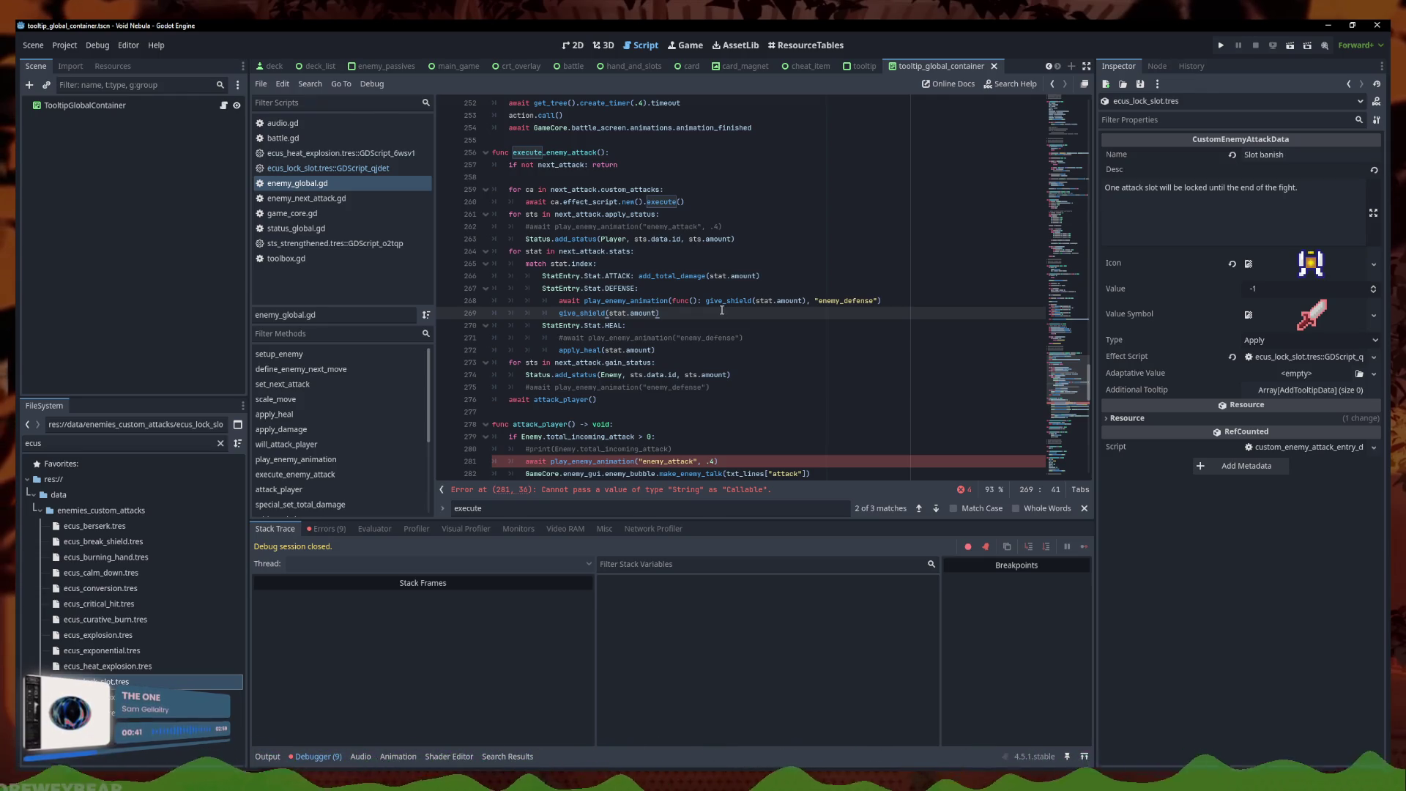
pyautogui.click(374, 169)
pyautogui.click(375, 183)
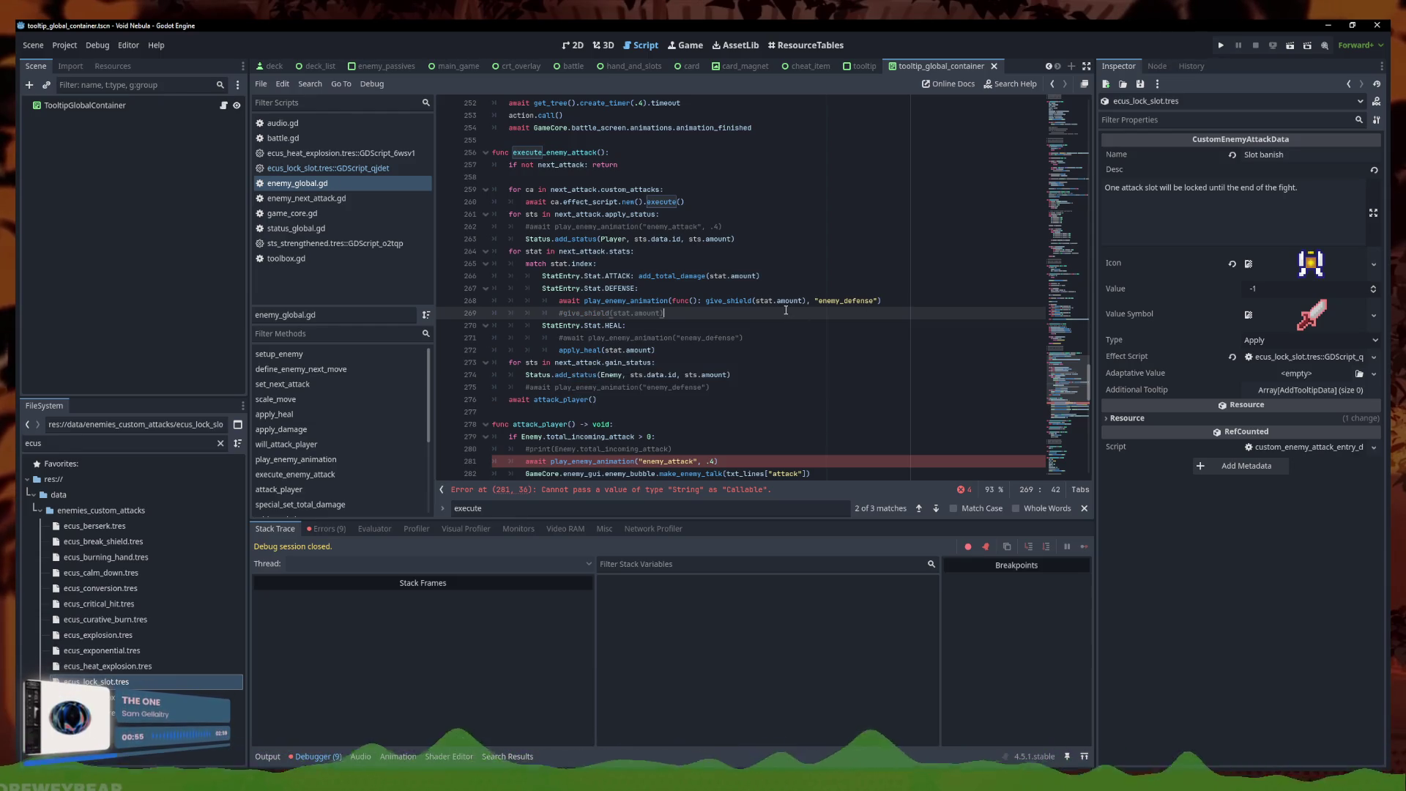
pyautogui.scroll(2, 695, 209)
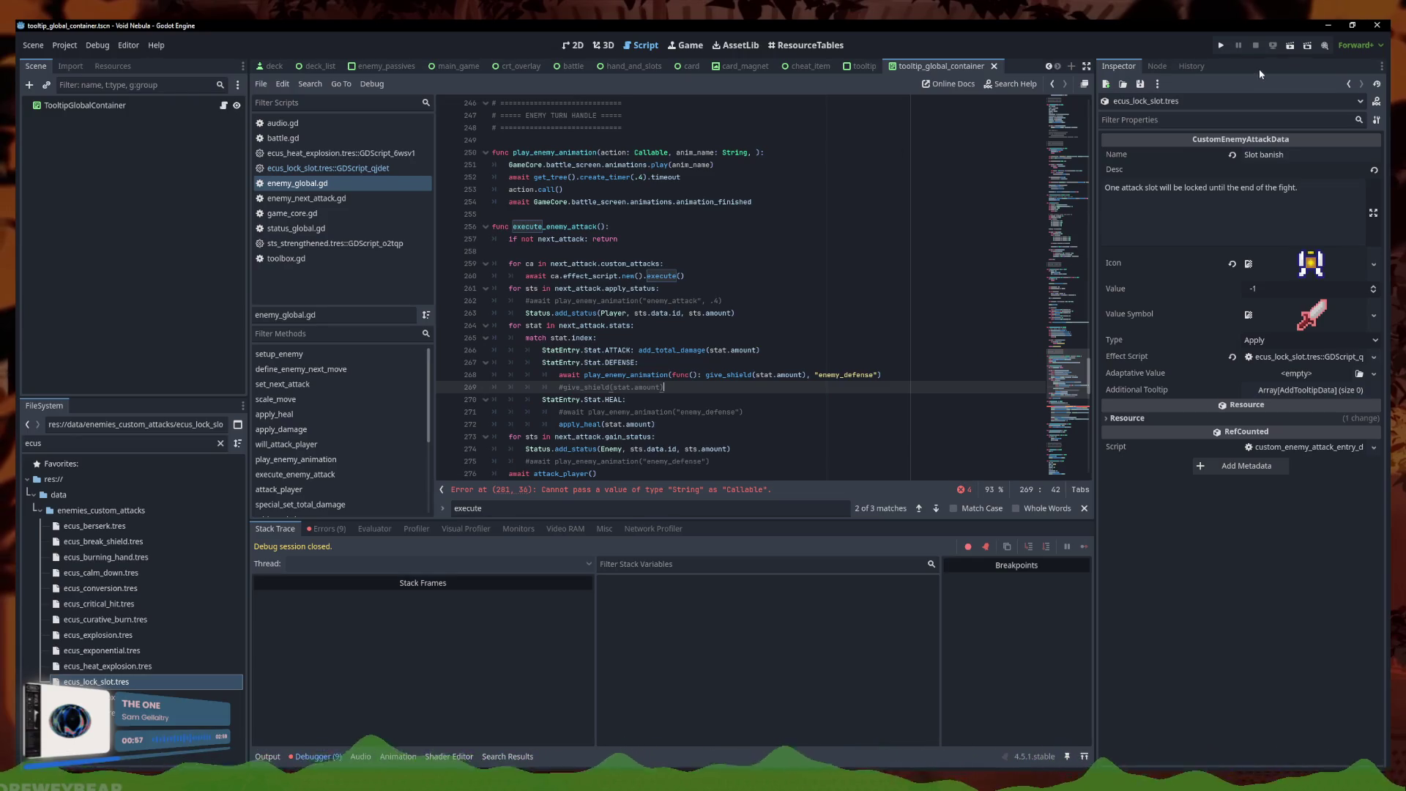
# Run the project, inspect the failing play_enemy_animation call on line 5, and stop the game
pyautogui.click(1222, 47)
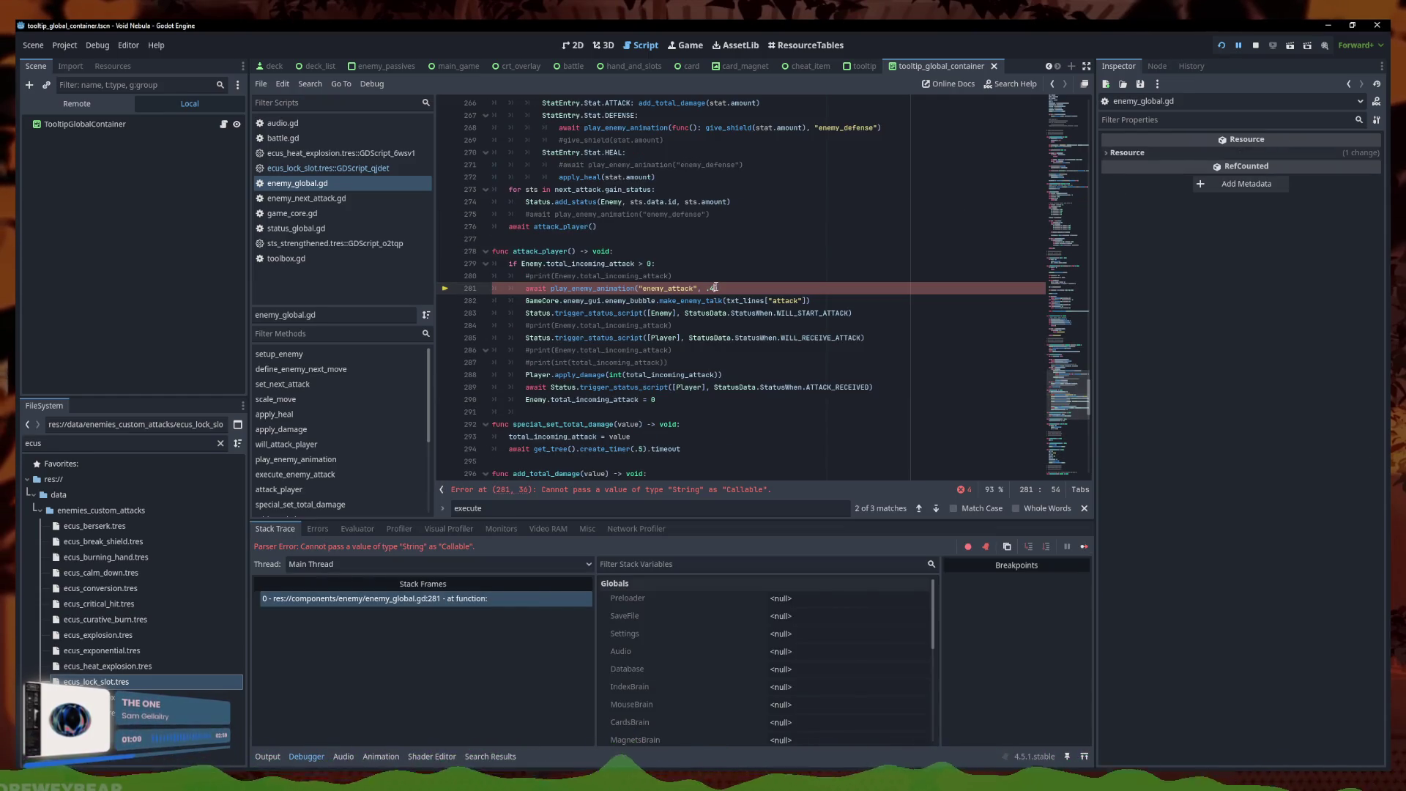
pyautogui.press('F5')
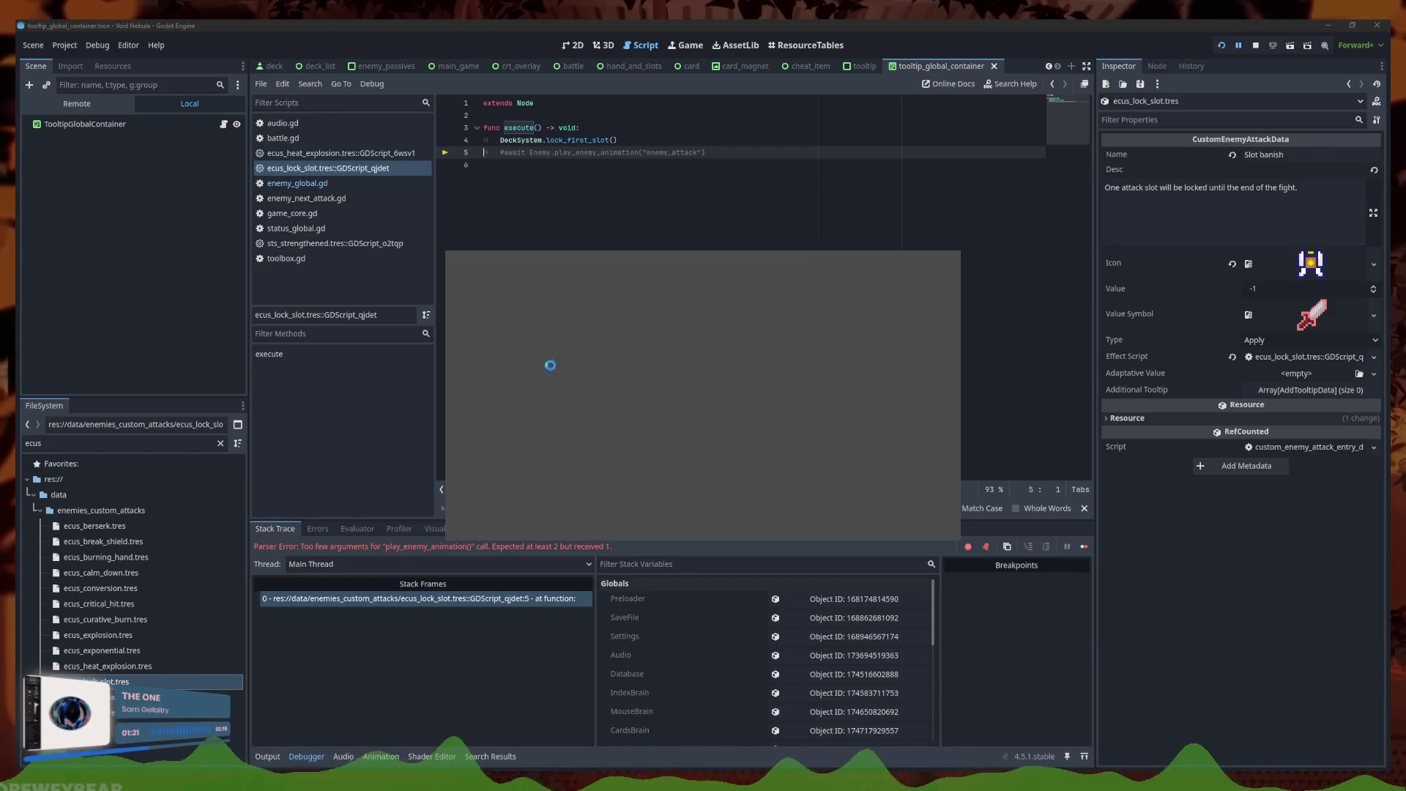
pyautogui.click(485, 552)
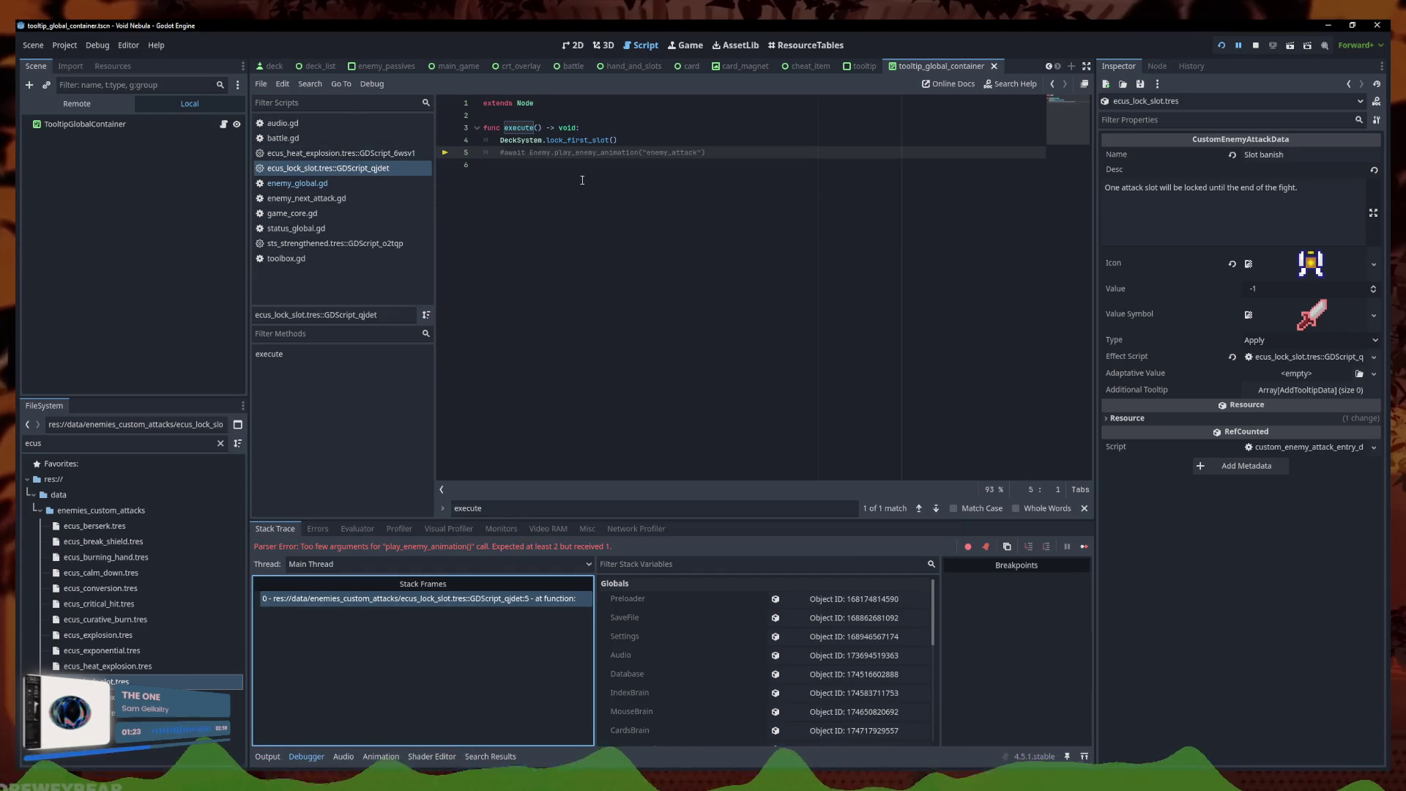
pyautogui.doubleClick(600, 152)
pyautogui.rightClick(352, 171)
pyautogui.click(1172, 35)
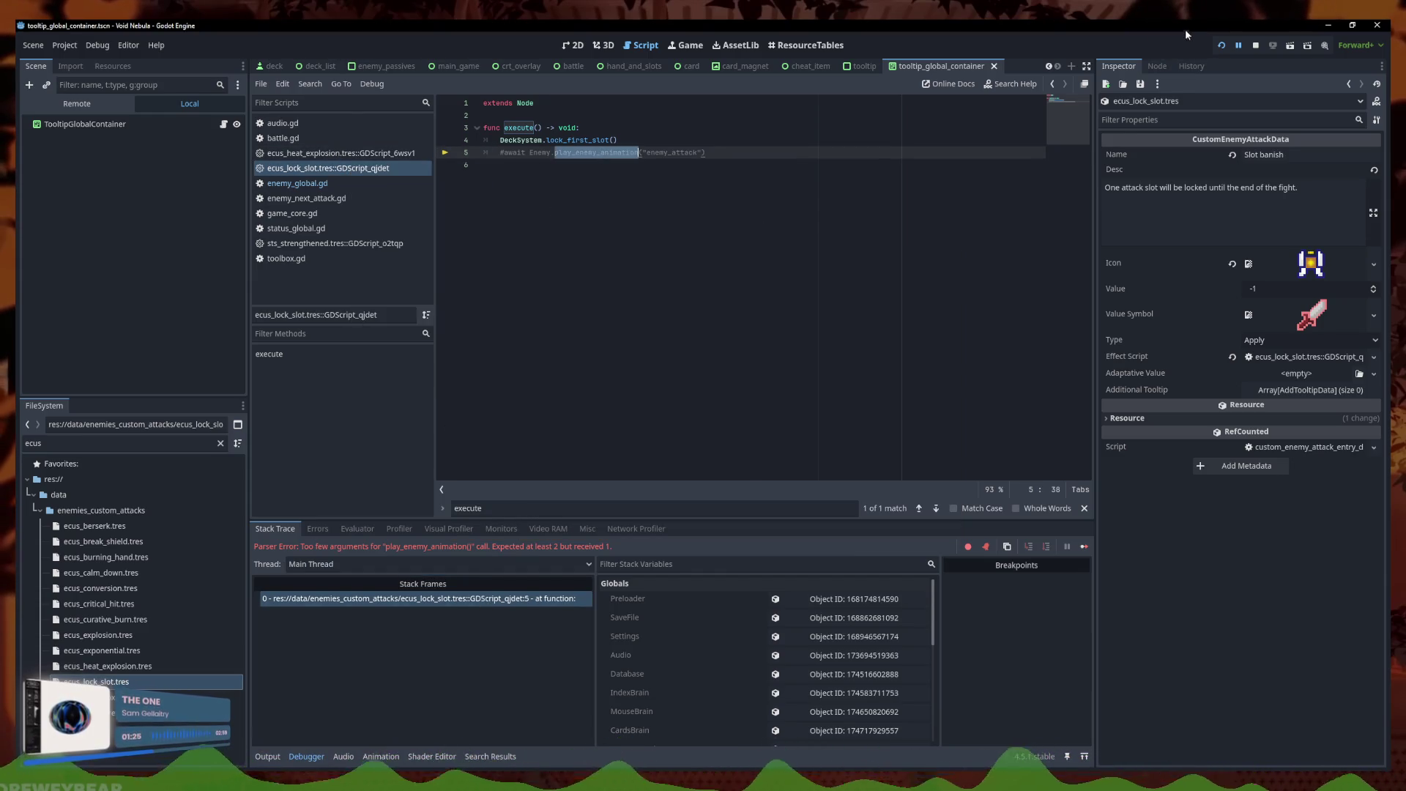
pyautogui.press('Return')
pyautogui.click(1257, 46)
# Keep line 5's animation call commented out in the lock-slot script and relaunch Void Nebula
pyautogui.click(728, 146)
pyautogui.write('d')
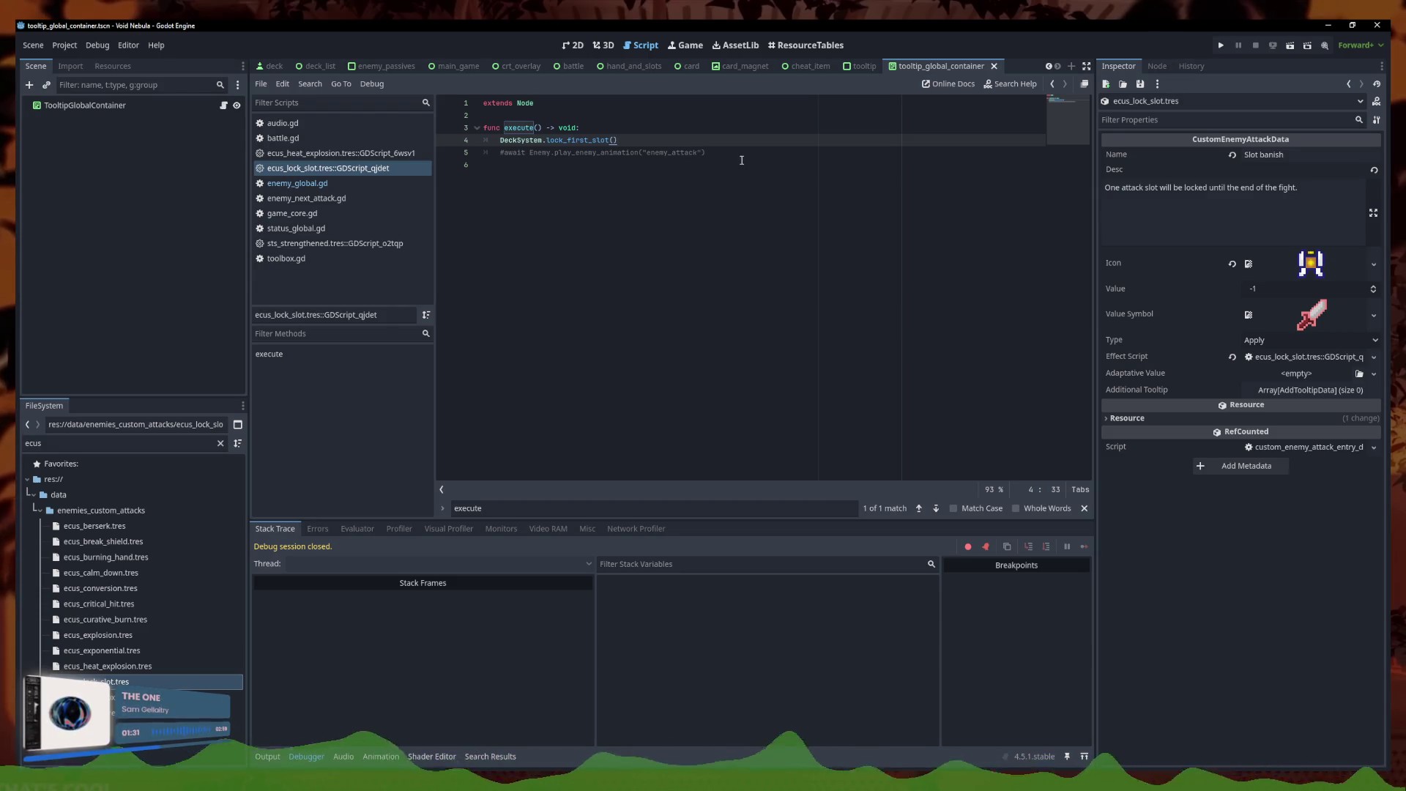
pyautogui.click(742, 156)
pyautogui.hotkey('ctrl', 'k')
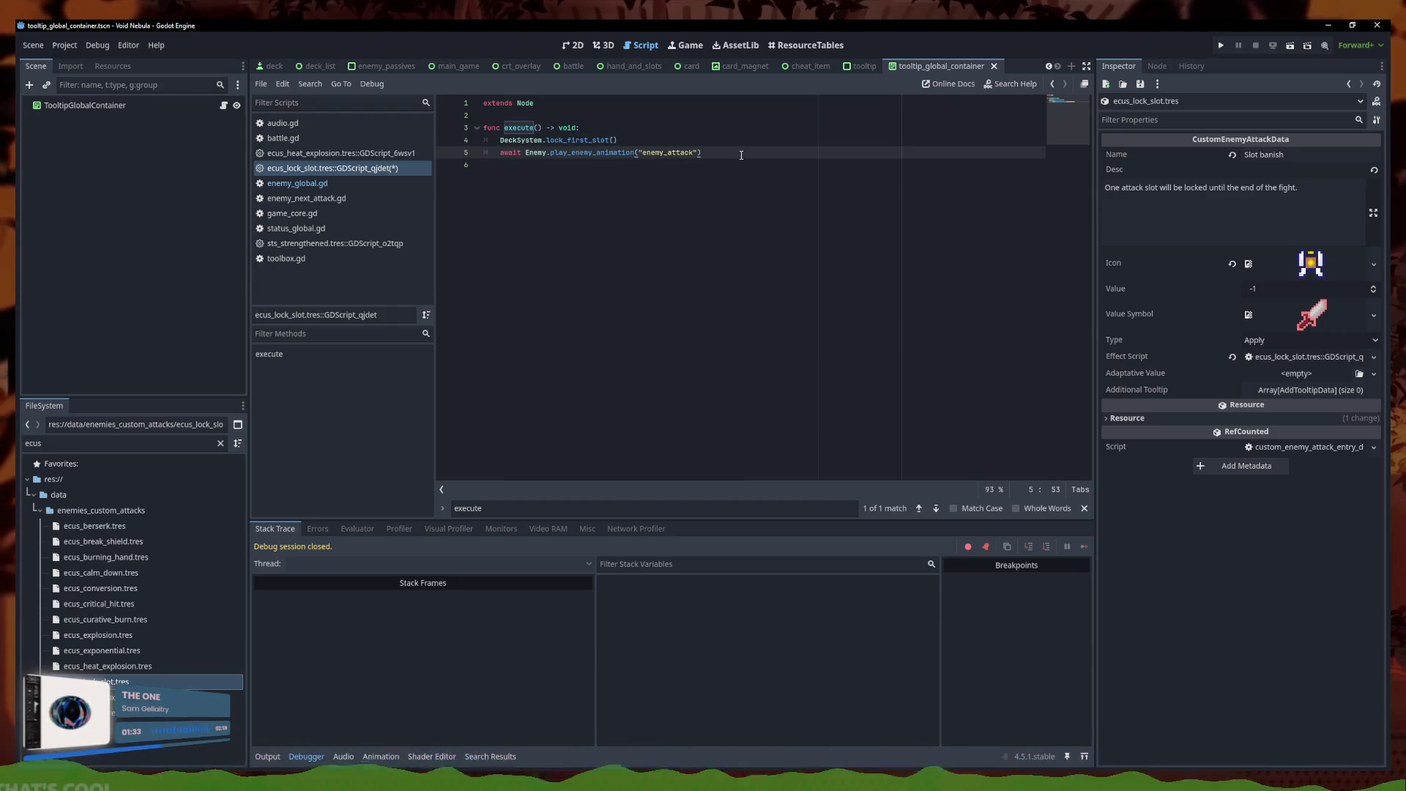
pyautogui.hotkey('ctrl', 'k')
pyautogui.rightClick(415, 168)
pyautogui.click(455, 173)
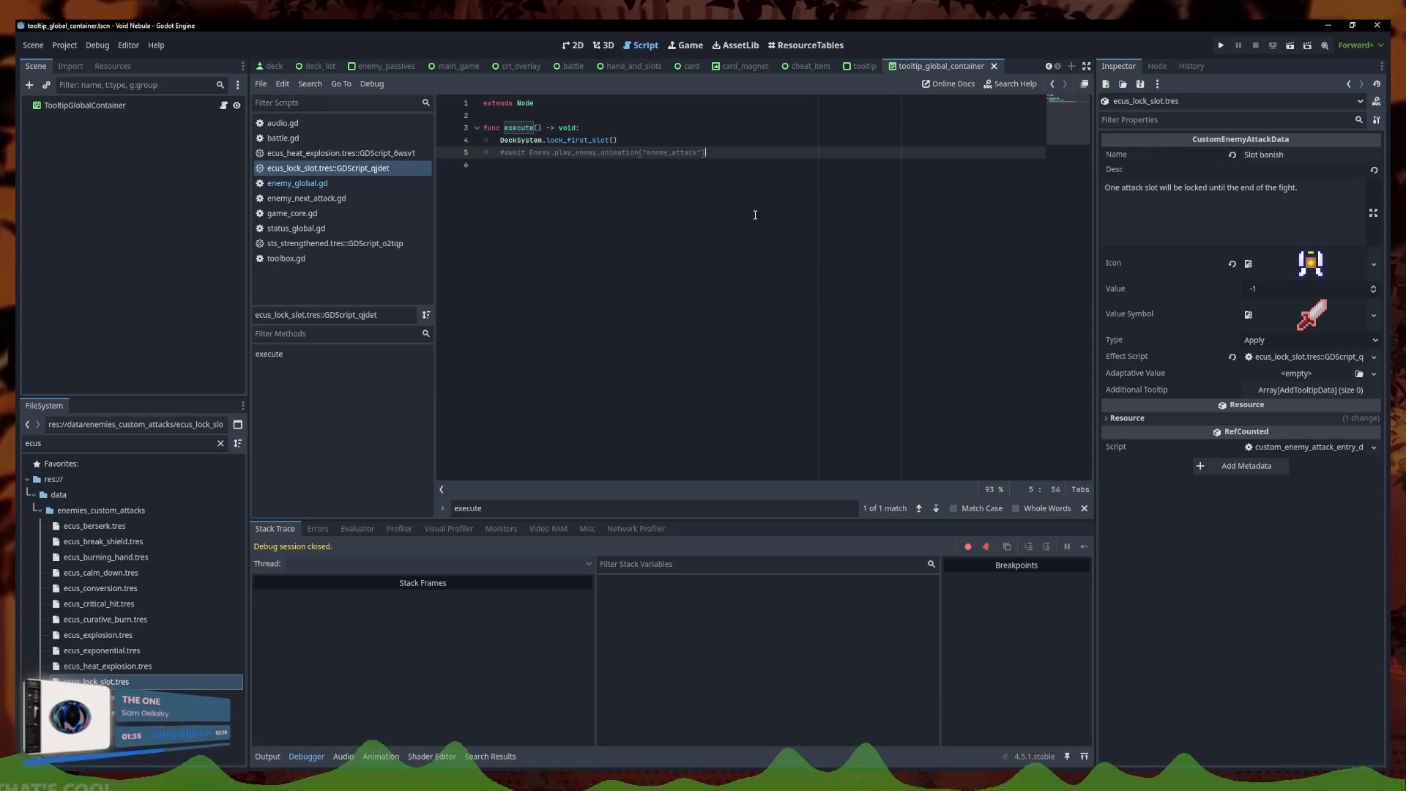
pyautogui.click(1222, 46)
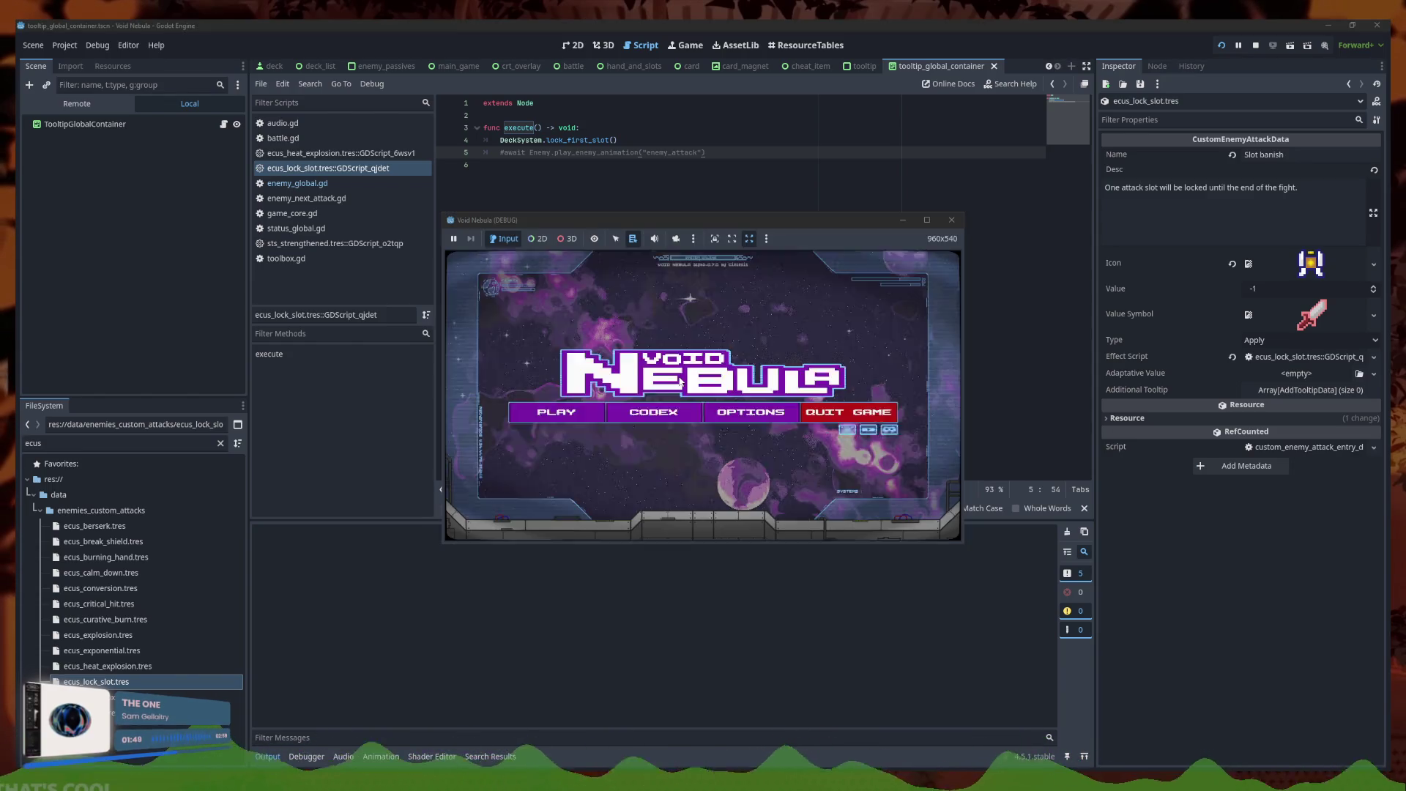
# Start a new run, fight SAMUROID, play Midas Shield, end the turn, then stop with F8
pyautogui.click(546, 434)
pyautogui.click(703, 438)
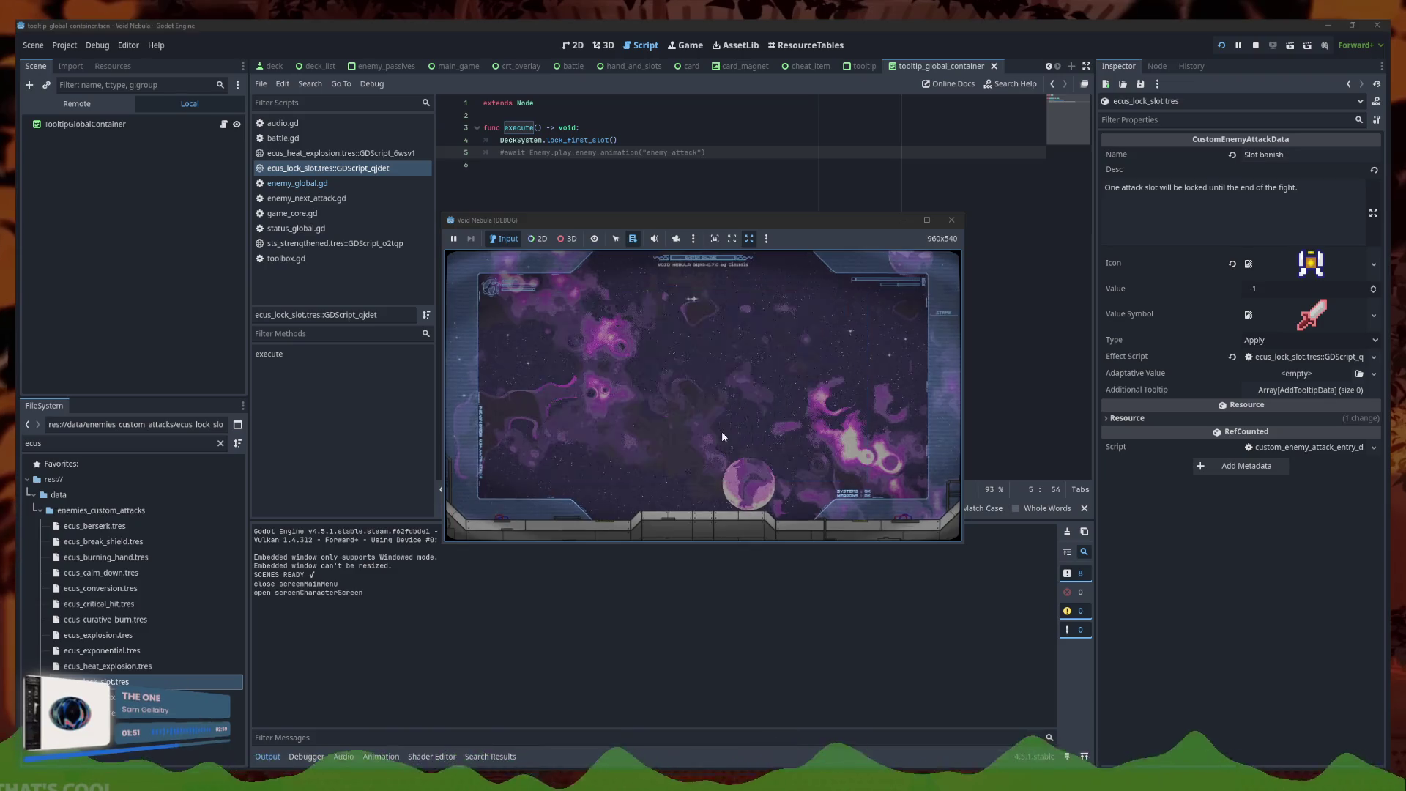
pyautogui.click(927, 221)
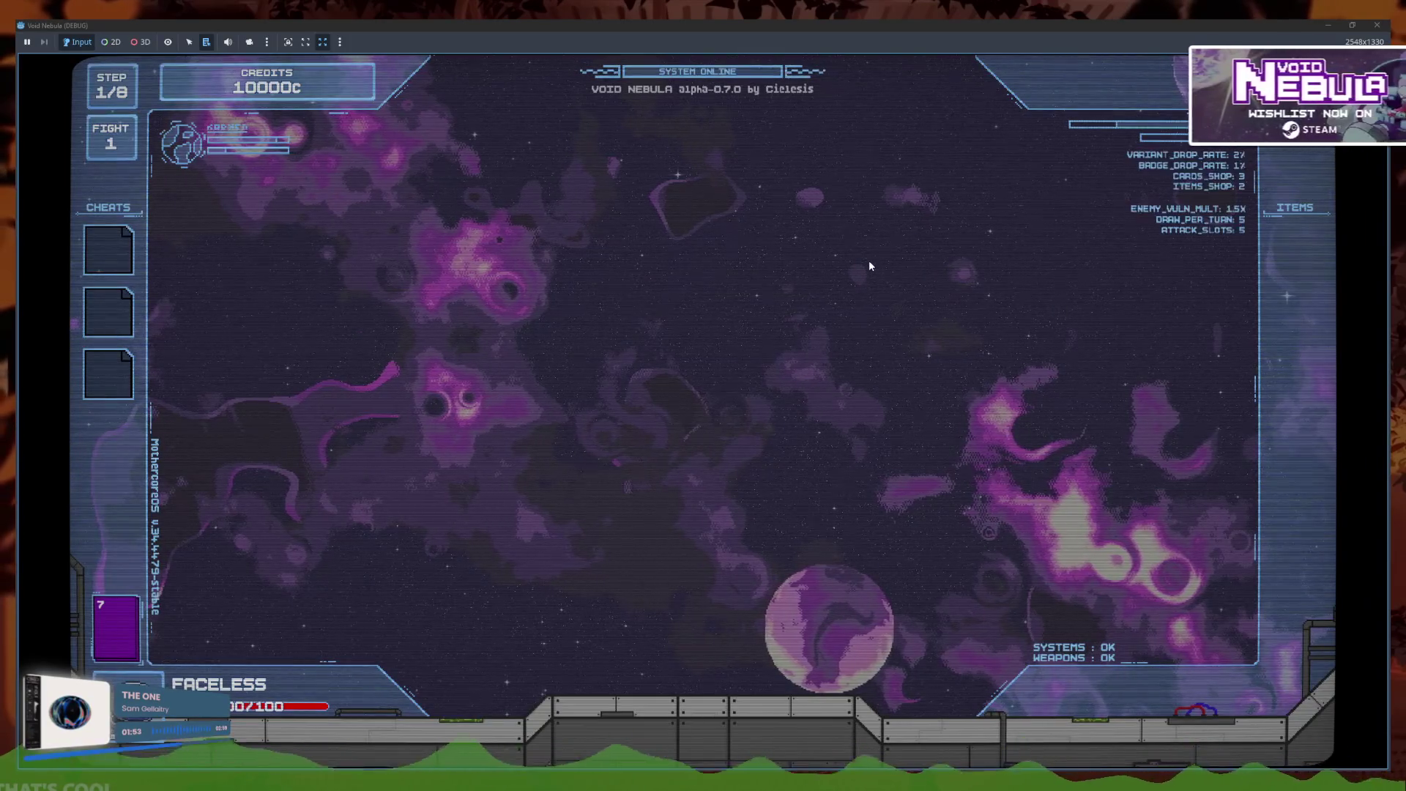
pyautogui.click(801, 308)
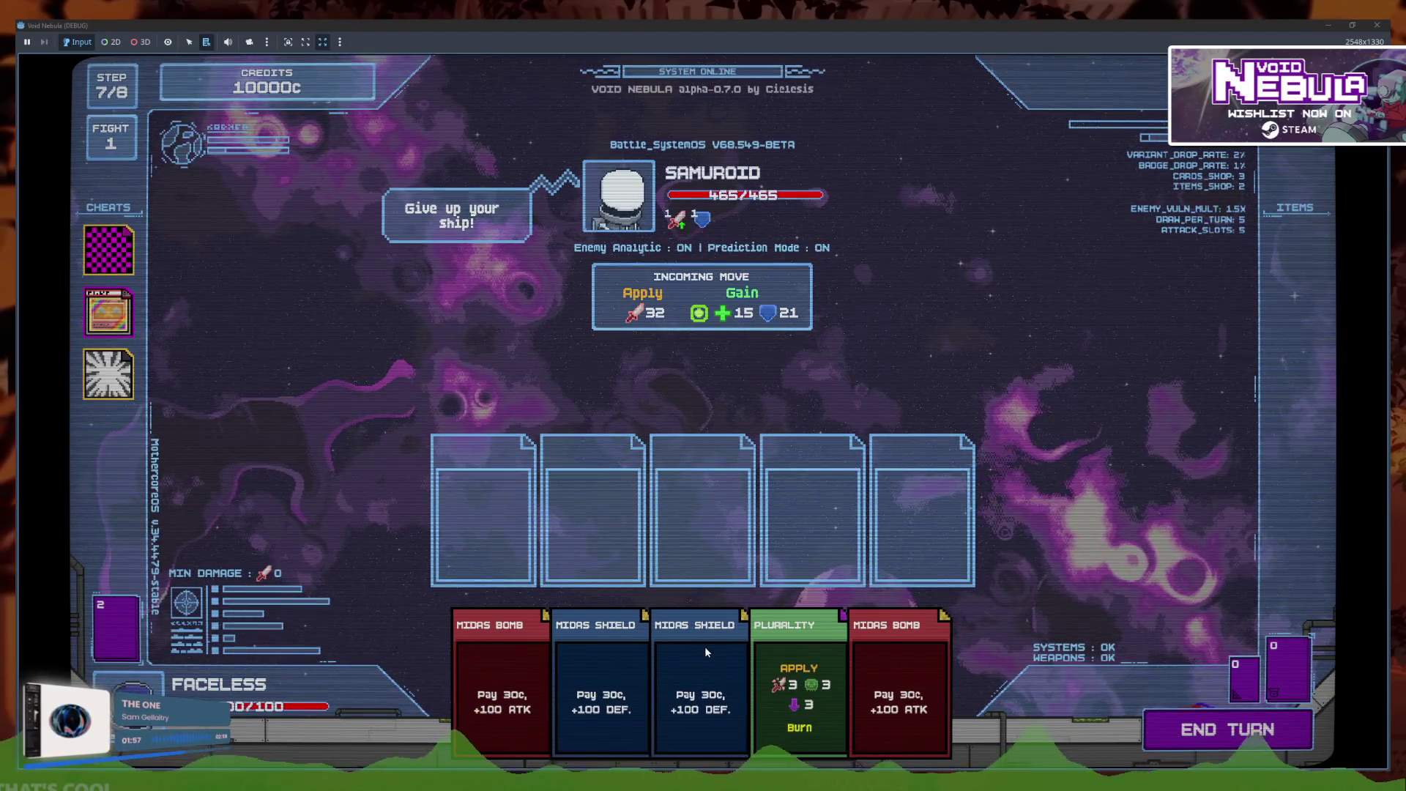
pyautogui.click(674, 653)
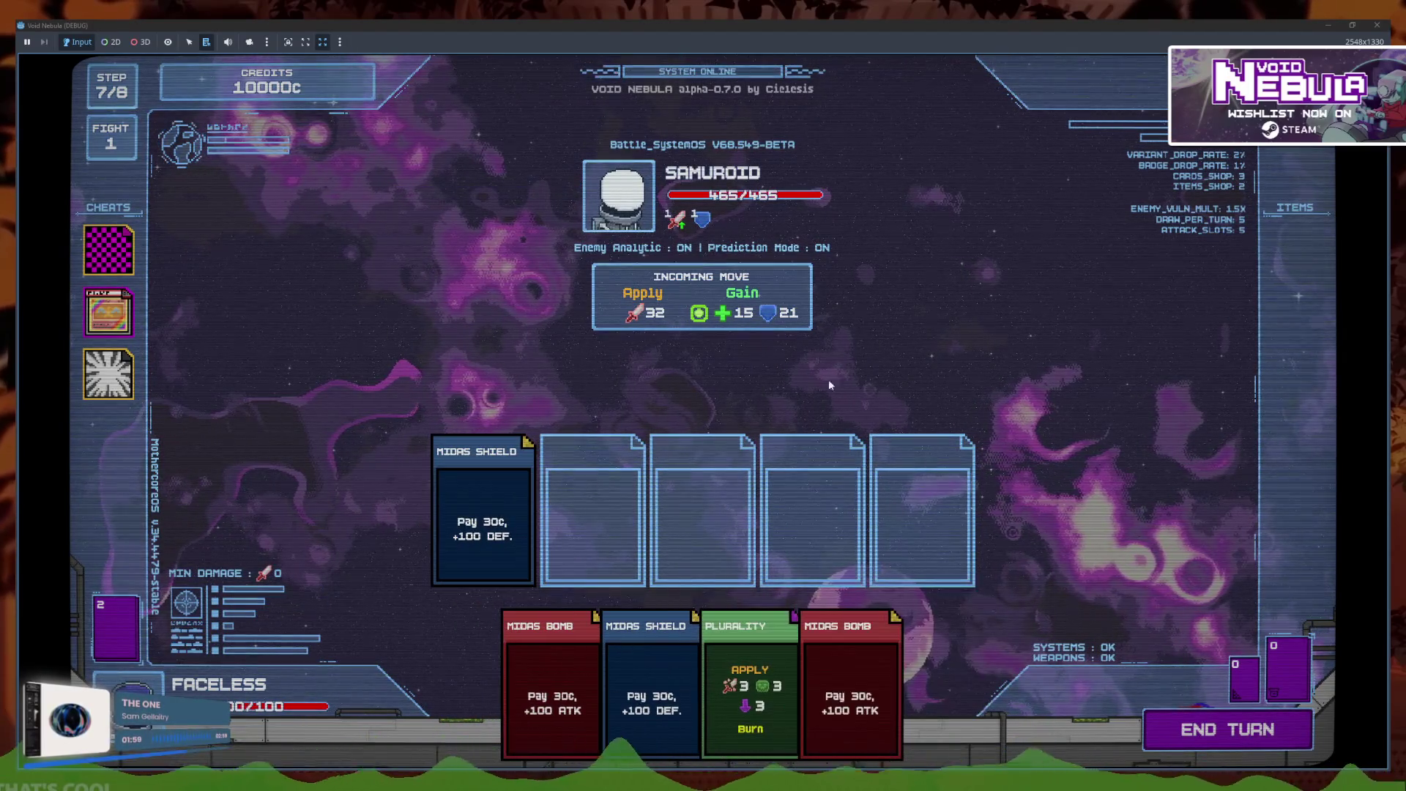
pyautogui.moveTo(785, 326)
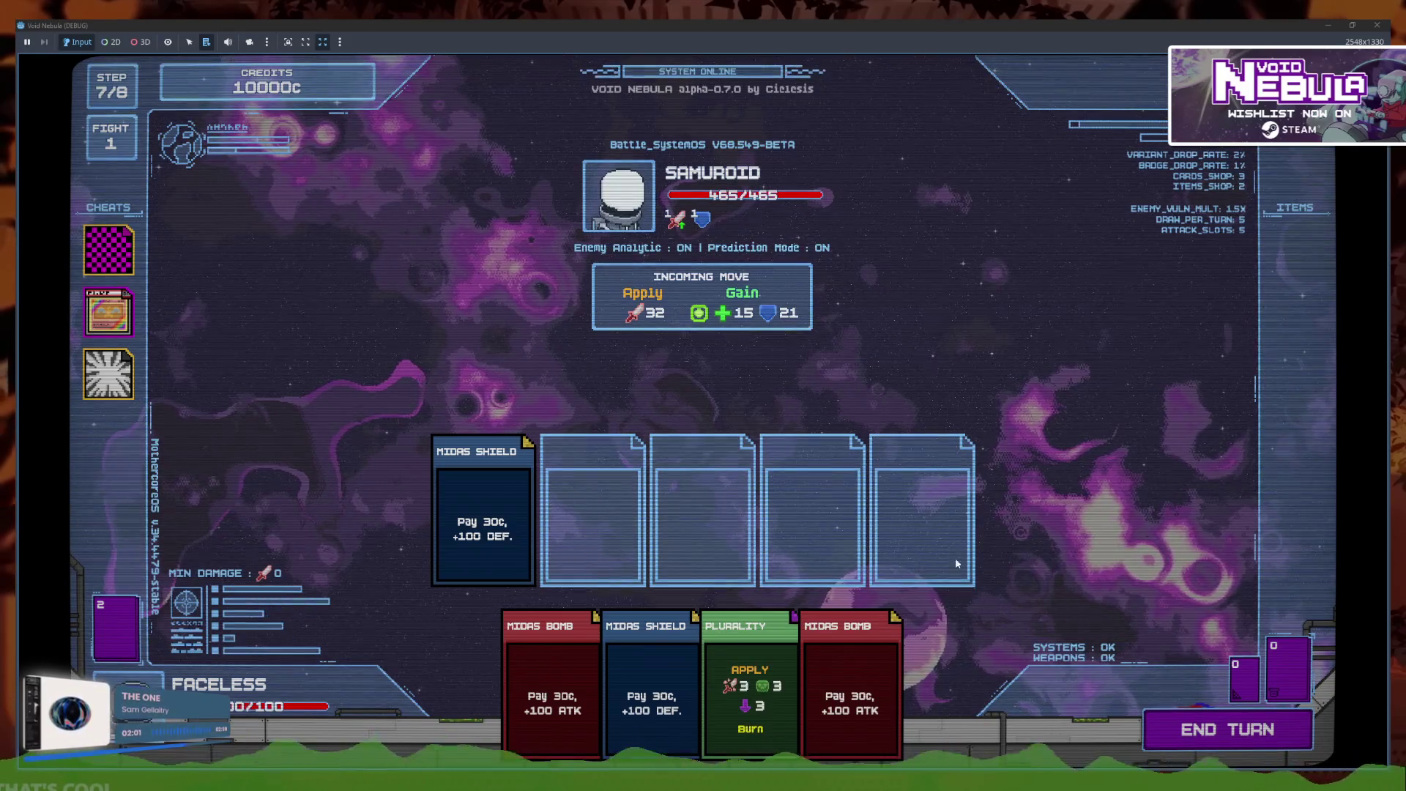
pyautogui.click(1221, 712)
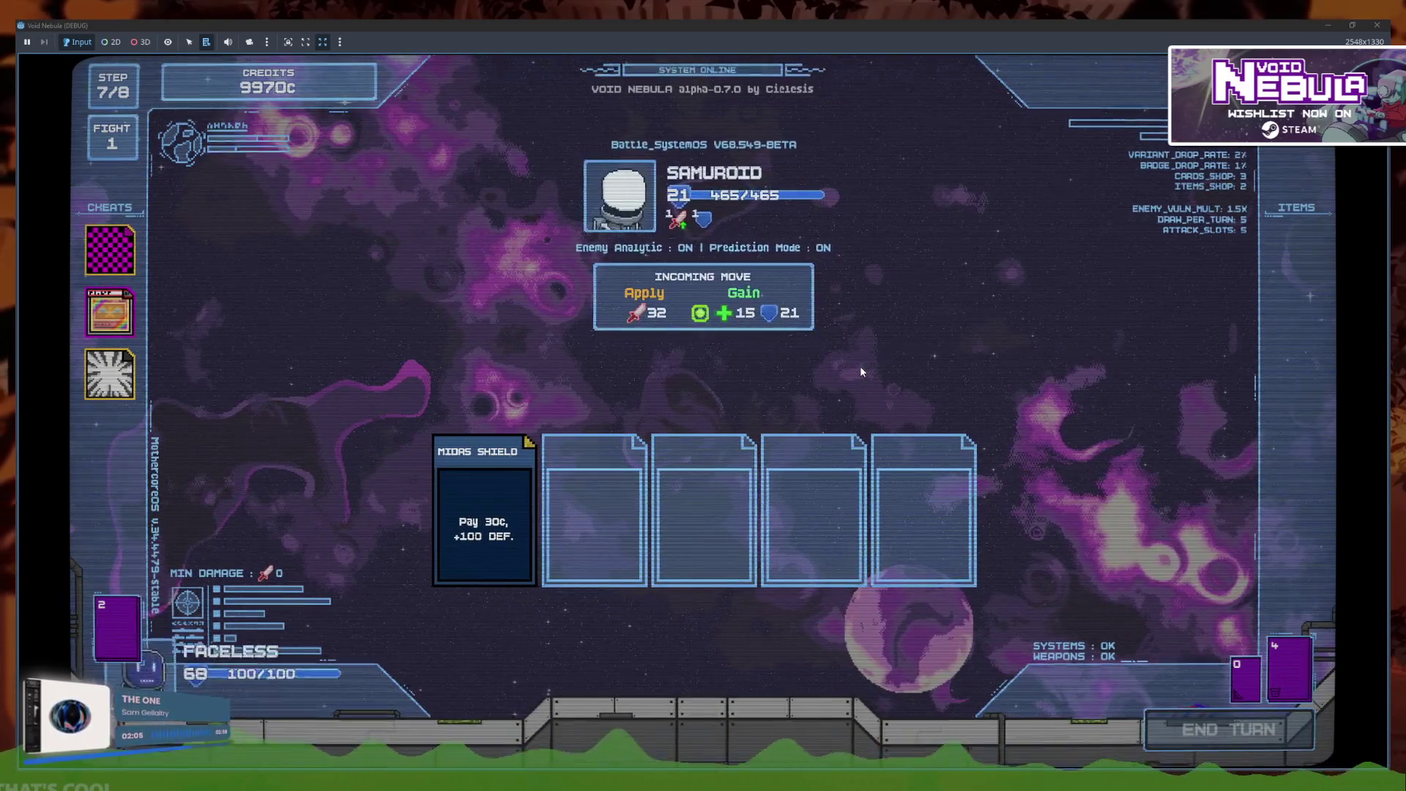
pyautogui.press('F8')
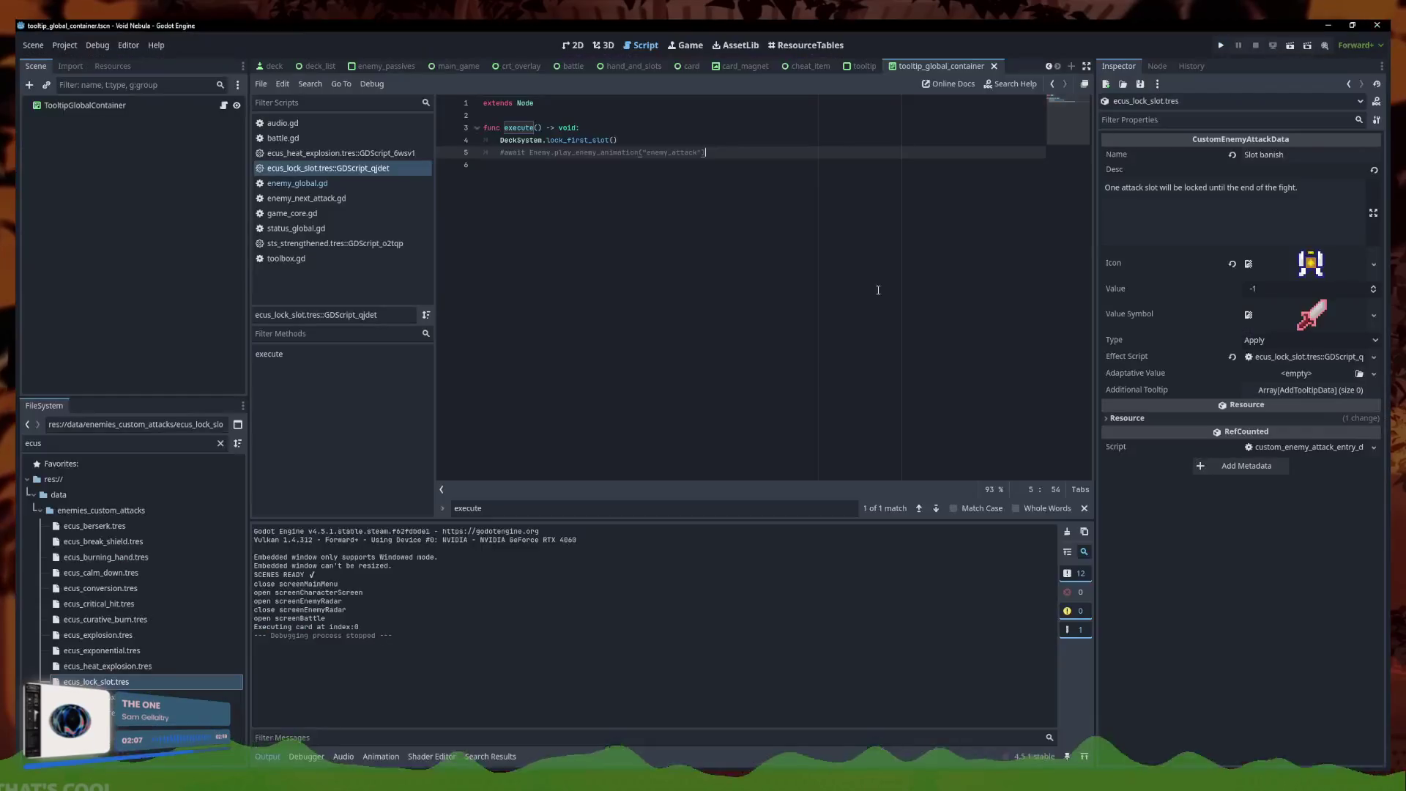
# In enemy_global.gd, put the enemy_defense animation call into the HEAL branch
pyautogui.click(297, 183)
pyautogui.moveTo(747, 337); pyautogui.dragTo(678, 325)
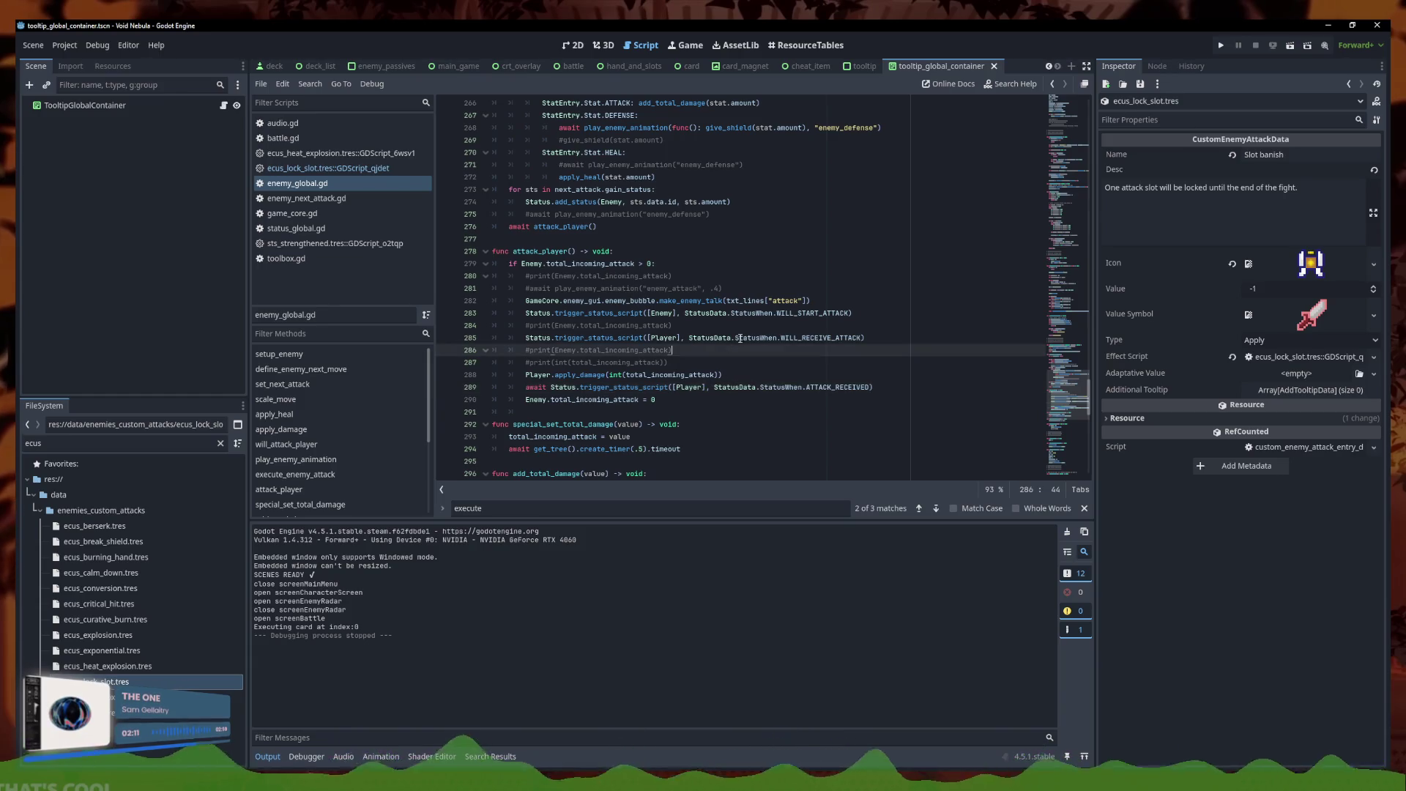
pyautogui.click(721, 286)
pyautogui.scroll(4, 733, 293)
pyautogui.click(755, 314)
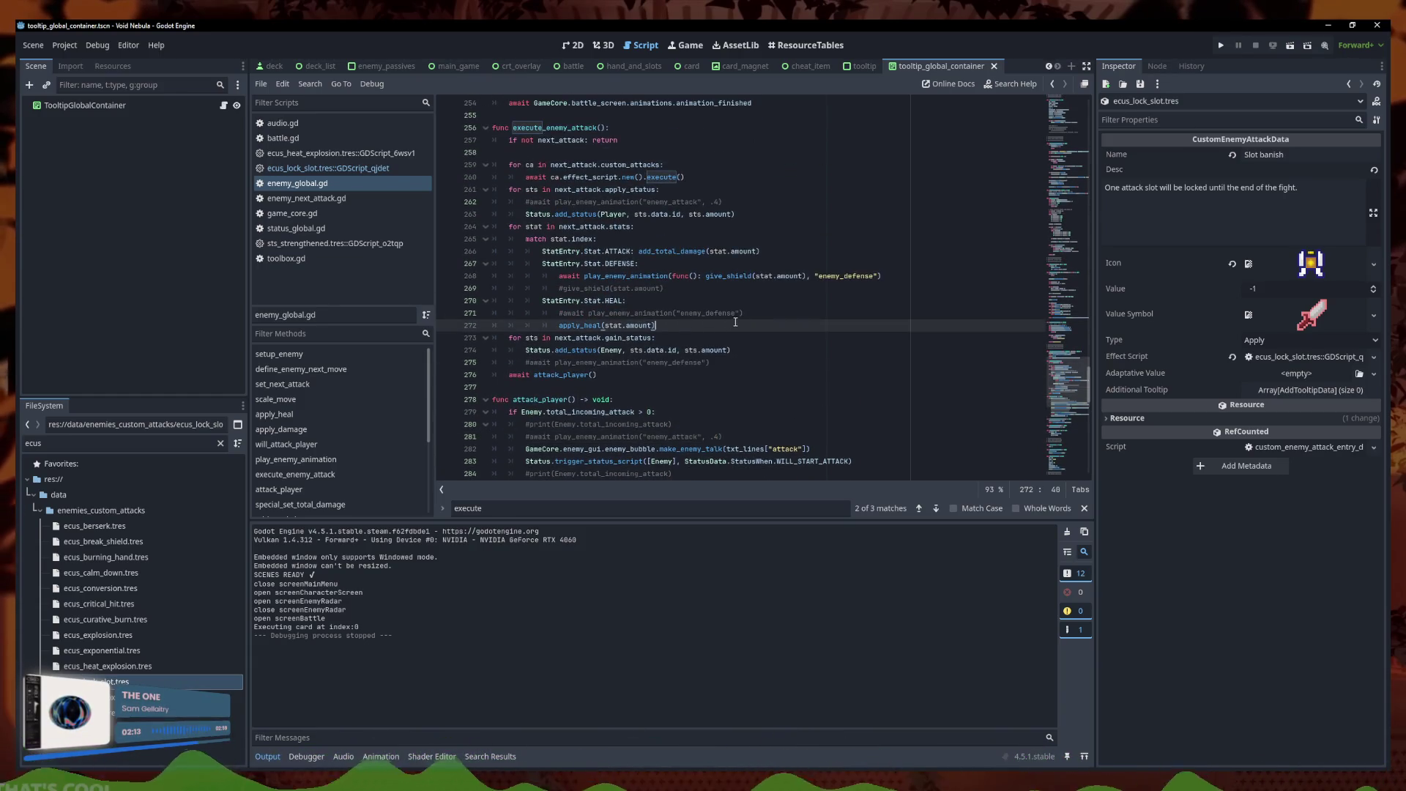
pyautogui.moveTo(754, 314)
pyautogui.mouseDown()
pyautogui.moveTo(703, 277)
pyautogui.moveTo(557, 323)
pyautogui.mouseUp()
pyautogui.hotkey('ctrl', 'z')
pyautogui.hotkey('ctrl', 'z')
pyautogui.hotkey('ctrl', 'z')
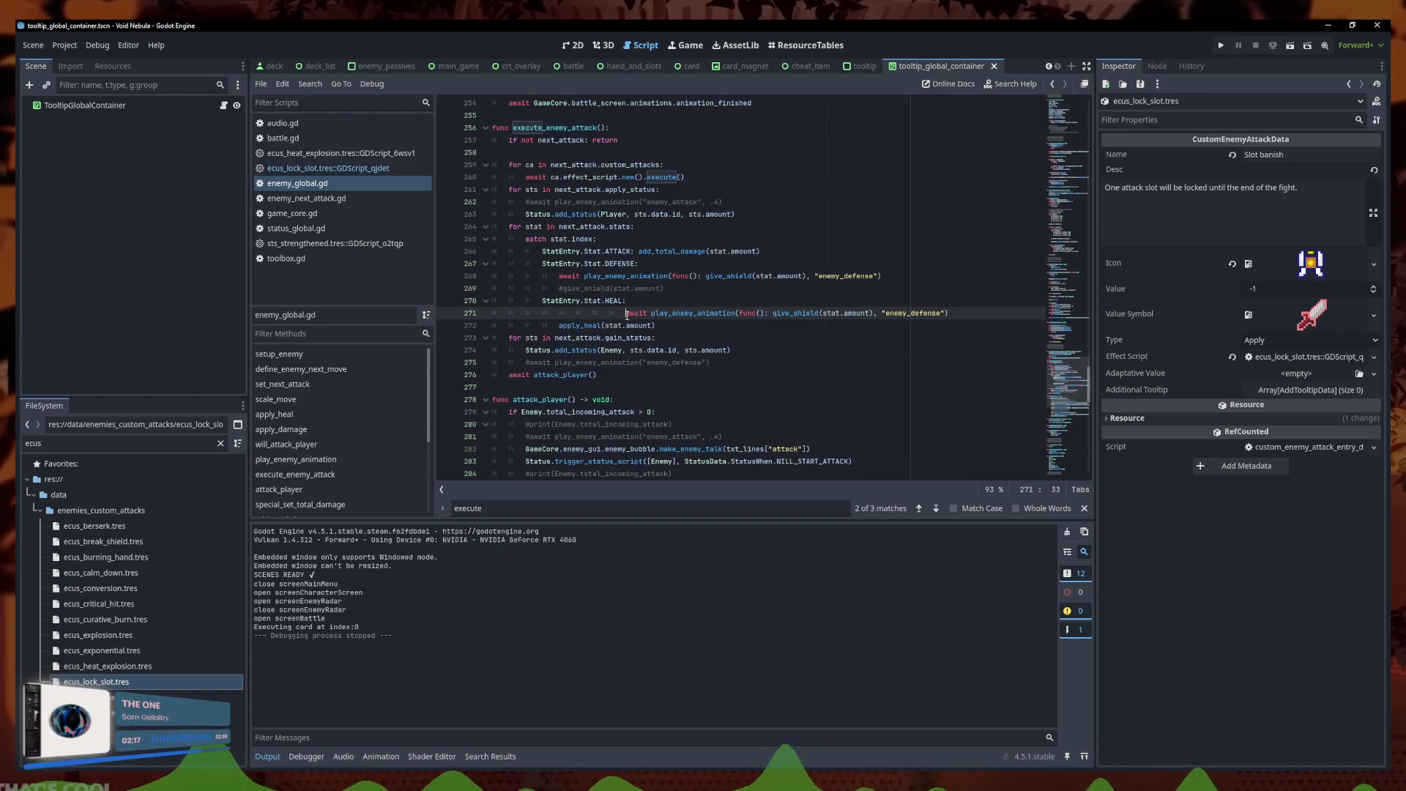
pyautogui.hotkey('ctrl', 'z')
pyautogui.hotkey('ctrl', 'z')
pyautogui.hotkey('ctrl', 'z')
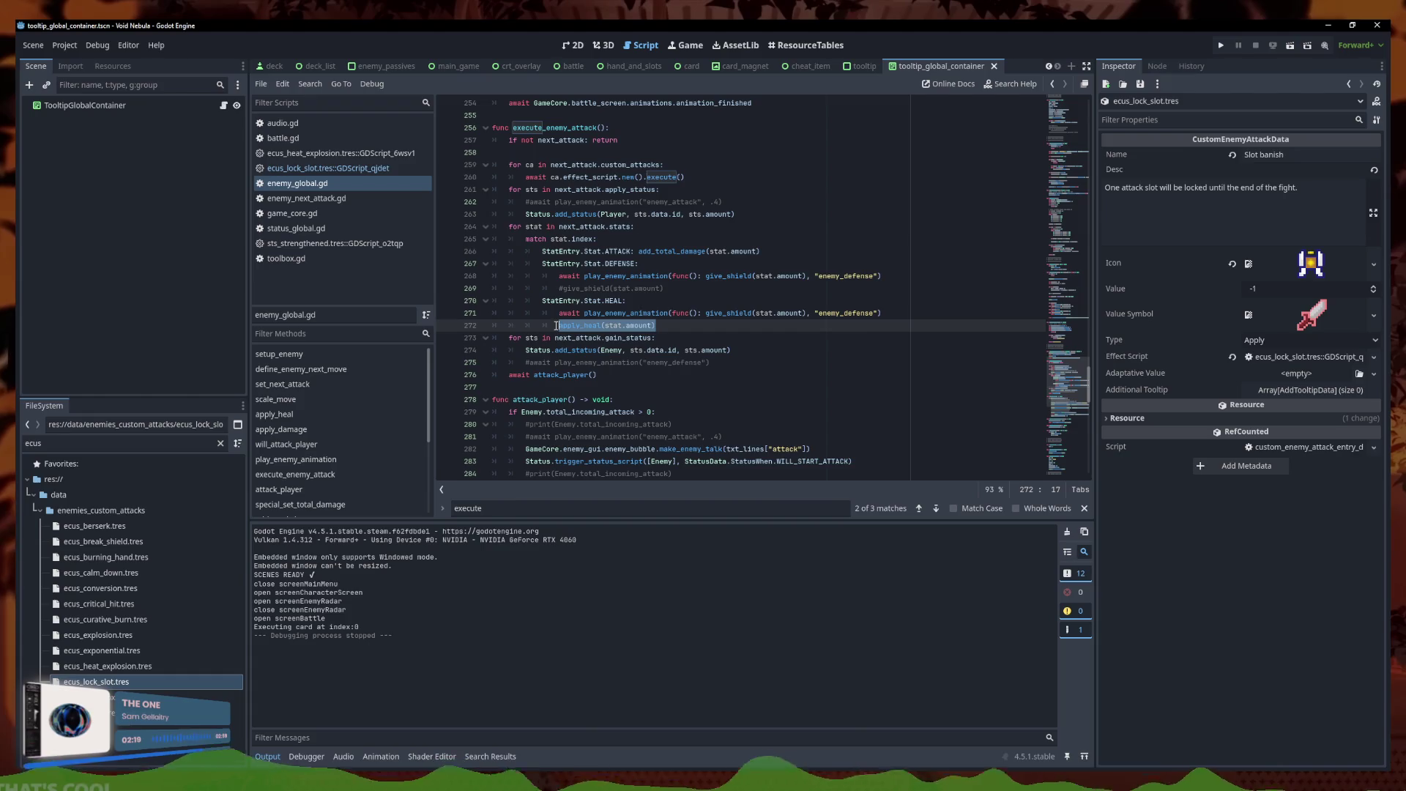
# Swap give_shield for apply_heal(stat.amount), delete the leftover commented give_shield line, and save
pyautogui.moveTo(801, 313); pyautogui.dragTo(706, 315)
pyautogui.write('apply_heal(stat.amount)')
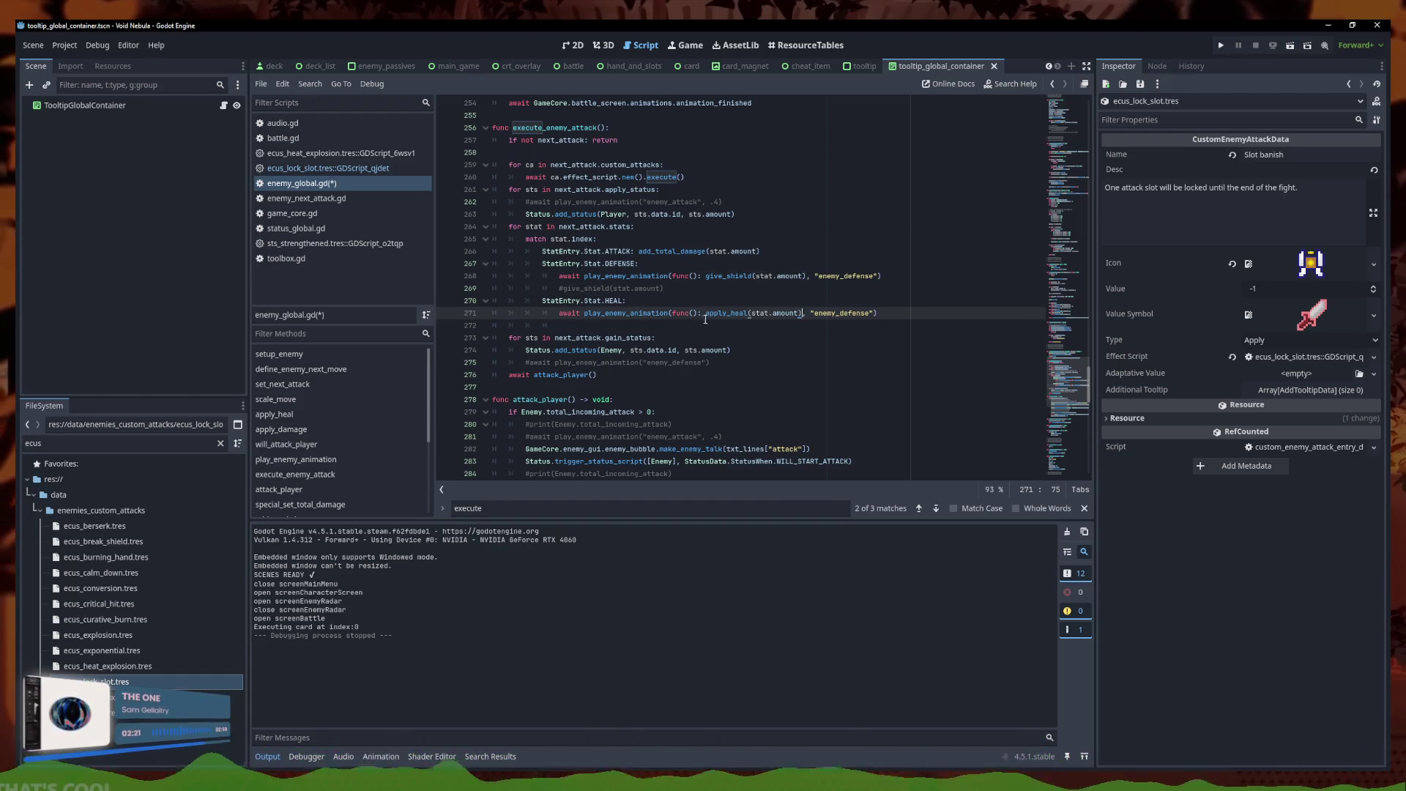
pyautogui.click(868, 323)
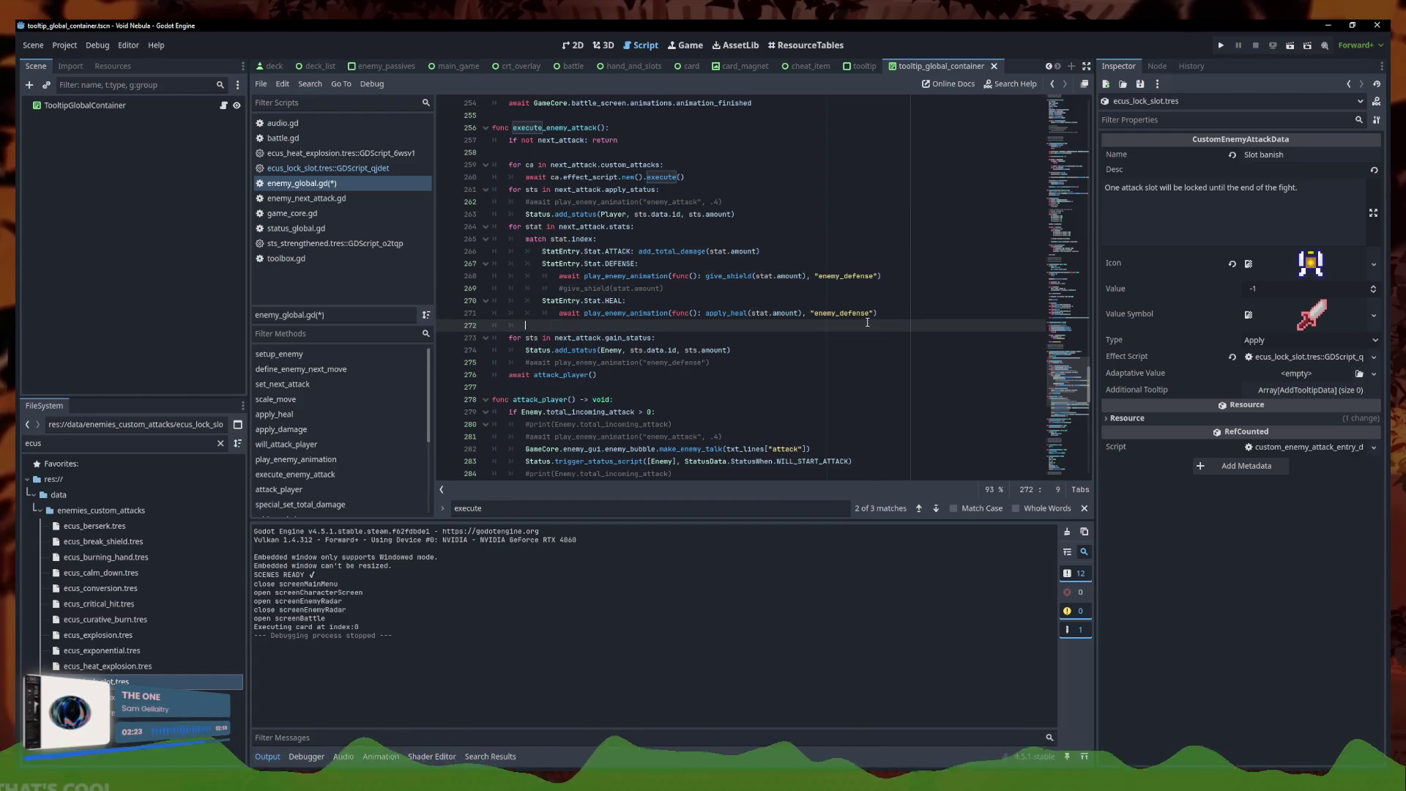
pyautogui.press('BackSpace')
pyautogui.click(667, 285)
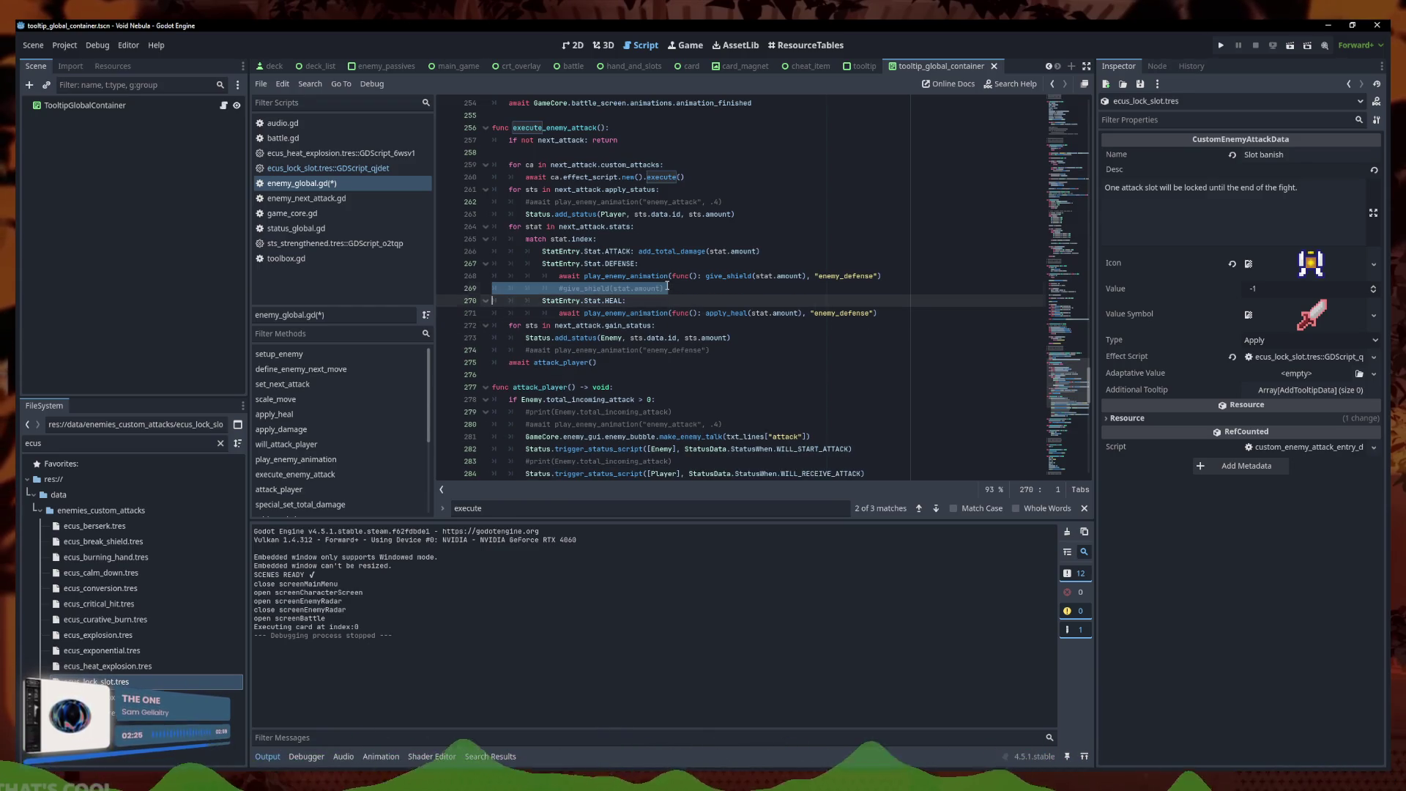
pyautogui.hotkey('ctrl', 'shift', 'k')
pyautogui.hotkey('ctrl', 's')
# Dismiss the create_timer documentation popup and review lines 270–272
pyautogui.scroll(3, 608, 232)
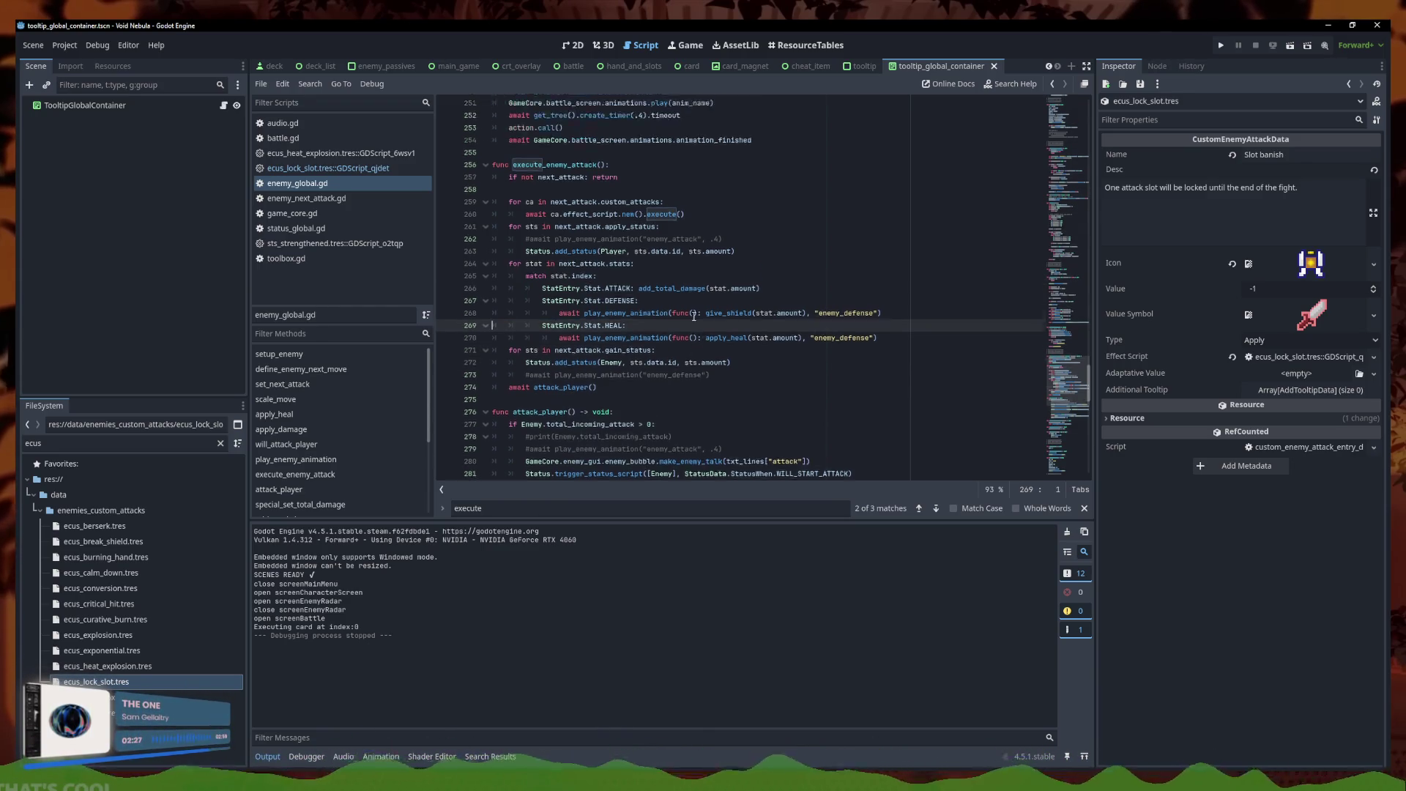
pyautogui.moveTo(586, 186)
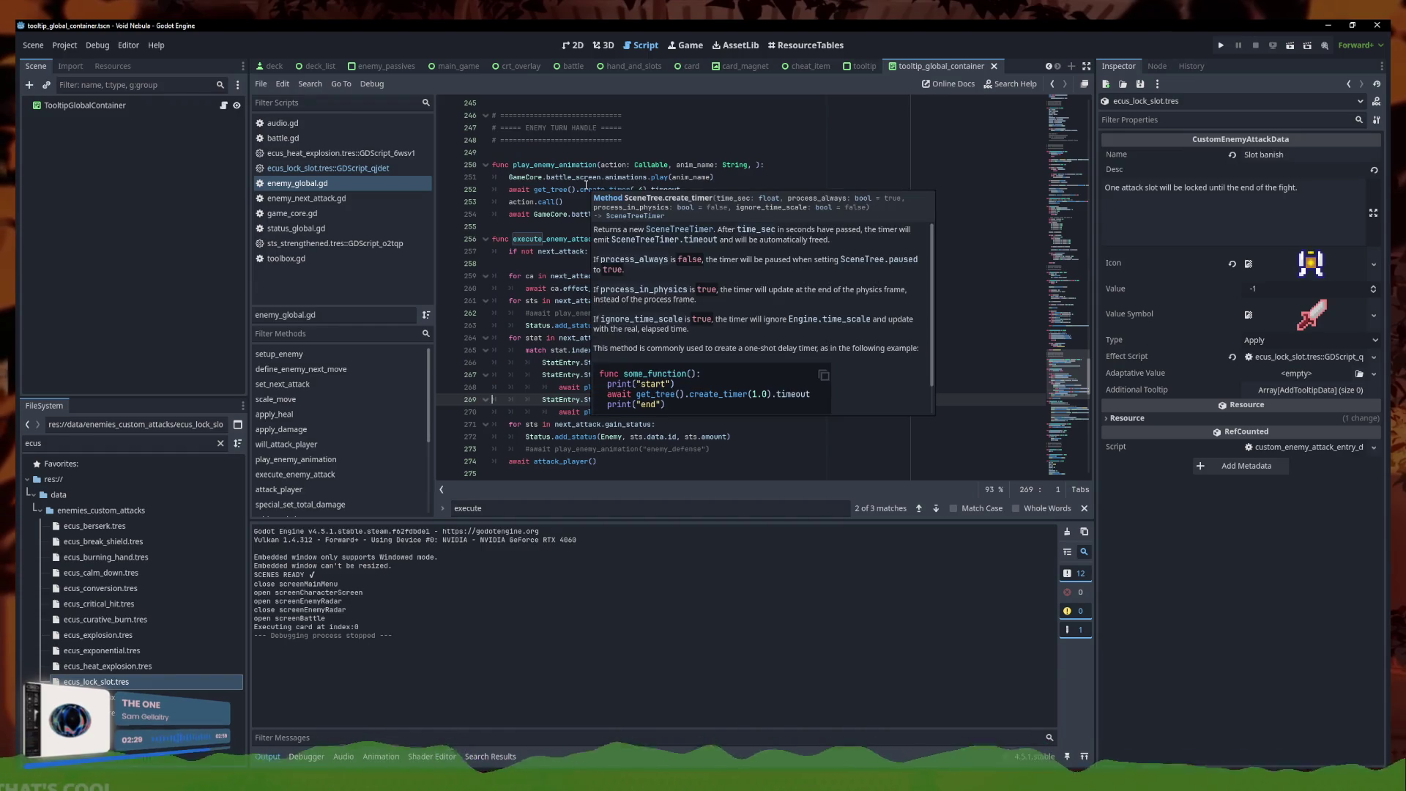
pyautogui.click(688, 374)
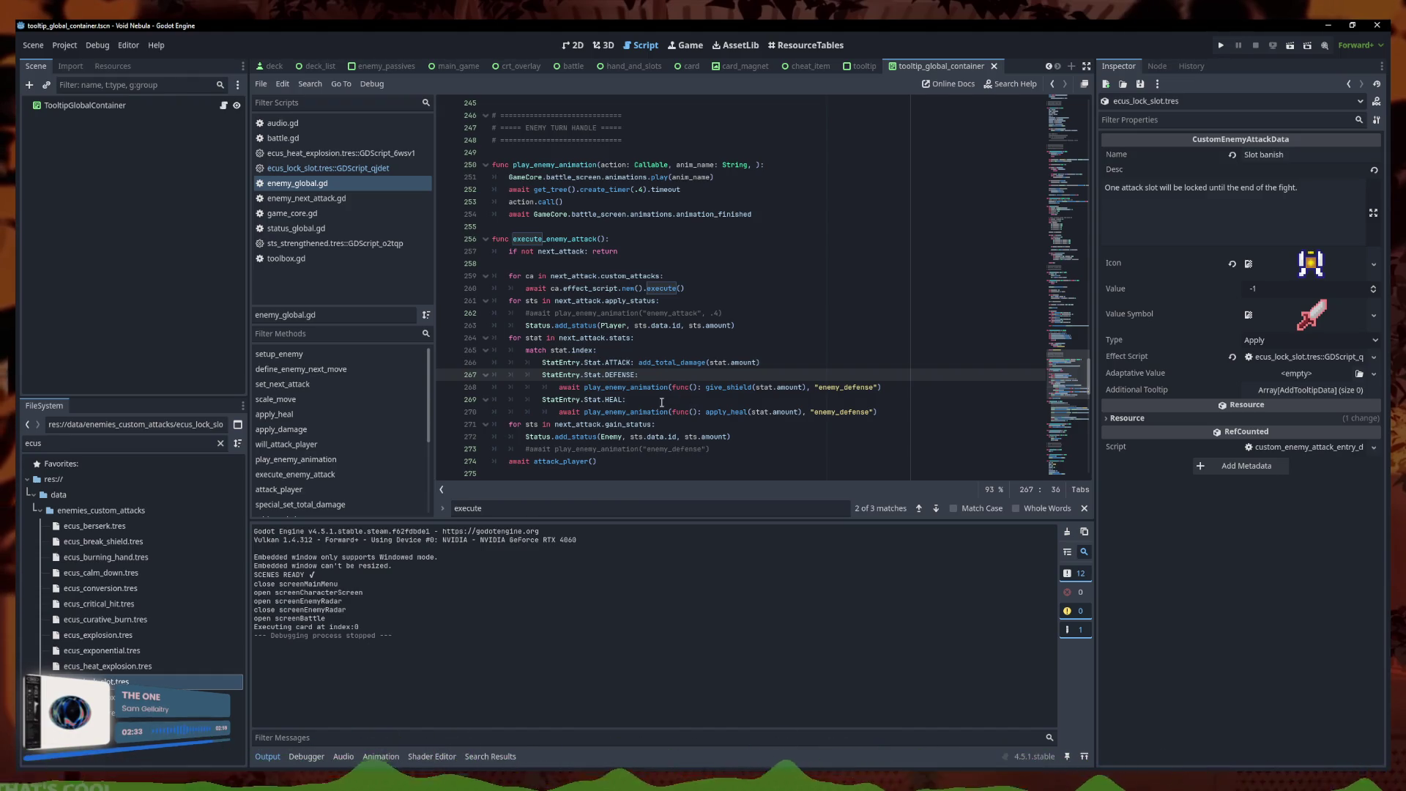
pyautogui.click(732, 437)
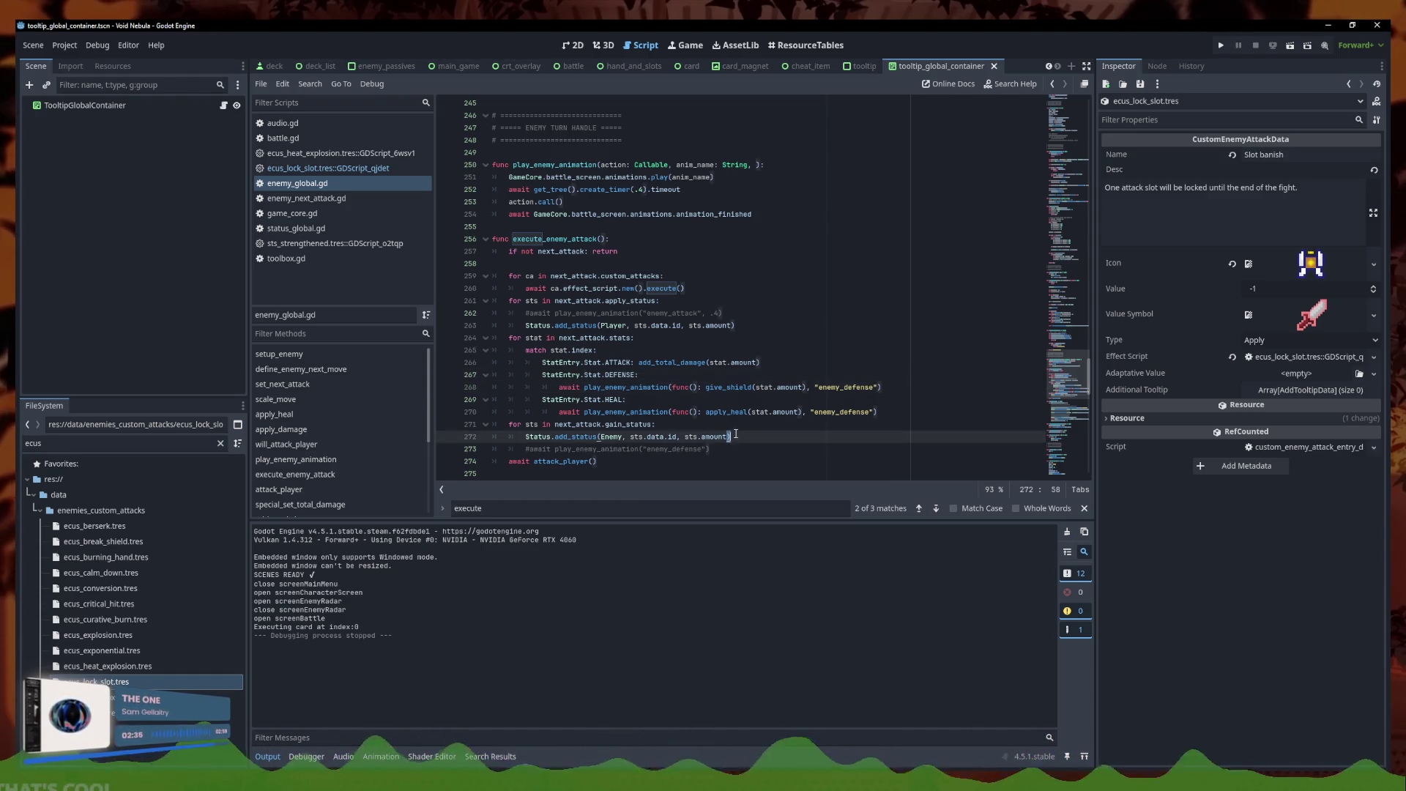
pyautogui.tripleClick(742, 412)
pyautogui.press('End')
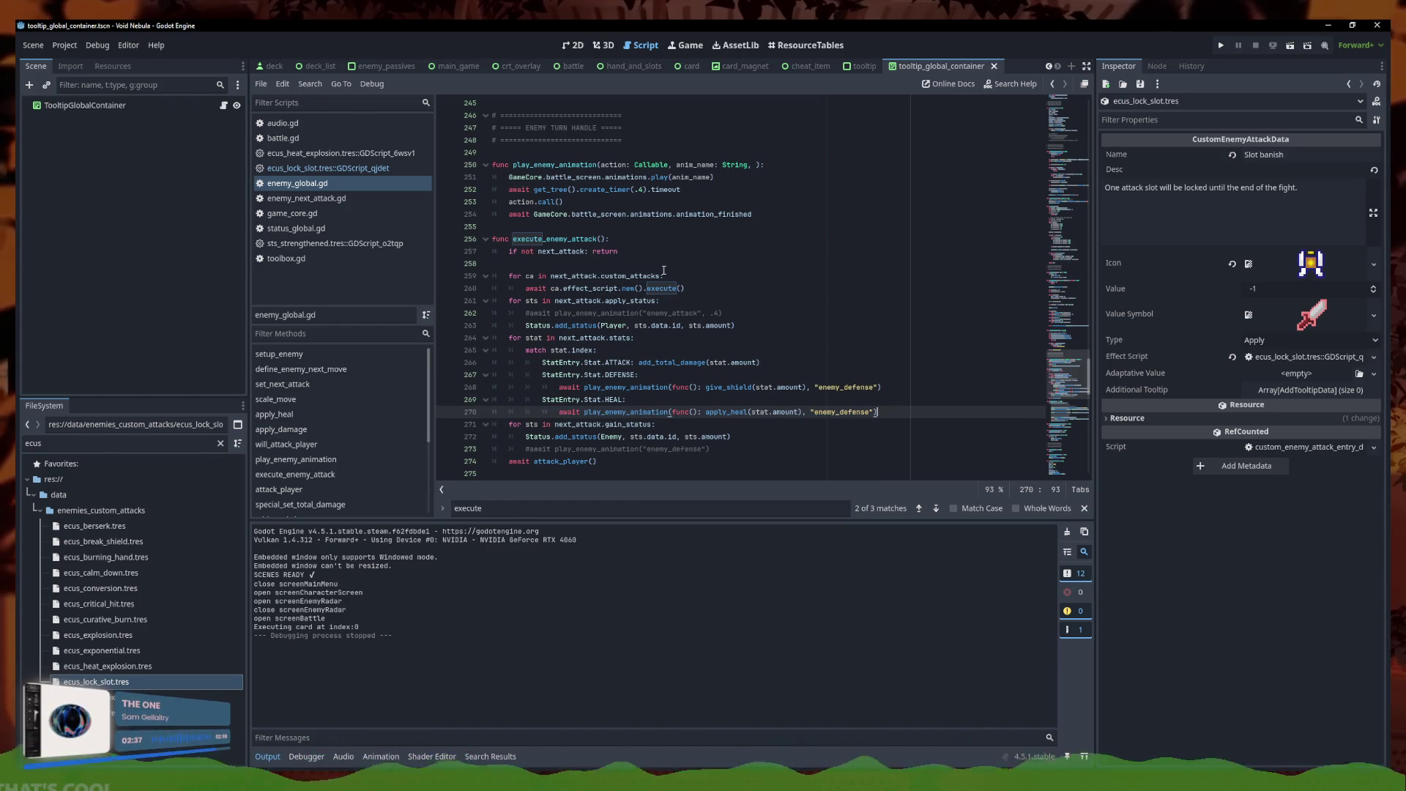
# Review play_enemy_animation's 0.4 s timer wait, action call and animation_finished await
pyautogui.click(715, 187)
pyautogui.click(635, 173)
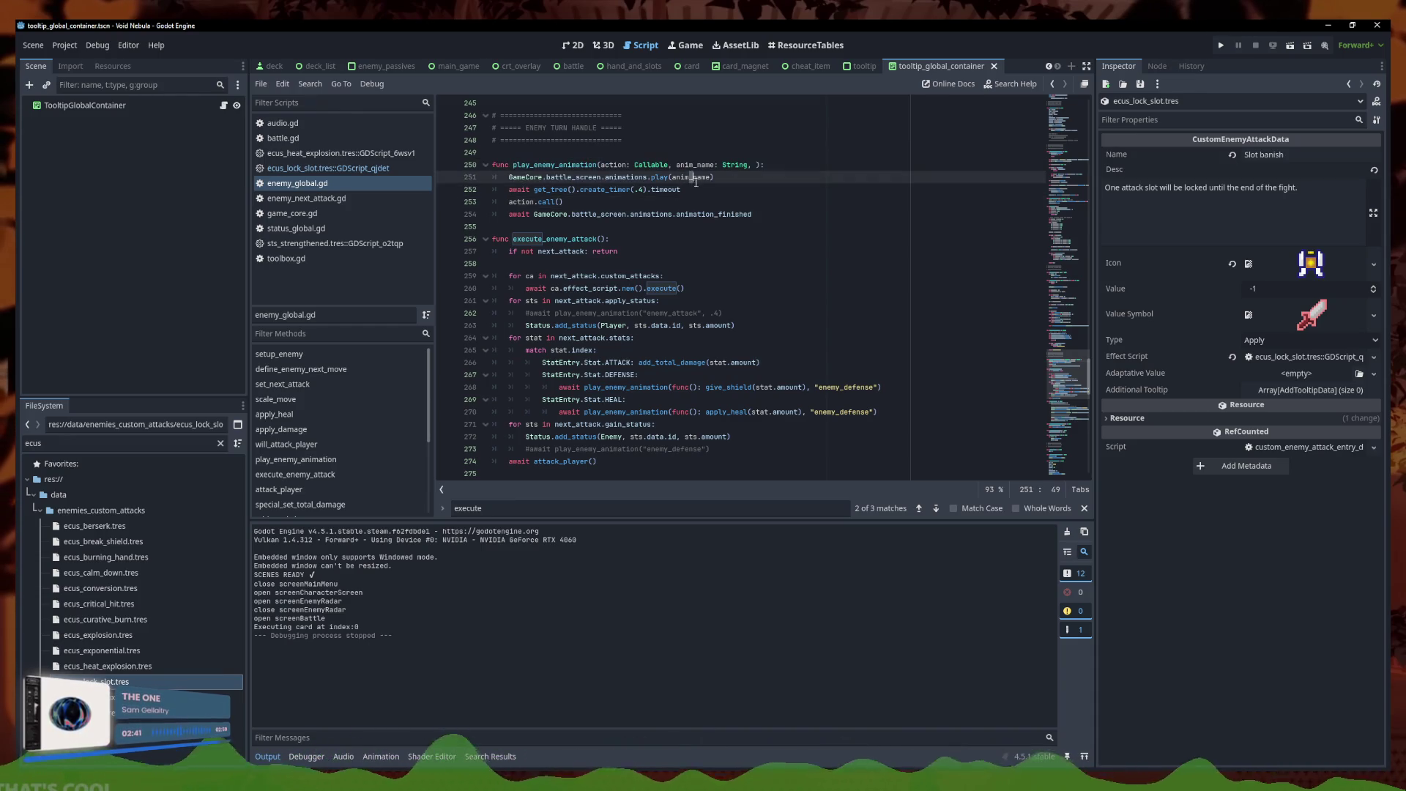
pyautogui.click(825, 226)
pyautogui.click(716, 188)
pyautogui.click(754, 214)
pyautogui.moveTo(681, 188); pyautogui.dragTo(510, 189)
pyautogui.click(731, 187)
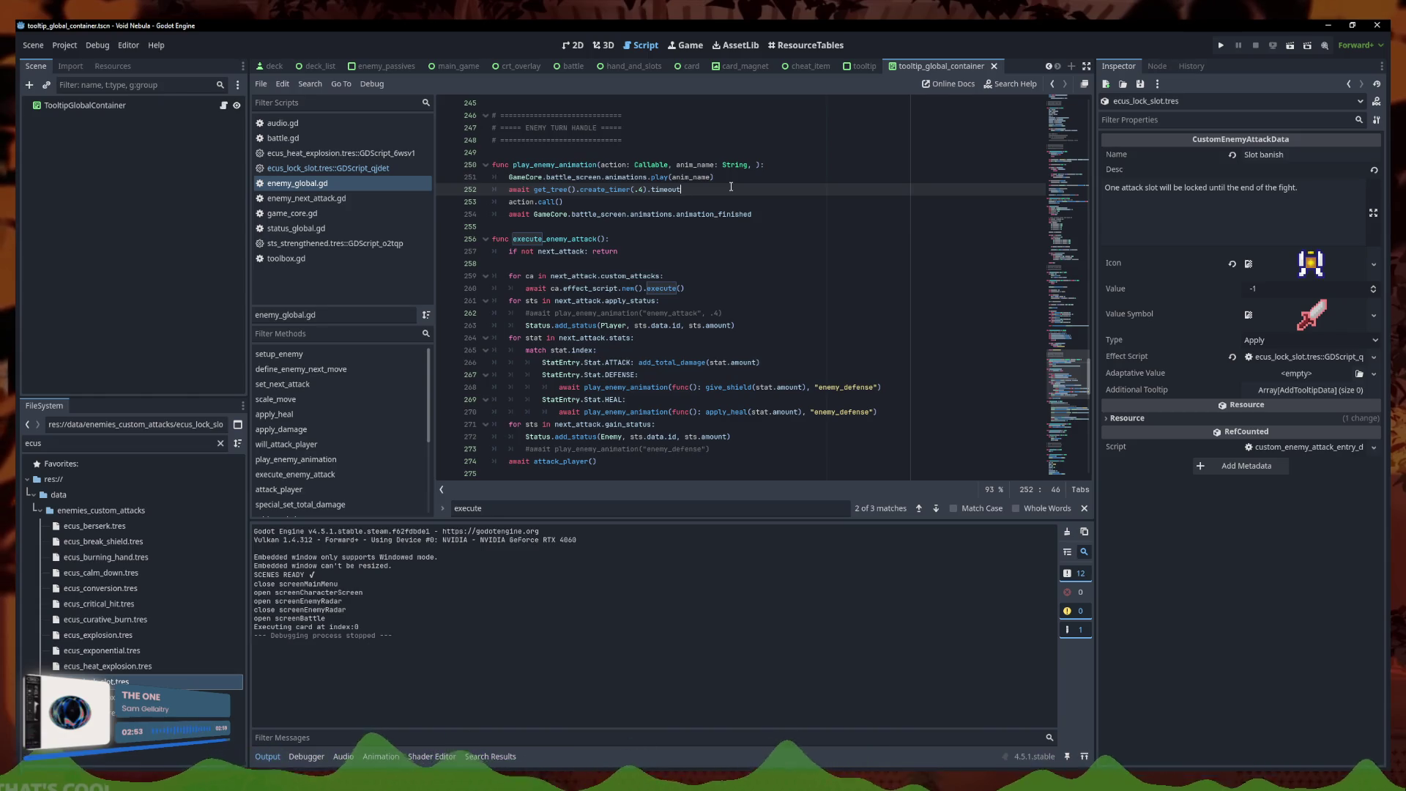
pyautogui.click(578, 45)
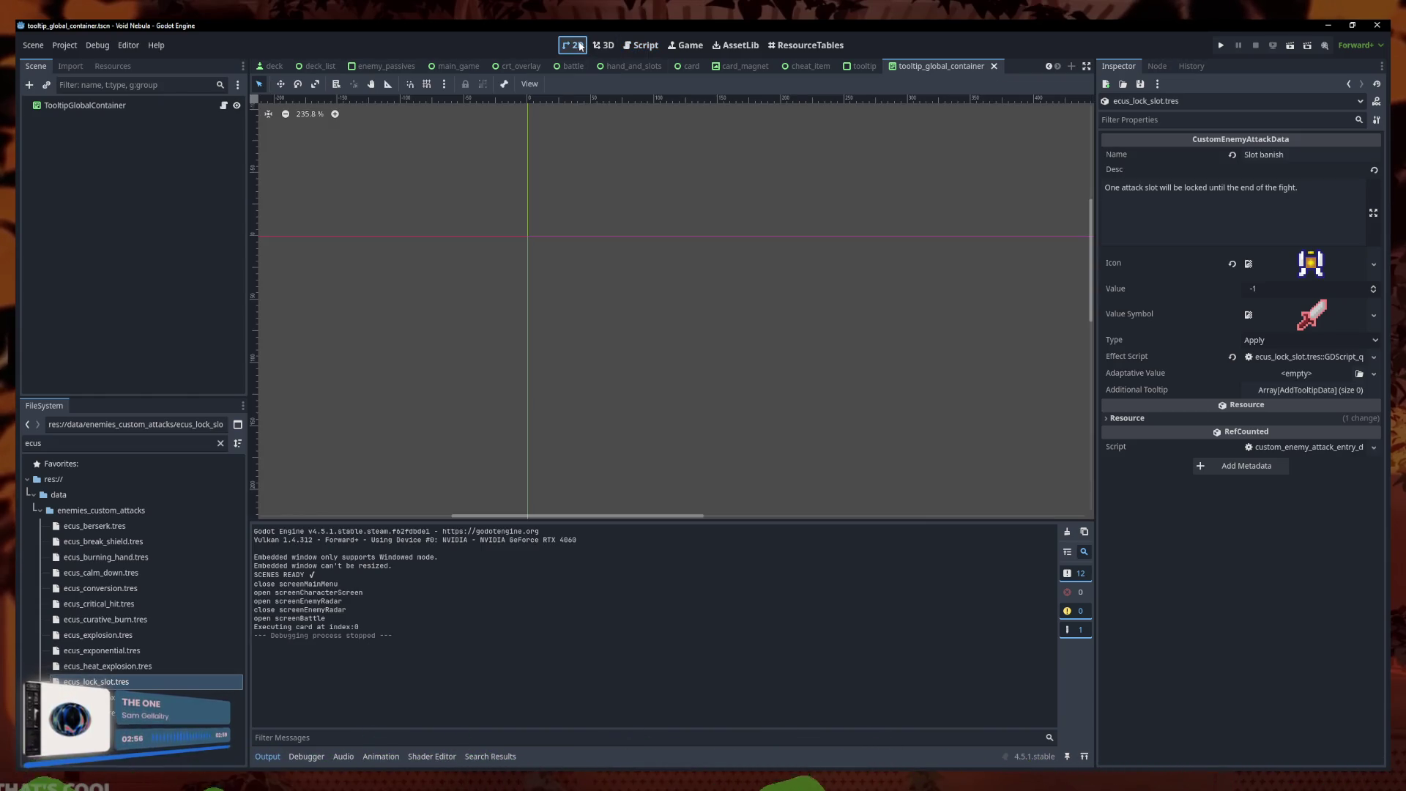
pyautogui.click(654, 47)
pyautogui.click(668, 197)
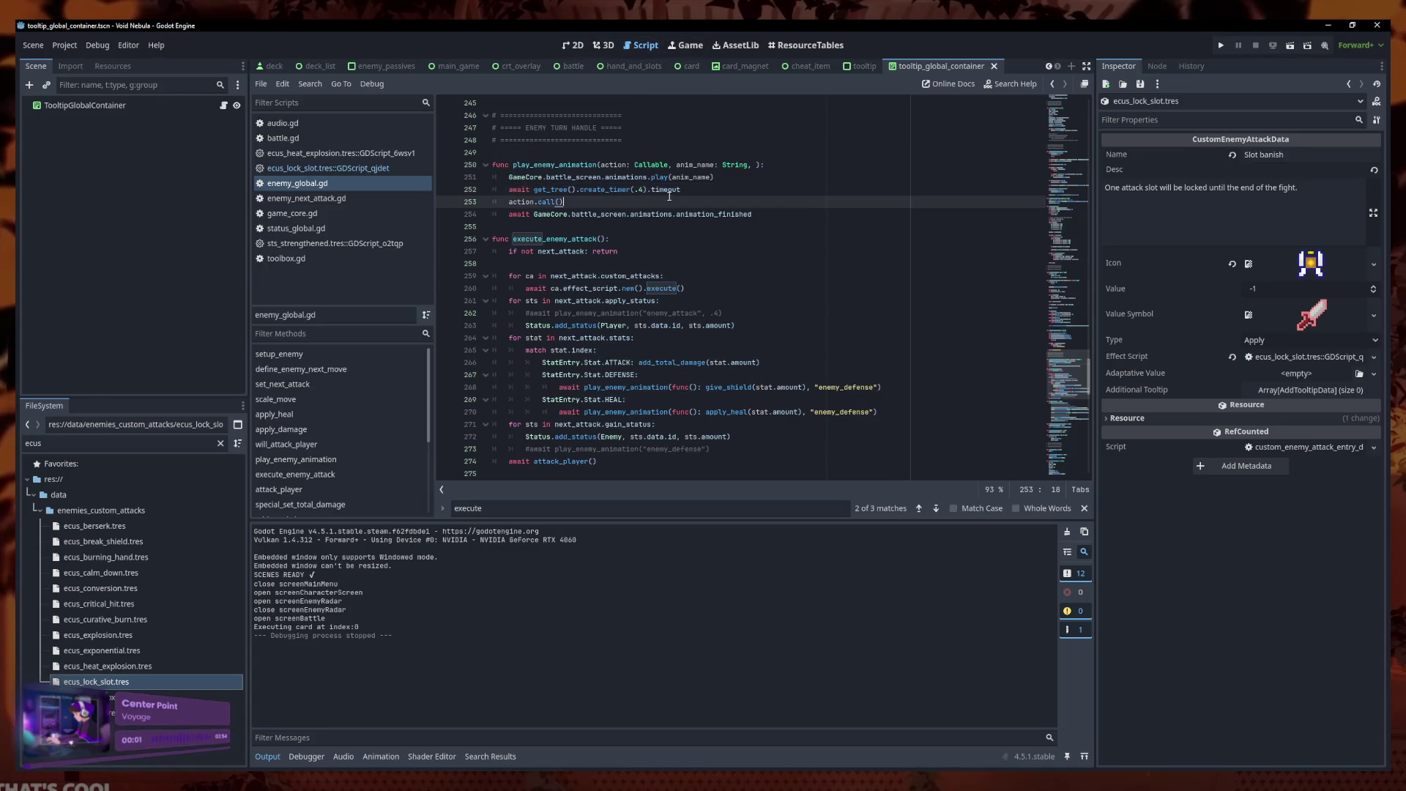
# Open enemy_gui.tscn and view its AnimationPlayer's enemy_dead animation
pyautogui.doubleClick(73, 443)
pyautogui.write('ene')
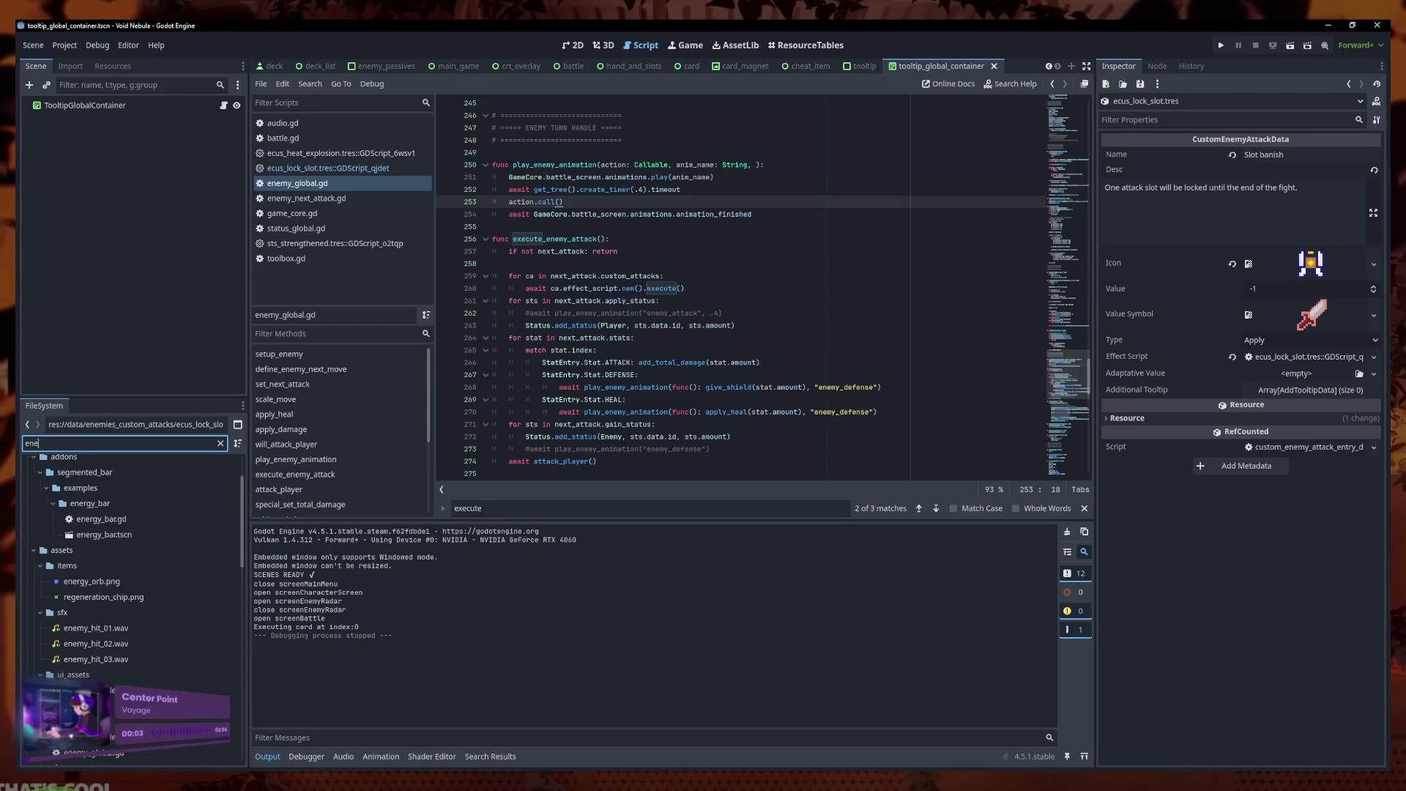
pyautogui.write('my_gui')
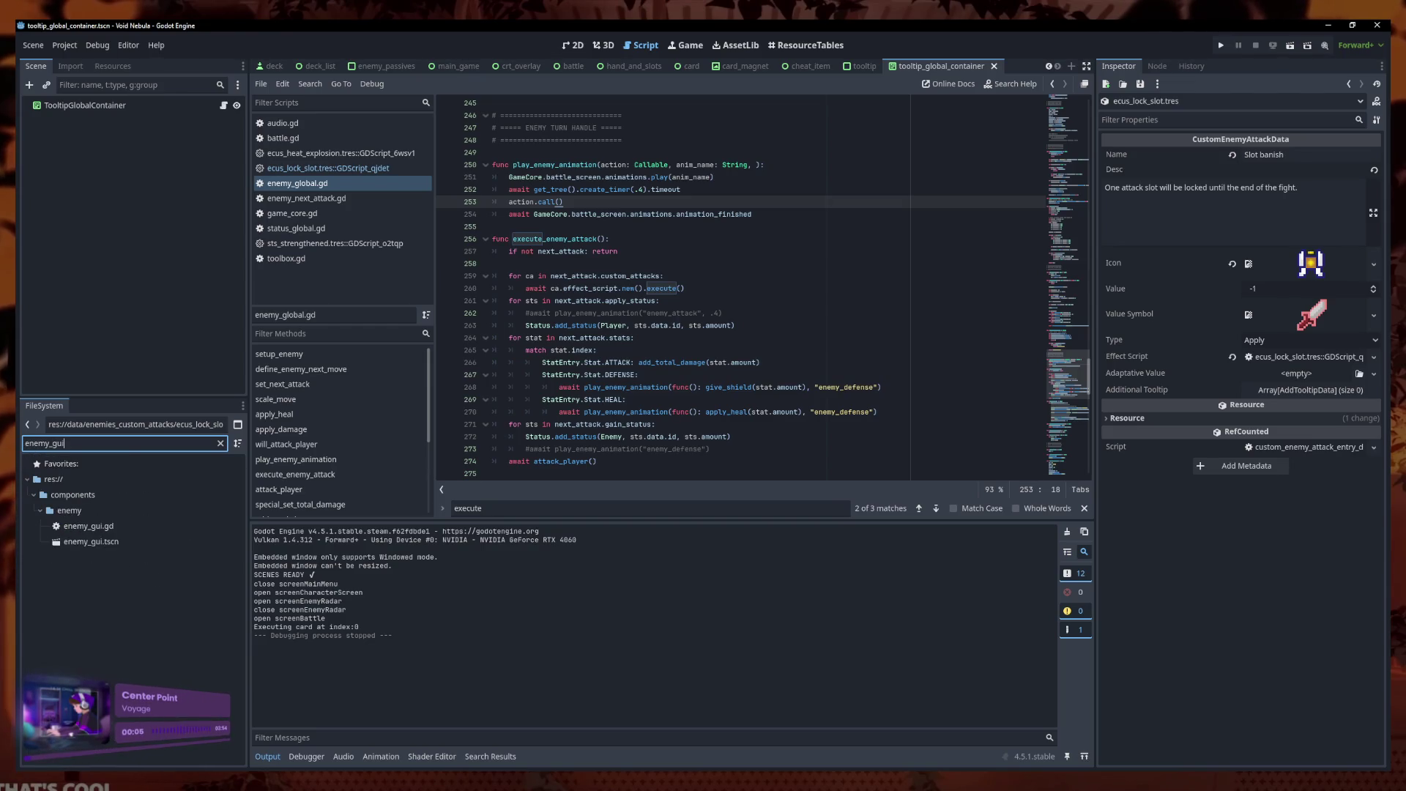
pyautogui.click(161, 556)
pyautogui.doubleClick(162, 542)
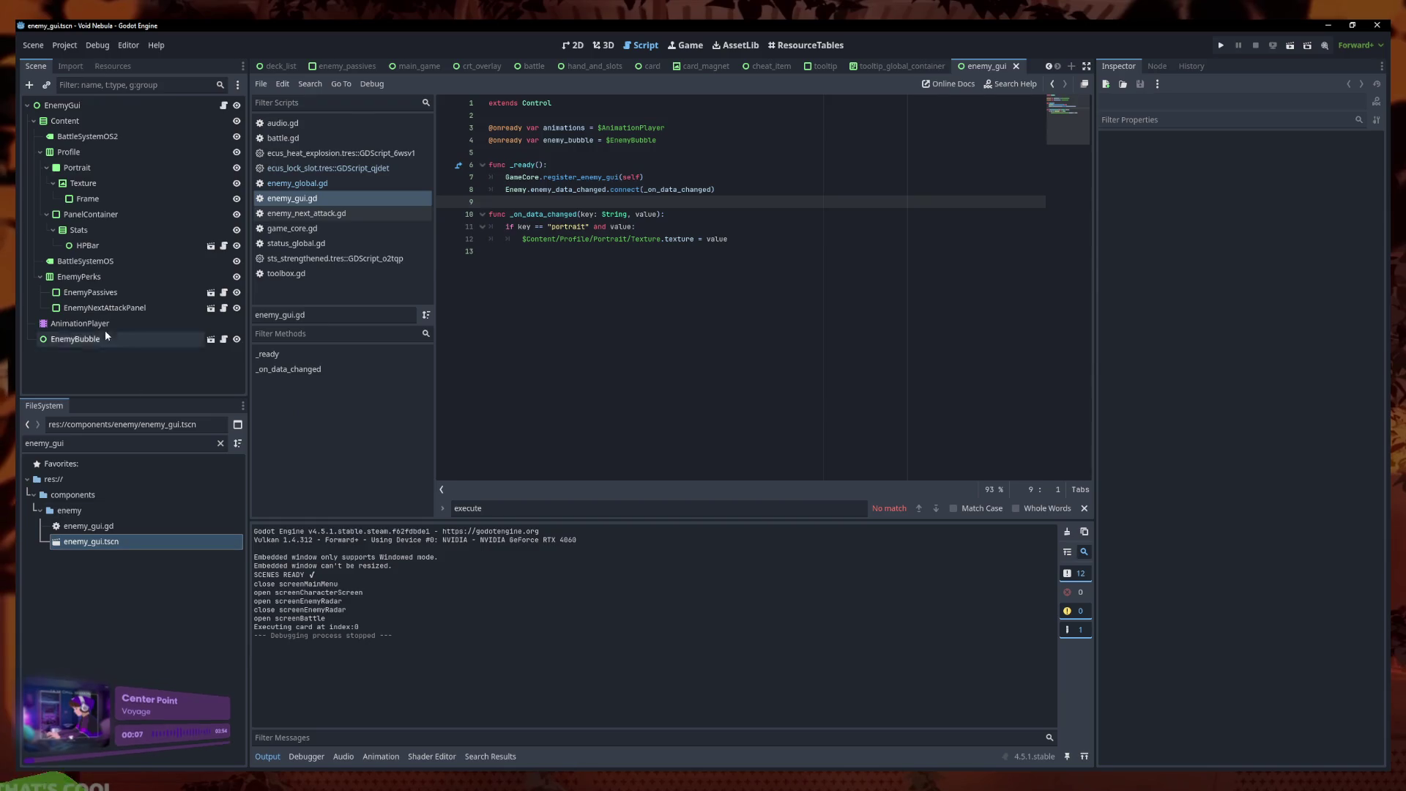
pyautogui.click(102, 324)
pyautogui.click(469, 533)
pyautogui.click(498, 571)
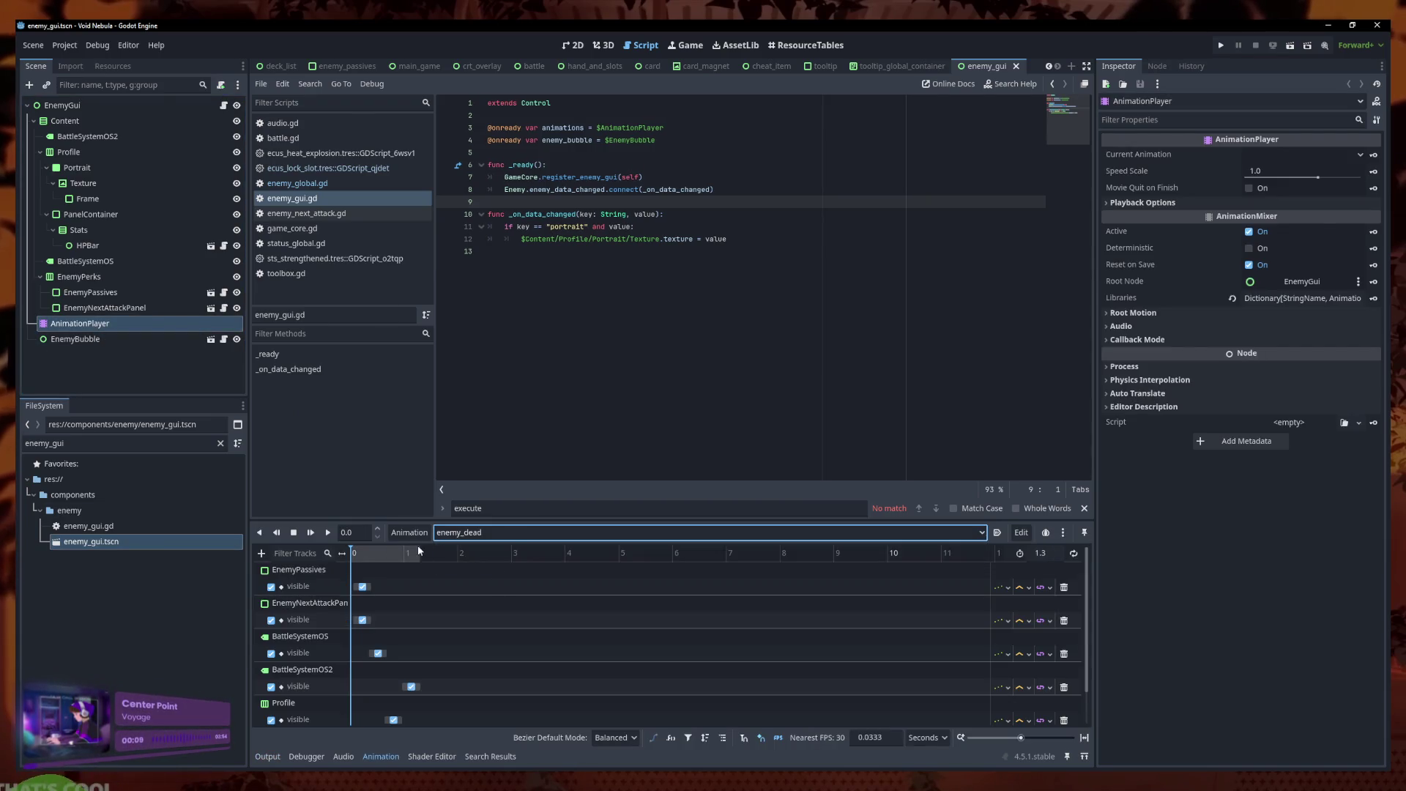
pyautogui.click(575, 45)
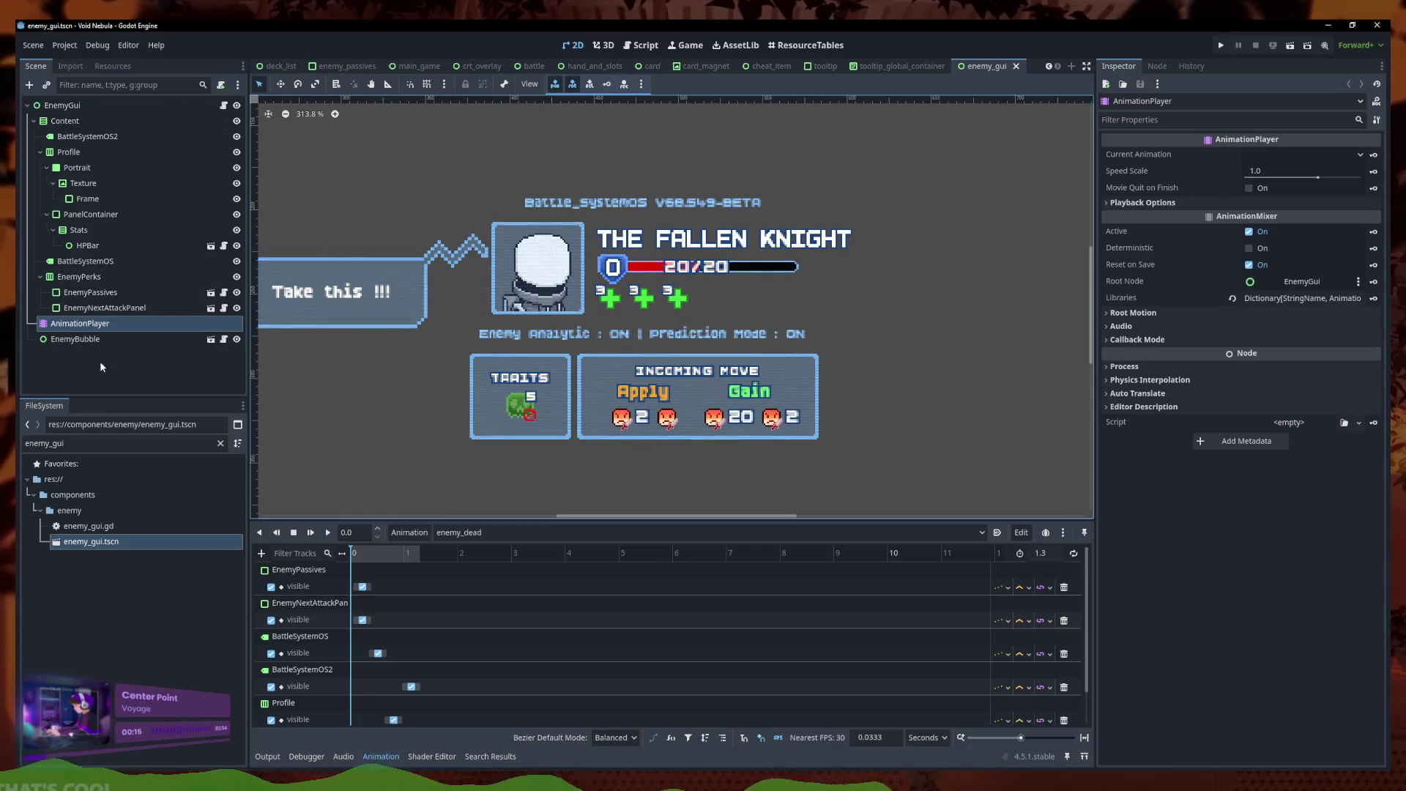
# Filter the FileSystem for 'battle', open battle.tscn and select its AnimationPlayer
pyautogui.doubleClick(44, 443)
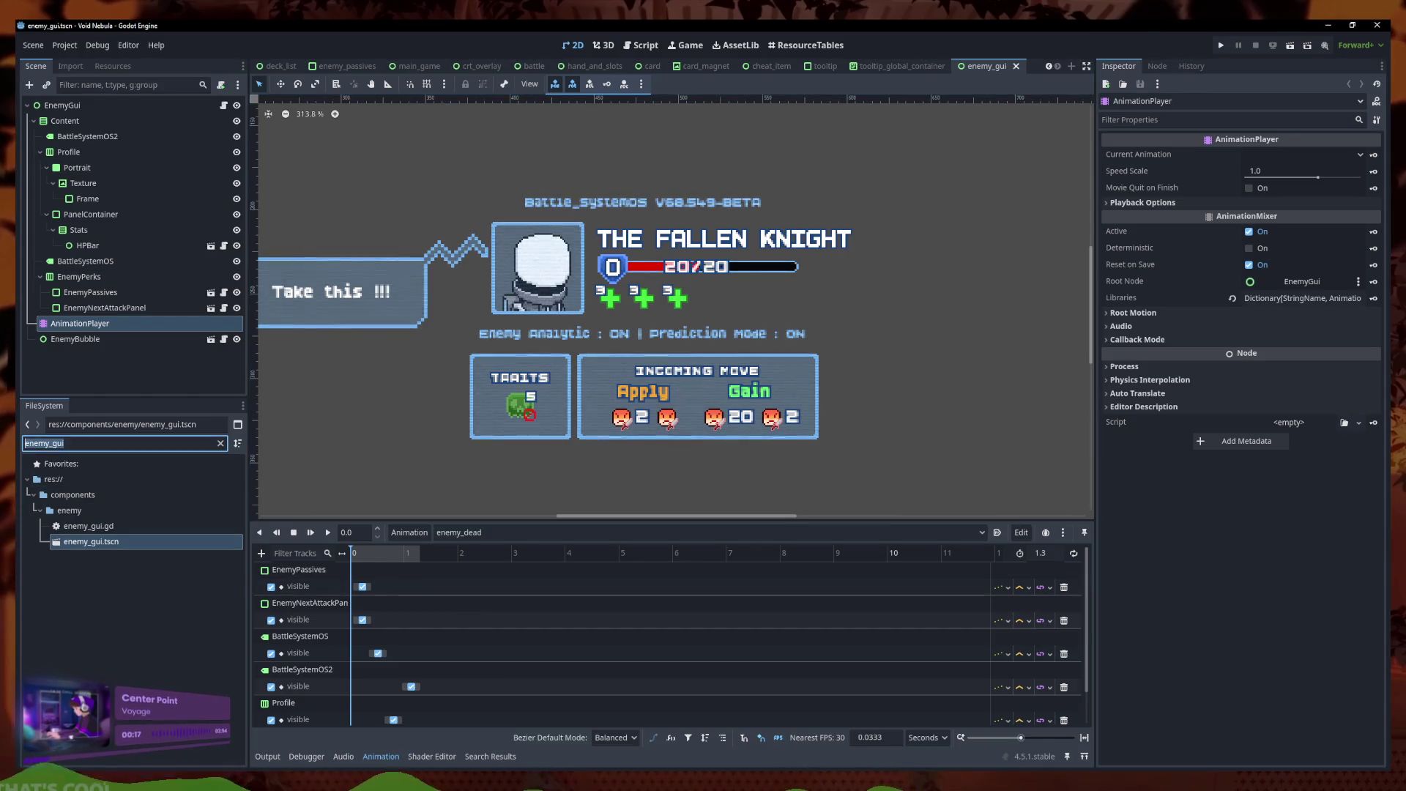
pyautogui.write('battle')
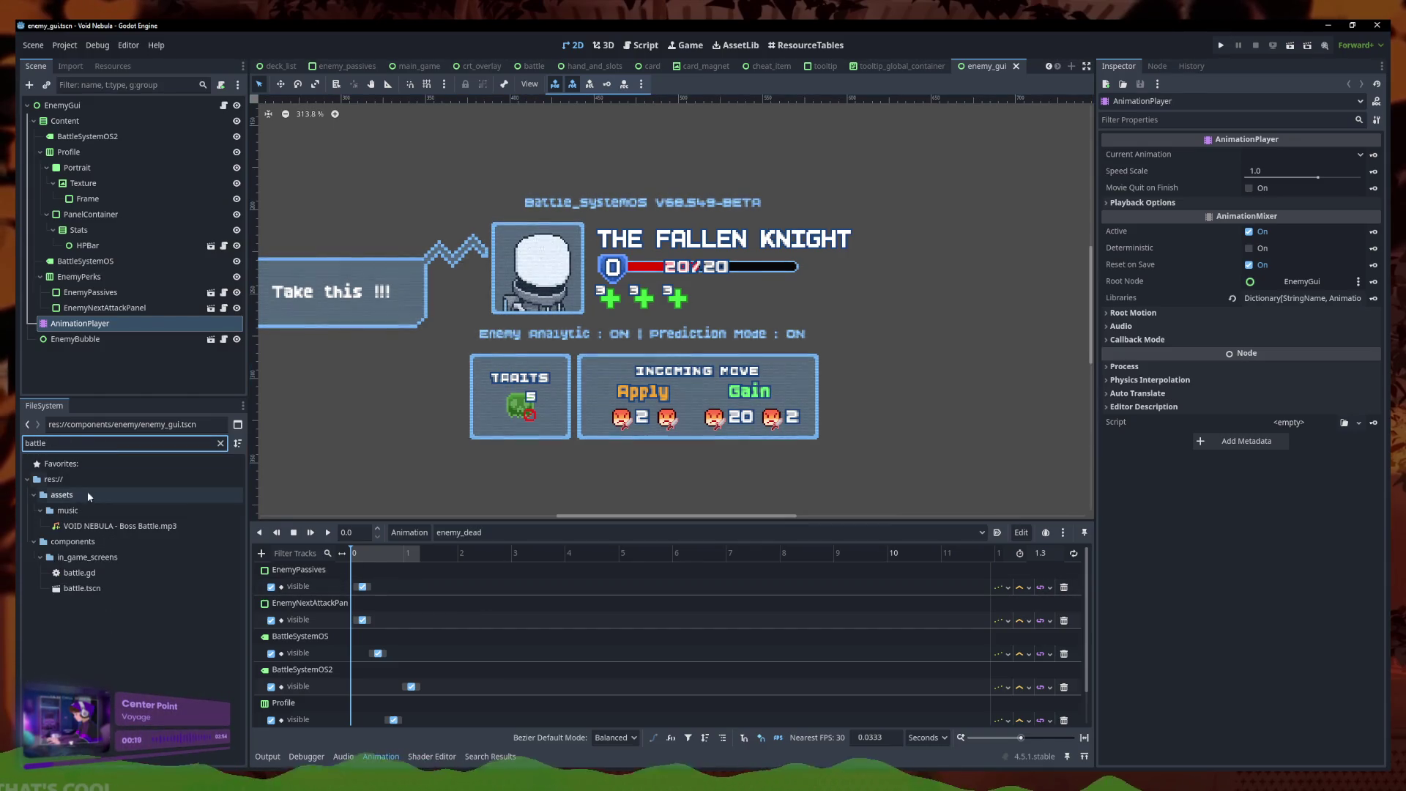
pyautogui.doubleClick(101, 588)
pyautogui.click(80, 246)
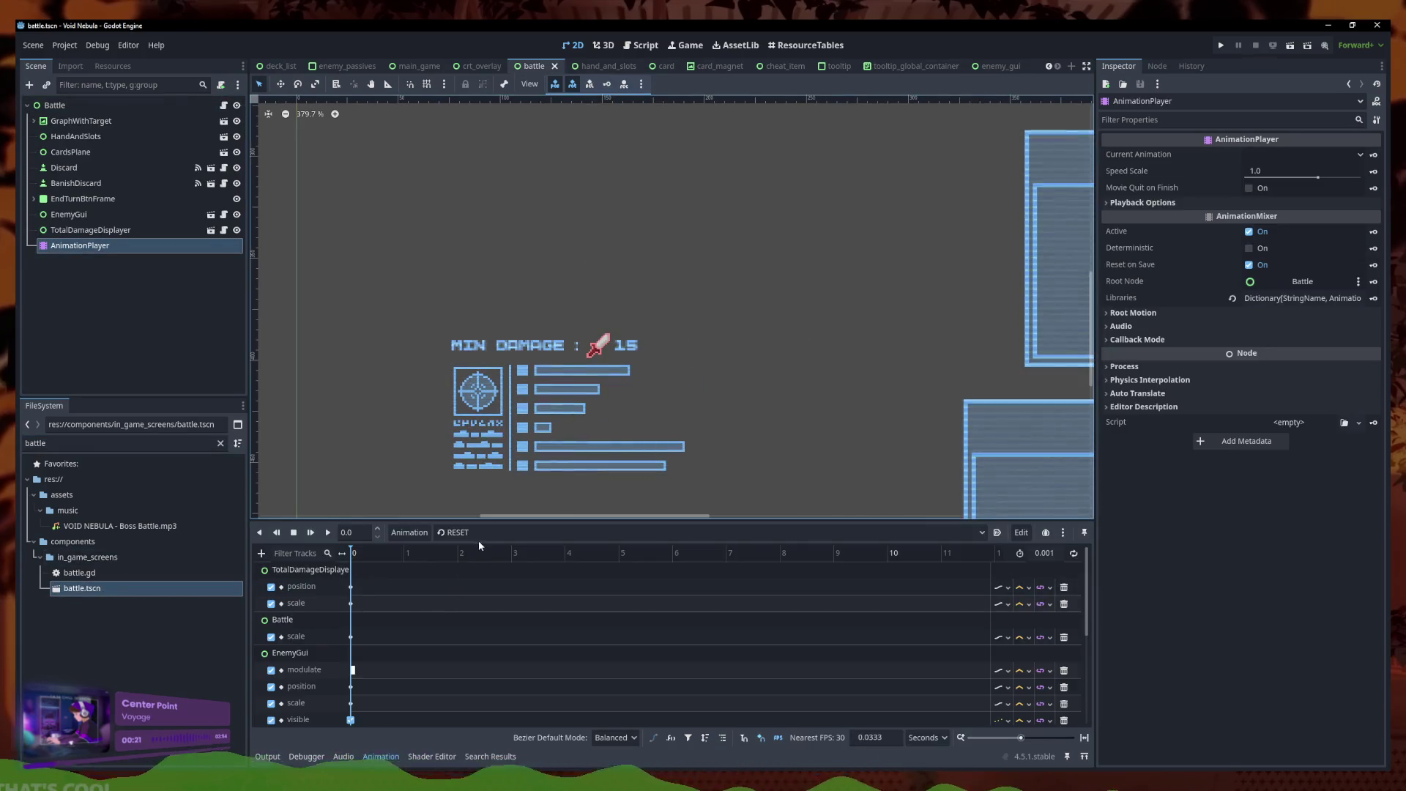
# Switch to the enemy_attack animation and scrub its timeline to preview it
pyautogui.click(478, 534)
pyautogui.click(490, 639)
pyautogui.scroll(-5, 646, 275)
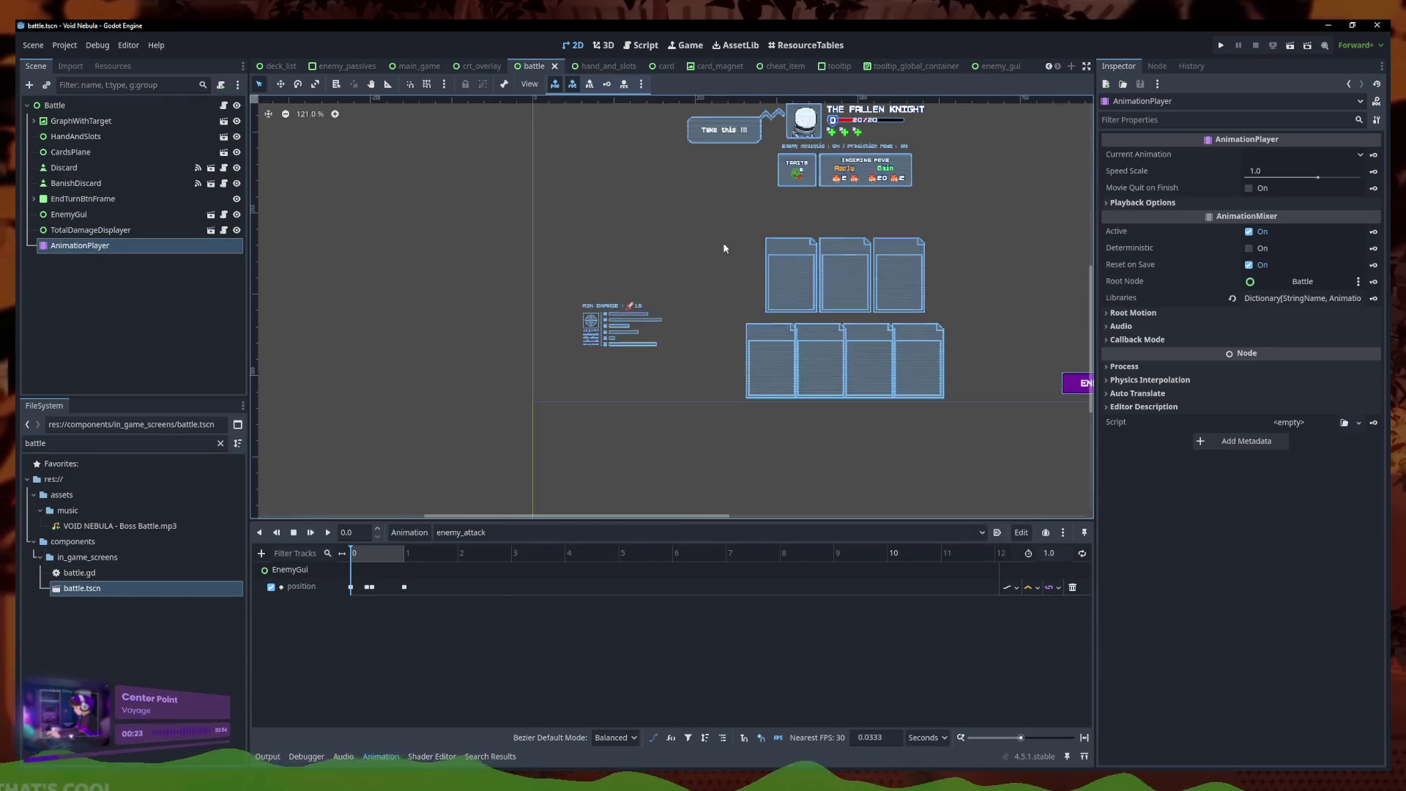
pyautogui.scroll(3, 481, 432)
pyautogui.moveTo(354, 555); pyautogui.dragTo(404, 557)
# Preview the enemy_defense scaling animation by scrubbing, rewinding and scrubbing its timeline again
pyautogui.click(455, 533)
pyautogui.click(480, 655)
pyautogui.click(476, 533)
pyautogui.click(485, 671)
pyautogui.moveTo(366, 556); pyautogui.dragTo(537, 565)
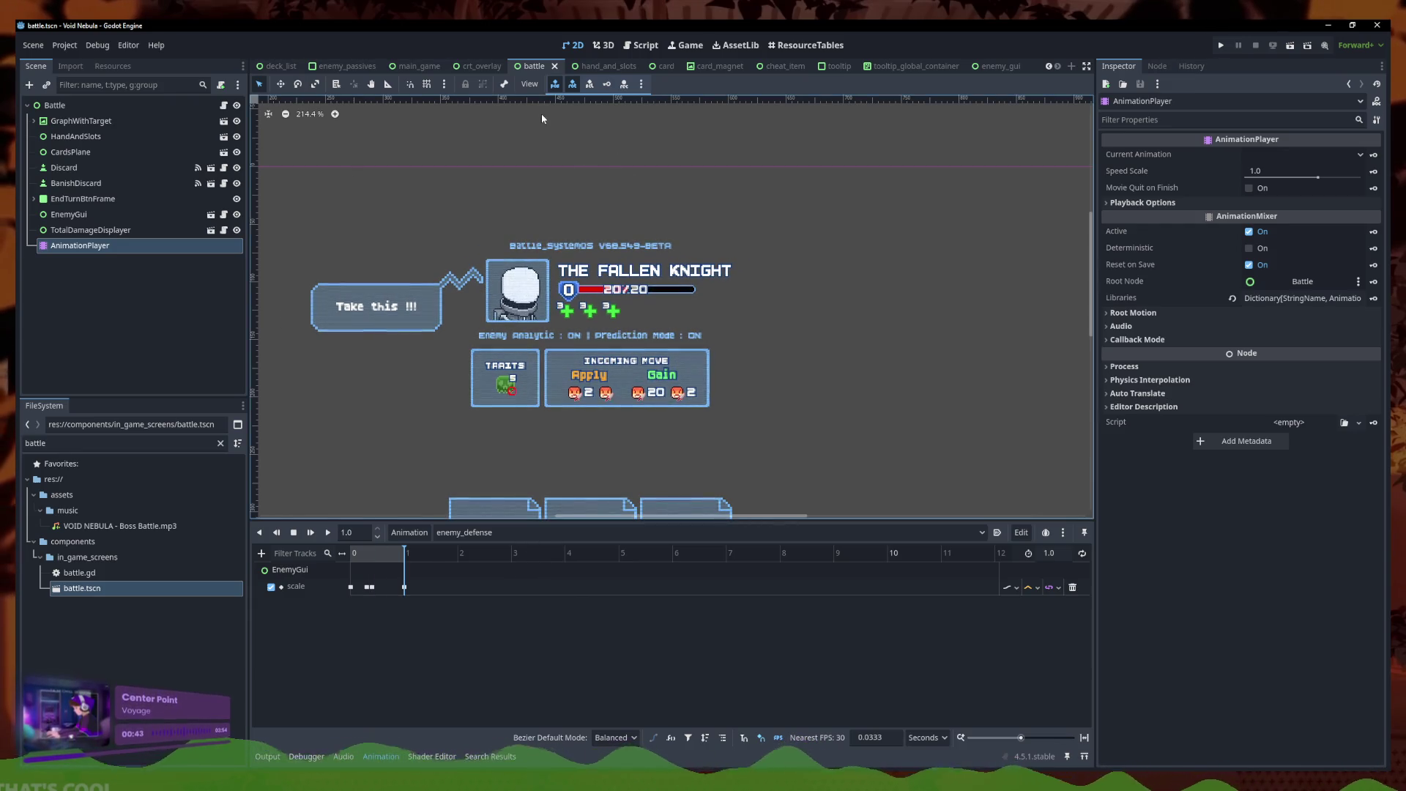
pyautogui.click(455, 144)
pyautogui.click(352, 554)
pyautogui.moveTo(354, 558); pyautogui.dragTo(411, 561)
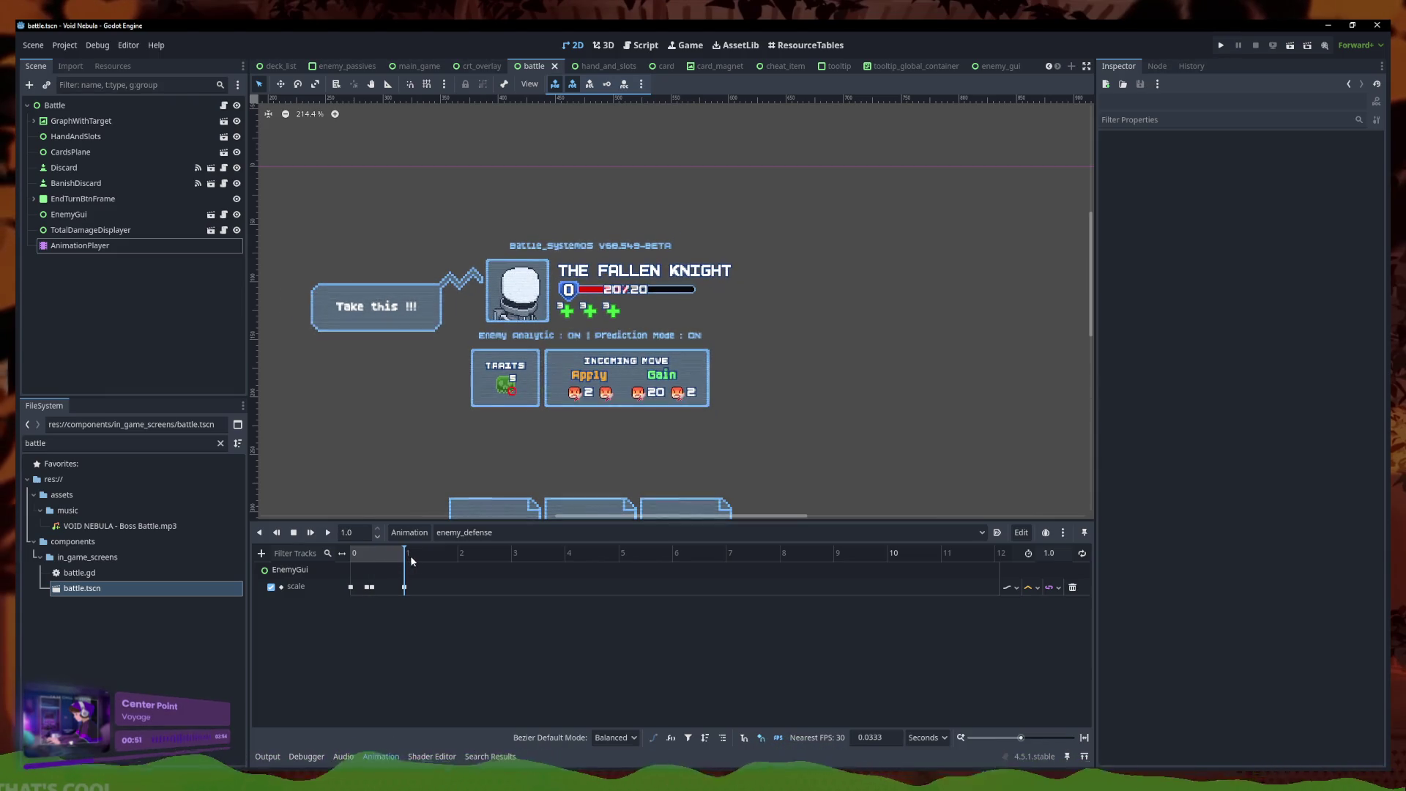
pyautogui.click(641, 45)
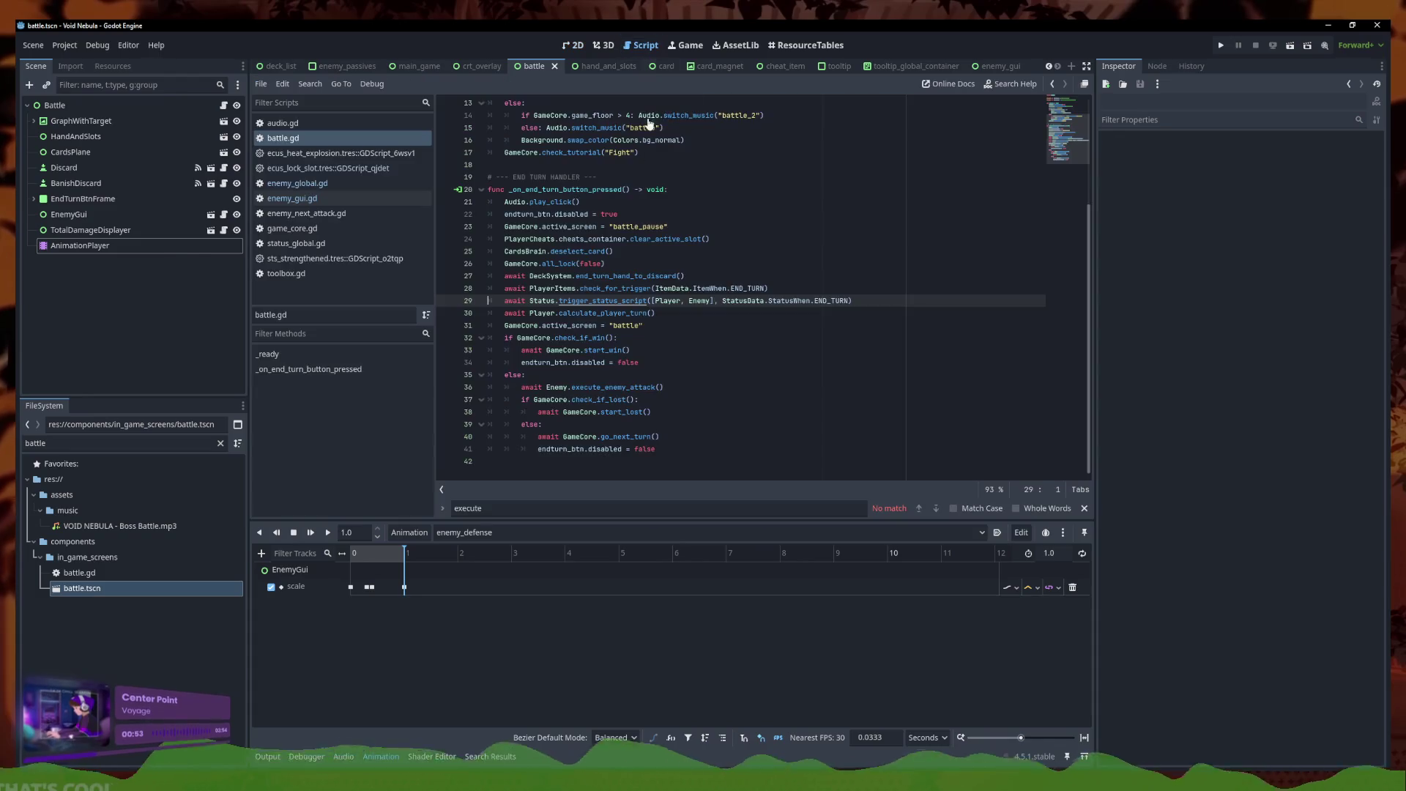
# In enemy_global.gd, paste the enemy_defense play_enemy_animation call on a new line after line 262
pyautogui.click(332, 183)
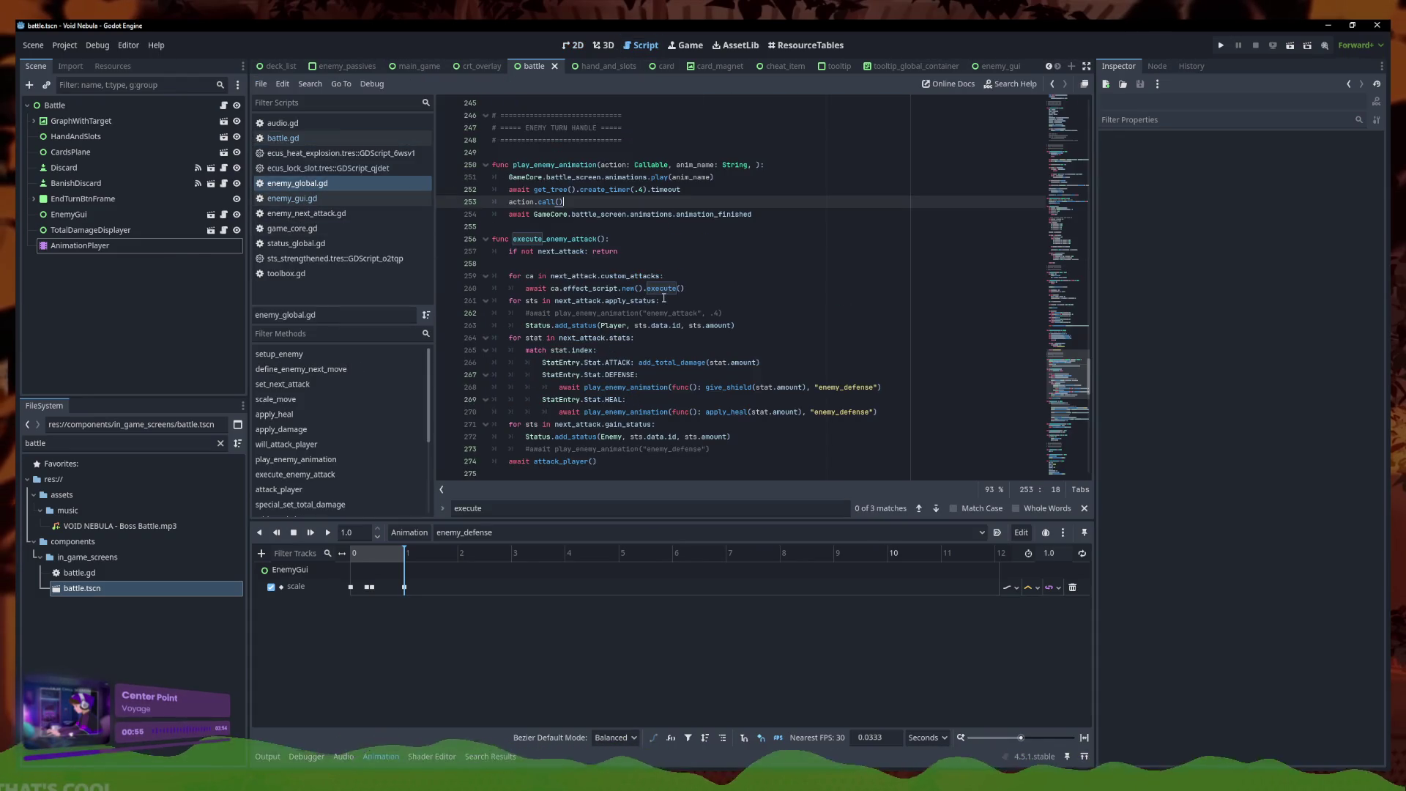
pyautogui.click(513, 263)
pyautogui.click(711, 389)
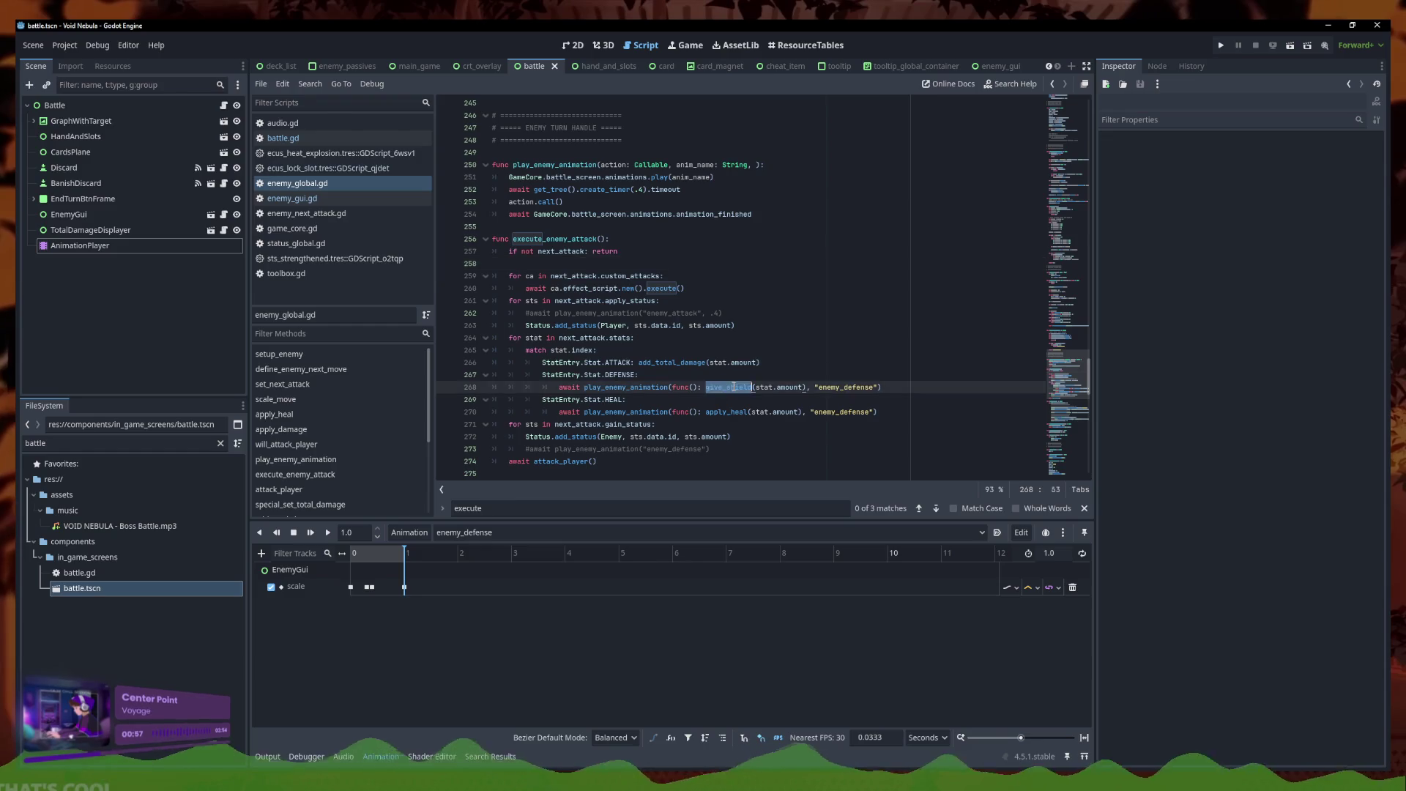
pyautogui.click(644, 350)
pyautogui.click(769, 328)
pyautogui.click(746, 318)
pyautogui.click(714, 374)
pyautogui.click(735, 316)
pyautogui.press('Return')
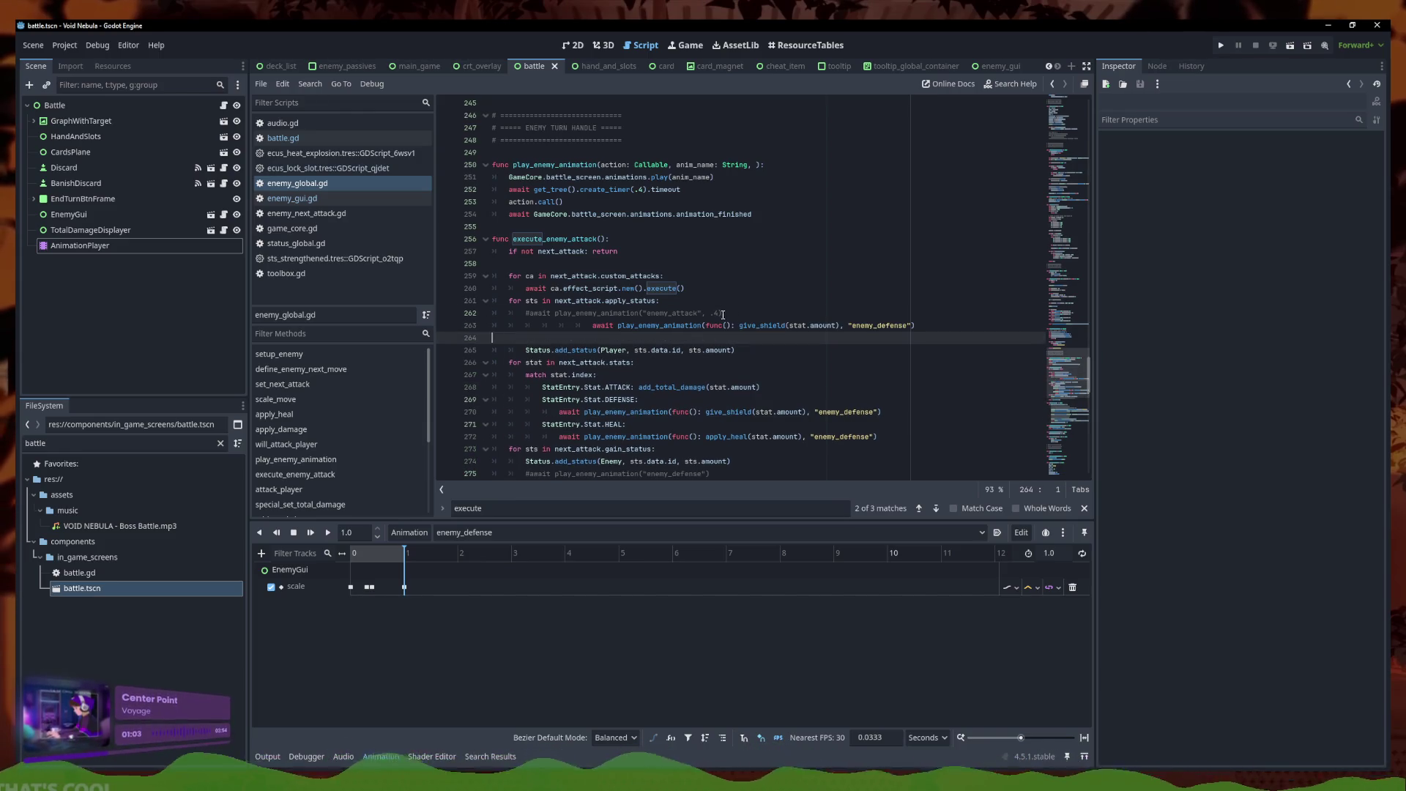
pyautogui.hotkey('ctrl', 'v')
pyautogui.press('BackSpace')
pyautogui.press('BackSpace')
# Wrap the Player Status.add_status call in the enemy_defense animation, delete the commented line, and save
pyautogui.click(736, 338)
pyautogui.hotkey('shift', 'Home')
pyautogui.hotkey('ctrl', 'c')
pyautogui.press('BackSpace')
pyautogui.moveTo(774, 325); pyautogui.dragTo(673, 326)
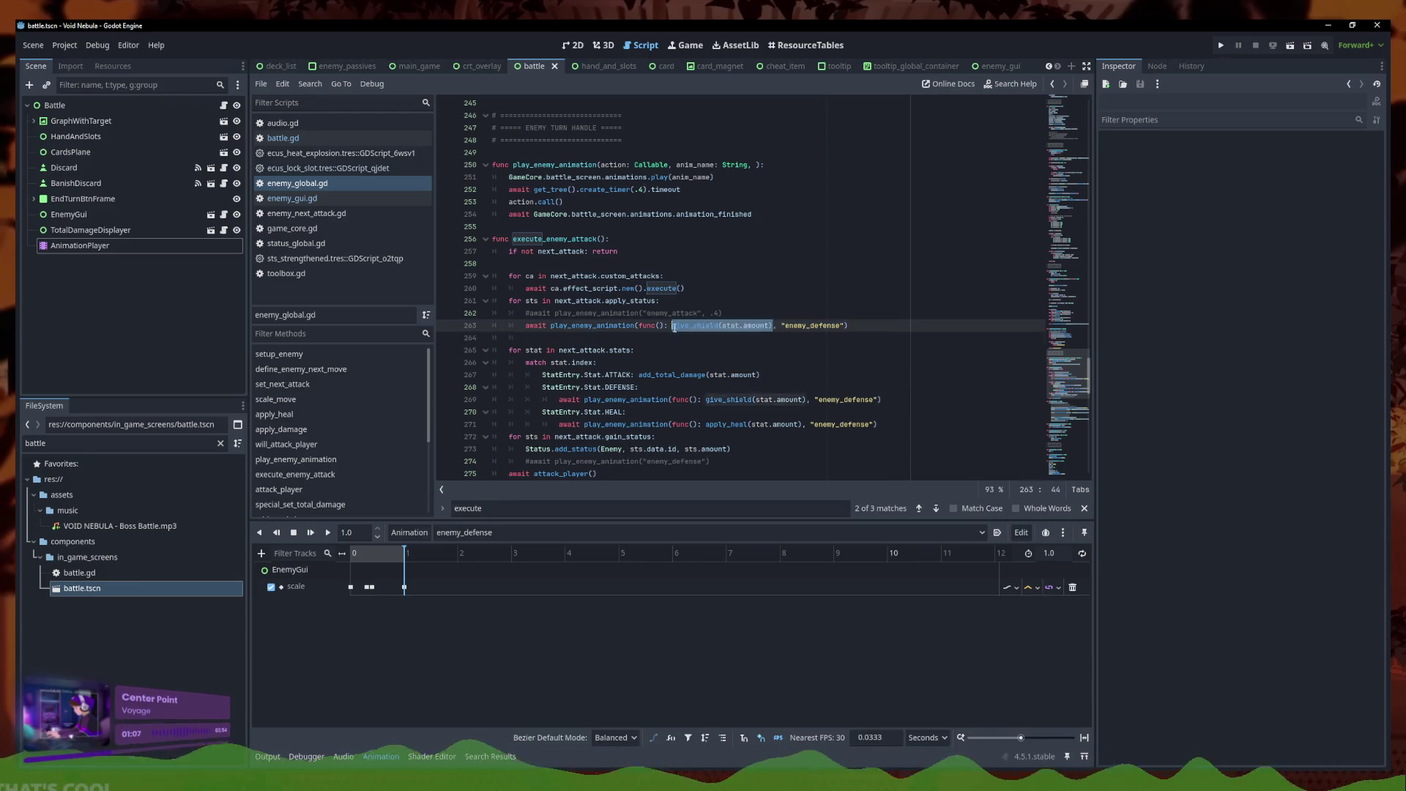
pyautogui.hotkey('ctrl', 'v')
pyautogui.click(676, 338)
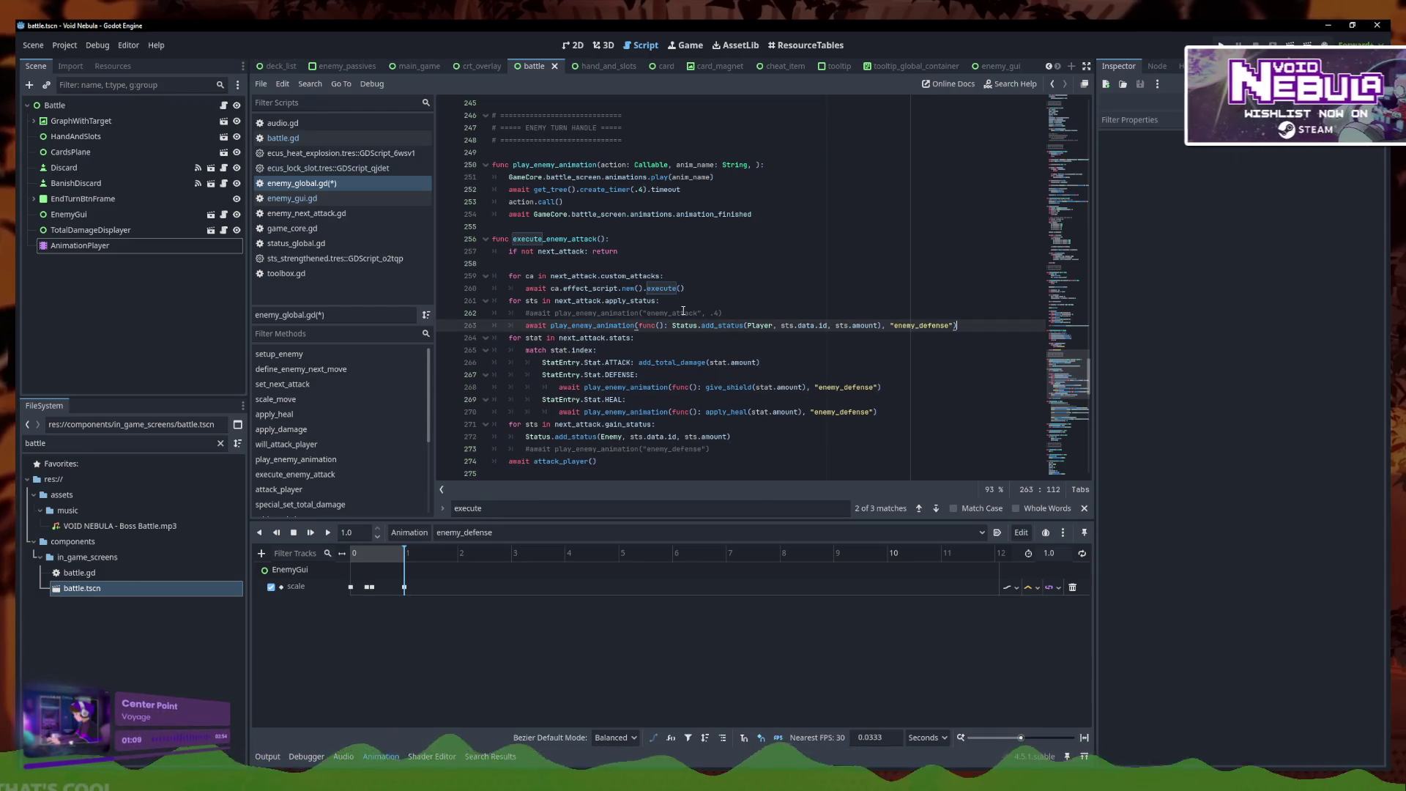
pyautogui.hotkey('ctrl', 'shift', 'k')
pyautogui.click(684, 313)
pyautogui.hotkey('ctrl', 'shift', 'k')
pyautogui.click(694, 313)
pyautogui.hotkey('ctrl', 's')
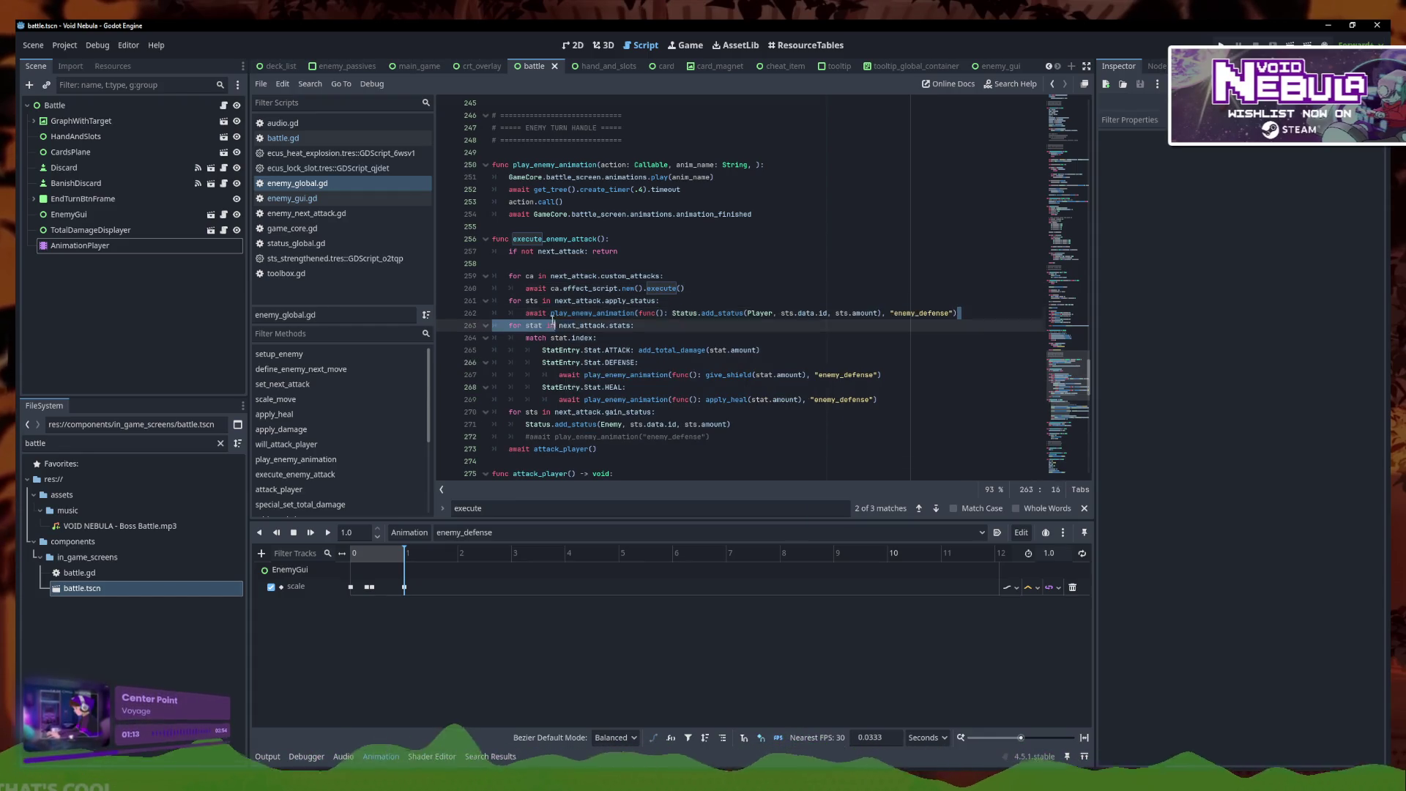
# Test-paste the animated call below line 259, undo it, save, and select the animated Player add_status call
pyautogui.click(682, 277)
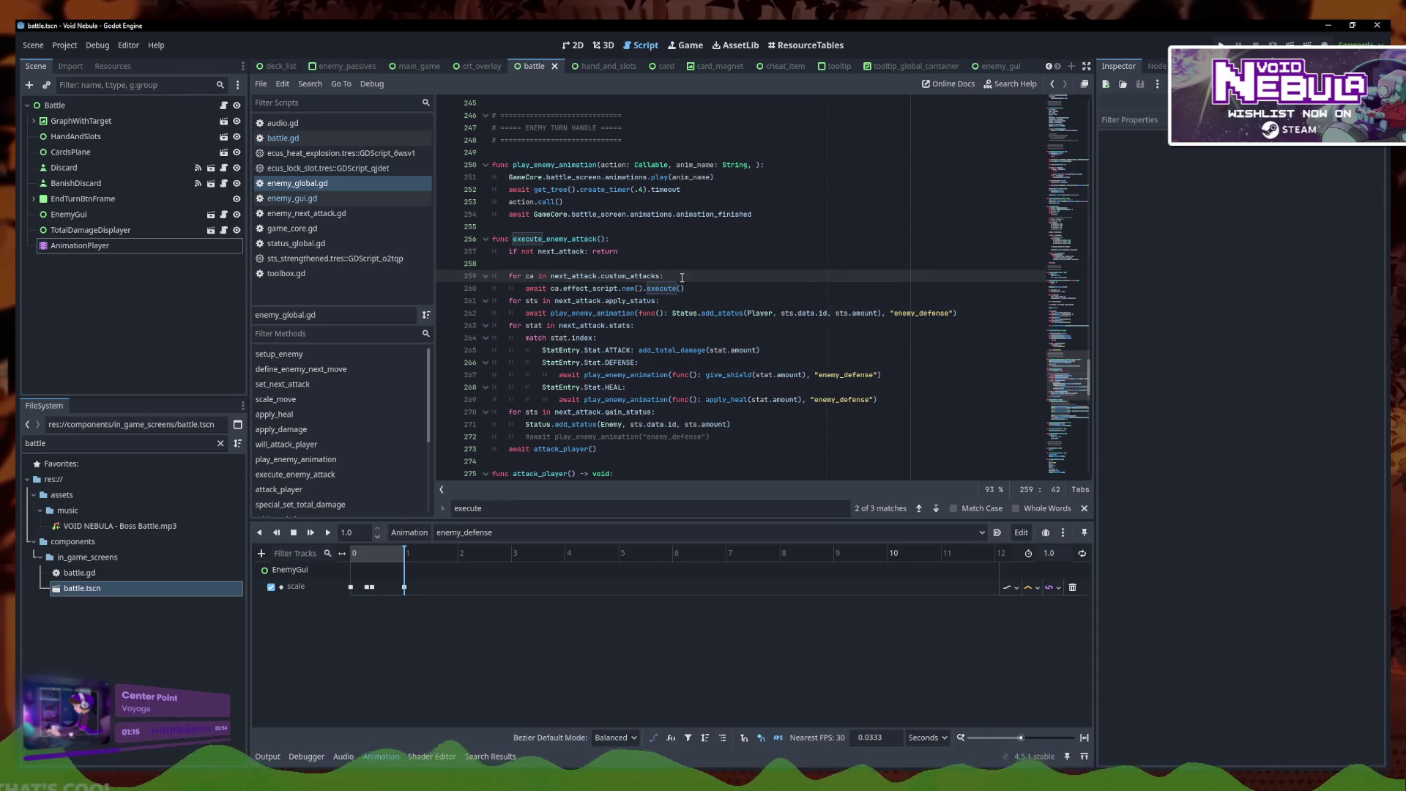
pyautogui.press('Return')
pyautogui.write('await play_enemy_animation(func(): Status.add_status(Player, sts.data.id, sts.amount), "enemy_defense")')
pyautogui.hotkey('ctrl', 'z')
pyautogui.hotkey('ctrl', 'z')
pyautogui.hotkey('ctrl', 's')
pyautogui.moveTo(957, 313); pyautogui.dragTo(527, 315)
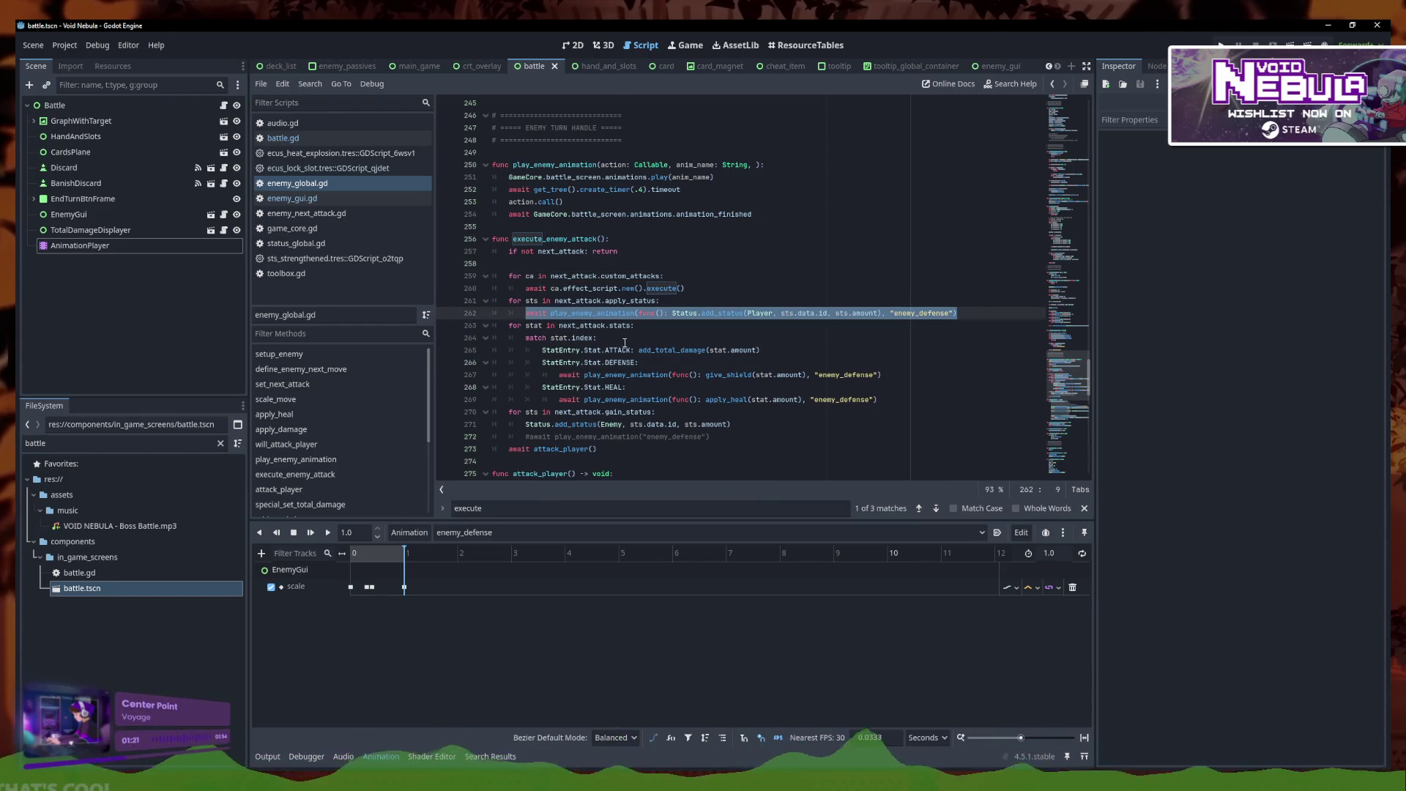
pyautogui.scroll(-2, 625, 342)
pyautogui.click(705, 301)
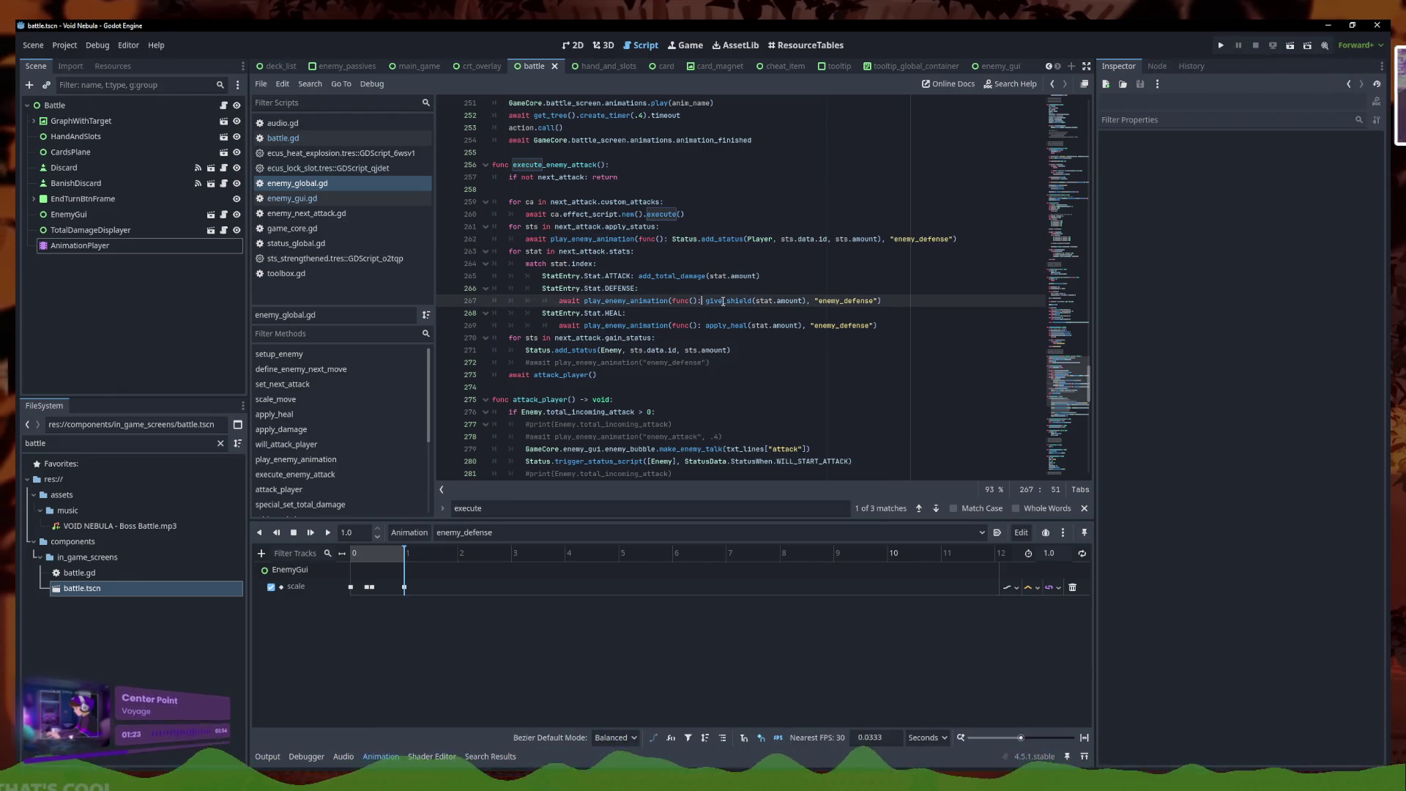
# Wrap the gain_status Enemy add_status call in enemy_defense, and change line 262's apply animation to enemy_attack
pyautogui.moveTo(883, 301); pyautogui.dragTo(553, 302)
pyautogui.hotkey('ctrl', 'c')
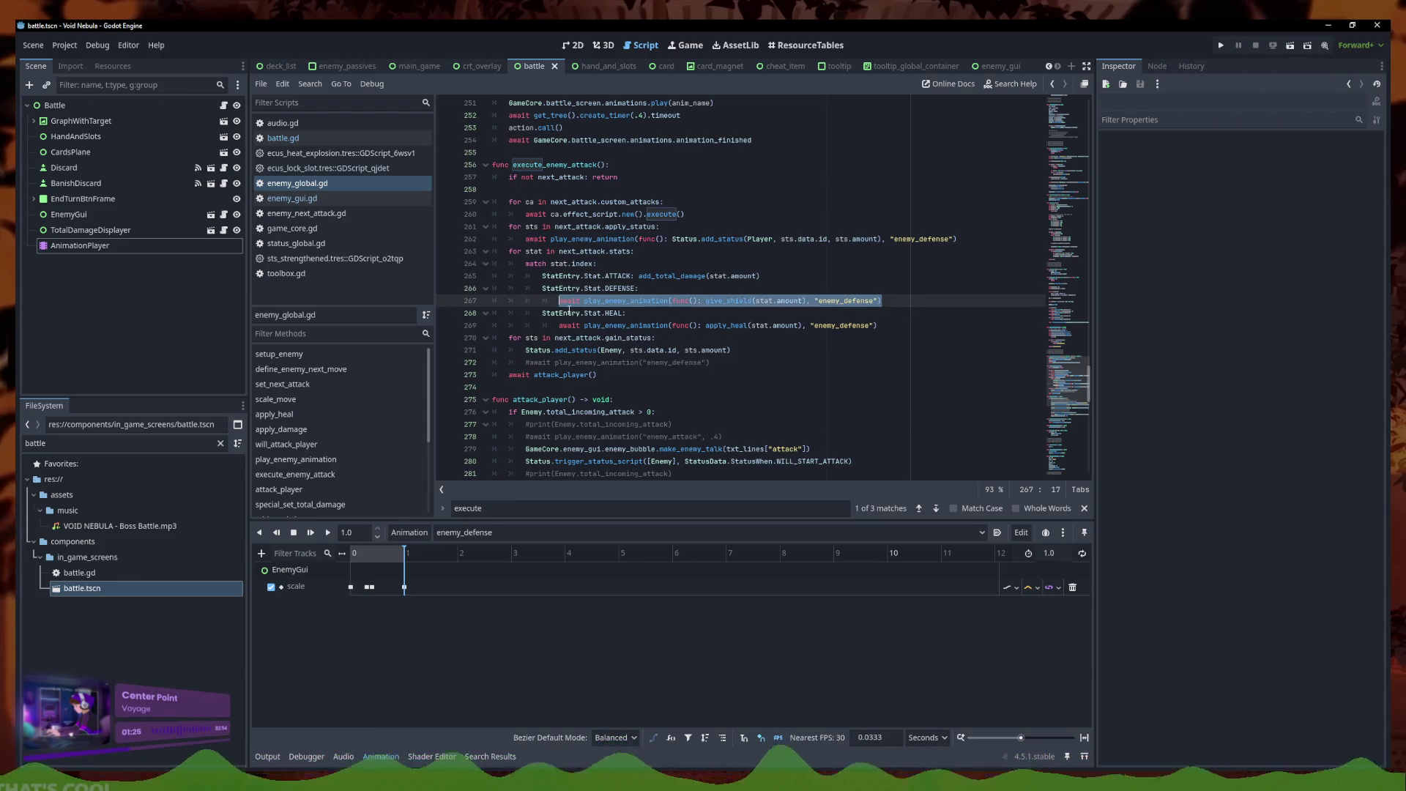
pyautogui.click(640, 353)
pyautogui.click(735, 340)
pyautogui.press('Return')
pyautogui.hotkey('ctrl', 'v')
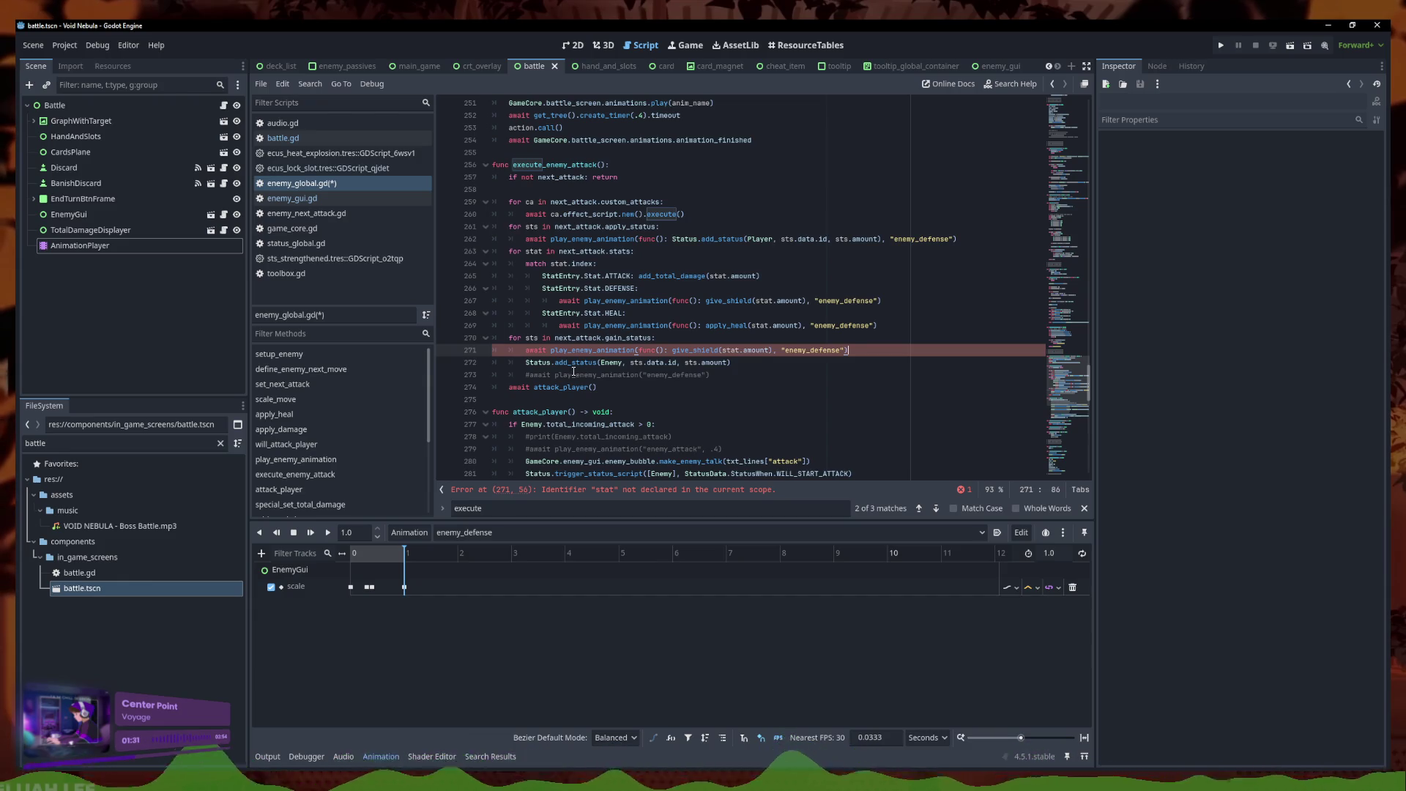
pyautogui.tripleClick(622, 363)
pyautogui.hotkey('ctrl', 'c')
pyautogui.press('BackSpace')
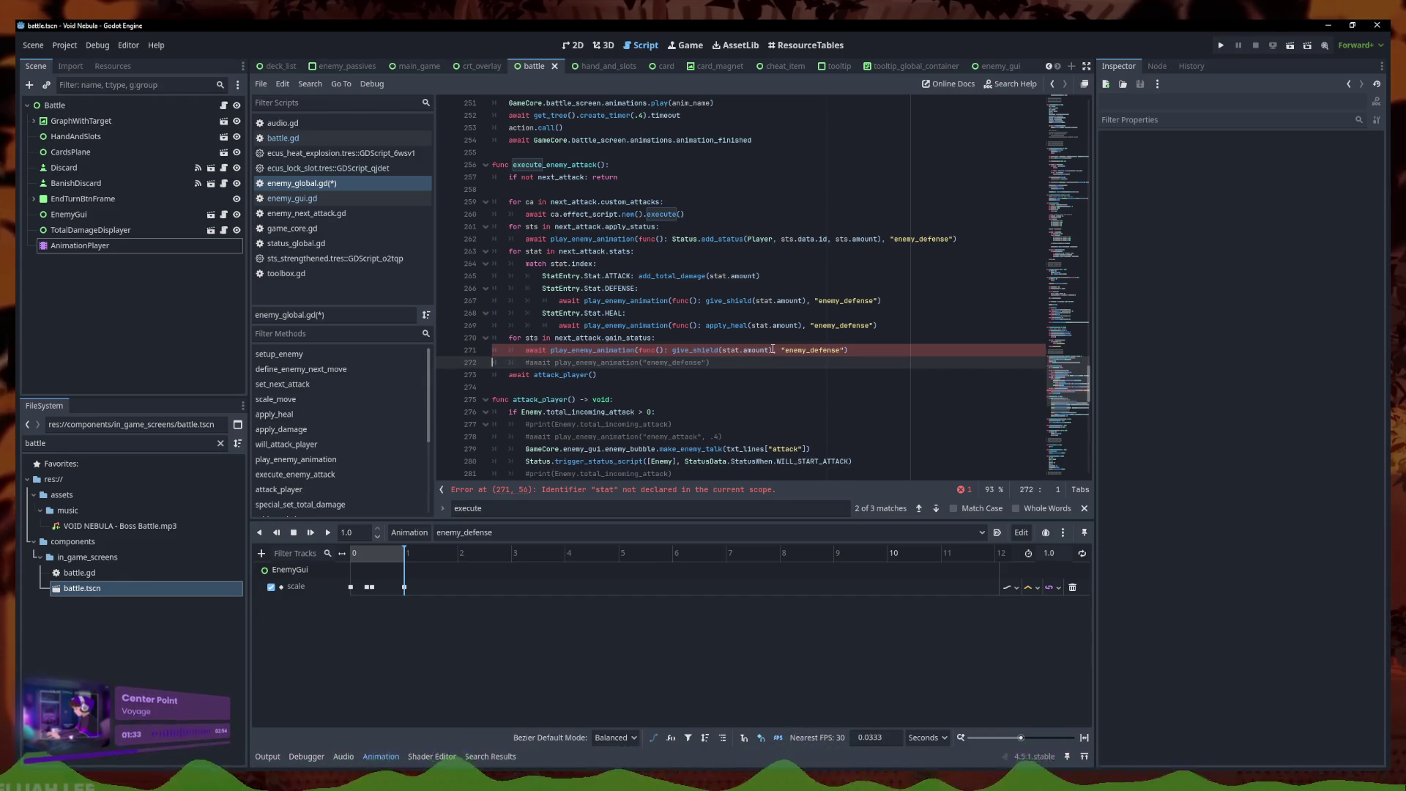
pyautogui.moveTo(771, 350); pyautogui.dragTo(667, 350)
pyautogui.hotkey('ctrl', 'v')
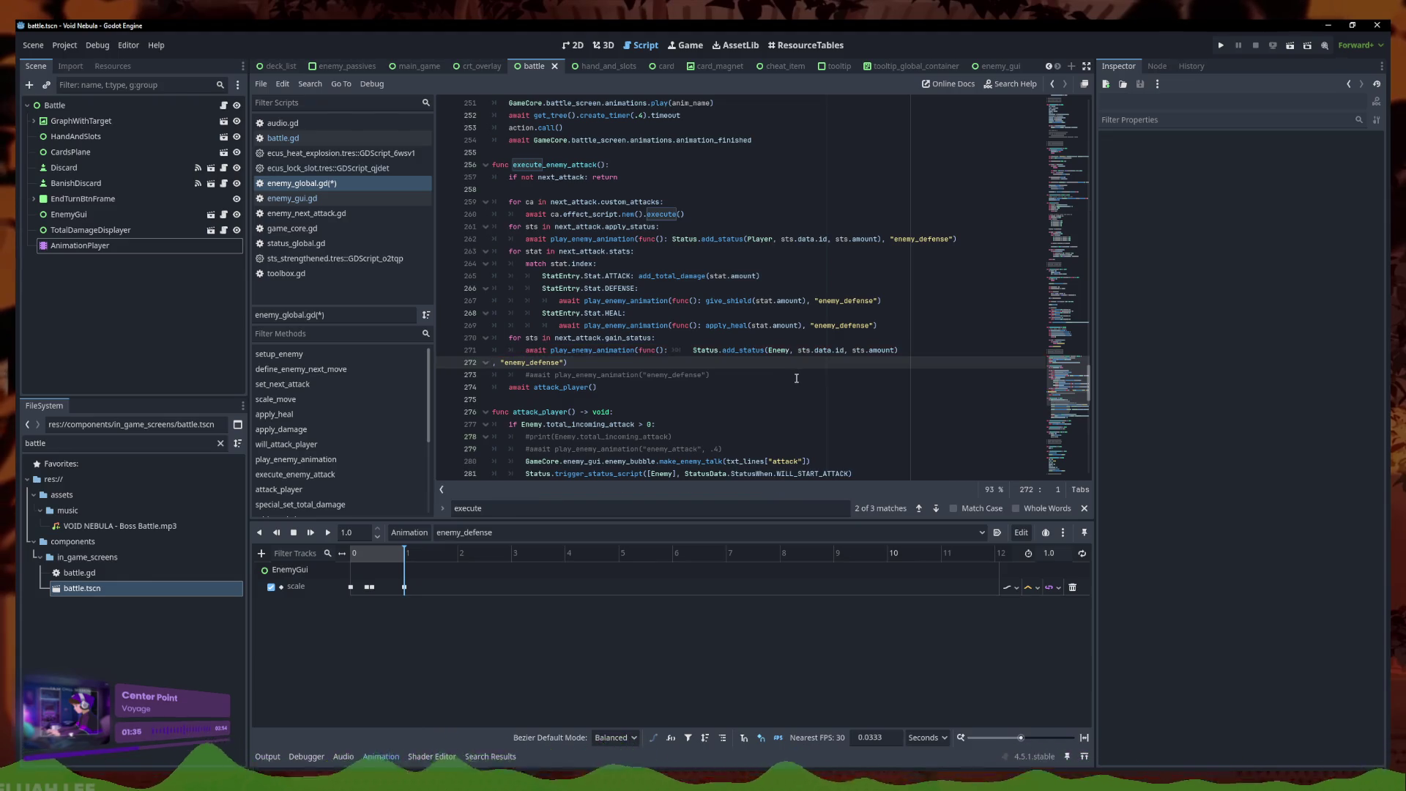
pyautogui.press('BackSpace')
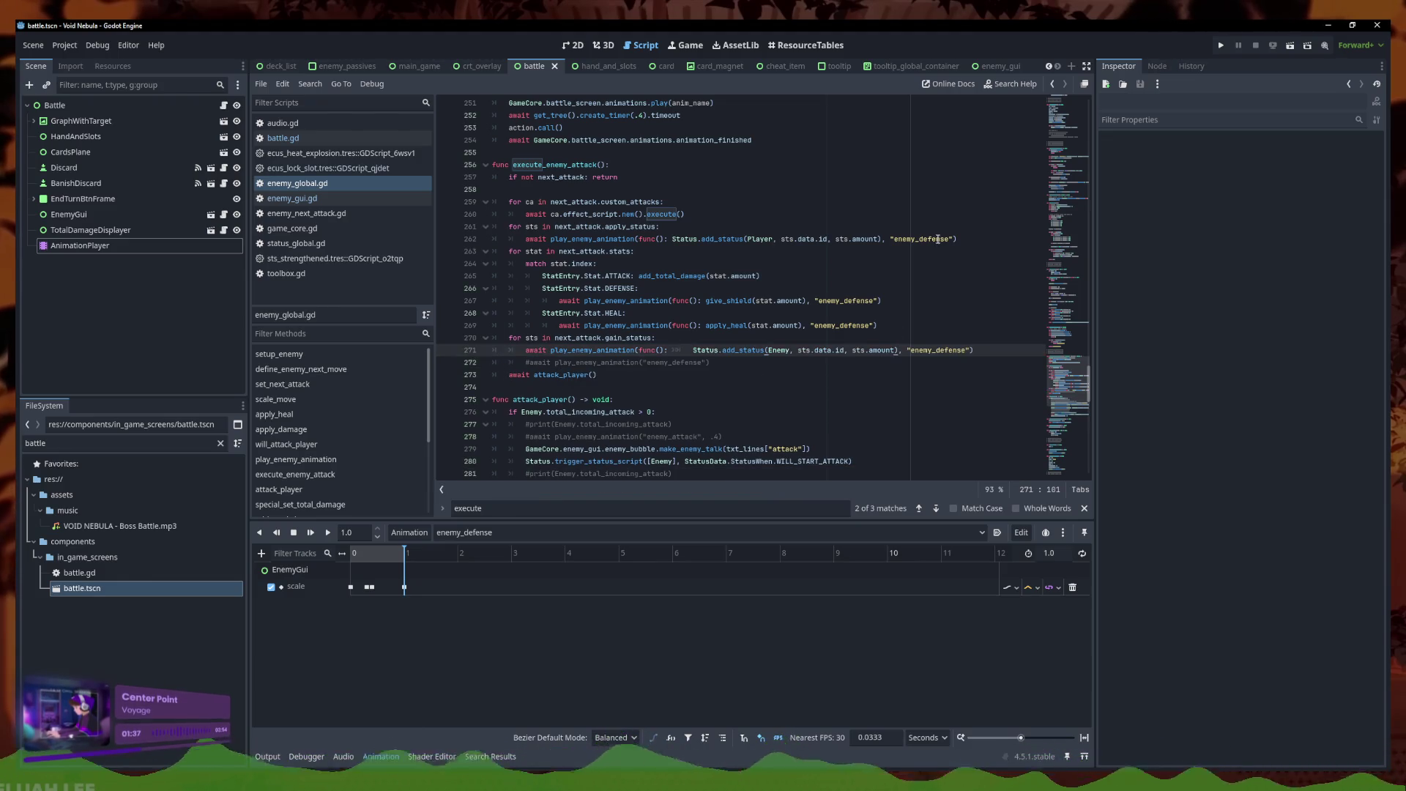
pyautogui.moveTo(949, 240); pyautogui.dragTo(922, 240)
pyautogui.write('attack')
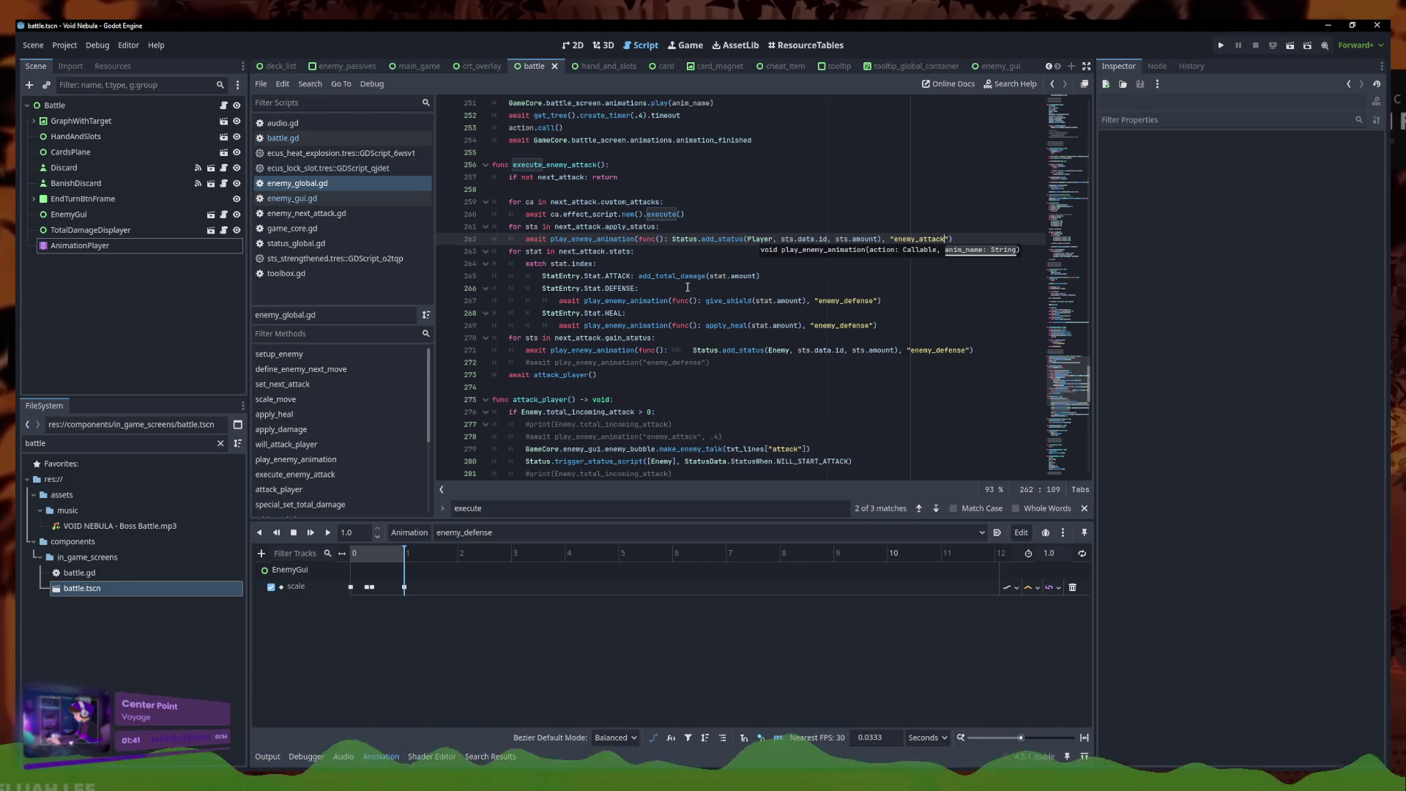
# Review the match stat.index lines and gain_status loop, then open enemy_next_attack.gd
pyautogui.click(686, 261)
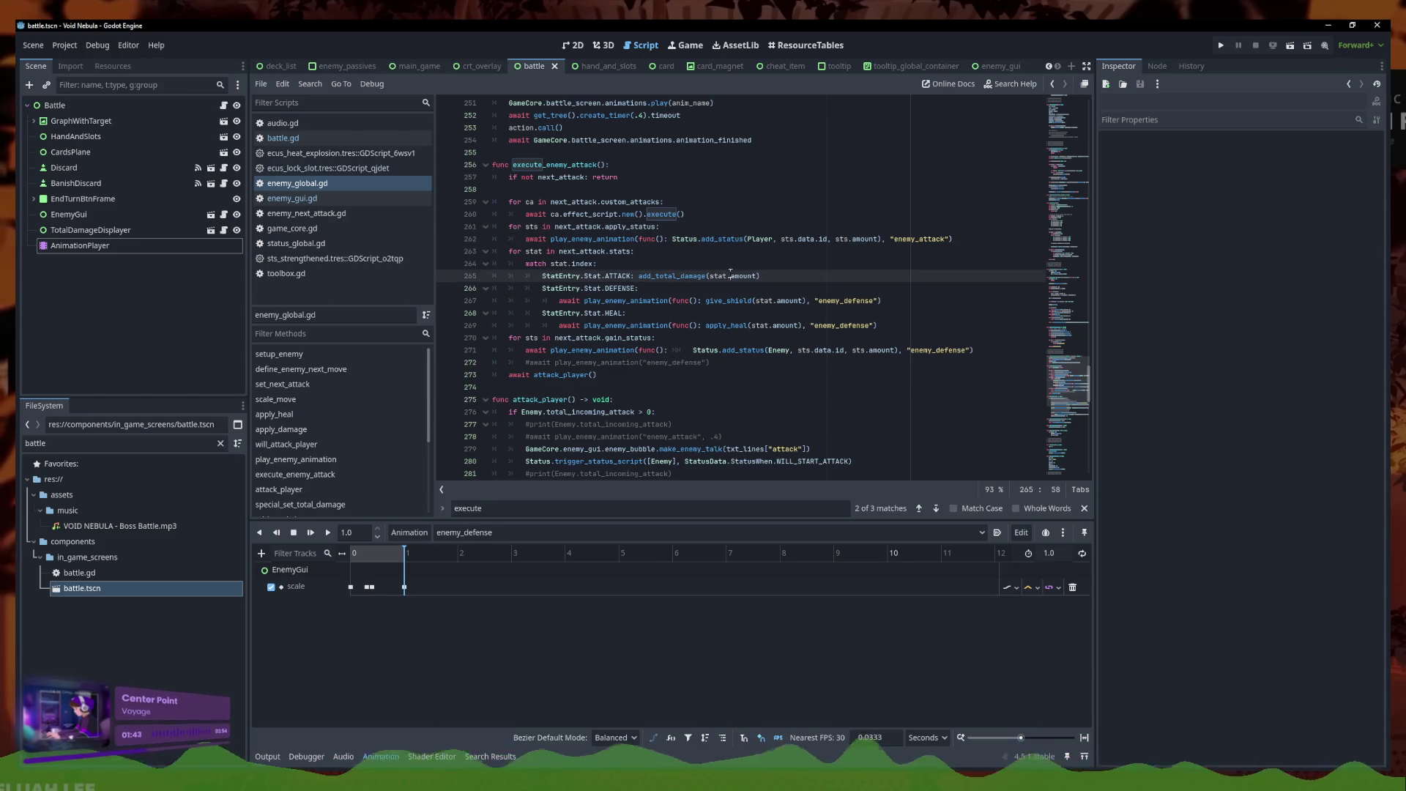
pyautogui.click(810, 339)
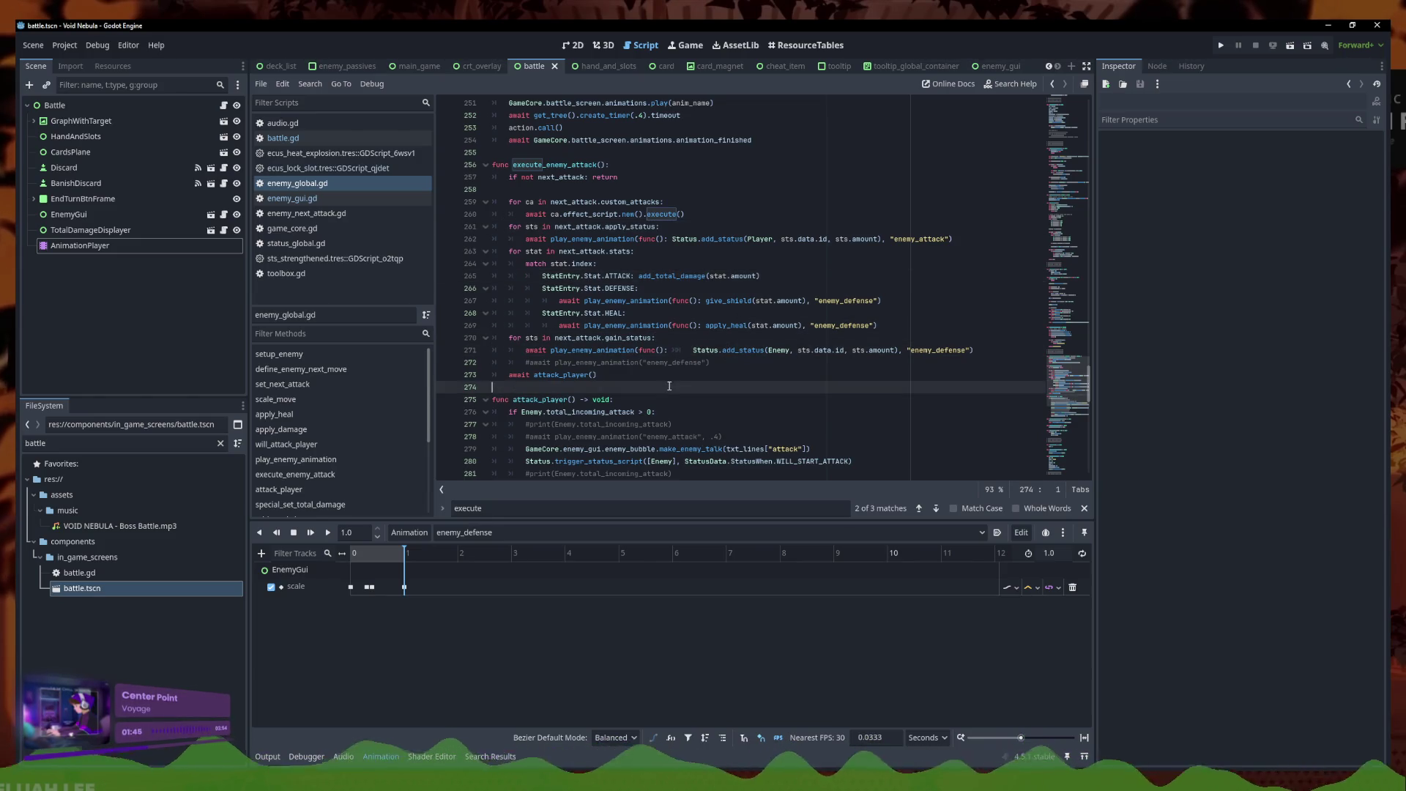
pyautogui.click(661, 300)
pyautogui.click(723, 266)
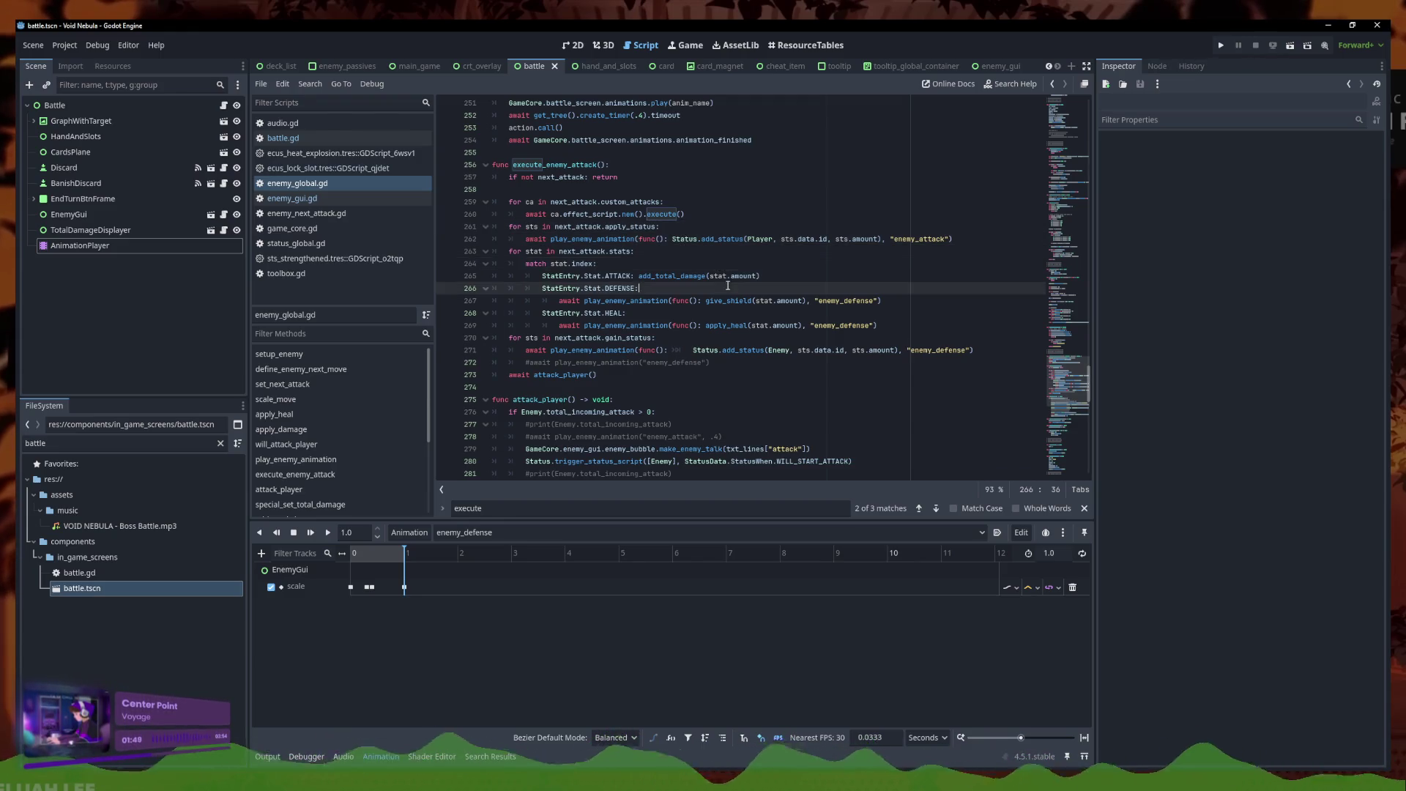
pyautogui.click(743, 325)
pyautogui.press('Down')
pyautogui.press('Down')
pyautogui.press('Up')
pyautogui.press('Up')
pyautogui.press('Up')
pyautogui.press('Up')
pyautogui.press('Down')
pyautogui.press('Down')
pyautogui.press('Down')
pyautogui.press('Up')
pyautogui.press('Up')
pyautogui.press('Down')
pyautogui.press('Down')
pyautogui.press('Down')
pyautogui.click(614, 351)
pyautogui.click(609, 338)
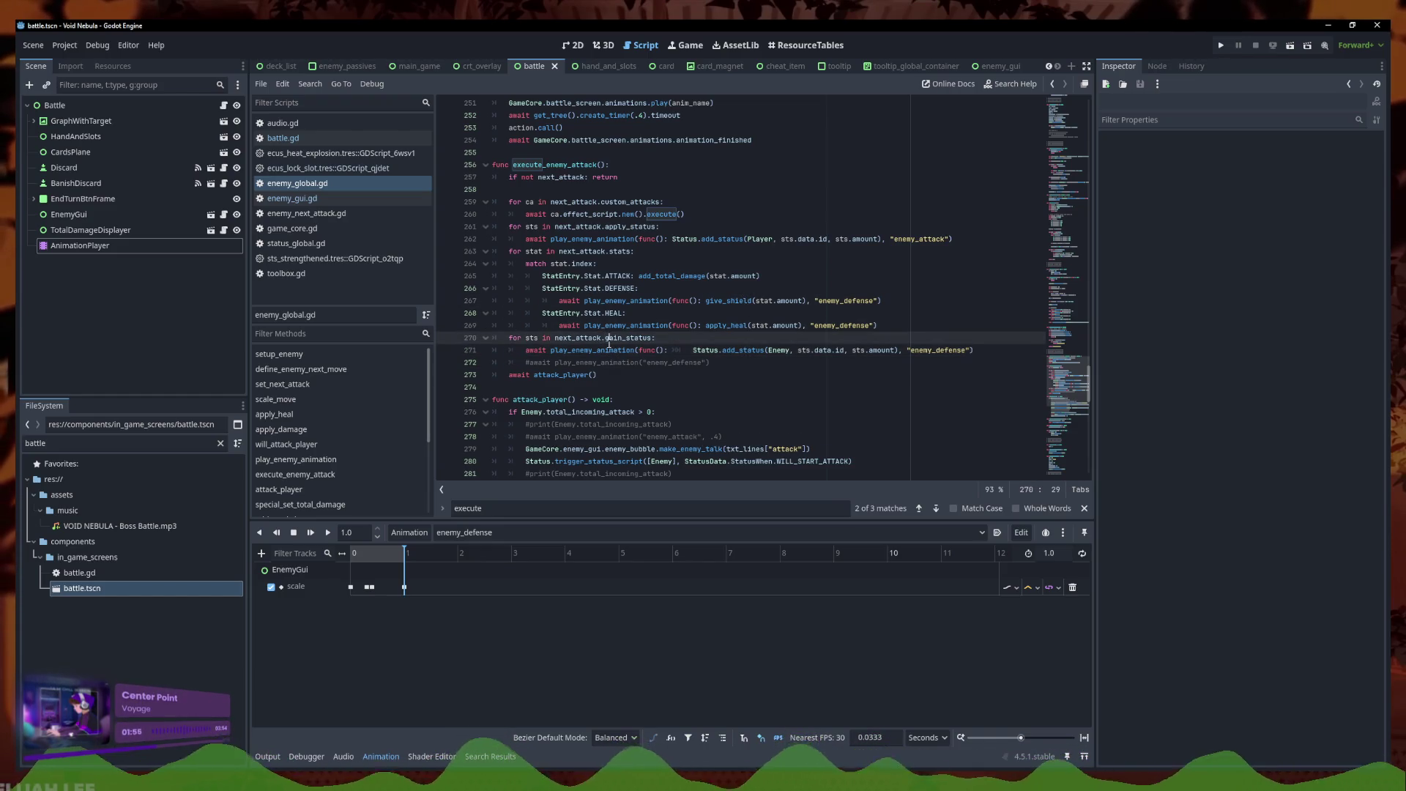
pyautogui.click(623, 350)
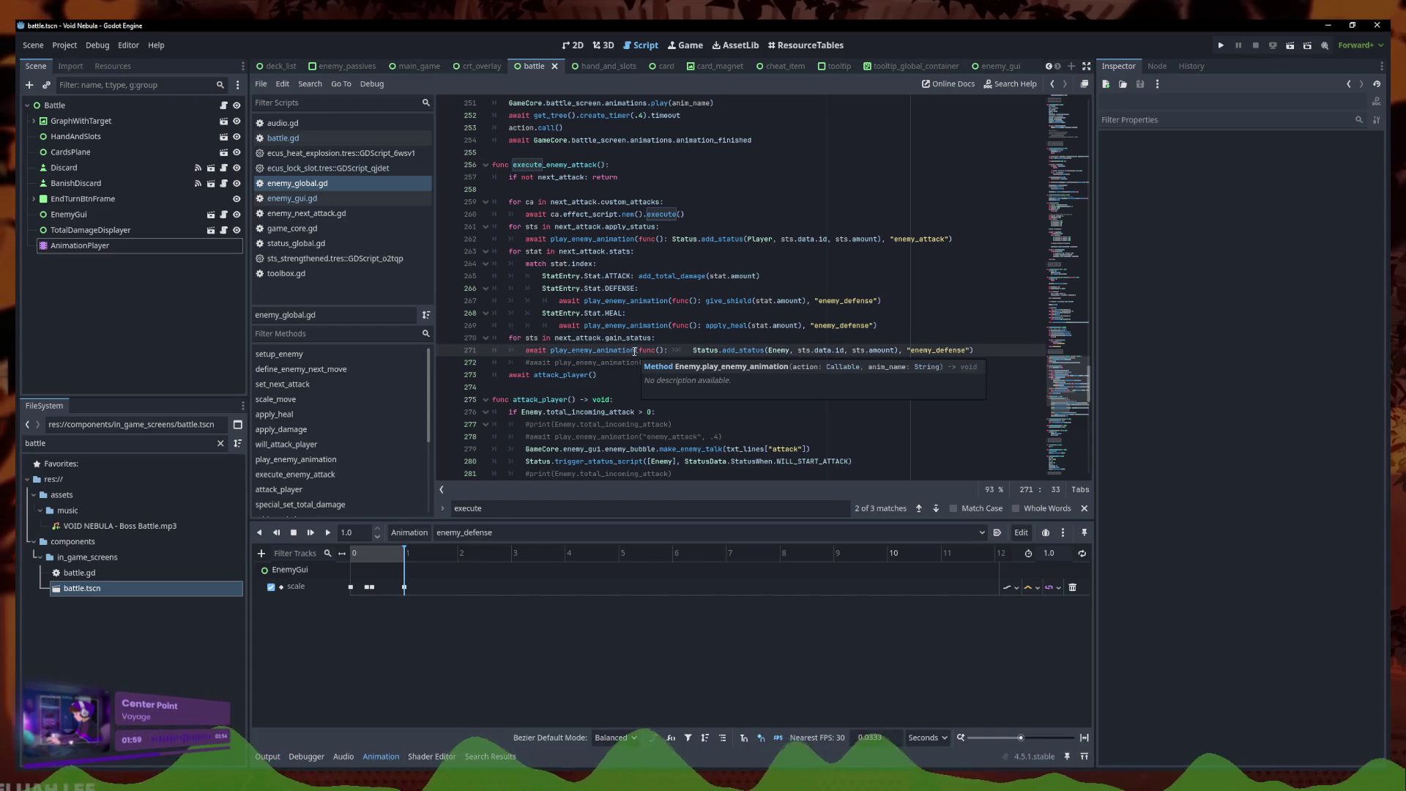
pyautogui.click(294, 185)
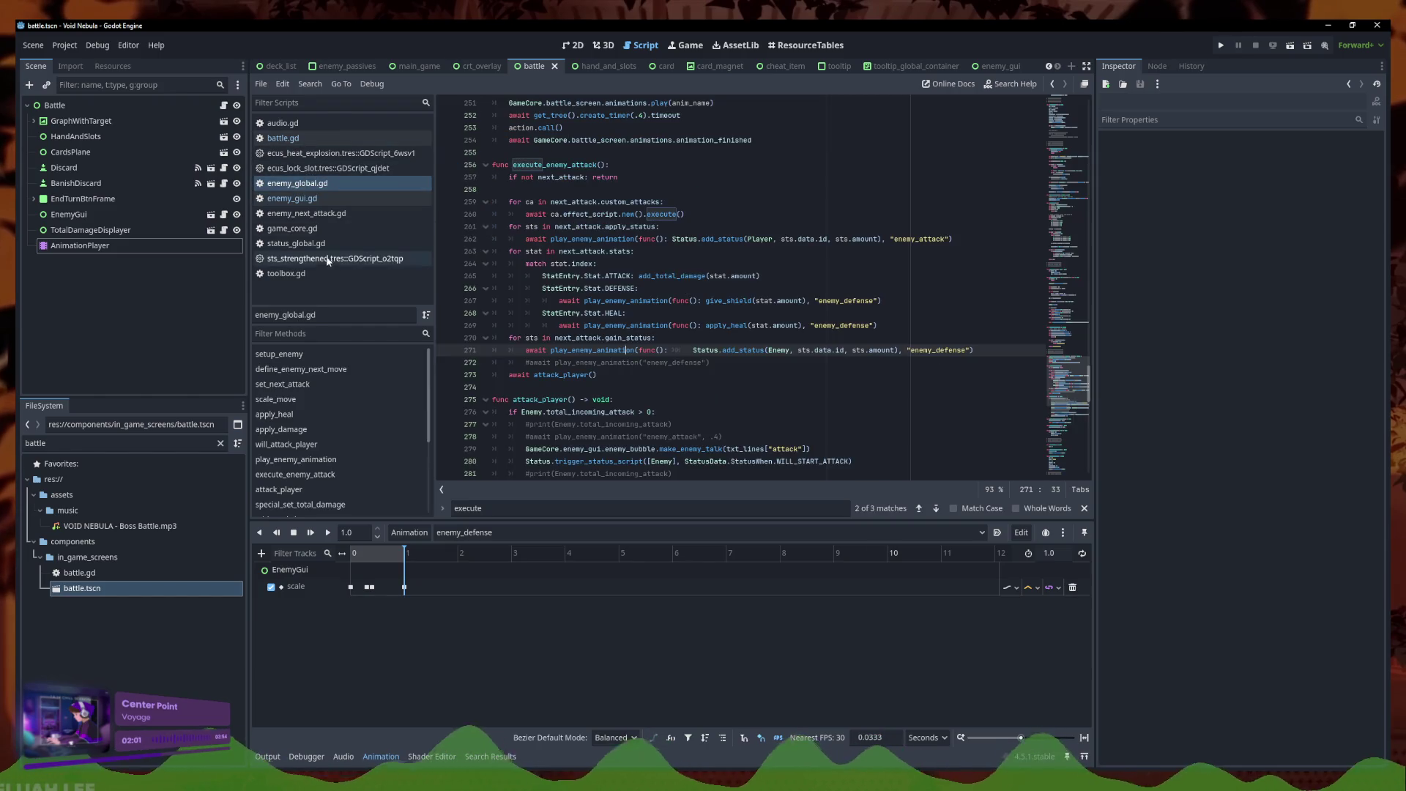
pyautogui.click(337, 214)
# Inspect the apply_status and custom attacks add_item lines in enemy_next_attack.gd, then return to enemy_global.gd
pyautogui.scroll(-1, 651, 286)
pyautogui.click(650, 313)
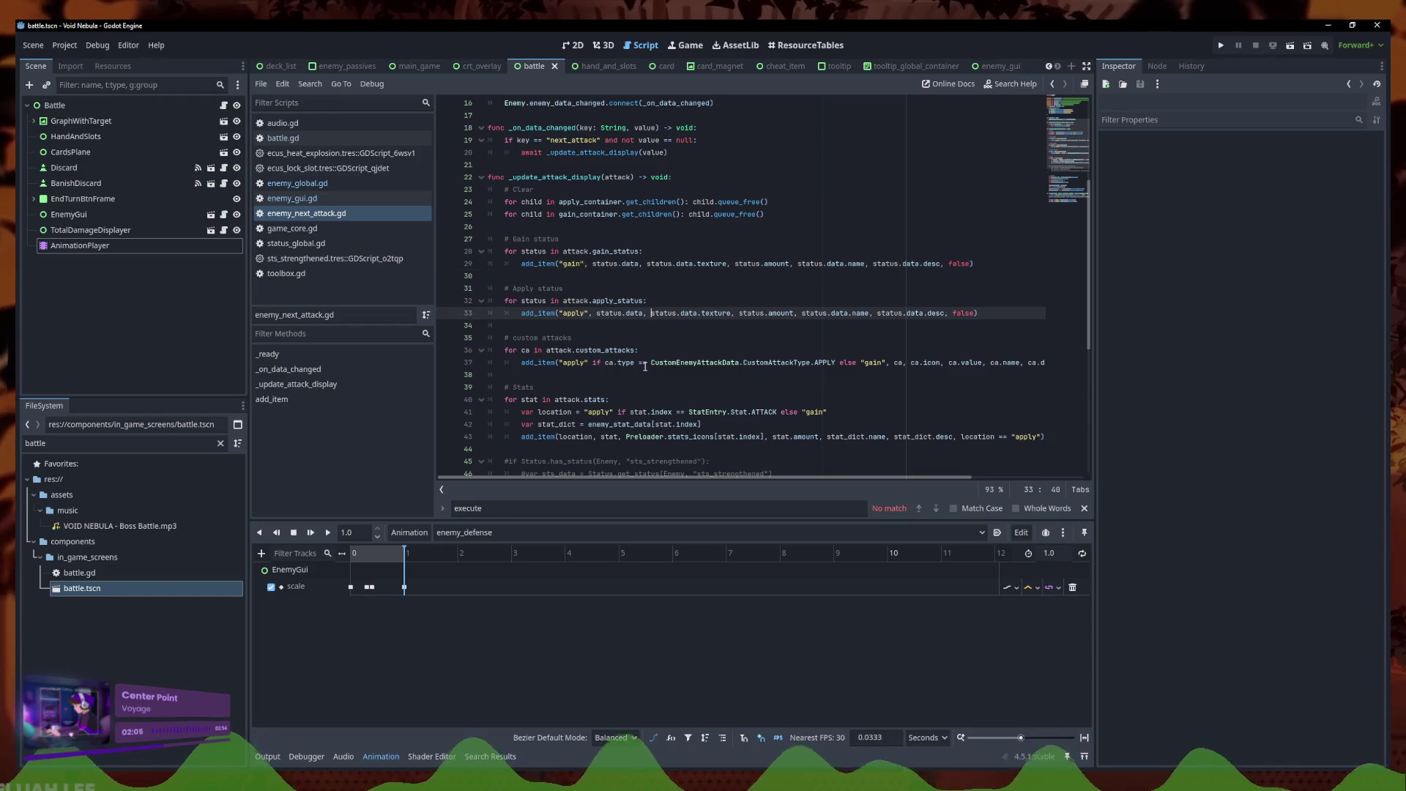
pyautogui.scroll(-1, 607, 323)
pyautogui.click(607, 324)
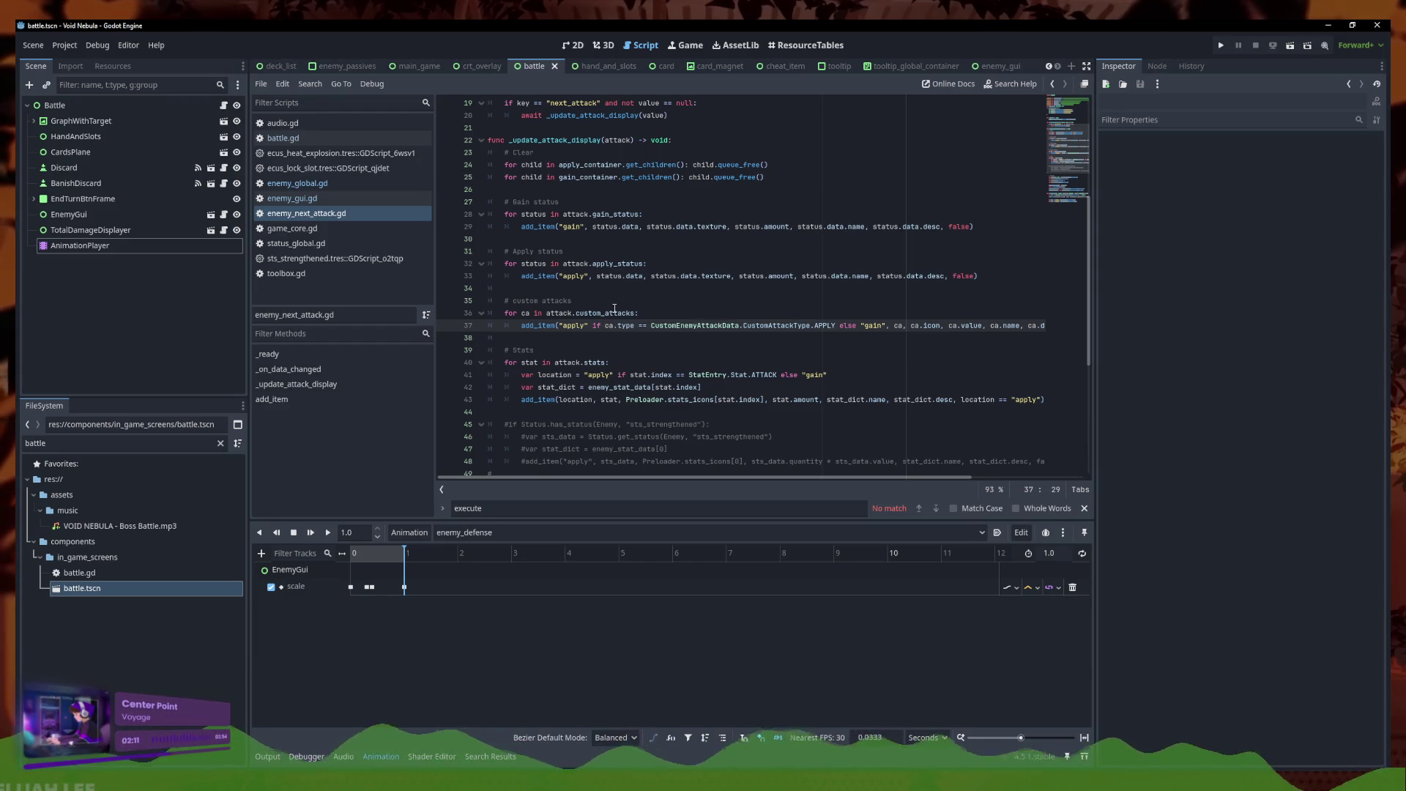
pyautogui.click(317, 197)
pyautogui.click(317, 184)
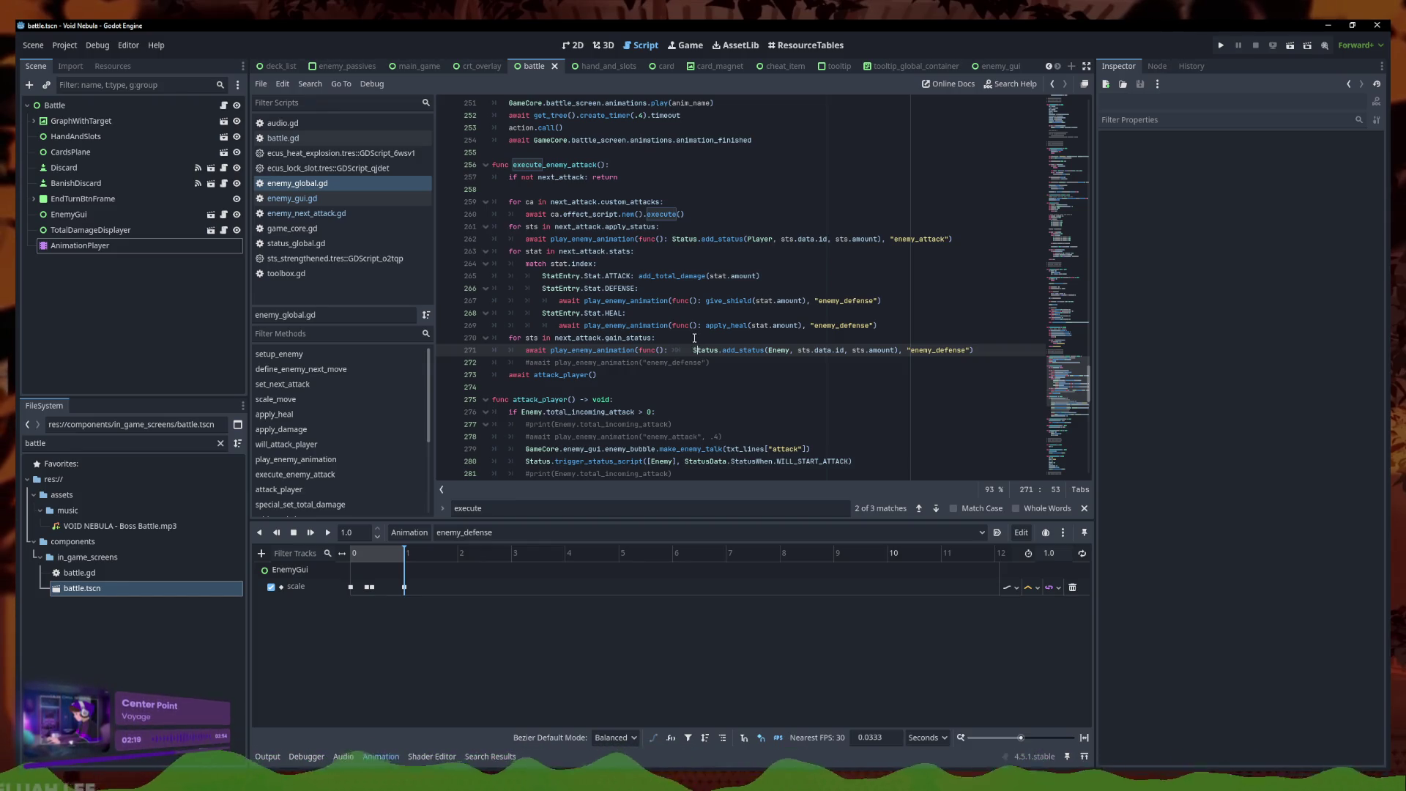
# Delete the extra space after func(): on line 271 and review the gain_status loop lines 270–271
pyautogui.press('BackSpace')
pyautogui.press('BackSpace')
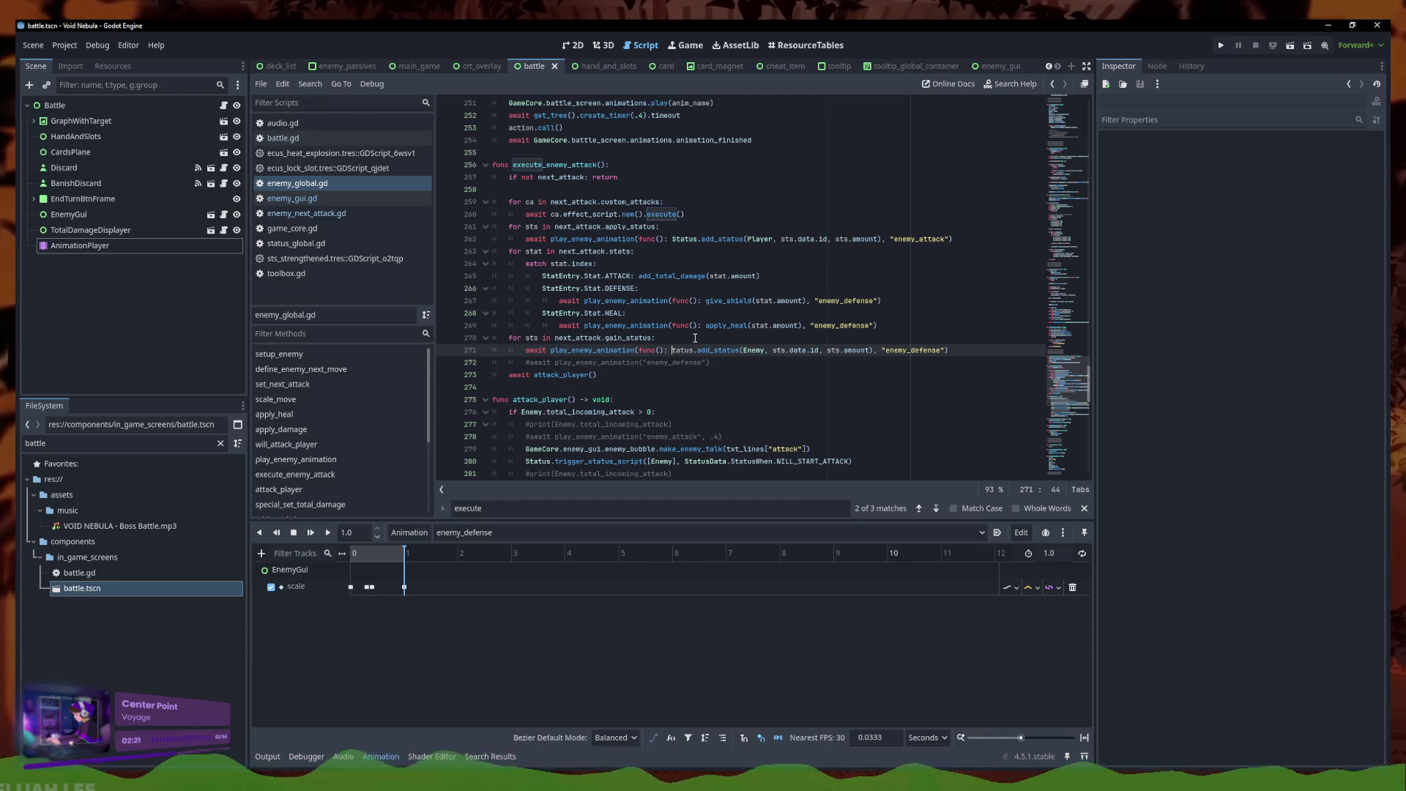
pyautogui.write('S')
pyautogui.moveTo(953, 350); pyautogui.dragTo(381, 338)
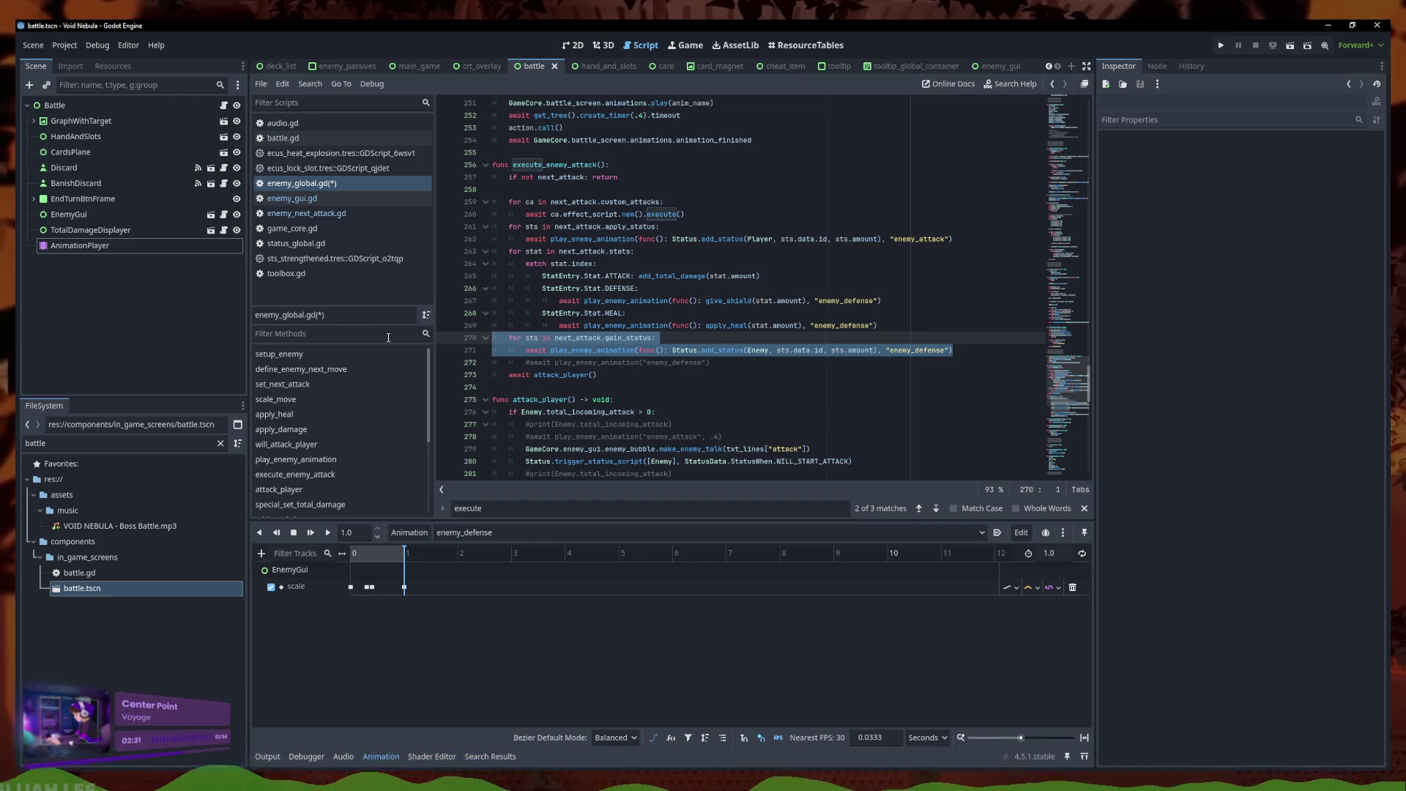
pyautogui.press('Up')
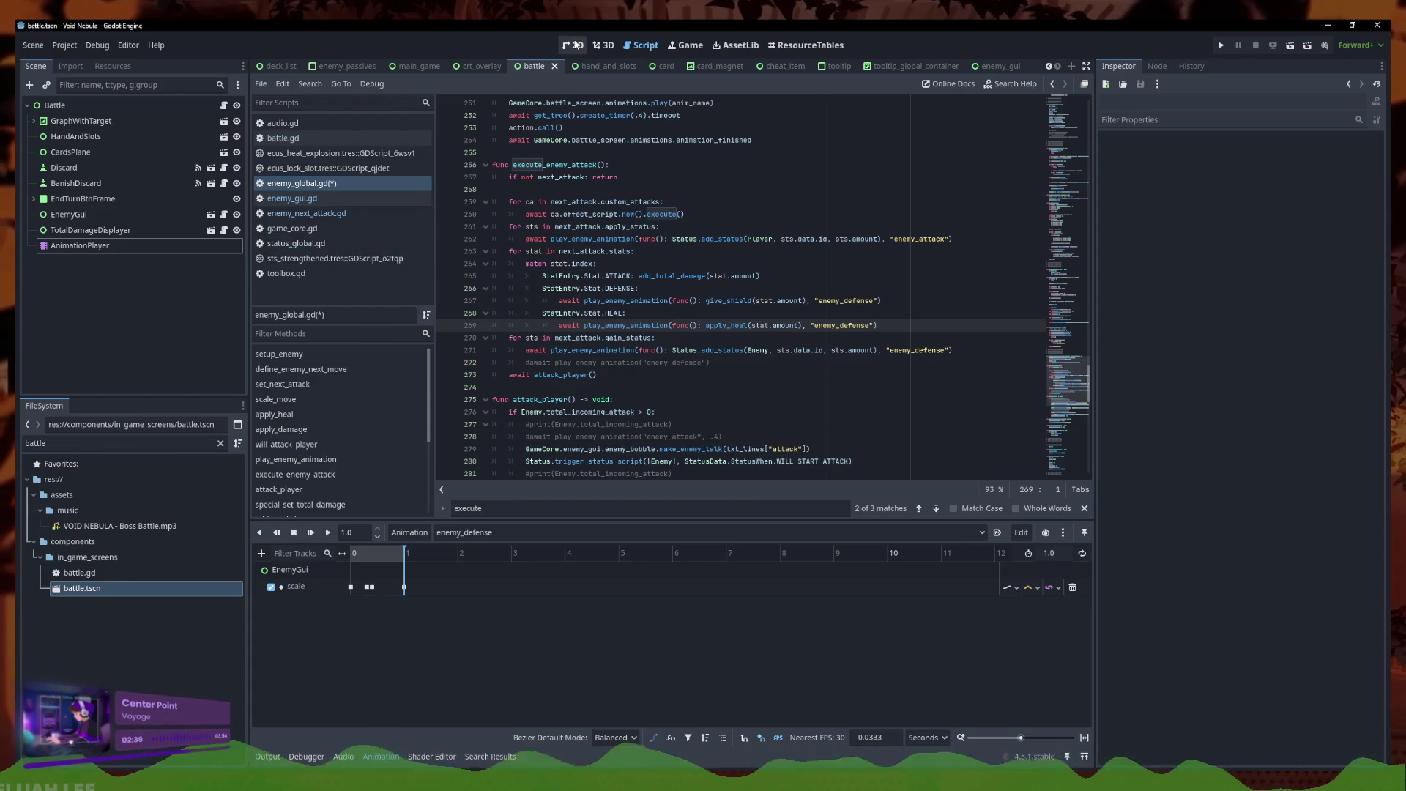
pyautogui.click(322, 213)
# In the enemy_next_attack panel scene, drag GainContainer above ApplyContainer
pyautogui.click(572, 46)
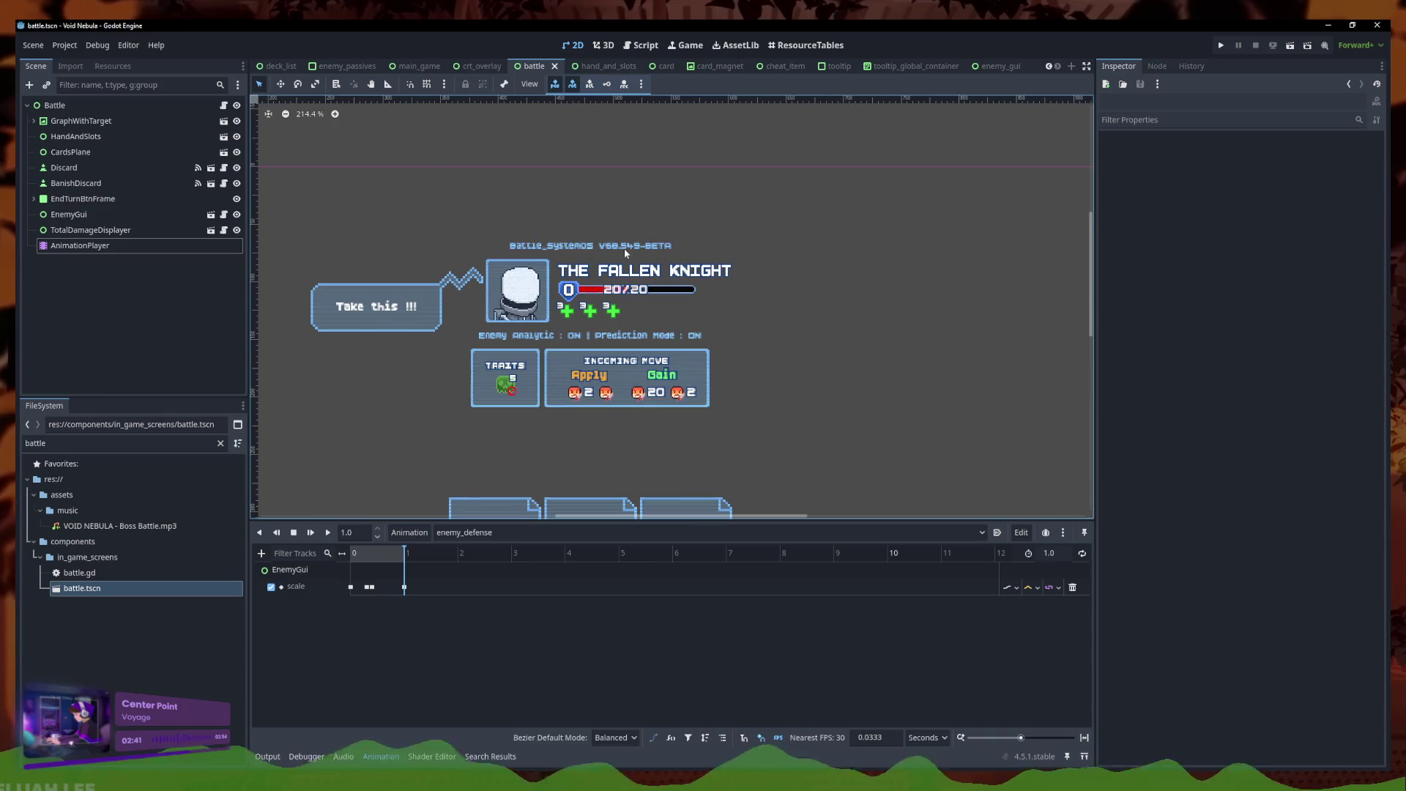
pyautogui.click(661, 382)
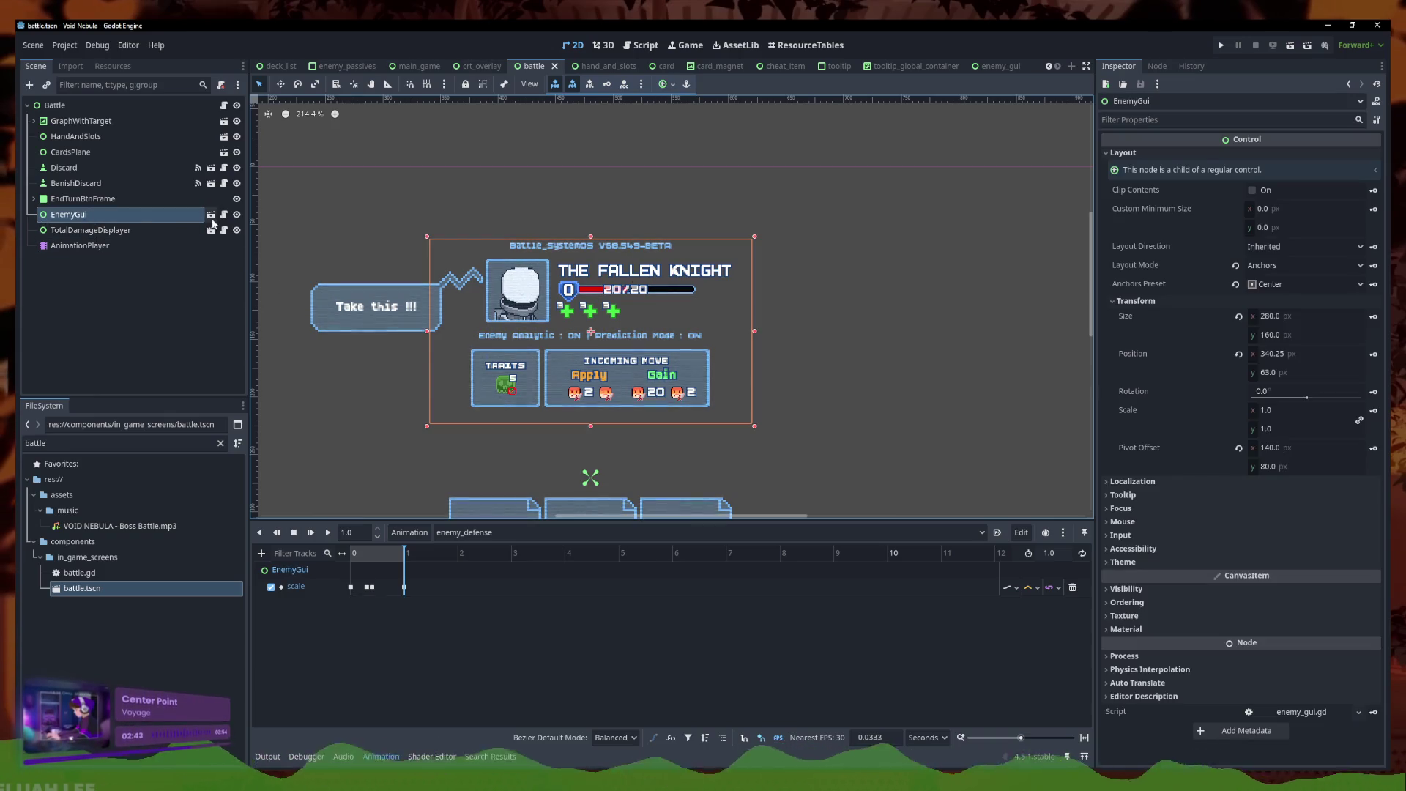
pyautogui.click(211, 215)
pyautogui.click(183, 308)
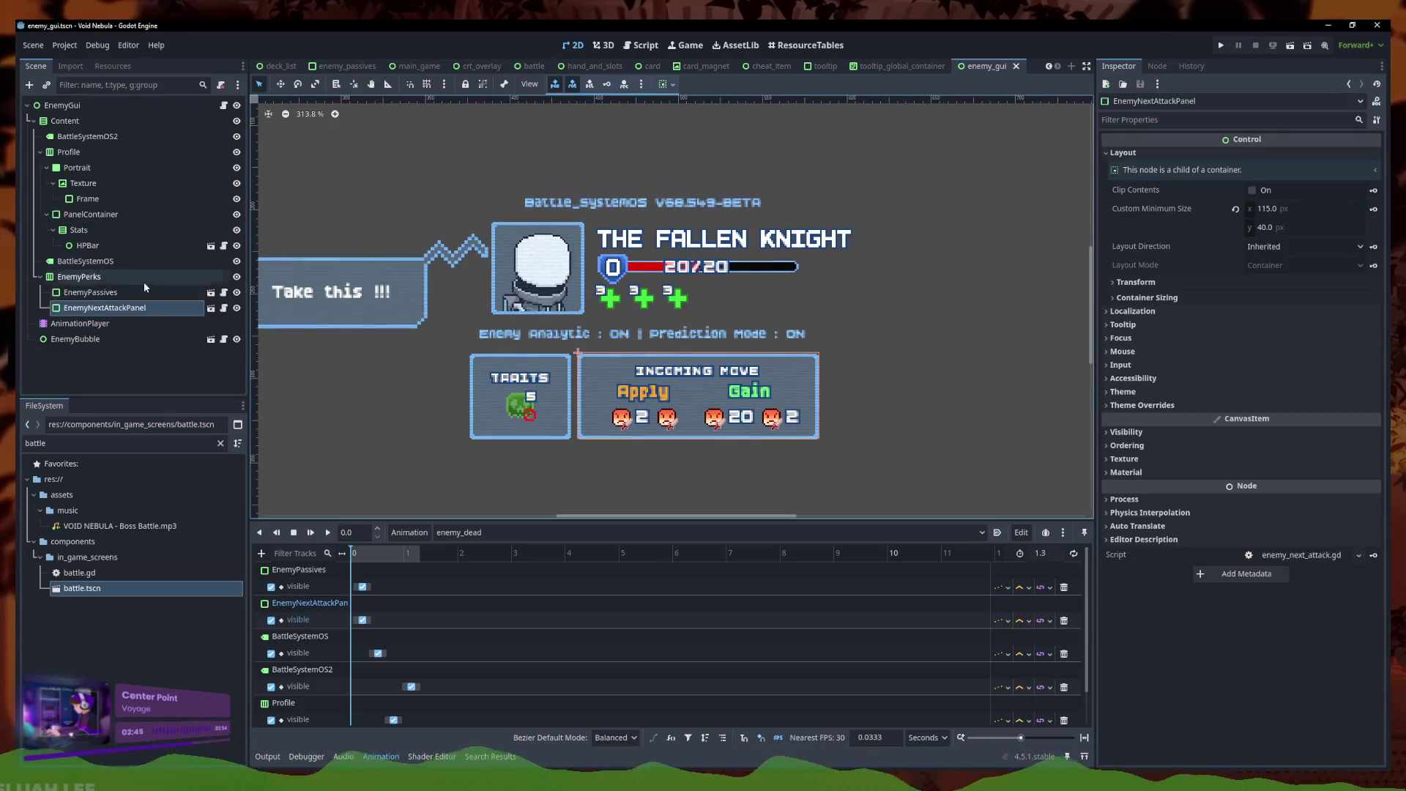
pyautogui.click(211, 308)
pyautogui.click(109, 355)
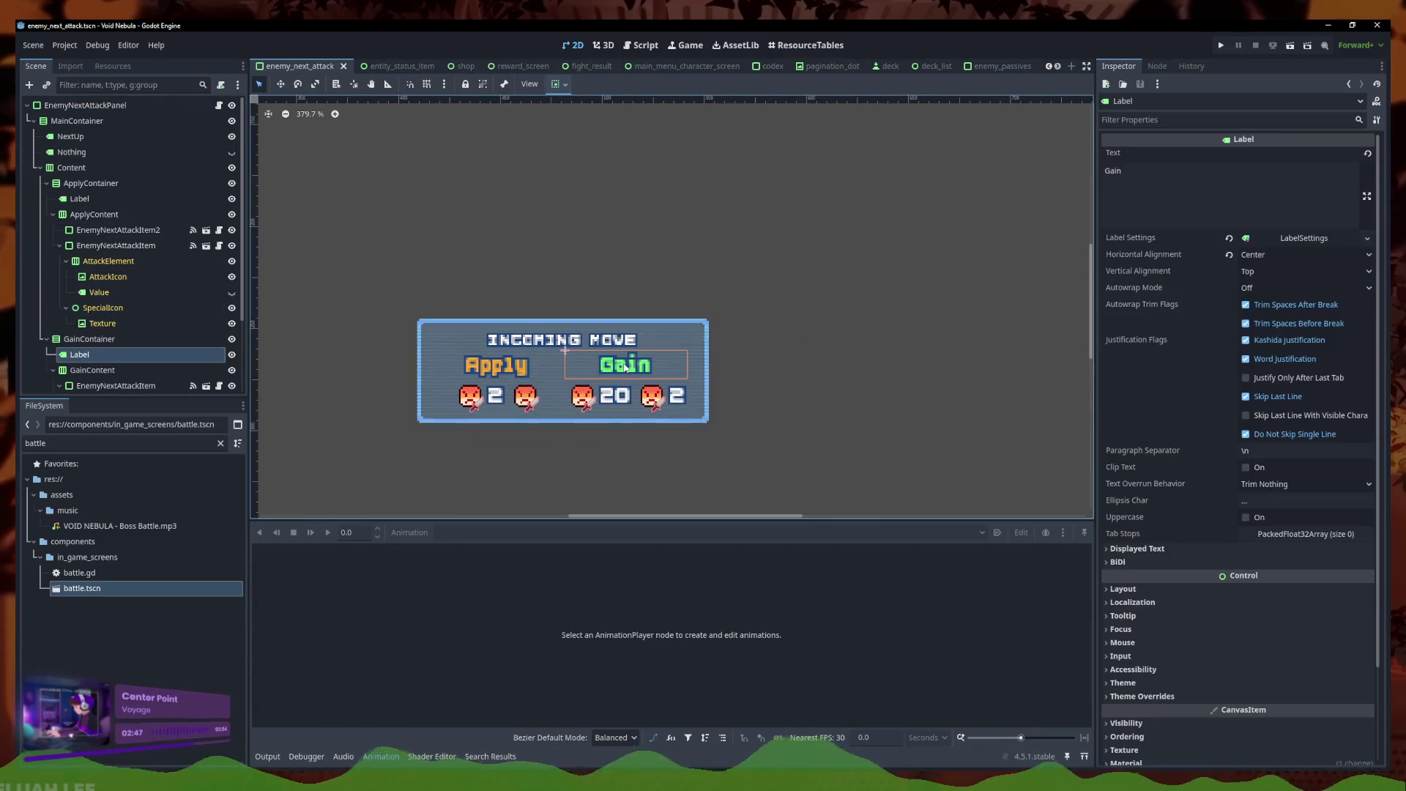
pyautogui.click(109, 339)
pyautogui.click(54, 214)
pyautogui.moveTo(88, 230); pyautogui.dragTo(106, 179)
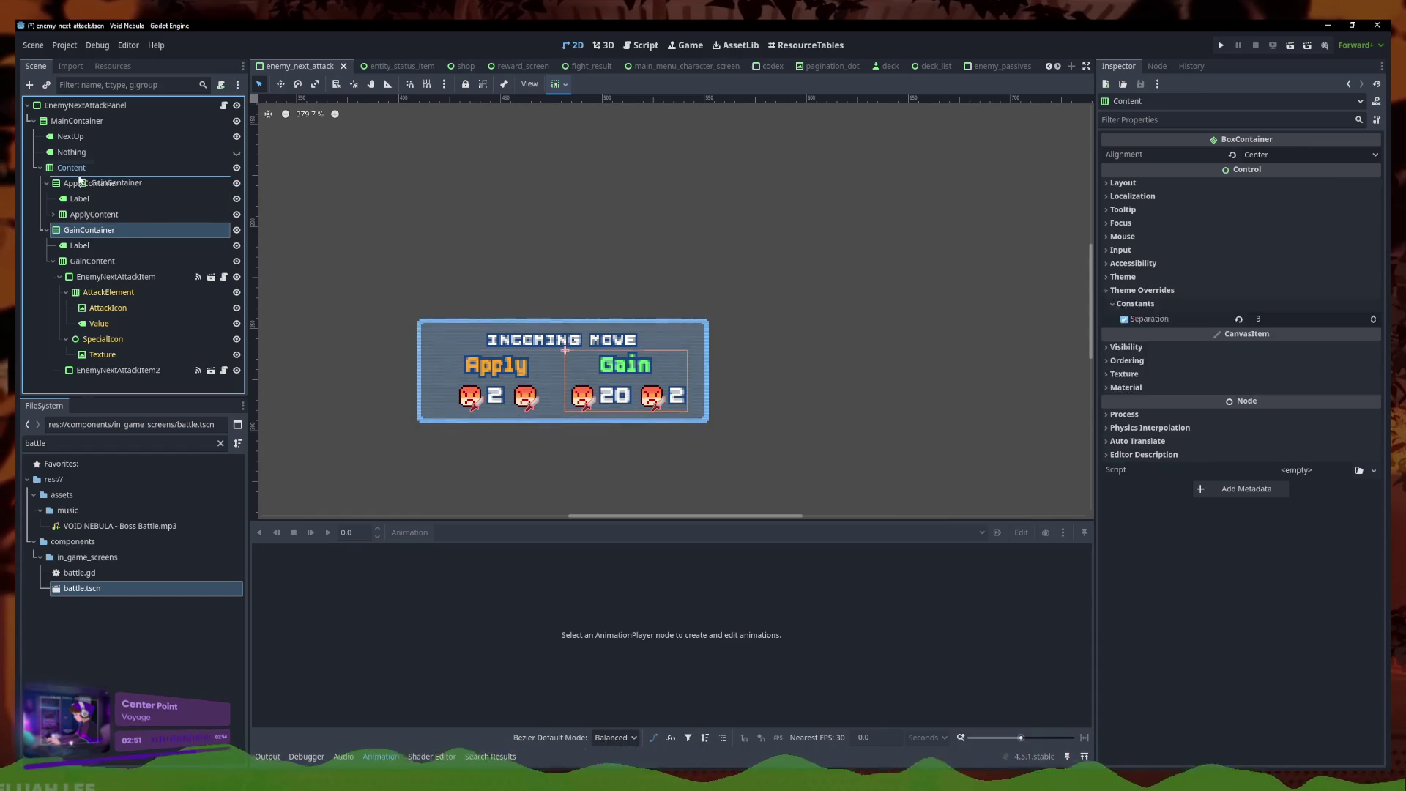
# Check the reordered Gain and Apply items in the viewport, then open enemy_next_attack.gd
pyautogui.click(355, 307)
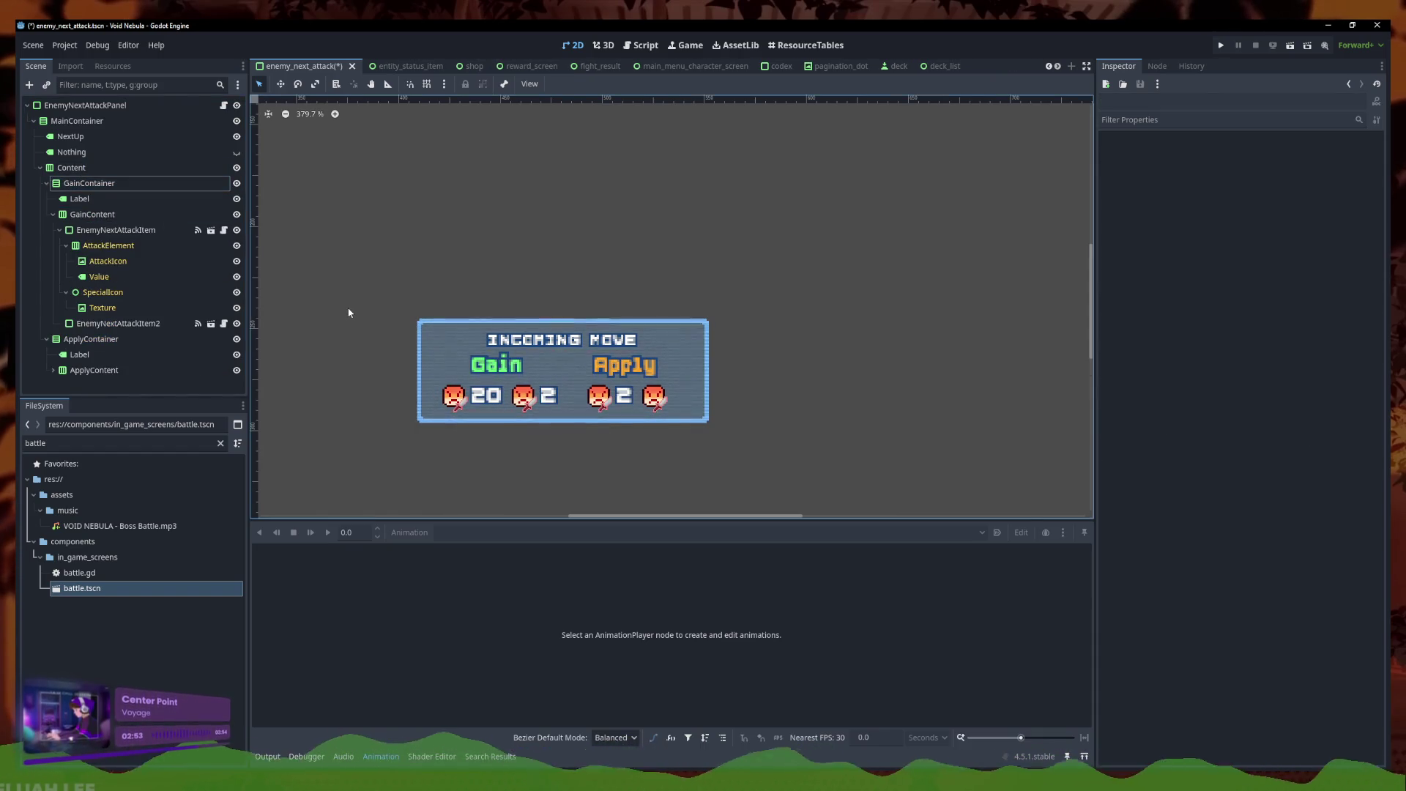
pyautogui.click(495, 364)
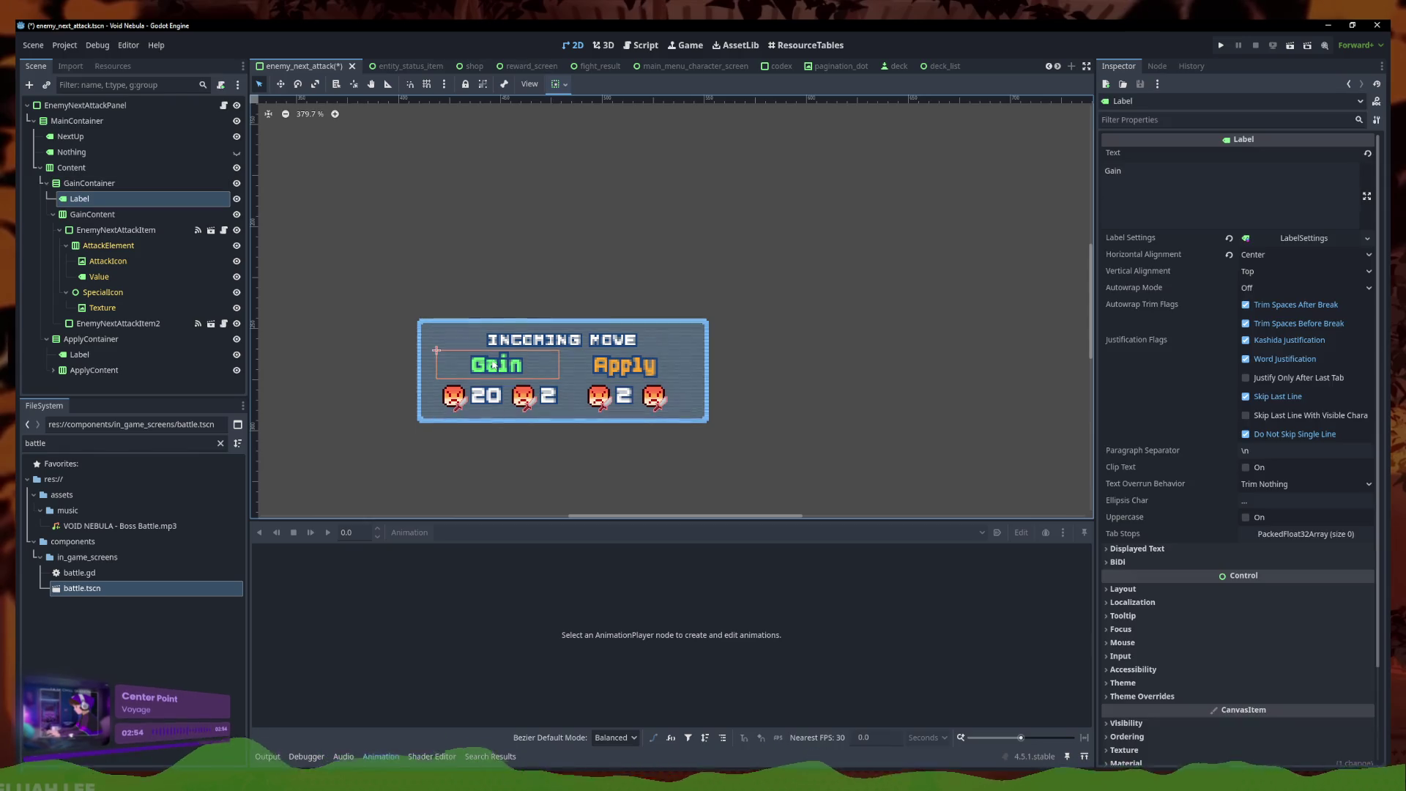
pyautogui.click(480, 401)
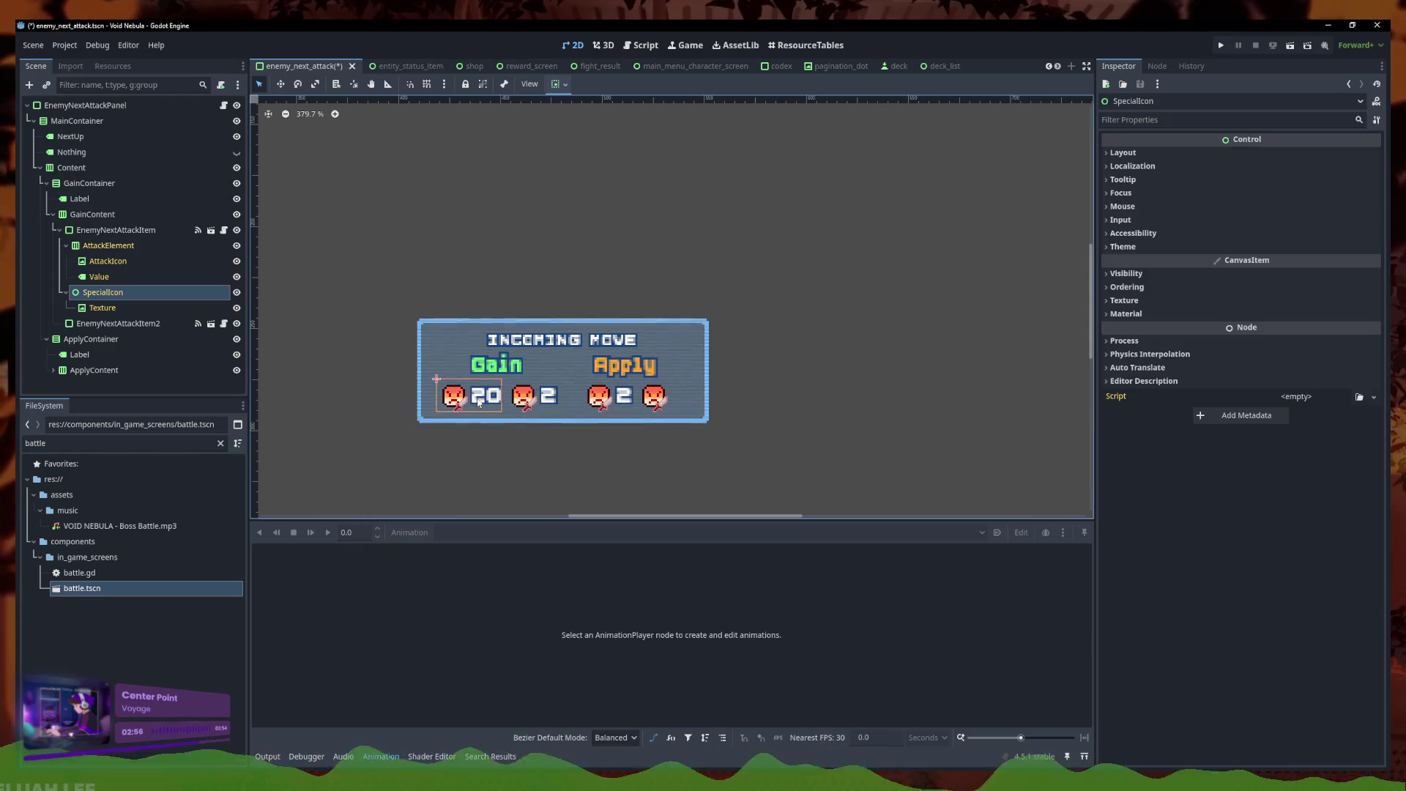
pyautogui.click(545, 403)
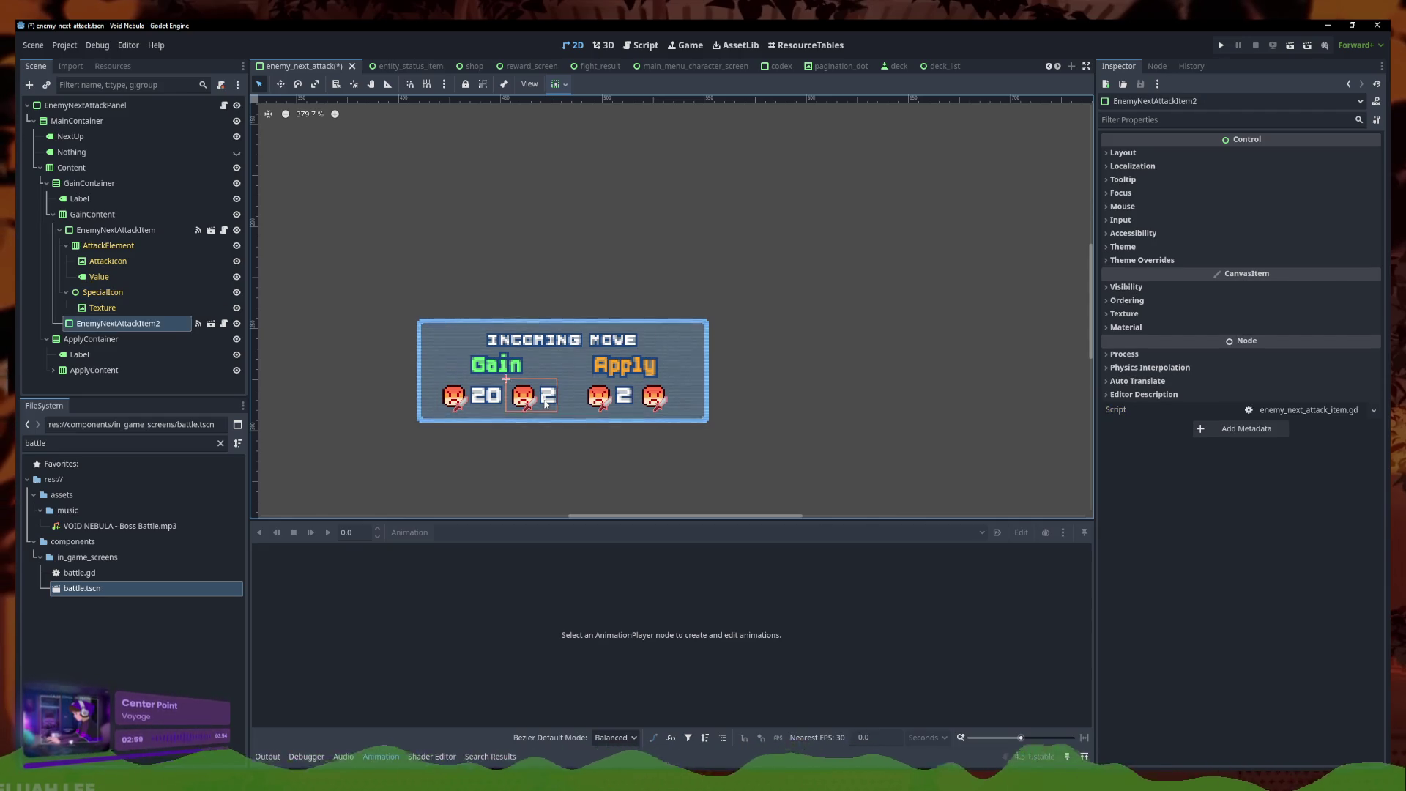
pyautogui.click(606, 401)
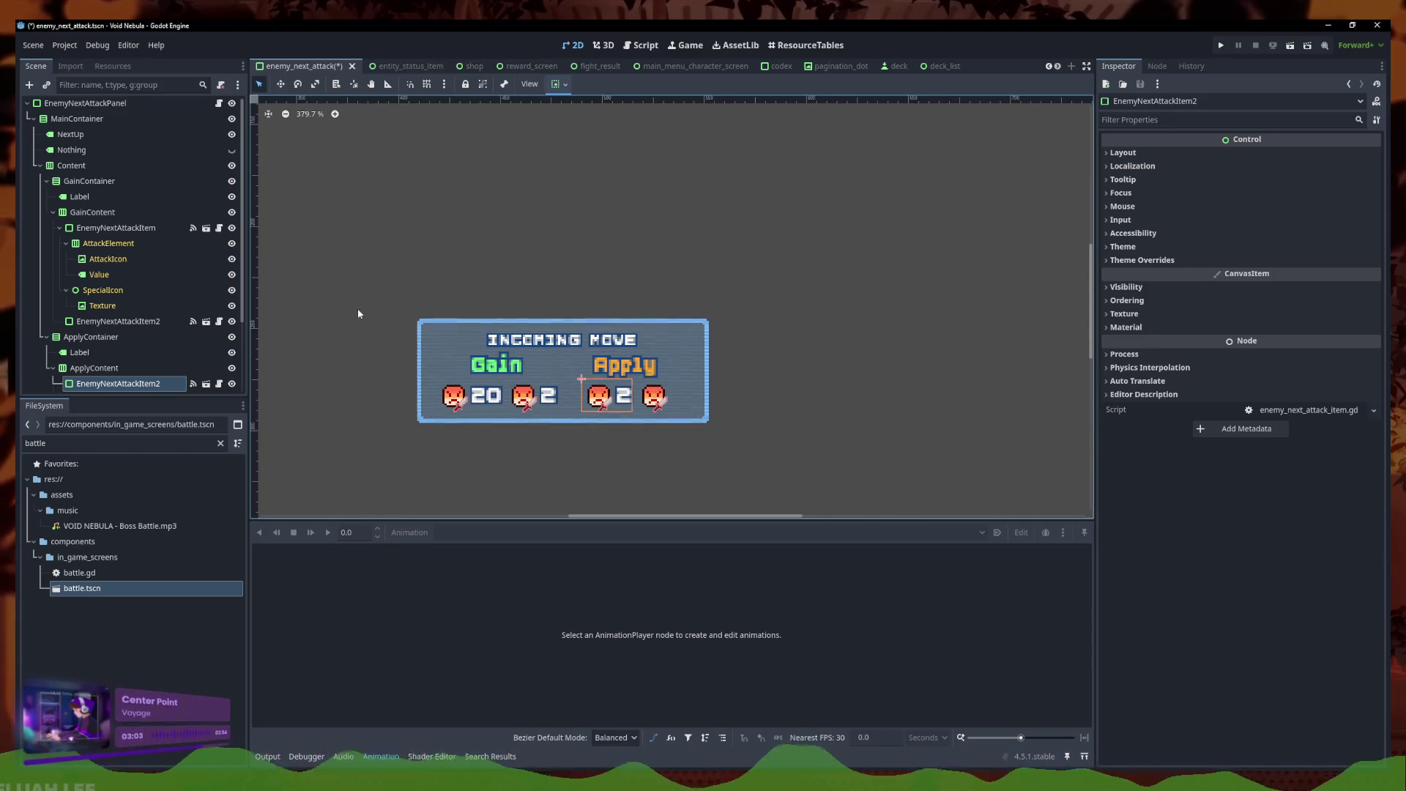
pyautogui.scroll(1, 215, 117)
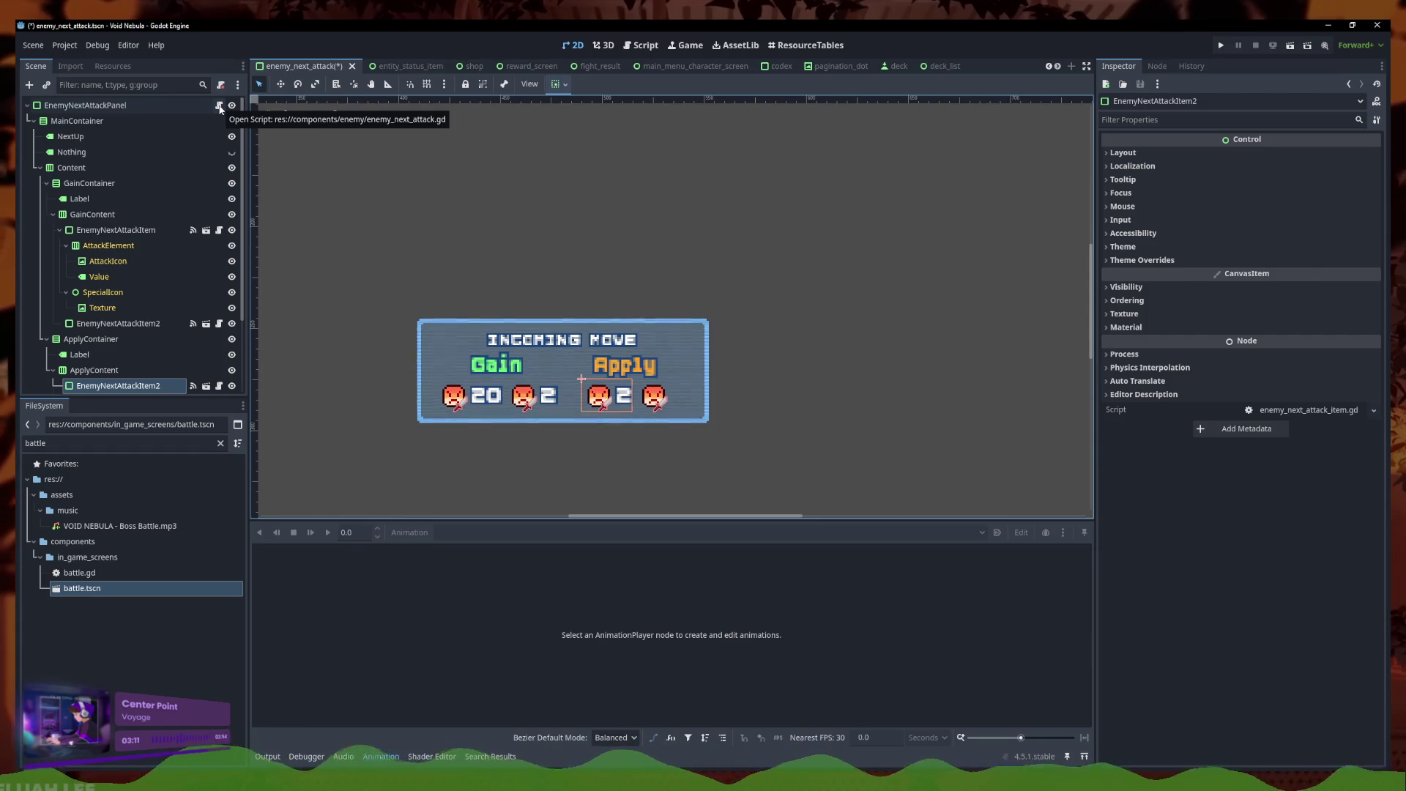
pyautogui.click(220, 109)
pyautogui.click(558, 263)
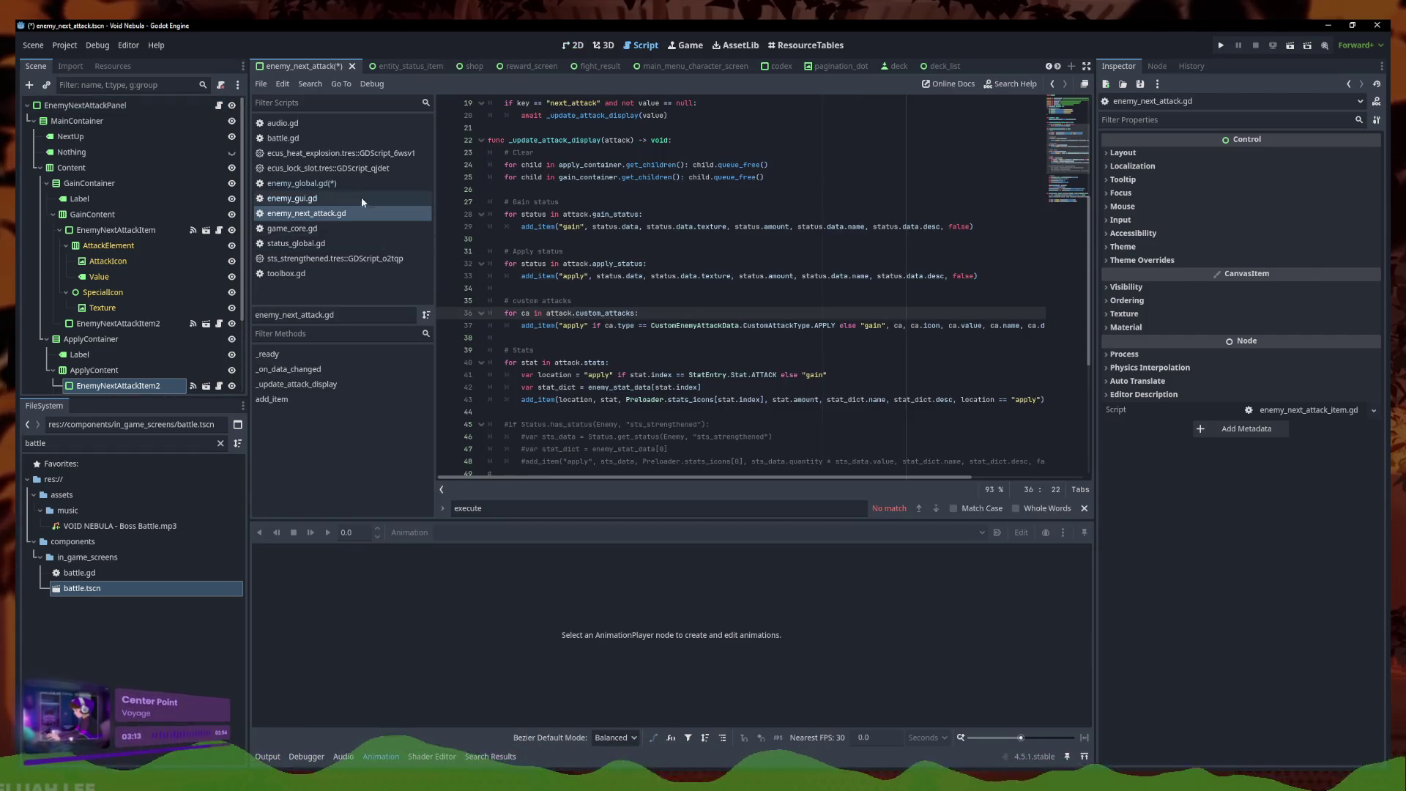
# Save enemy_global.gd and review the stats match cases in execute_enemy_attack
pyautogui.click(345, 184)
pyautogui.hotkey('ctrl', 's')
pyautogui.scroll(1, 703, 316)
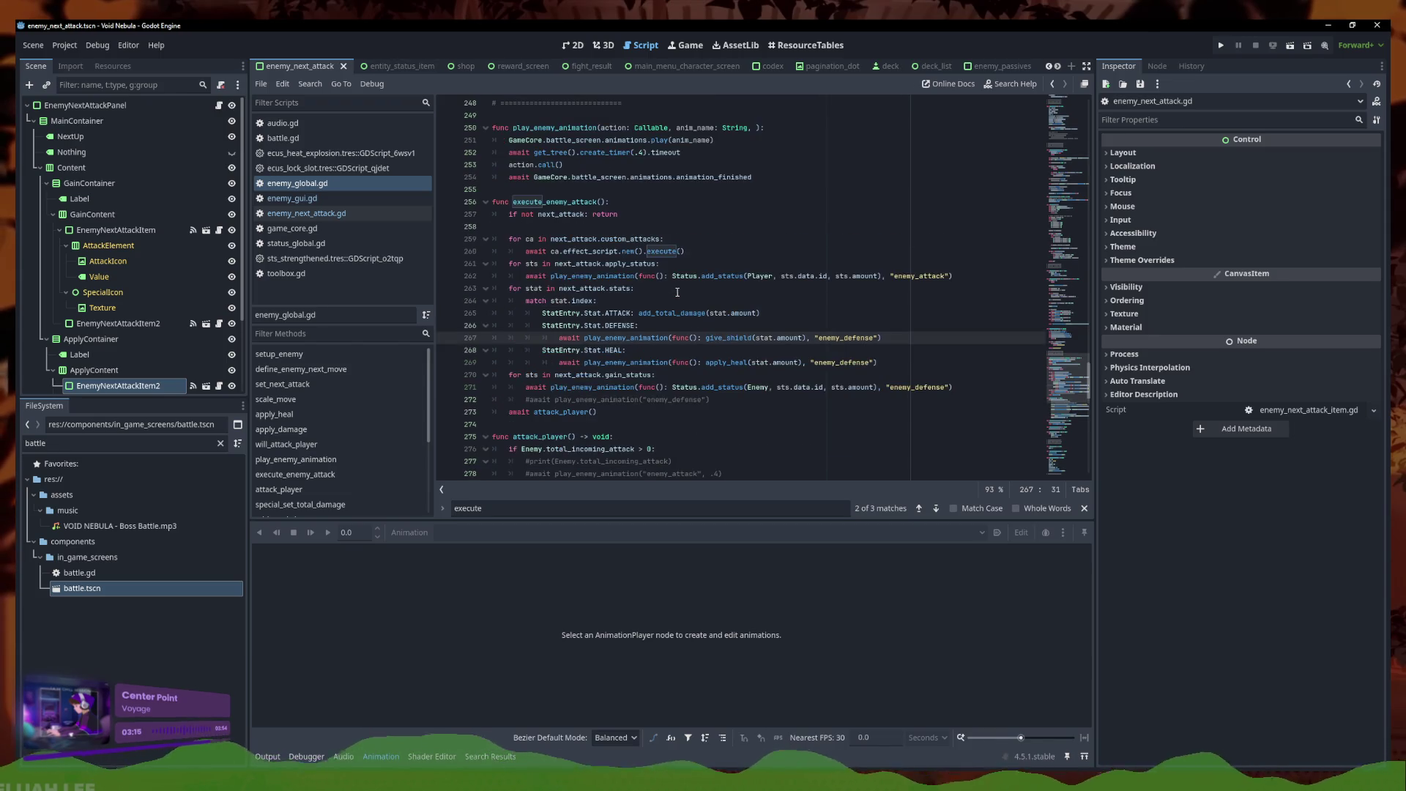
pyautogui.click(733, 321)
pyautogui.click(716, 262)
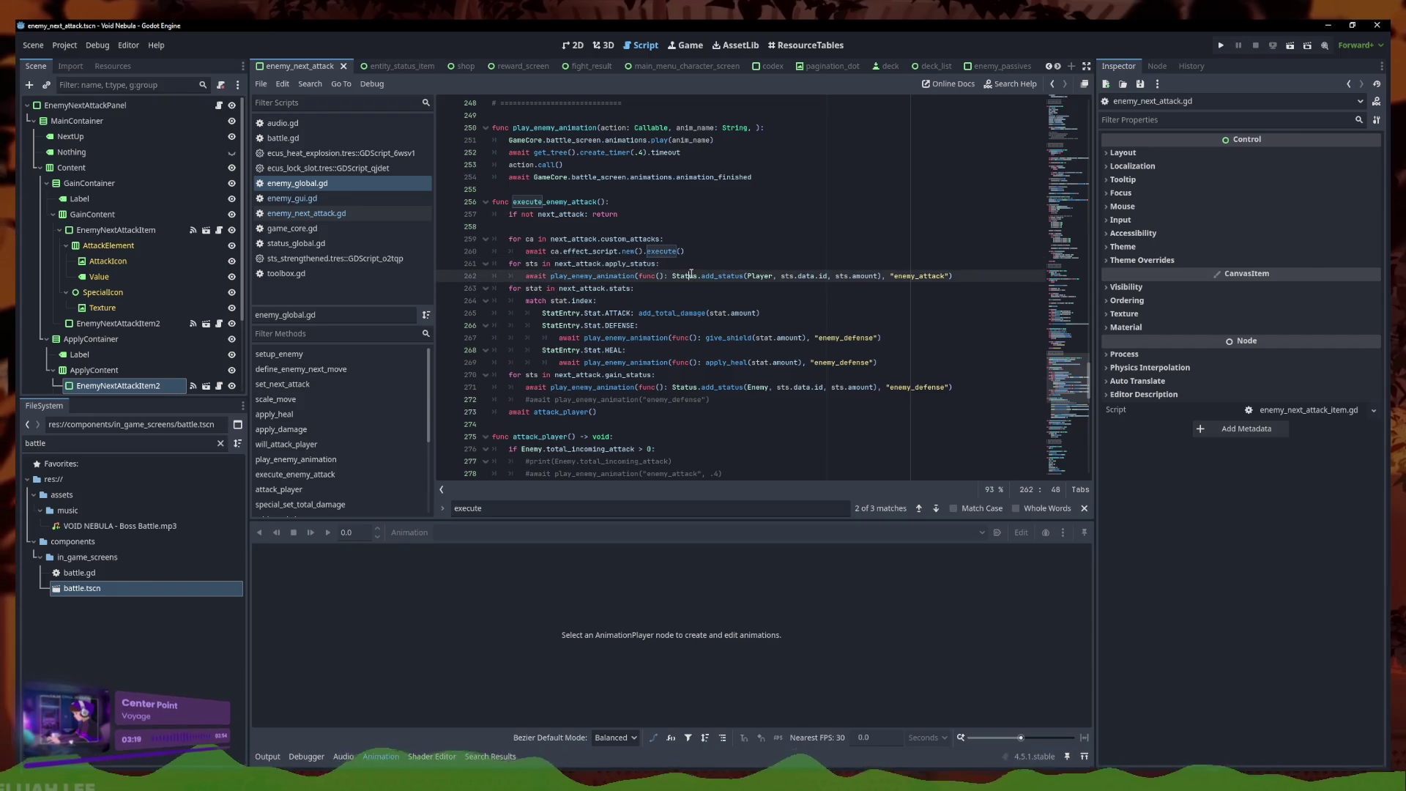
pyautogui.click(637, 305)
pyautogui.click(628, 325)
pyautogui.click(675, 312)
pyautogui.click(671, 363)
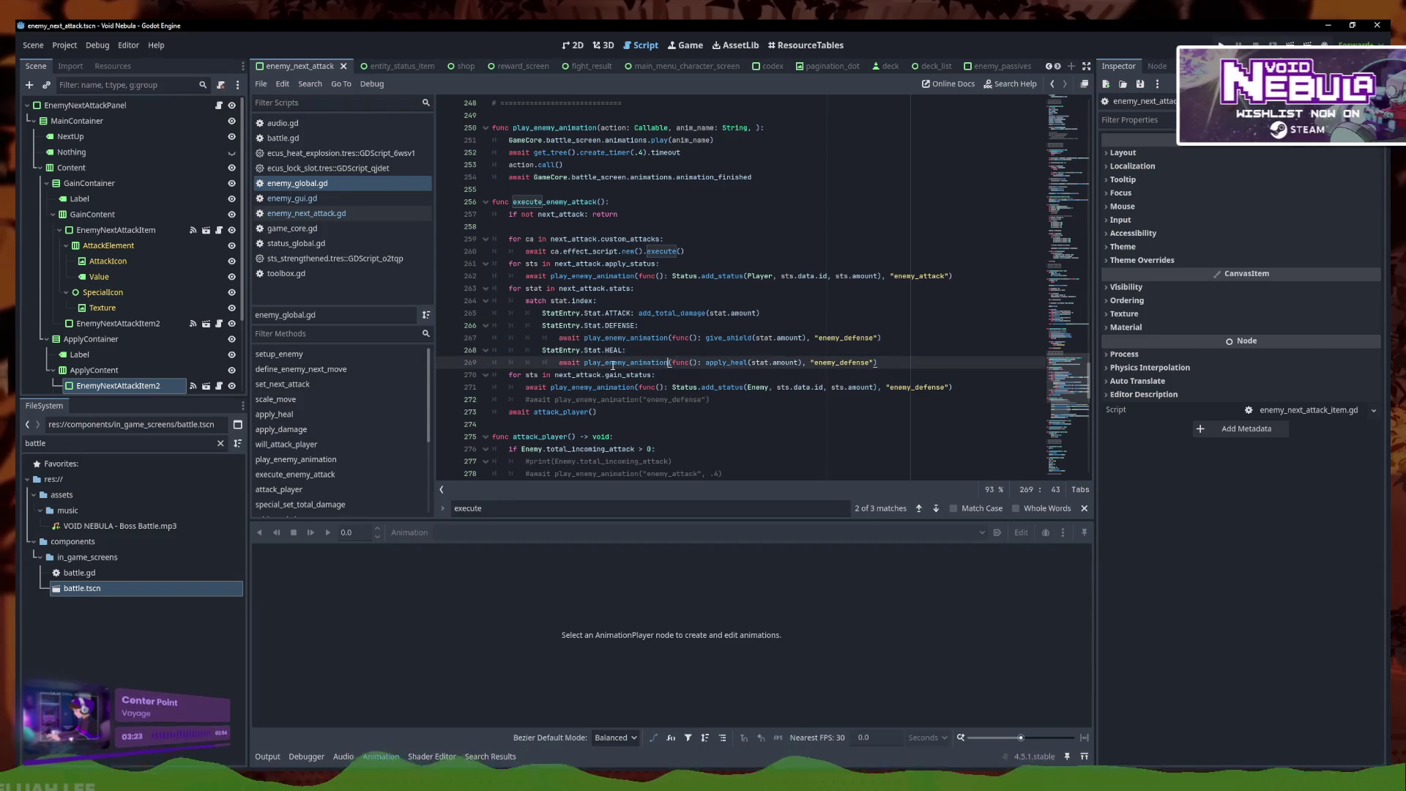
# Reorder the gain_status, stats and custom attacks loops in execute_enemy_attack using Alt+Up
pyautogui.moveTo(870, 359); pyautogui.dragTo(435, 289)
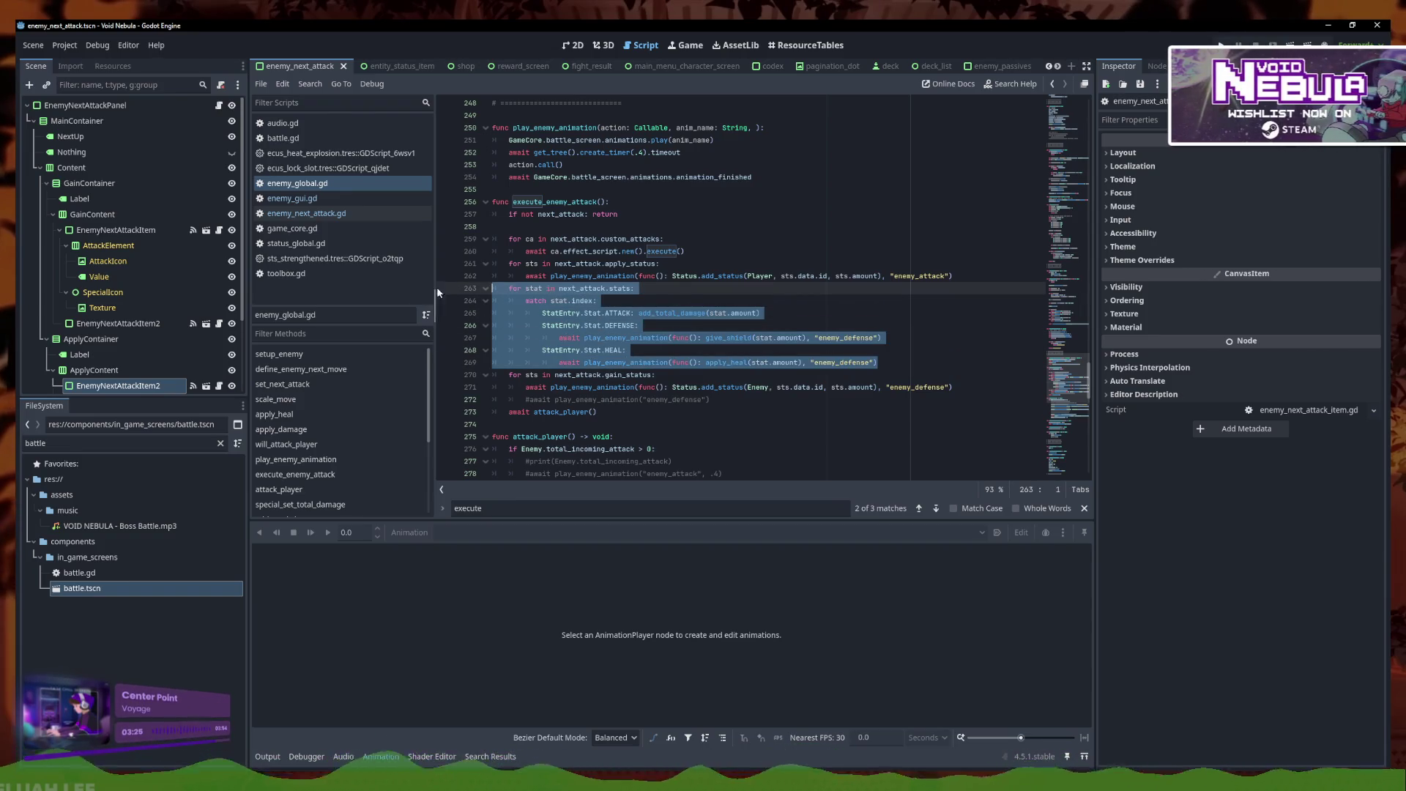
pyautogui.moveTo(952, 387); pyautogui.dragTo(410, 376)
pyautogui.hotkey('alt', 'Up')
pyautogui.hotkey('alt', 'Up')
pyautogui.hotkey('alt', 'Up')
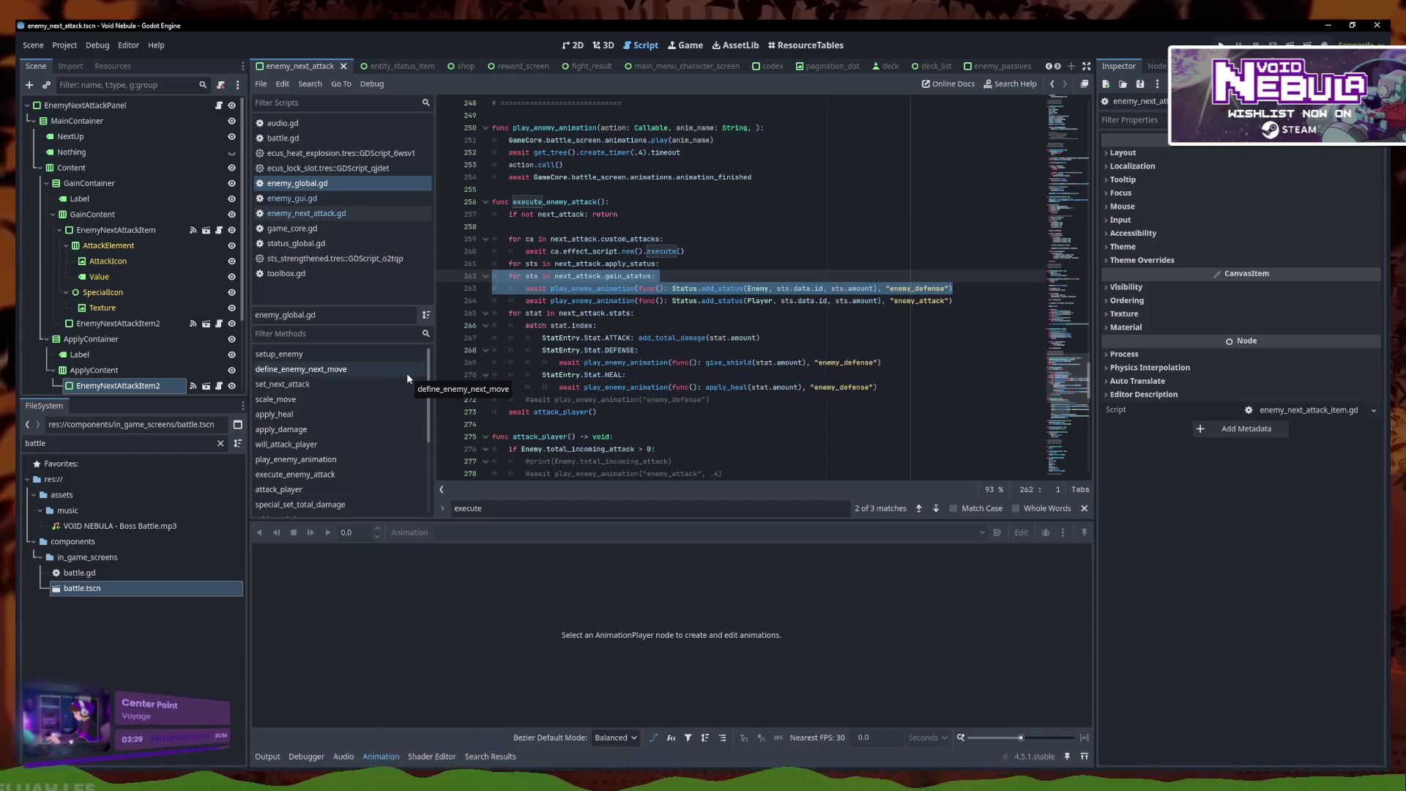
pyautogui.press('Down')
pyautogui.press('Down')
pyautogui.press('Down')
pyautogui.press('End')
pyautogui.moveTo(916, 387); pyautogui.dragTo(433, 315)
pyautogui.hotkey('alt', 'Up')
pyautogui.hotkey('alt', 'Up')
pyautogui.hotkey('alt', 'Up')
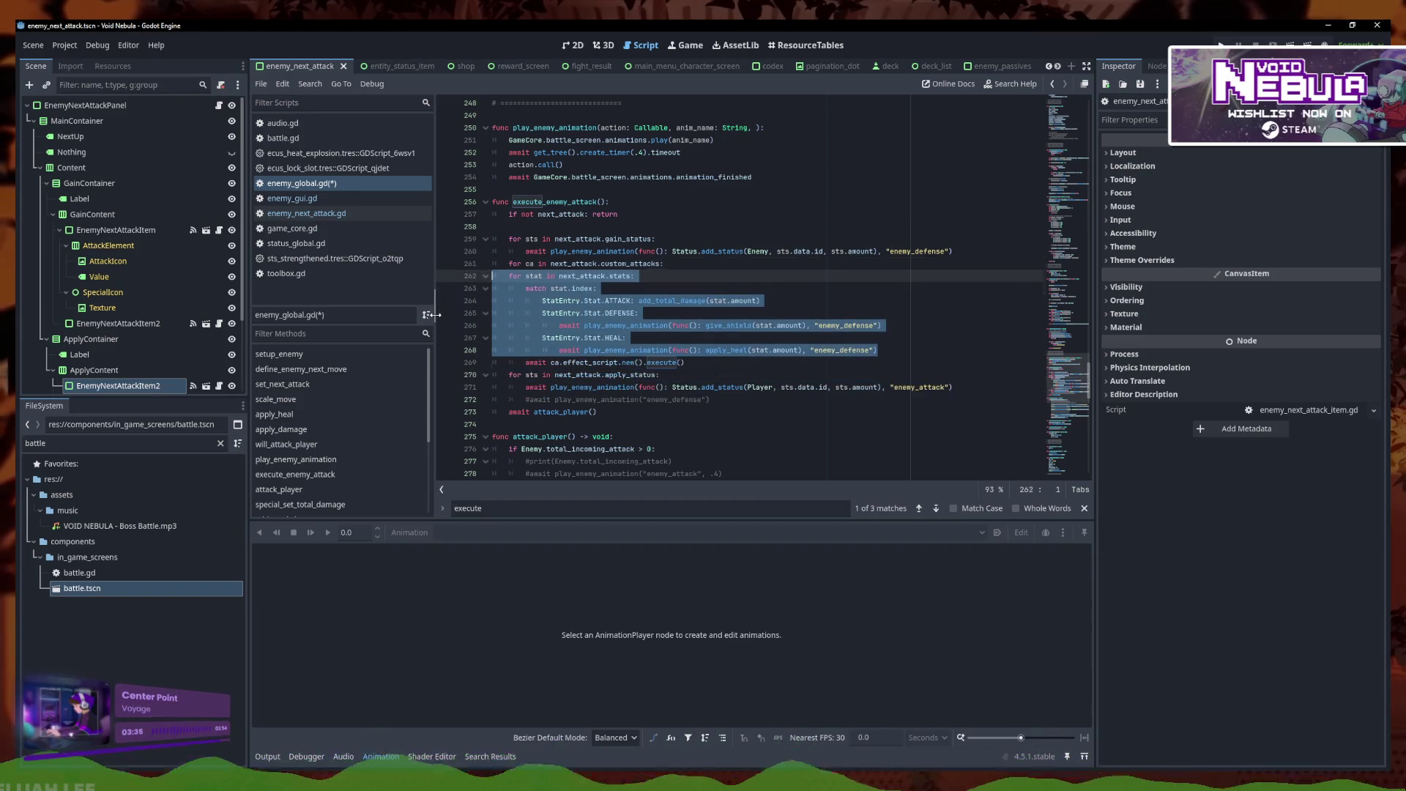
pyautogui.click(720, 359)
pyautogui.moveTo(720, 359); pyautogui.dragTo(450, 352)
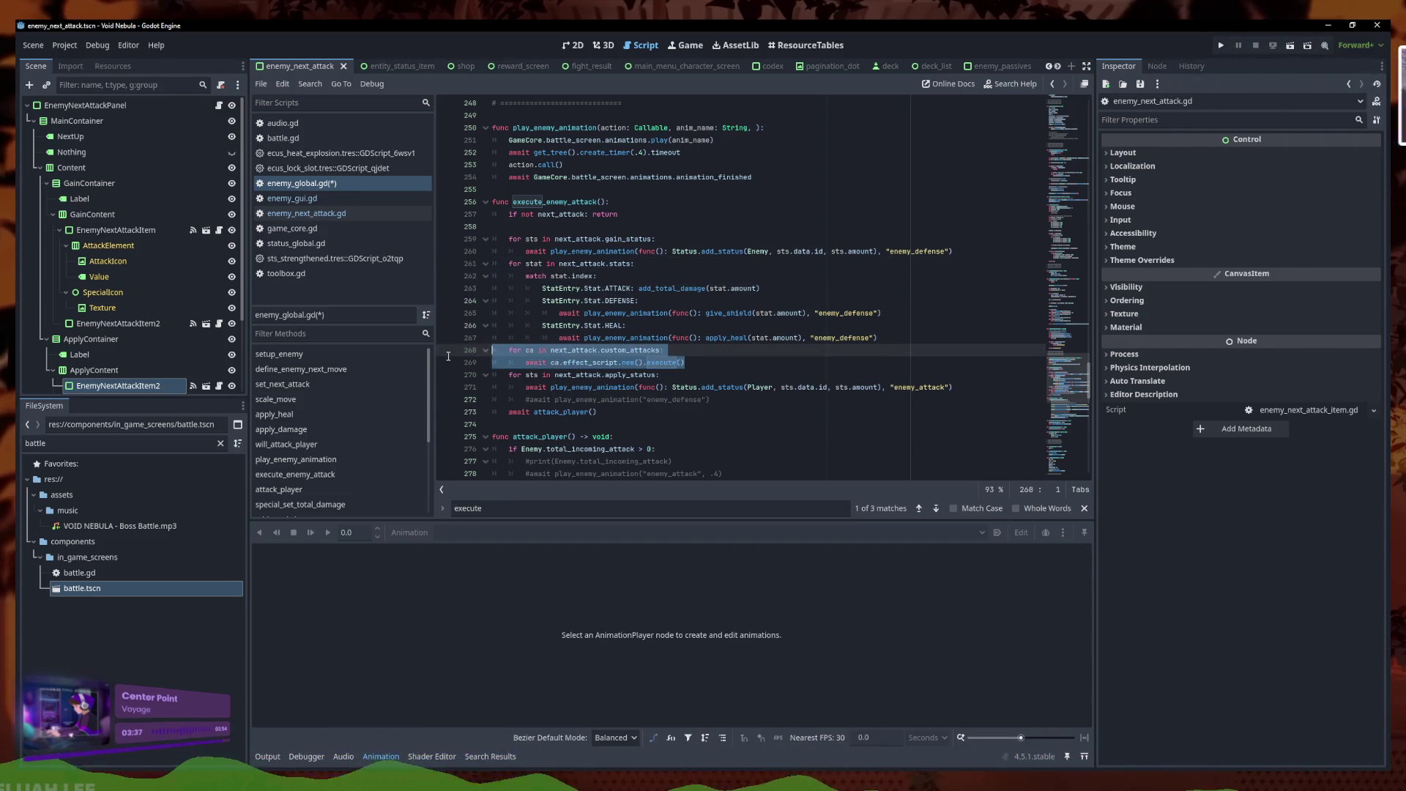
pyautogui.hotkey('alt', 'Up')
pyautogui.hotkey('alt', 'Up')
pyautogui.hotkey('alt', 'Up')
pyautogui.hotkey('alt', 'Up')
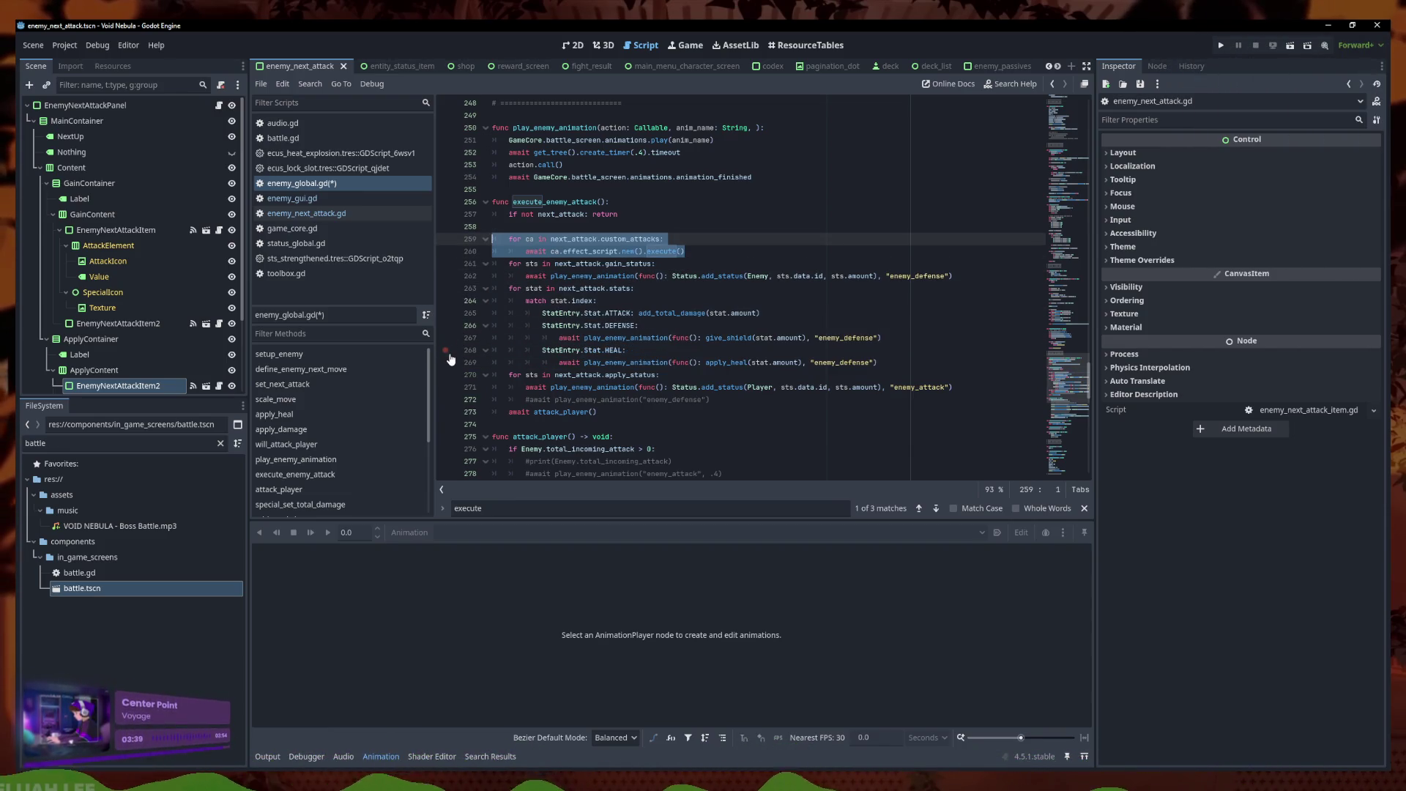
pyautogui.press('Right')
# Add a colon to the custom_attacks loop header and begin an 'if ca.' check beneath it
pyautogui.click(678, 376)
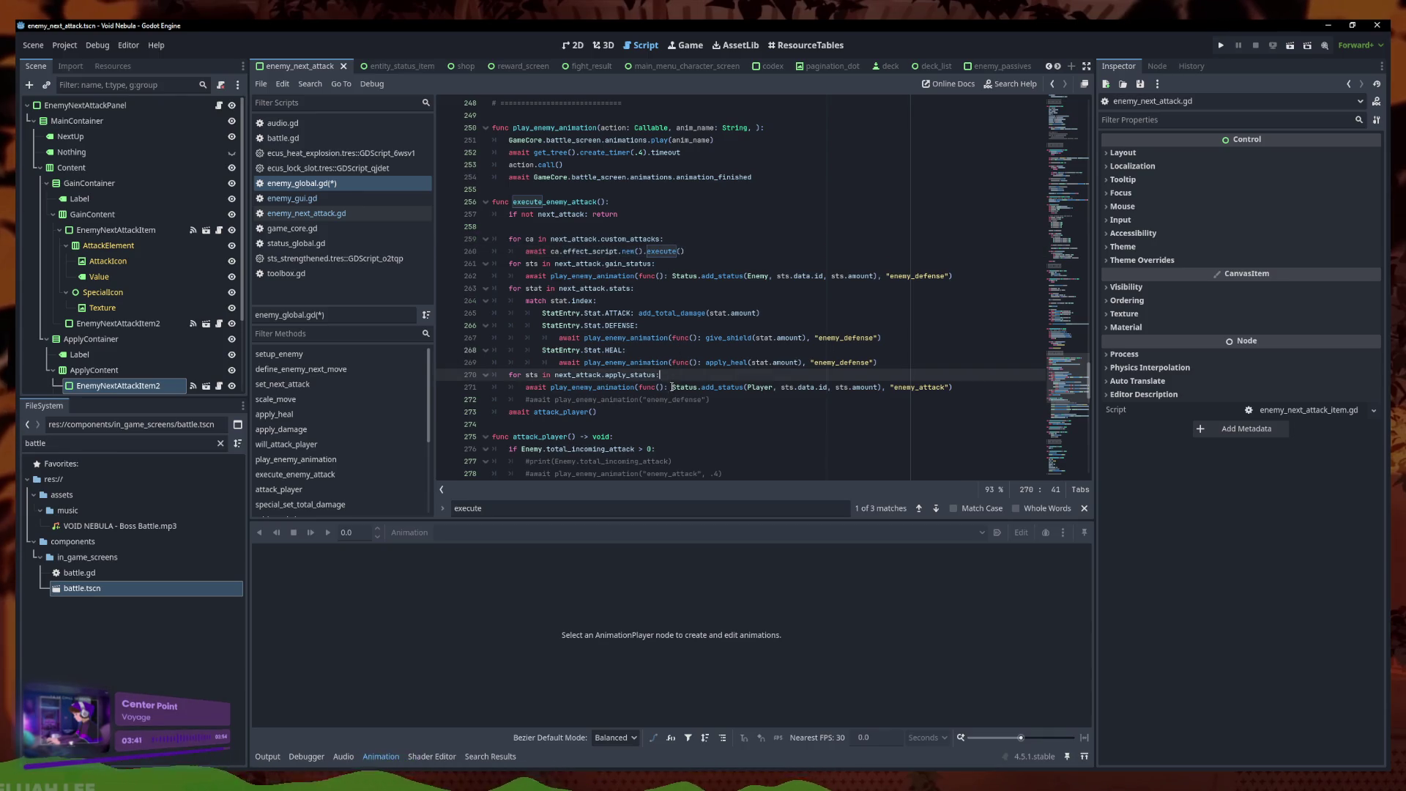
pyautogui.click(662, 240)
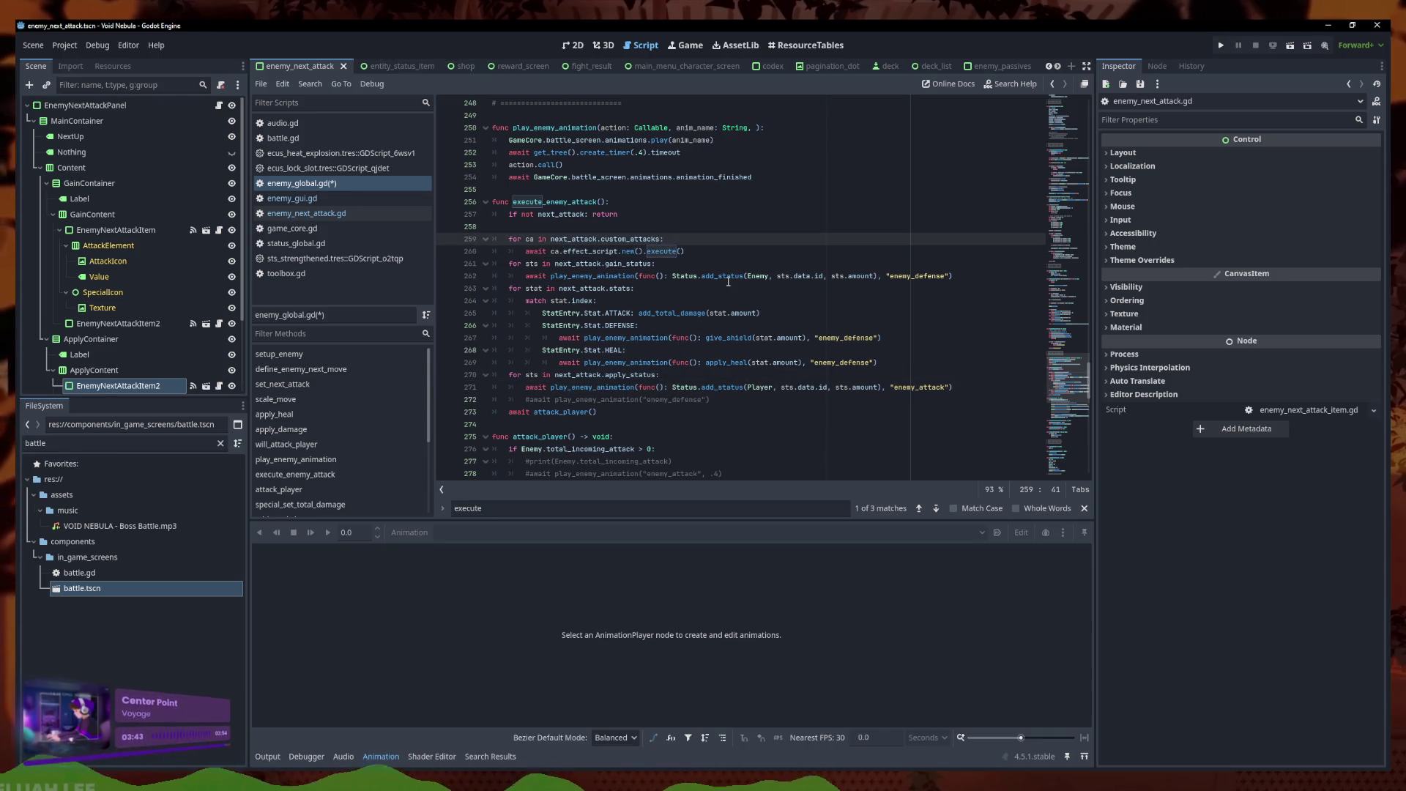
pyautogui.write(':')
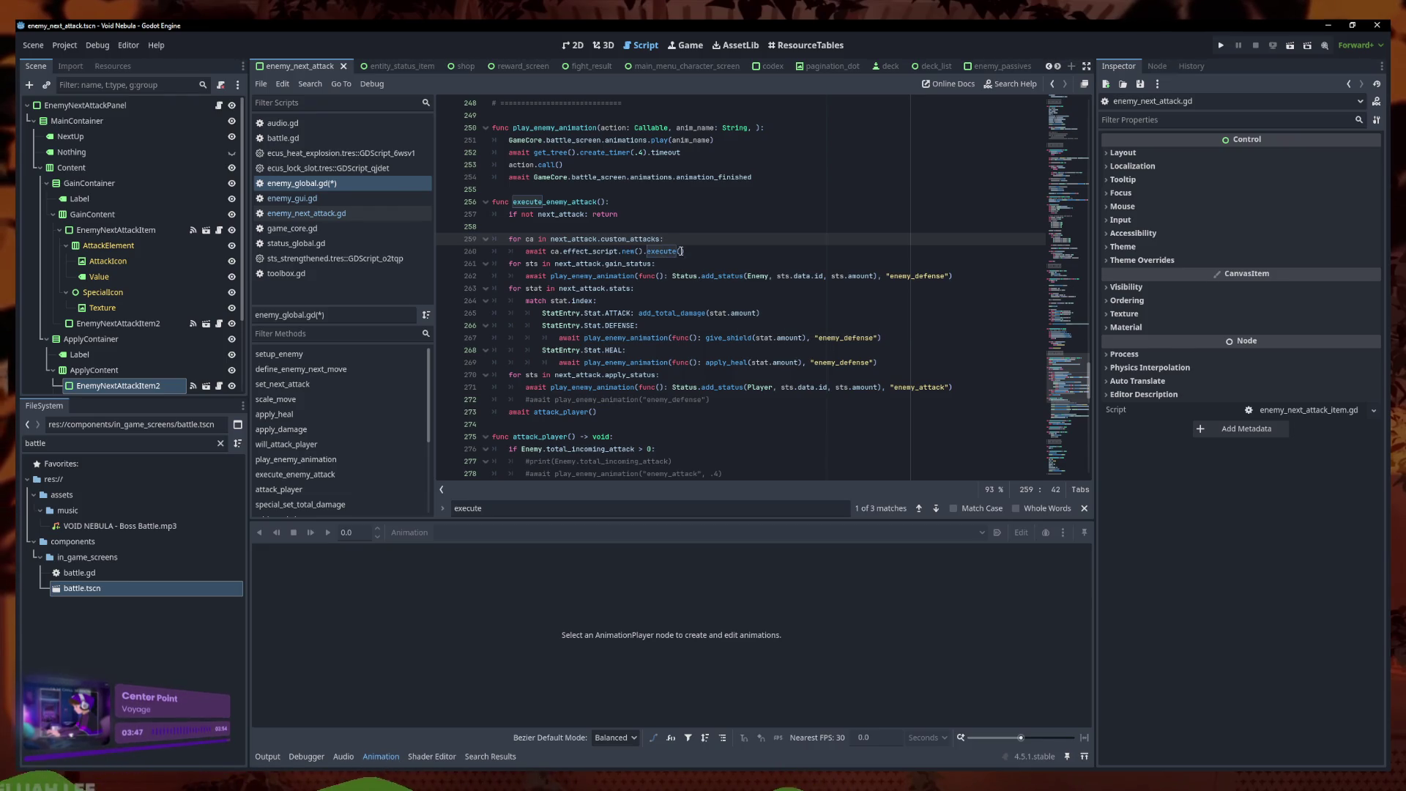
pyautogui.press('Down')
pyautogui.press('Home')
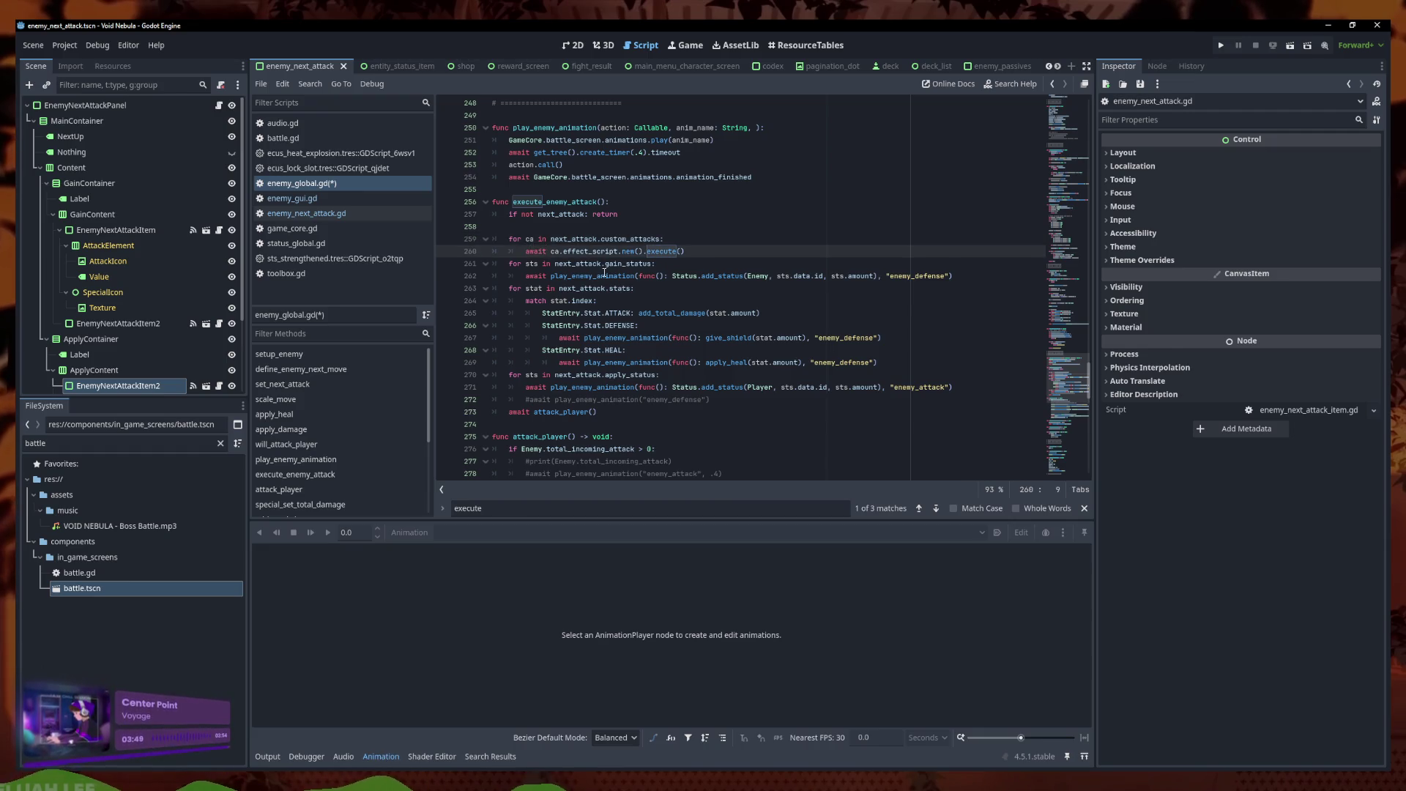
pyautogui.write('if ca.')
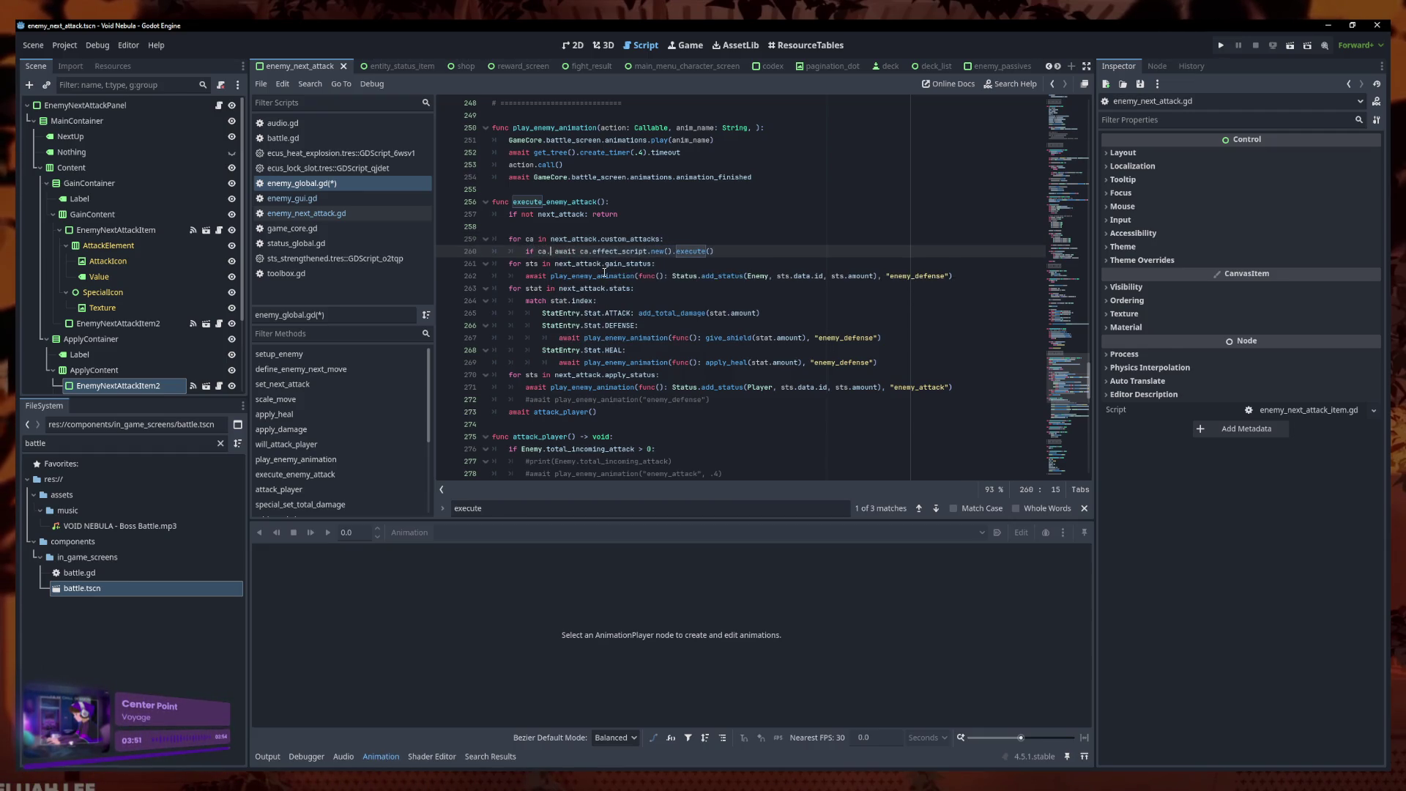
# Filter the project files for 'ecus' and inspect ecus_critical_hit.tres in the Inspector
pyautogui.press('BackSpace')
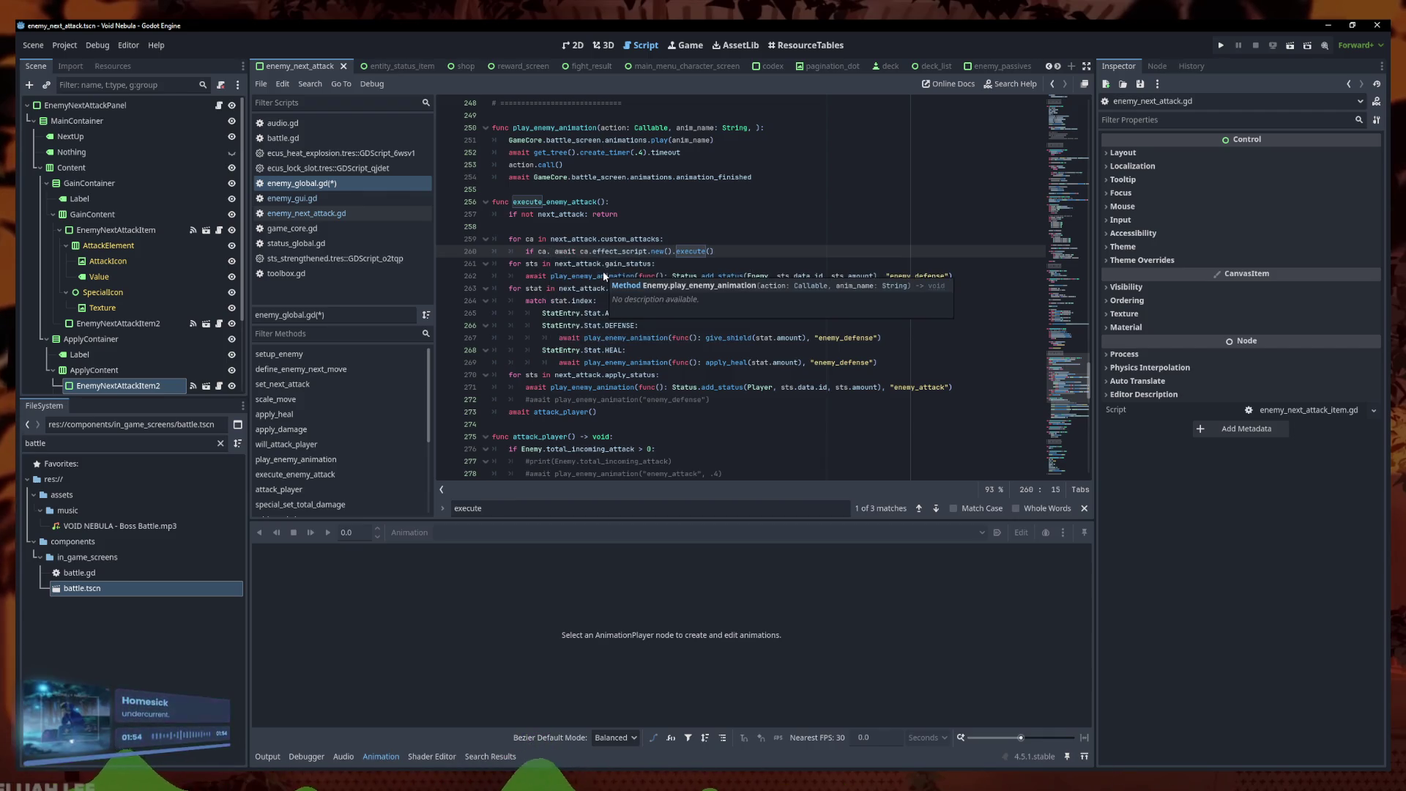
pyautogui.click(116, 445)
pyautogui.write('e')
pyautogui.hotkey('ctrl', 'a')
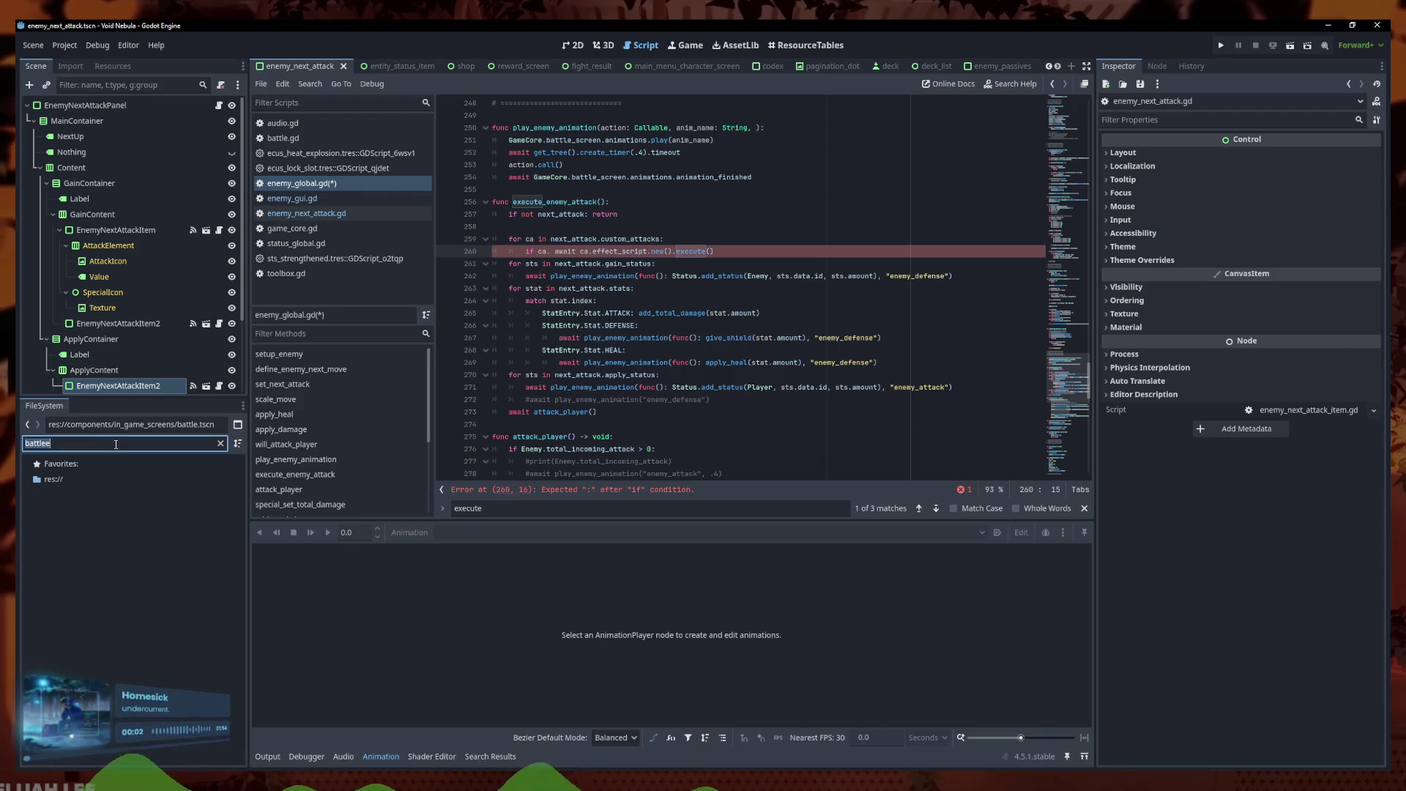
pyautogui.write('ecus')
pyautogui.click(108, 605)
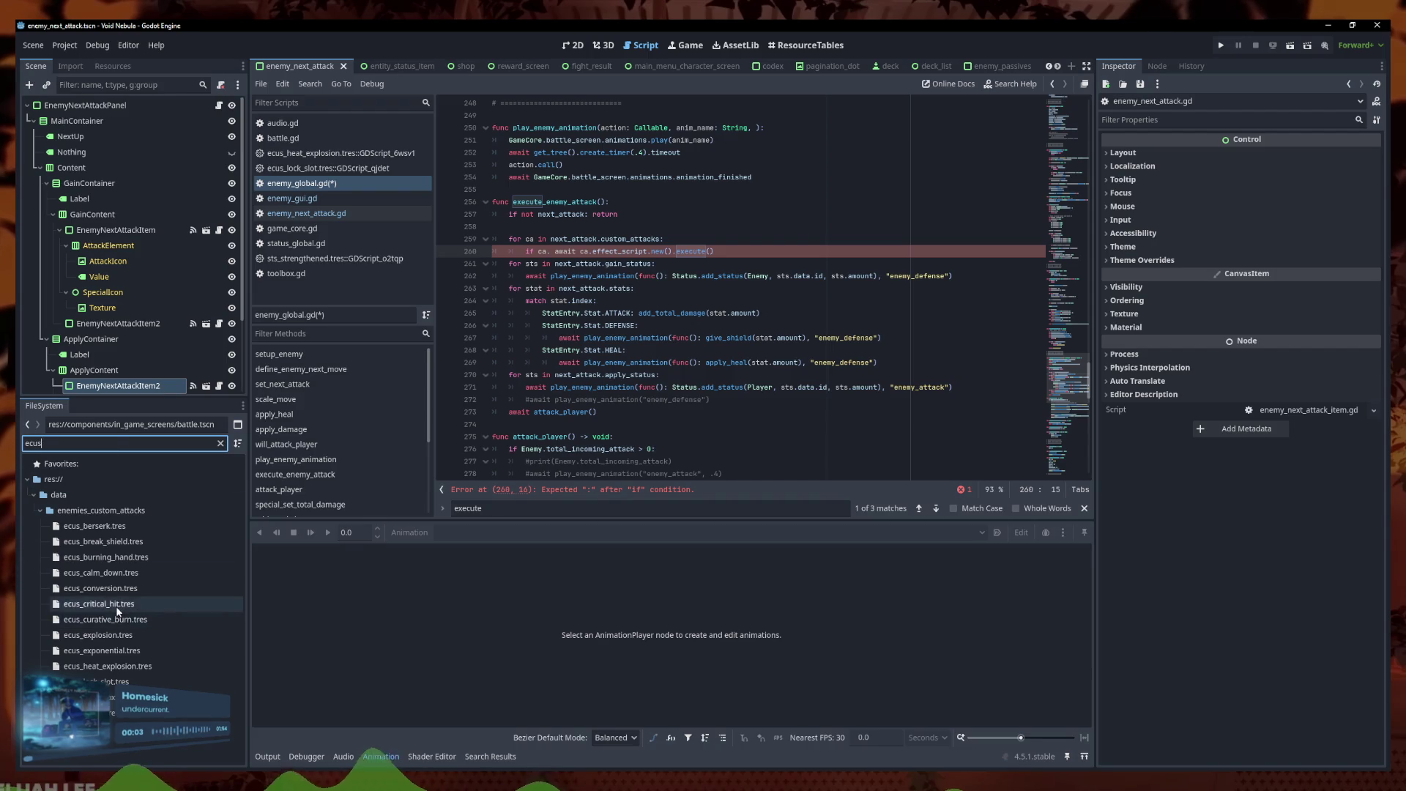
# Finish line 260's condition as 'if ca.type == CustomEnemyAttackData.CustomAttackType.GAIN:'
pyautogui.click(551, 251)
pyautogui.hotkey('ctrl', 'v')
pyautogui.moveTo(932, 251); pyautogui.dragTo(492, 239)
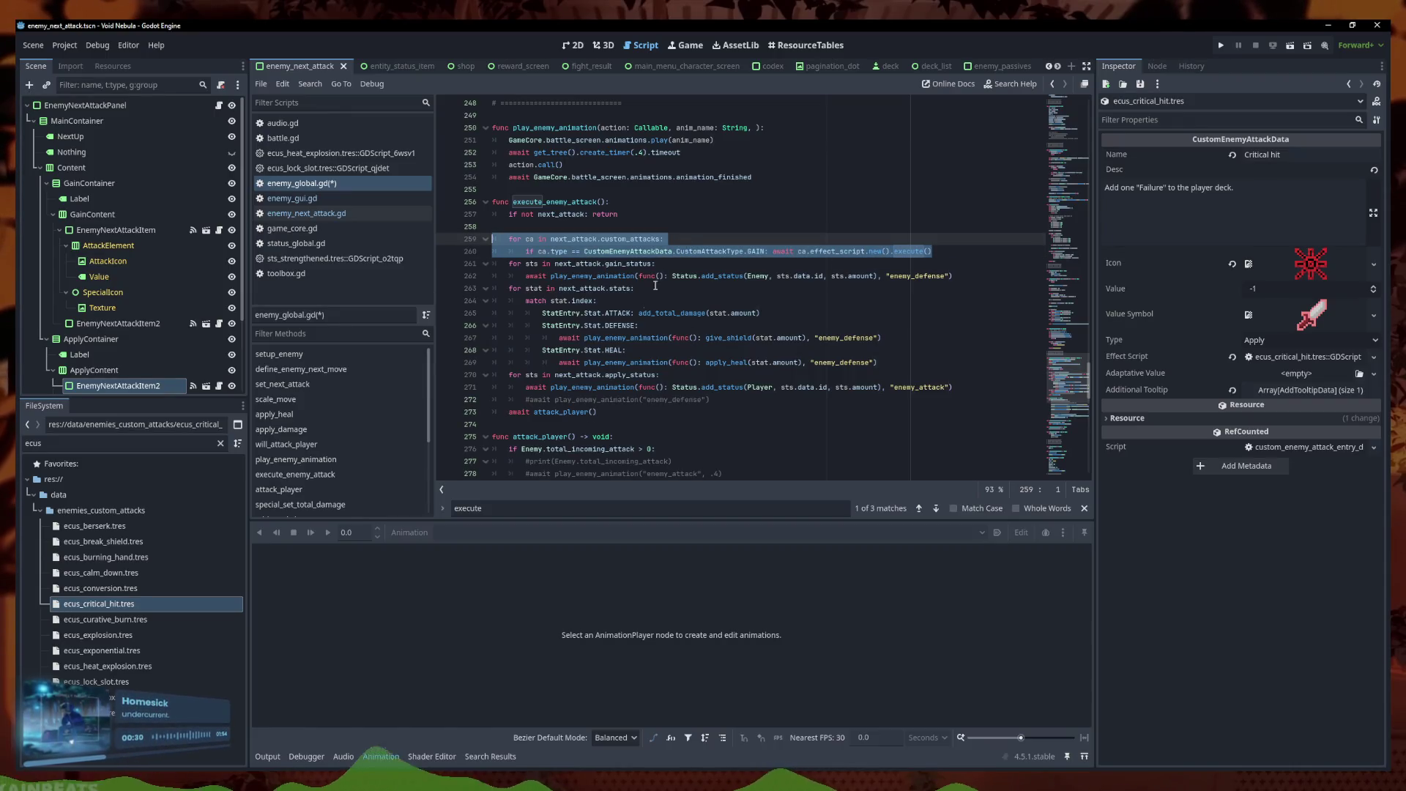
pyautogui.click(907, 375)
pyautogui.click(906, 362)
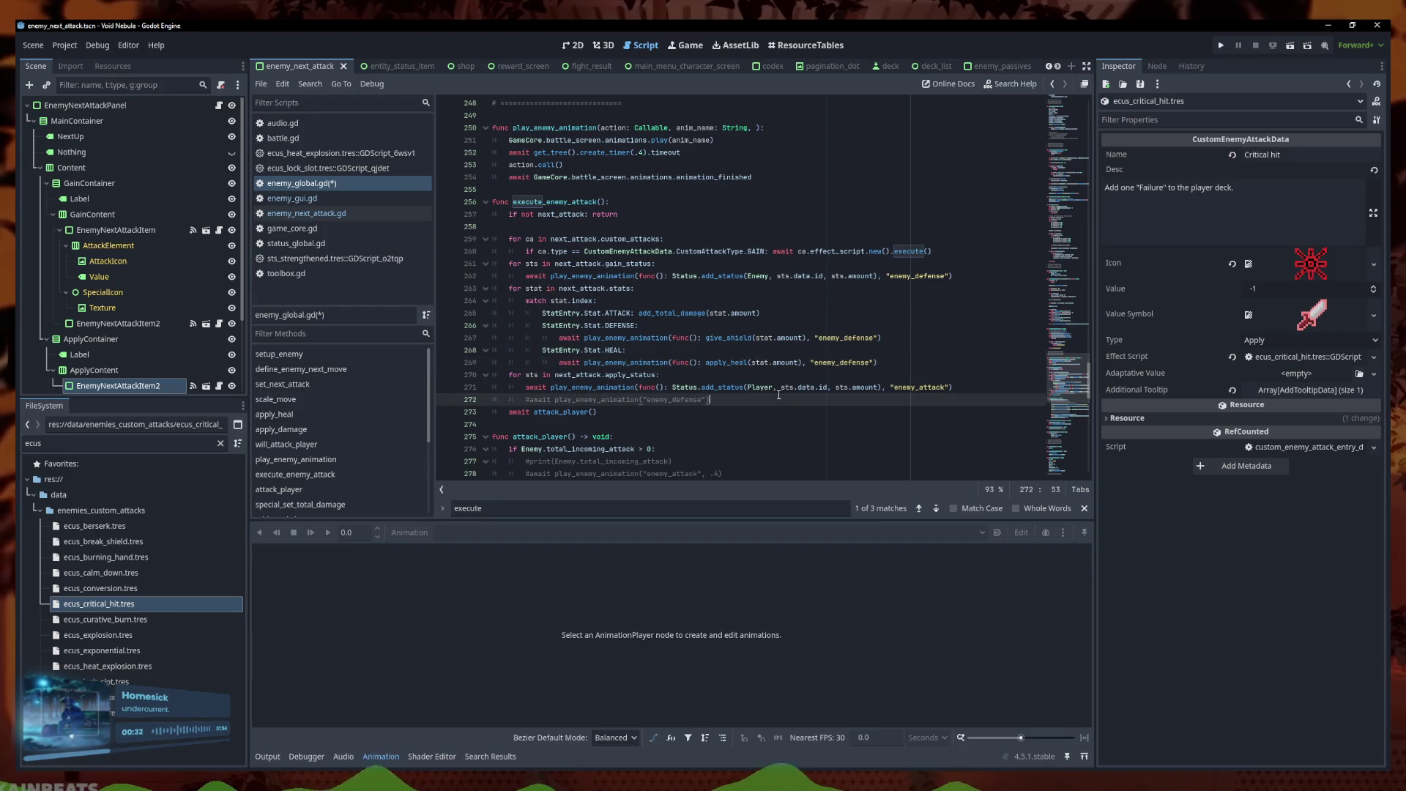
pyautogui.click(642, 276)
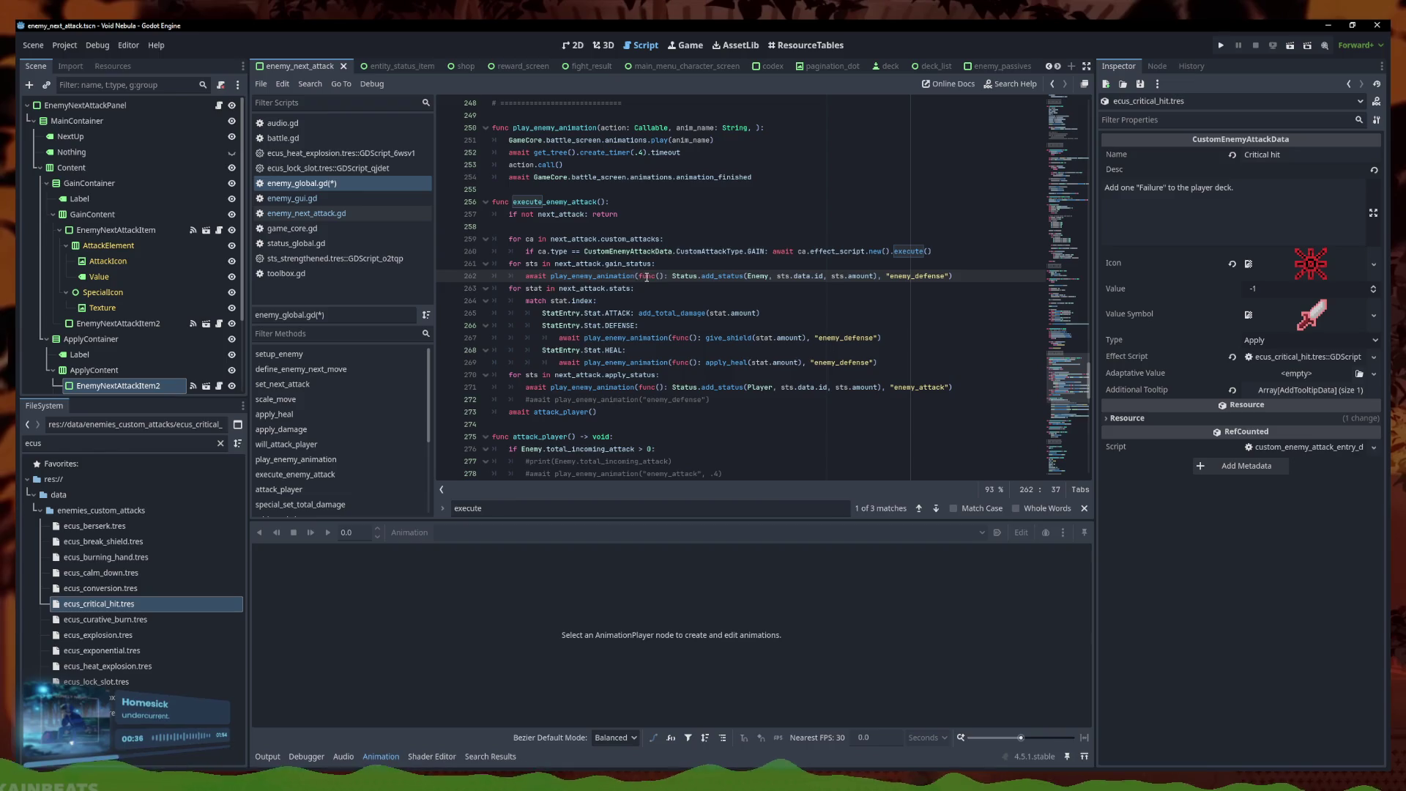
pyautogui.click(306, 213)
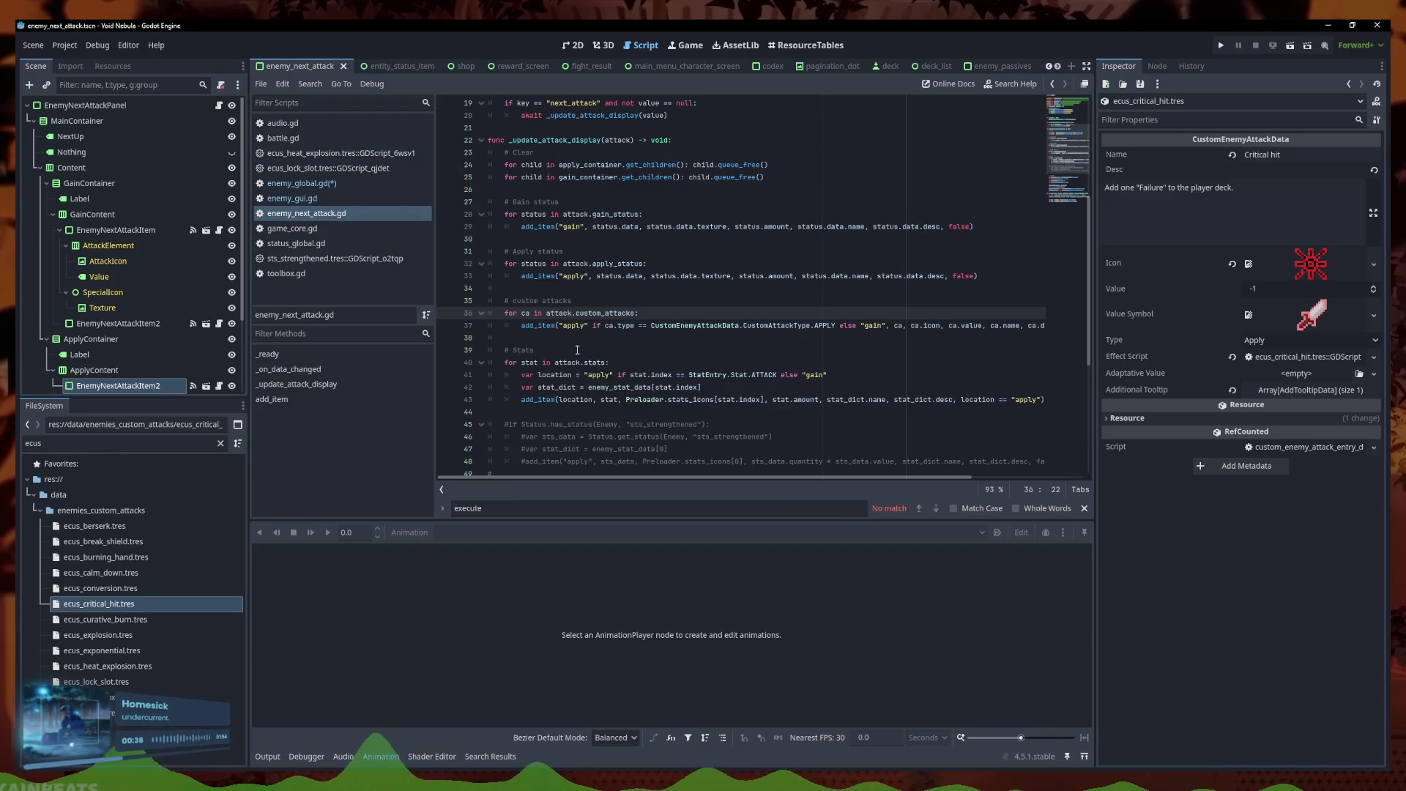
# Move the two GAIN custom-attack lines below the gain_status loop in enemy_global.gd
pyautogui.scroll(1, 952, 381)
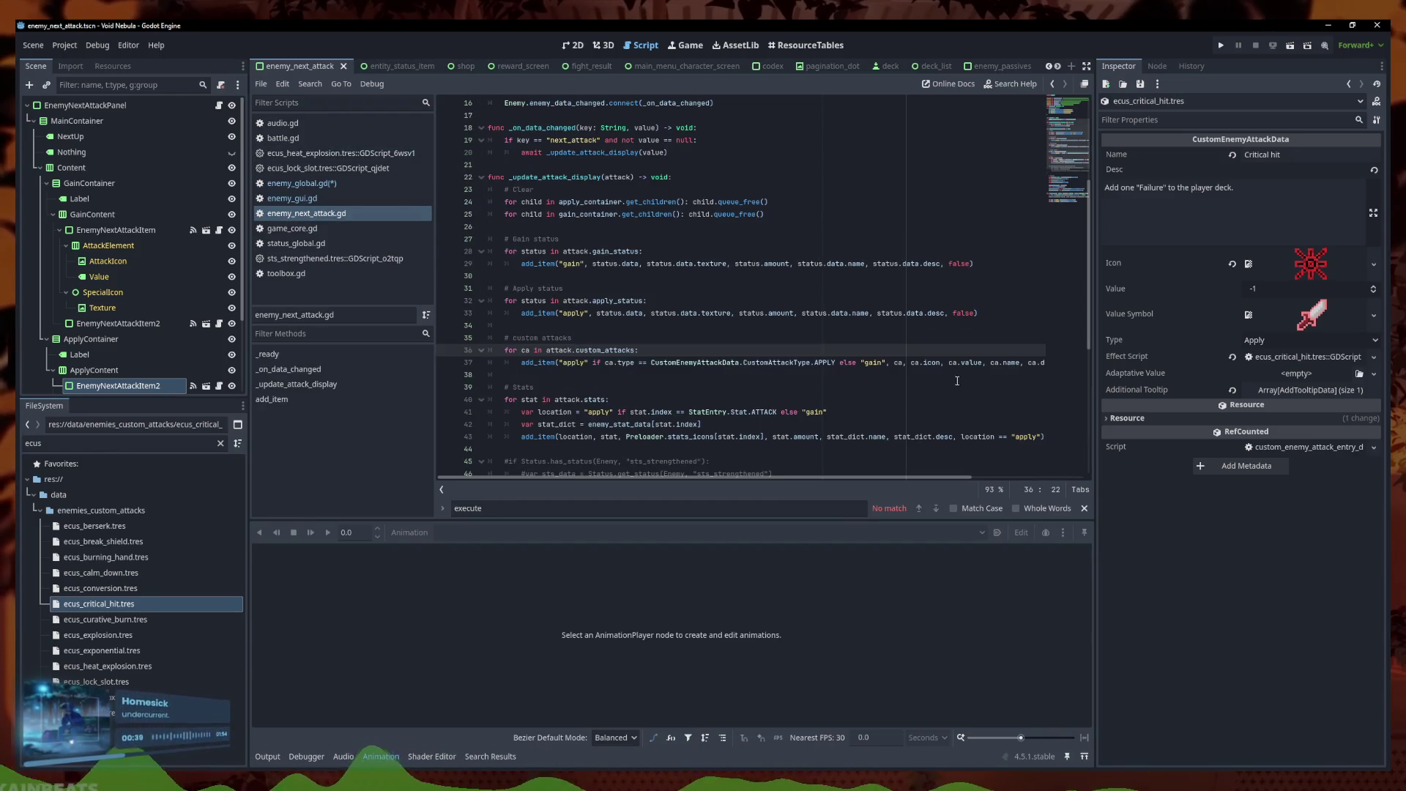
pyautogui.scroll(-1, 680, 322)
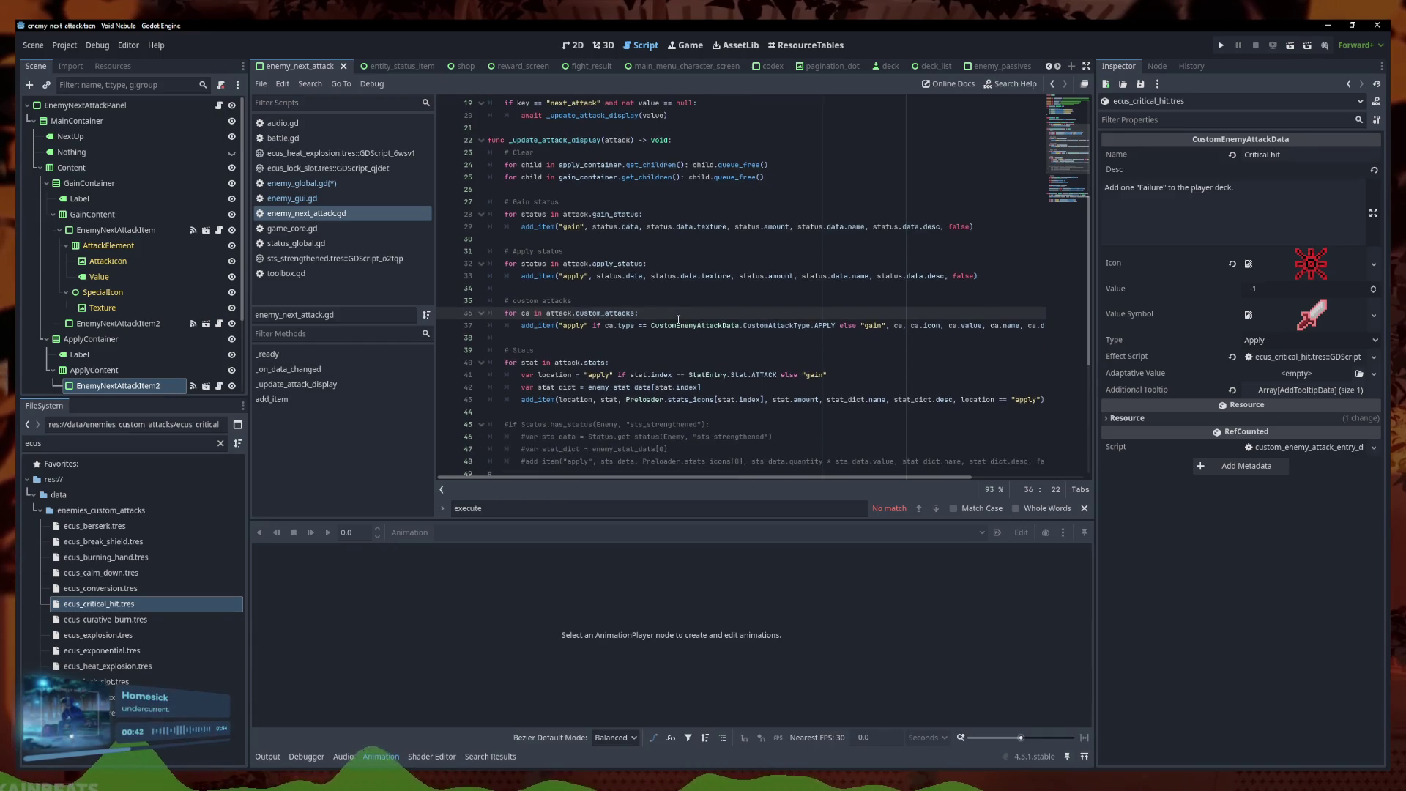
pyautogui.scroll(-2, 676, 342)
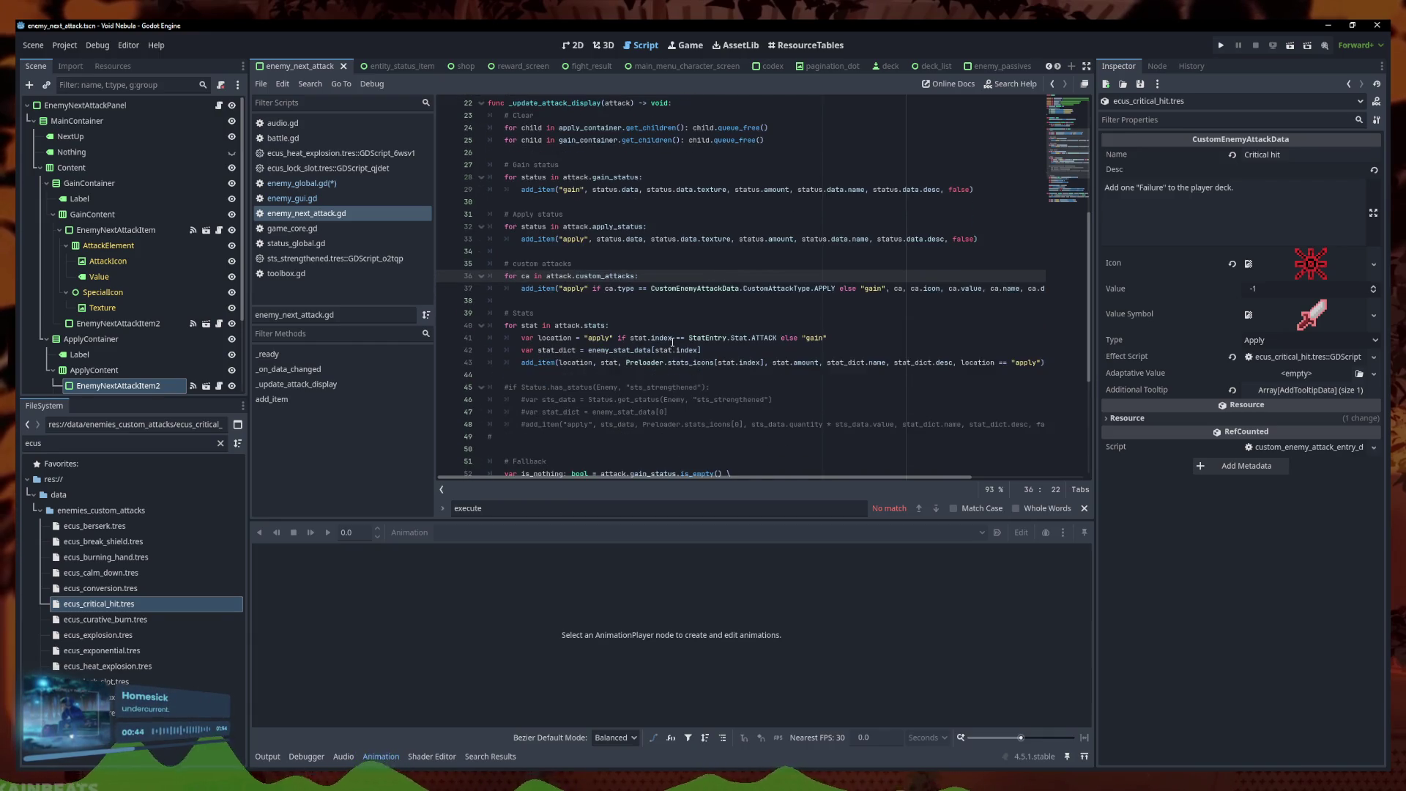
pyautogui.scroll(1, 673, 351)
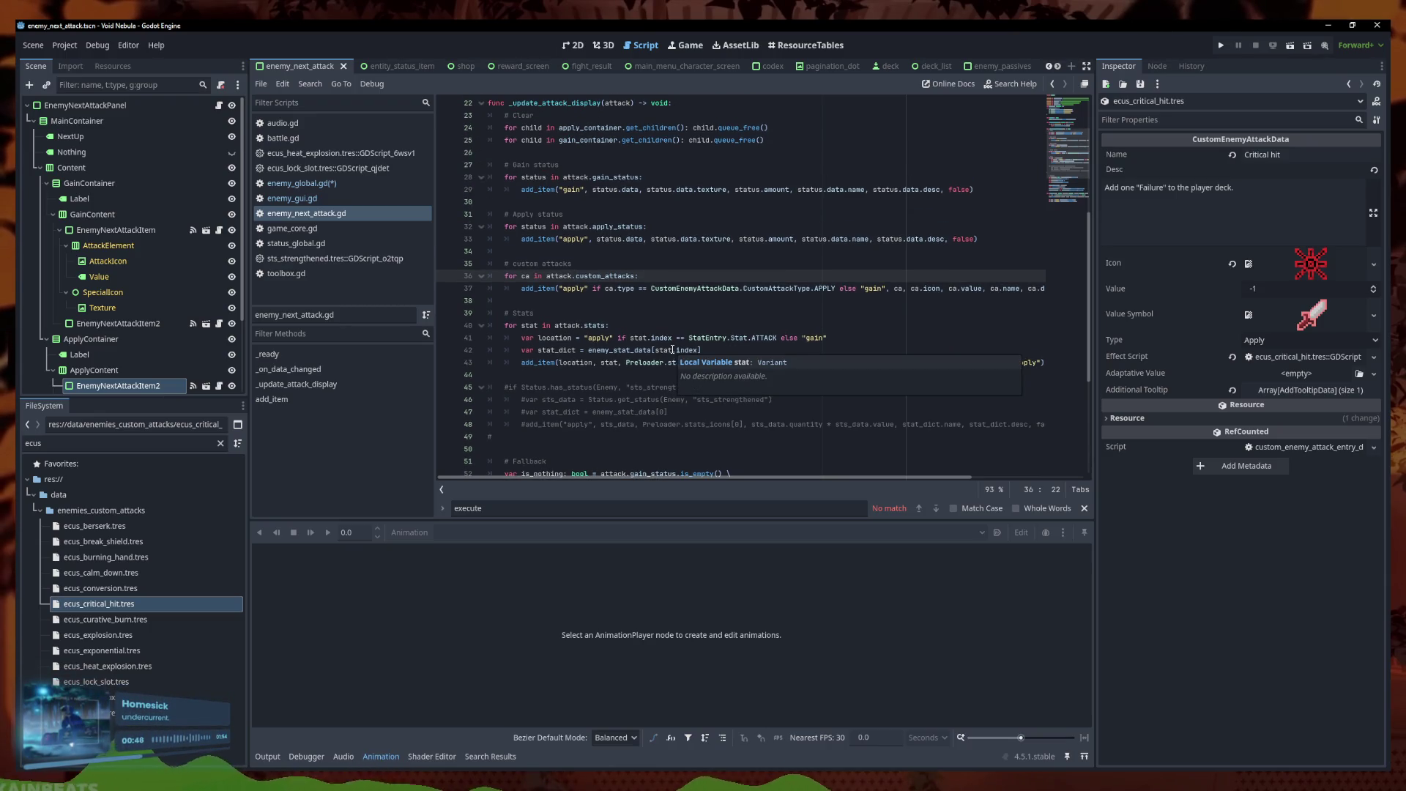
pyautogui.scroll(-1, 629, 368)
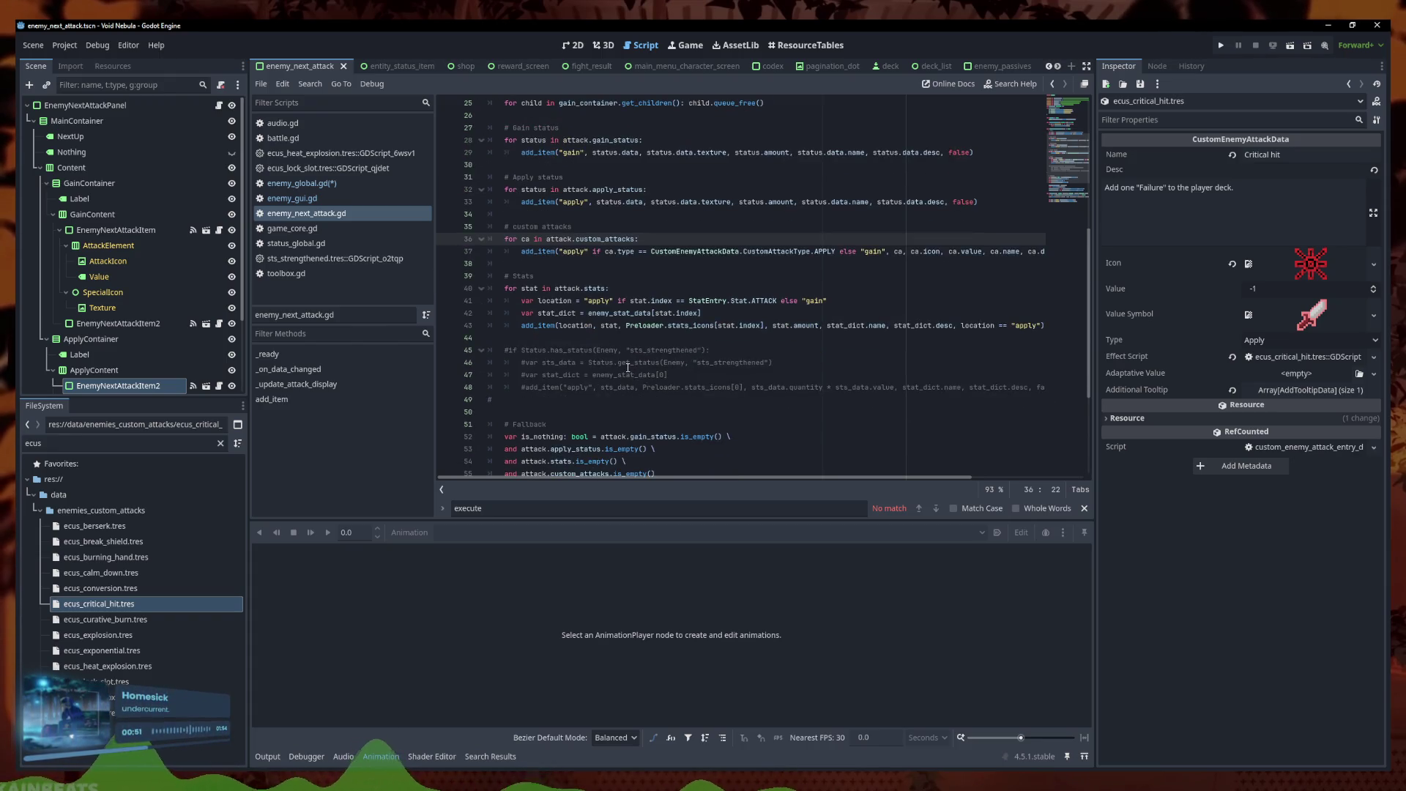
pyautogui.click(302, 184)
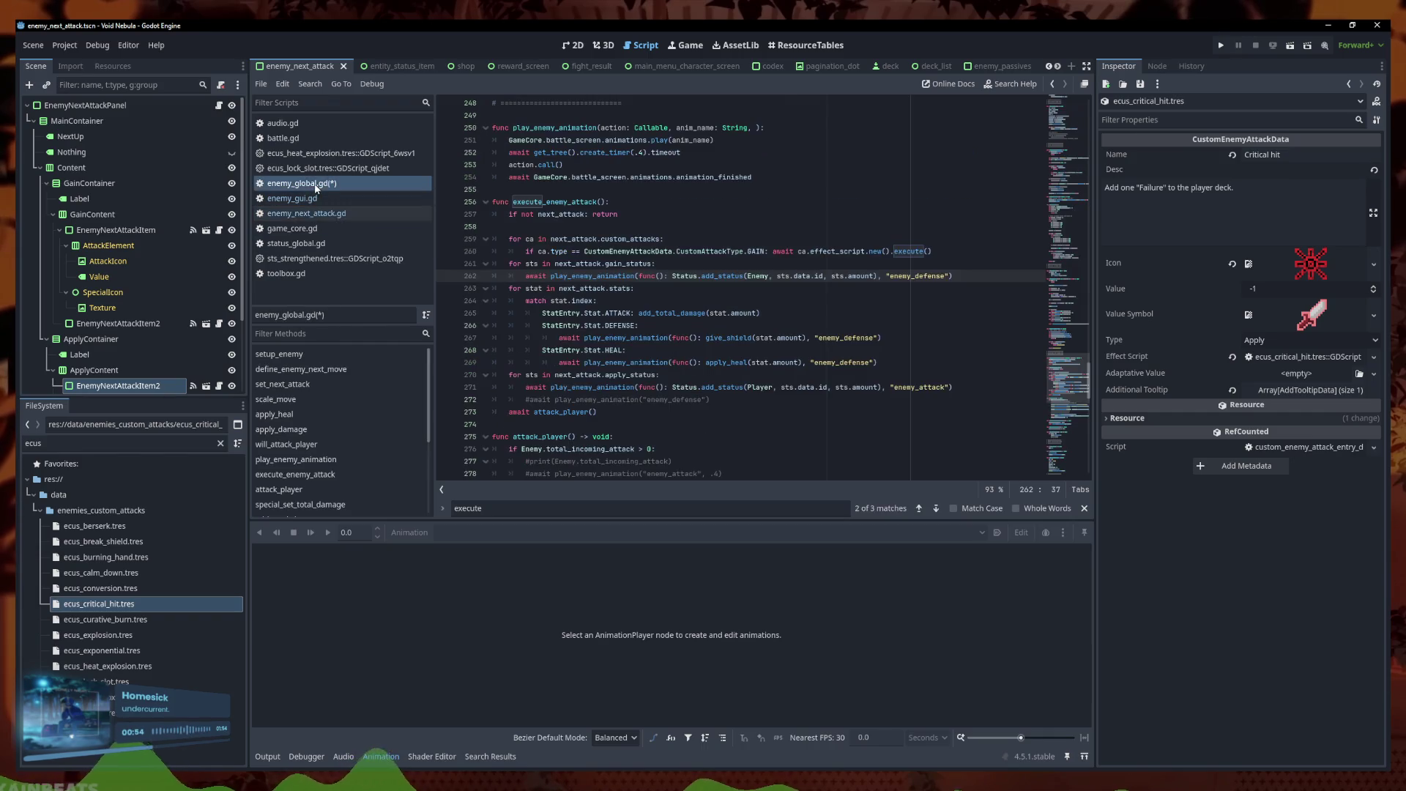
pyautogui.click(654, 239)
pyautogui.moveTo(505, 265); pyautogui.dragTo(453, 245)
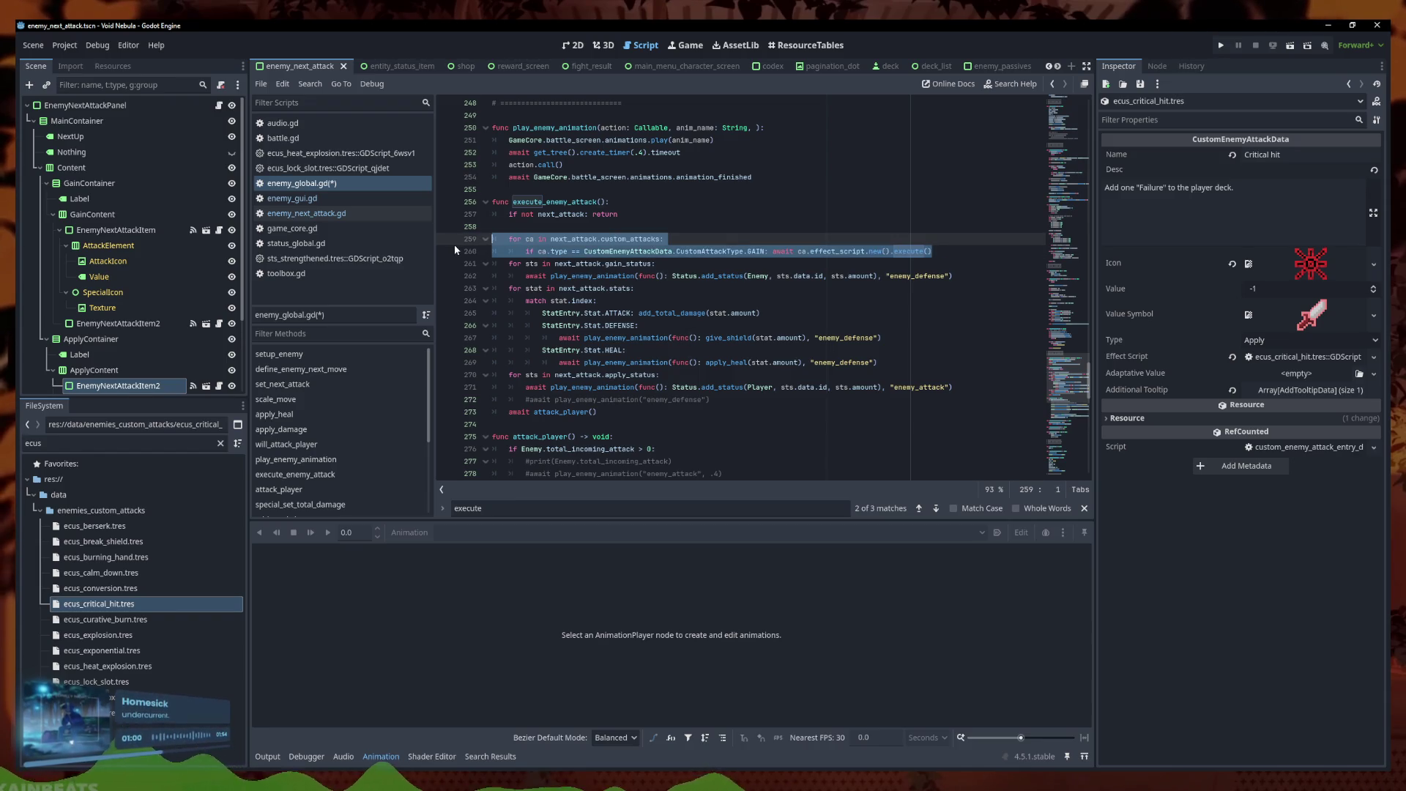
pyautogui.hotkey('alt', 'Down')
pyautogui.hotkey('alt', 'Down')
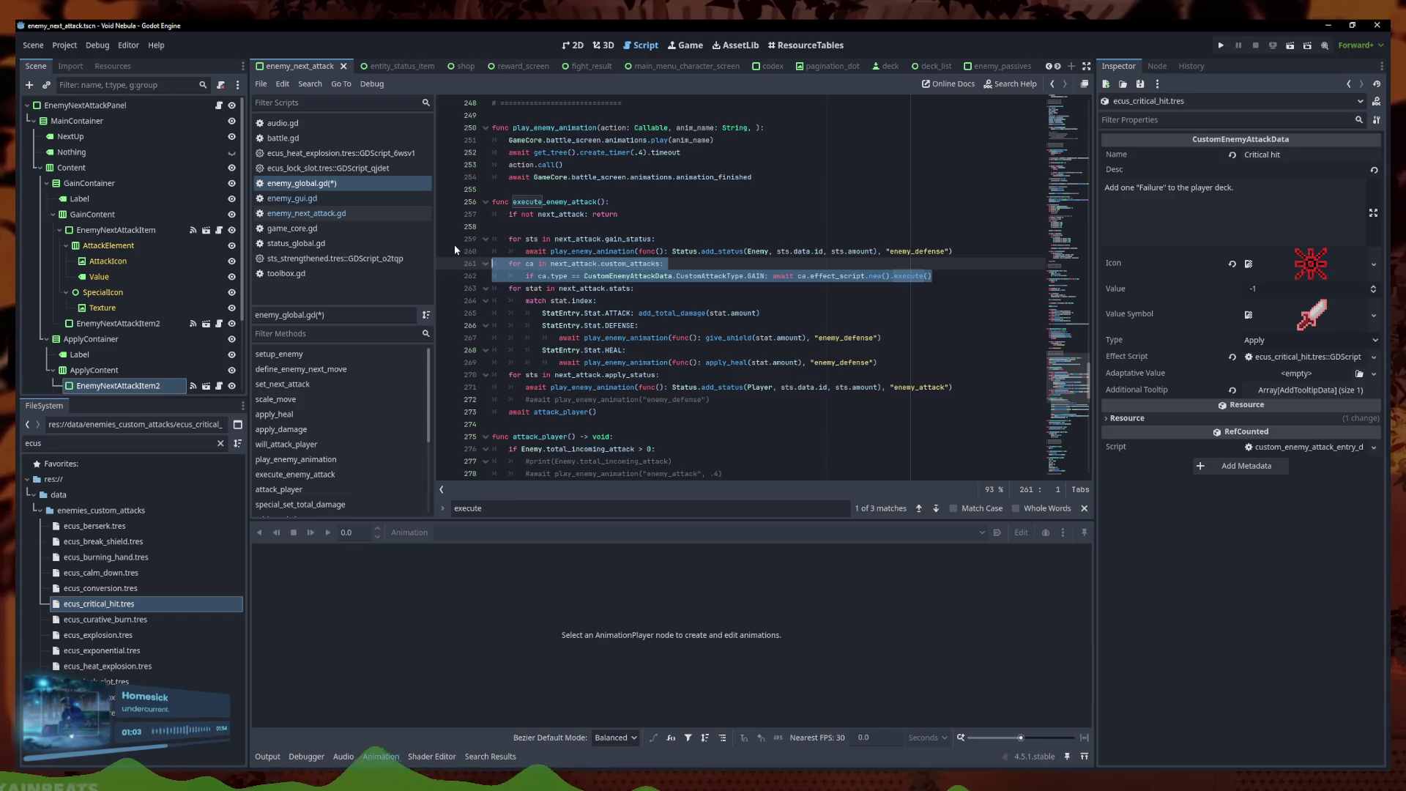
# Compare against enemy_next_attack.gd, then select the apply_status loop lines in execute_enemy_attack
pyautogui.click(394, 213)
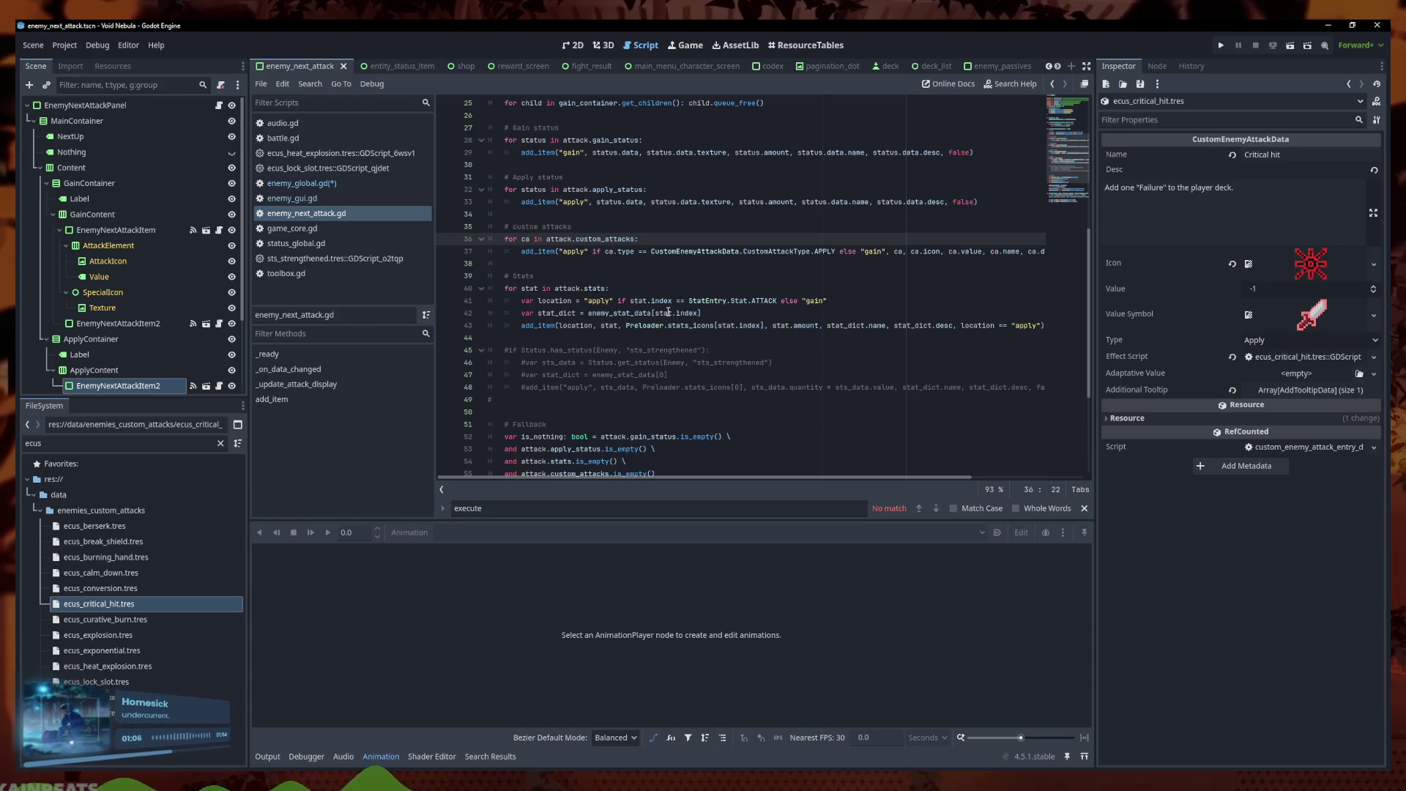
pyautogui.click(311, 183)
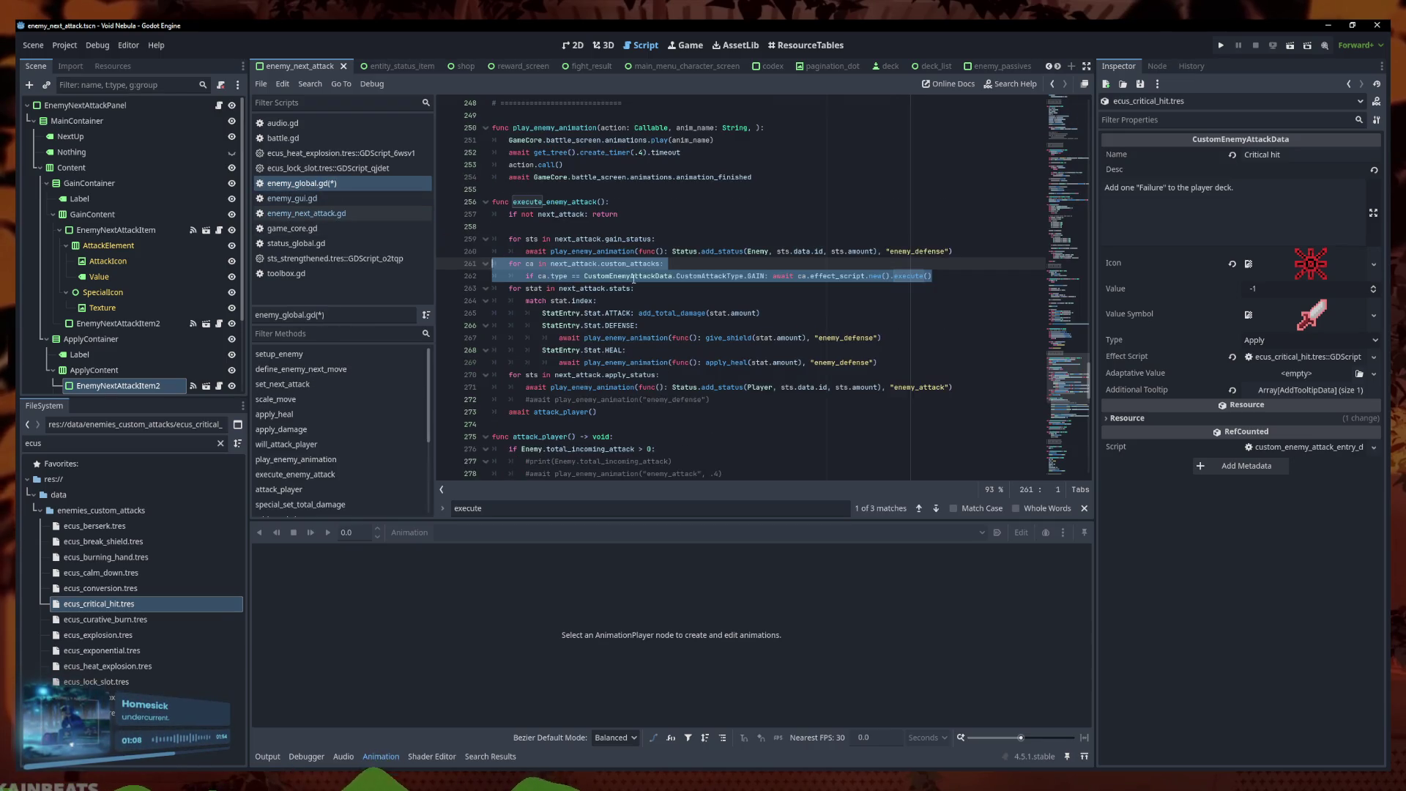
pyautogui.click(648, 301)
pyautogui.click(663, 338)
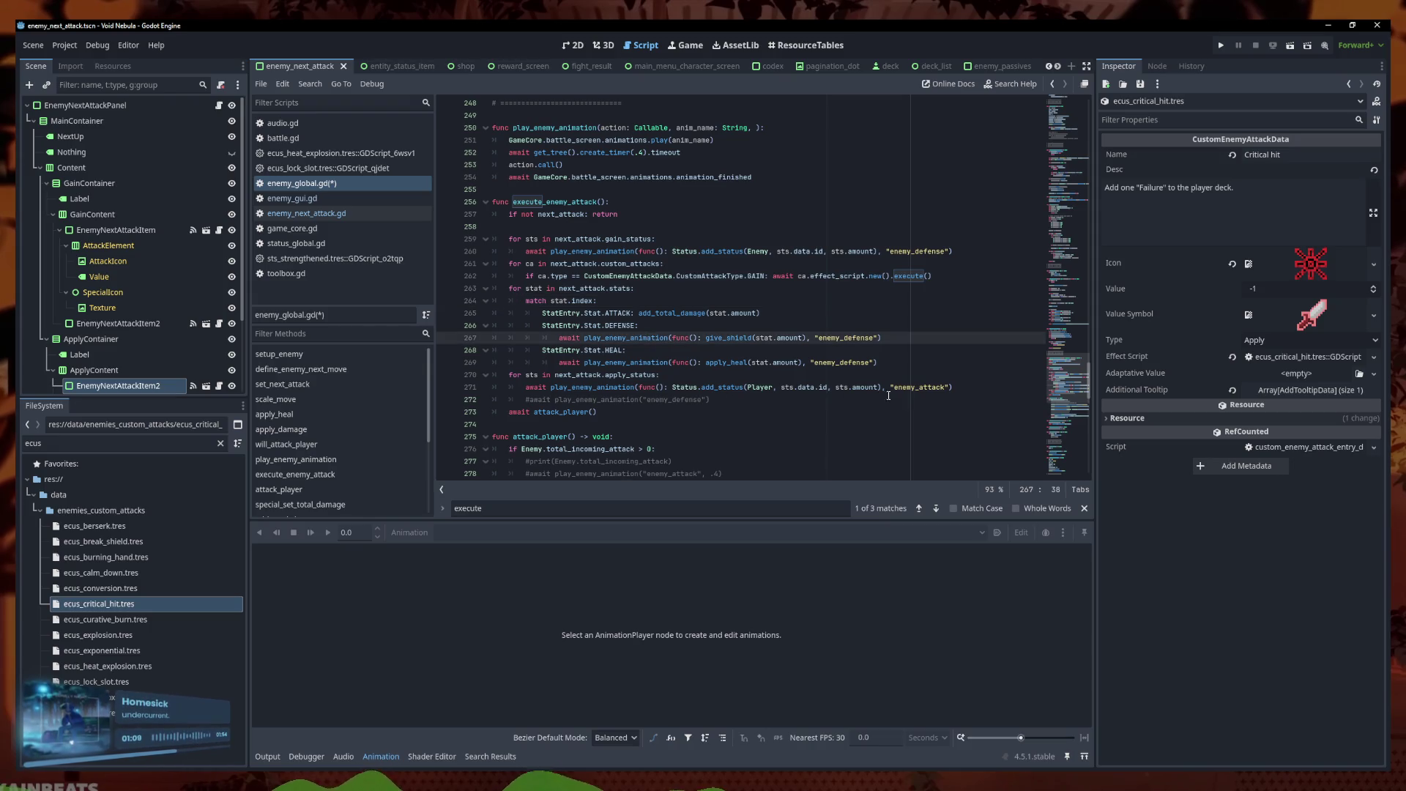
pyautogui.moveTo(965, 393); pyautogui.dragTo(491, 374)
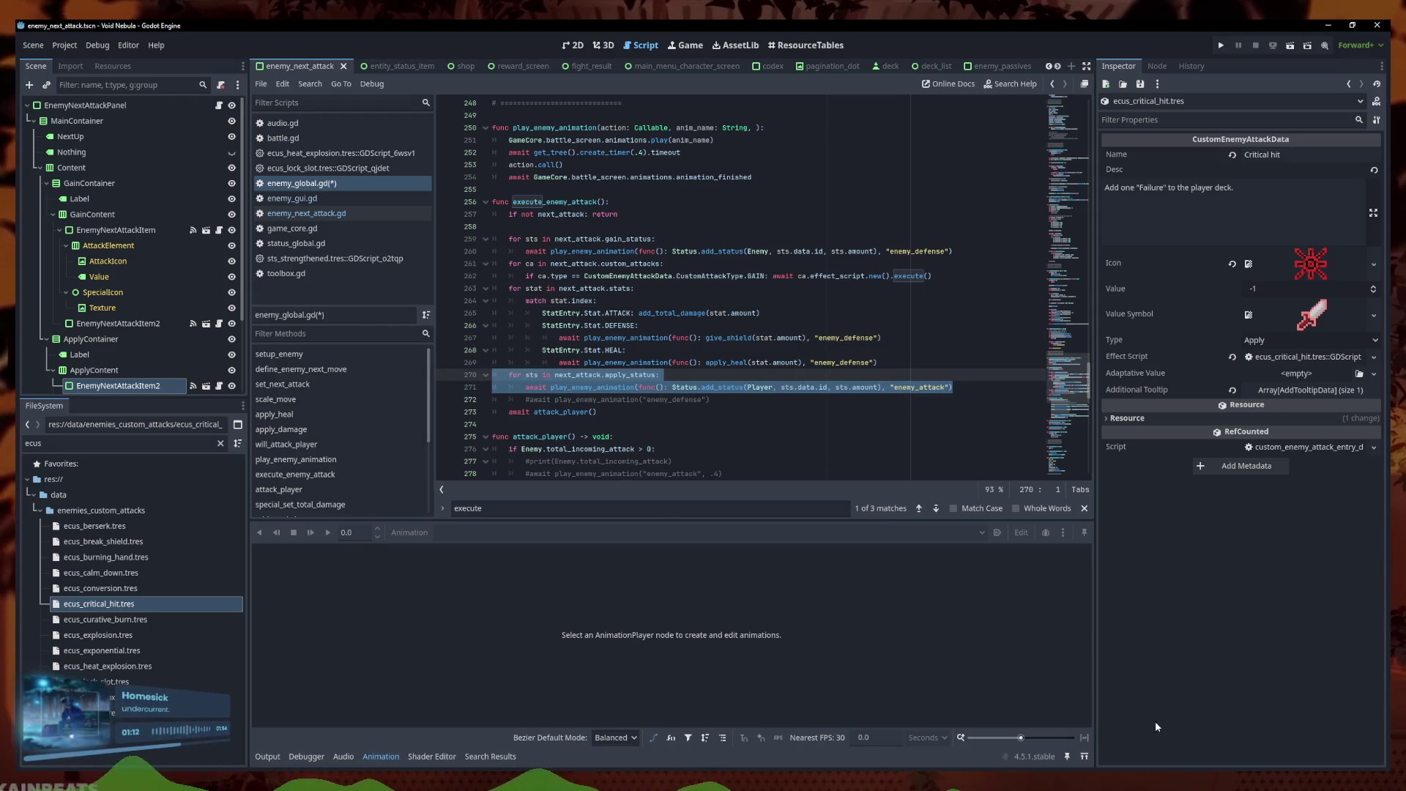
# Delete the leftover commented-out #await animation line below the apply_status loop
pyautogui.click(1282, 719)
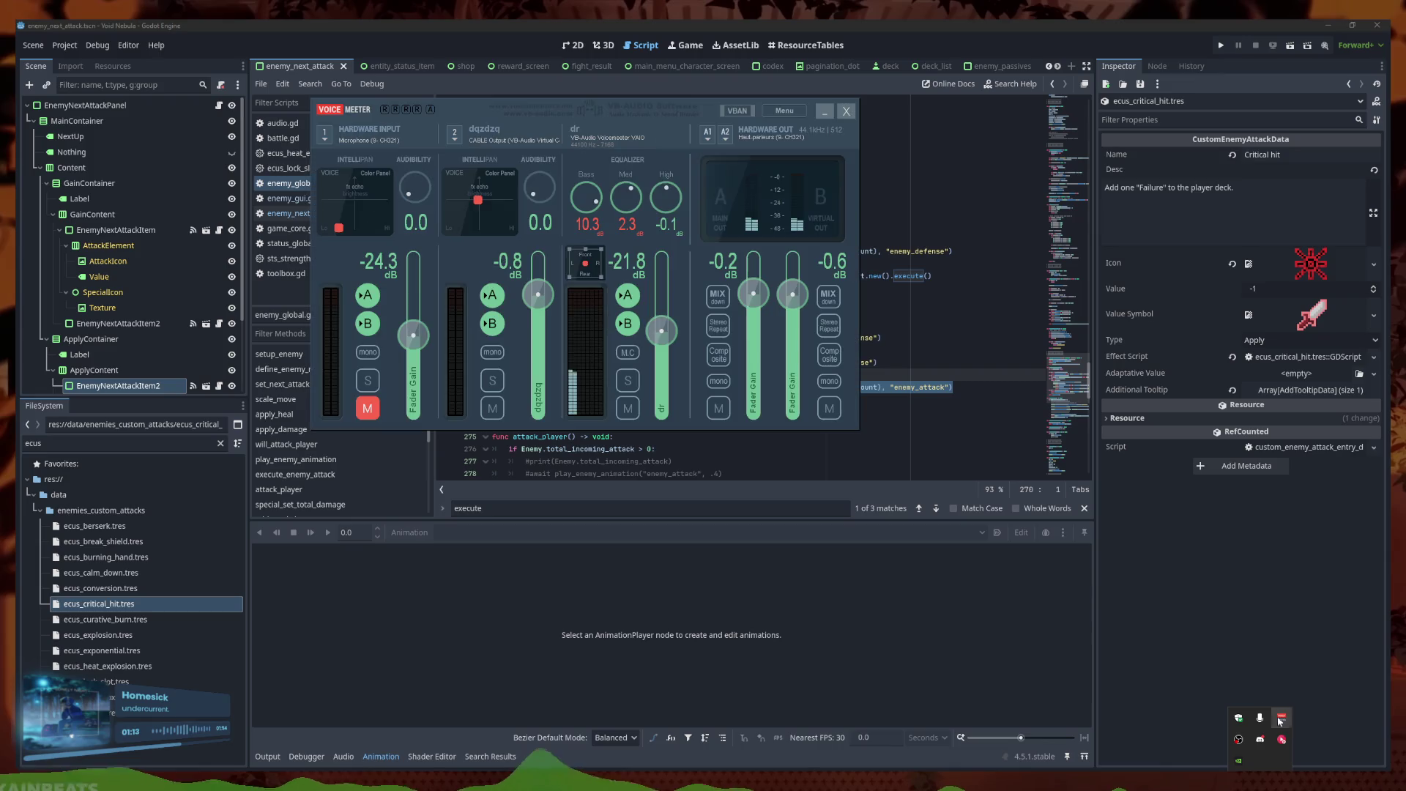
pyautogui.click(708, 132)
pyautogui.click(954, 387)
pyautogui.moveTo(954, 387); pyautogui.dragTo(557, 374)
pyautogui.click(722, 395)
pyautogui.hotkey('ctrl', 's')
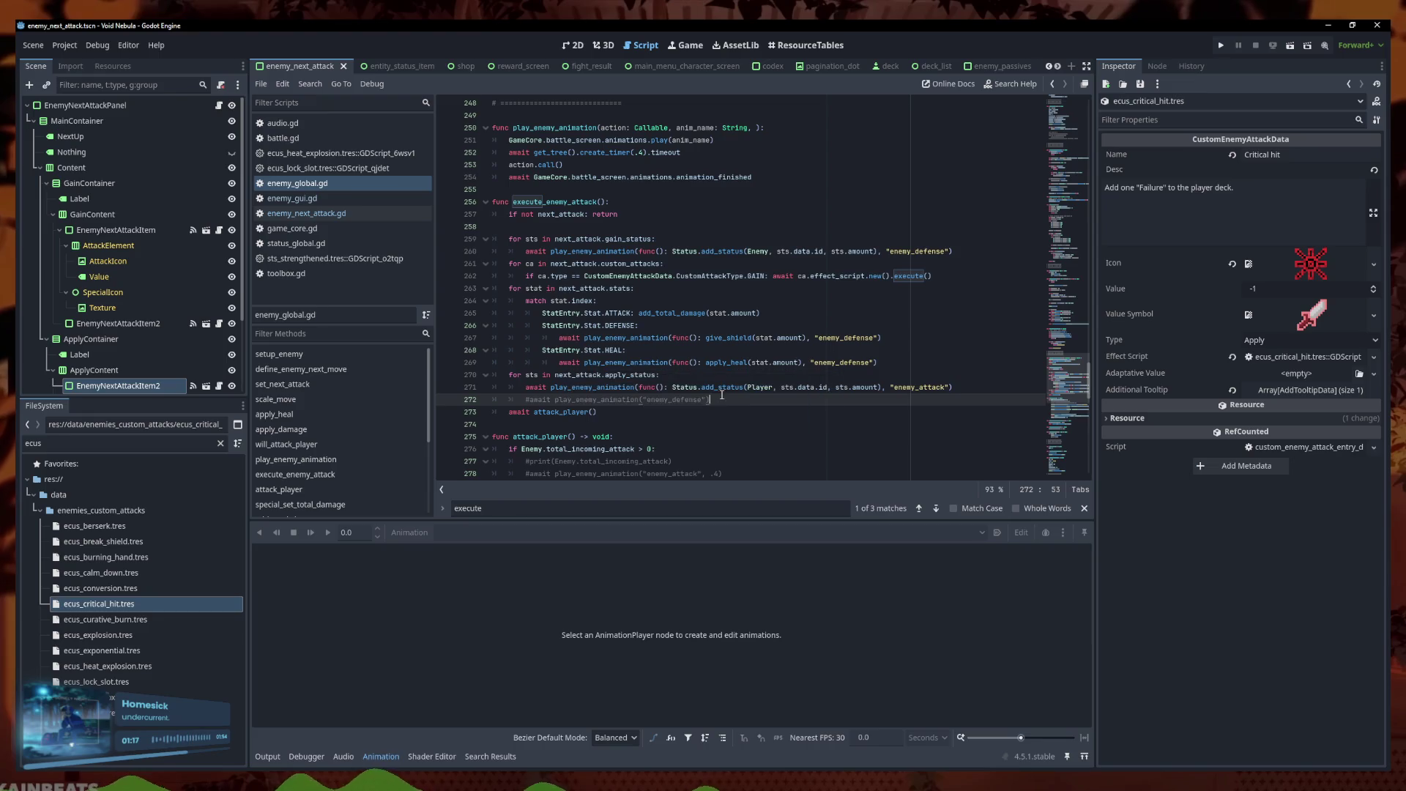
pyautogui.tripleClick(714, 399)
pyautogui.press('BackSpace')
# Paste the custom-attack loop after the apply_status loop and remove one indent level
pyautogui.click(678, 275)
pyautogui.moveTo(953, 251); pyautogui.dragTo(493, 239)
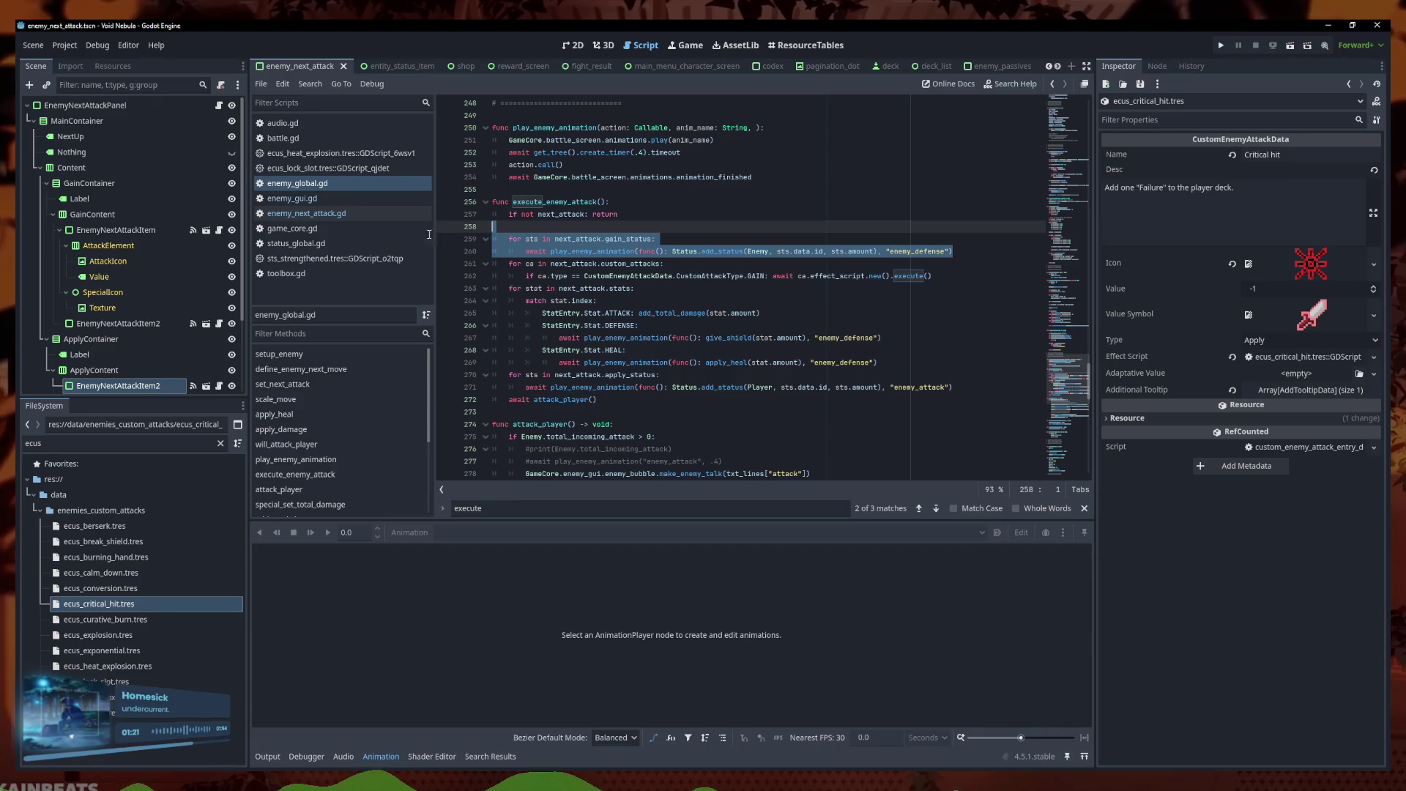
pyautogui.click(956, 276)
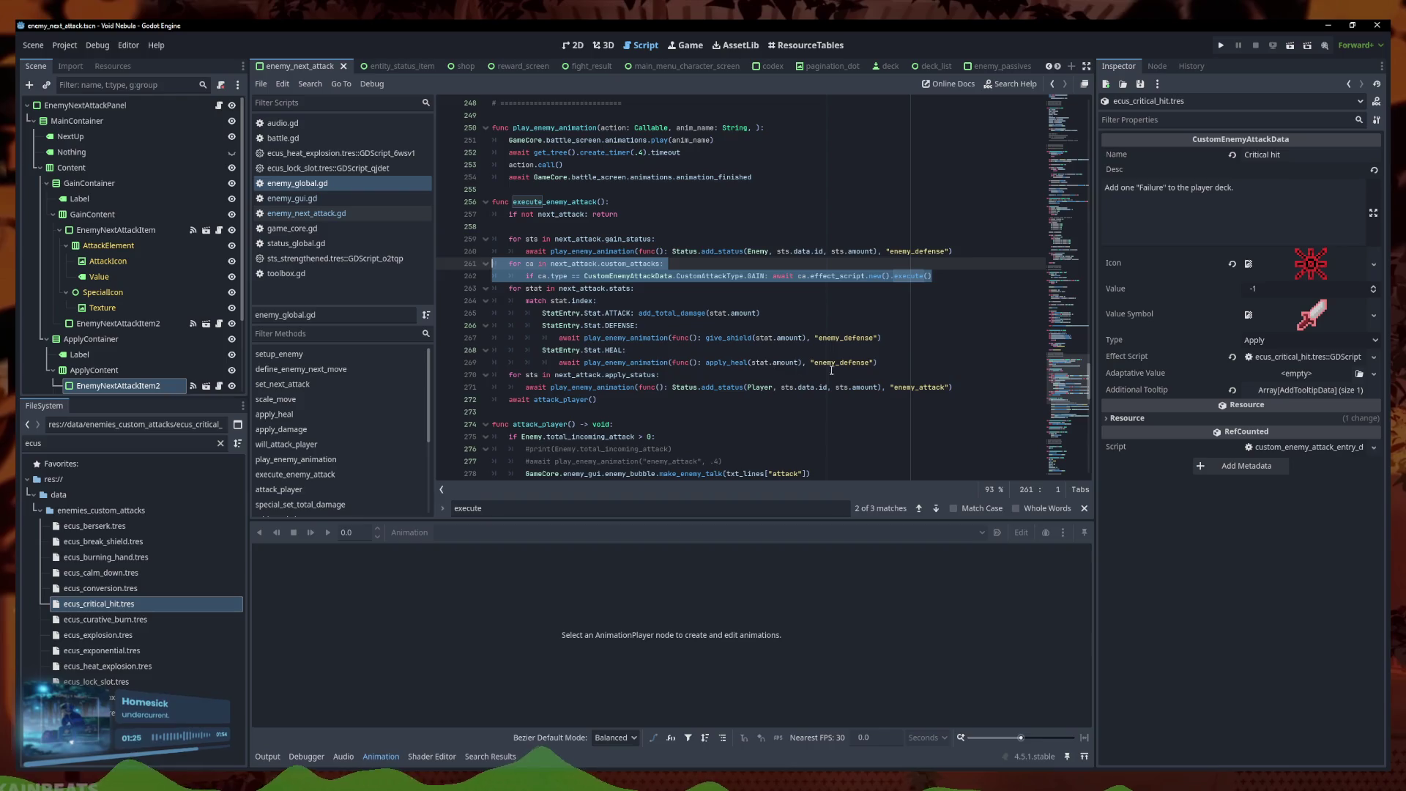
pyautogui.click(945, 359)
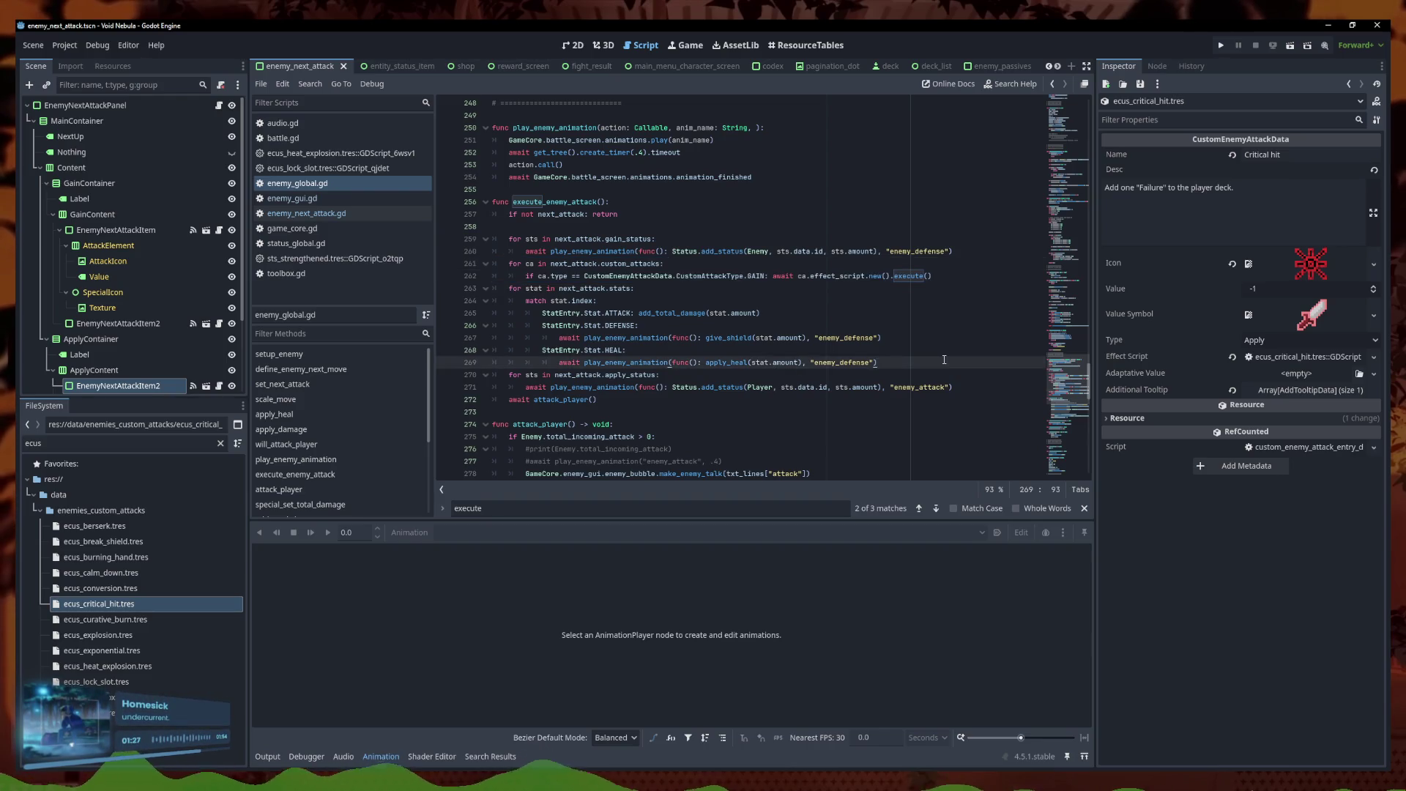
pyautogui.click(995, 387)
pyautogui.press('Return')
pyautogui.write('for ca in next_attack.custom_attacks: \t\tif ca.type == CustomEnemyAttackData.CustomAttackType.GAIN: await ca.effect_script.new().execute()')
pyautogui.click(522, 400)
pyautogui.press('BackSpace')
# Change the pasted loop's condition from GAIN to APPLY and save enemy_global.gd
pyautogui.doubleClick(764, 414)
pyautogui.press('BackSpace')
pyautogui.write('A')
pyautogui.press('Return')
pyautogui.hotkey('ctrl', 's')
pyautogui.moveTo(608, 424)
pyautogui.mouseDown()
pyautogui.moveTo(407, 217)
pyautogui.moveTo(398, 236)
pyautogui.mouseUp()
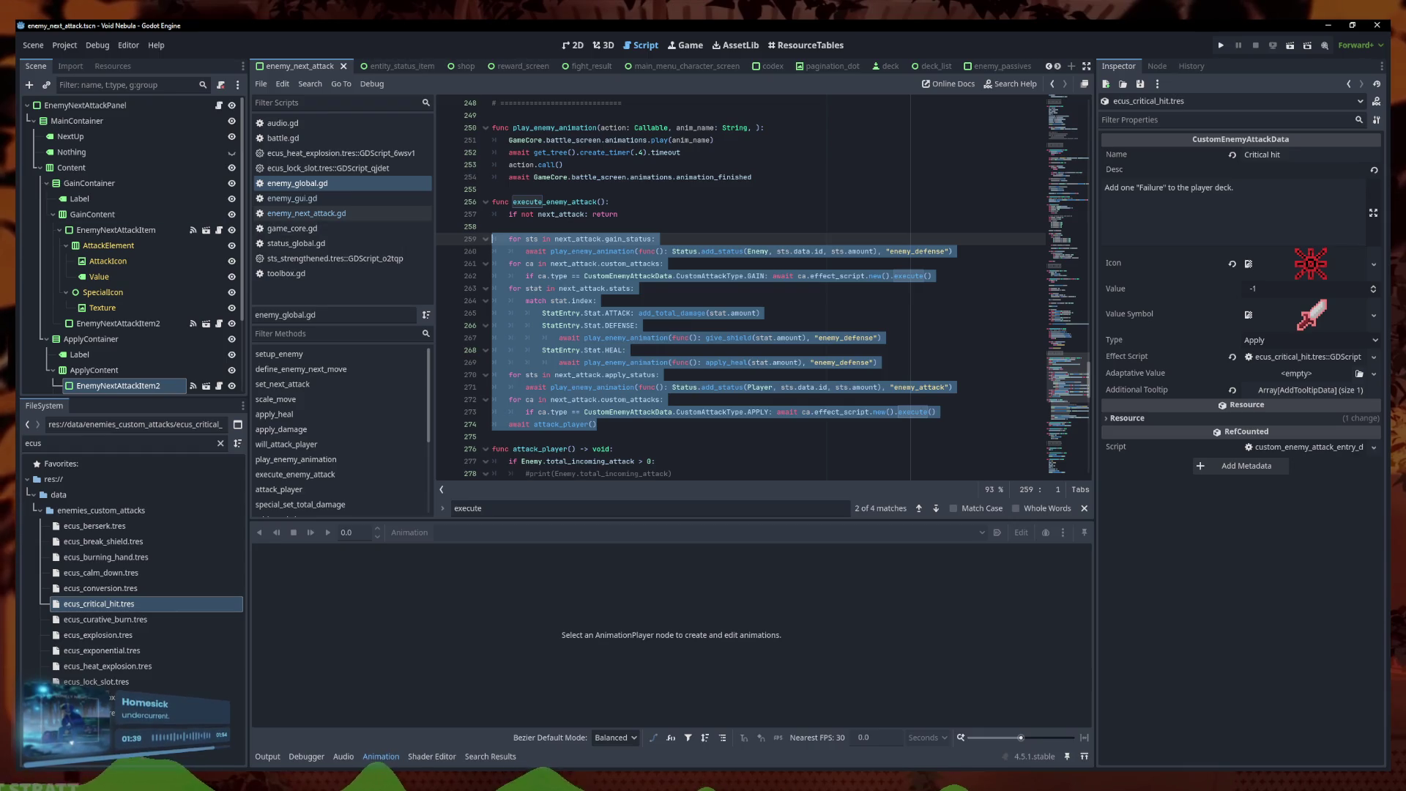
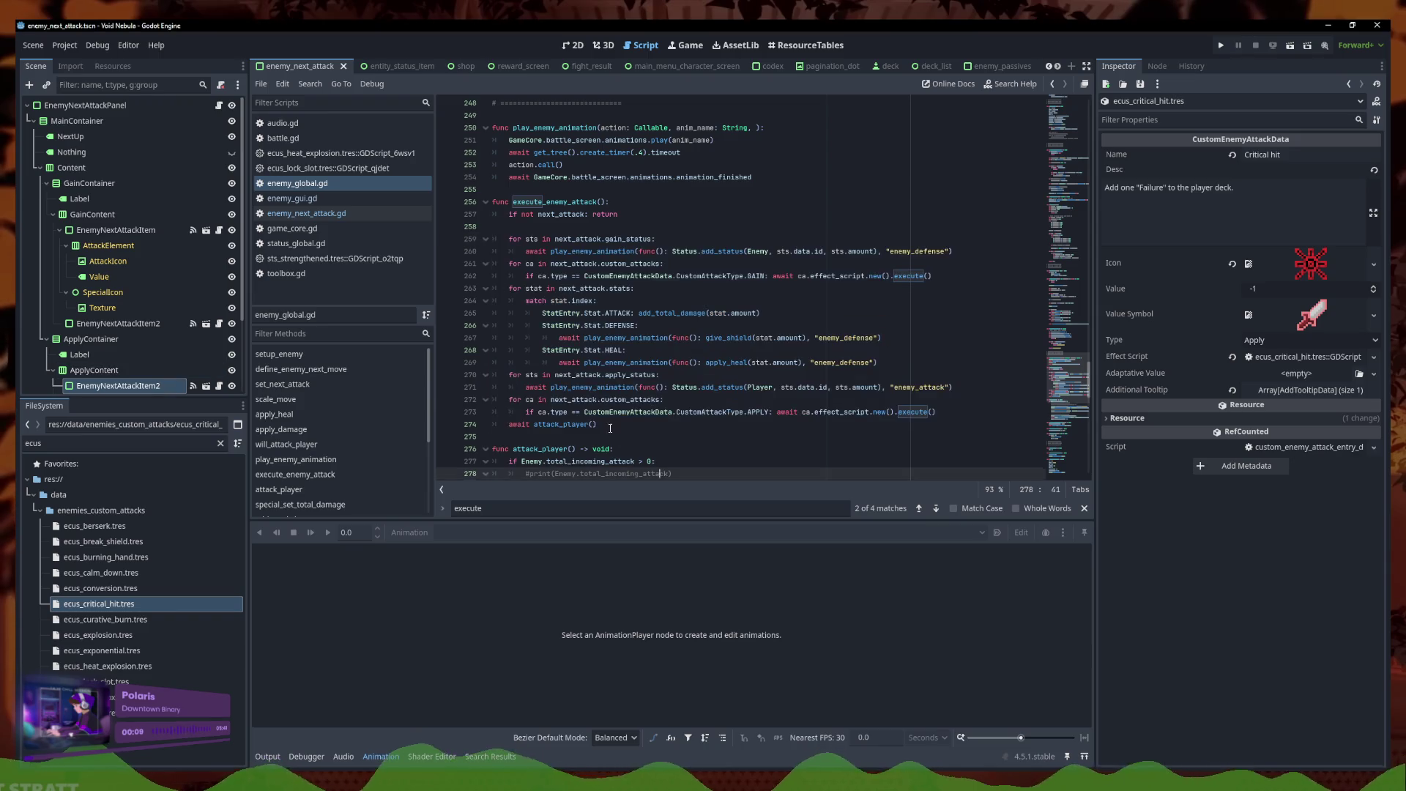
# Replace the compact execute_enemy_attack code with the phase-based GAIN/STATS/APPLY version
pyautogui.hotkey('ctrl', 'v')
pyautogui.hotkey('ctrl', 's')
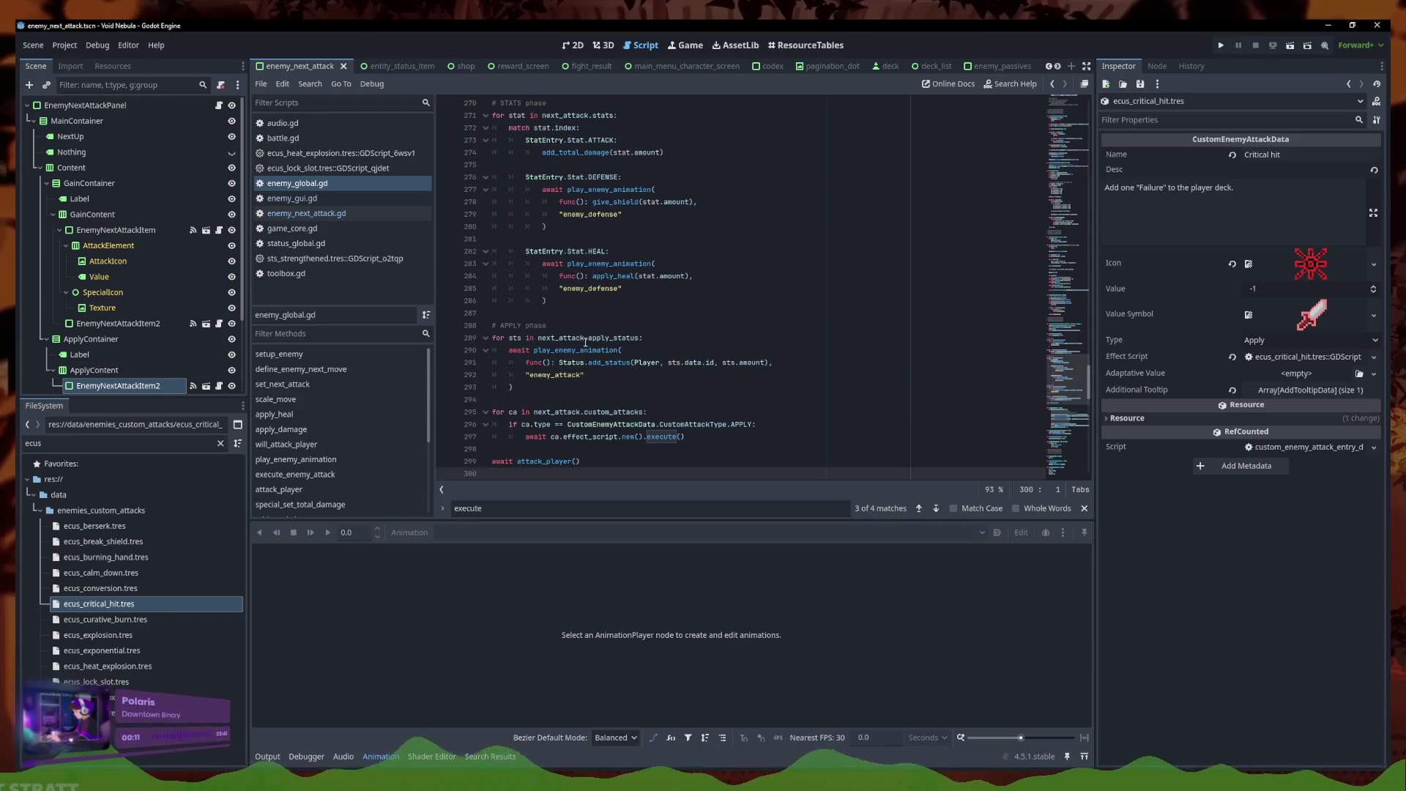
pyautogui.hotkey('ctrl', 'z')
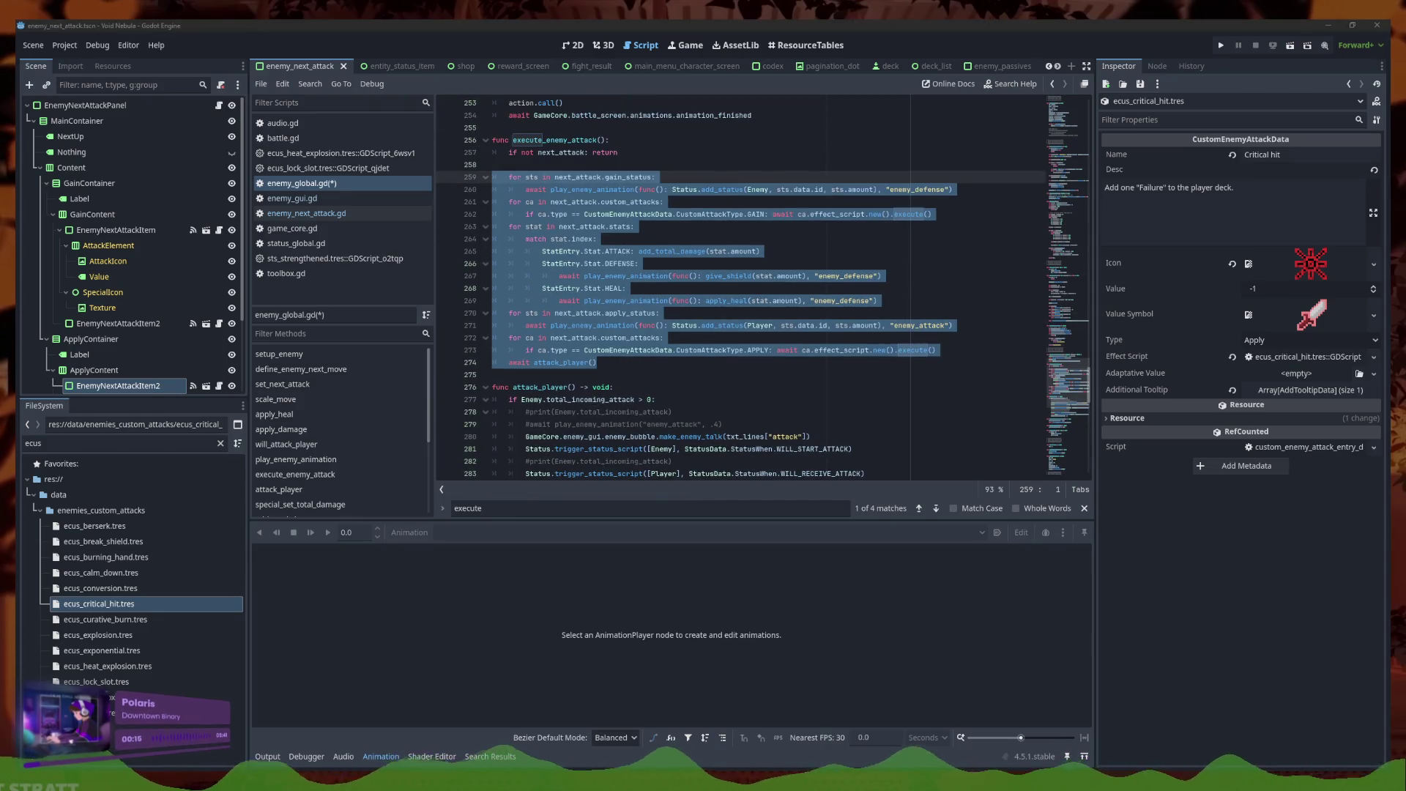
pyautogui.click(550, 482)
pyautogui.hotkey('ctrl', 'v')
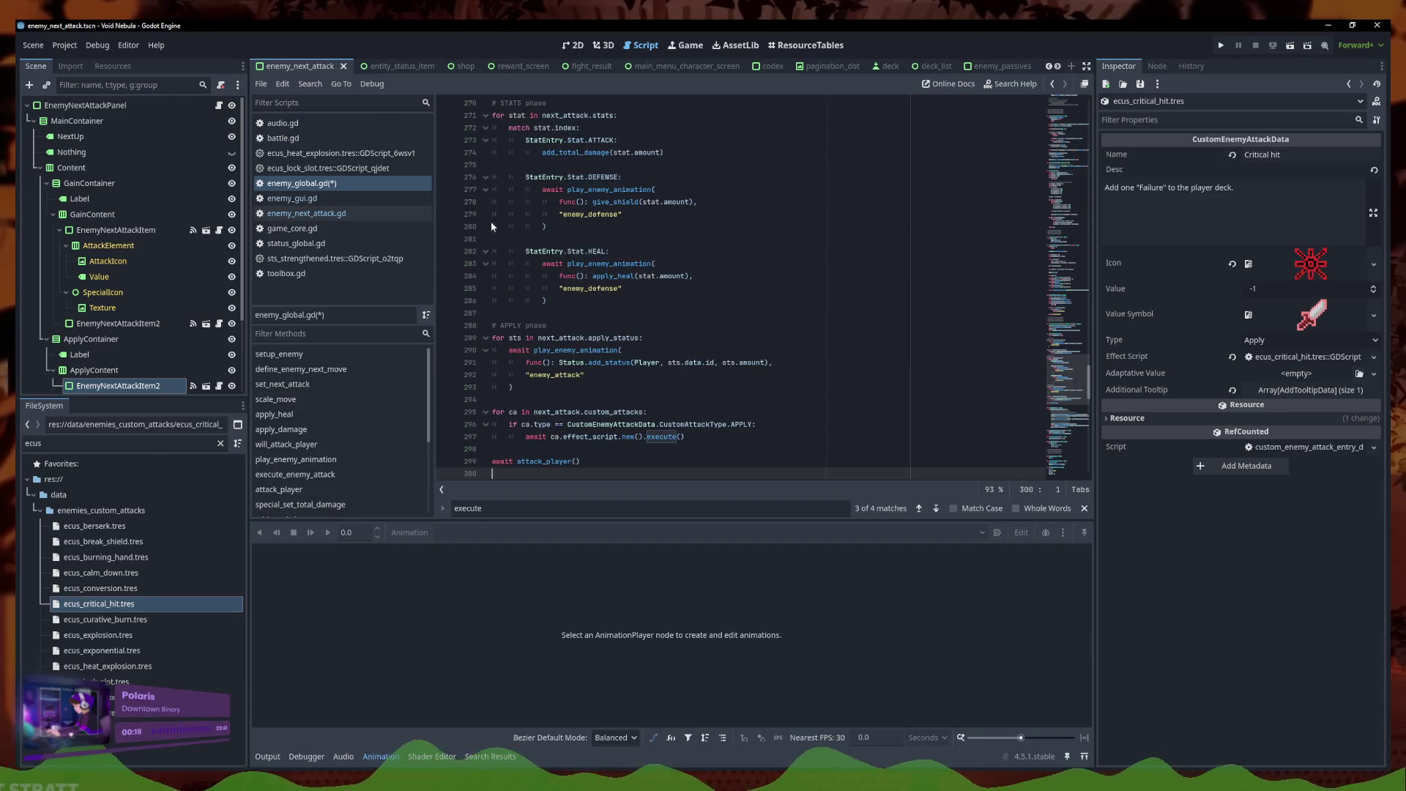
# Indent the APPLY phase block one level and save, then undo those indentation changes
pyautogui.hotkey('shift', 'Up')
pyautogui.hotkey('shift', 'Up')
pyautogui.hotkey('shift', 'Up')
pyautogui.press('Tab')
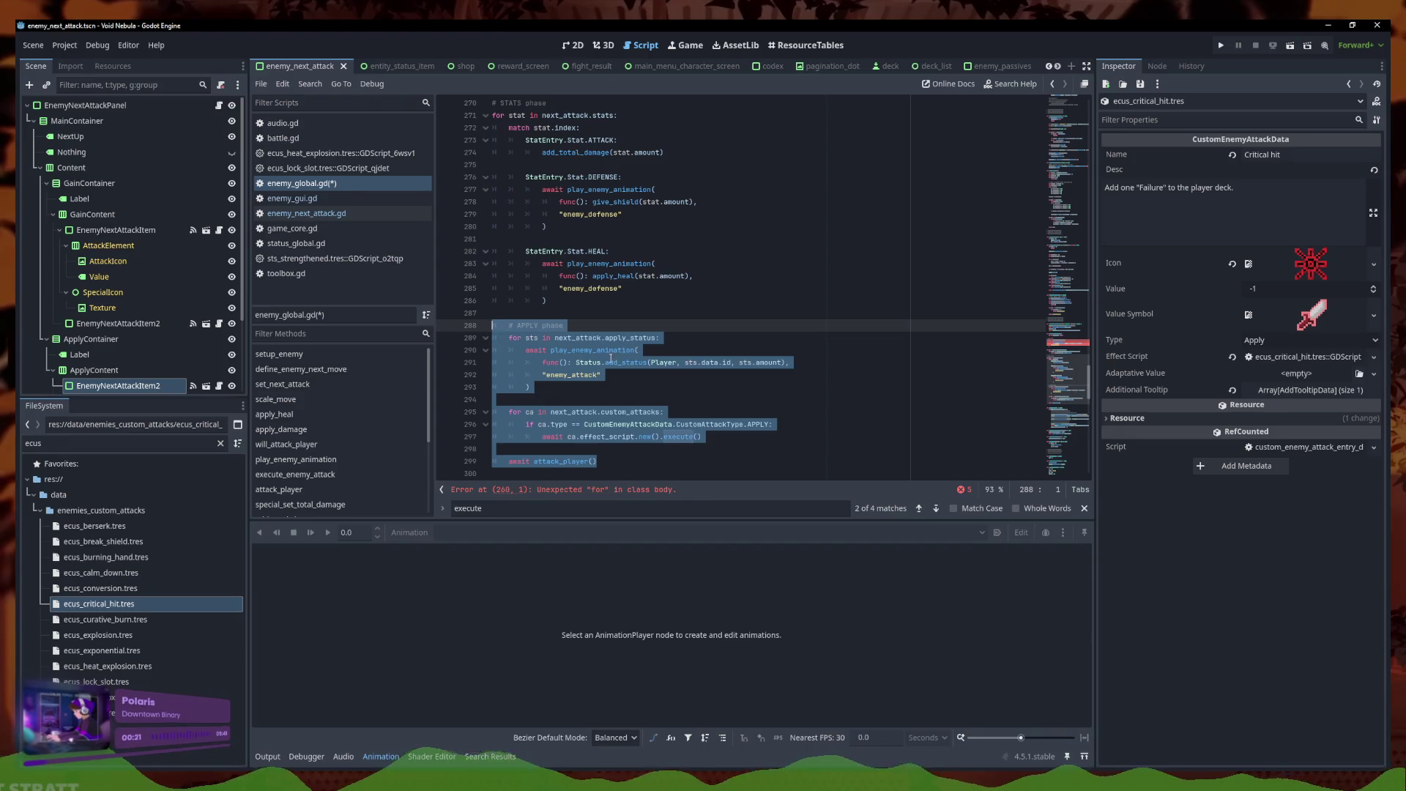
pyautogui.scroll(2, 598, 286)
pyautogui.hotkey('ctrl', 's')
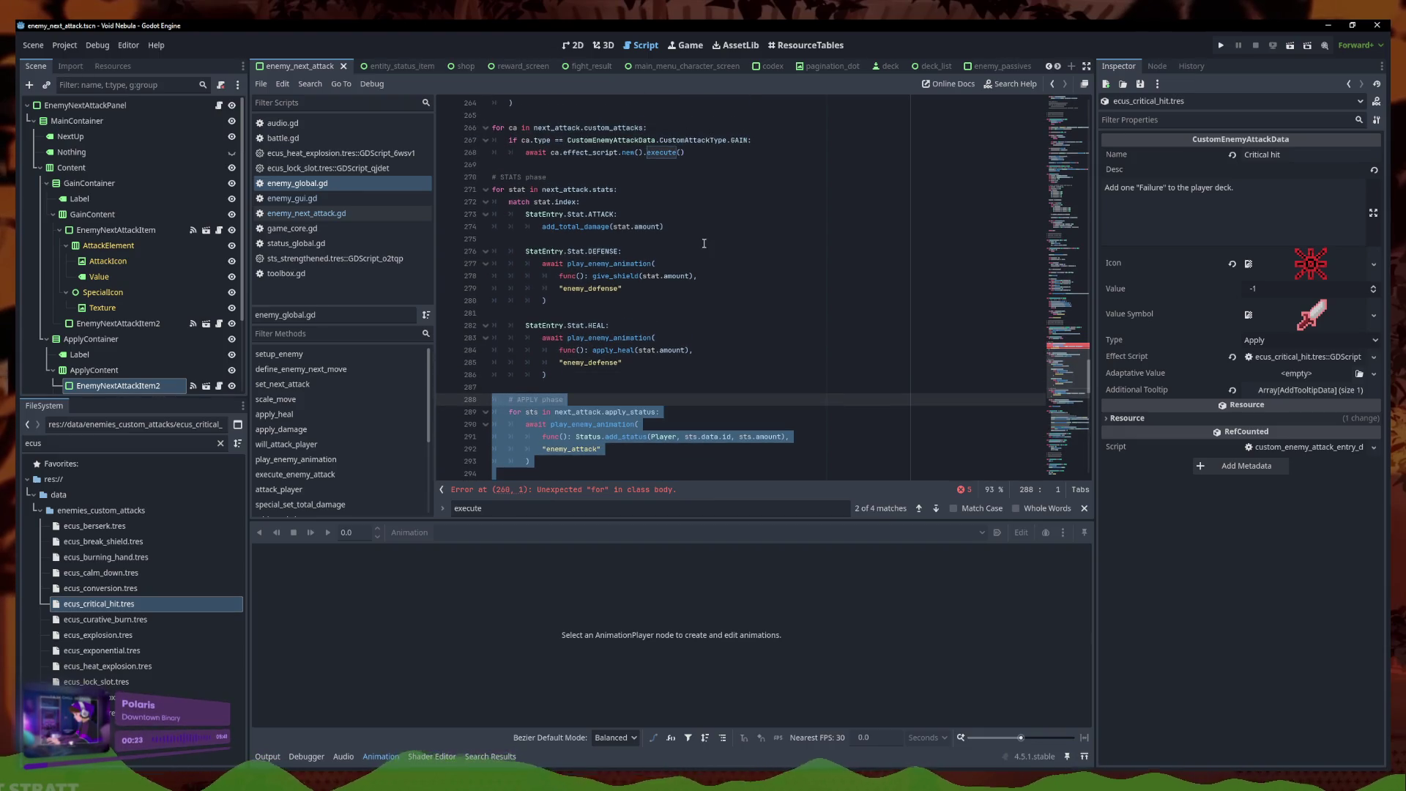
pyautogui.click(605, 367)
pyautogui.hotkey('ctrl', 'z')
pyautogui.hotkey('ctrl', 'z')
pyautogui.hotkey('ctrl', 'z')
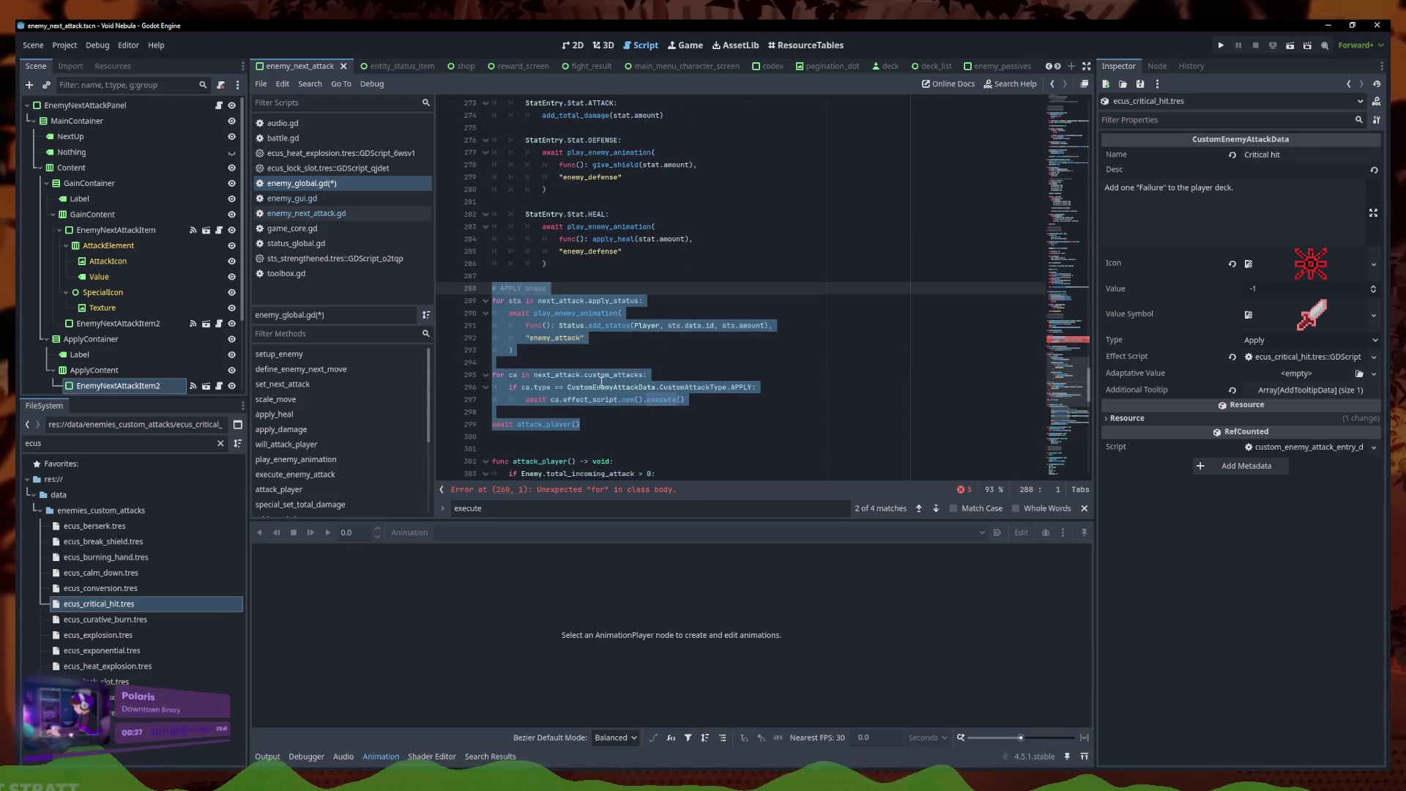
pyautogui.hotkey('ctrl', 'z')
pyautogui.hotkey('ctrl', 'z')
pyautogui.hotkey('ctrl', 'z')
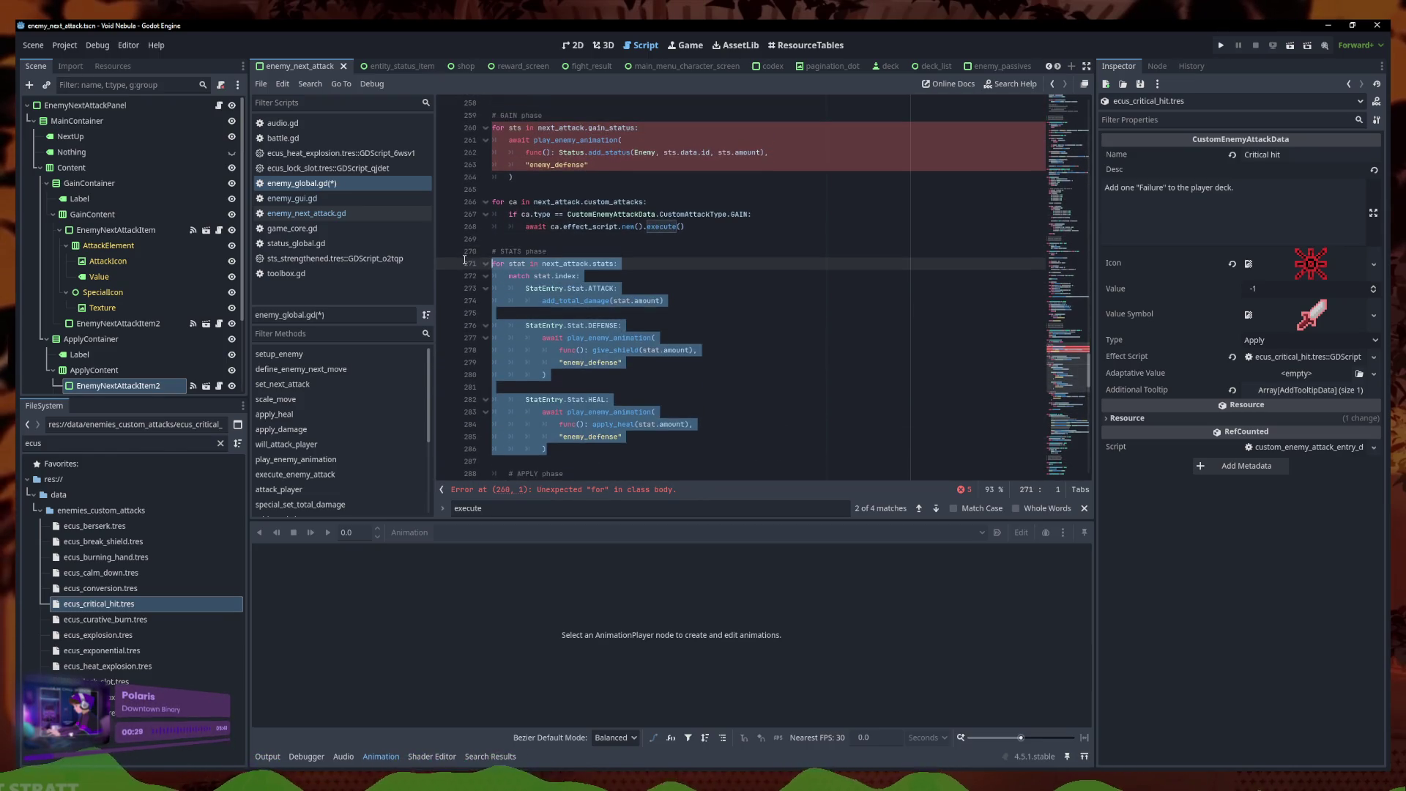
pyautogui.hotkey('ctrl', 'z')
pyautogui.hotkey('ctrl', 'z')
# Indent the GAIN custom_attacks and gain_status loops one level each and save the fixed script
pyautogui.scroll(3, 590, 311)
pyautogui.scroll(1, 590, 310)
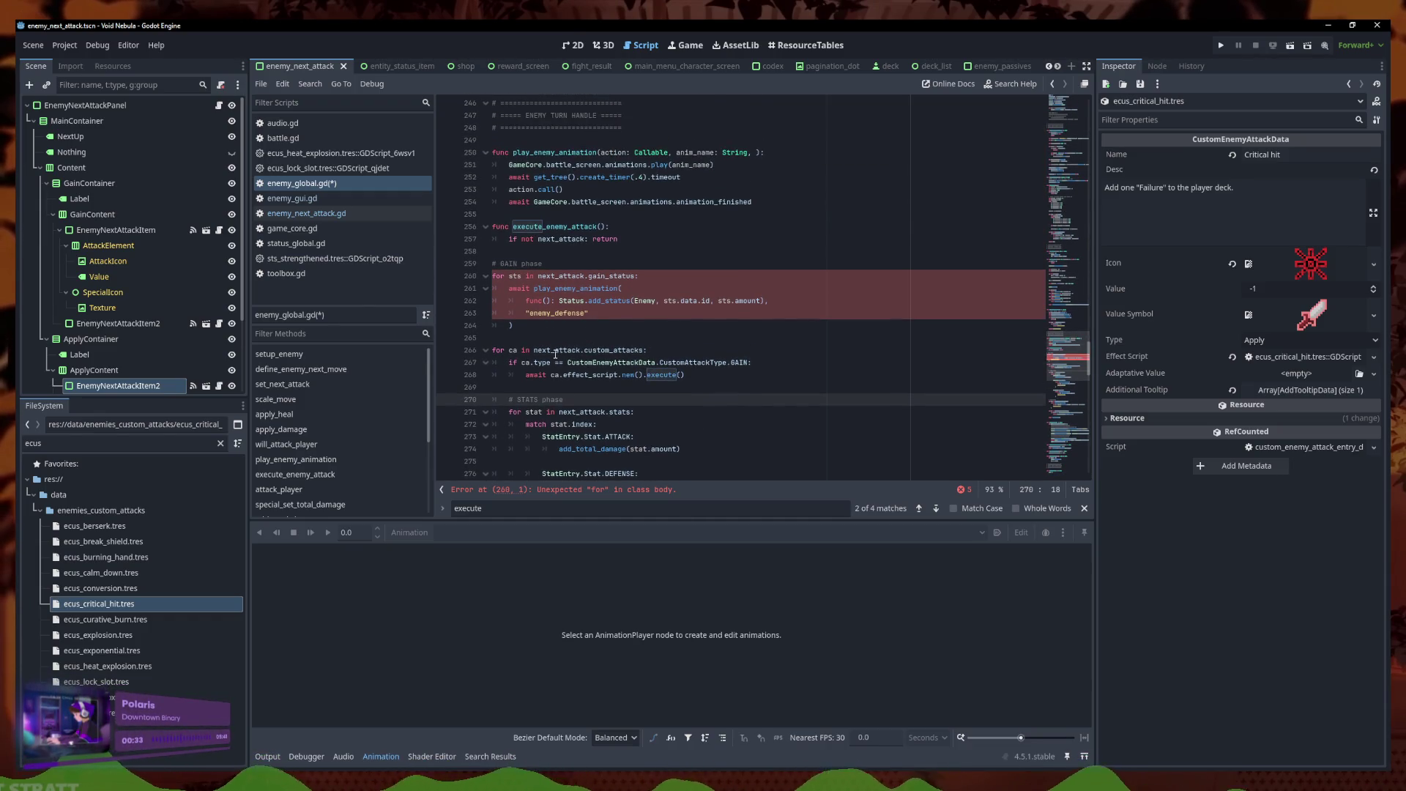
pyautogui.scroll(-2, 555, 354)
pyautogui.moveTo(689, 301); pyautogui.dragTo(443, 278)
pyautogui.press('Tab')
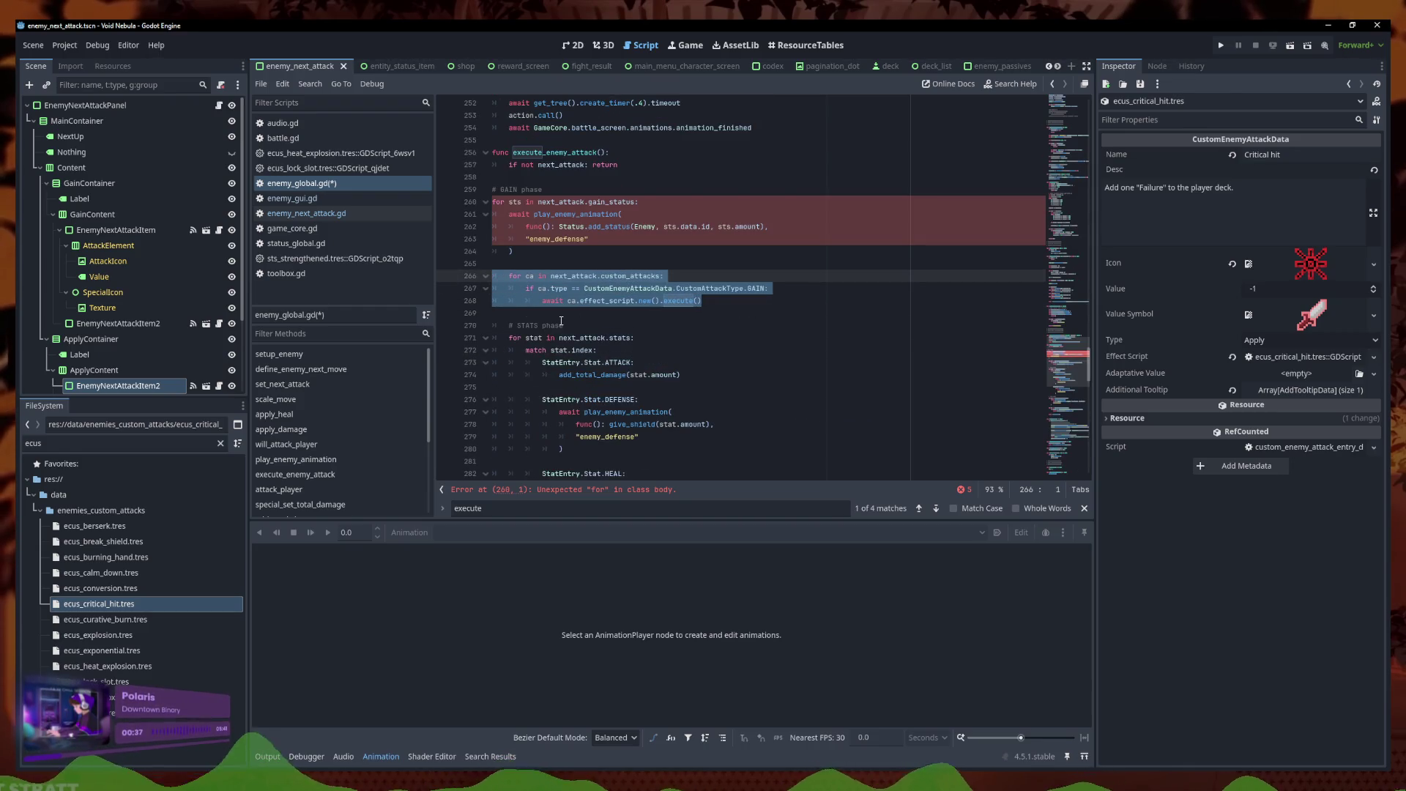
pyautogui.click(486, 282)
pyautogui.moveTo(487, 264); pyautogui.dragTo(455, 201)
pyautogui.press('Tab')
pyautogui.click(539, 177)
pyautogui.hotkey('ctrl', 's')
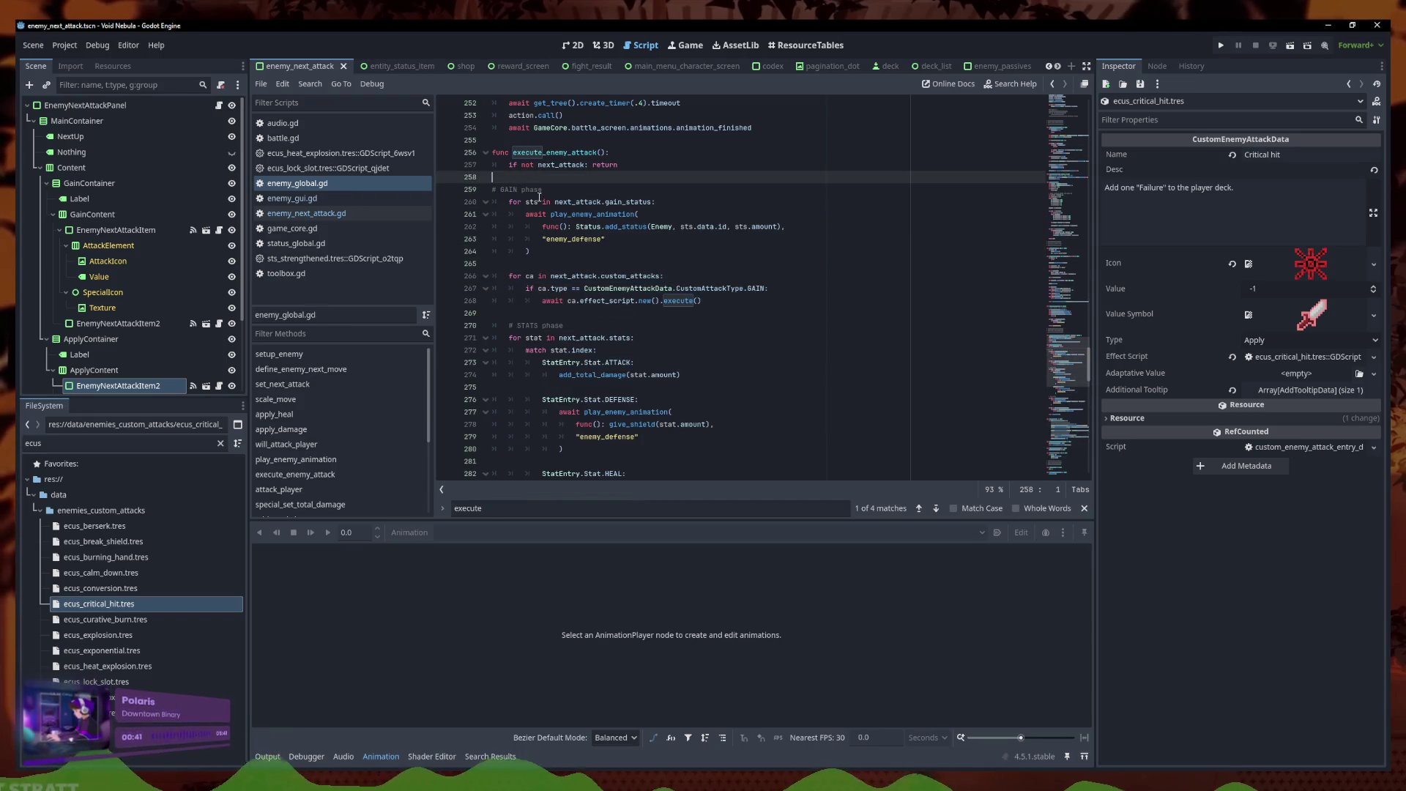
# Join the STATS heal callback, enemy_defense argument and closing parenthesis into one line
pyautogui.click(551, 262)
pyautogui.scroll(-5, 551, 265)
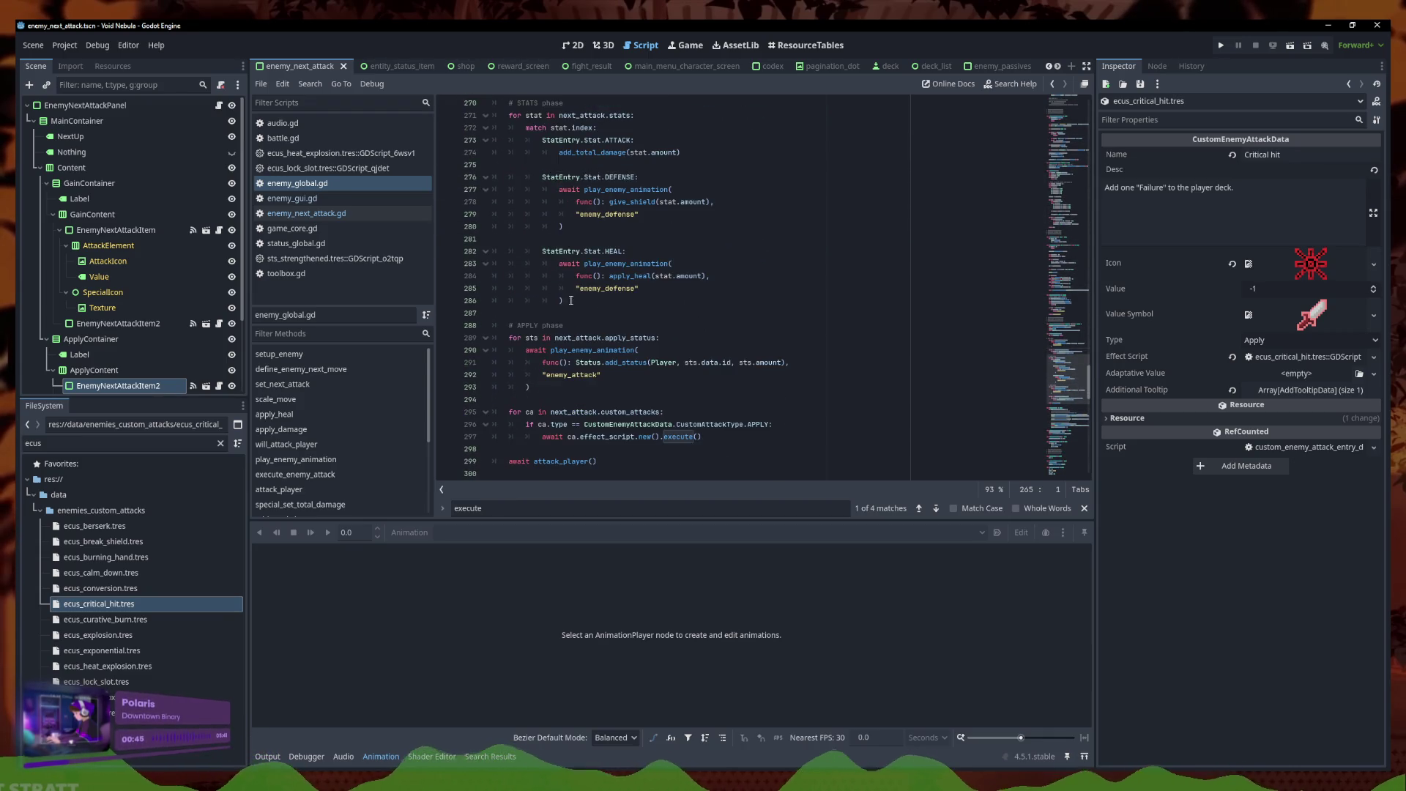
pyautogui.click(579, 276)
pyautogui.press('BackSpace')
pyautogui.press('BackSpace')
pyautogui.press('BackSpace')
pyautogui.click(579, 277)
pyautogui.press('BackSpace')
pyautogui.press('BackSpace')
pyautogui.press('BackSpace')
pyautogui.click(559, 277)
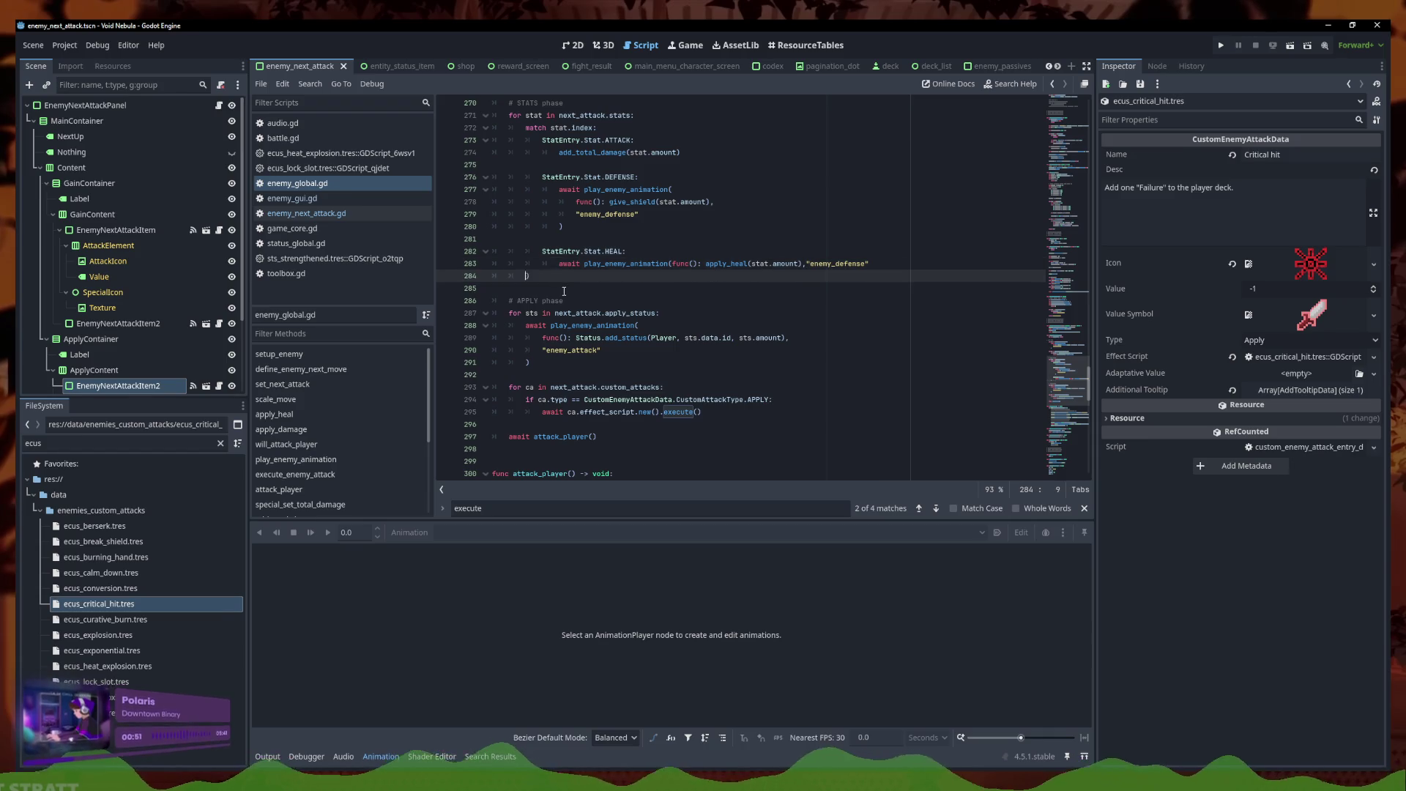
pyautogui.press('BackSpace')
pyautogui.press('BackSpace')
pyautogui.press('BackSpace')
pyautogui.press('Return')
pyautogui.press('BackSpace')
pyautogui.press('BackSpace')
pyautogui.press('BackSpace')
# Collapse the shield call onto one line and remove the blank lines before the HEAL and DEFENSE cases
pyautogui.scroll(1, 564, 279)
pyautogui.click(561, 276)
pyautogui.press('BackSpace')
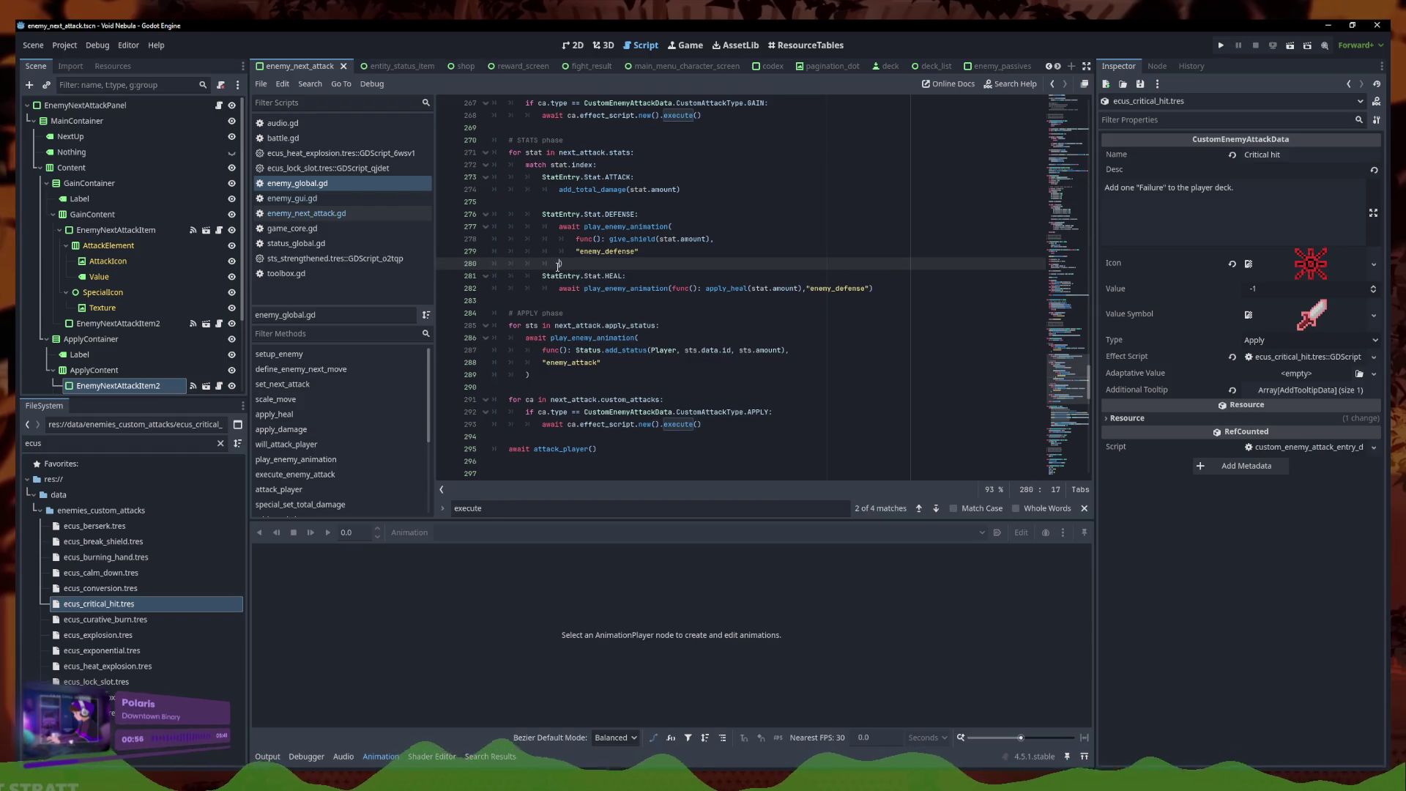
pyautogui.press('BackSpace')
pyautogui.press('BackSpace')
pyautogui.press('BackSpace')
pyautogui.click(575, 249)
pyautogui.press('BackSpace')
pyautogui.press('BackSpace')
pyautogui.press('BackSpace')
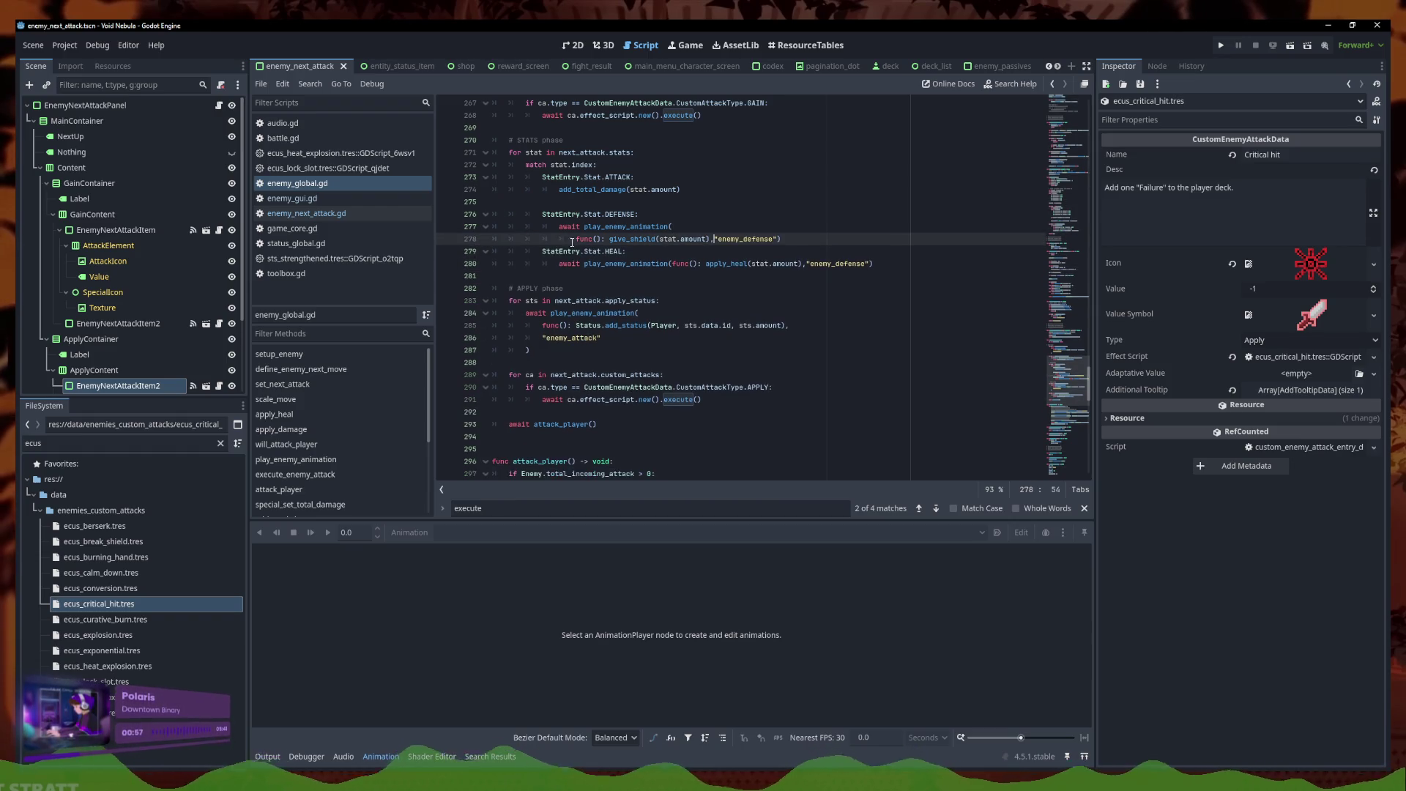
pyautogui.press('BackSpace')
pyautogui.press('BackSpace')
pyautogui.press('BackSpace')
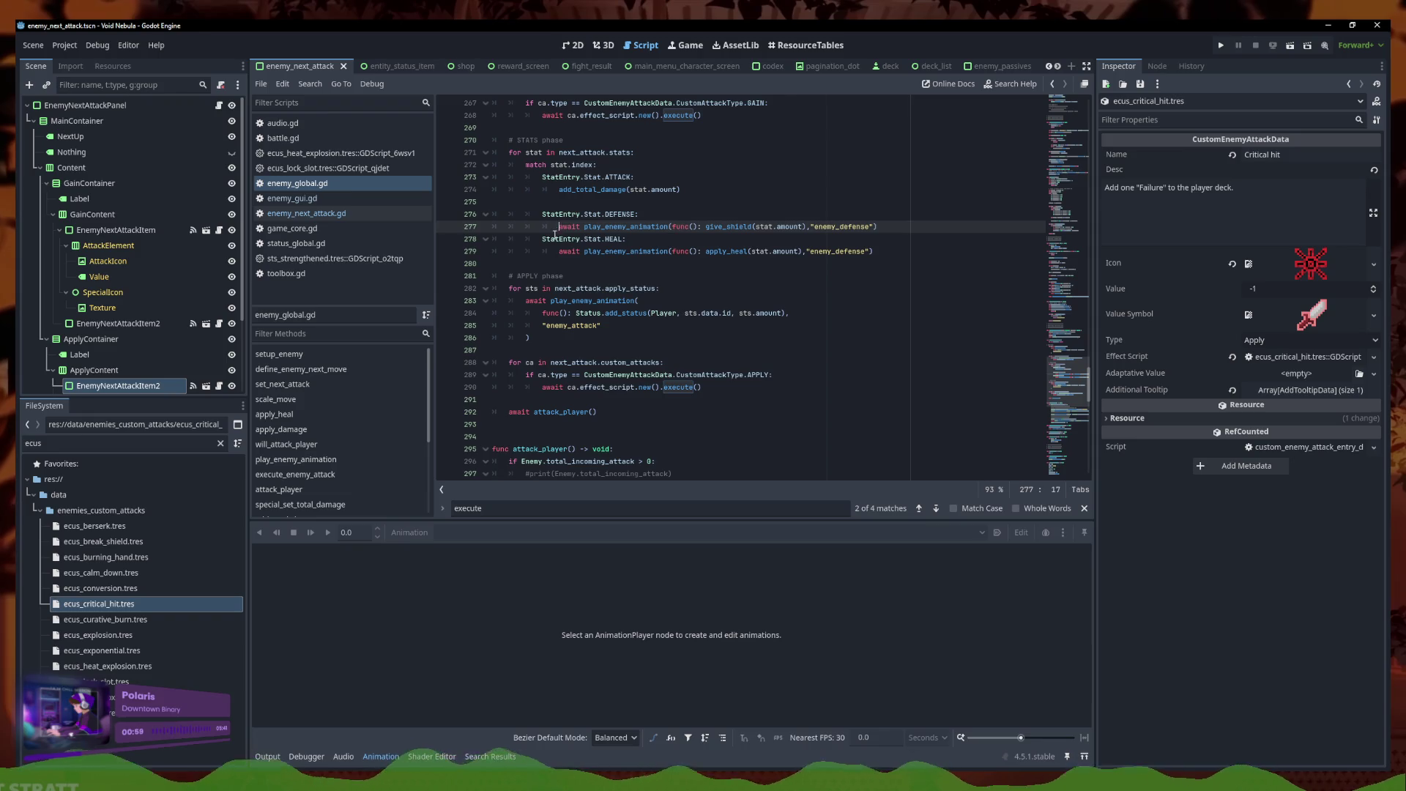
pyautogui.scroll(3, 554, 235)
pyautogui.click(565, 314)
pyautogui.press('BackSpace')
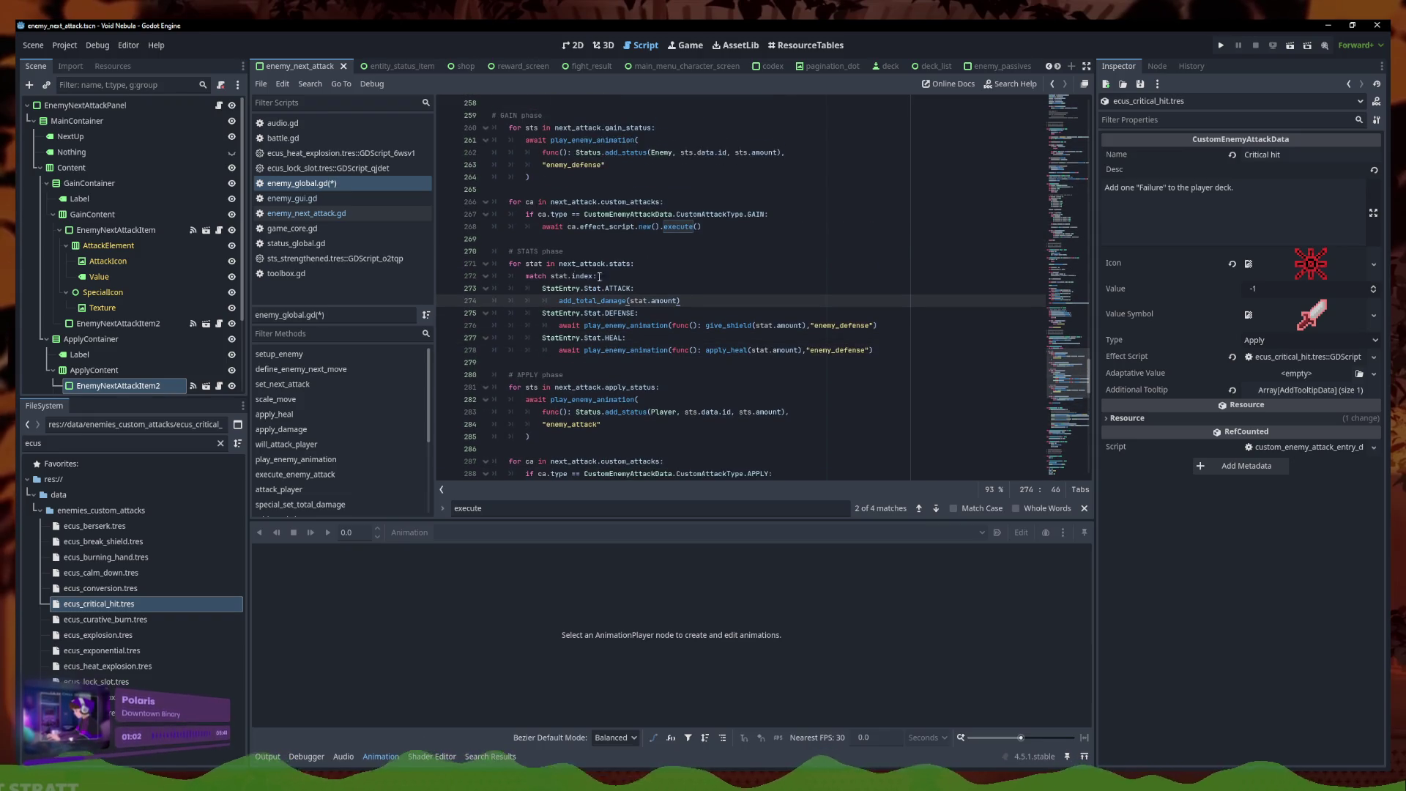
# Collapse the GAIN and APPLY status calls onto single lines
pyautogui.click(546, 239)
pyautogui.scroll(1, 549, 256)
pyautogui.click(525, 214)
pyautogui.press('BackSpace')
pyautogui.press('BackSpace')
pyautogui.press('BackSpace')
pyautogui.press('BackSpace')
pyautogui.press('BackSpace')
pyautogui.press('BackSpace')
pyautogui.click(543, 189)
pyautogui.press('BackSpace')
pyautogui.press('BackSpace')
pyautogui.press('BackSpace')
pyautogui.click(554, 191)
pyautogui.scroll(-3, 562, 314)
pyautogui.click(524, 324)
pyautogui.press('BackSpace')
pyautogui.press('BackSpace')
pyautogui.press('BackSpace')
pyautogui.click(543, 313)
pyautogui.press('BackSpace')
pyautogui.press('BackSpace')
pyautogui.press('BackSpace')
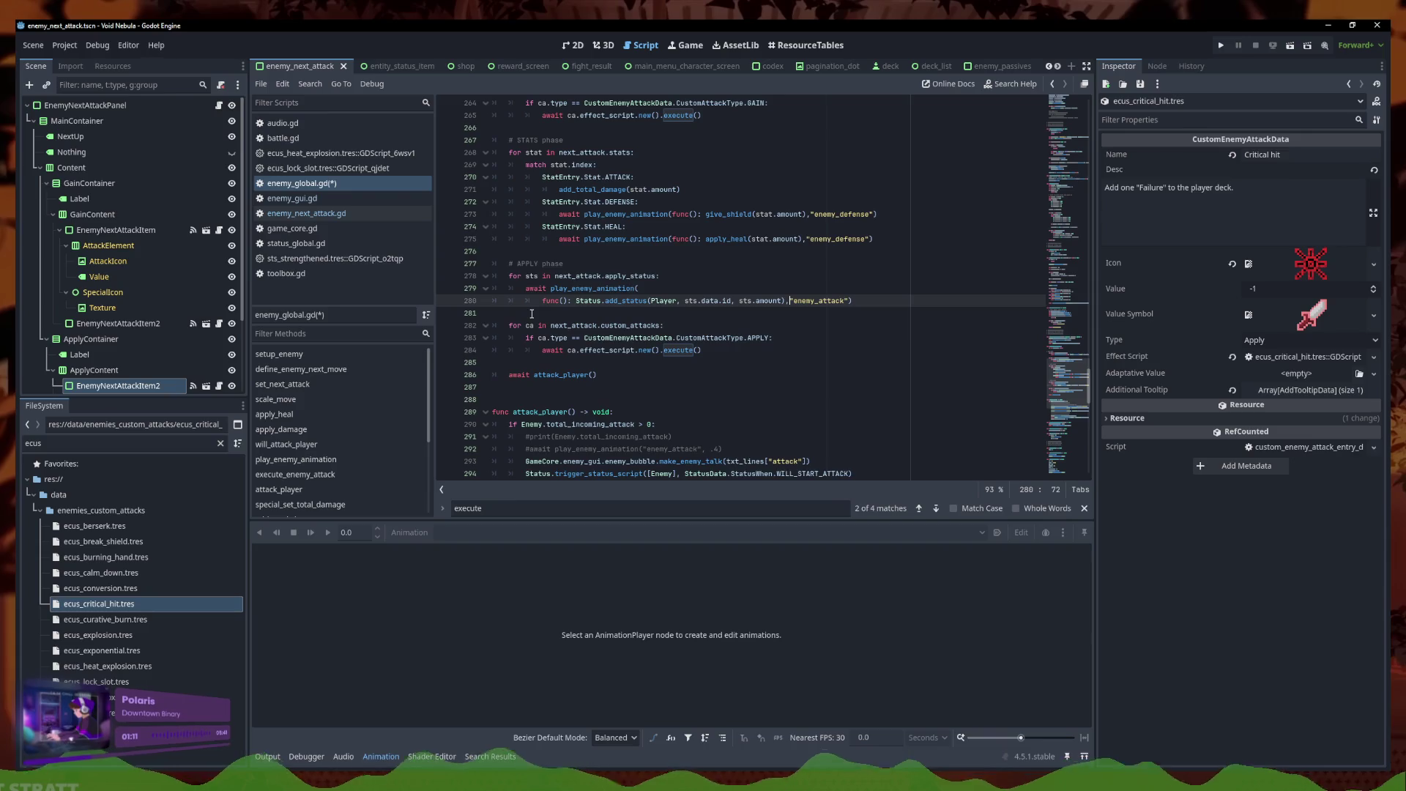
# Check the APPLY custom attack call's indentation and save the script
pyautogui.moveTo(543, 350); pyautogui.dragTo(448, 353)
pyautogui.click(573, 364)
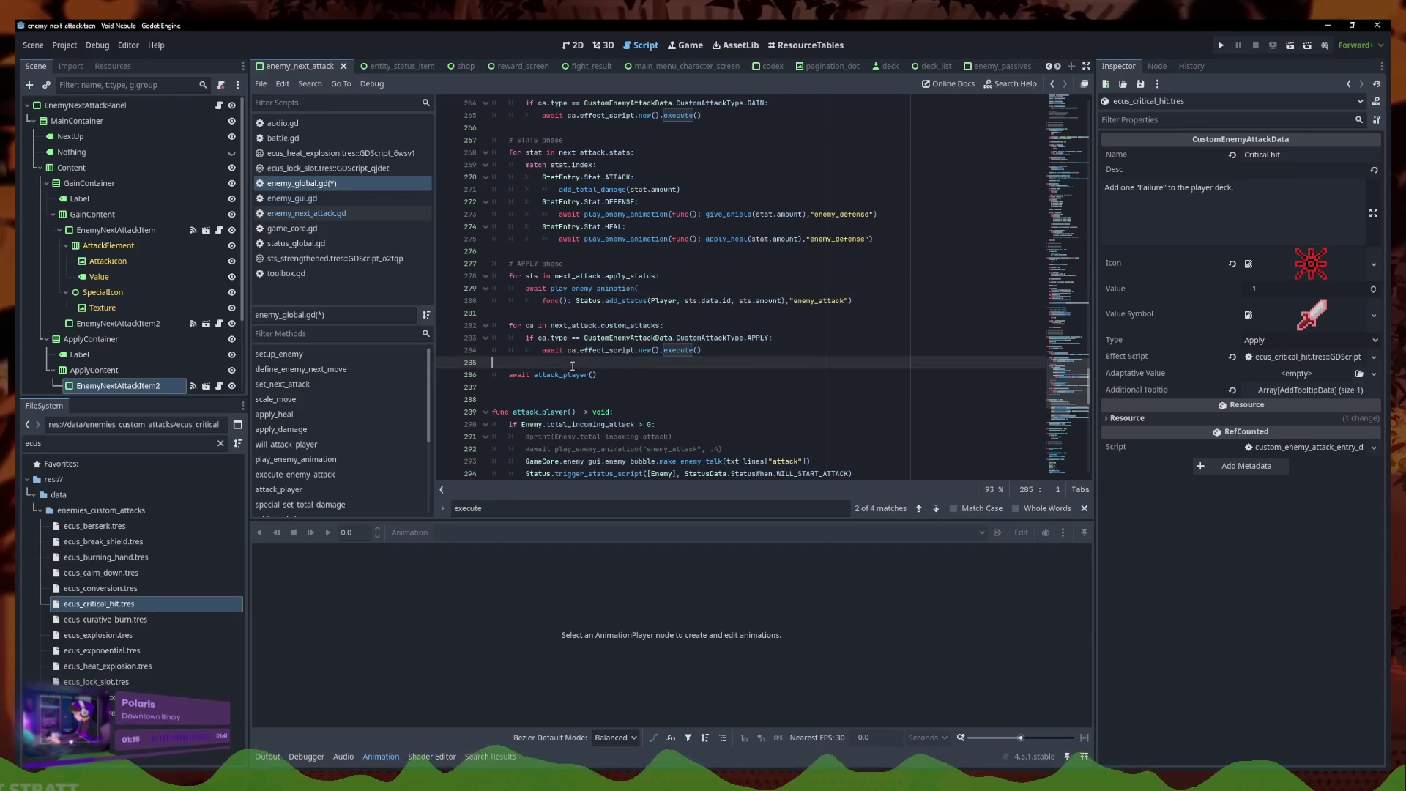
pyautogui.click(758, 352)
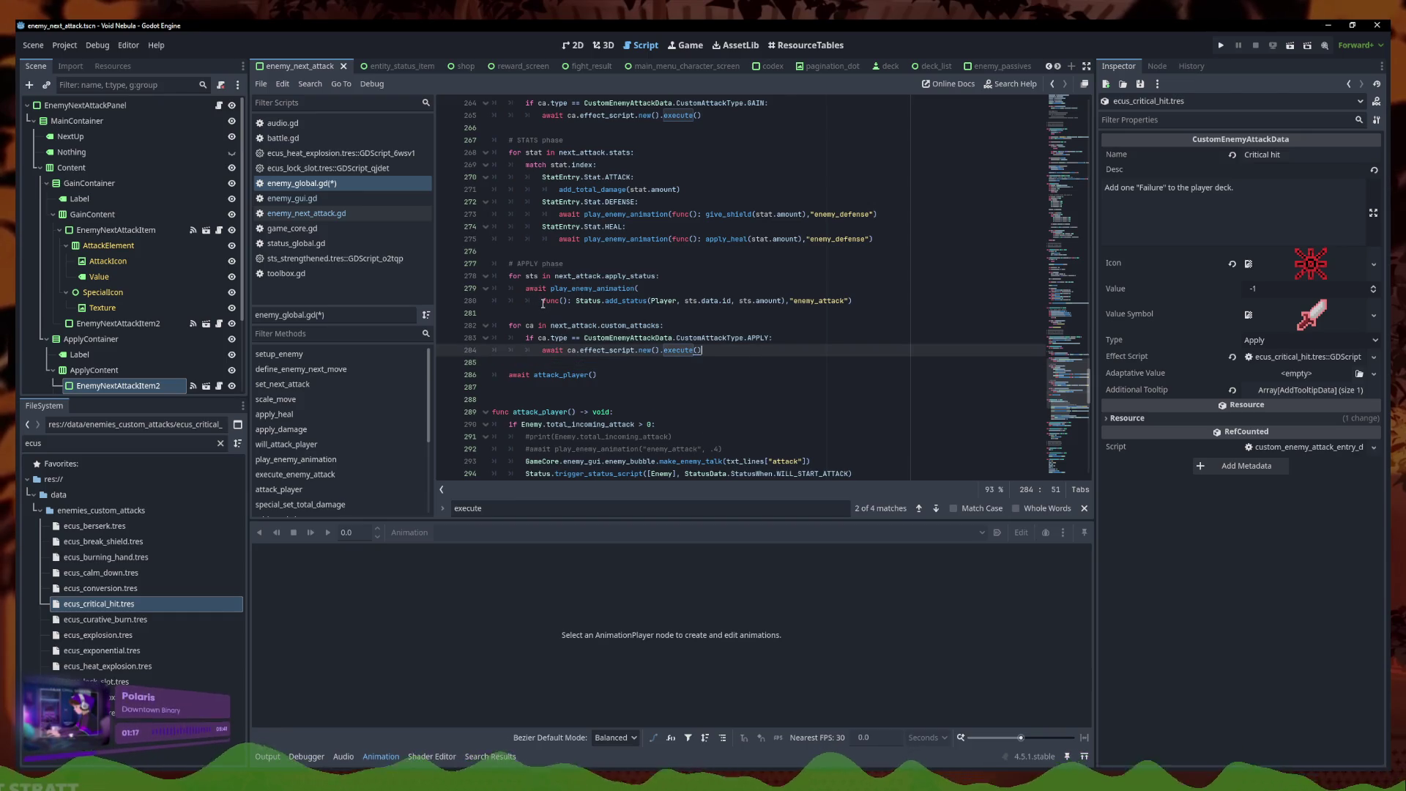
pyautogui.scroll(1, 547, 306)
pyautogui.hotkey('ctrl', 's')
# Review the single-line gain status call and undo the last edit
pyautogui.click(874, 336)
pyautogui.click(637, 288)
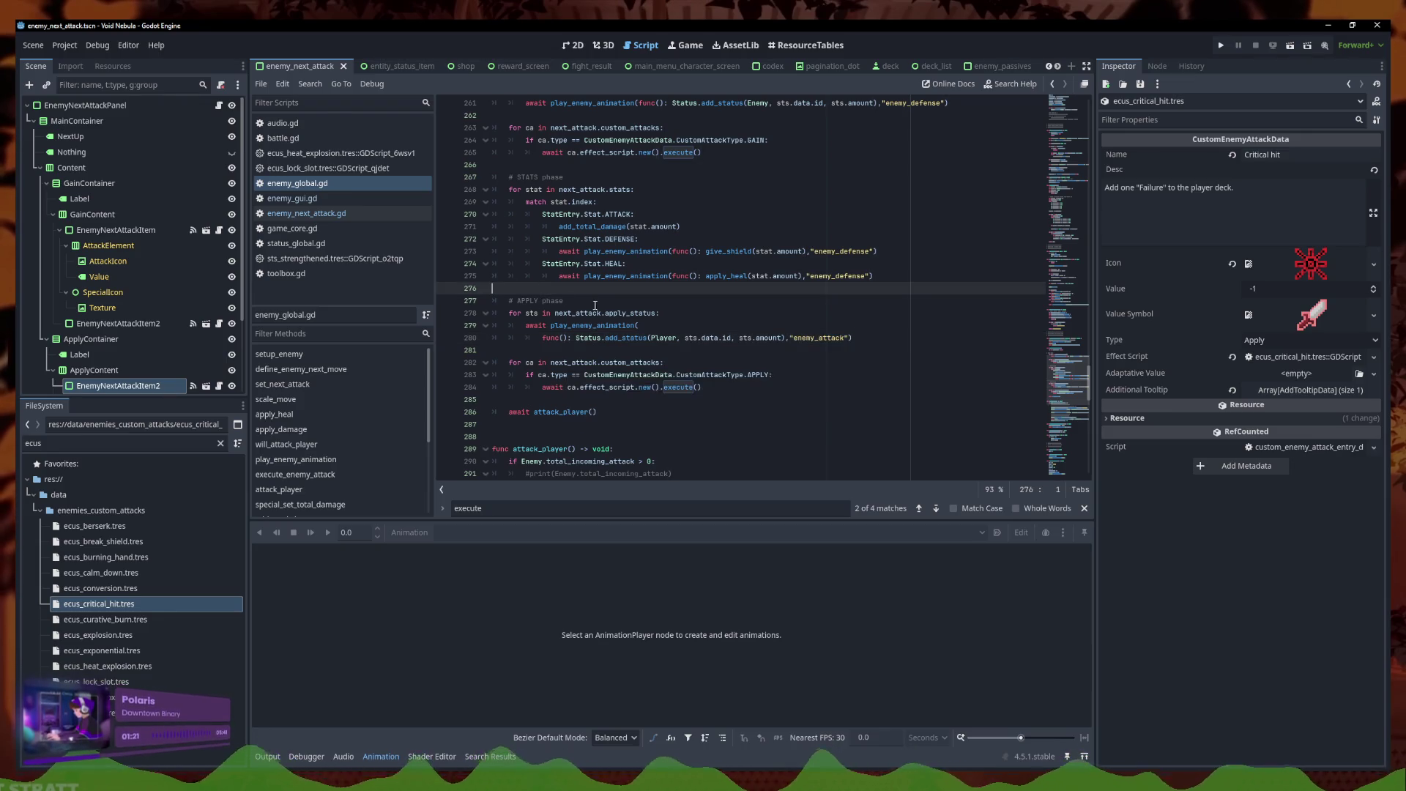
pyautogui.scroll(3, 643, 313)
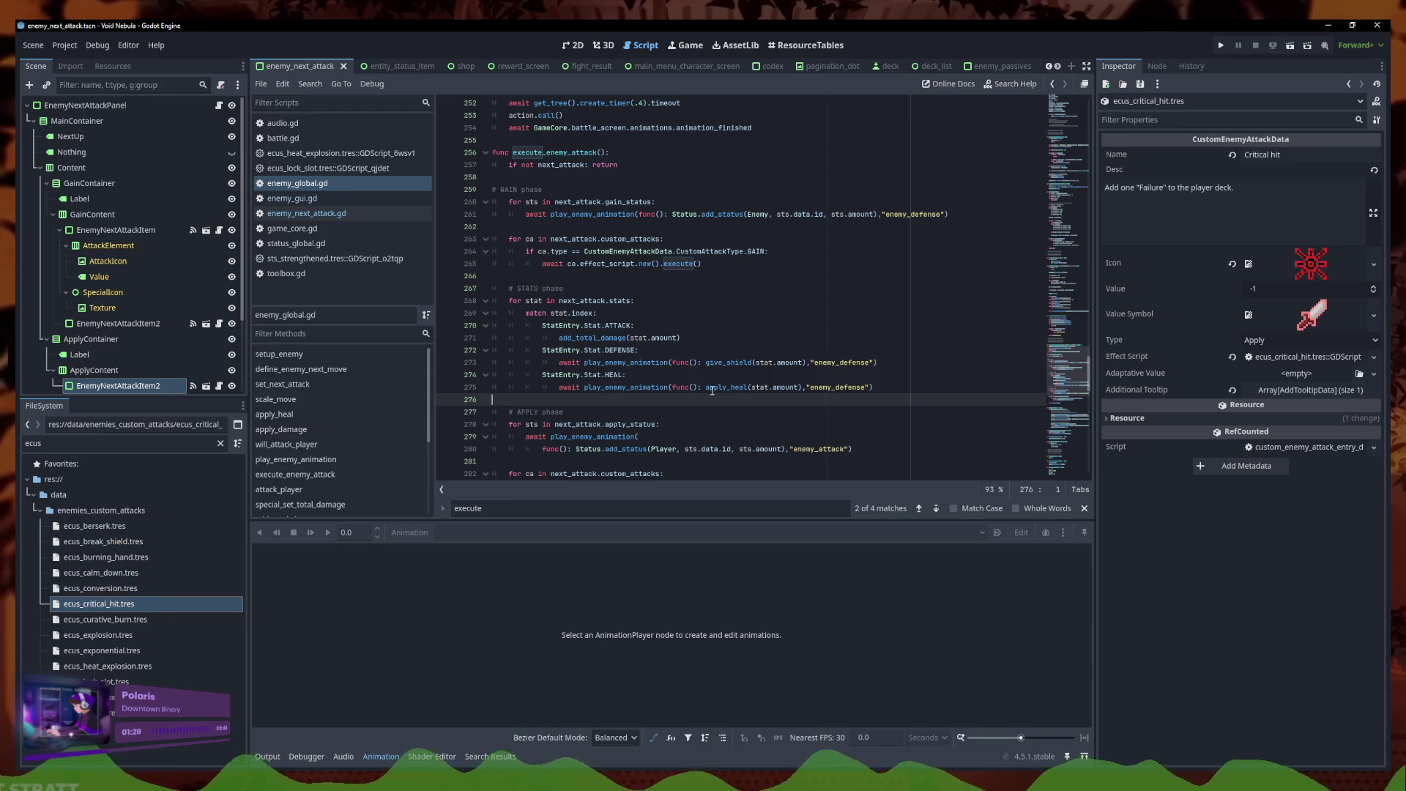
pyautogui.click(975, 214)
pyautogui.moveTo(975, 215); pyautogui.dragTo(520, 218)
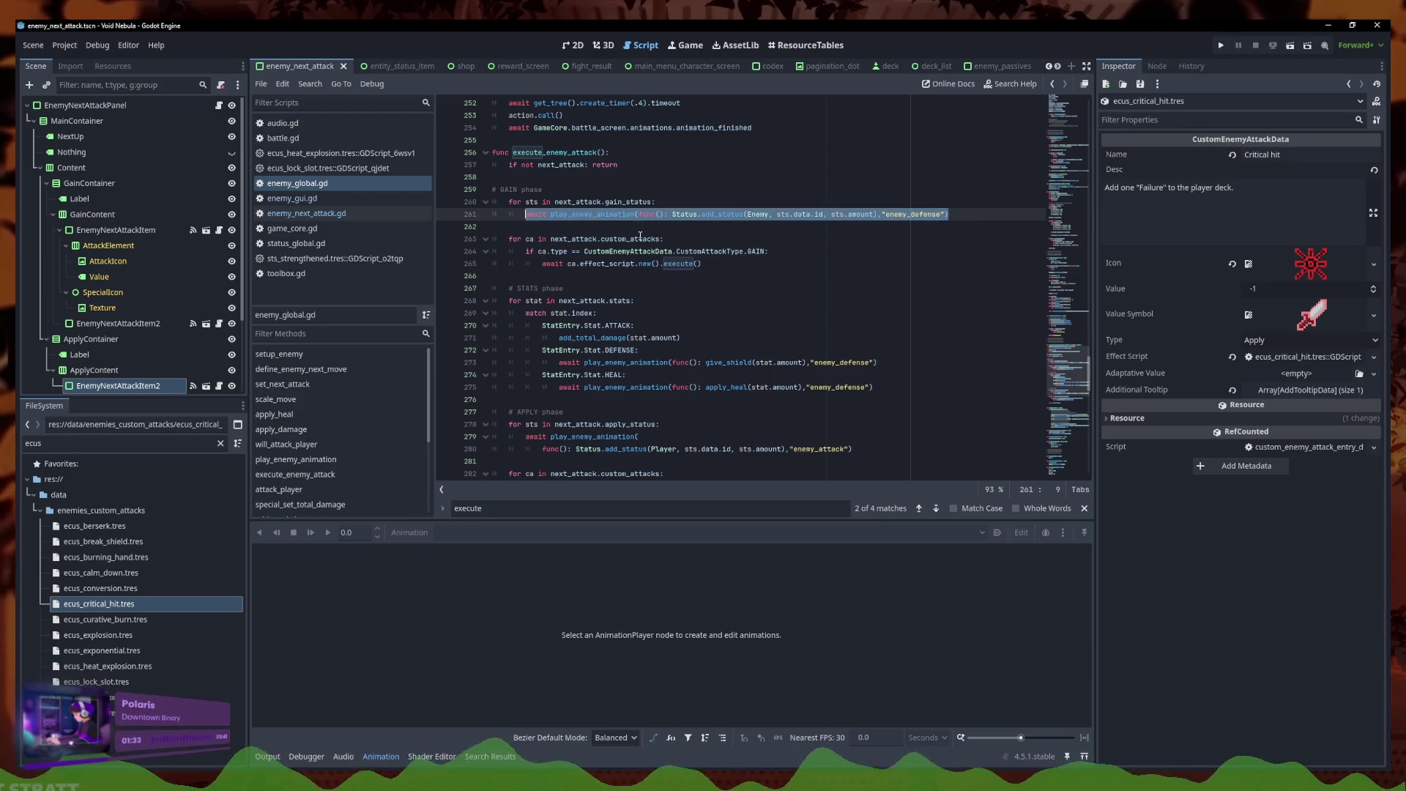
pyautogui.click(606, 233)
pyautogui.click(972, 214)
pyautogui.scroll(1, 645, 242)
pyautogui.moveTo(877, 399); pyautogui.dragTo(561, 399)
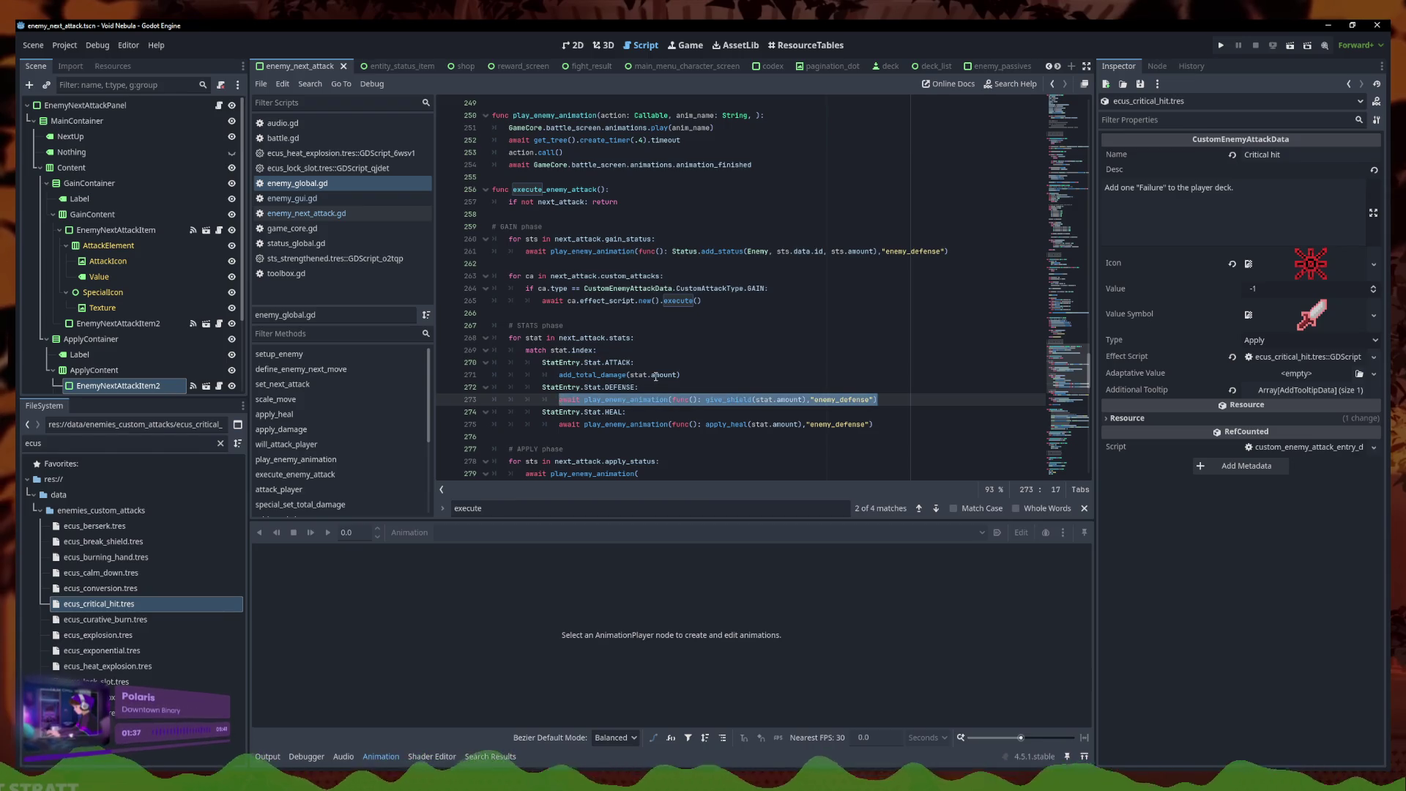
pyautogui.hotkey('ctrl', 'z')
pyautogui.hotkey('ctrl', 'z')
pyautogui.hotkey('ctrl', 'z')
pyautogui.hotkey('ctrl', 'z')
pyautogui.hotkey('ctrl', 'z')
pyautogui.hotkey('ctrl', 'z')
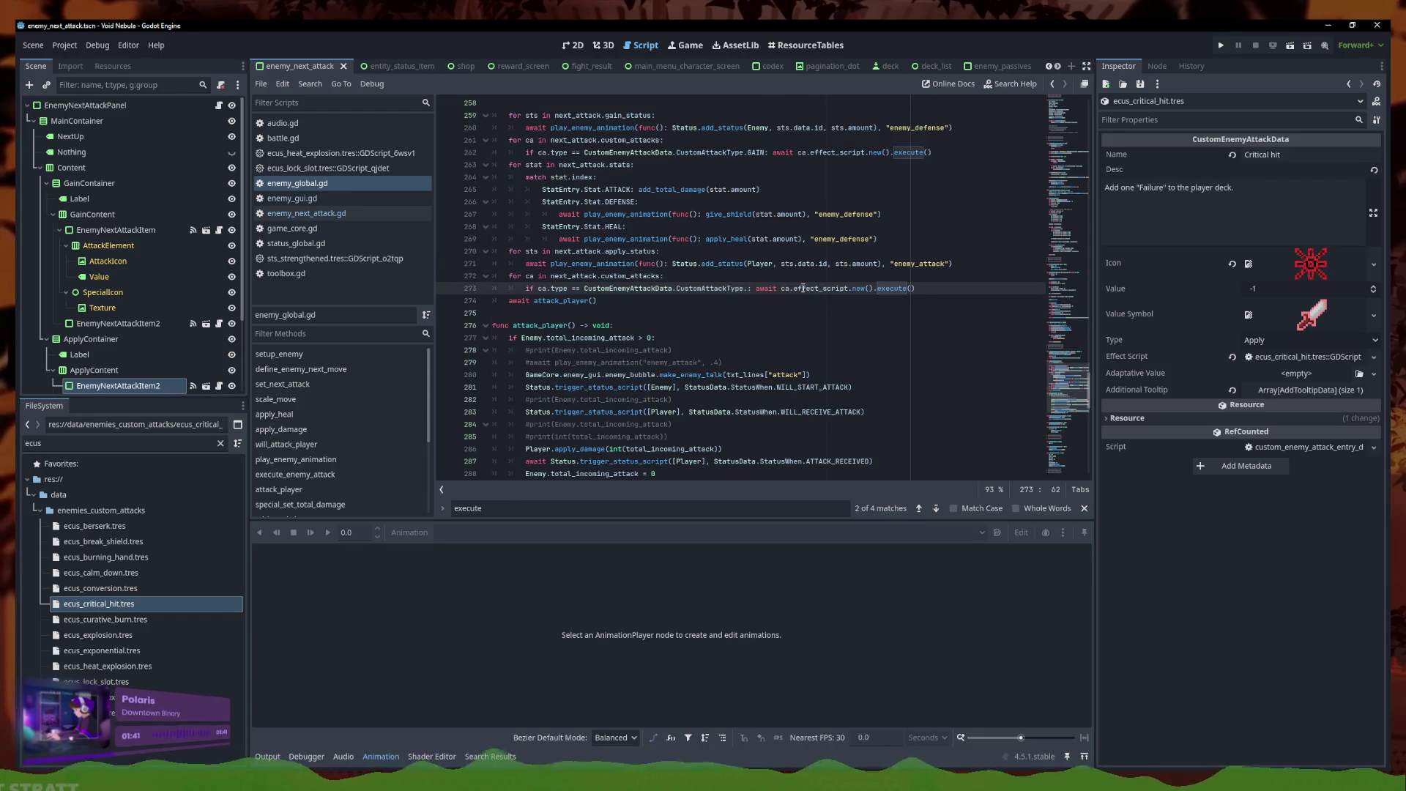
# Restore the compact attack code block and save the script
pyautogui.hotkey('ctrl', 'z')
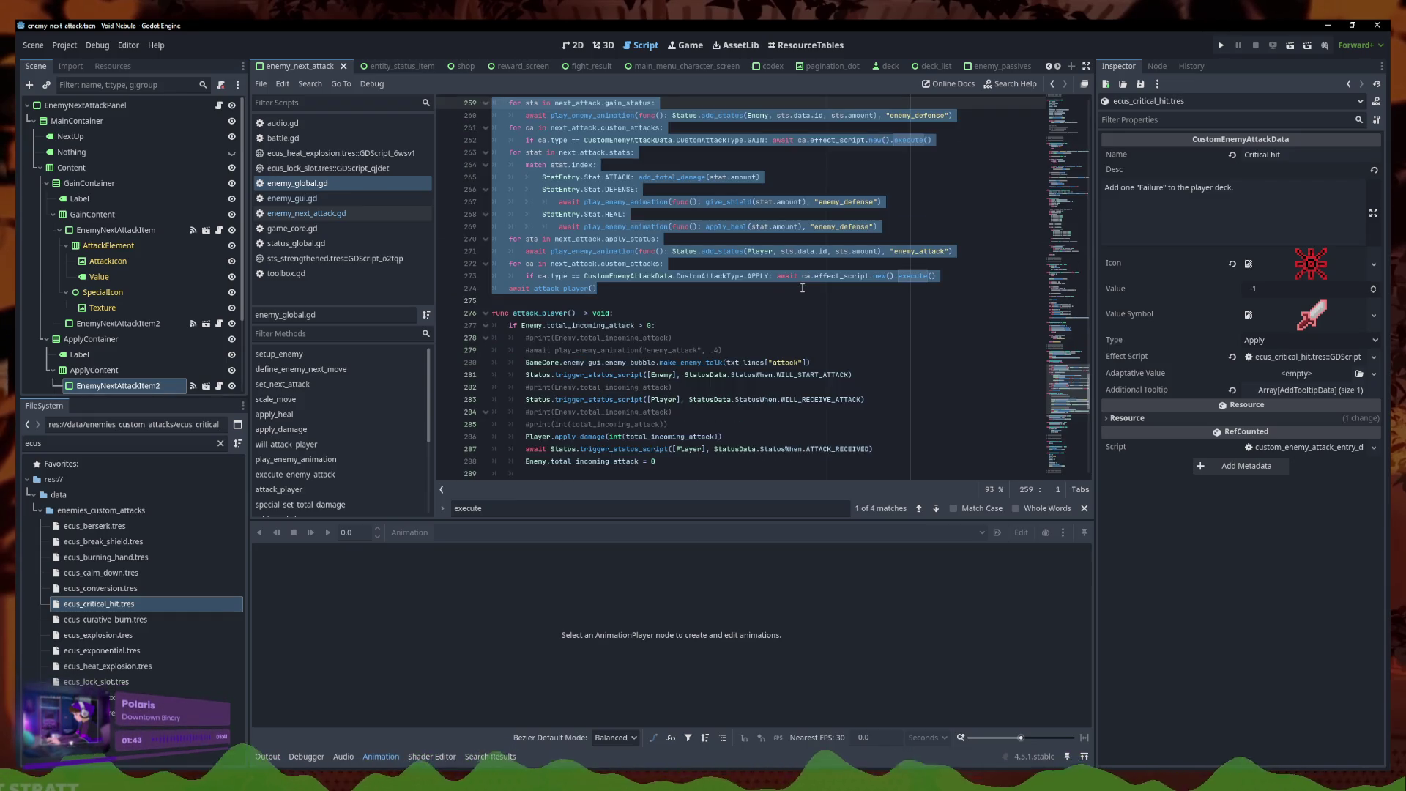
pyautogui.click(802, 288)
pyautogui.scroll(4, 732, 329)
pyautogui.click(570, 338)
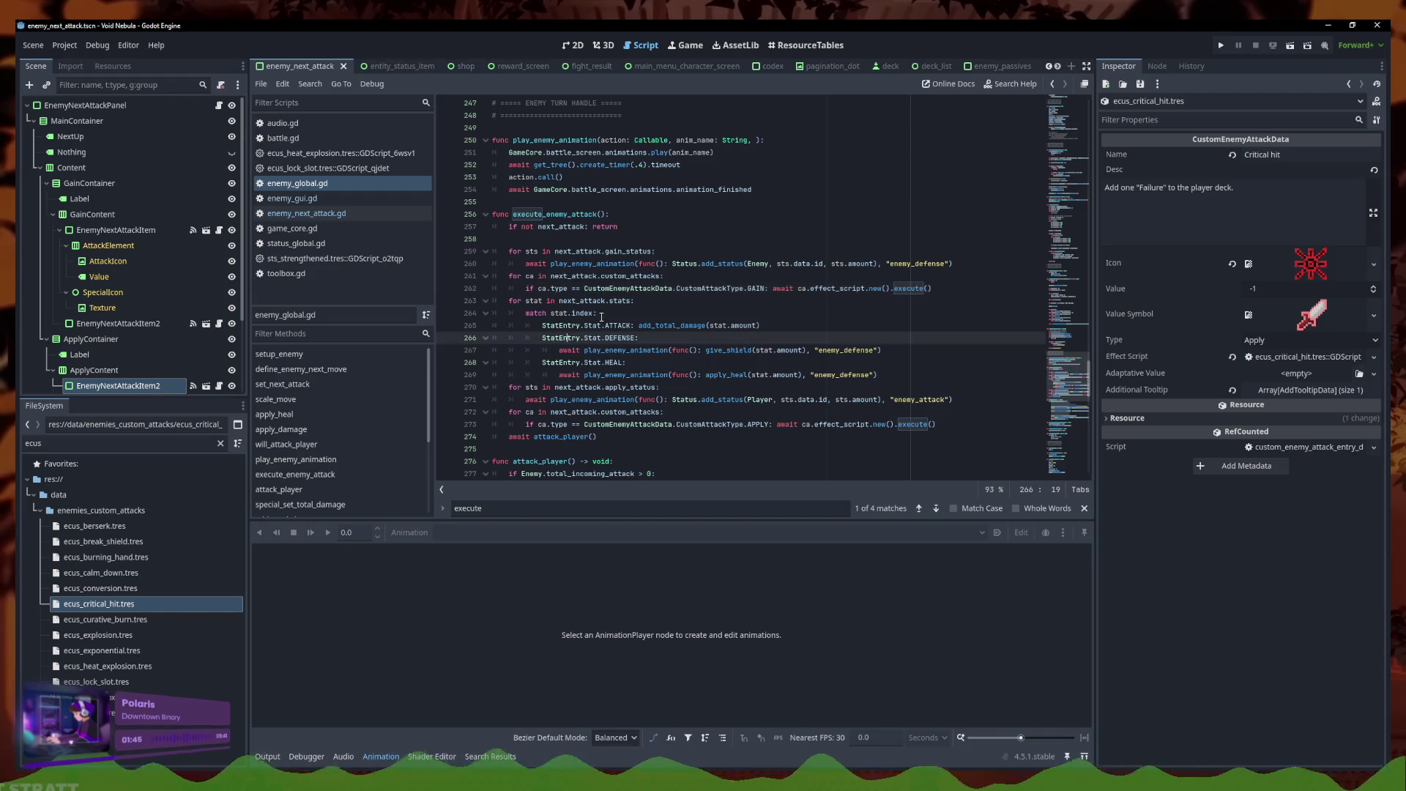
pyautogui.scroll(-1, 601, 317)
pyautogui.press('Up')
pyautogui.press('Up')
pyautogui.press('Up')
pyautogui.hotkey('ctrl', 'Right')
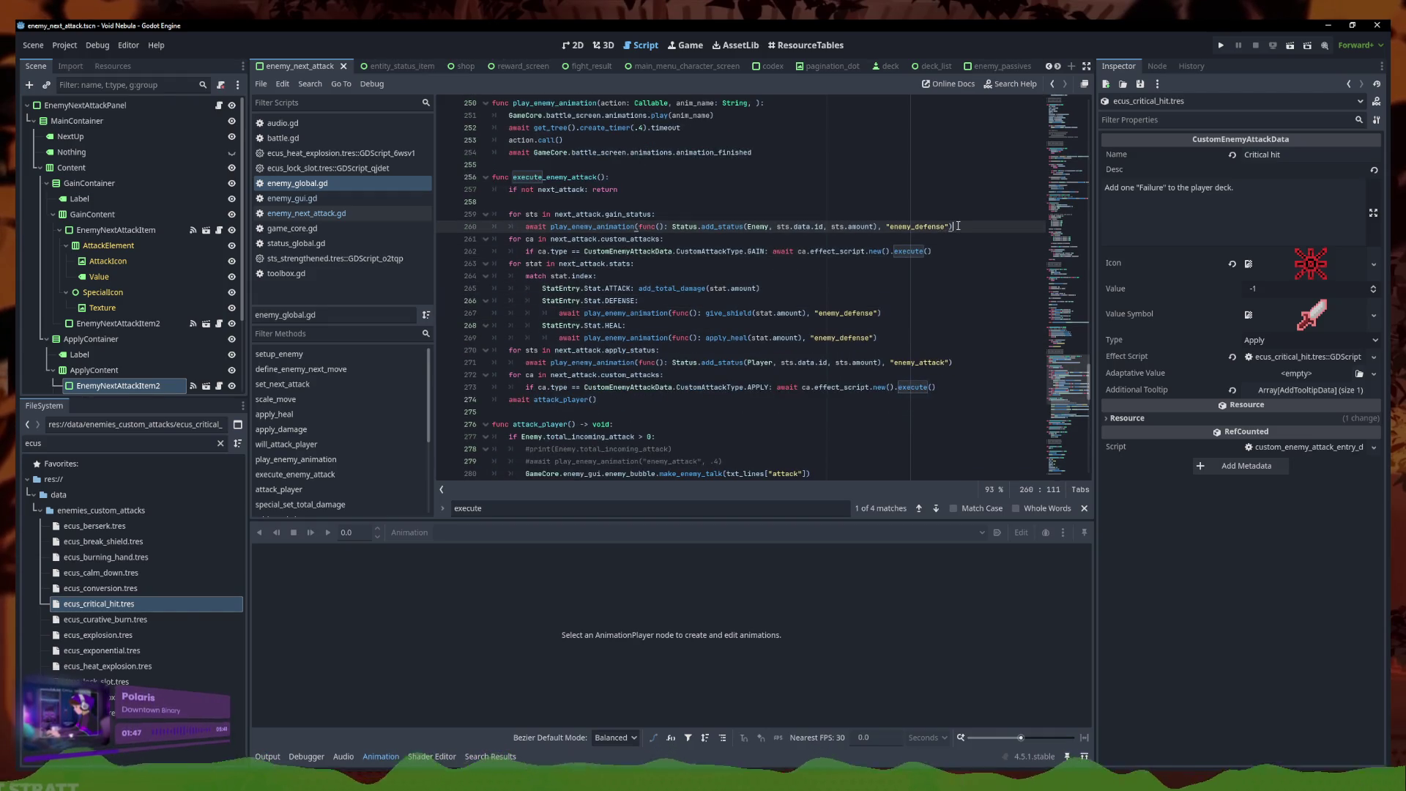
pyautogui.press('Return')
pyautogui.hotkey('ctrl', 'z')
pyautogui.click(716, 252)
pyautogui.hotkey('ctrl', 's')
# Wrap the GAIN custom attack's effect call in await play_enemy_animation(func(): ..., "enemy_defense")
pyautogui.press('End')
pyautogui.press('Up')
pyautogui.press('Up')
pyautogui.press('Down')
pyautogui.press('Down')
pyautogui.hotkey('shift', 'Down')
pyautogui.moveTo(935, 251); pyautogui.dragTo(772, 252)
pyautogui.press('BackSpace')
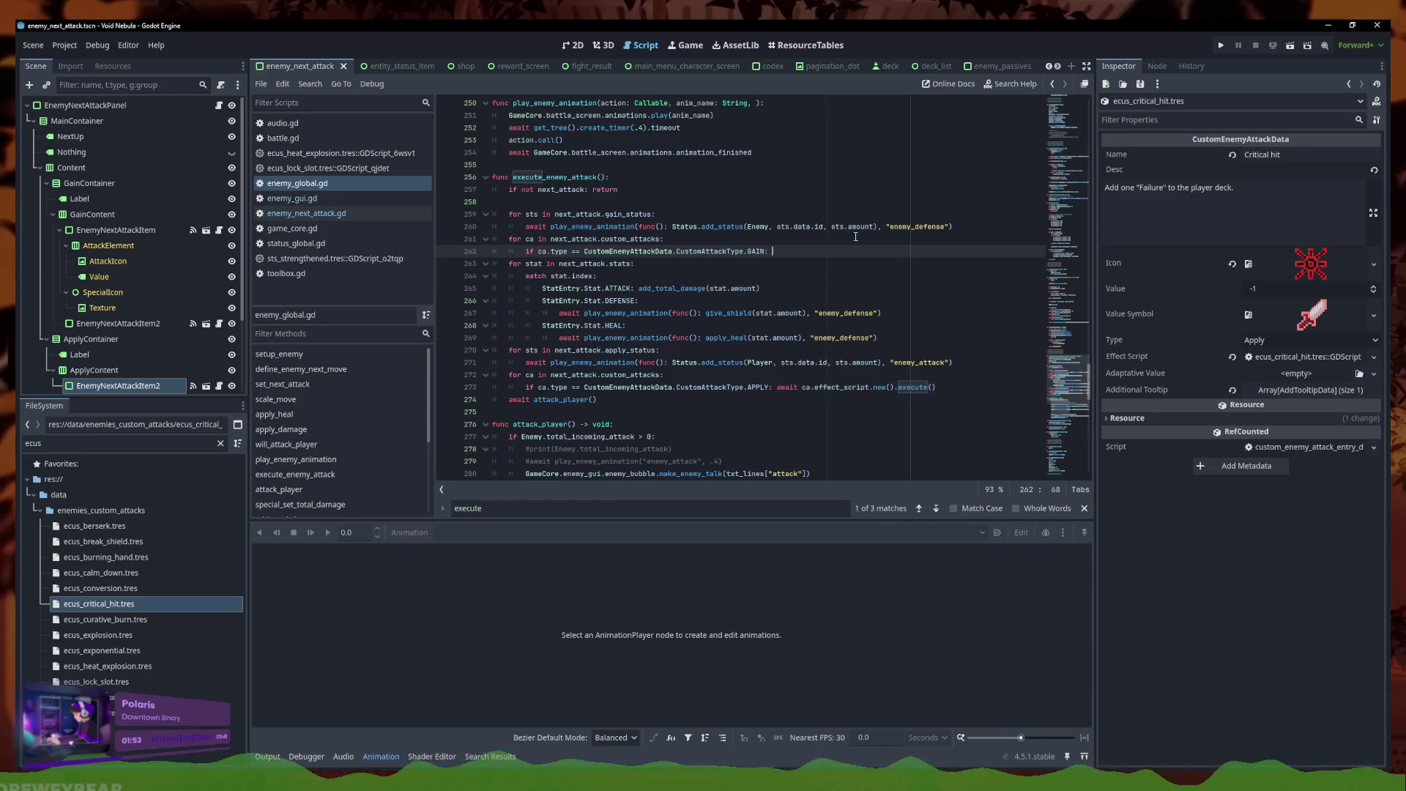
pyautogui.write('await pl')
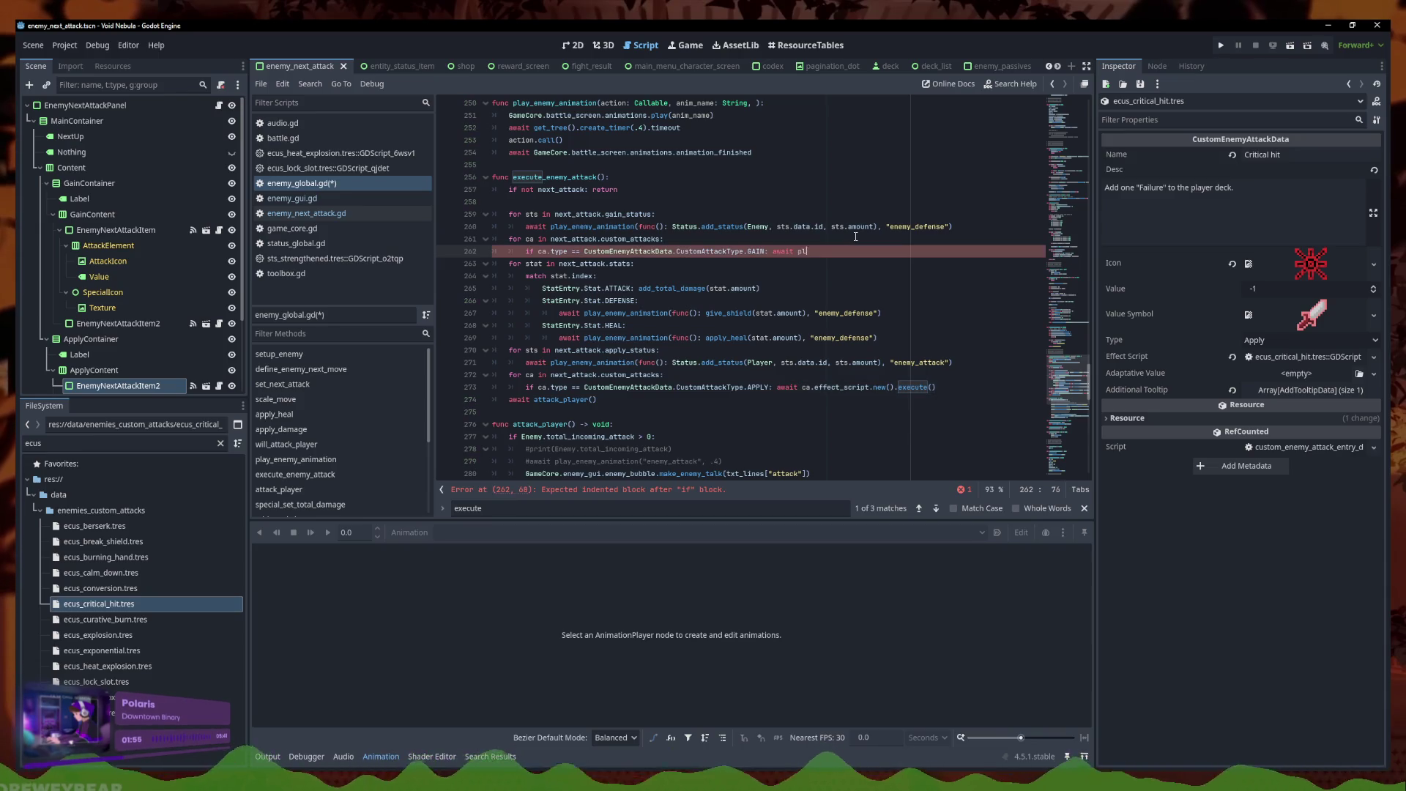
pyautogui.write('ay')
pyautogui.press('Return')
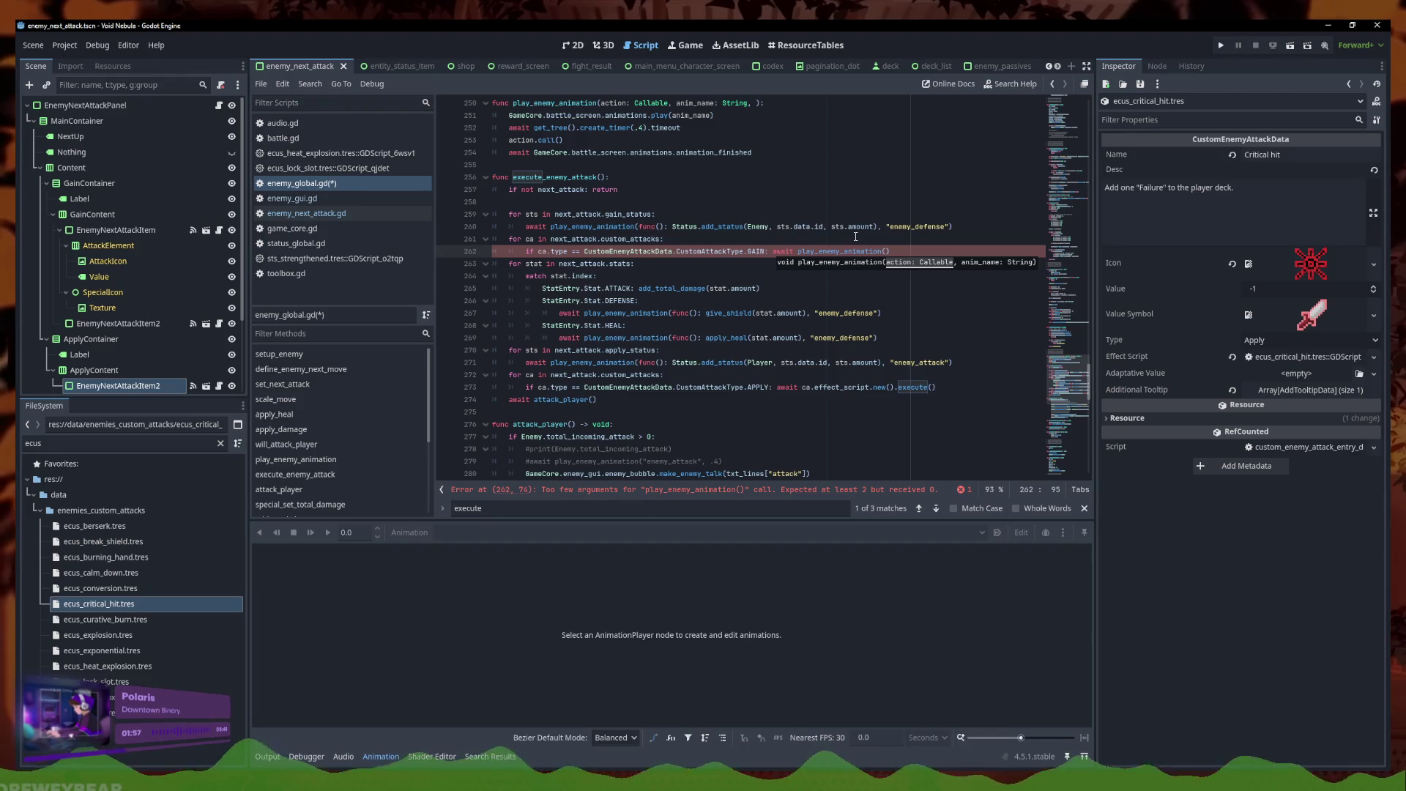
pyautogui.write('func()')
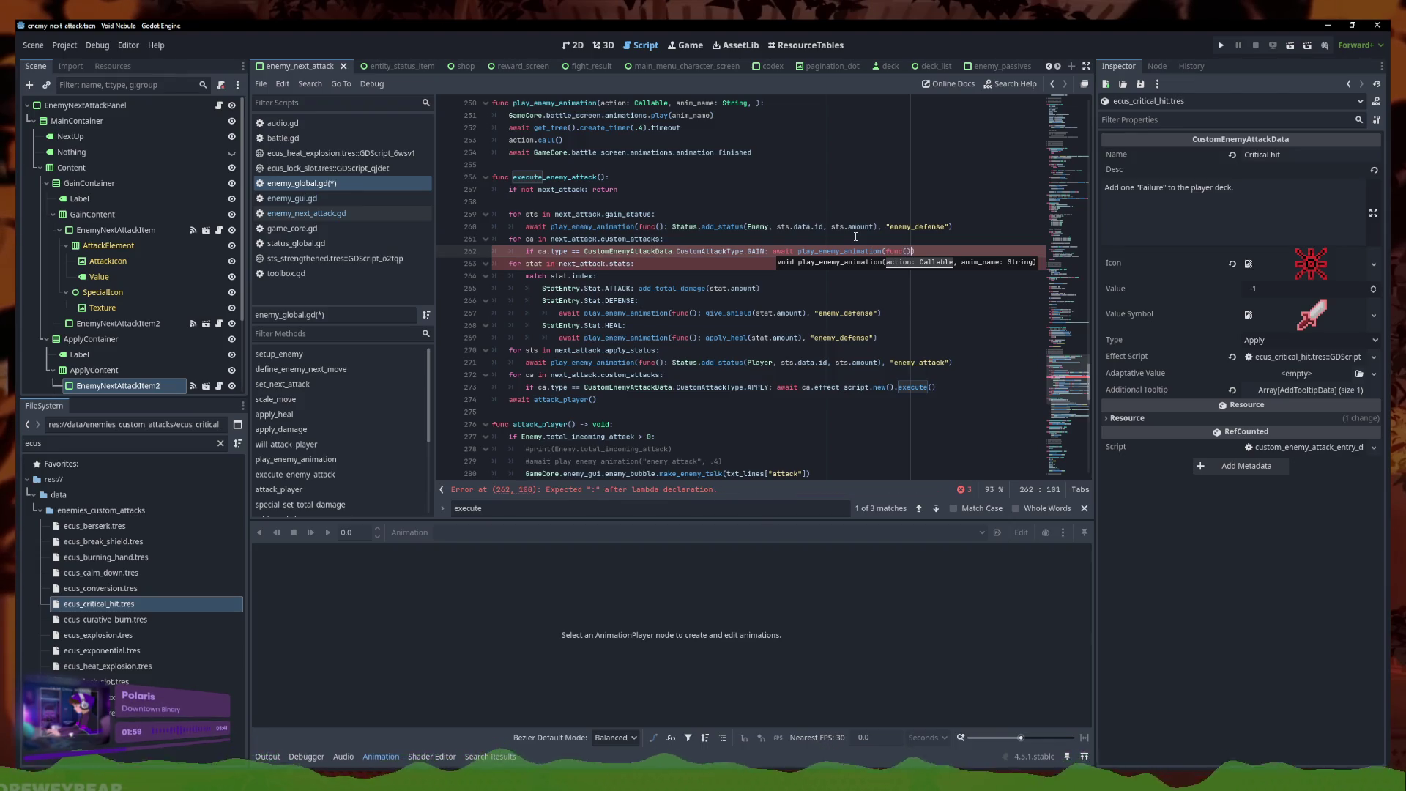
pyautogui.write('await ca.effect_script.new().execute()')
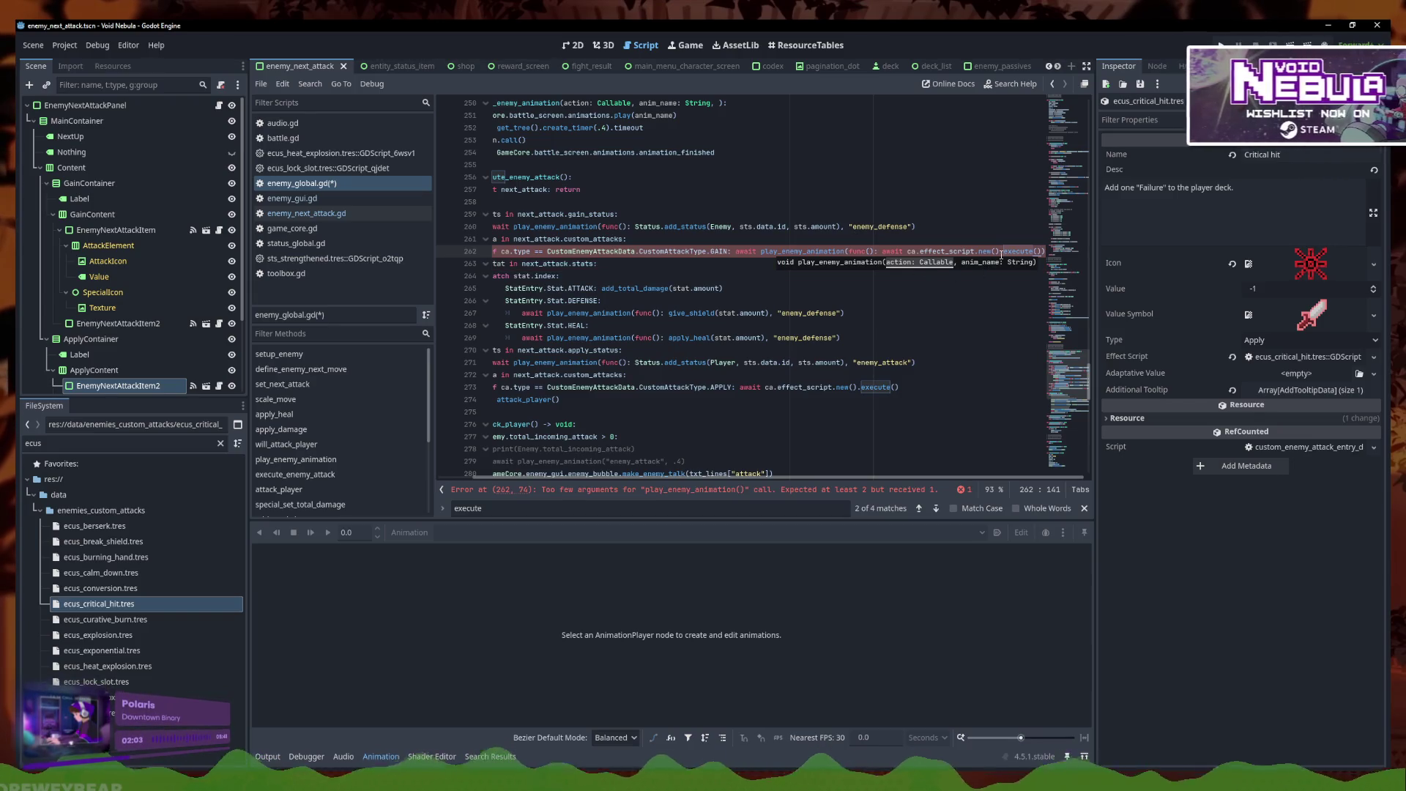
pyautogui.press('End')
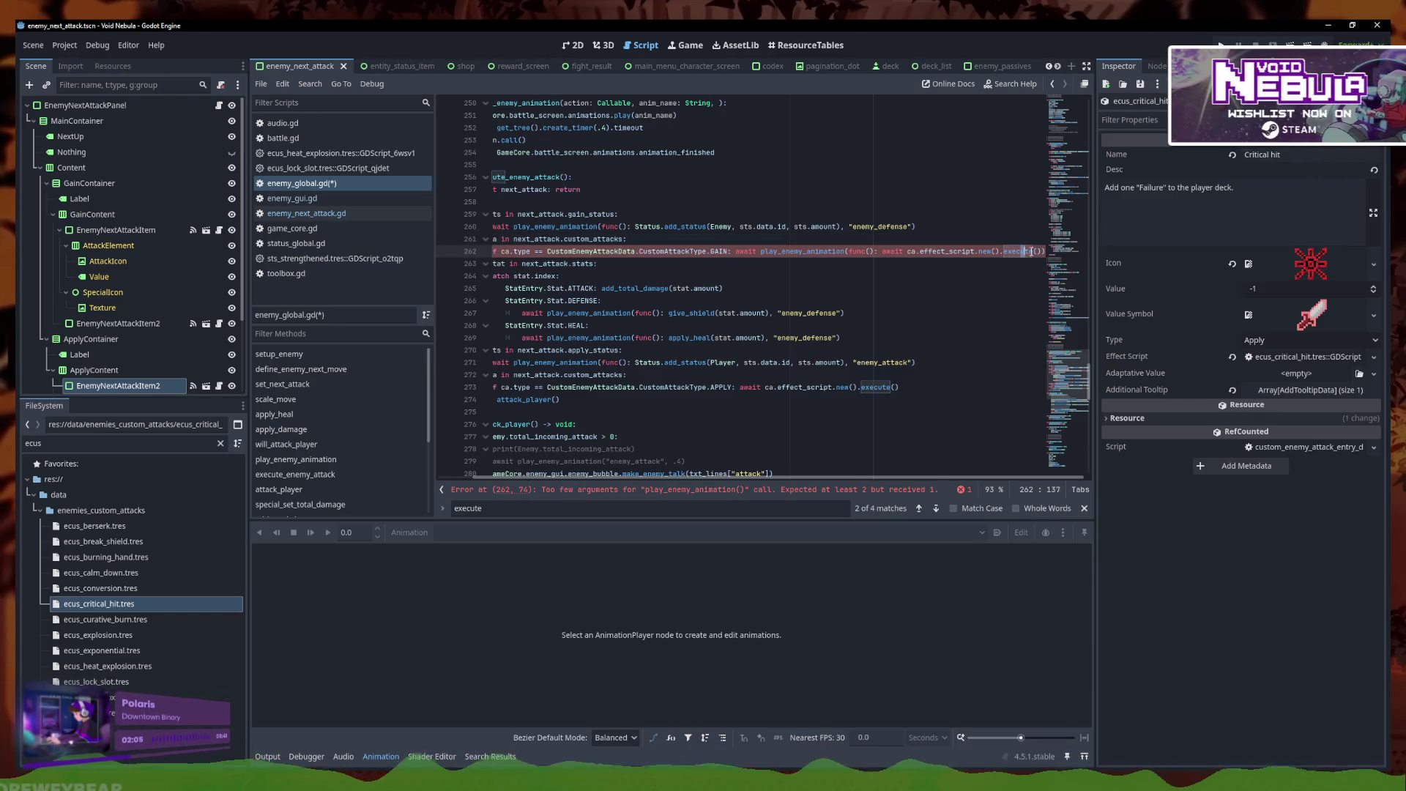
pyautogui.write(', ')
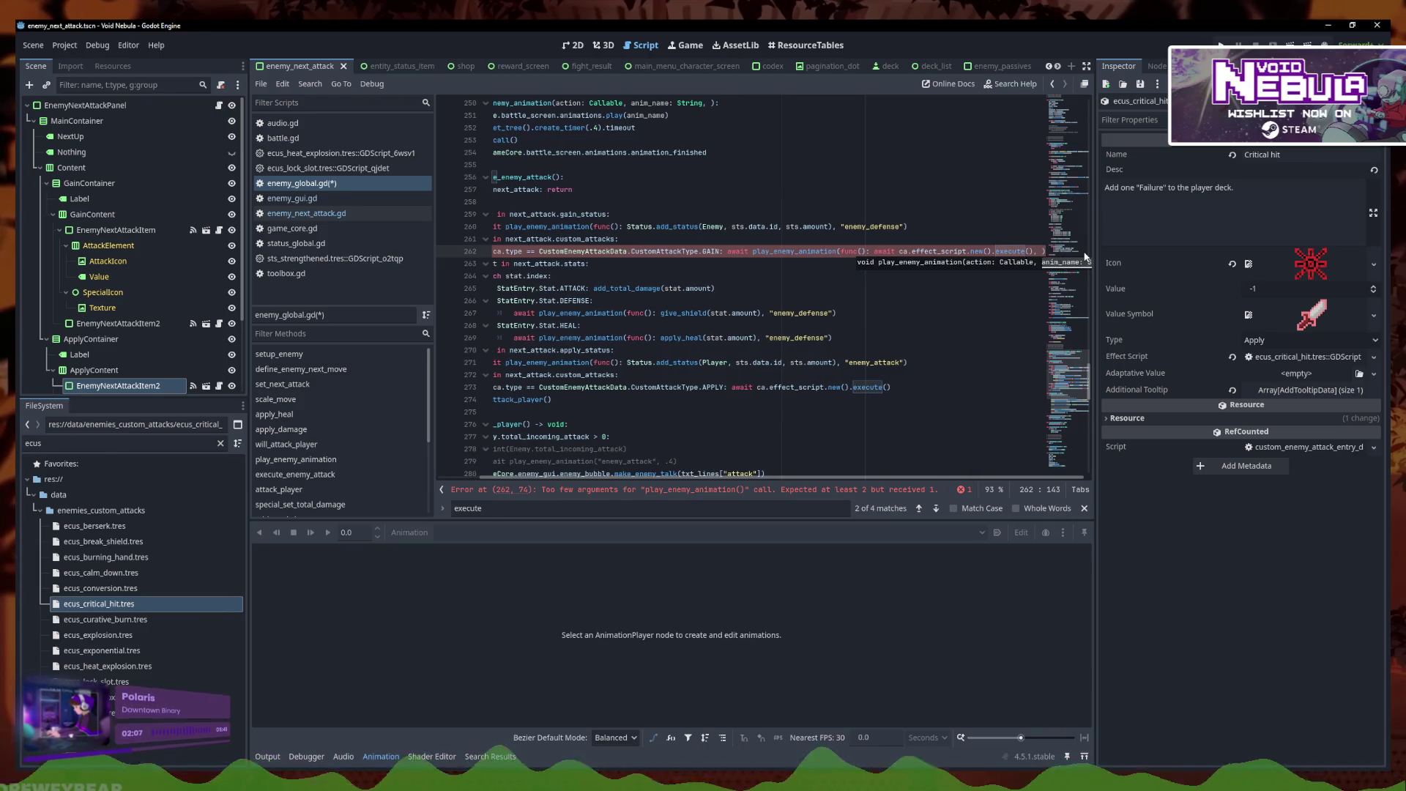
pyautogui.write('"enemy_defen')
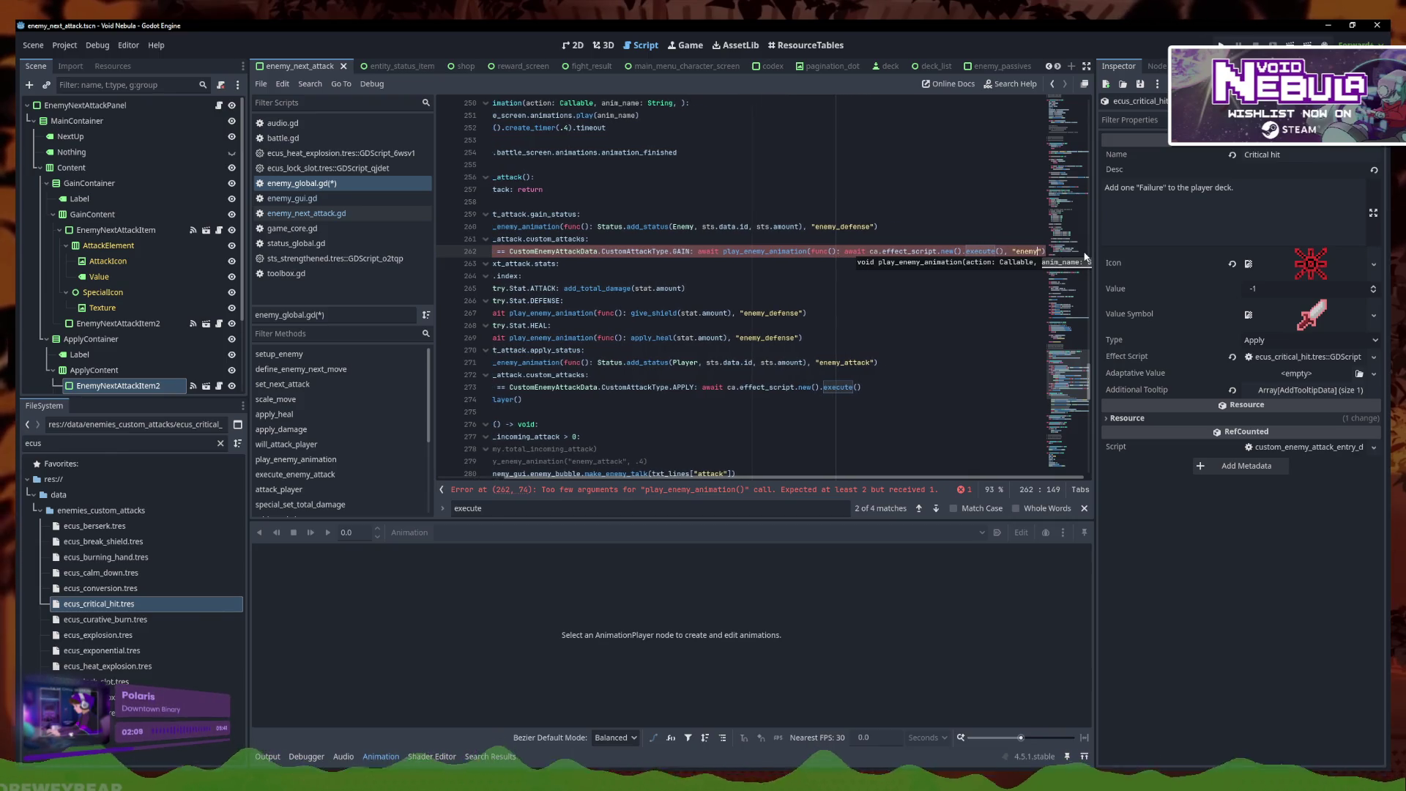
pyautogui.write('se')
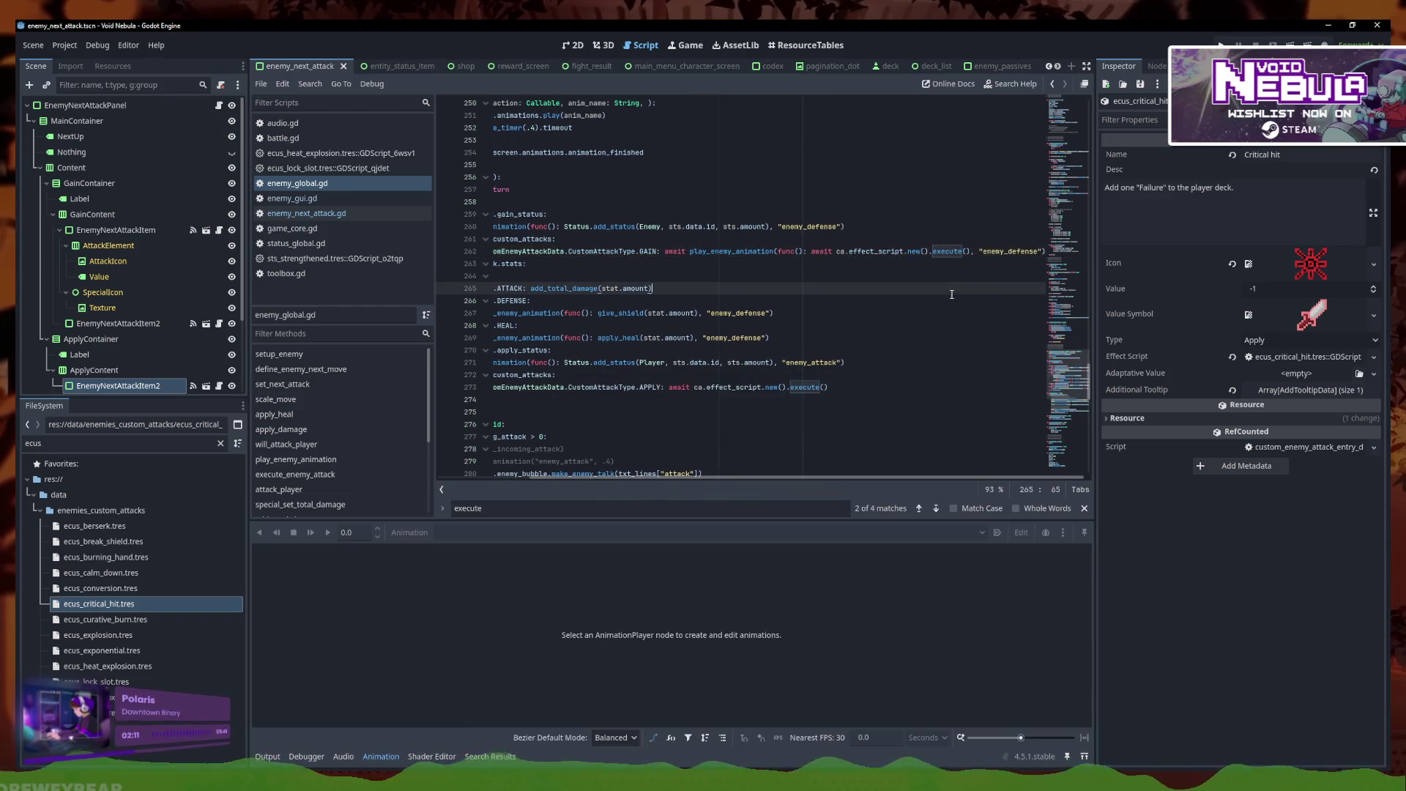
pyautogui.click(1018, 257)
# Inspect the awaited animation call on line 262 and the APPLY custom-attack line 273
pyautogui.press('Up')
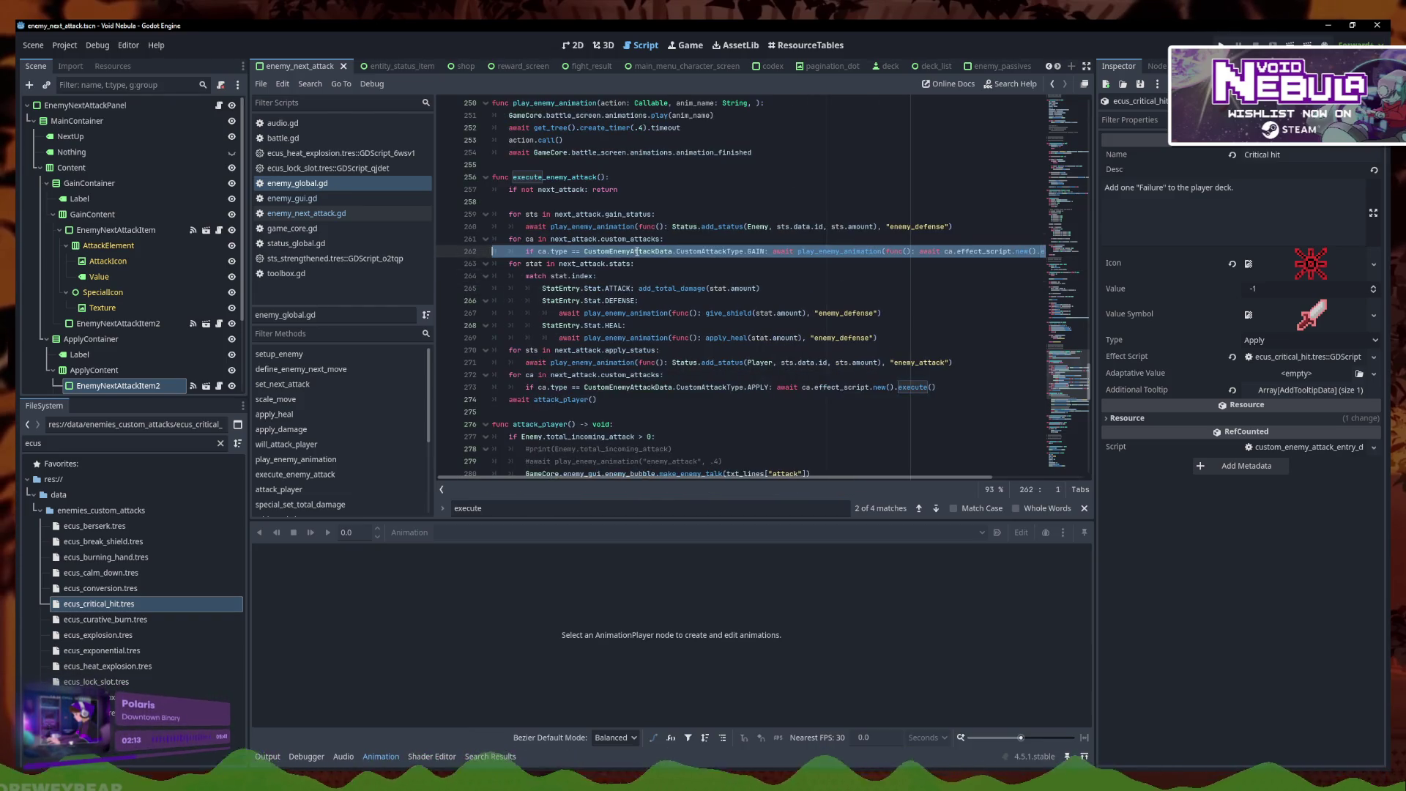
pyautogui.tripleClick(551, 251)
pyautogui.click(710, 252)
pyautogui.tripleClick(720, 251)
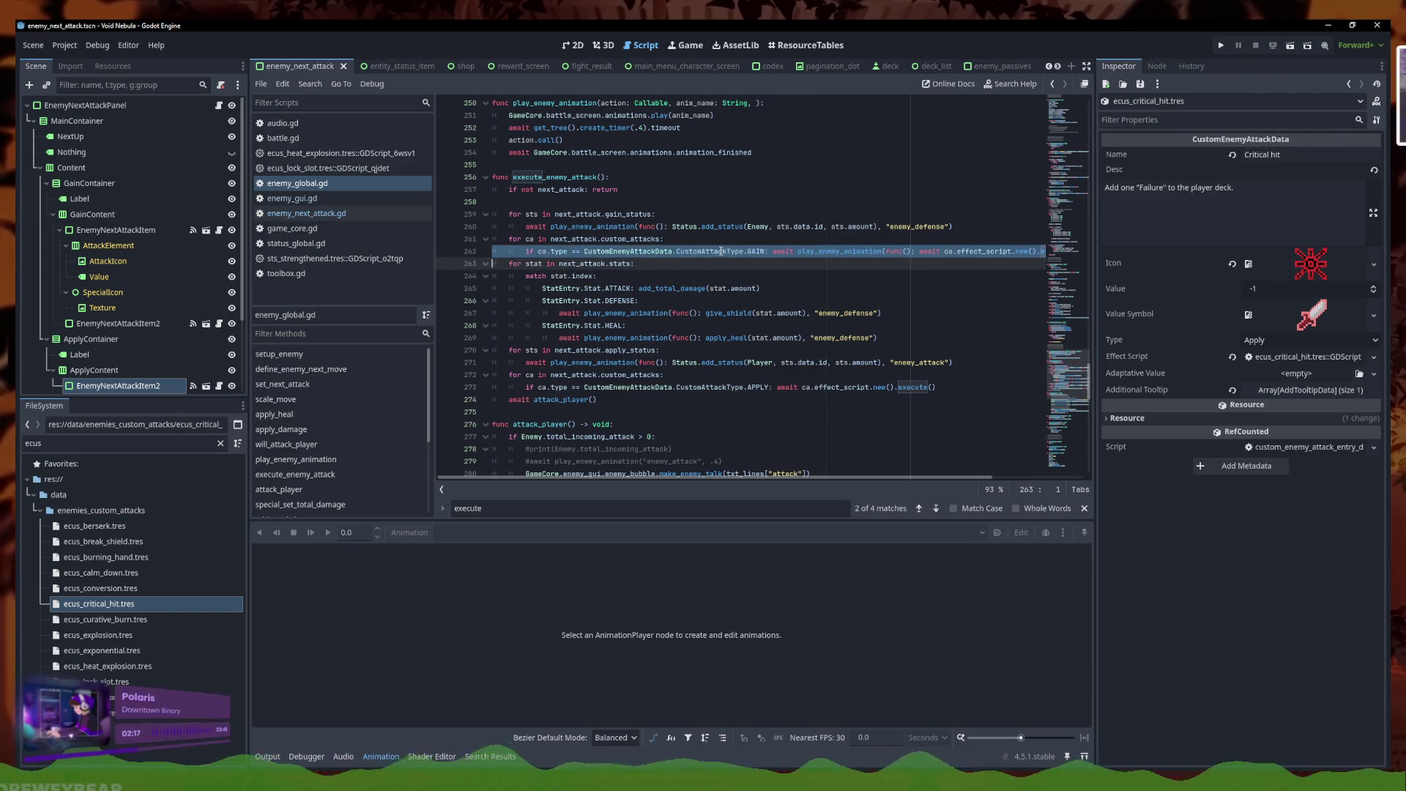
pyautogui.click(797, 252)
pyautogui.press('Down')
pyautogui.press('Down')
pyautogui.press('Down')
pyautogui.press('Up')
pyautogui.press('Up')
pyautogui.press('Up')
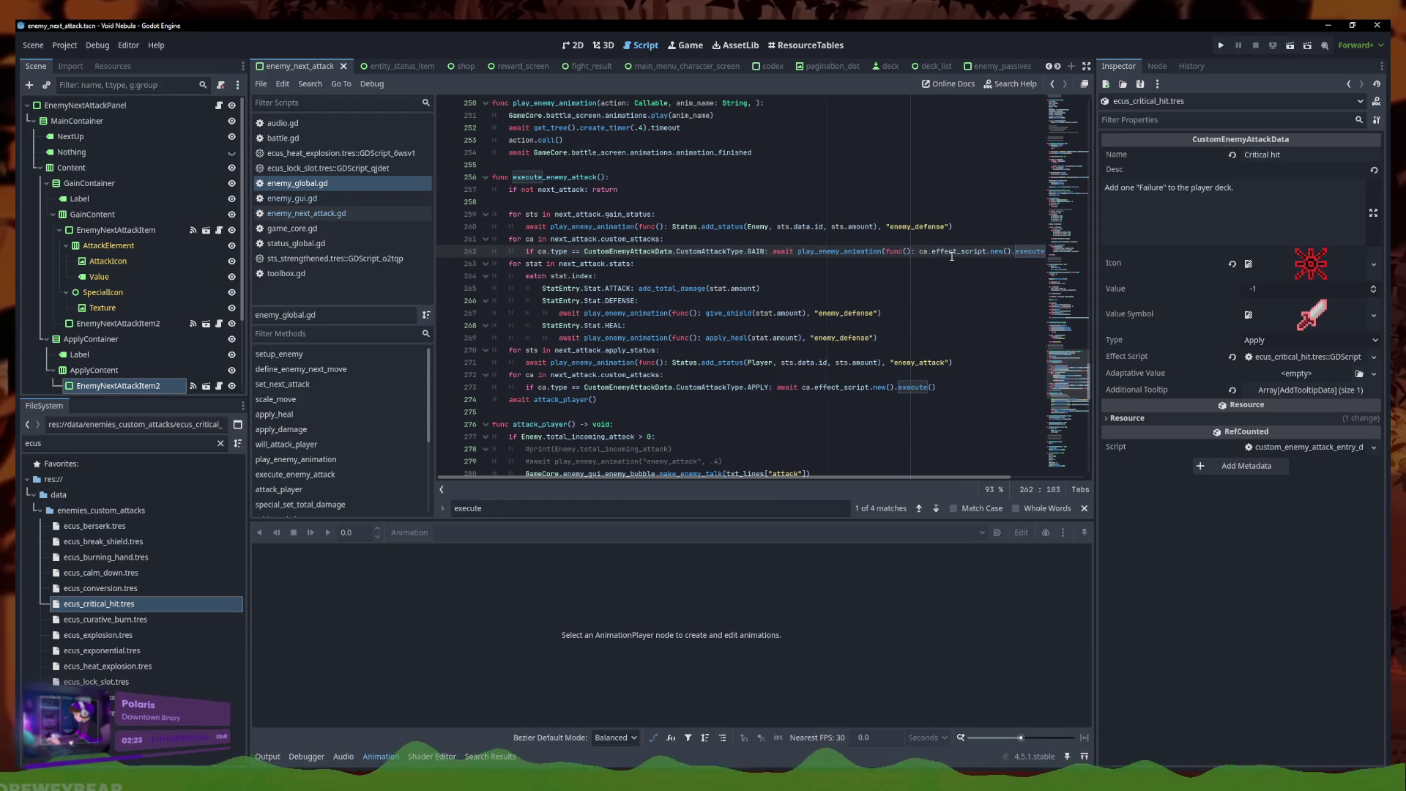
pyautogui.tripleClick(952, 252)
pyautogui.click(623, 404)
pyautogui.click(919, 251)
pyautogui.tripleClick(921, 252)
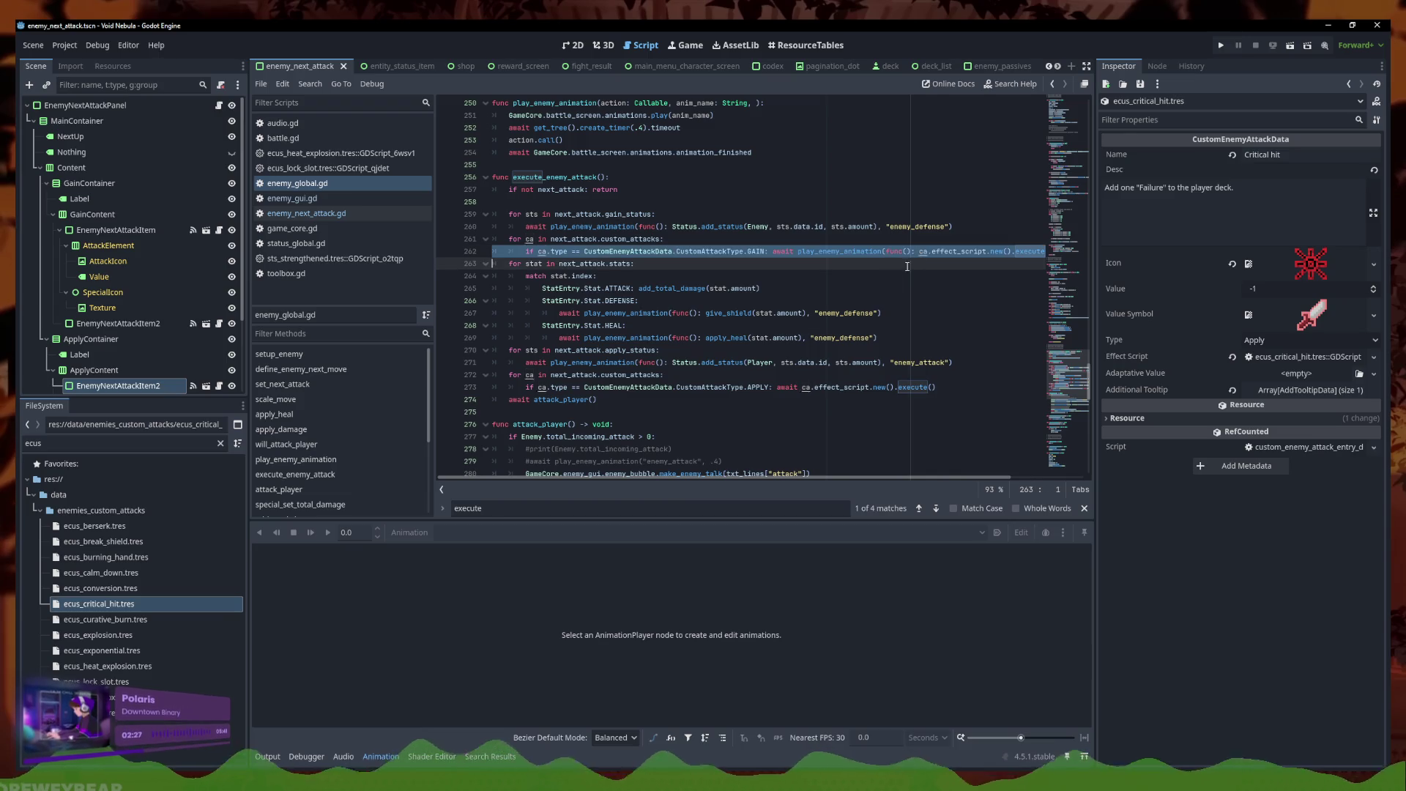
pyautogui.tripleClick(676, 389)
pyautogui.click(888, 387)
# Copy the awaited animation call over line 273's effect call and rename its animation to enemy_attack
pyautogui.moveTo(770, 251); pyautogui.dragTo(1085, 249)
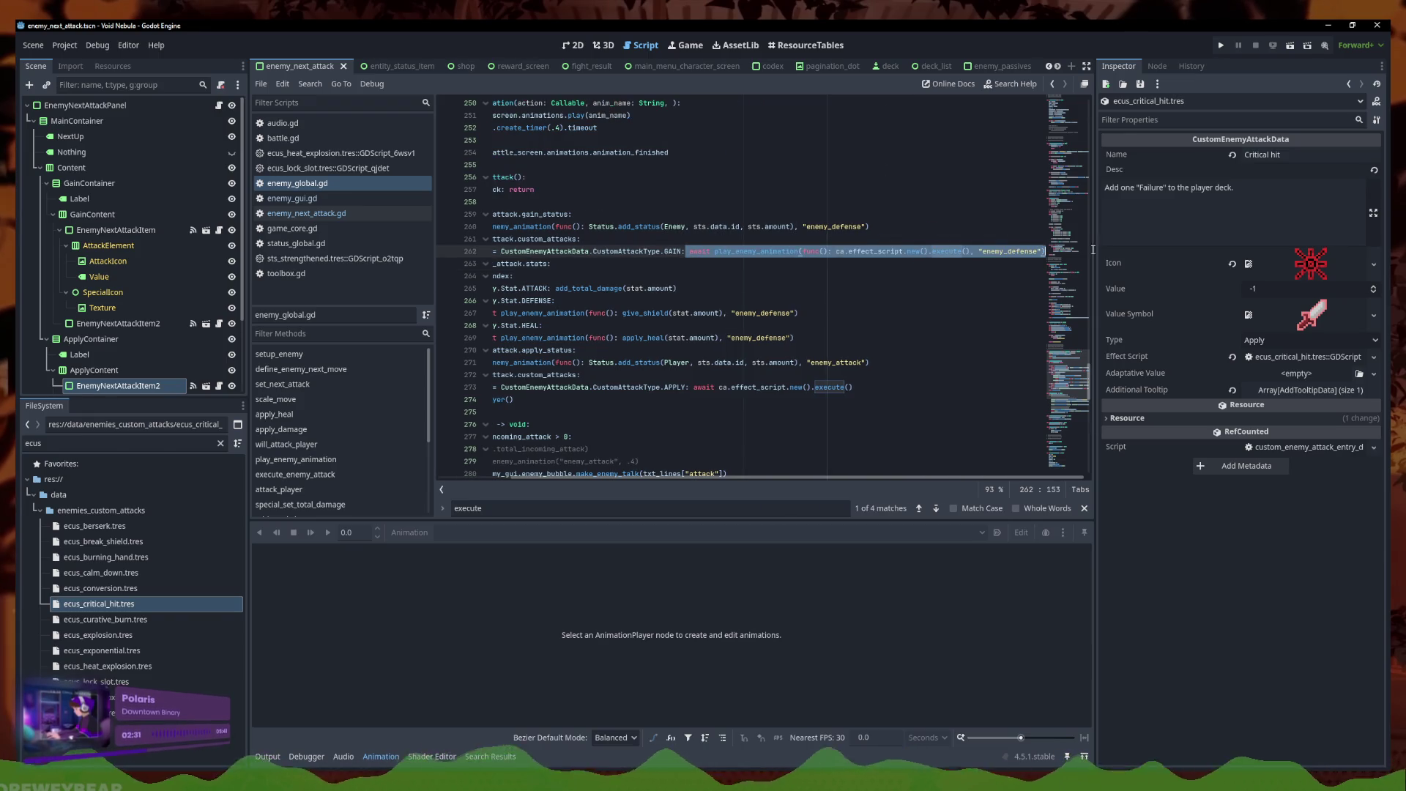
pyautogui.hotkey('ctrl', 'c')
pyautogui.moveTo(853, 387); pyautogui.dragTo(691, 387)
pyautogui.hotkey('ctrl', 'v')
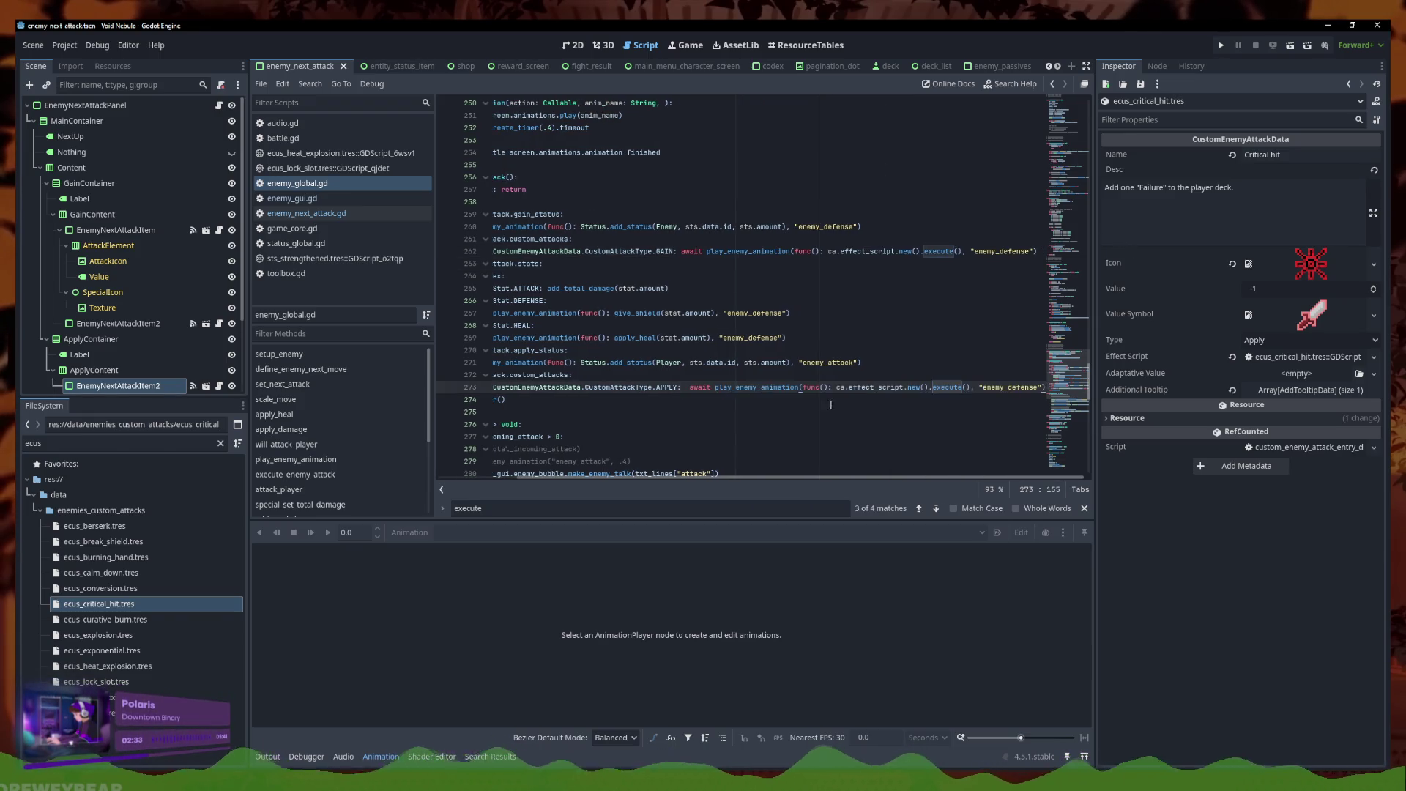
pyautogui.click(996, 396)
pyautogui.moveTo(1040, 387); pyautogui.dragTo(1006, 387)
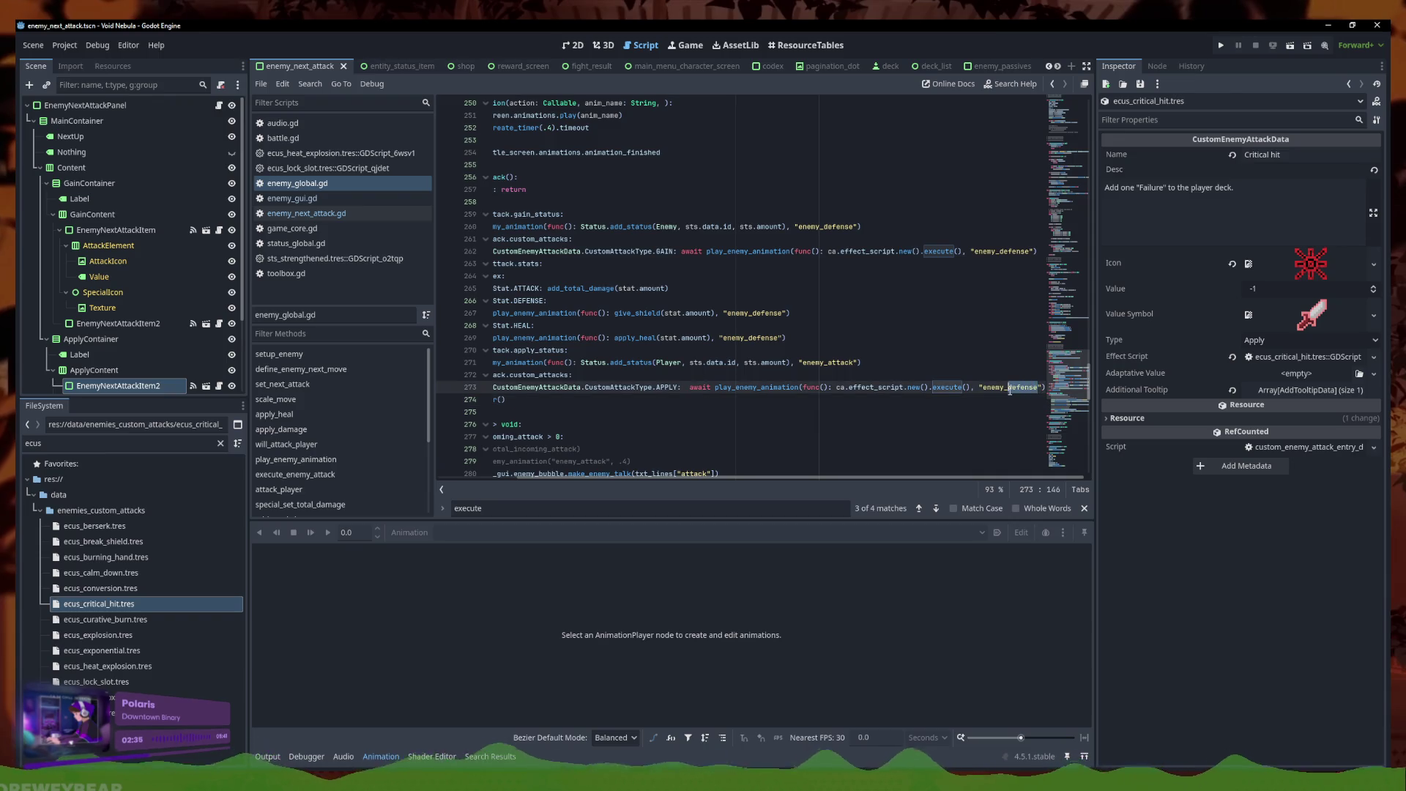
pyautogui.write('attack')
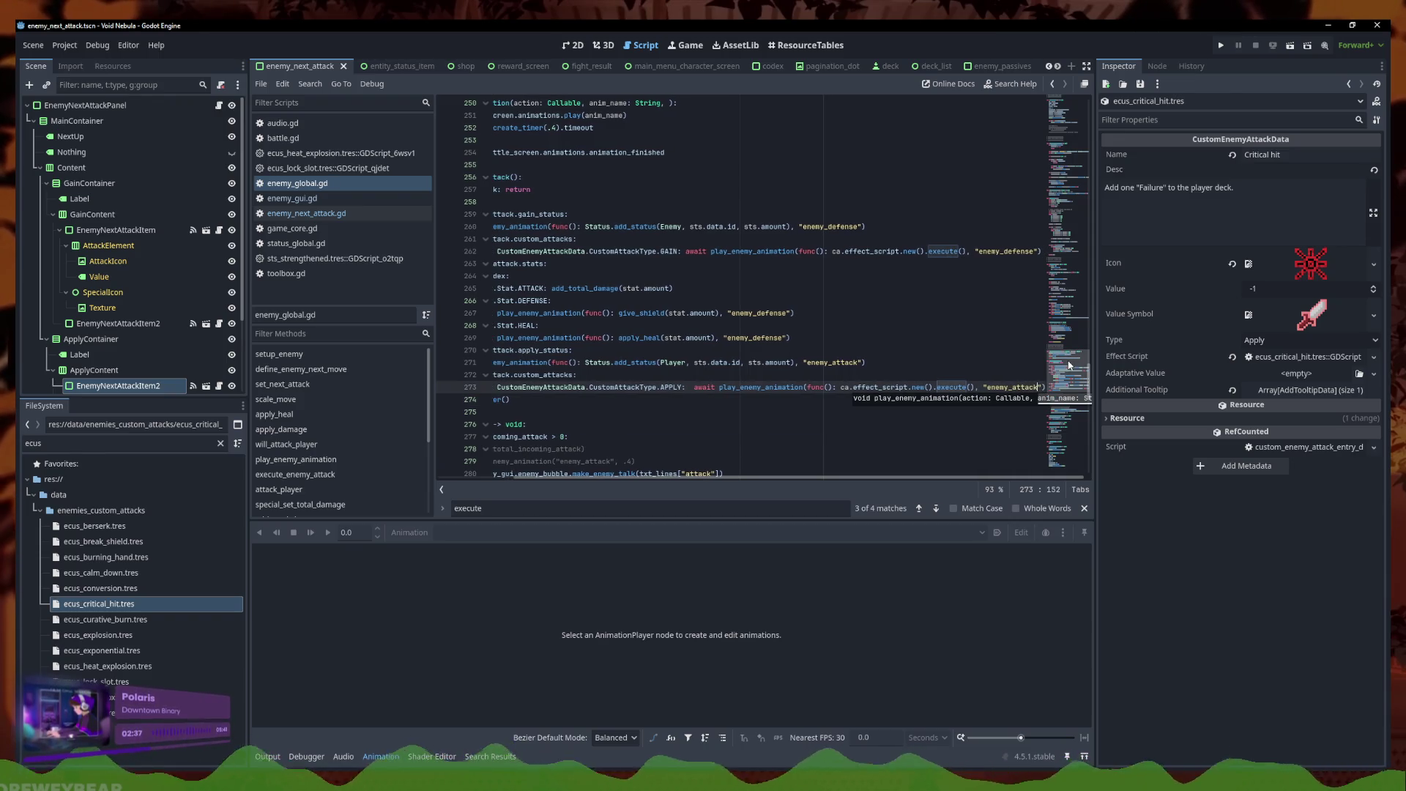
pyautogui.click(687, 409)
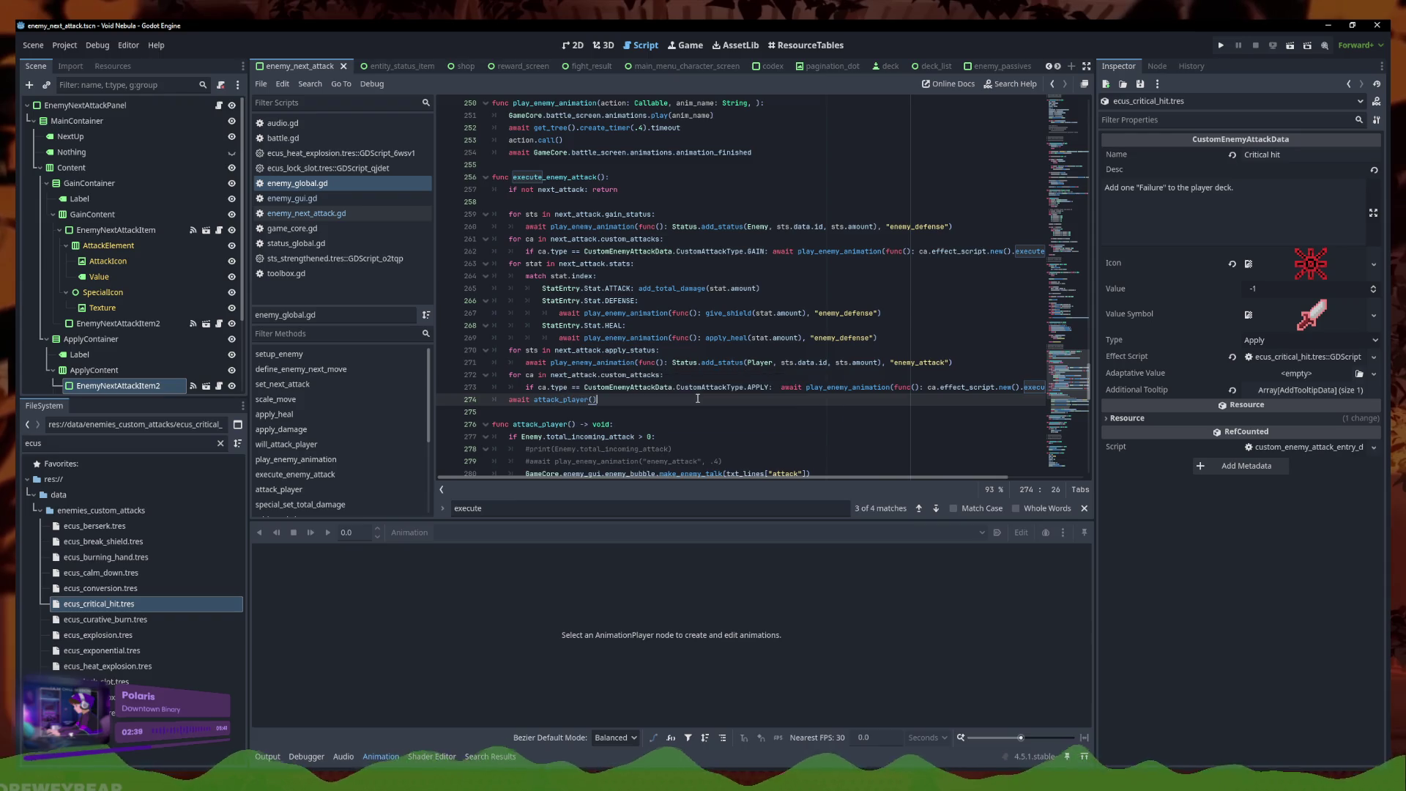
pyautogui.click(695, 398)
pyautogui.scroll(-1, 695, 397)
pyautogui.scroll(-1, 695, 398)
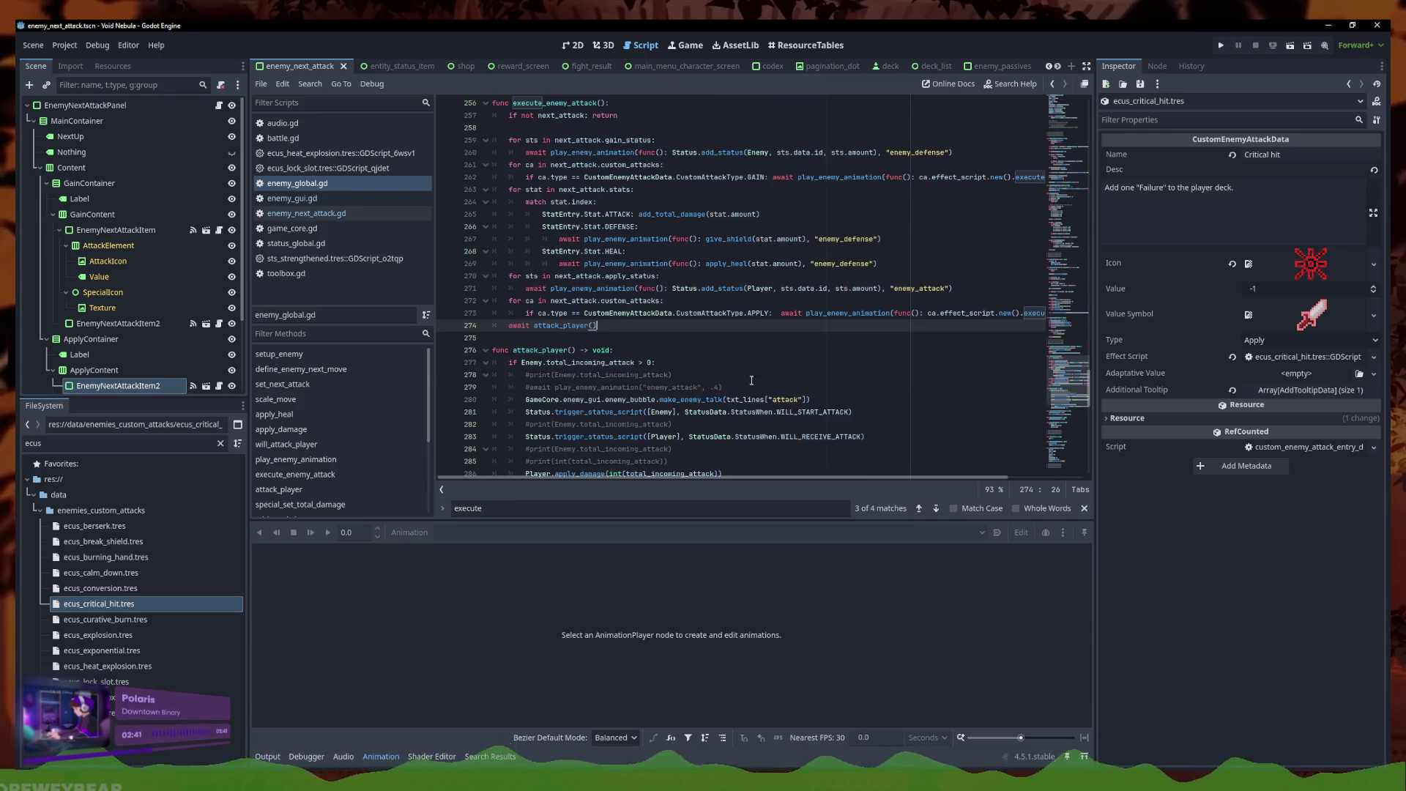
# On line 274, when incoming attack exceeds 0, await attack_player inside play_enemy_animation with "enemy_attack"
pyautogui.click(654, 362)
pyautogui.click(563, 329)
pyautogui.press('Home')
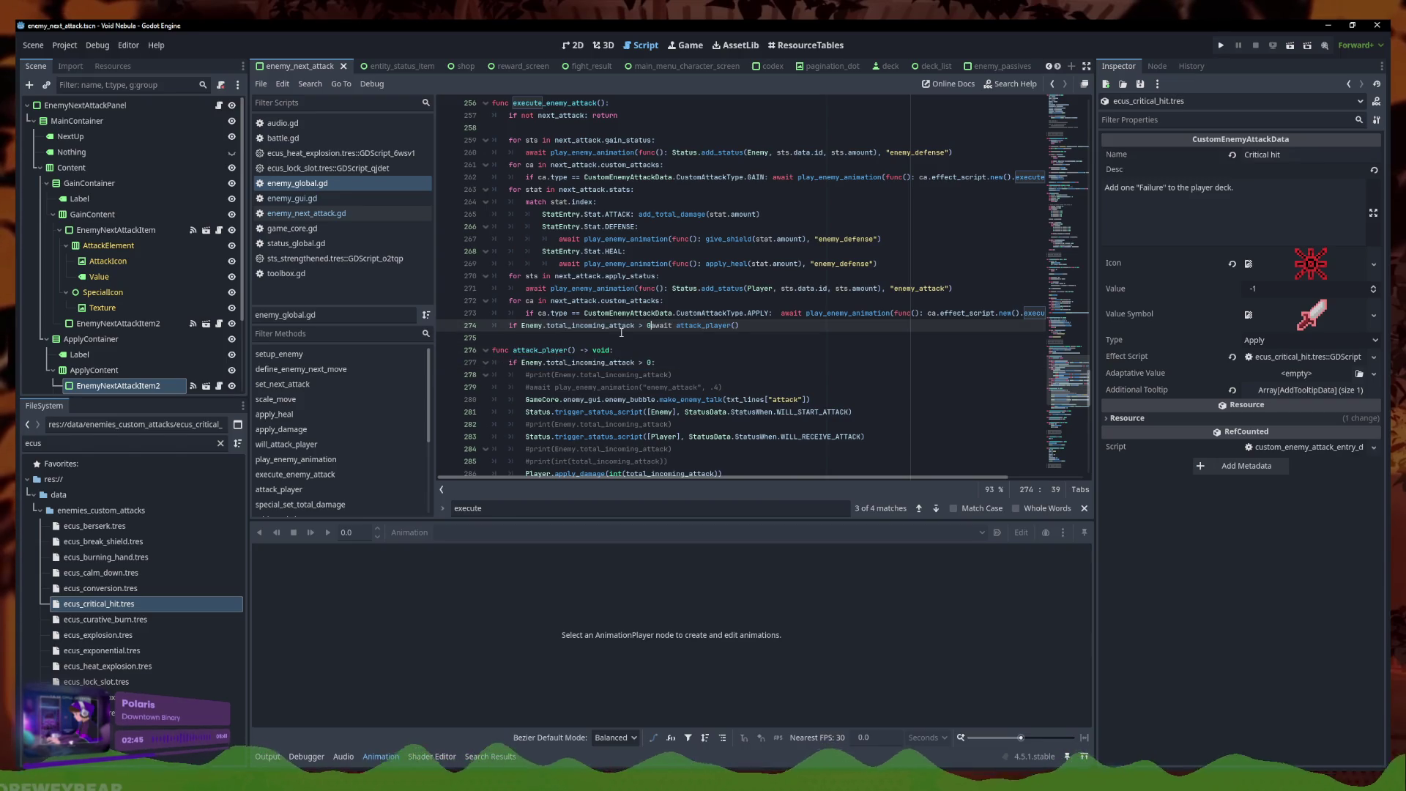
pyautogui.click(654, 359)
pyautogui.click(774, 325)
pyautogui.moveTo(782, 313); pyautogui.dragTo(1108, 313)
pyautogui.hotkey('ctrl', 'c')
pyautogui.click(692, 327)
pyautogui.hotkey('ctrl', 'v')
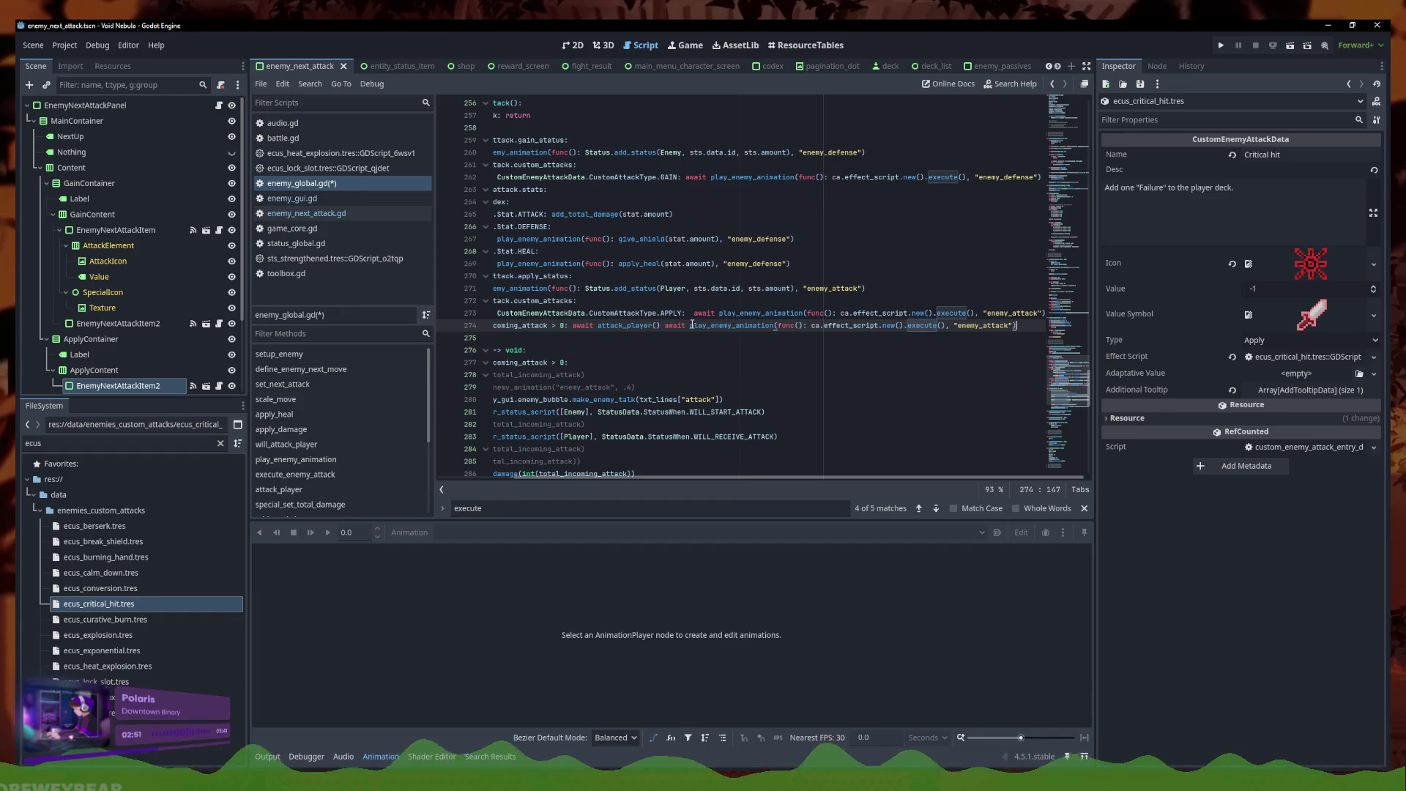
pyautogui.moveTo(659, 327); pyautogui.dragTo(613, 327)
pyautogui.press('BackSpace')
pyautogui.hotkey('ctrl', 'z')
pyautogui.hotkey('ctrl', 'z')
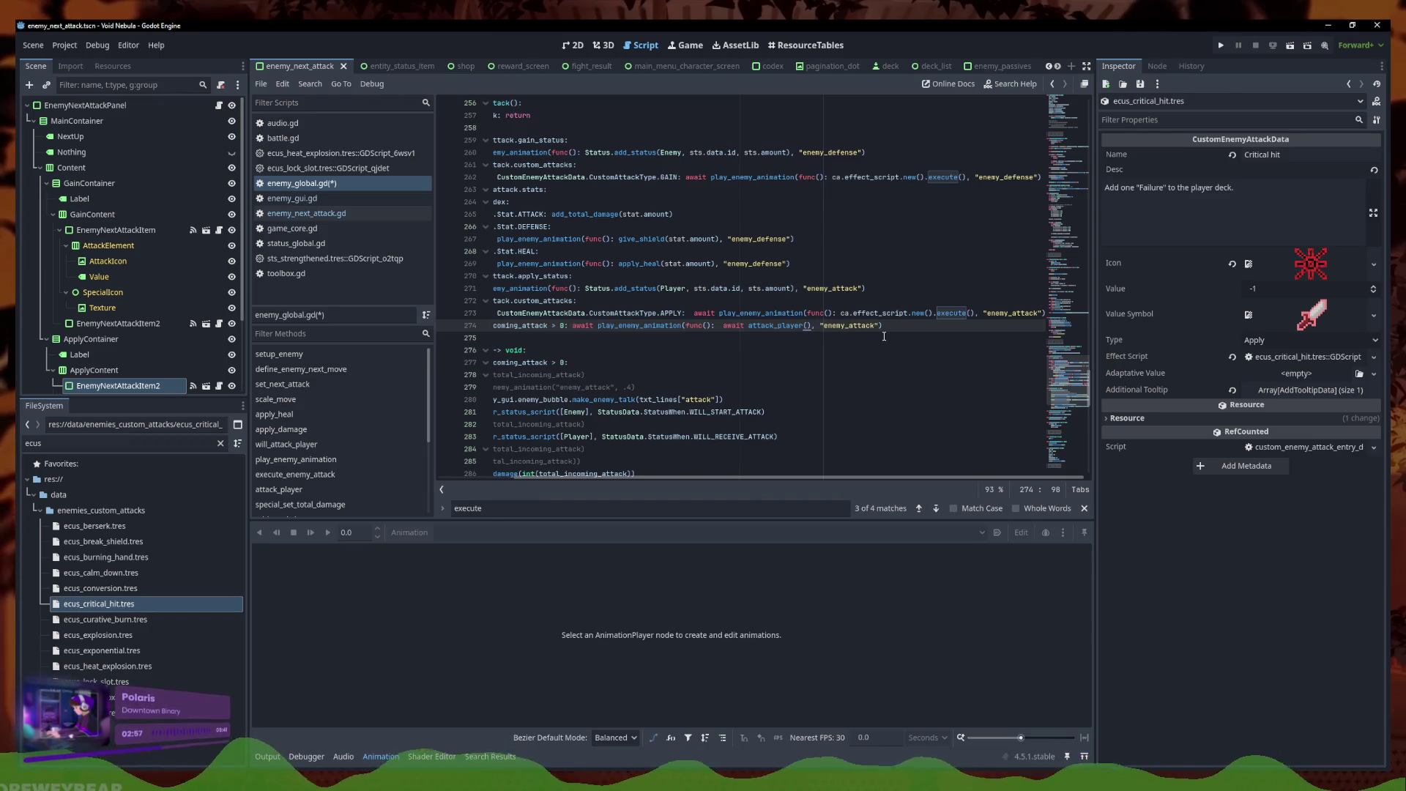
# Delete the commented-out animation and print debug lines in attack_player
pyautogui.click(751, 363)
pyautogui.scroll(-2, 751, 364)
pyautogui.click(737, 311)
pyautogui.hotkey('shift', 'Up')
pyautogui.press('BackSpace')
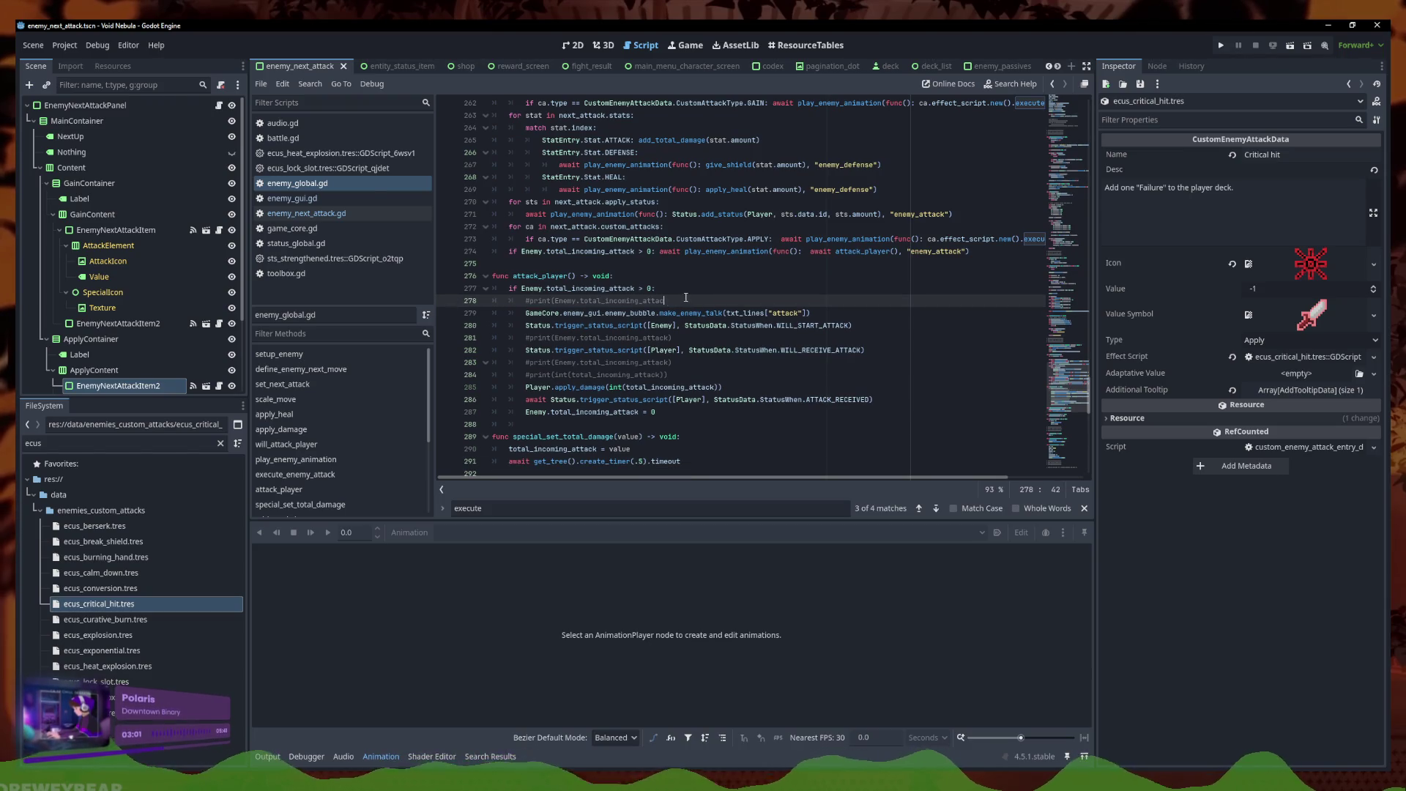
pyautogui.hotkey('shift', 'Up')
pyautogui.press('BackSpace')
pyautogui.click(628, 325)
pyautogui.press('Home')
pyautogui.hotkey('shift', 'Down')
pyautogui.press('BackSpace')
pyautogui.click(869, 326)
pyautogui.hotkey('shift', 'Down')
pyautogui.hotkey('shift', 'Down')
pyautogui.press('BackSpace')
pyautogui.press('Up')
pyautogui.scroll(2, 862, 312)
pyautogui.click(862, 312)
pyautogui.scroll(2, 862, 312)
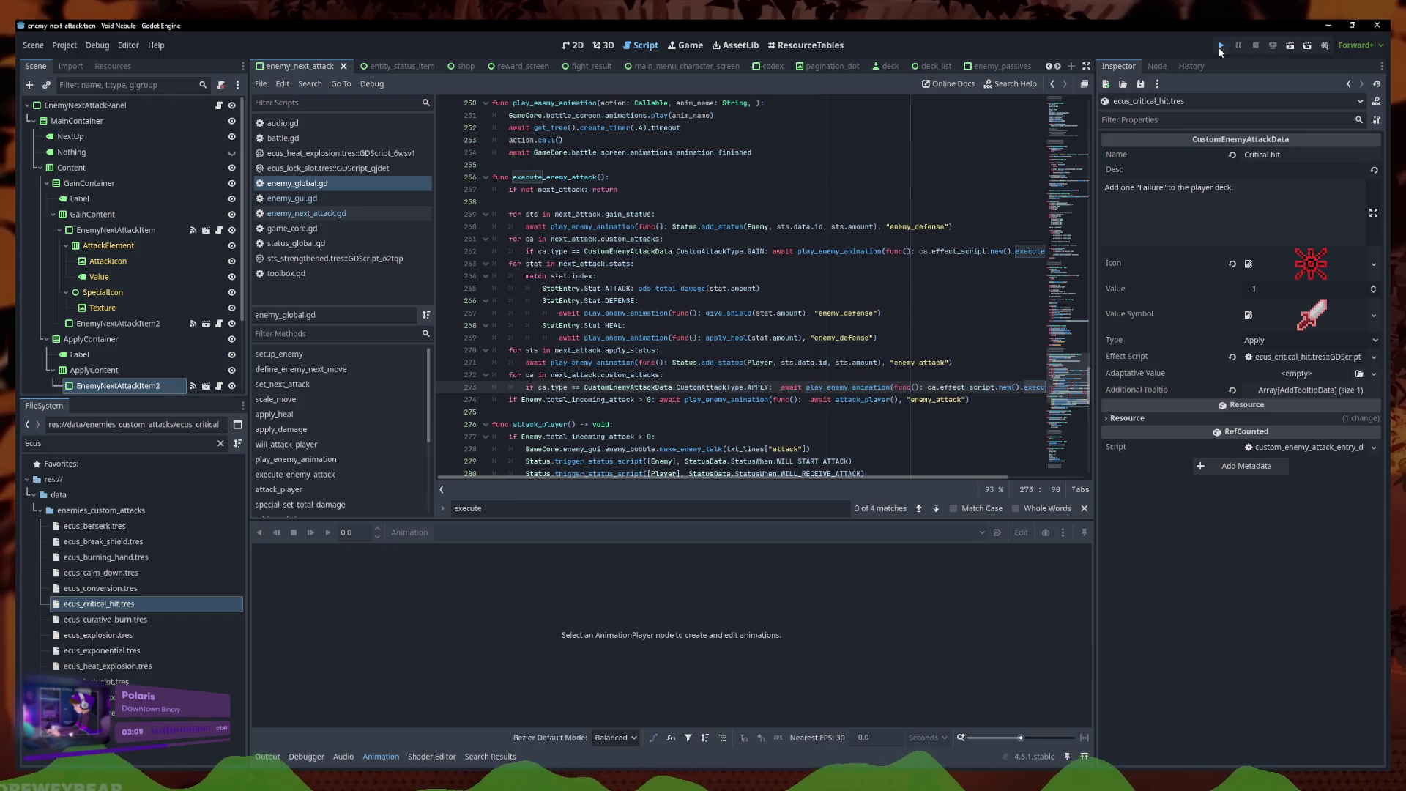
# Launch Void Nebula, start a new run as Faceless, and enter the Samuroid fight
pyautogui.click(1220, 45)
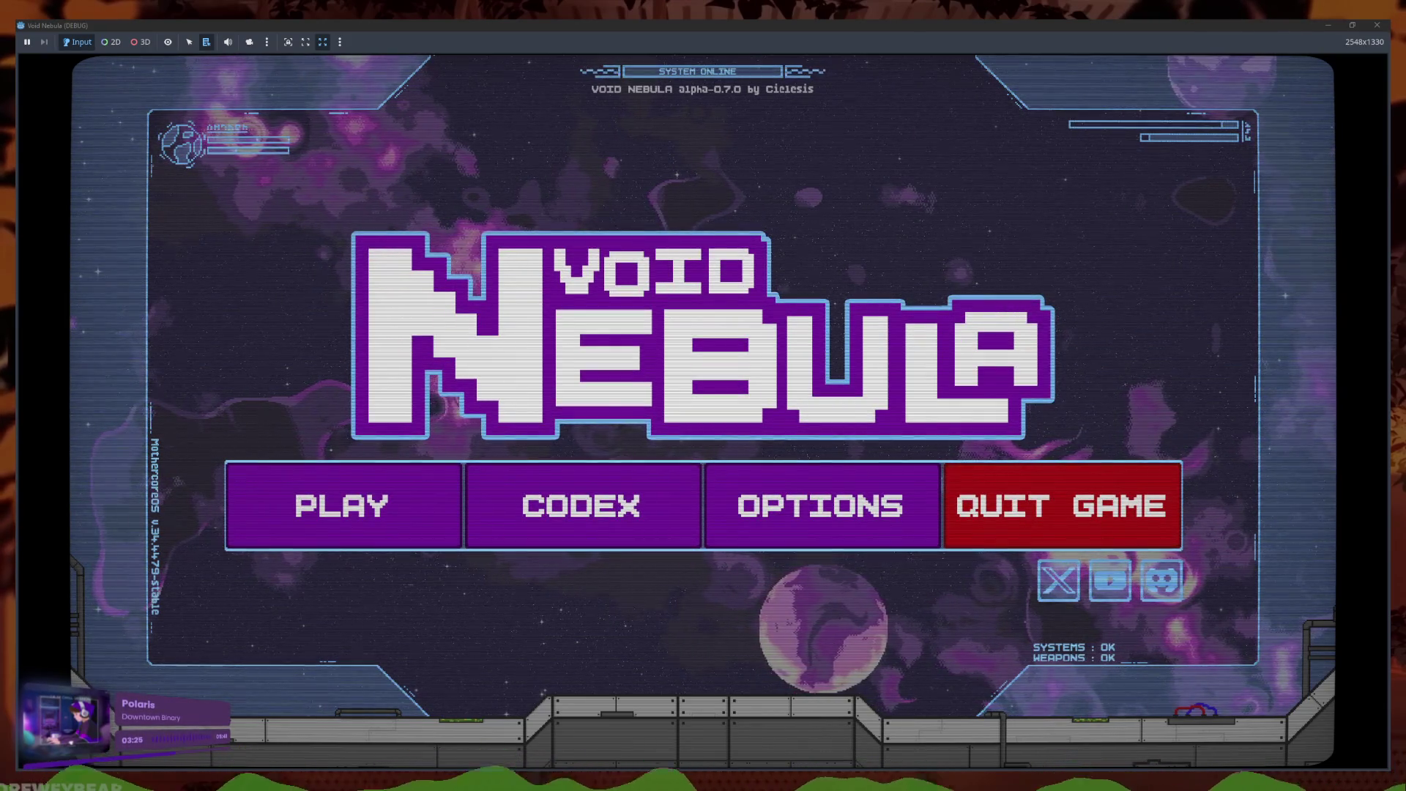
pyautogui.click(360, 486)
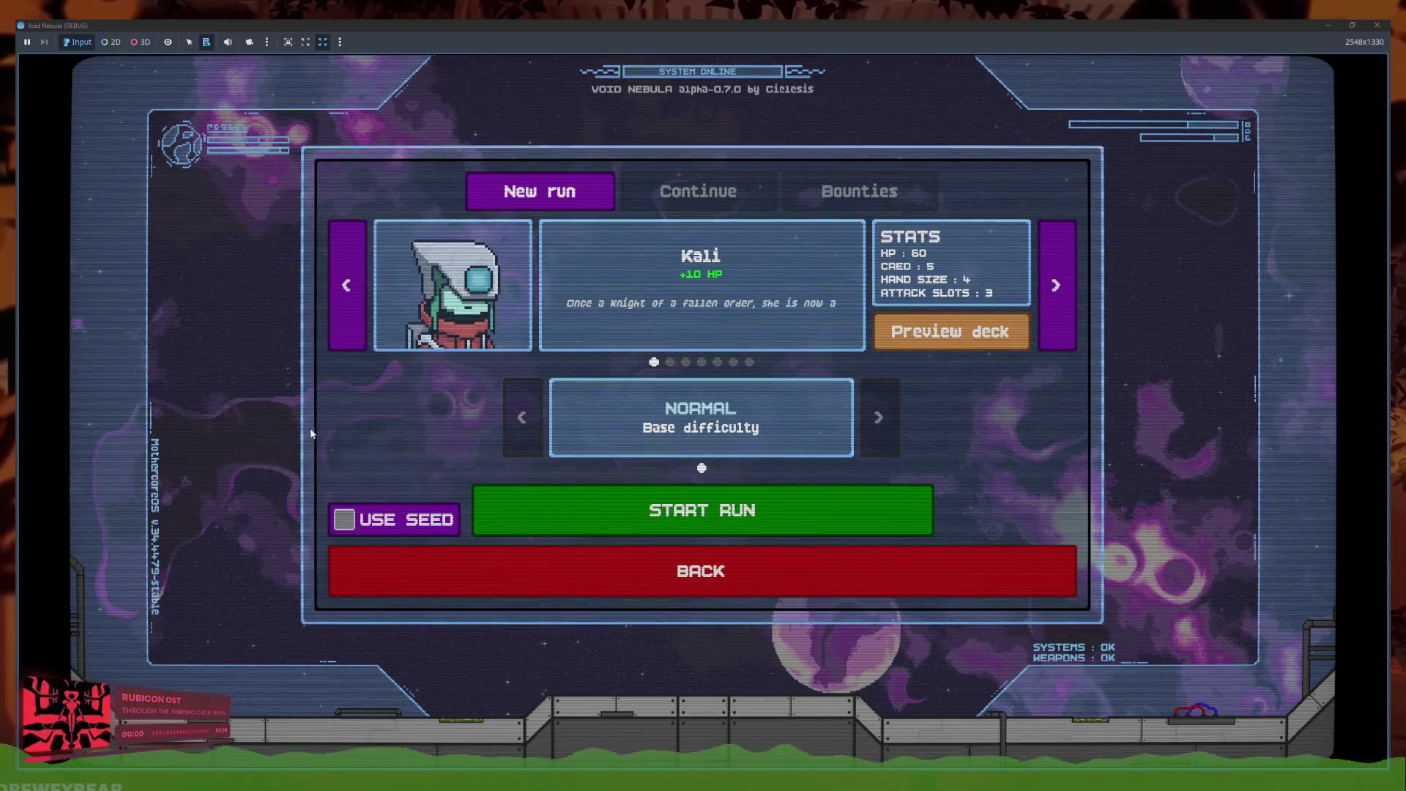
pyautogui.click(749, 362)
pyautogui.click(733, 361)
pyautogui.click(750, 362)
pyautogui.click(755, 513)
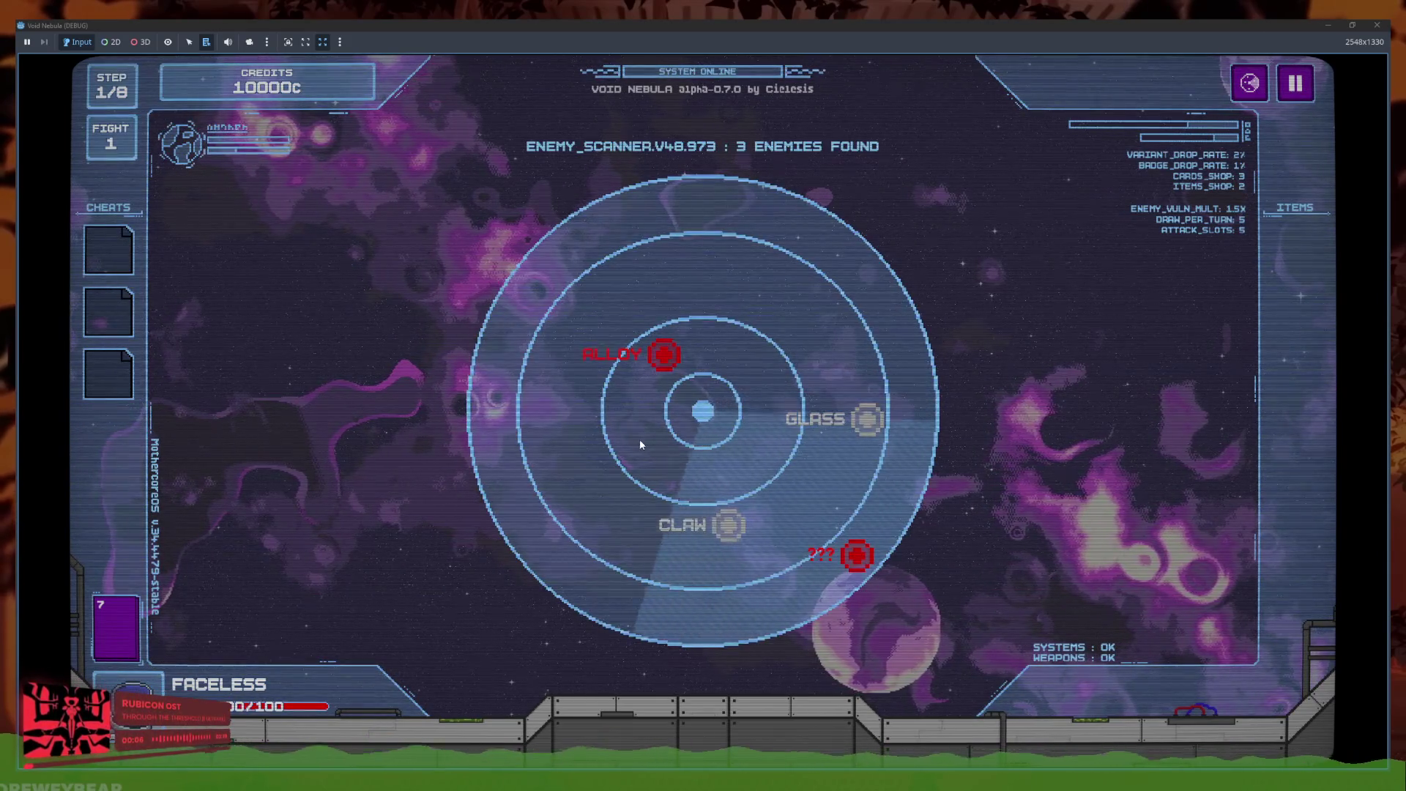
pyautogui.click(662, 340)
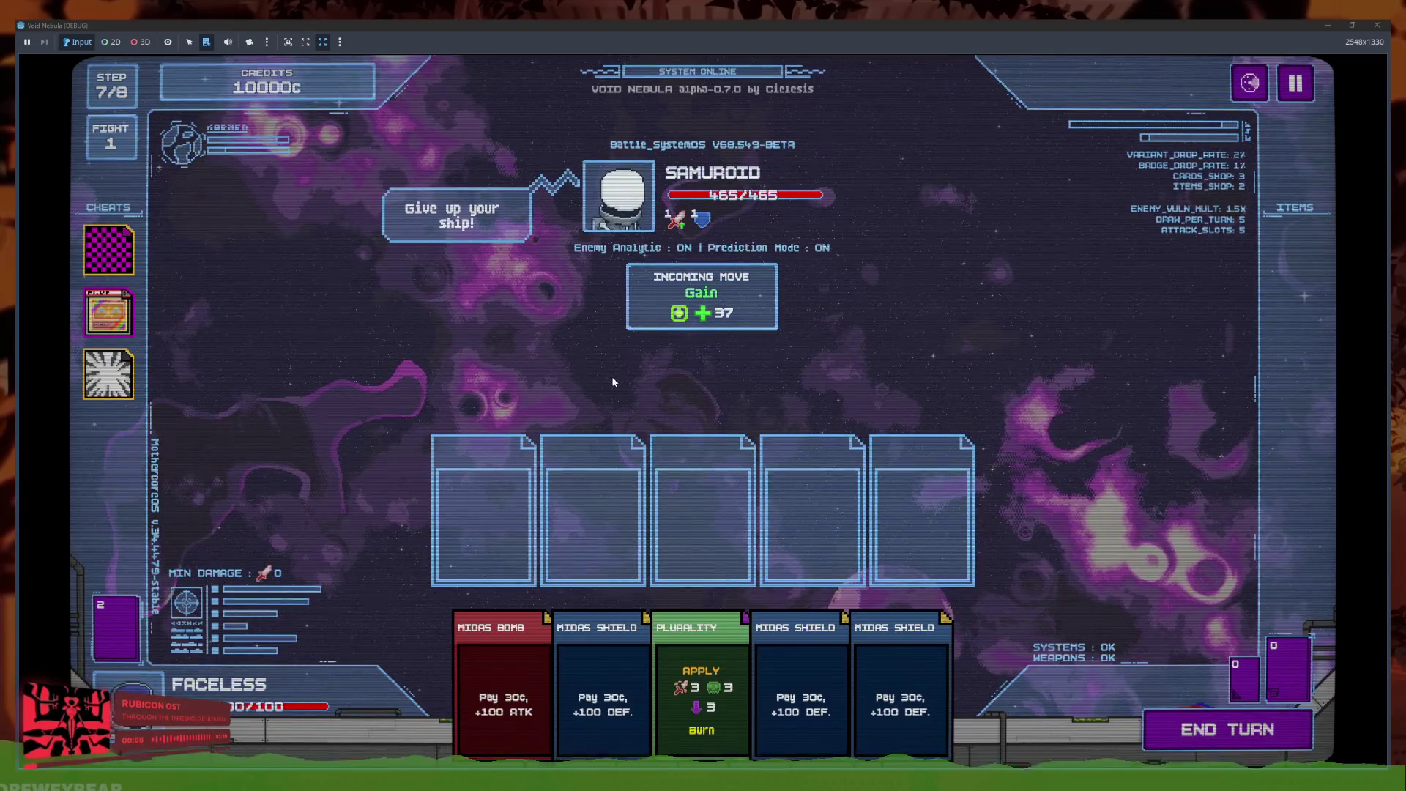
# Play Midas Bomb, Plurality and two Midas Shields against Samuroid, end the turn, then stop the game
pyautogui.click(482, 678)
pyautogui.click(701, 689)
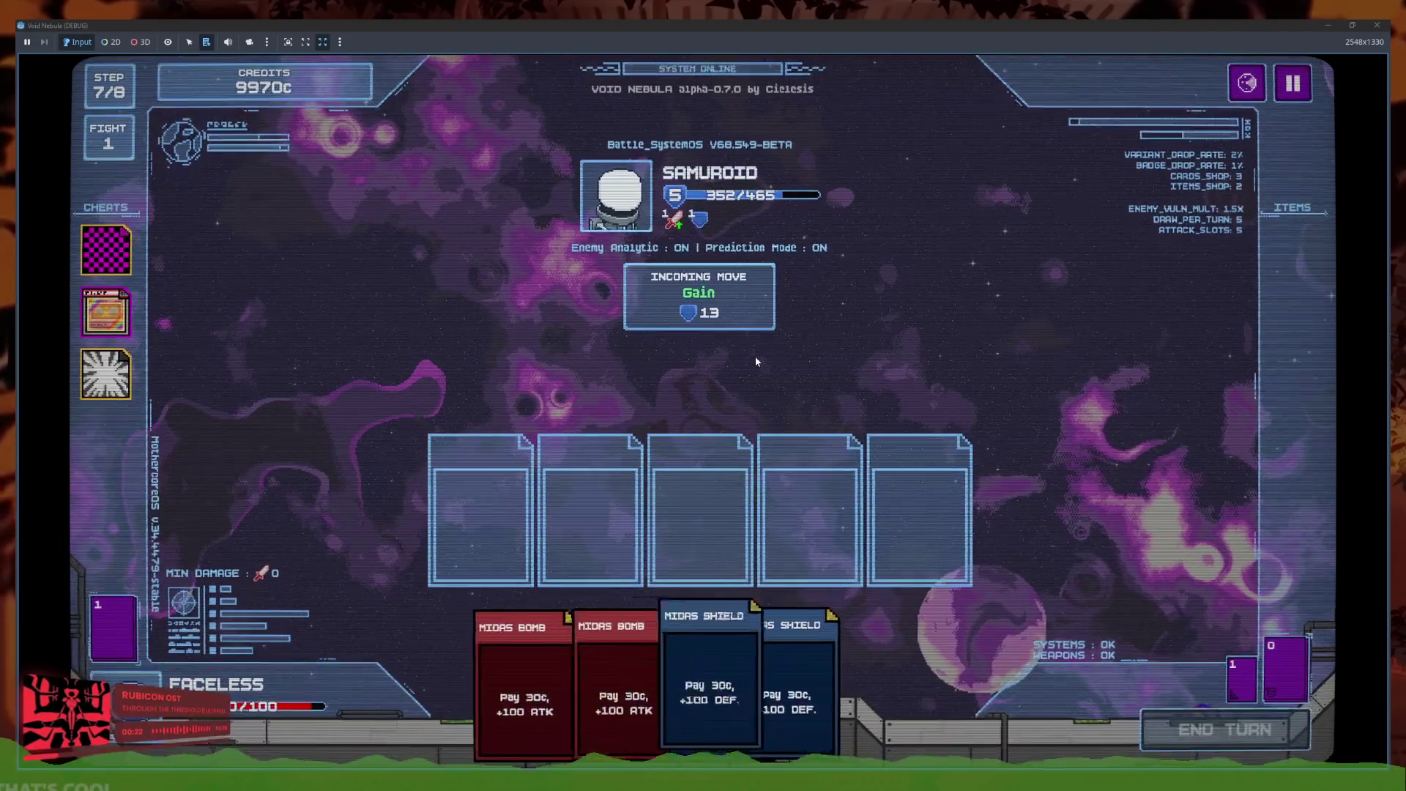
pyautogui.click(699, 696)
pyautogui.click(803, 696)
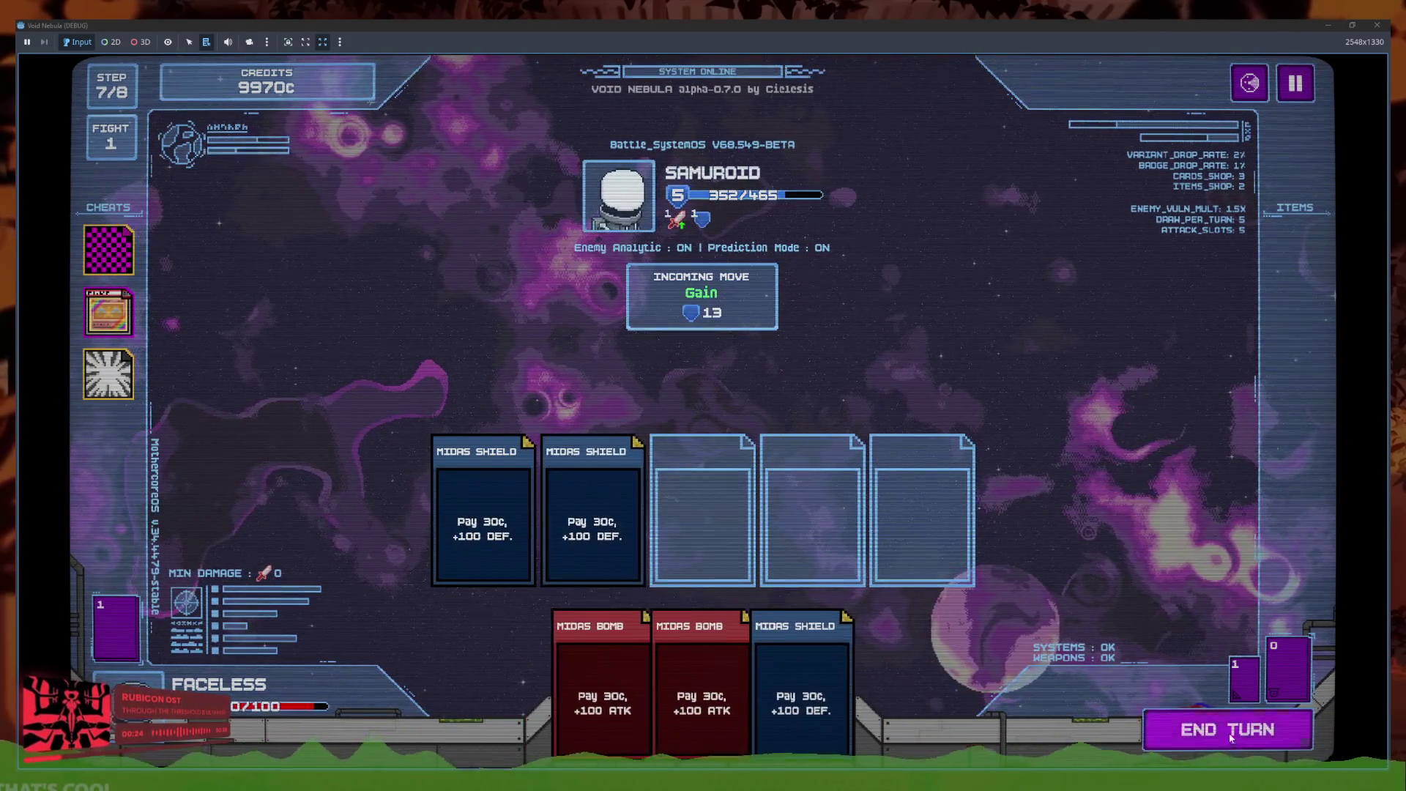
pyautogui.click(1224, 736)
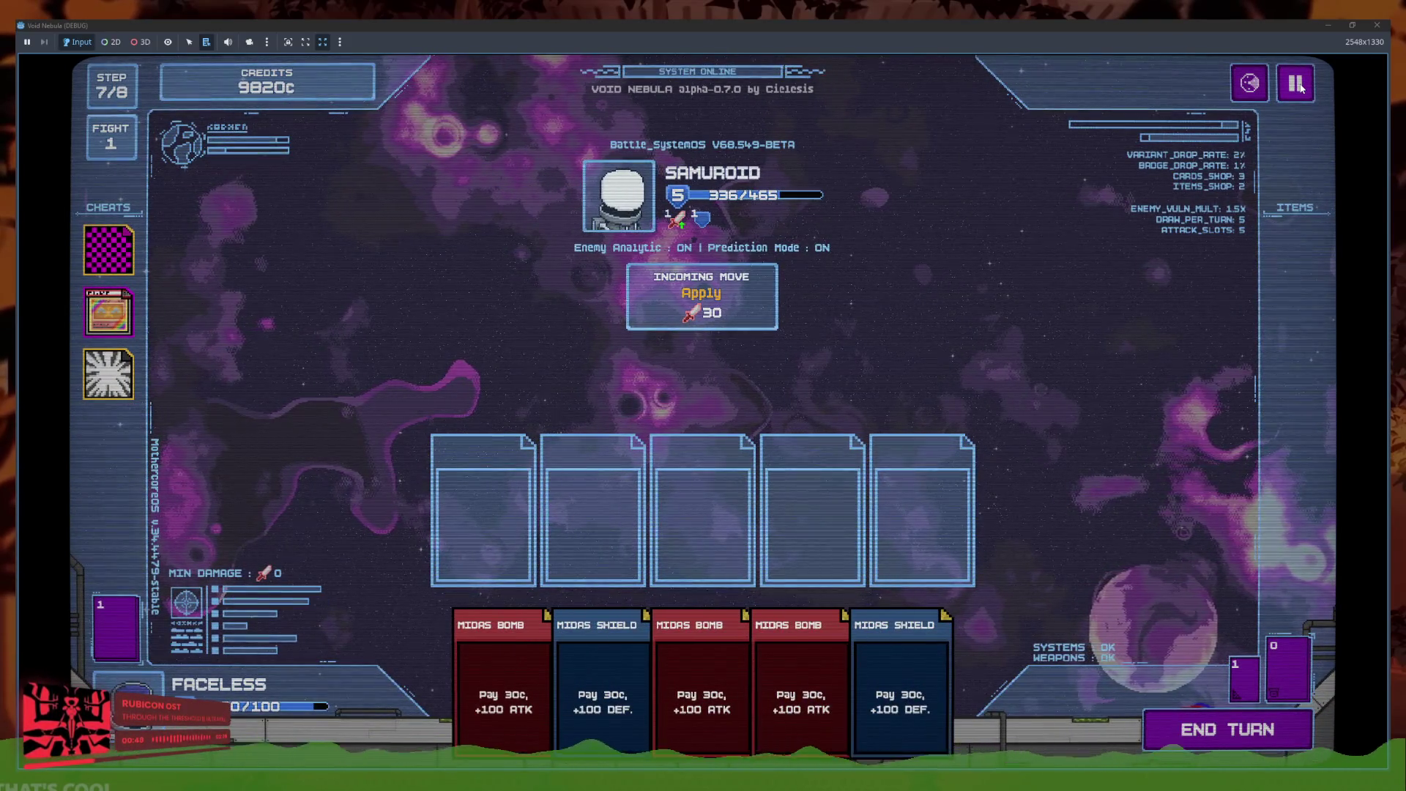
pyautogui.click(1377, 25)
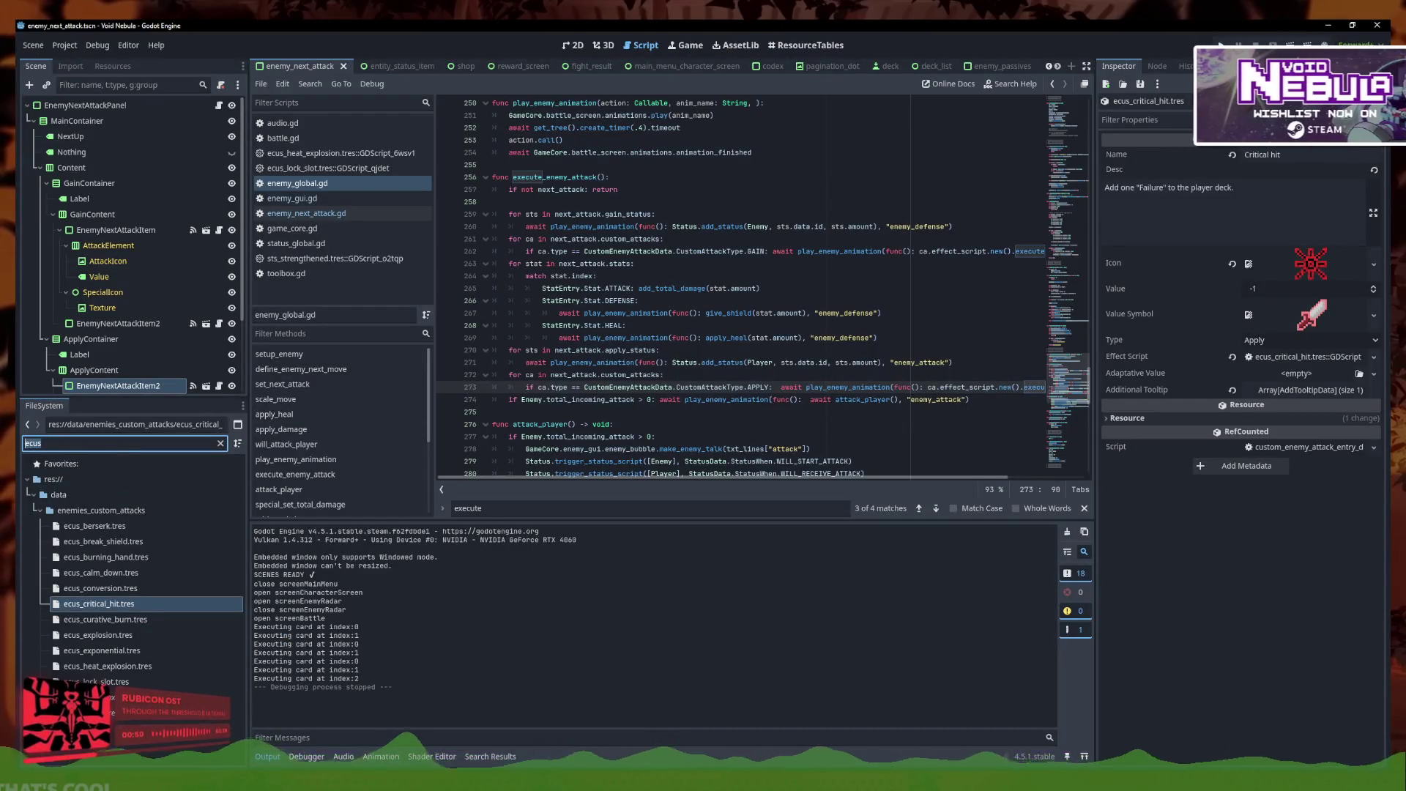
# Review execute_enemy_attack and open the ecus_heat_explosion.tres attack resource from FileSystem
pyautogui.click(642, 363)
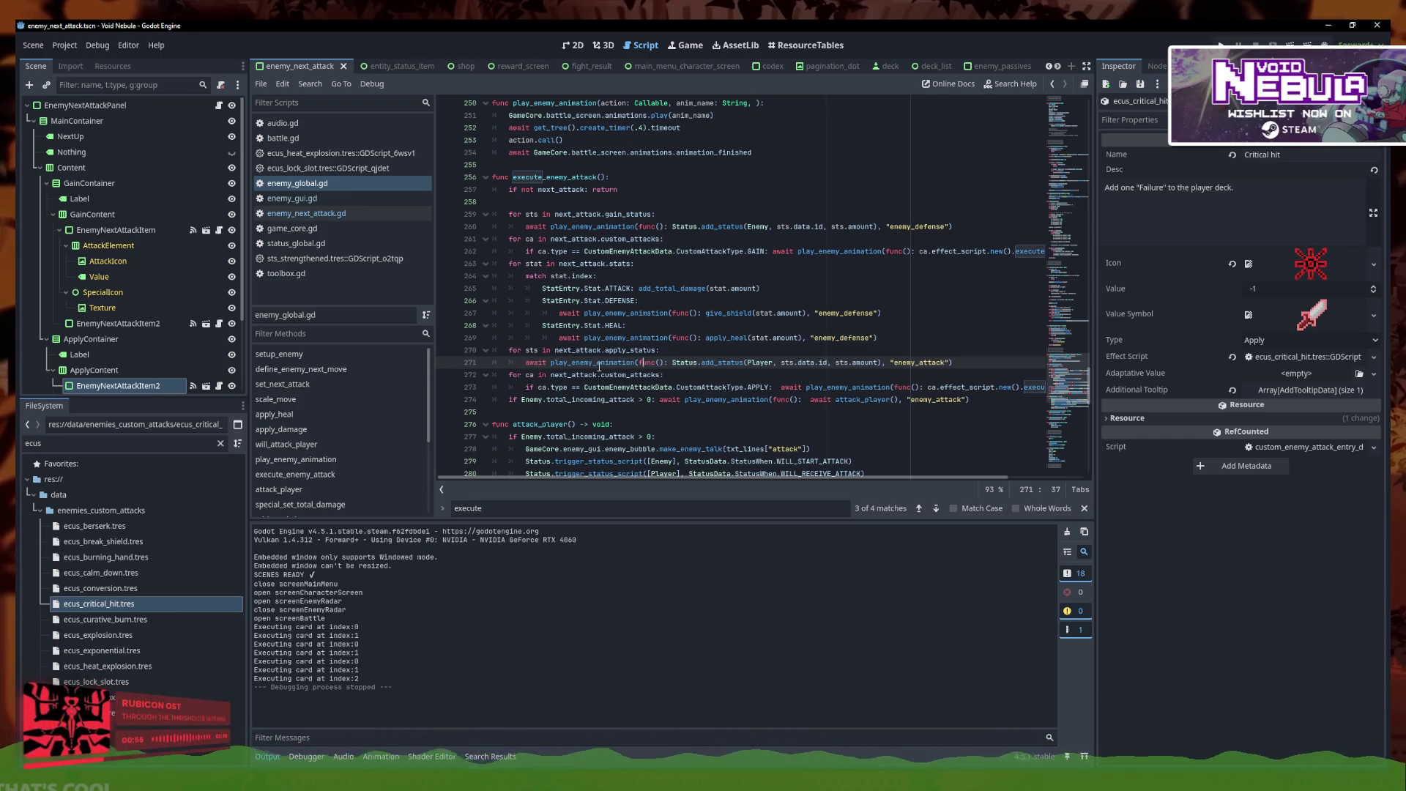
pyautogui.click(702, 387)
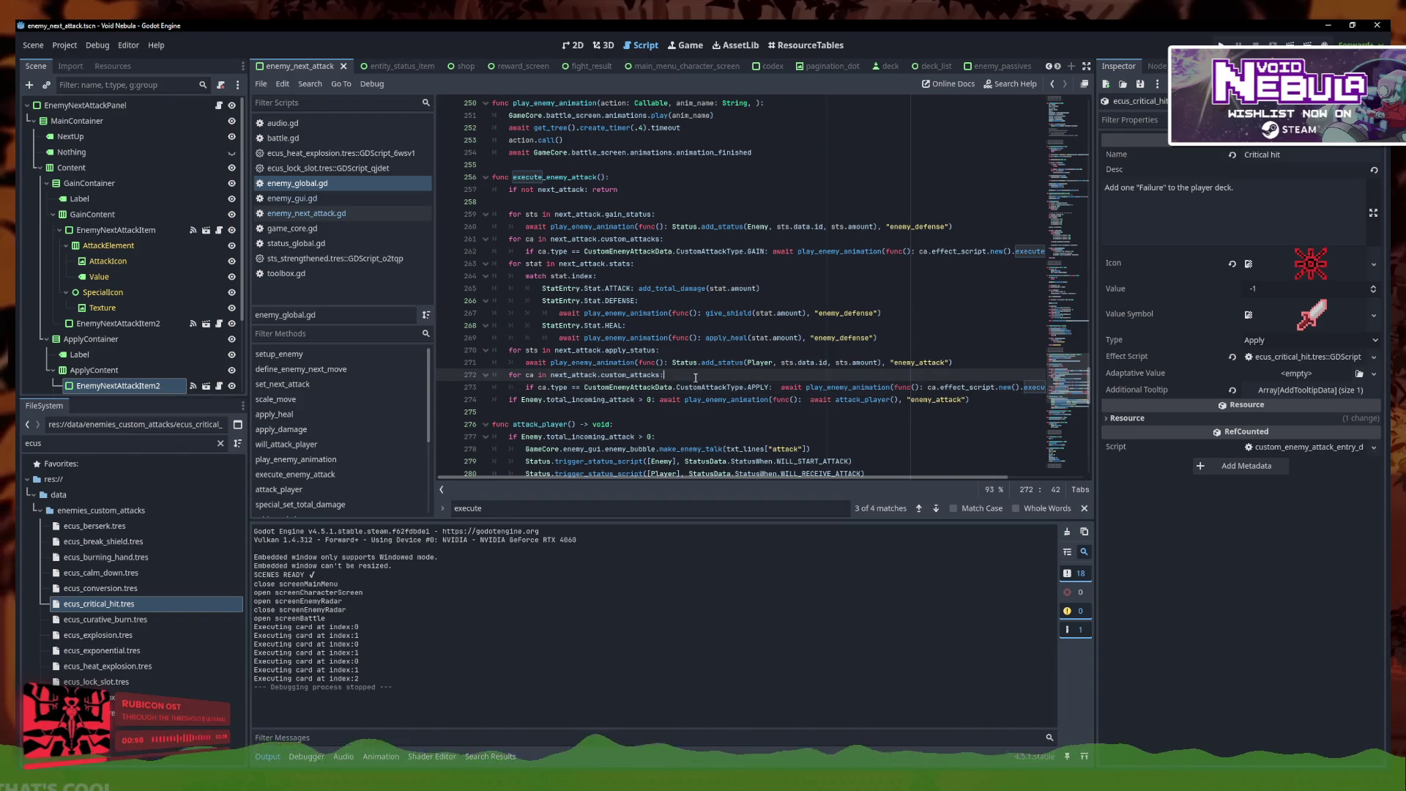
pyautogui.press('Down')
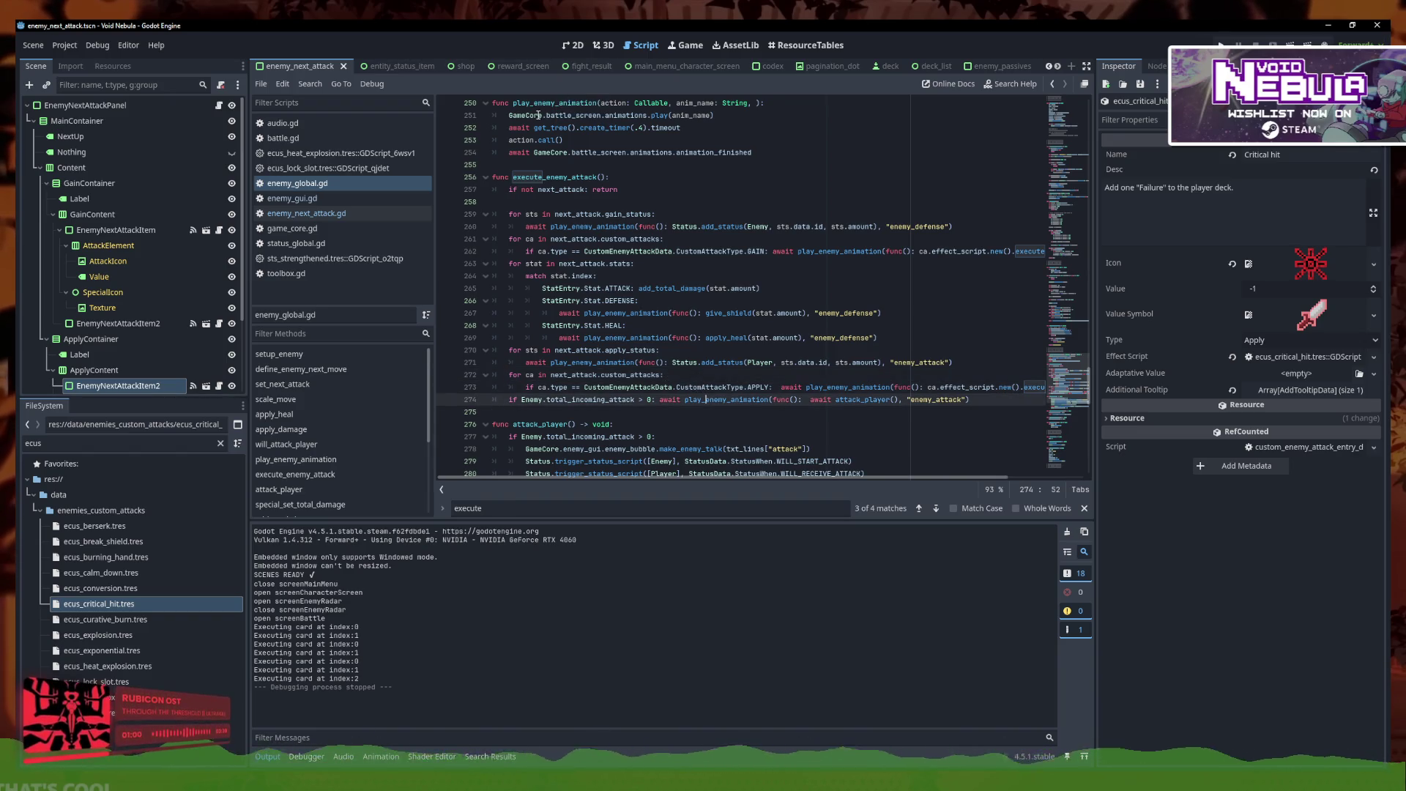
pyautogui.doubleClick(151, 443)
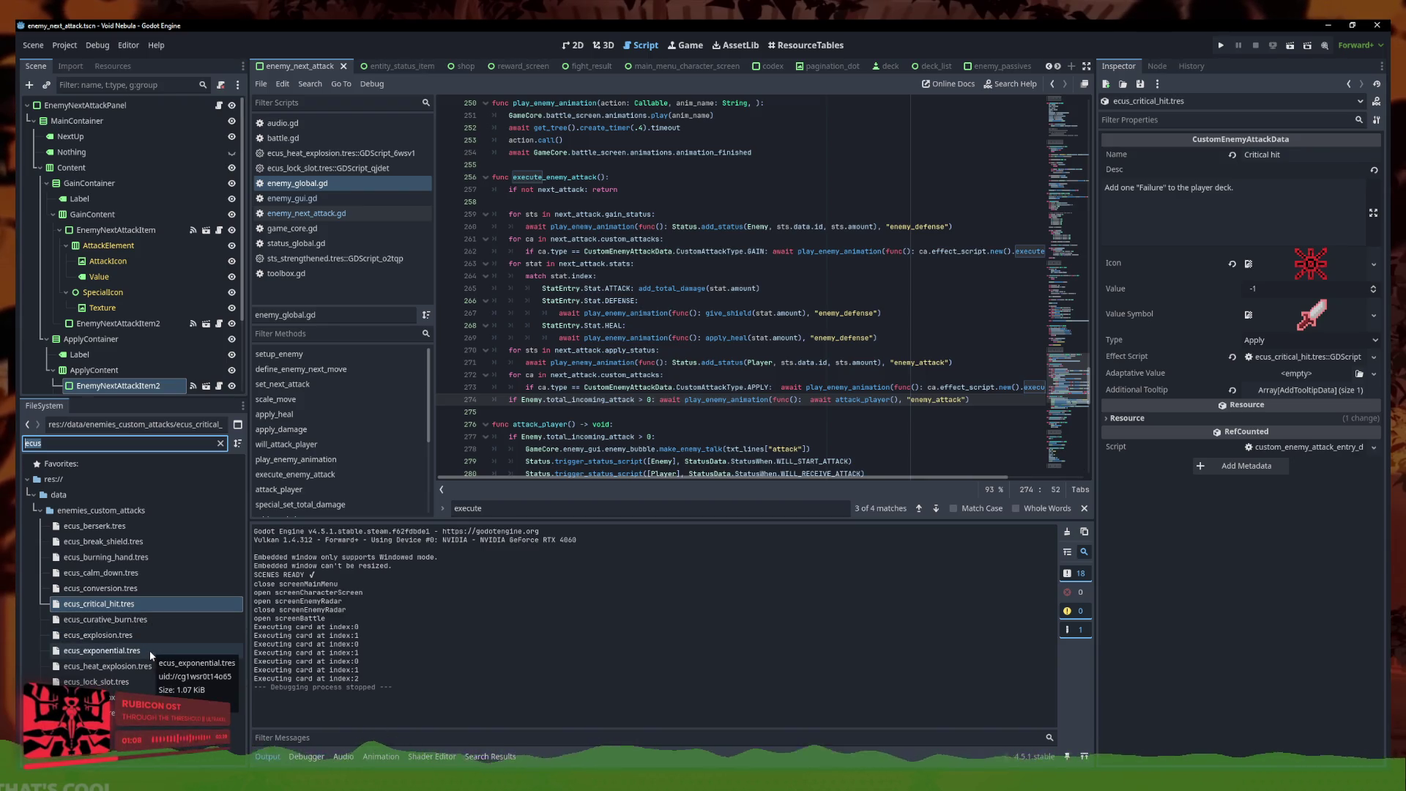
pyautogui.click(148, 670)
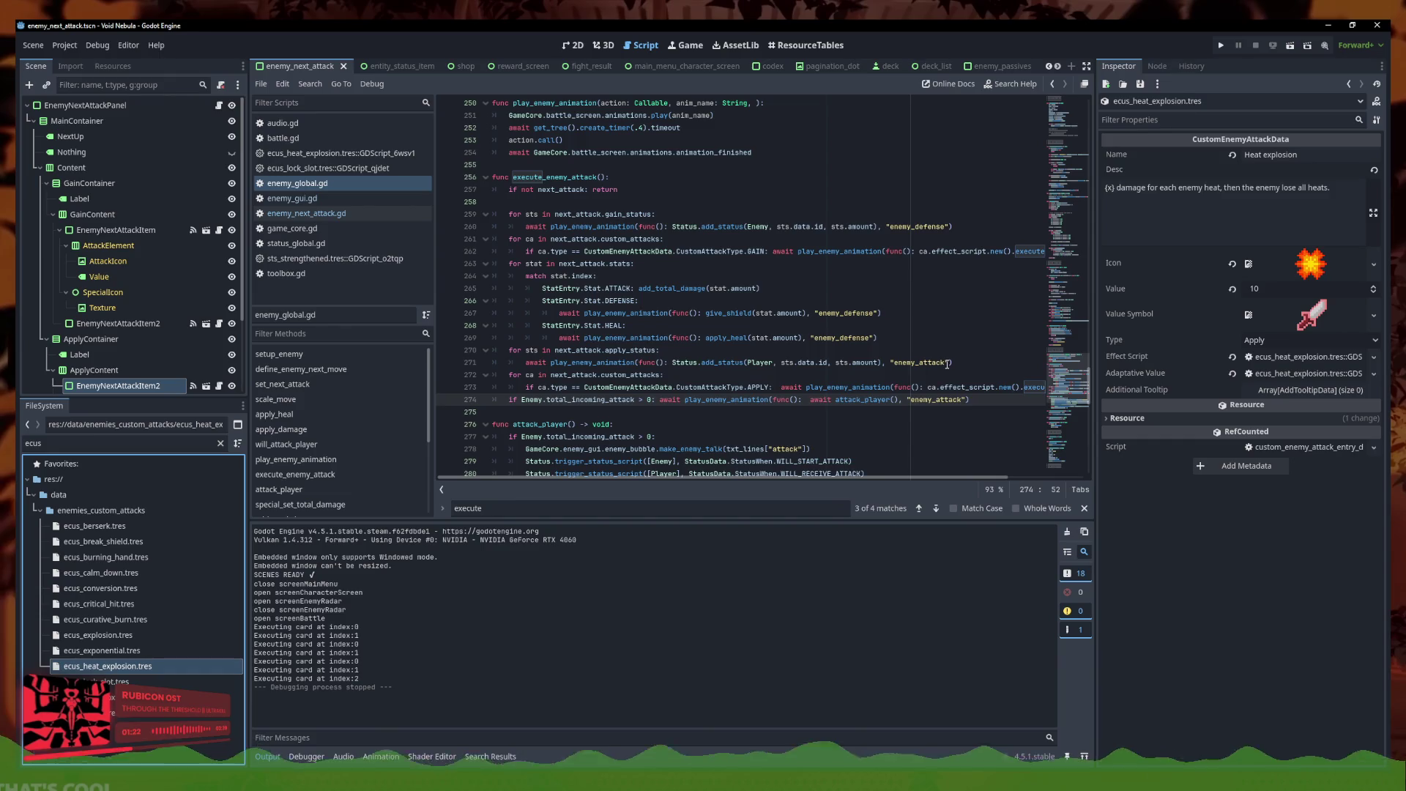
# Save the attack code and jump to the total_incoming_attack definition in enemy_global.gd
pyautogui.click(958, 399)
pyautogui.click(973, 386)
pyautogui.press('End')
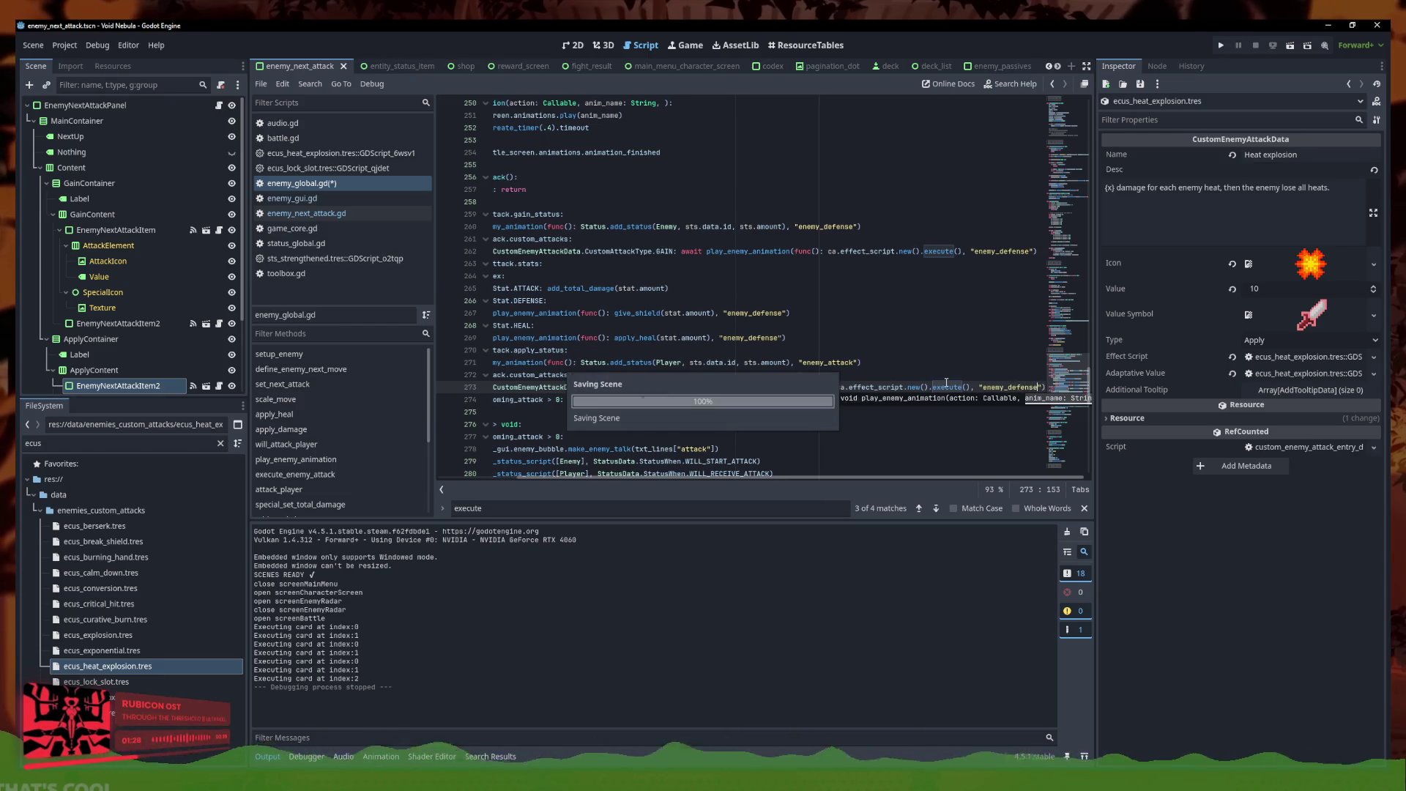
pyautogui.moveTo(573, 375); pyautogui.dragTo(503, 359)
pyautogui.press('Right')
pyautogui.press('Down')
pyautogui.press('Up')
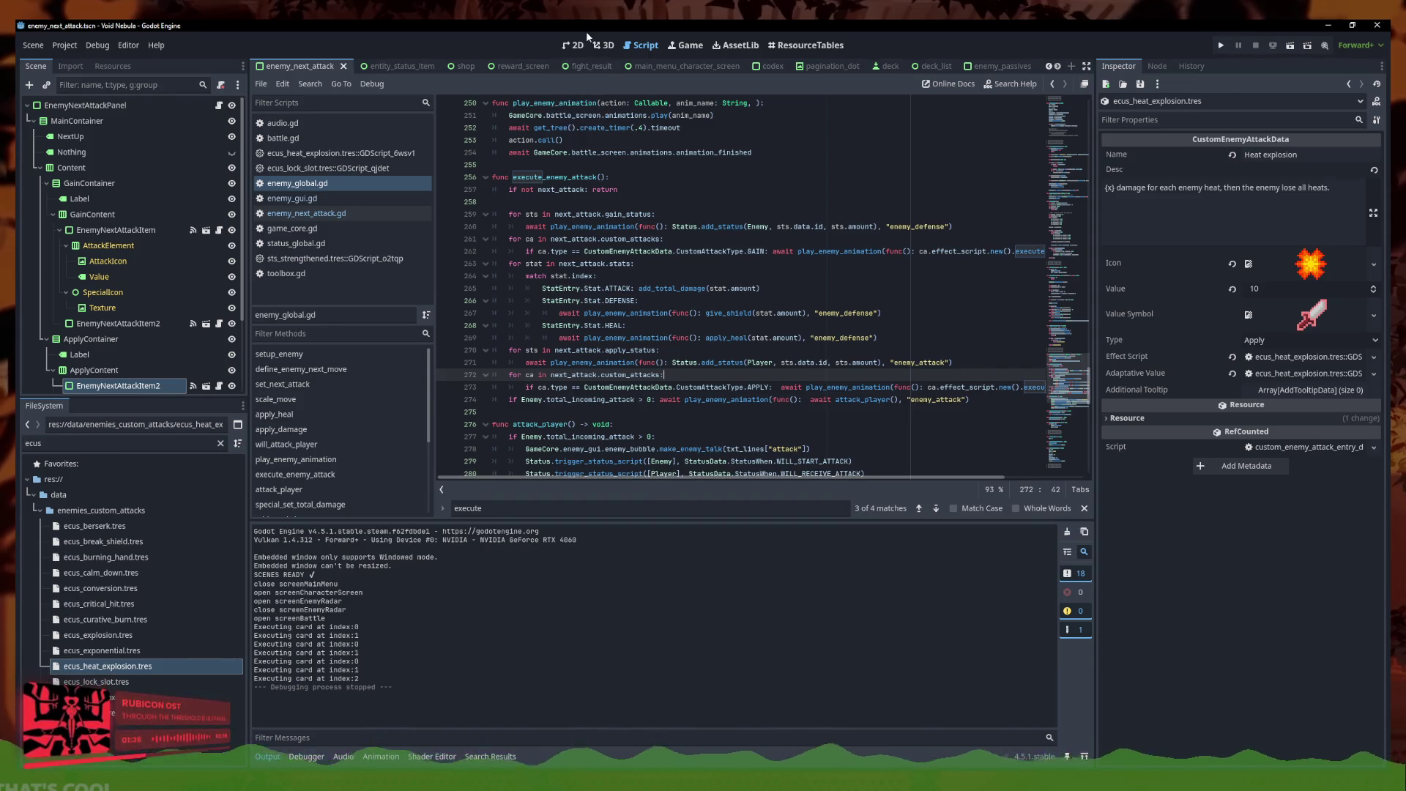
pyautogui.click(649, 410)
pyautogui.click(684, 399)
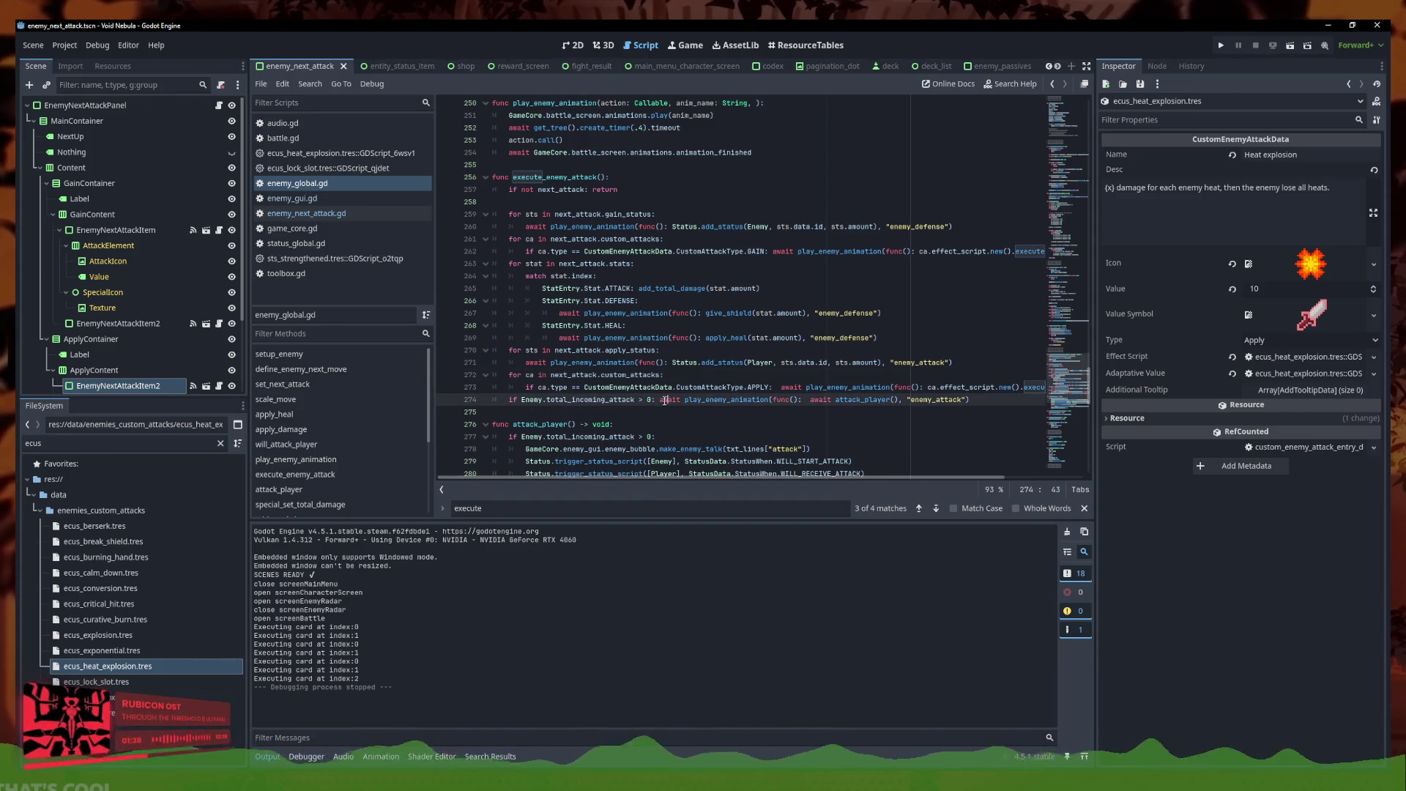
pyautogui.keyDown('ctrl'); pyautogui.click(584, 400); pyautogui.keyUp('ctrl')
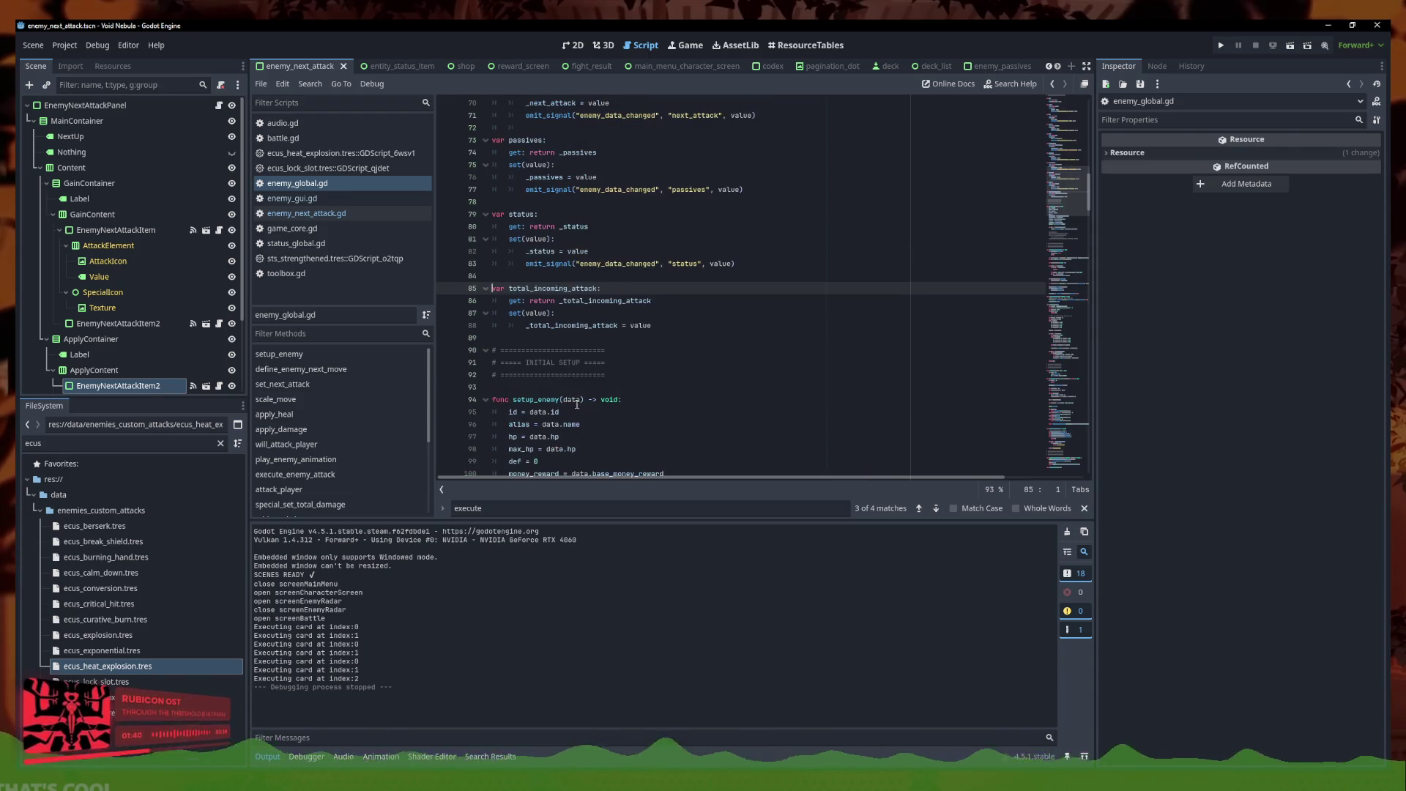
# Declare a new signal enemy_total_attack_changed(value) at the top of enemy_global.gd
pyautogui.click(677, 321)
pyautogui.moveTo(737, 264); pyautogui.dragTo(534, 265)
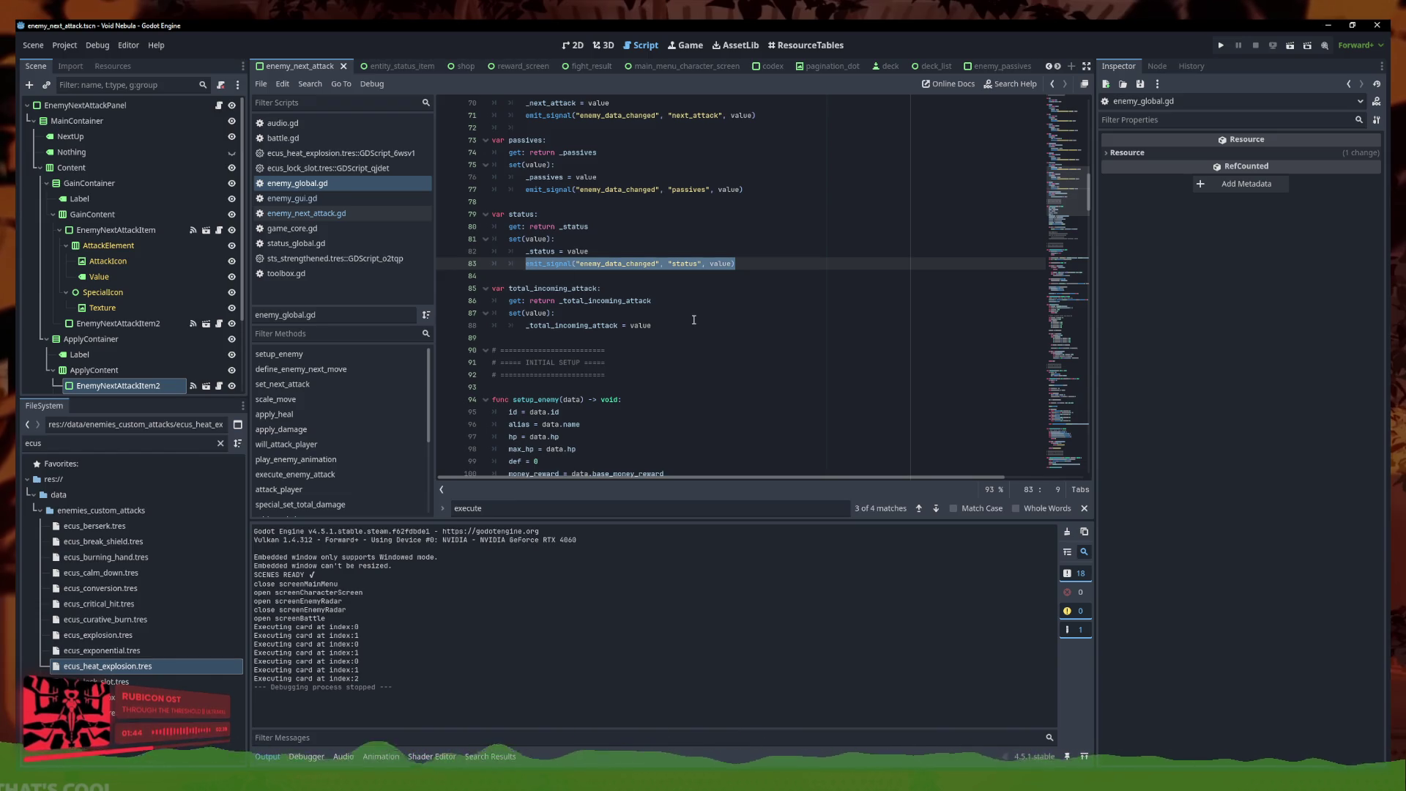
pyautogui.hotkey('ctrl', 'Home')
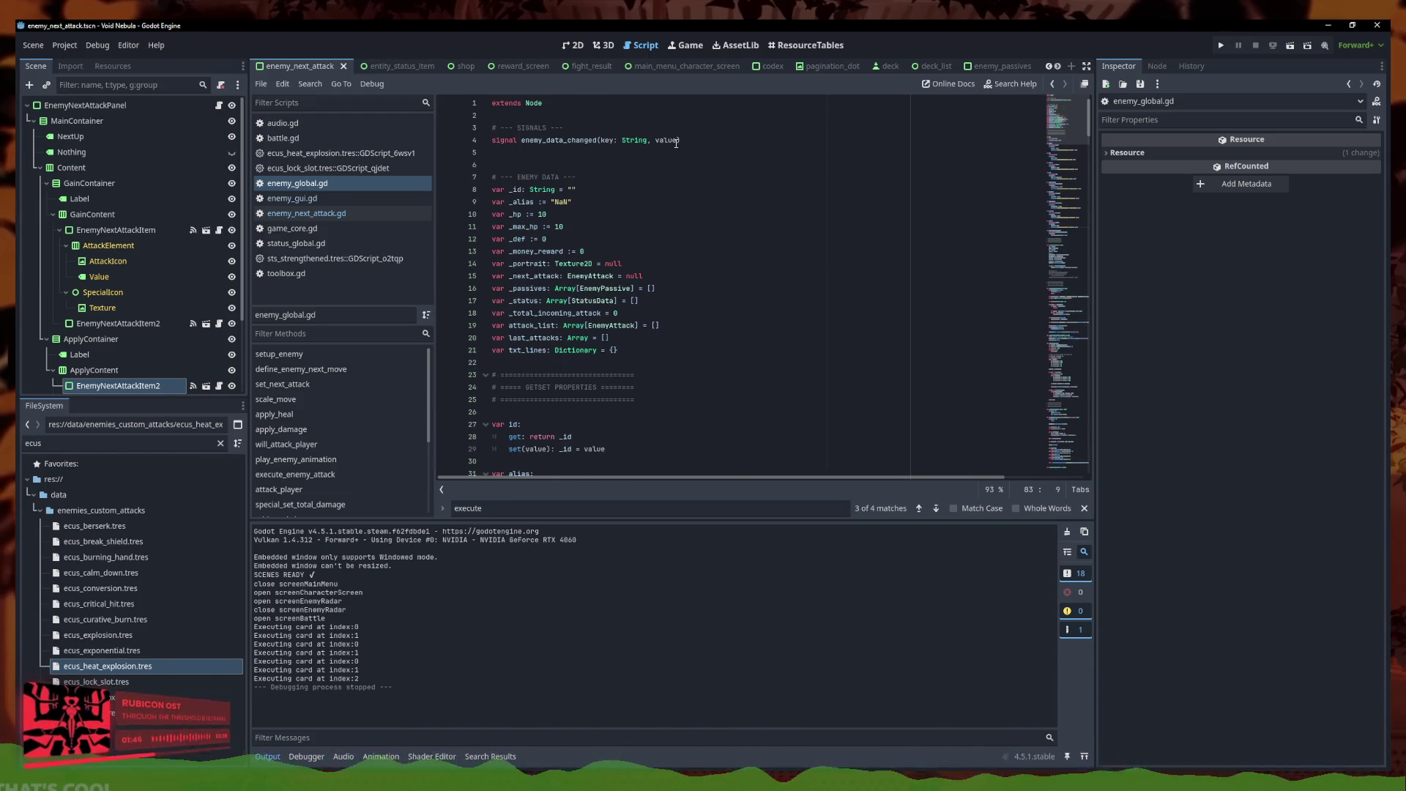
pyautogui.click(707, 152)
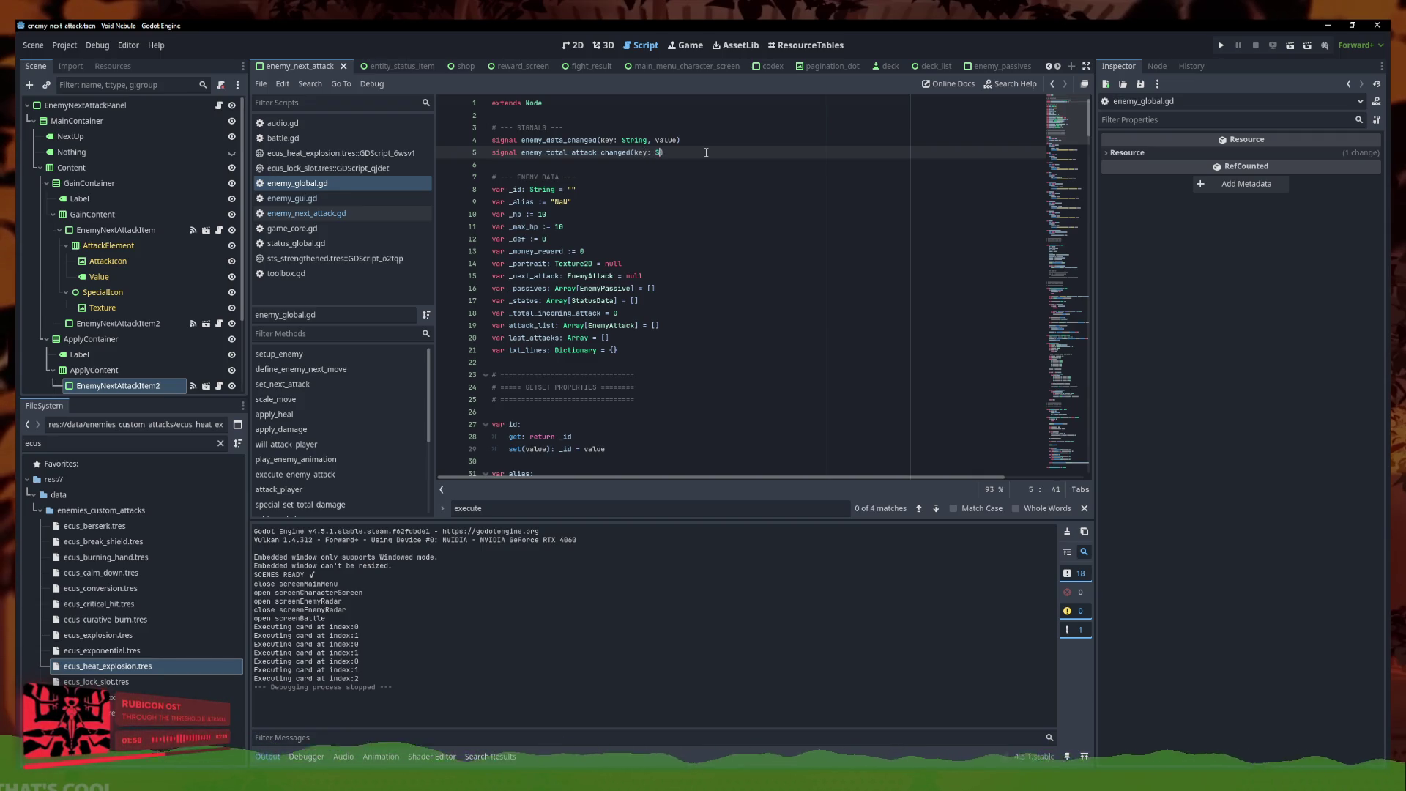
pyautogui.press('BackSpace')
pyautogui.press('BackSpace')
pyautogui.press('BackSpace')
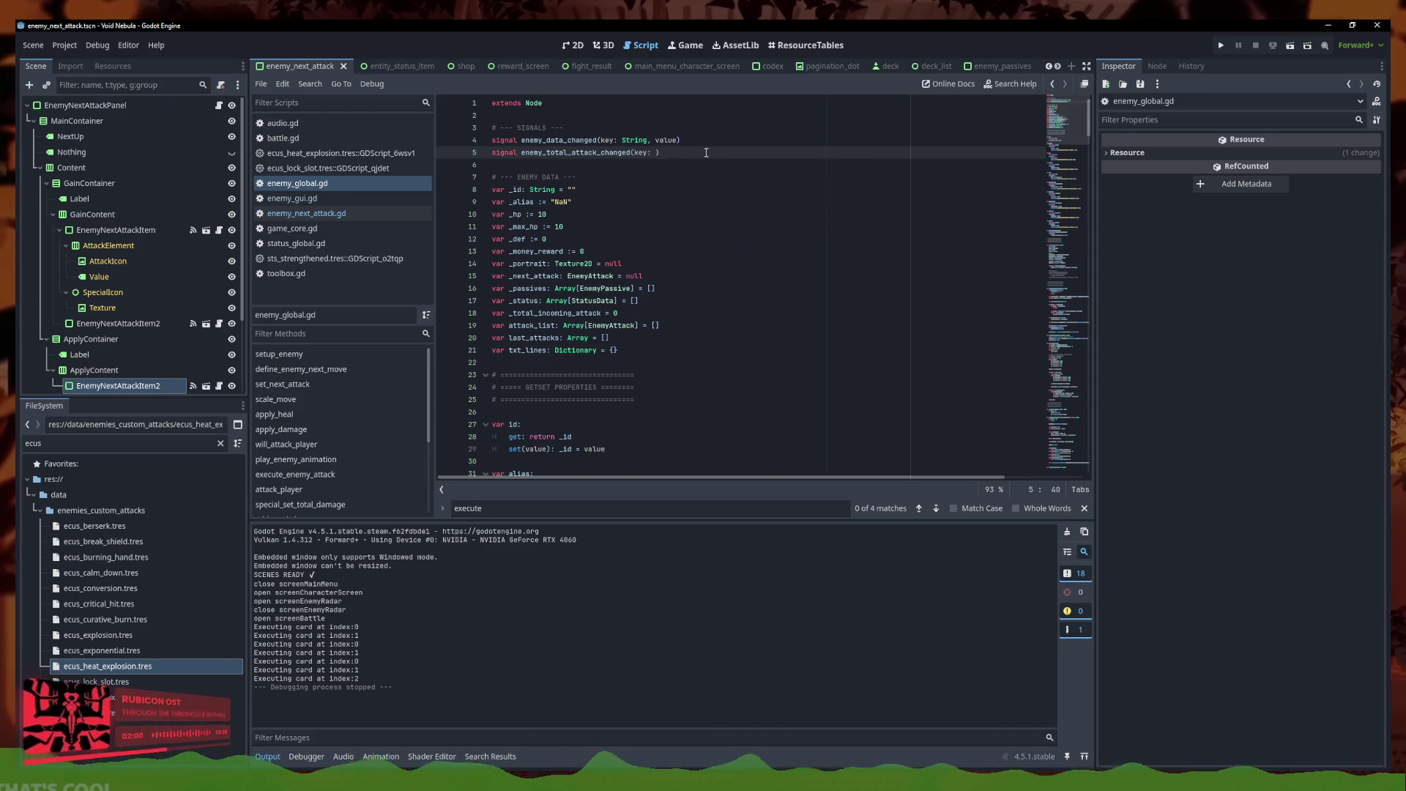
pyautogui.write('valu')
# Add an emit_signal call passing the new value in the total_incoming_attack setter
pyautogui.scroll(-16, 660, 253)
pyautogui.scroll(-10, 660, 252)
pyautogui.click(676, 185)
pyautogui.write('emit')
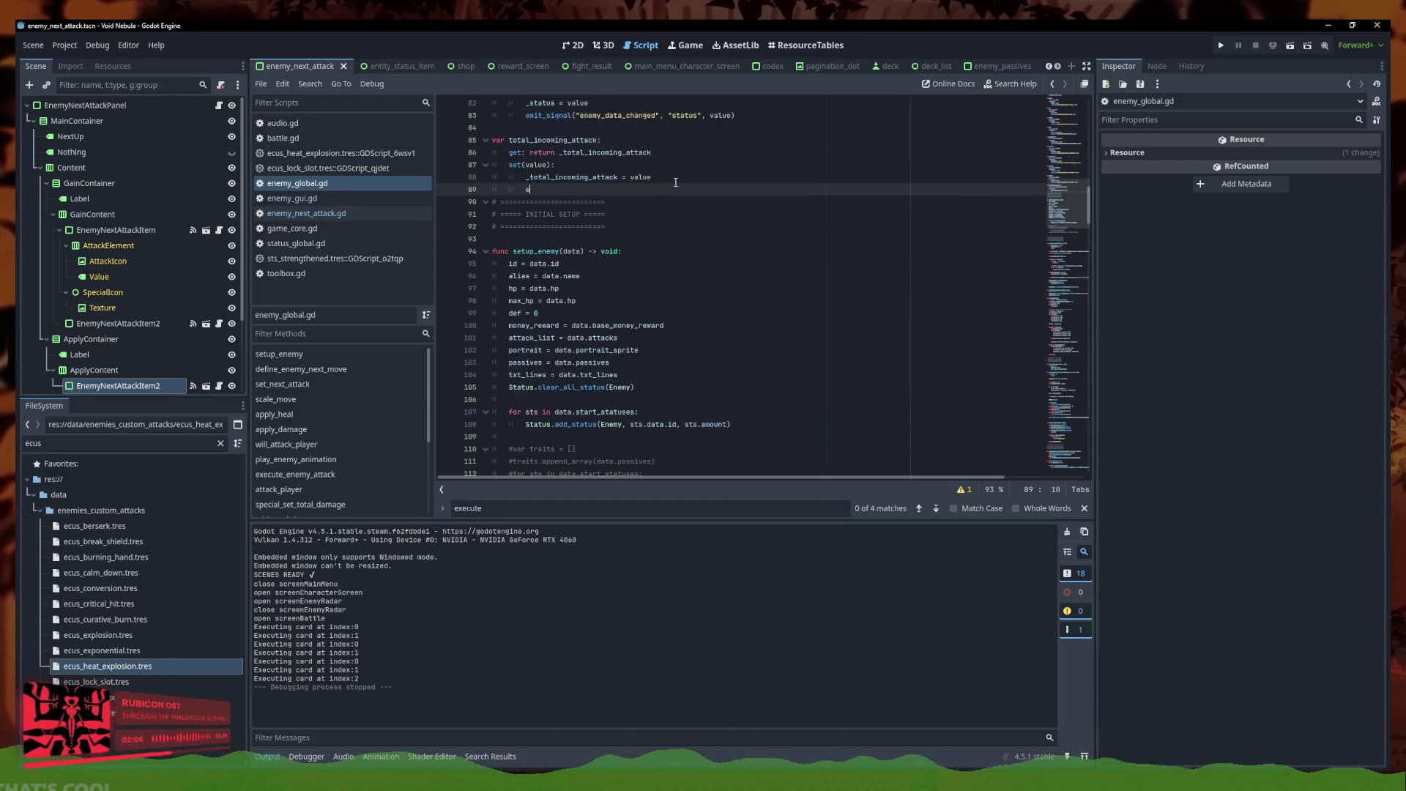
pyautogui.press('Return')
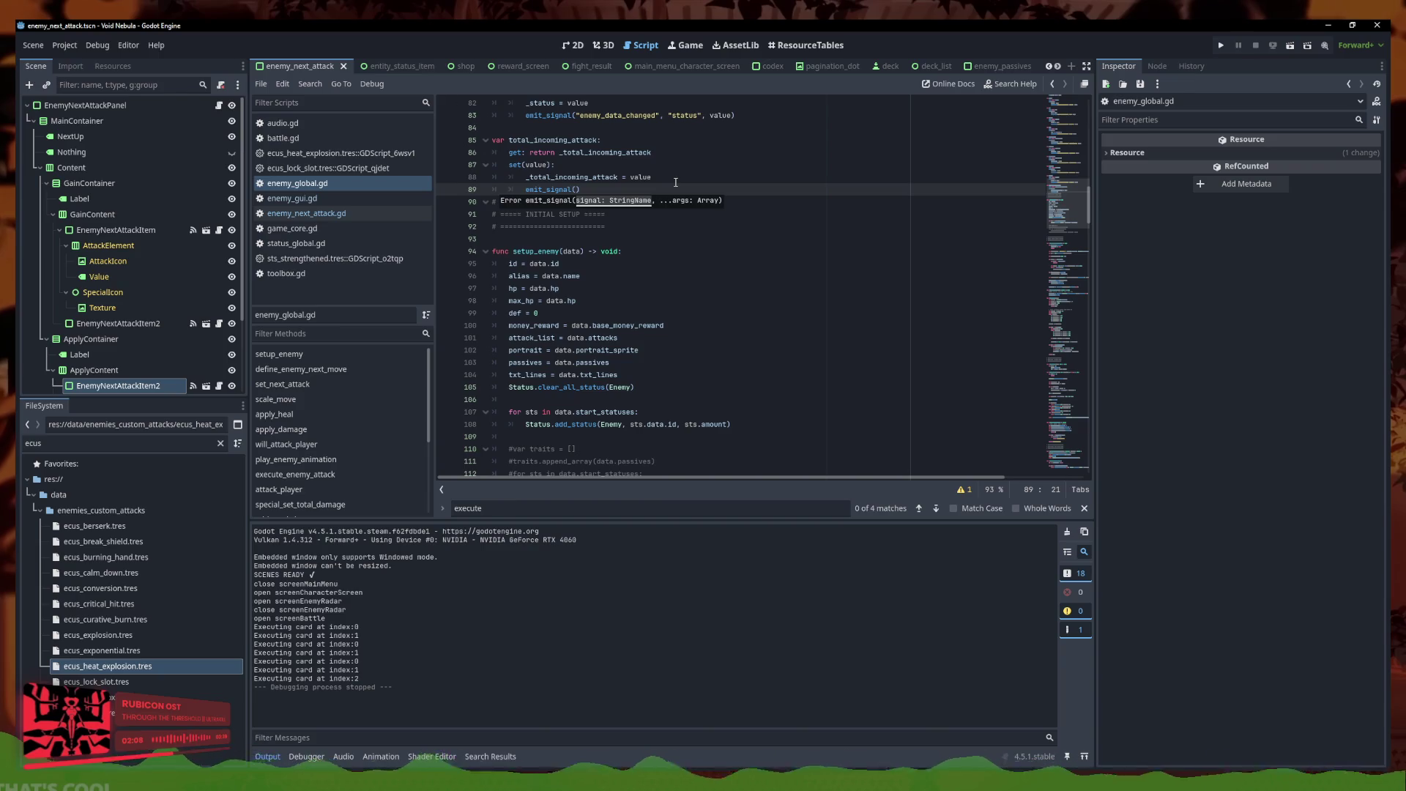
pyautogui.press('BackSpace')
pyautogui.press('BackSpace')
pyautogui.press('BackSpace')
pyautogui.write('"enemy_total_')
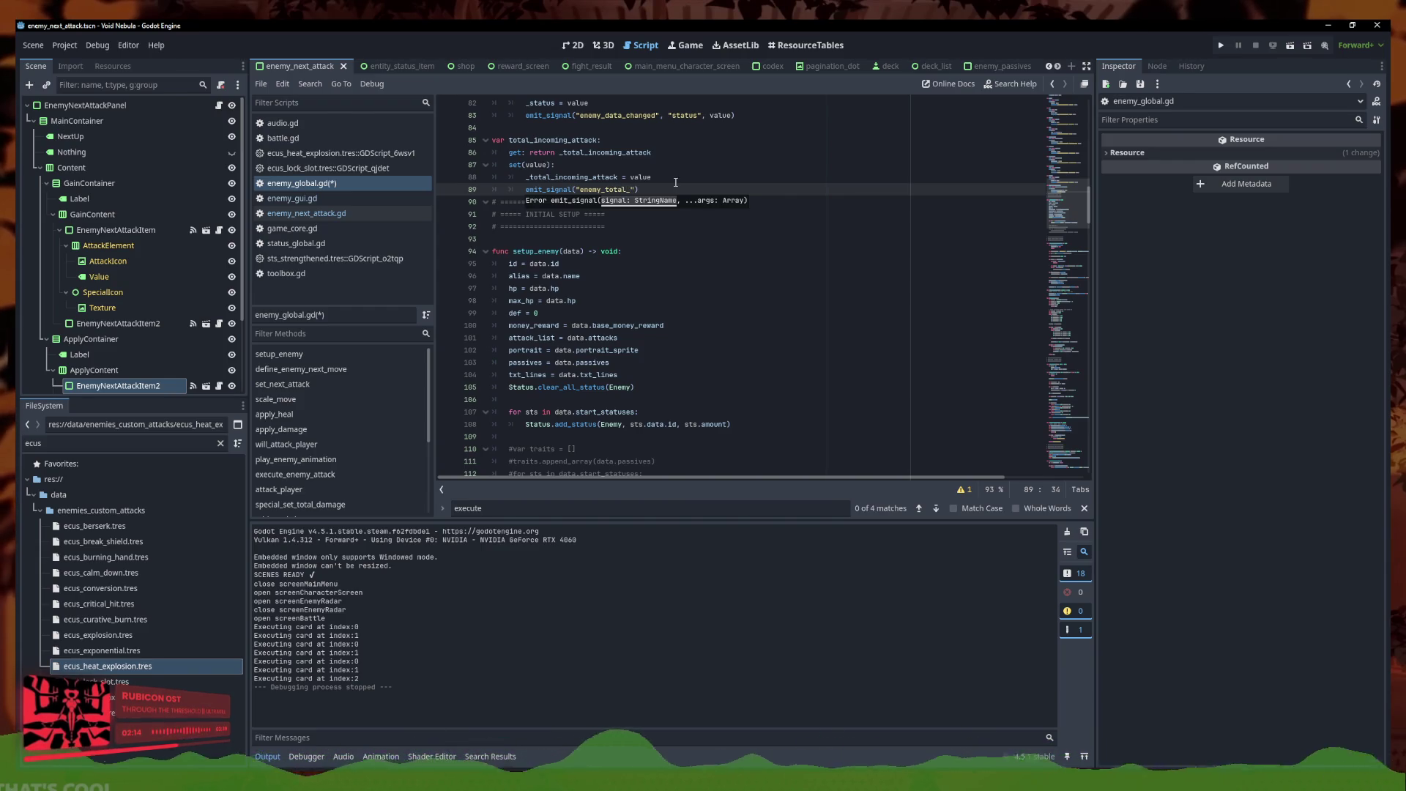
pyautogui.write('_ta_changed')
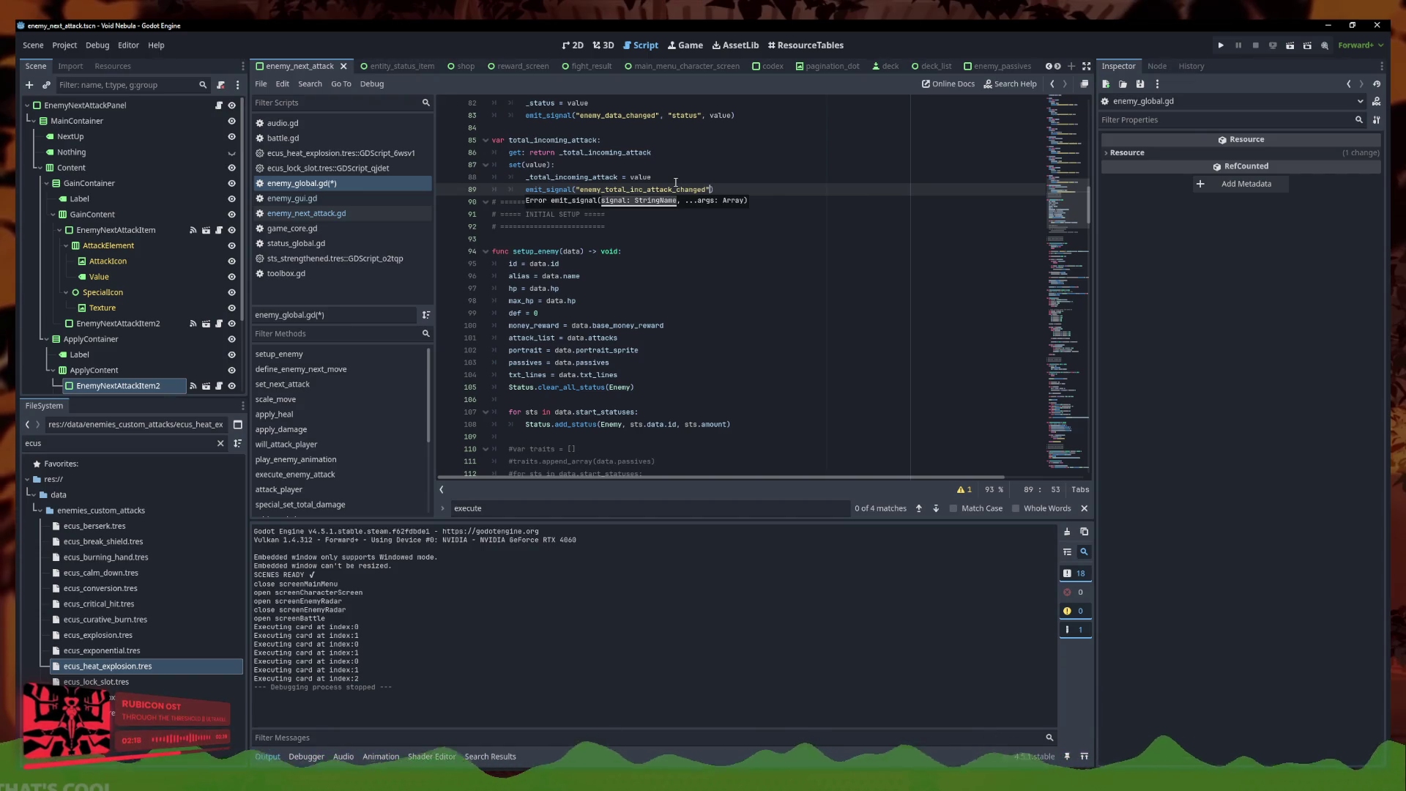
pyautogui.write('u')
pyautogui.press('Return')
pyautogui.click(1073, 191)
# Replace the mistyped signal name in emit_signal with enemy_total_attack_changed and save the script
pyautogui.scroll(15, 1074, 191)
pyautogui.click(733, 151)
pyautogui.press('Down')
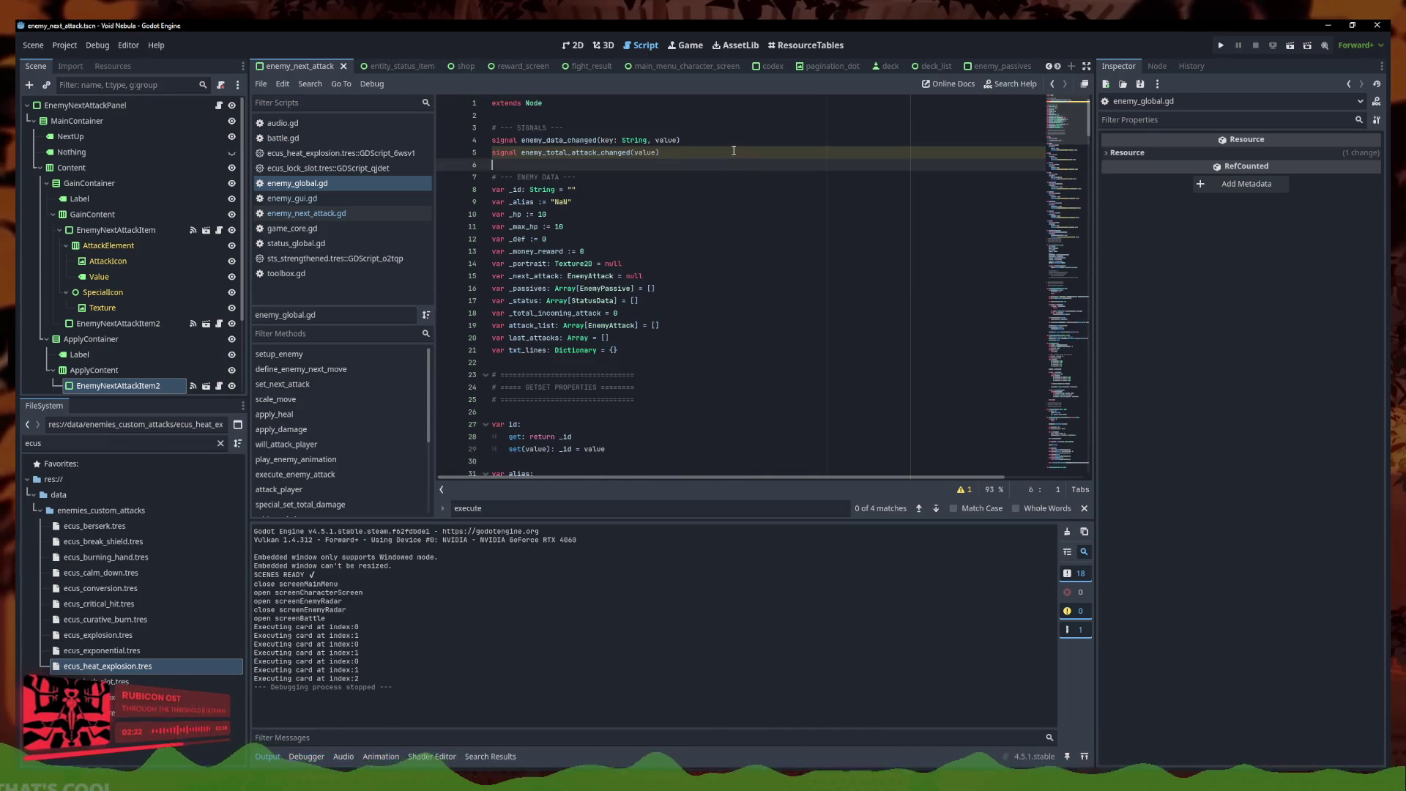
pyautogui.press('Up')
pyautogui.hotkey('shift', 'Left')
pyautogui.hotkey('shift', 'Left')
pyautogui.hotkey('shift', 'Left')
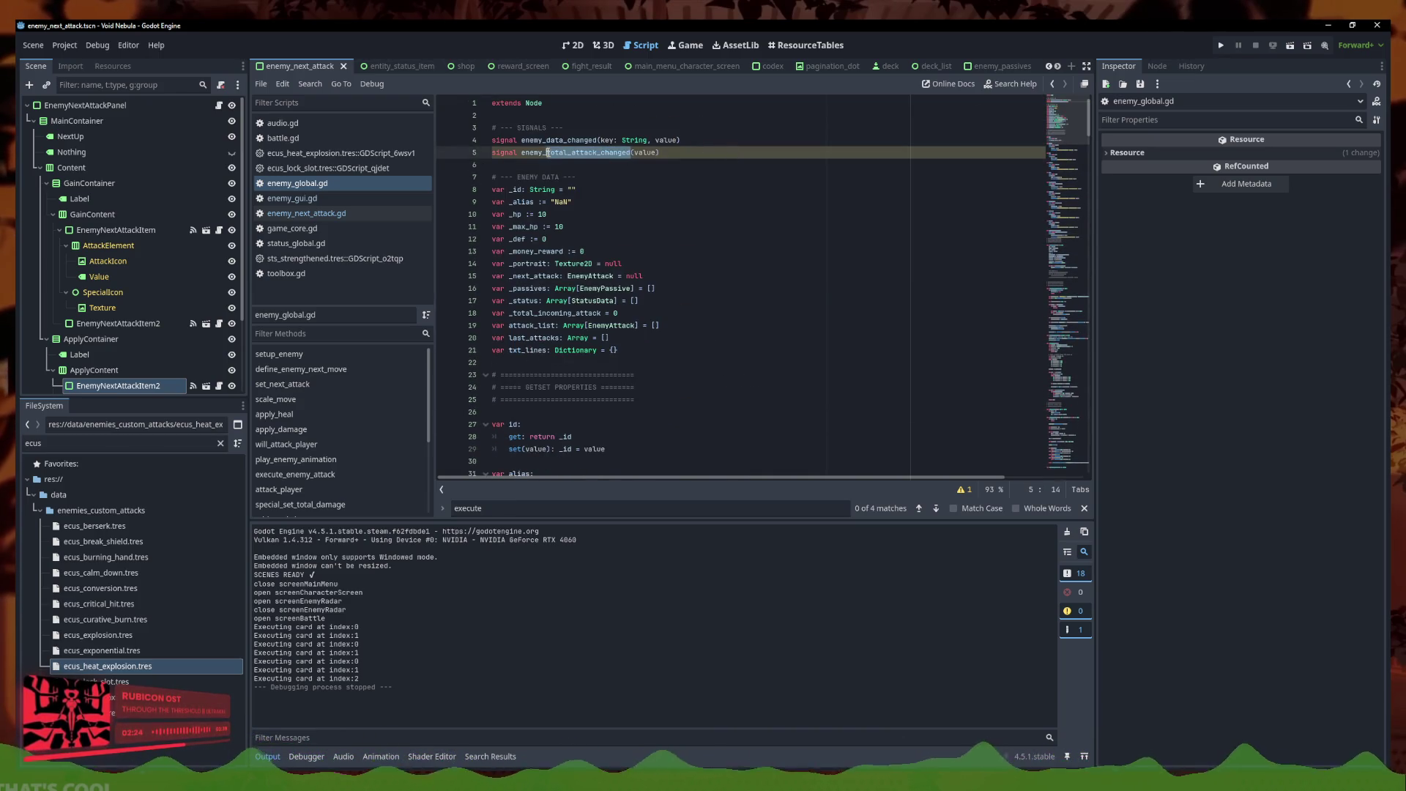
pyautogui.scroll(-5, 774, 305)
pyautogui.scroll(-10, 773, 305)
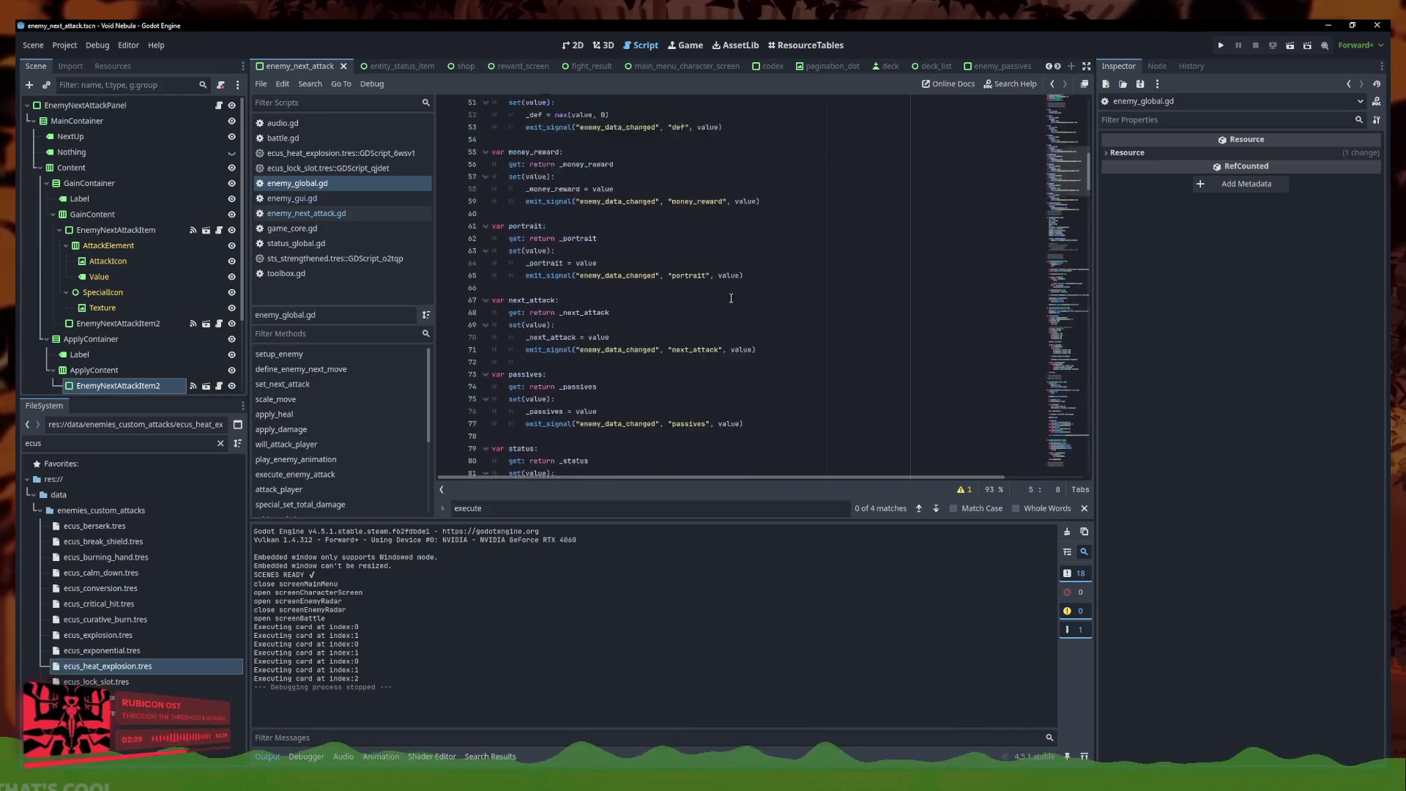
pyautogui.moveTo(705, 379); pyautogui.dragTo(581, 376)
pyautogui.write('enemy_total_attack_changed')
pyautogui.hotkey('ctrl', 's')
pyautogui.click(810, 371)
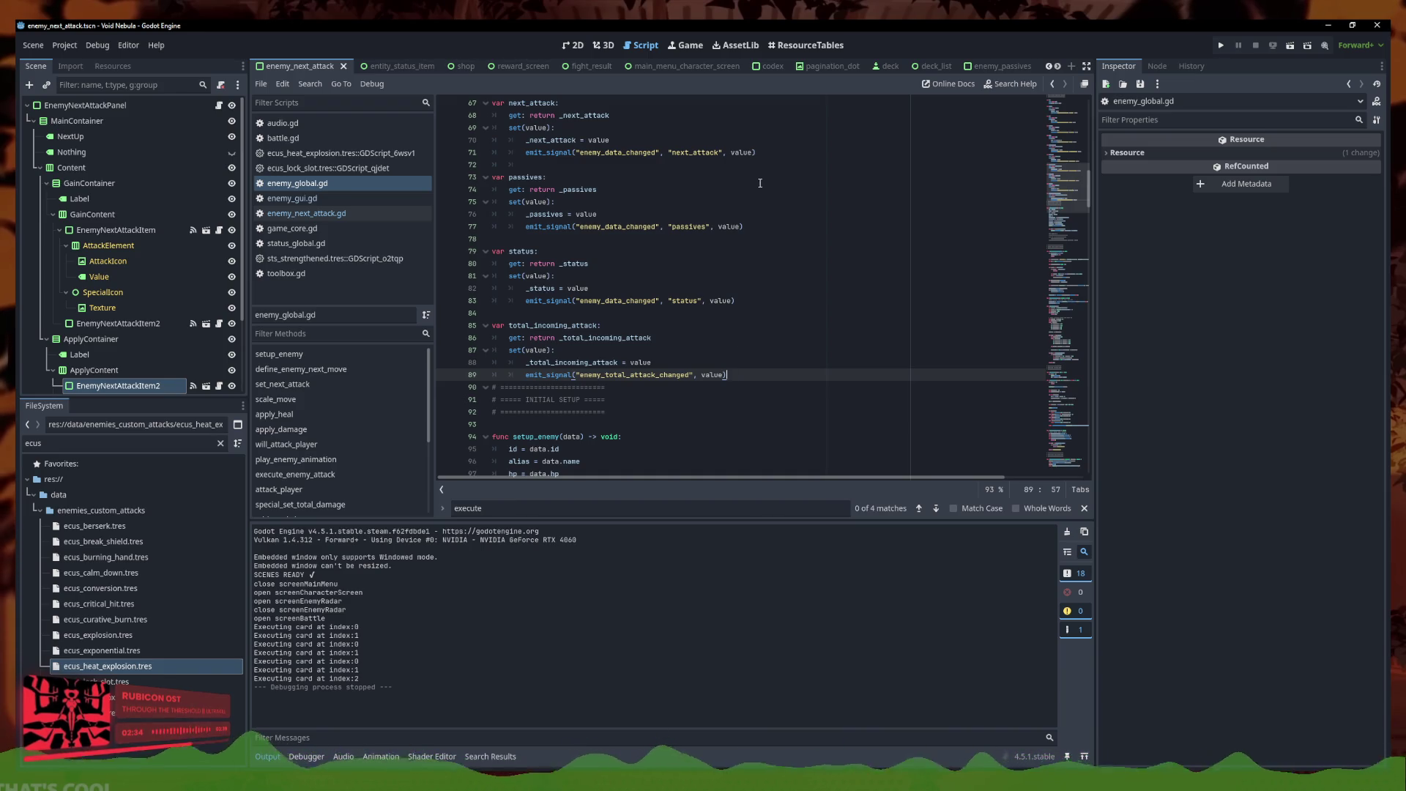
pyautogui.click(769, 363)
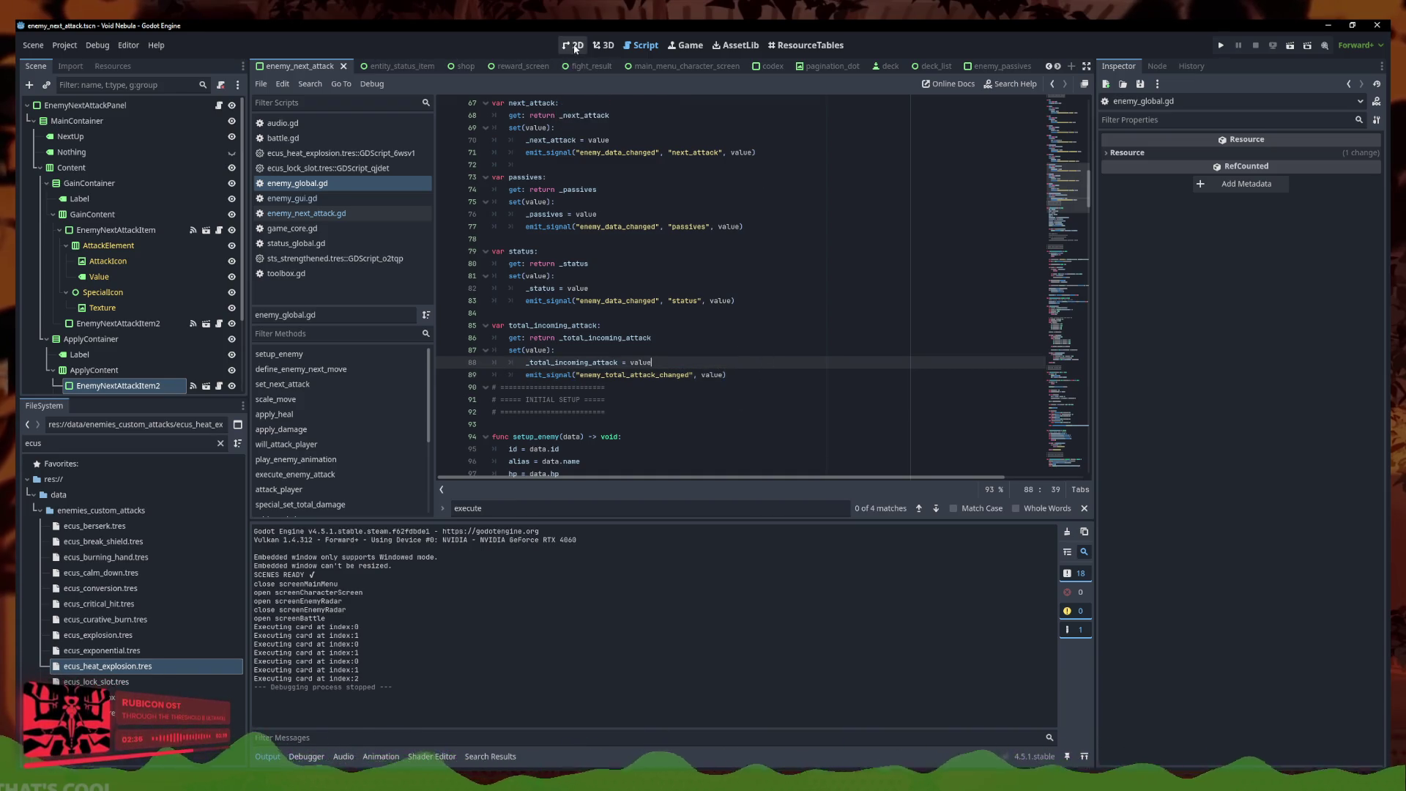
# Show the enemy_next_attack panel in the 2D view and select the Apply heading Label
pyautogui.click(576, 46)
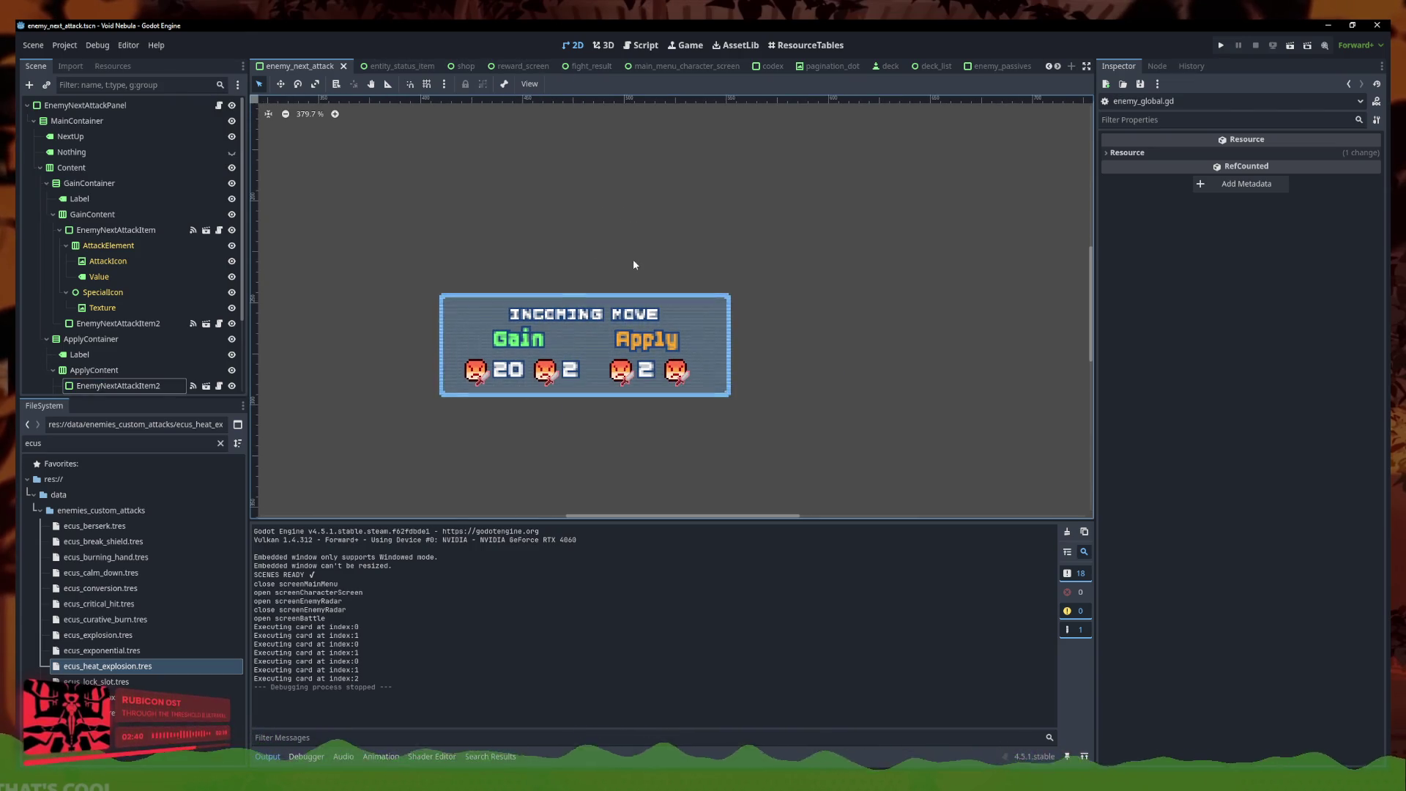
pyautogui.moveTo(634, 261); pyautogui.dragTo(654, 229)
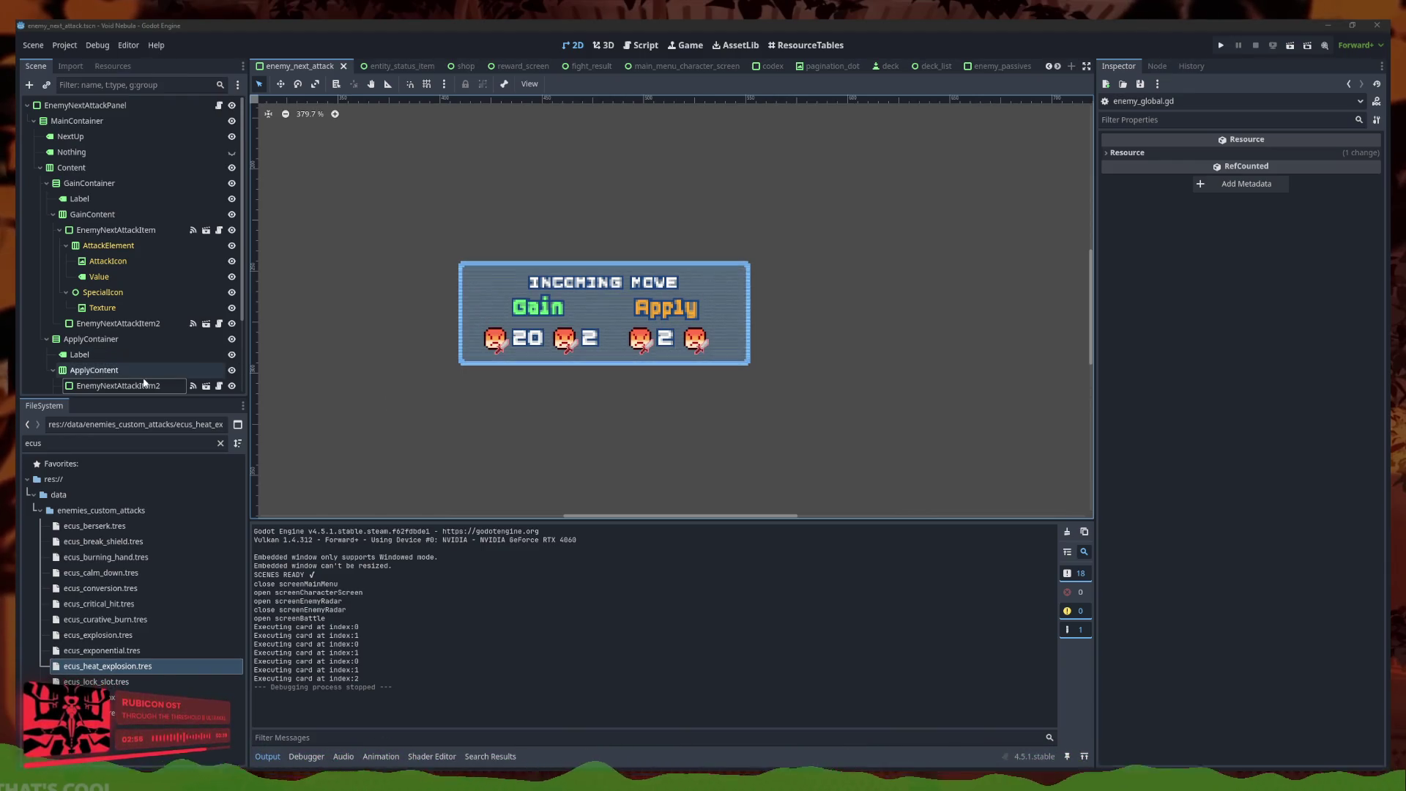
pyautogui.scroll(-2, 126, 366)
pyautogui.click(109, 320)
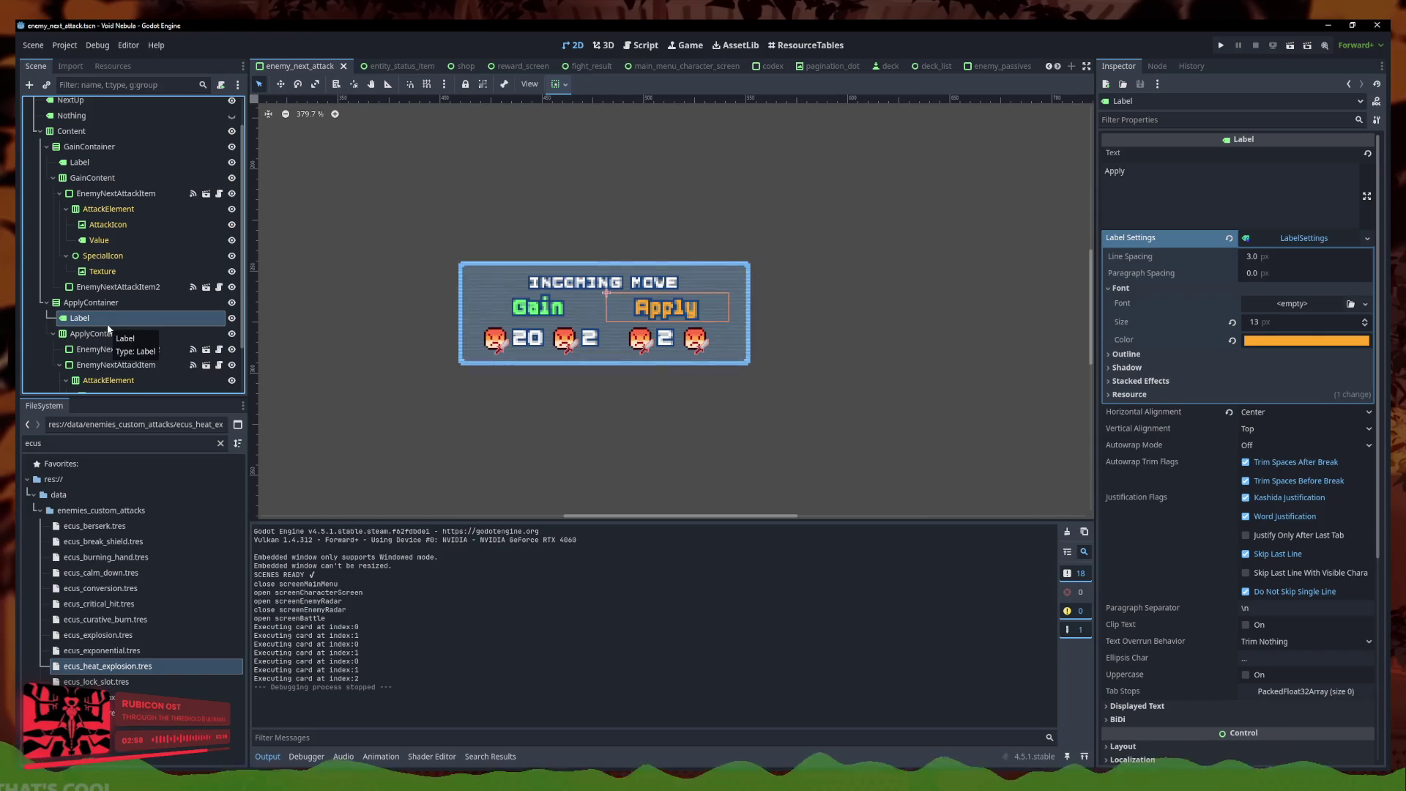
# Paste the copied Apply label into MainContainer, undoing a stray reparent in the Scene tree
pyautogui.scroll(2, 103, 330)
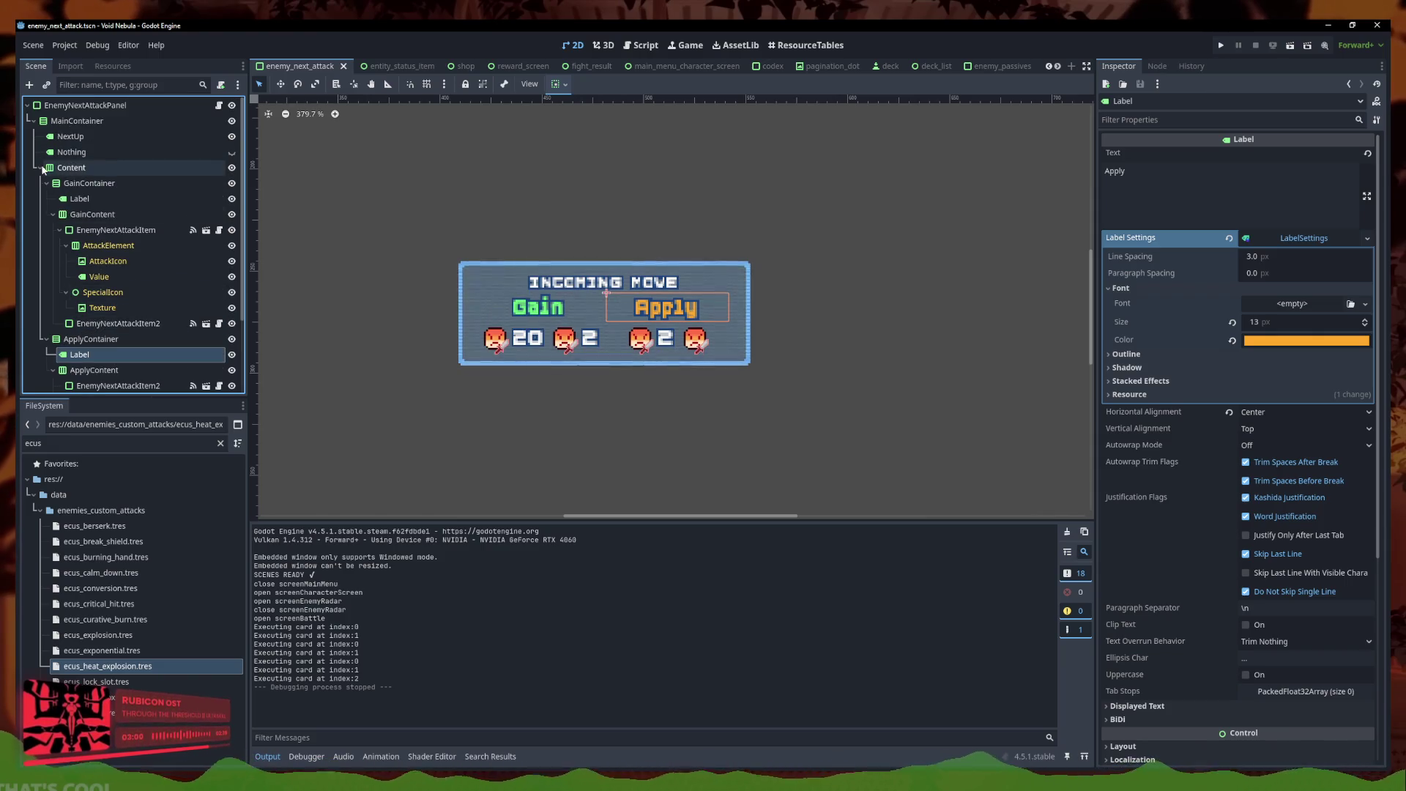
pyautogui.click(40, 168)
pyautogui.click(73, 121)
pyautogui.hotkey('ctrl', 'v')
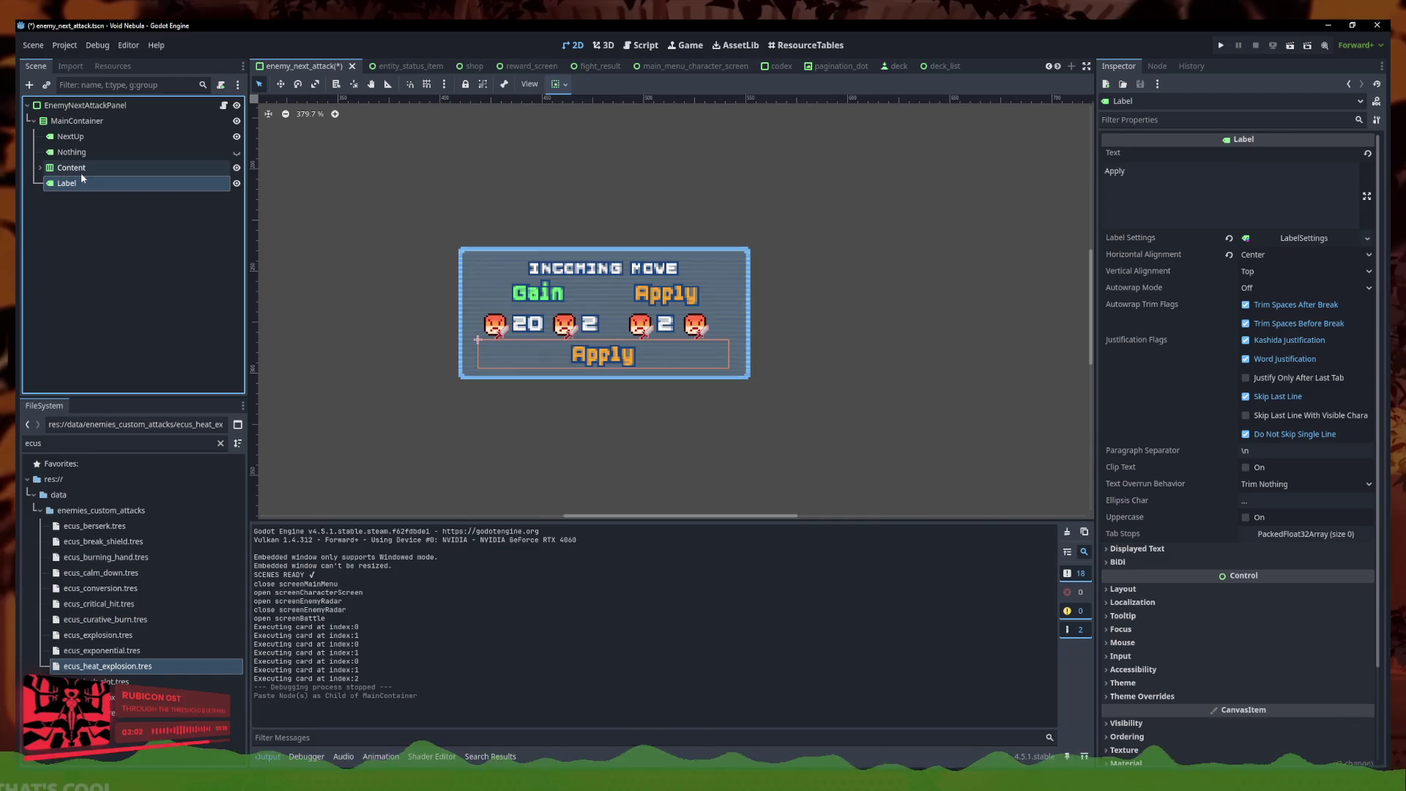
pyautogui.moveTo(80, 182)
pyautogui.mouseDown()
pyautogui.moveTo(93, 104)
pyautogui.moveTo(87, 115)
pyautogui.mouseUp()
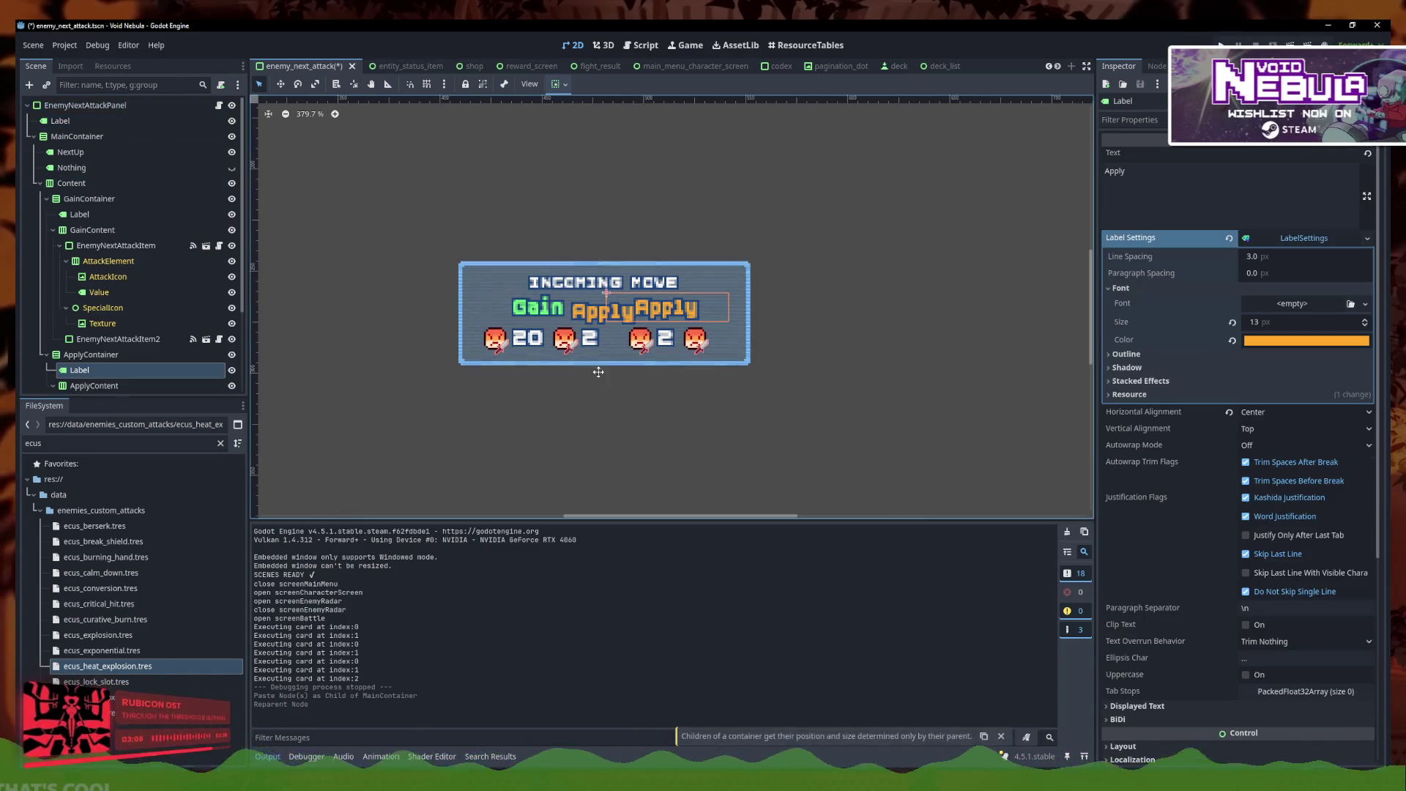
pyautogui.click(60, 121)
pyautogui.moveTo(60, 121)
pyautogui.mouseDown()
pyautogui.moveTo(71, 108)
pyautogui.moveTo(74, 152)
pyautogui.moveTo(71, 130)
pyautogui.mouseUp()
pyautogui.hotkey('ctrl', 'z')
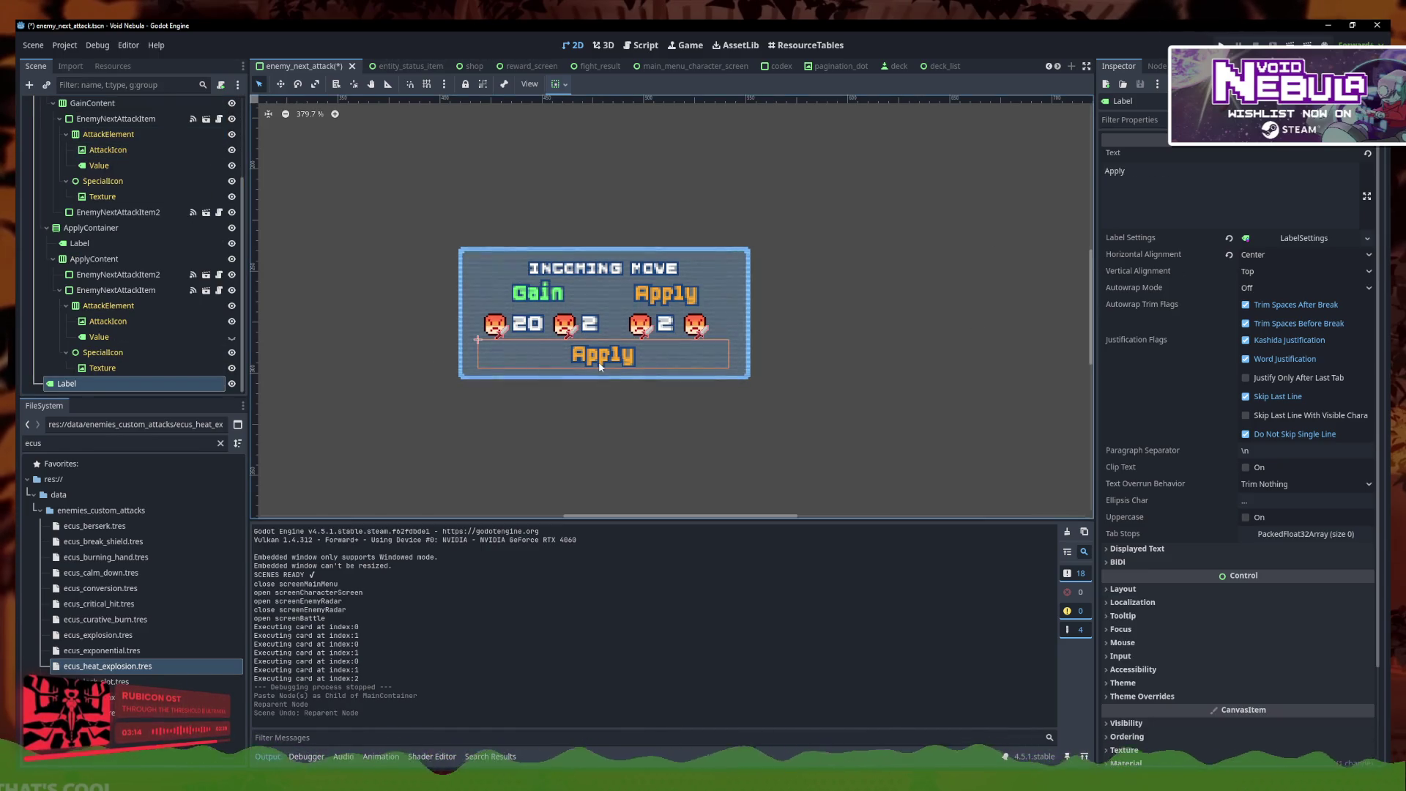
pyautogui.click(1108, 187)
# Change the label text to 'Total atk: 0' and give it new LabelSettings
pyautogui.hotkey('ctrl', 'a')
pyautogui.write('Total atk: ')
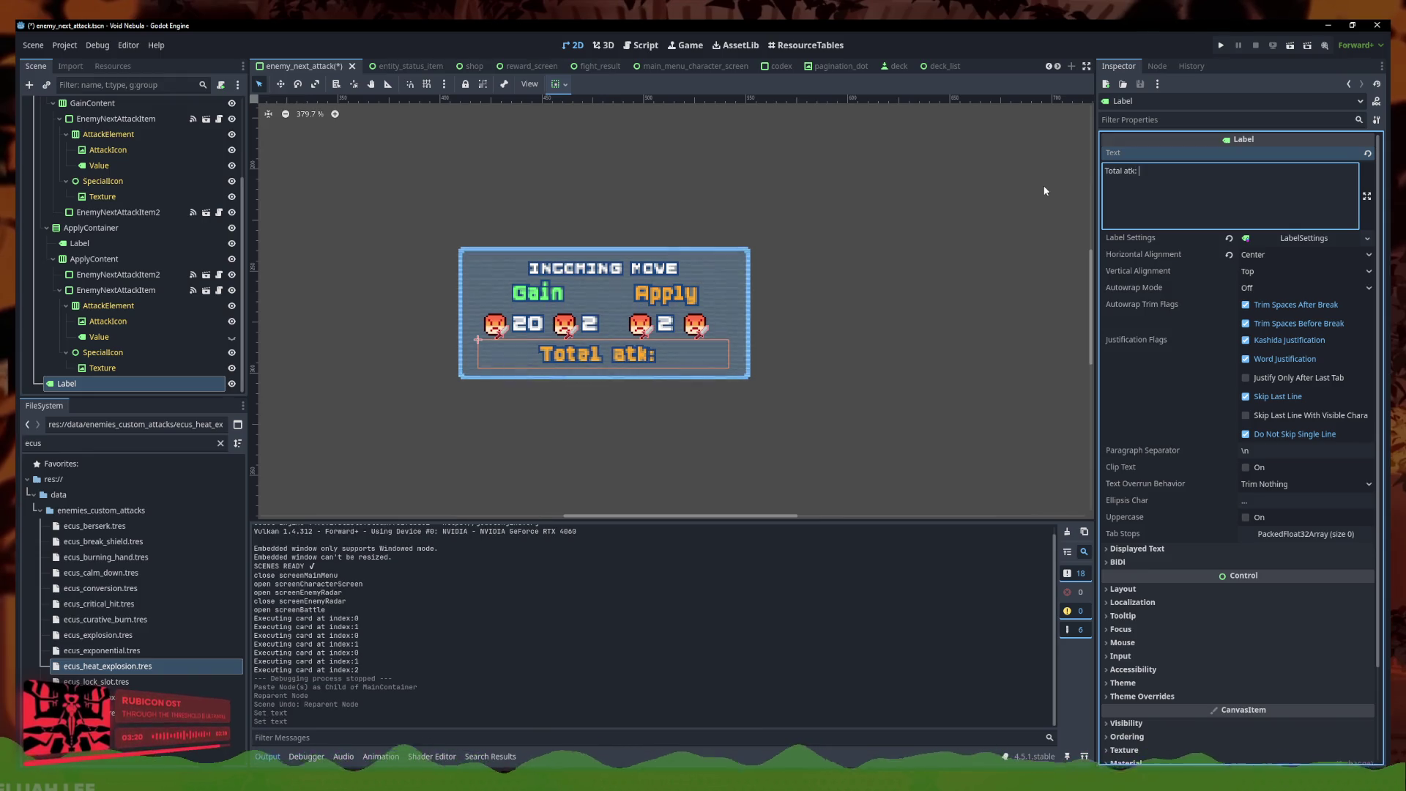
pyautogui.write('0')
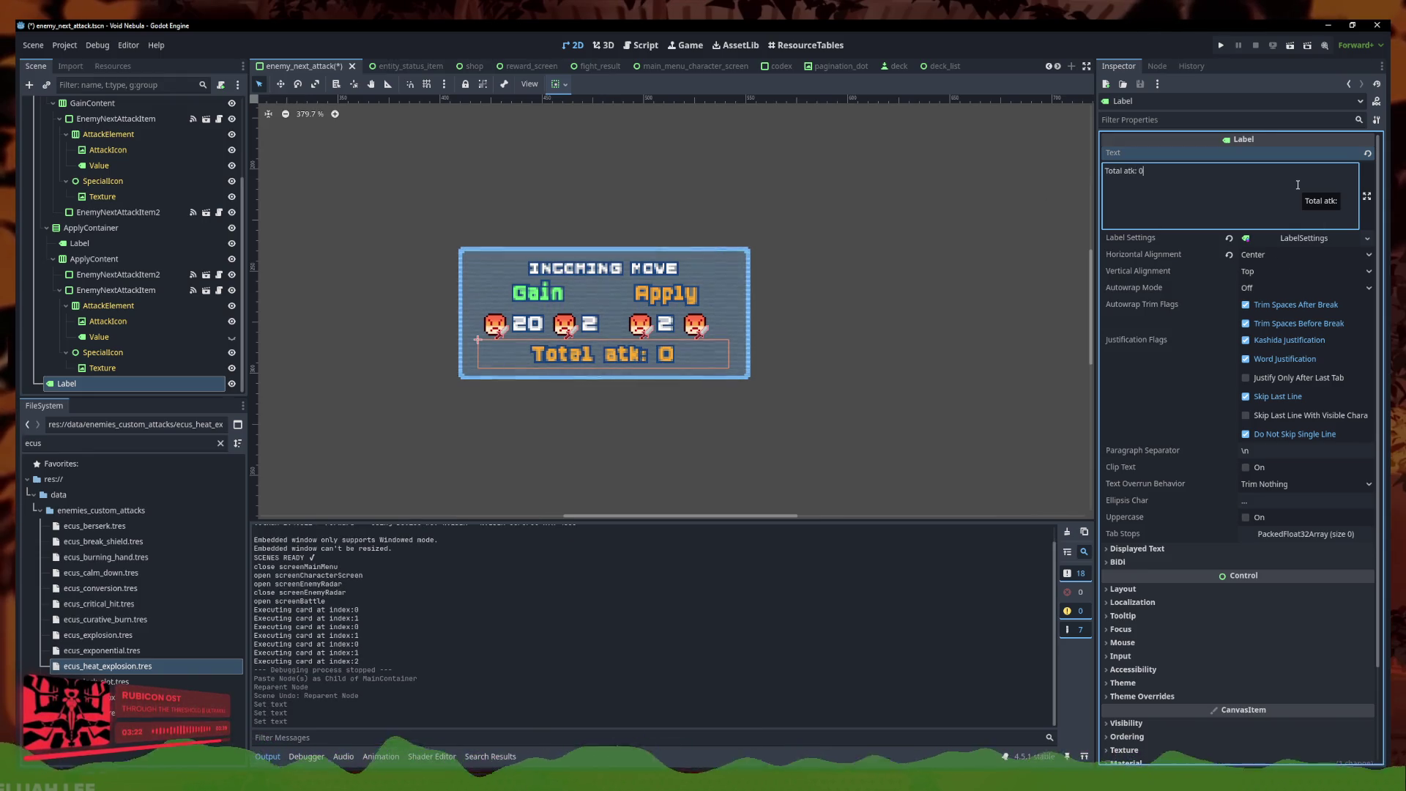
pyautogui.rightClick(1316, 244)
pyautogui.click(1344, 358)
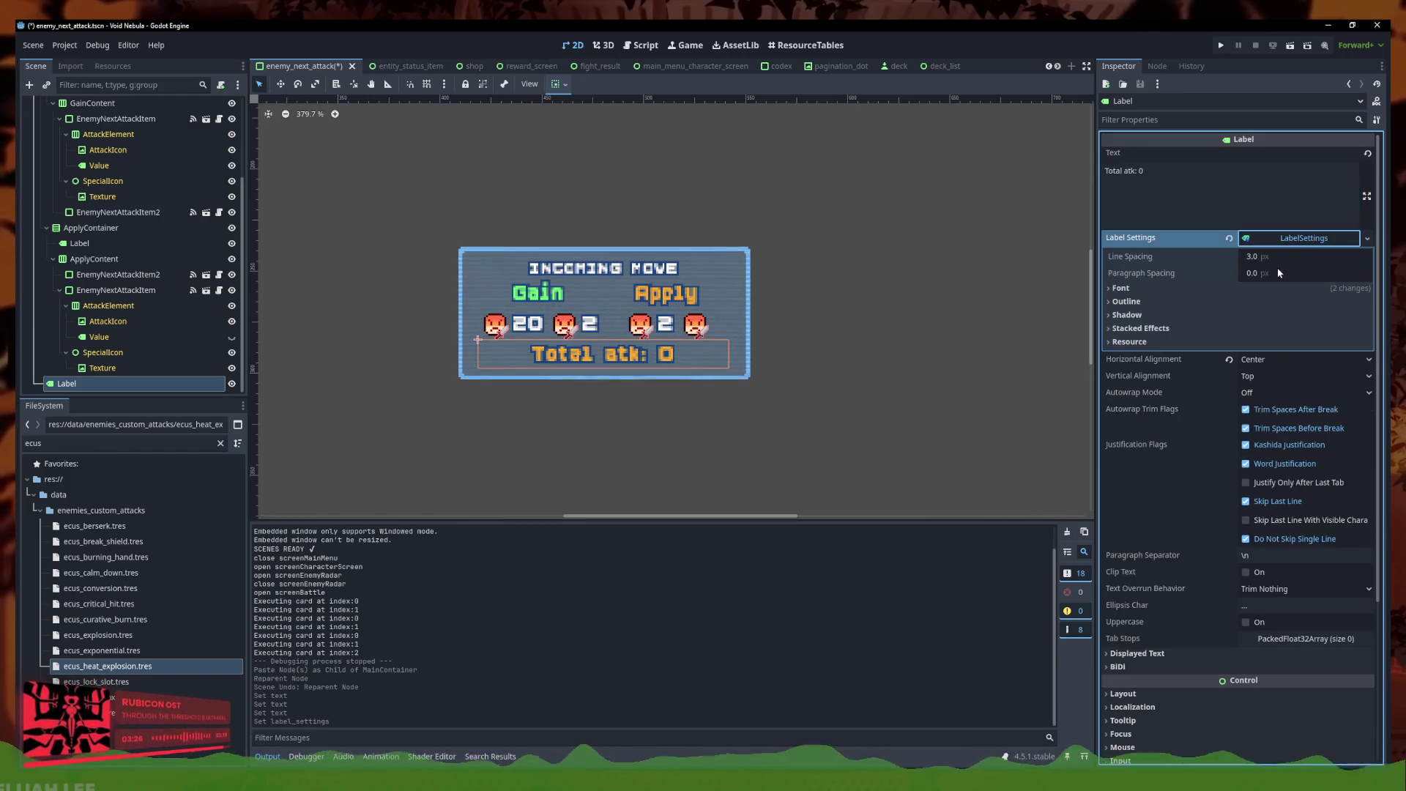
# Set the label font to 10 px white and save the enemy_next_attack scene
pyautogui.click(1143, 288)
pyautogui.click(1369, 329)
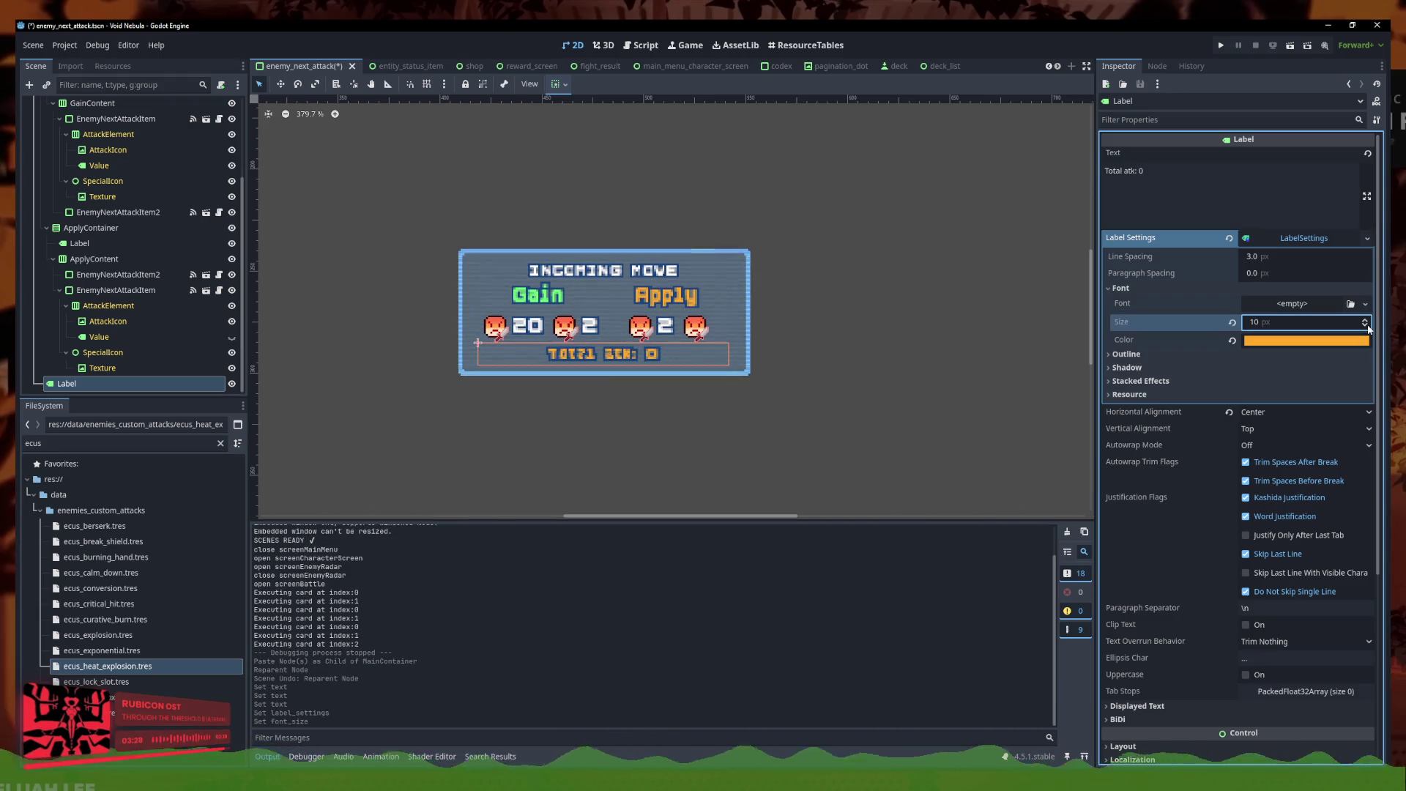
pyautogui.click(1333, 341)
pyautogui.write('00d3fd')
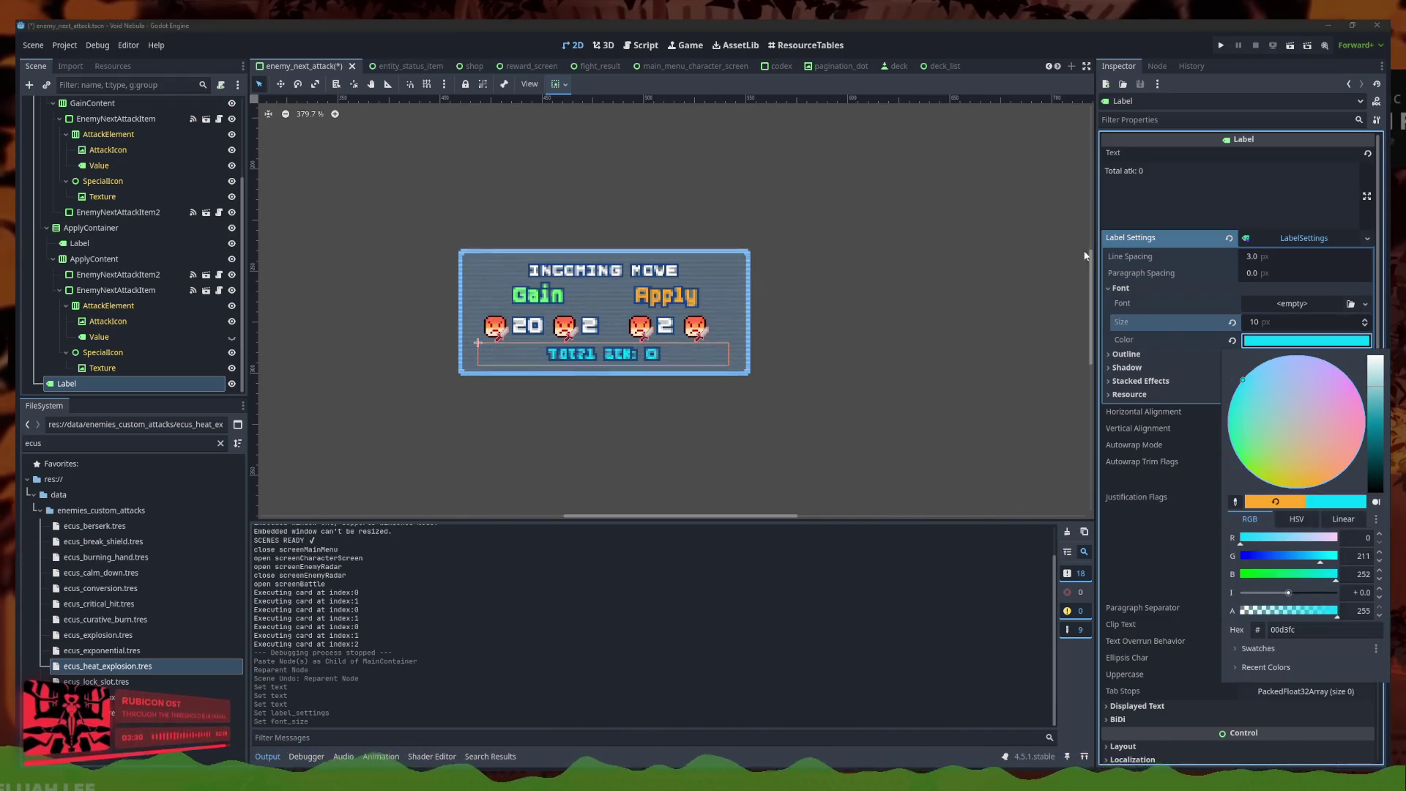
pyautogui.click(1233, 340)
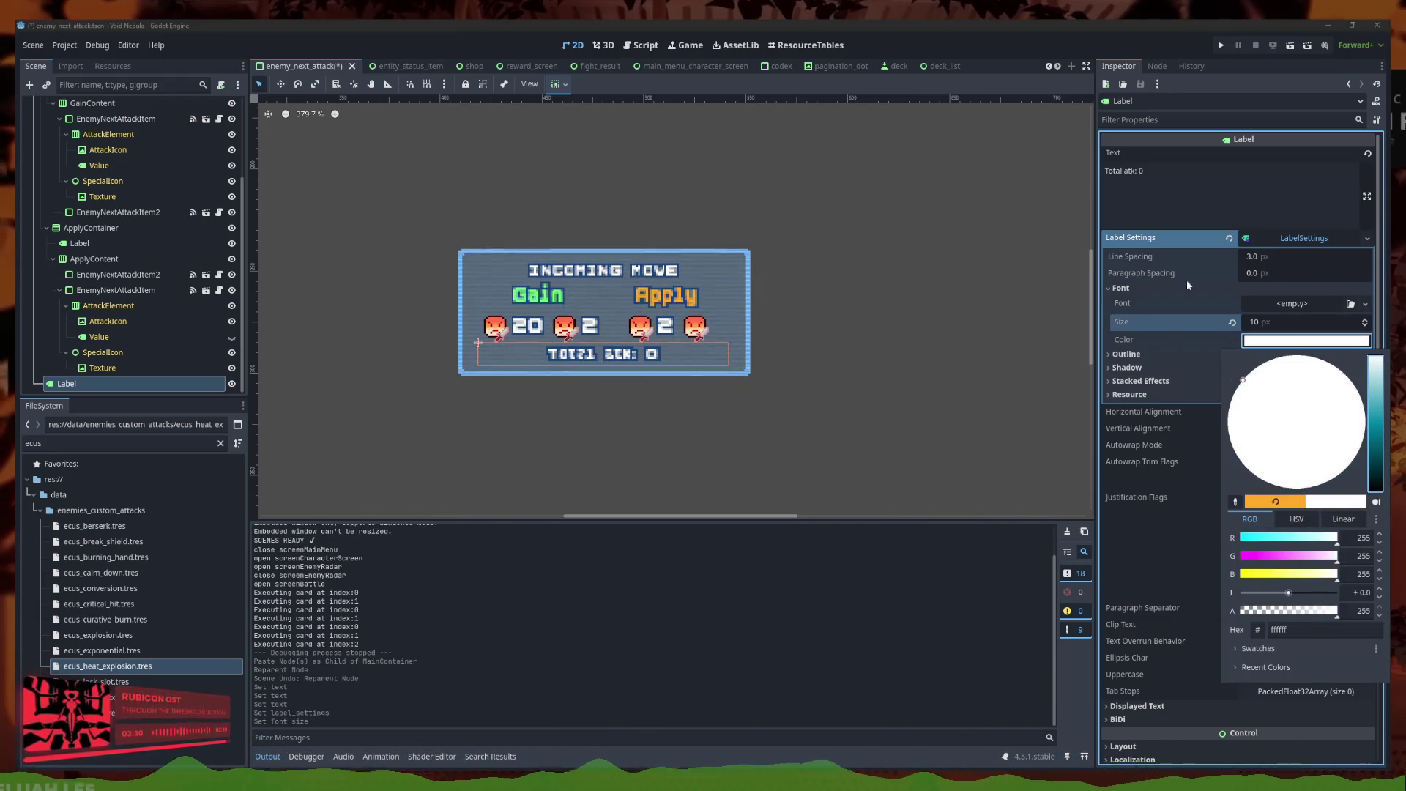
pyautogui.click(898, 332)
pyautogui.hotkey('ctrl', 's')
pyautogui.click(146, 384)
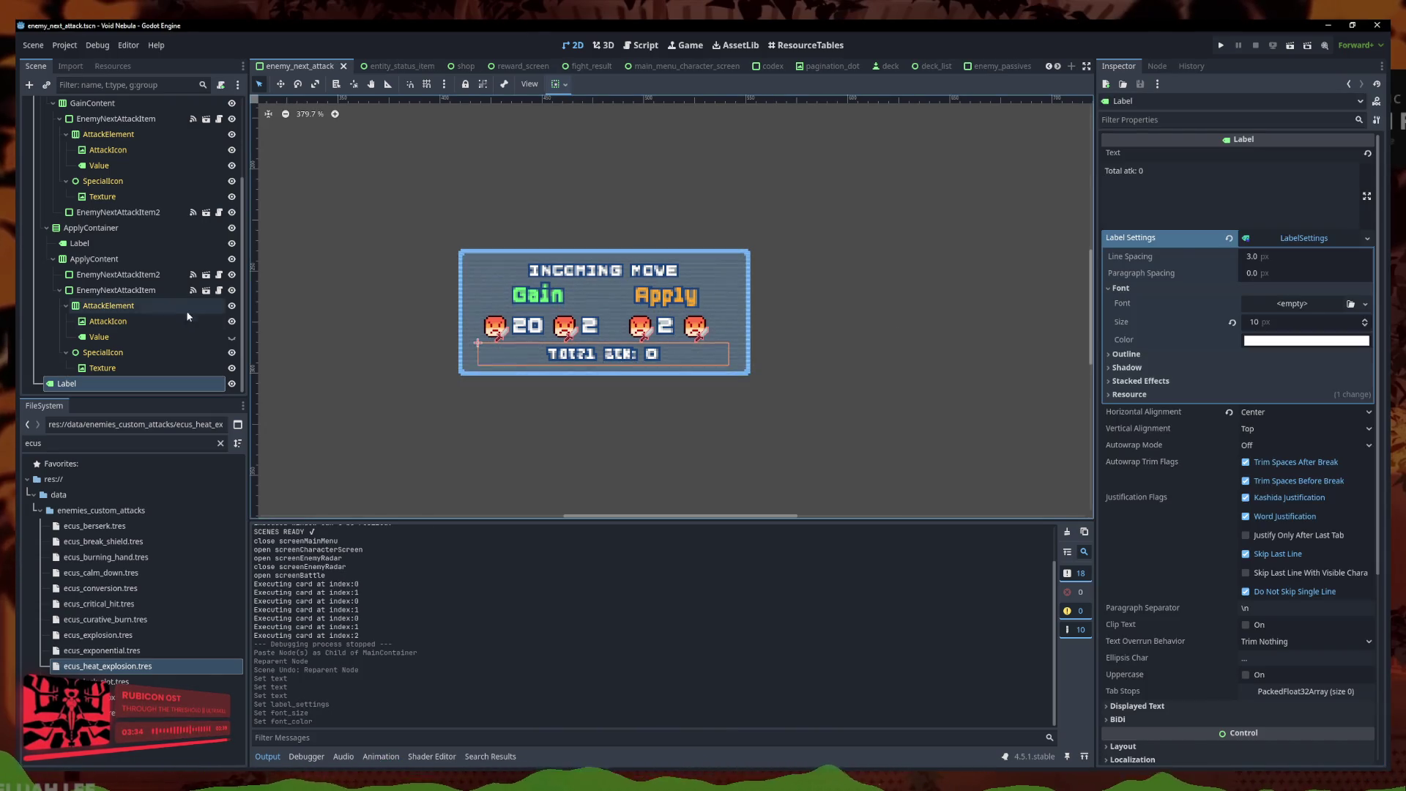
pyautogui.rightClick(190, 384)
# Rename the bottom Label node to TotalAttack
pyautogui.click(181, 388)
pyautogui.scroll(3, 164, 352)
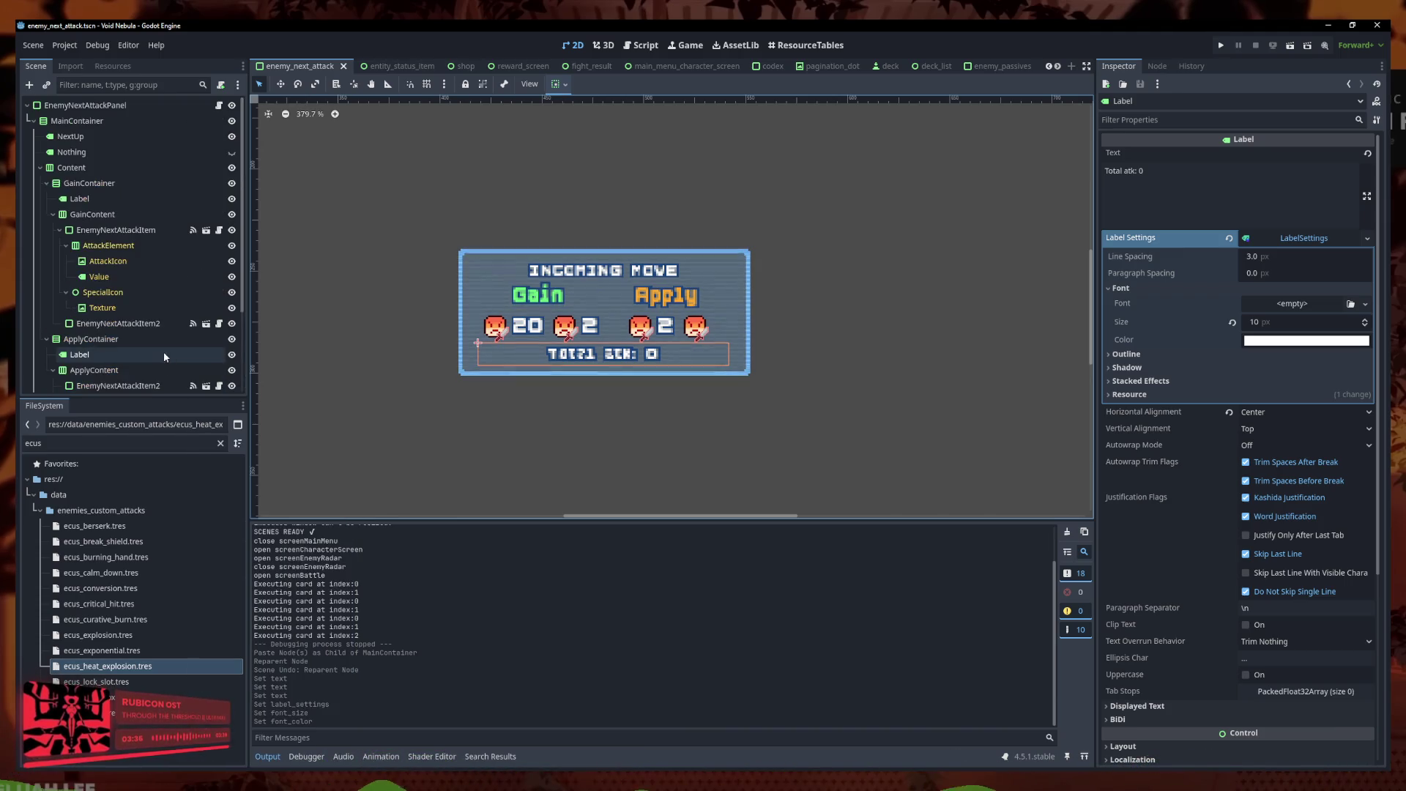
pyautogui.scroll(-3, 195, 239)
pyautogui.rightClick(104, 386)
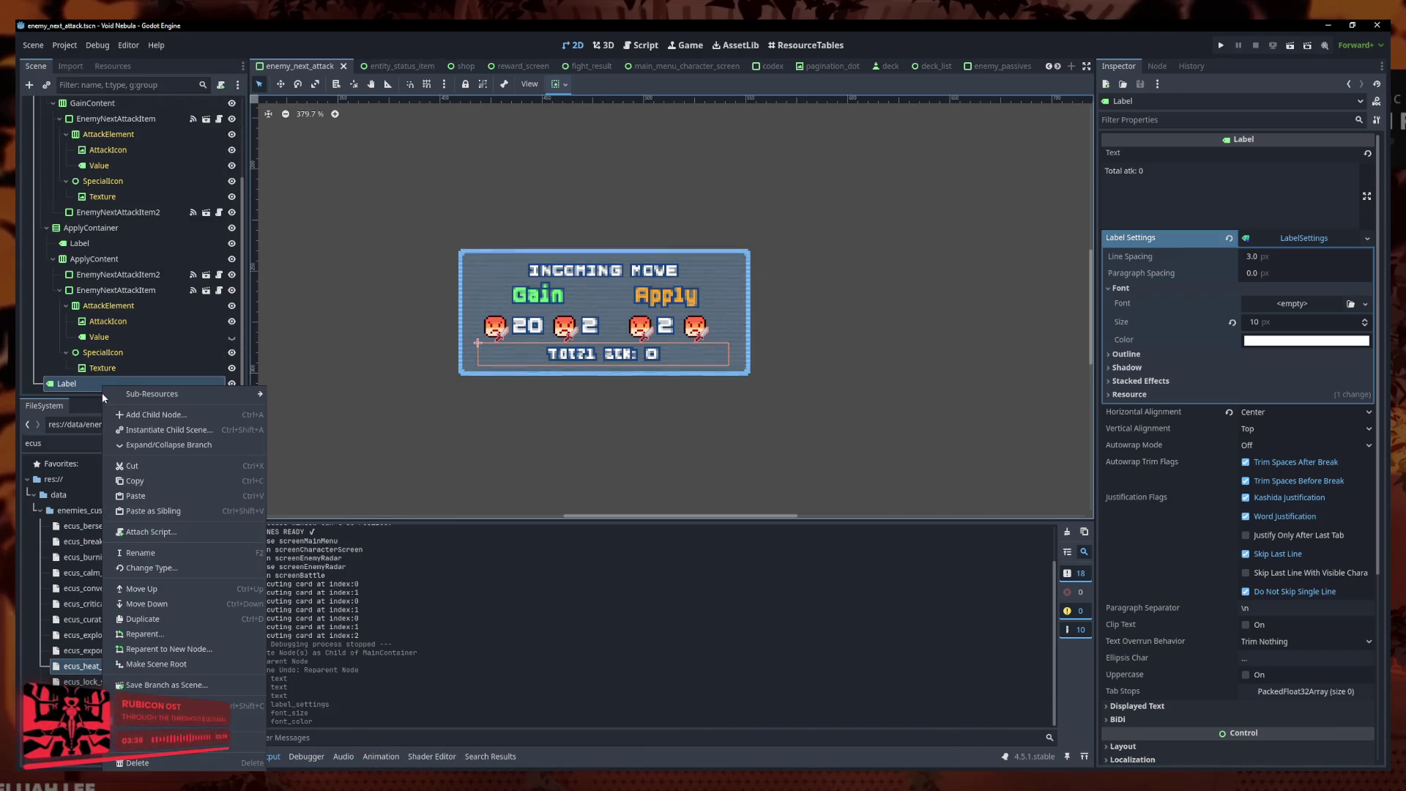
pyautogui.click(149, 549)
pyautogui.write('total_a')
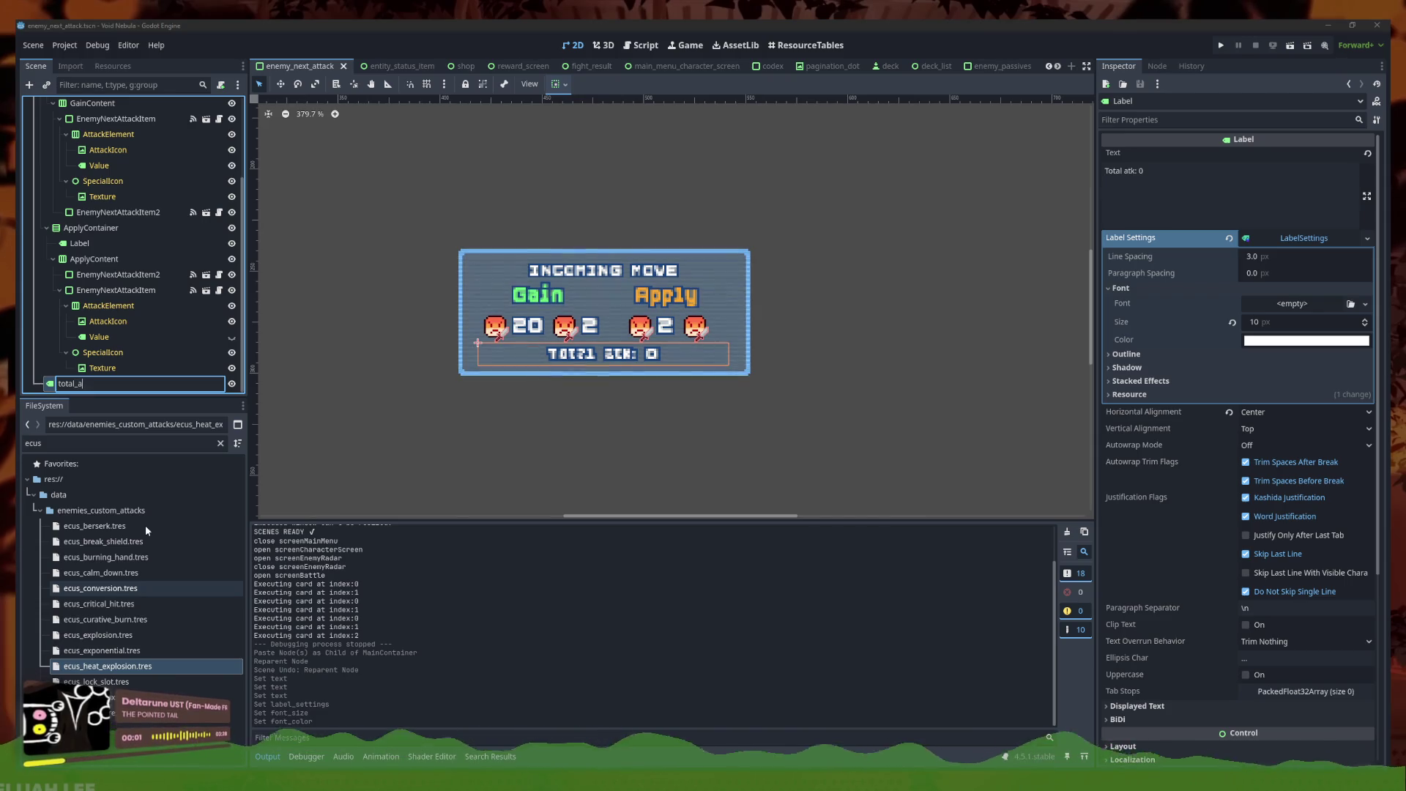
pyautogui.press('BackSpace')
pyautogui.press('BackSpace')
pyautogui.press('BackSpace')
pyautogui.write('TotalAtt')
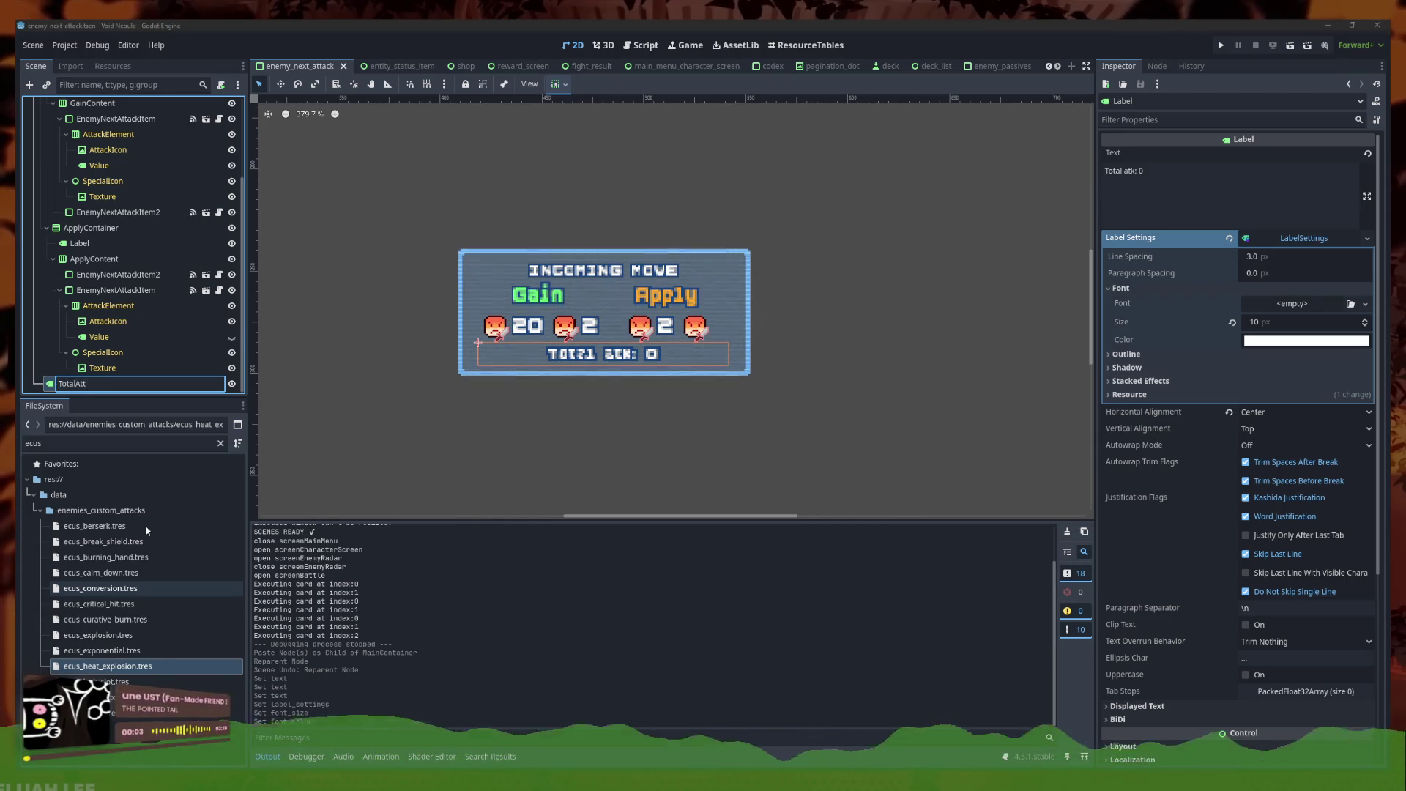
pyautogui.write('ack')
pyautogui.press('Return')
# Attach a new script total_enemy_attack_displayer.gd extending Label to TotalAttack
pyautogui.scroll(4, 176, 150)
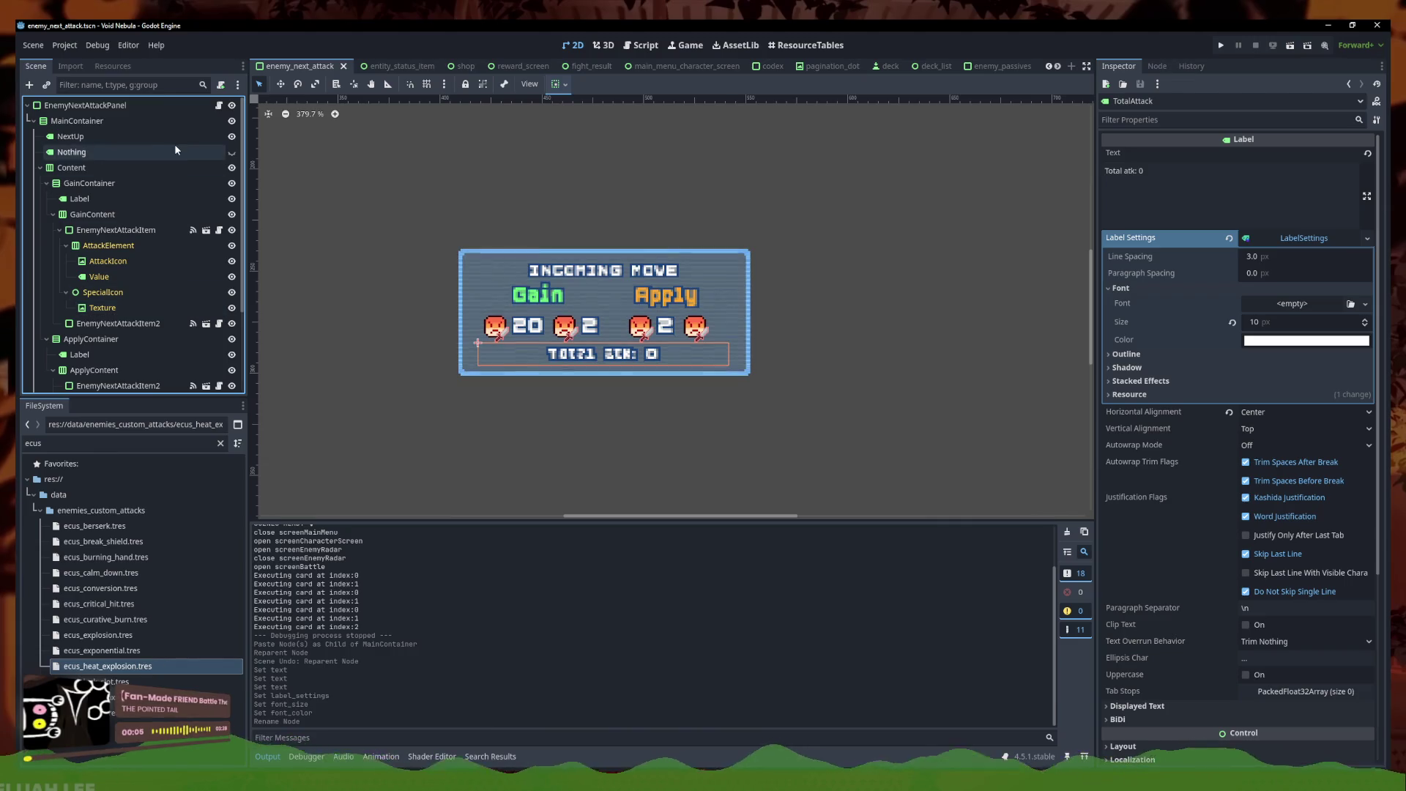
pyautogui.scroll(-4, 121, 381)
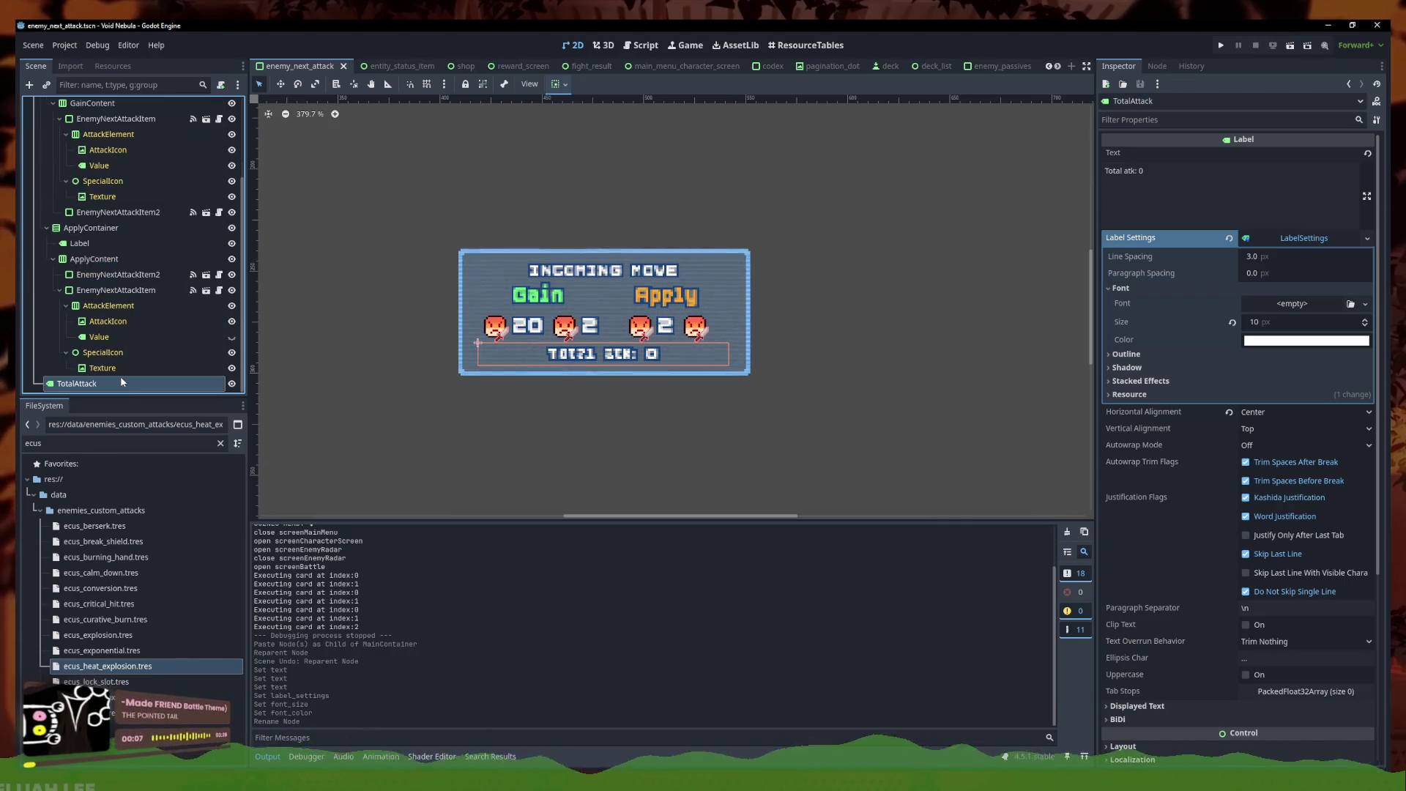
pyautogui.rightClick(121, 383)
pyautogui.click(168, 535)
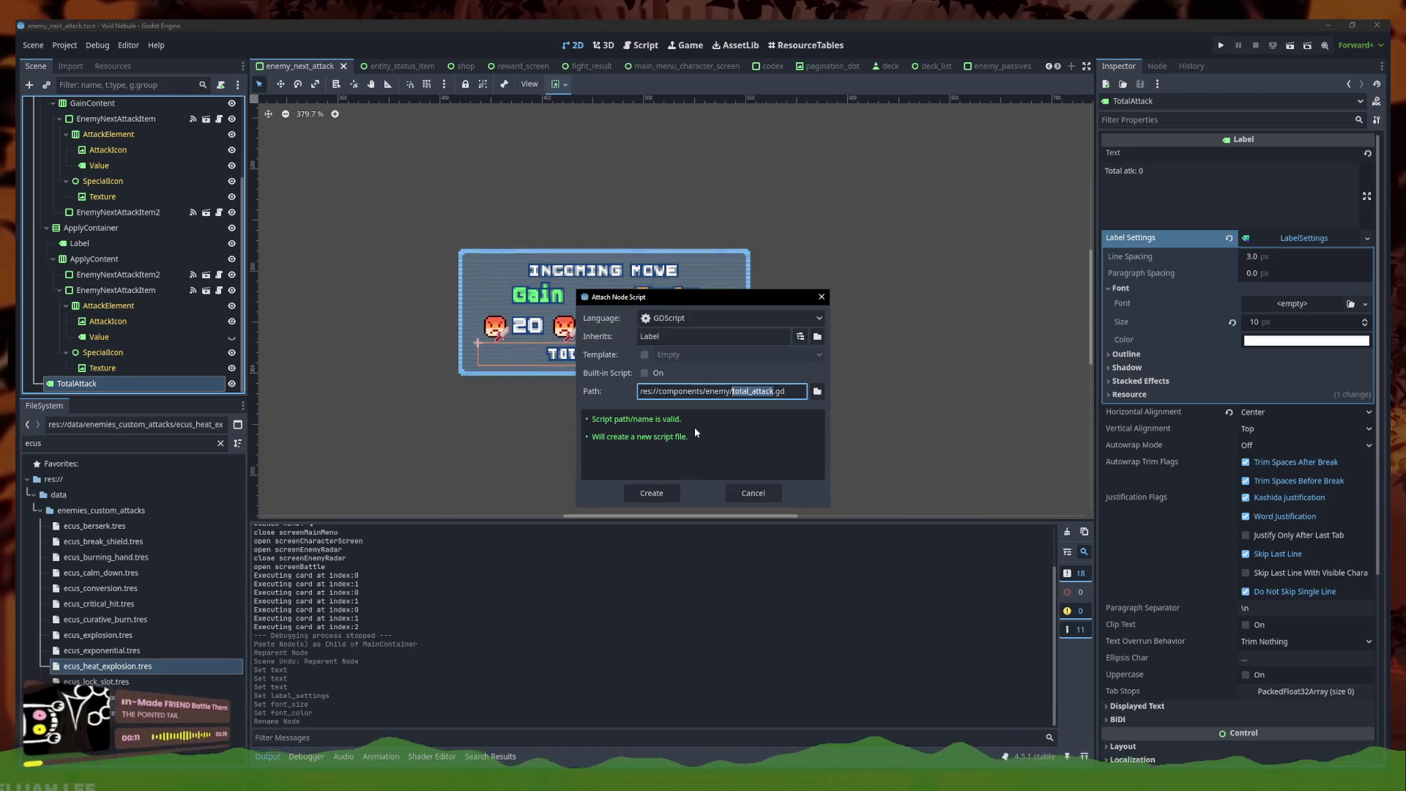
pyautogui.click(754, 391)
pyautogui.write('enemy_')
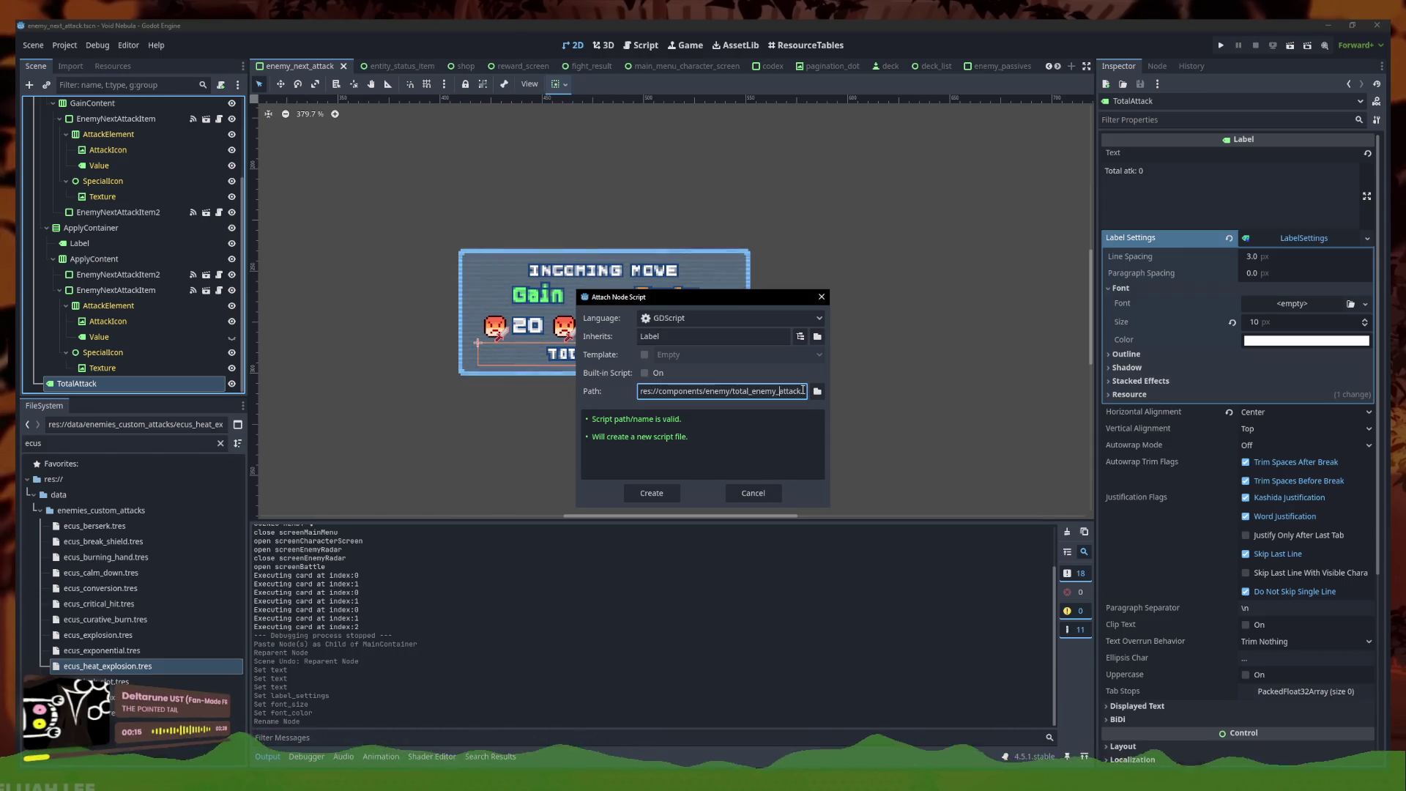
pyautogui.click(800, 391)
pyautogui.write('_displayer')
pyautogui.press('Return')
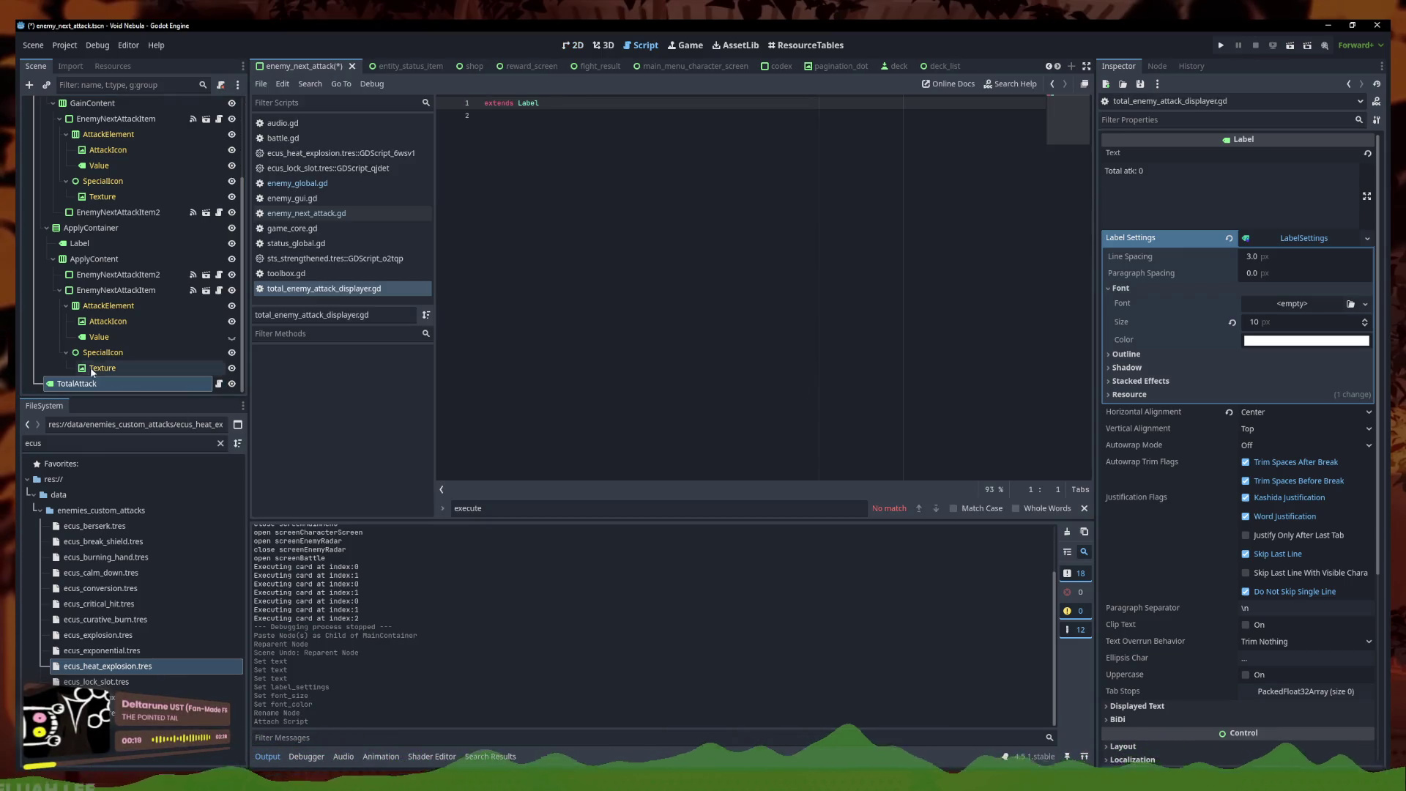
# Copy all of enemy_gui.gd's code and paste it into total_enemy_attack_displayer.gd
pyautogui.click(558, 162)
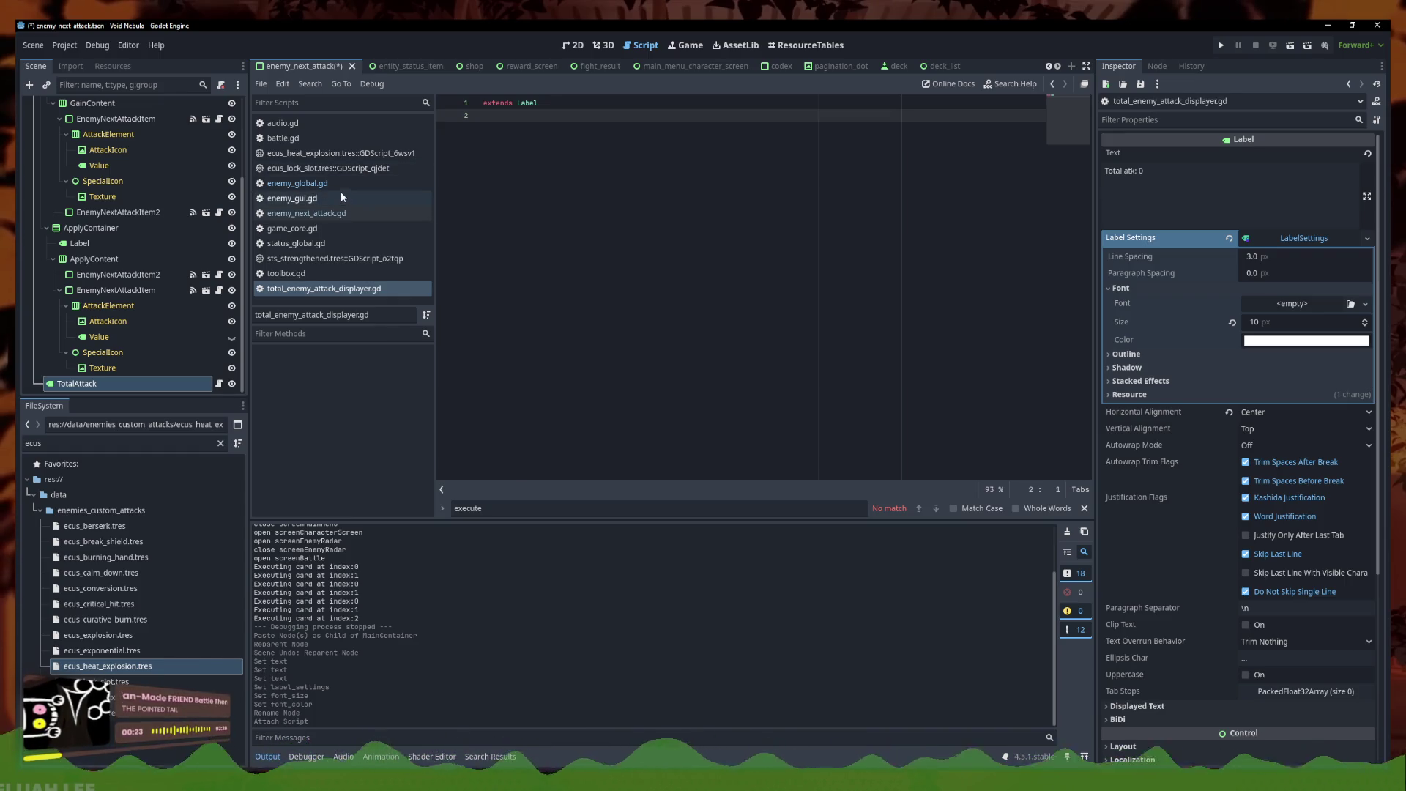
pyautogui.click(379, 204)
pyautogui.hotkey('shift', 'Up')
pyautogui.hotkey('shift', 'Up')
pyautogui.hotkey('shift', 'Up')
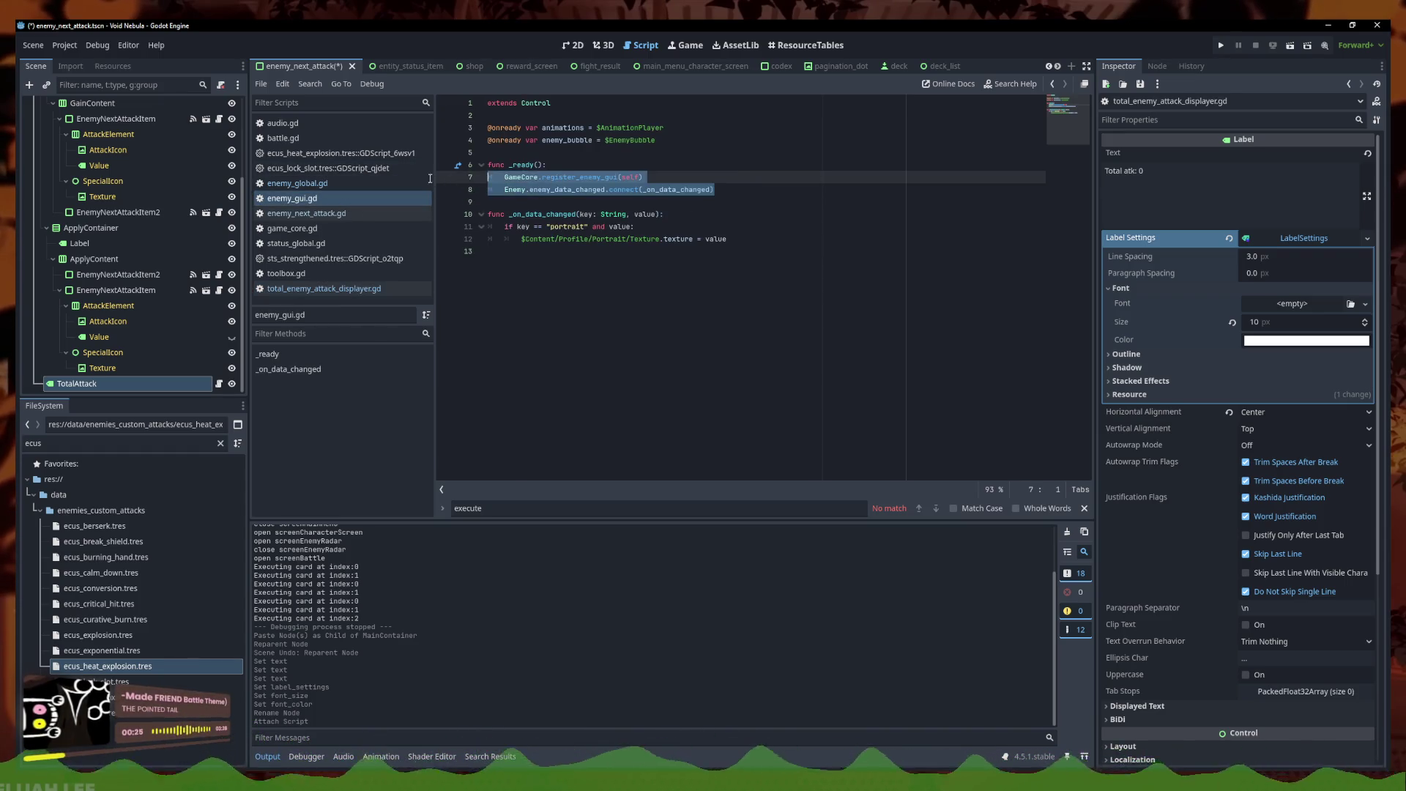
pyautogui.hotkey('ctrl', 'a')
pyautogui.hotkey('ctrl', 'c')
pyautogui.click(323, 288)
pyautogui.hotkey('ctrl', 'a')
pyautogui.hotkey('ctrl', 'v')
pyautogui.hotkey('ctrl', 'z')
pyautogui.hotkey('ctrl', 'v')
pyautogui.moveTo(557, 115); pyautogui.dragTo(462, 112)
pyautogui.hotkey('ctrl', 'shift', 'k')
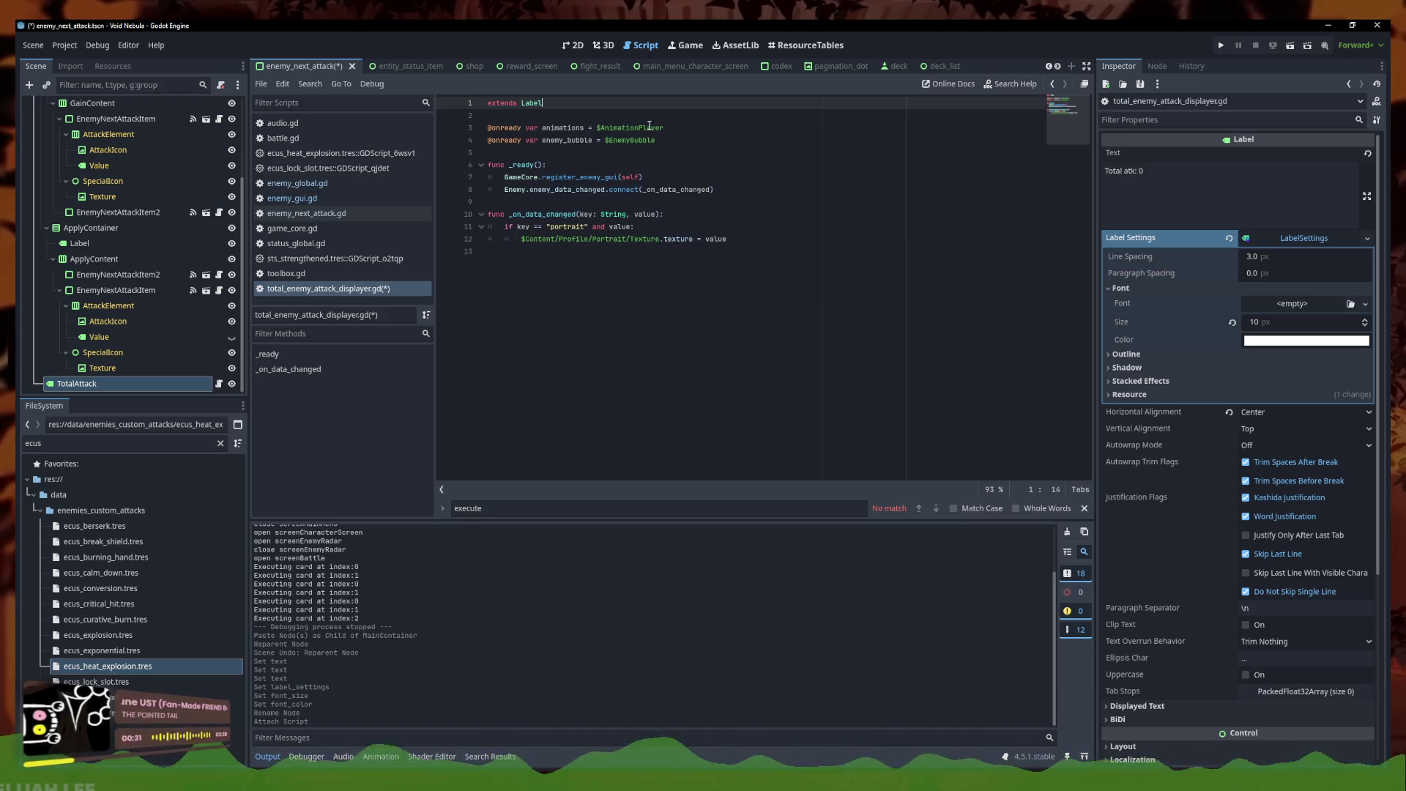
pyautogui.hotkey('shift', 'Down')
pyautogui.hotkey('shift', 'Down')
pyautogui.hotkey('shift', 'Down')
pyautogui.press('Delete')
pyautogui.press('Up')
pyautogui.press('End')
pyautogui.click(553, 140)
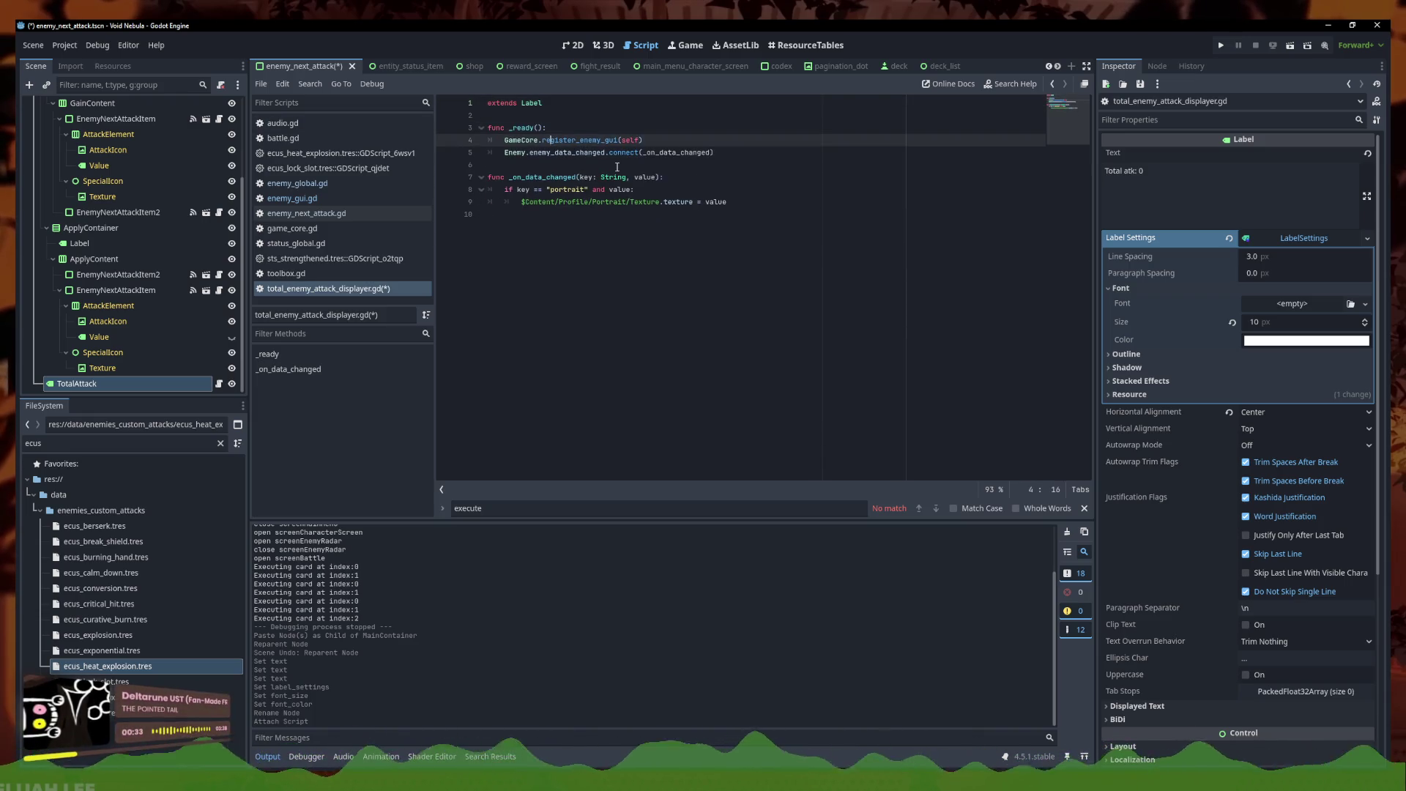
pyautogui.hotkey('ctrl', 'shift', 'k')
pyautogui.click(707, 140)
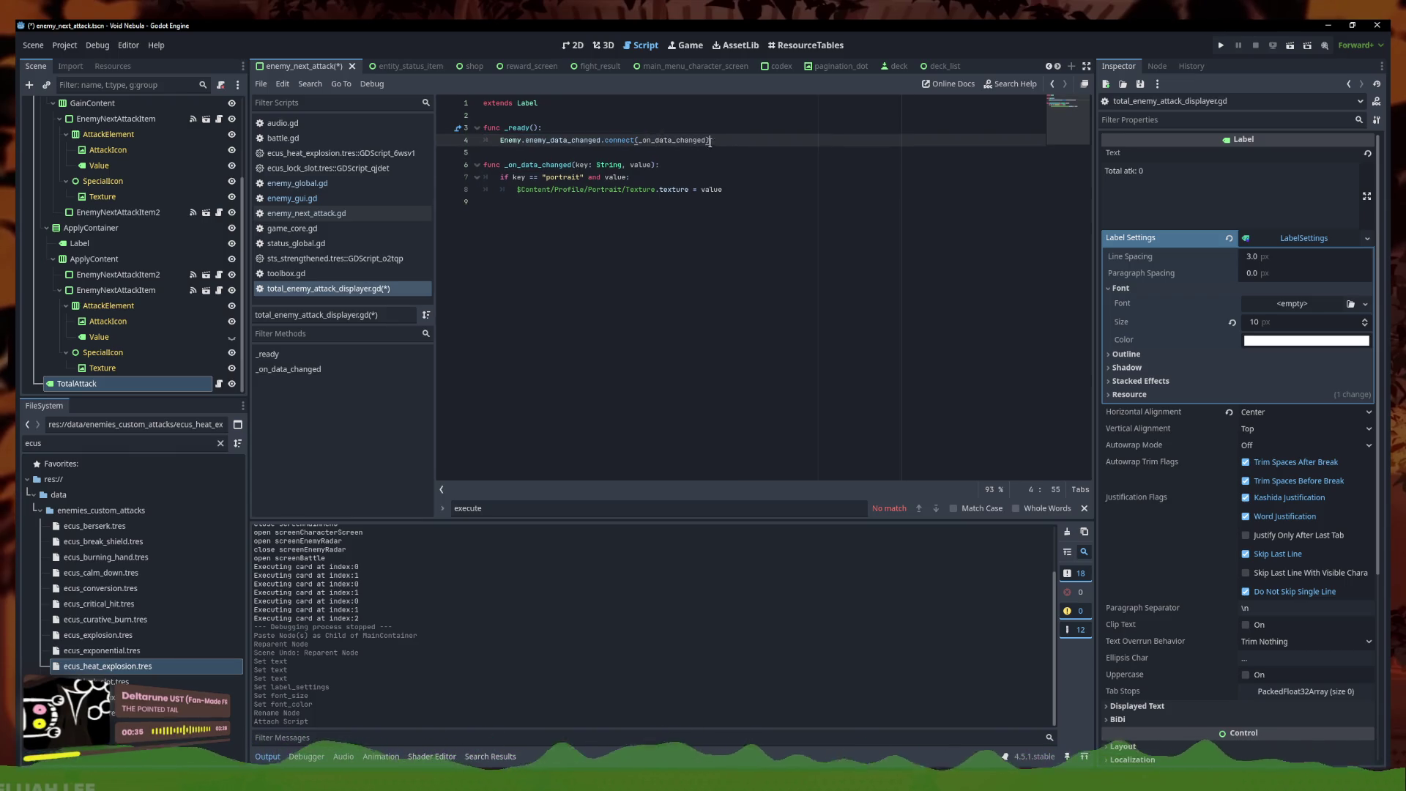
pyautogui.hotkey('ctrl', 'shift', 'Left')
pyautogui.press('BackSpace')
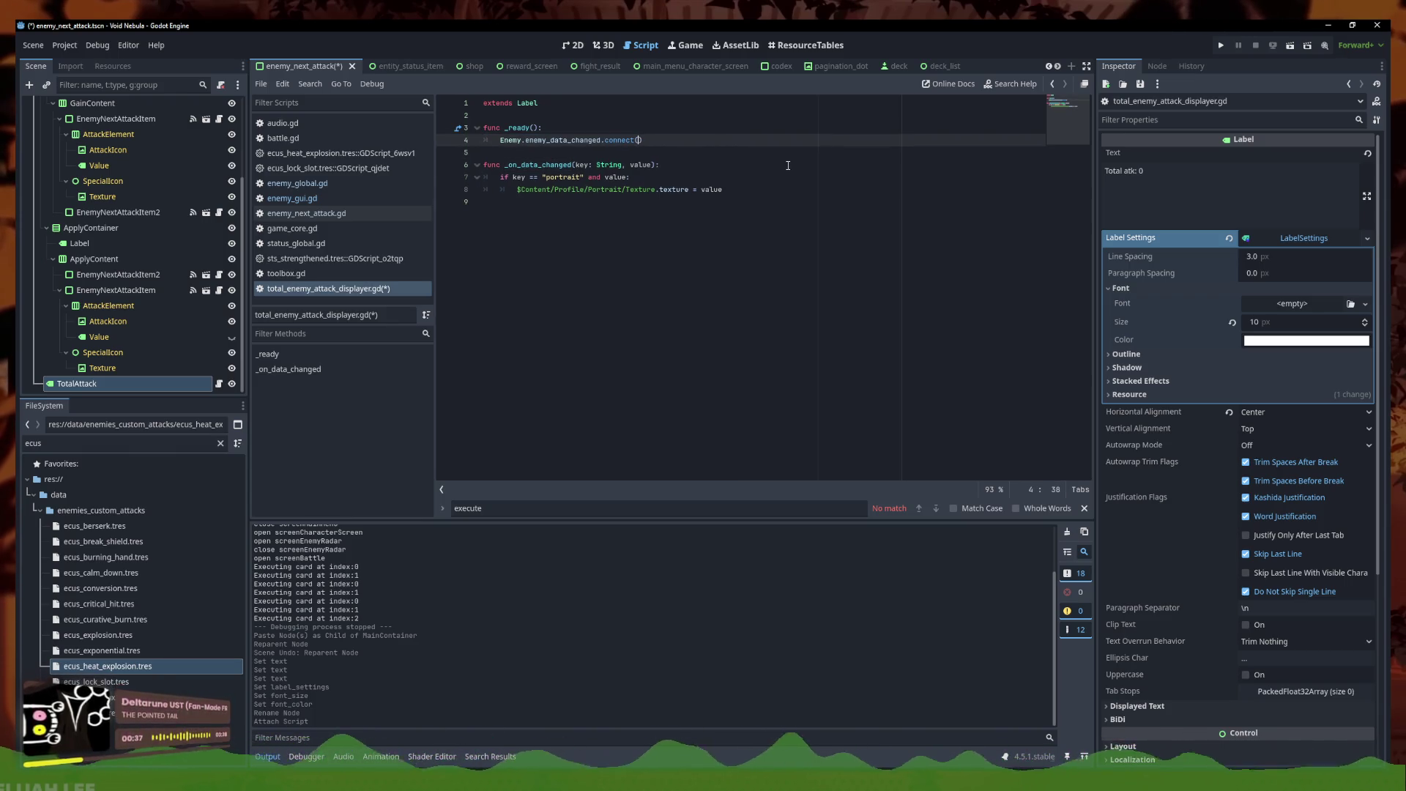
# Replace the enemy_data_changed connection in _ready with an Enemy.total signal reference
pyautogui.moveTo(643, 140); pyautogui.dragTo(529, 144)
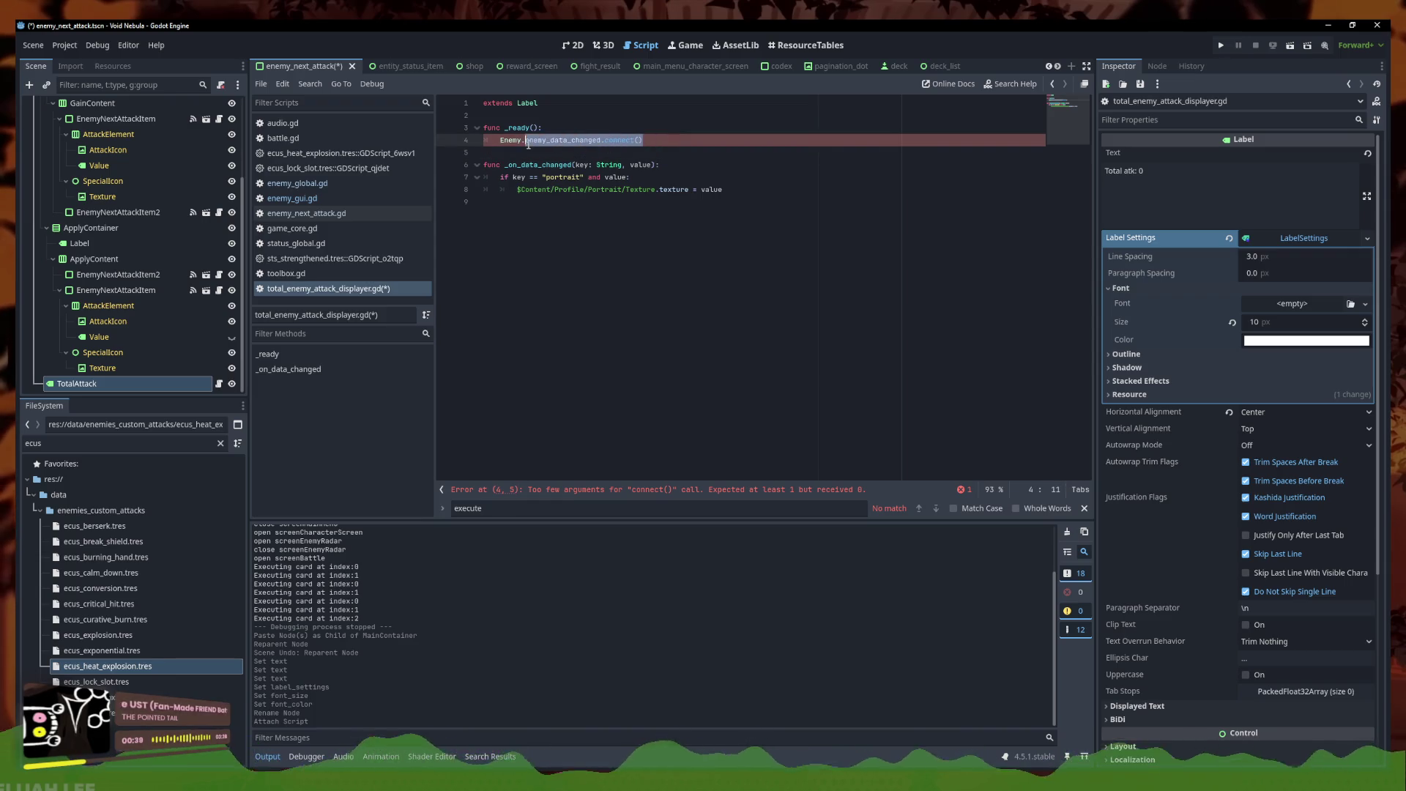
pyautogui.moveTo(528, 145)
pyautogui.write('total')
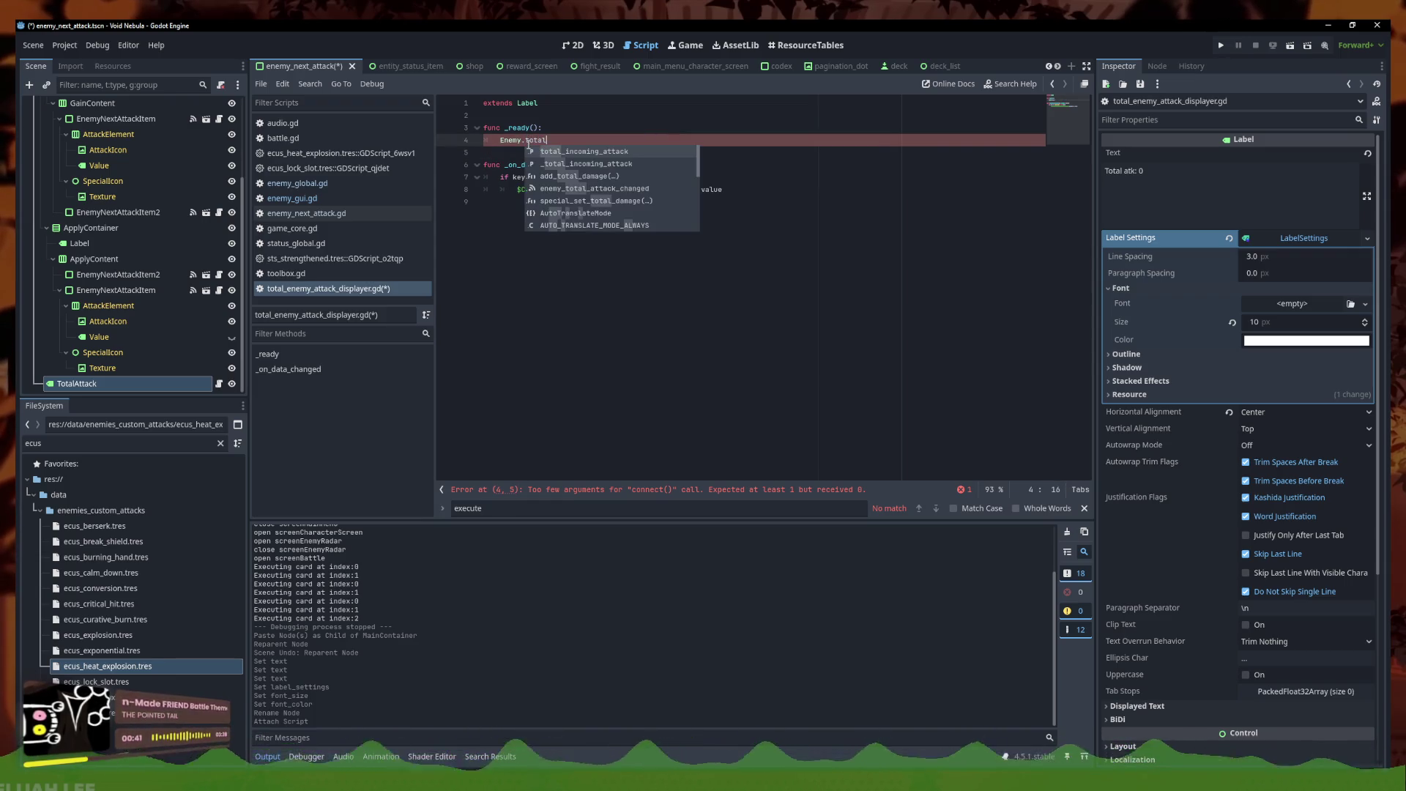
pyautogui.press('Return')
pyautogui.press('BackSpace')
pyautogui.press('BackSpace')
pyautogui.press('BackSpace')
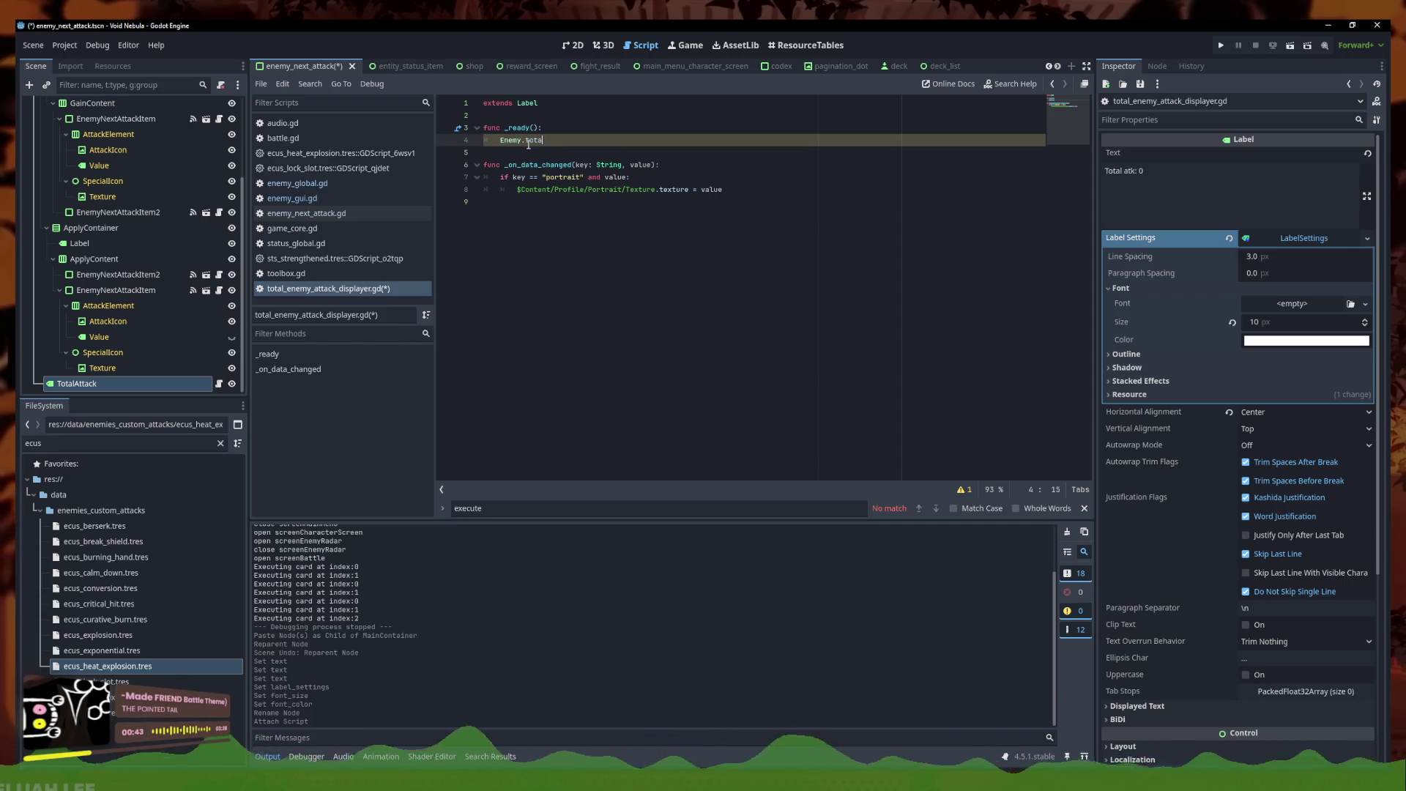
pyautogui.press('BackSpace')
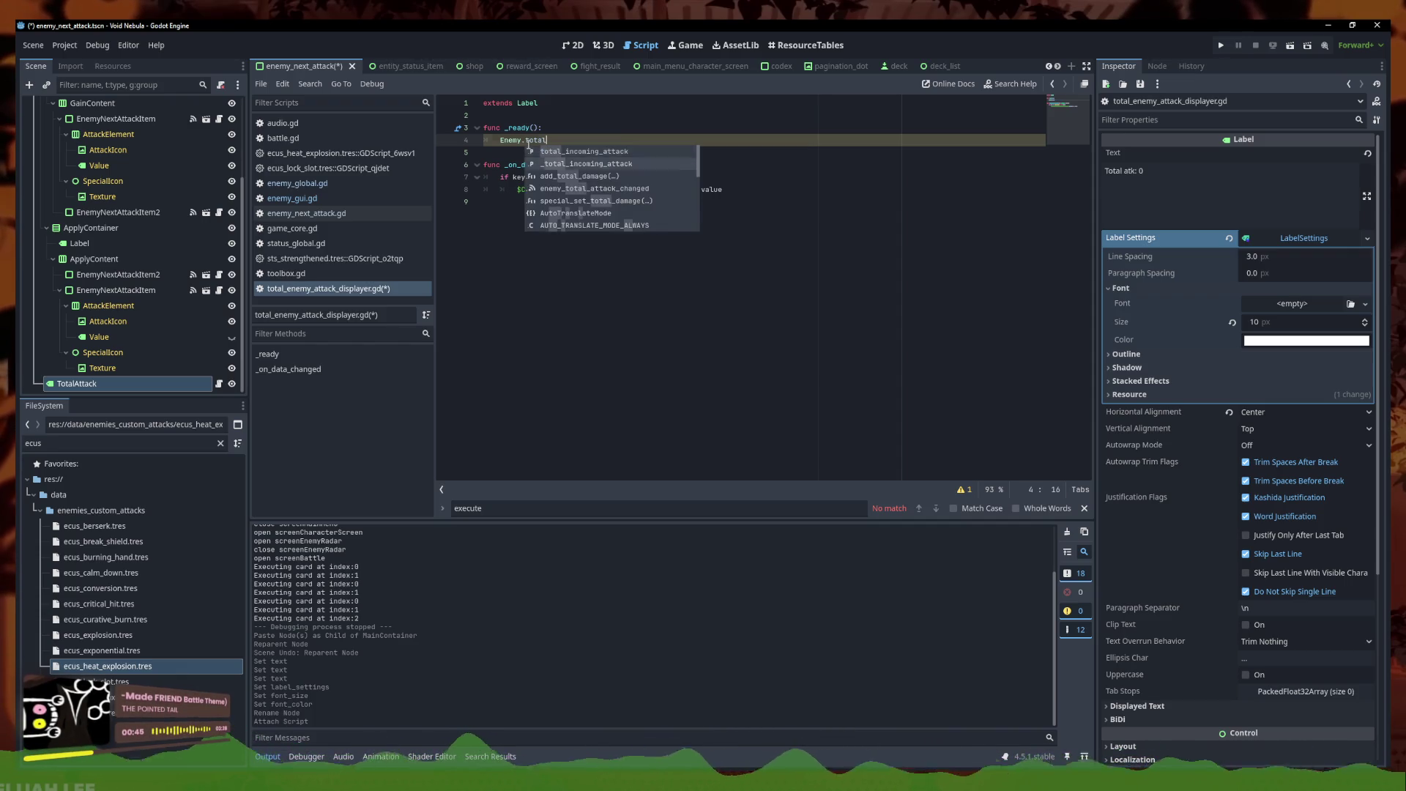
pyautogui.press('Escape')
pyautogui.press('Home')
pyautogui.press('Home')
# Connect Enemy.enemy_total_attack_changed to adapt_value in _ready
pyautogui.click(573, 124)
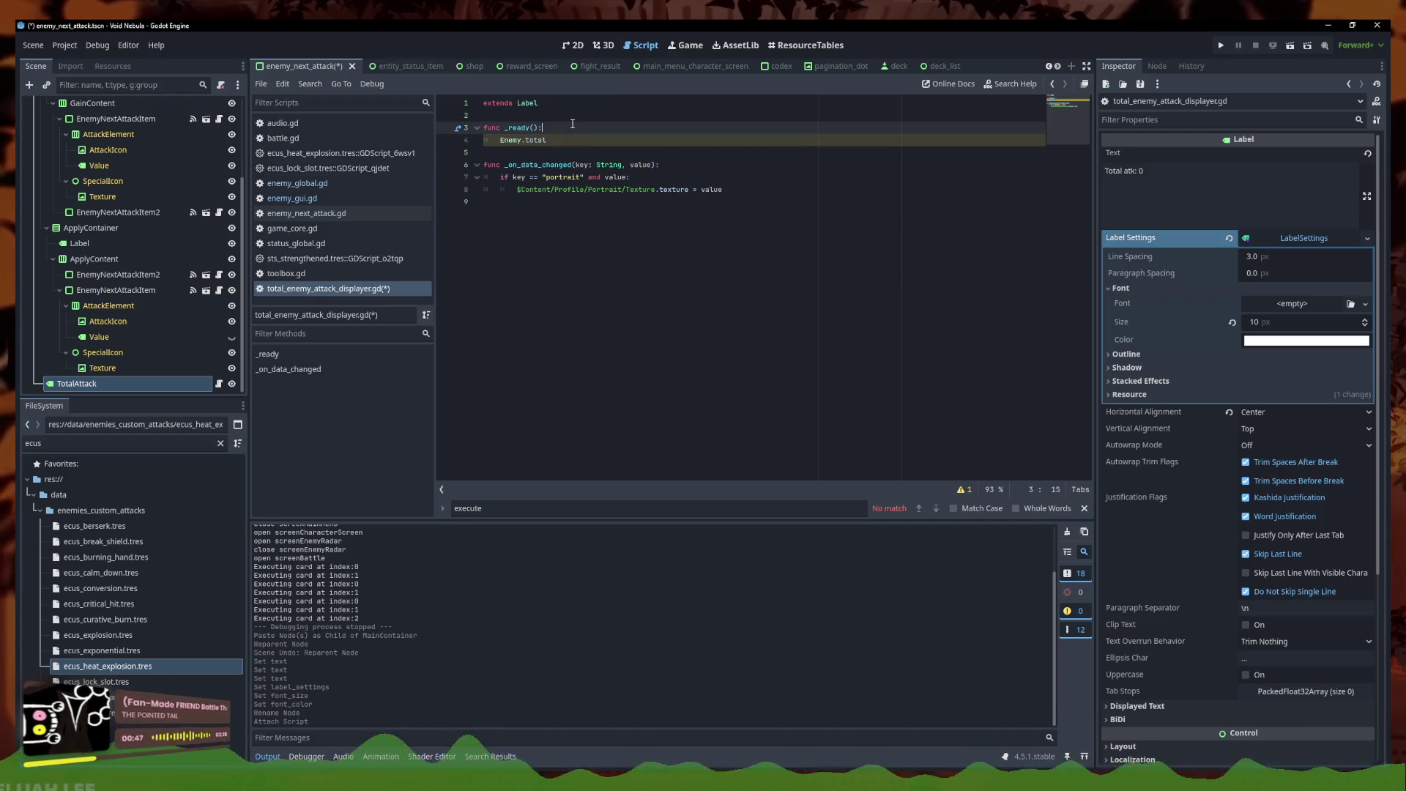
pyautogui.press('Down')
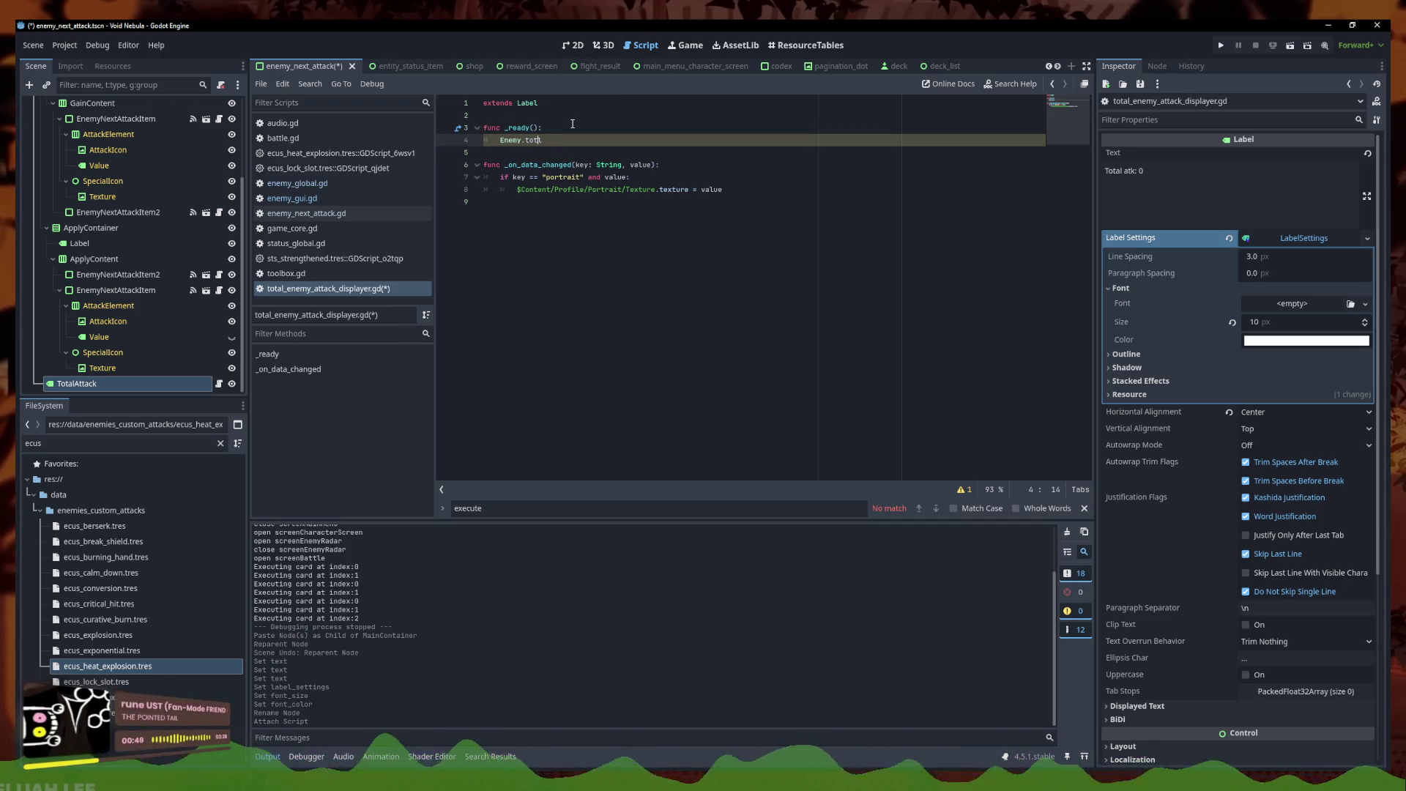
pyautogui.press('Down')
pyautogui.press('Down')
pyautogui.press('Return')
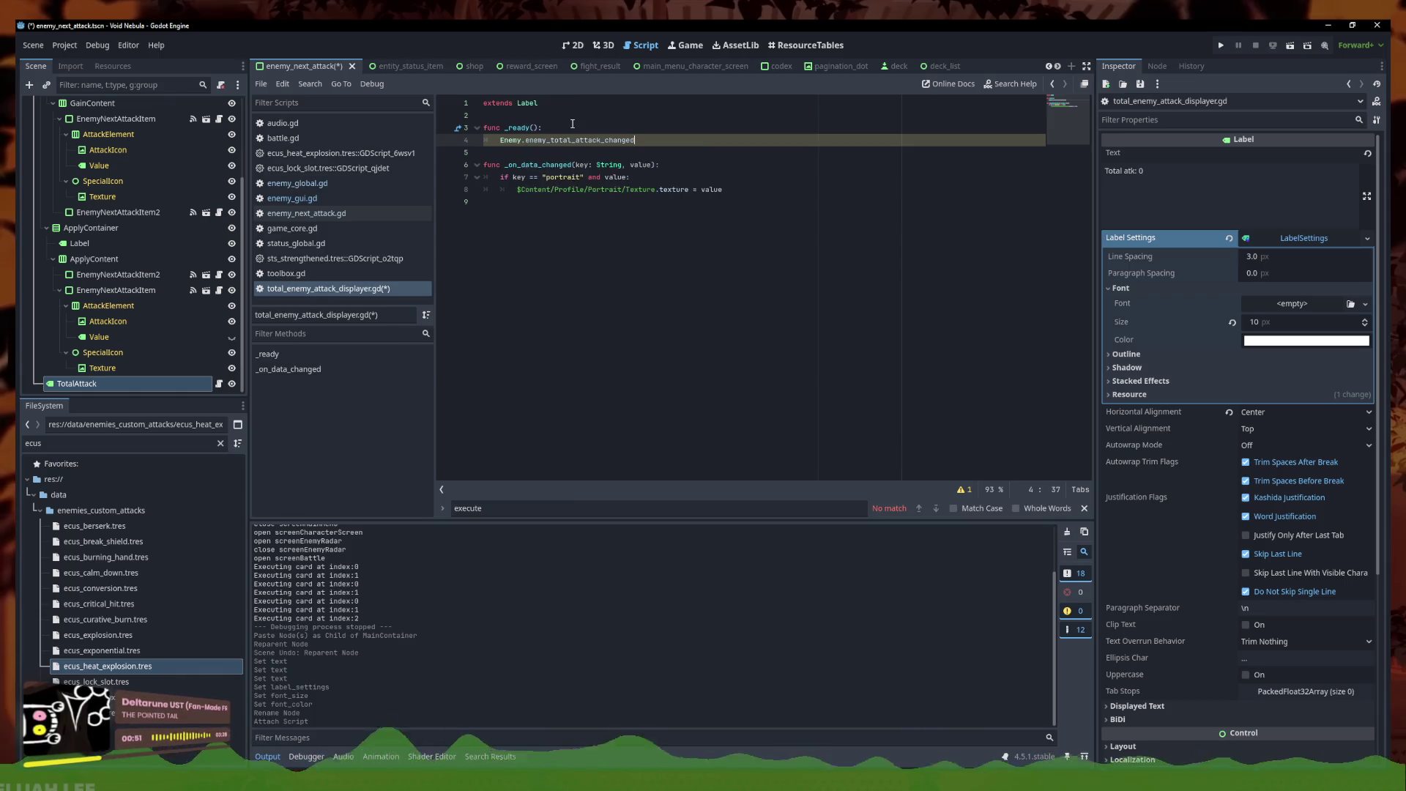
pyautogui.write('(')
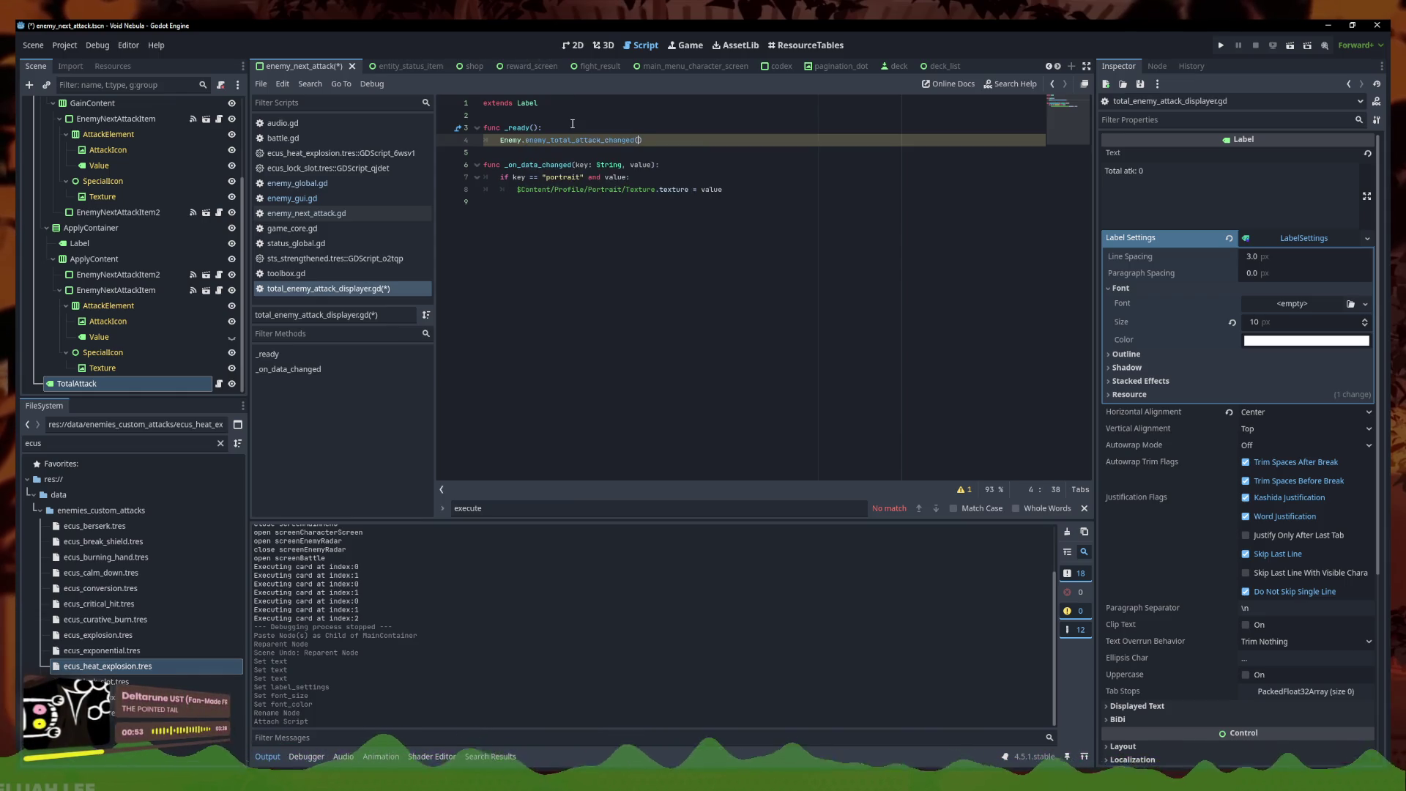
pyautogui.press('BackSpace')
pyautogui.hotkey('ctrl', 'BackSpace')
pyautogui.write('totall')
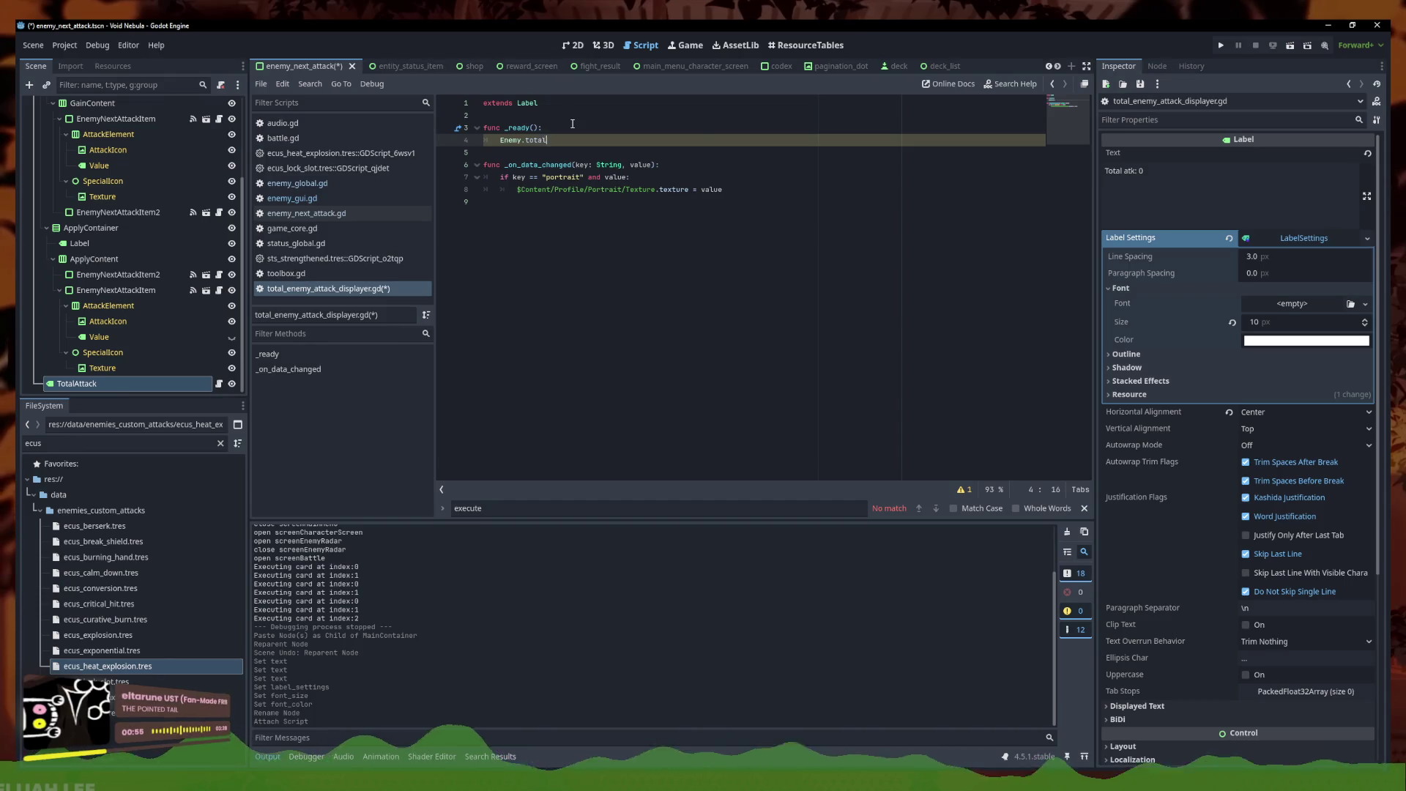
pyautogui.press('Return')
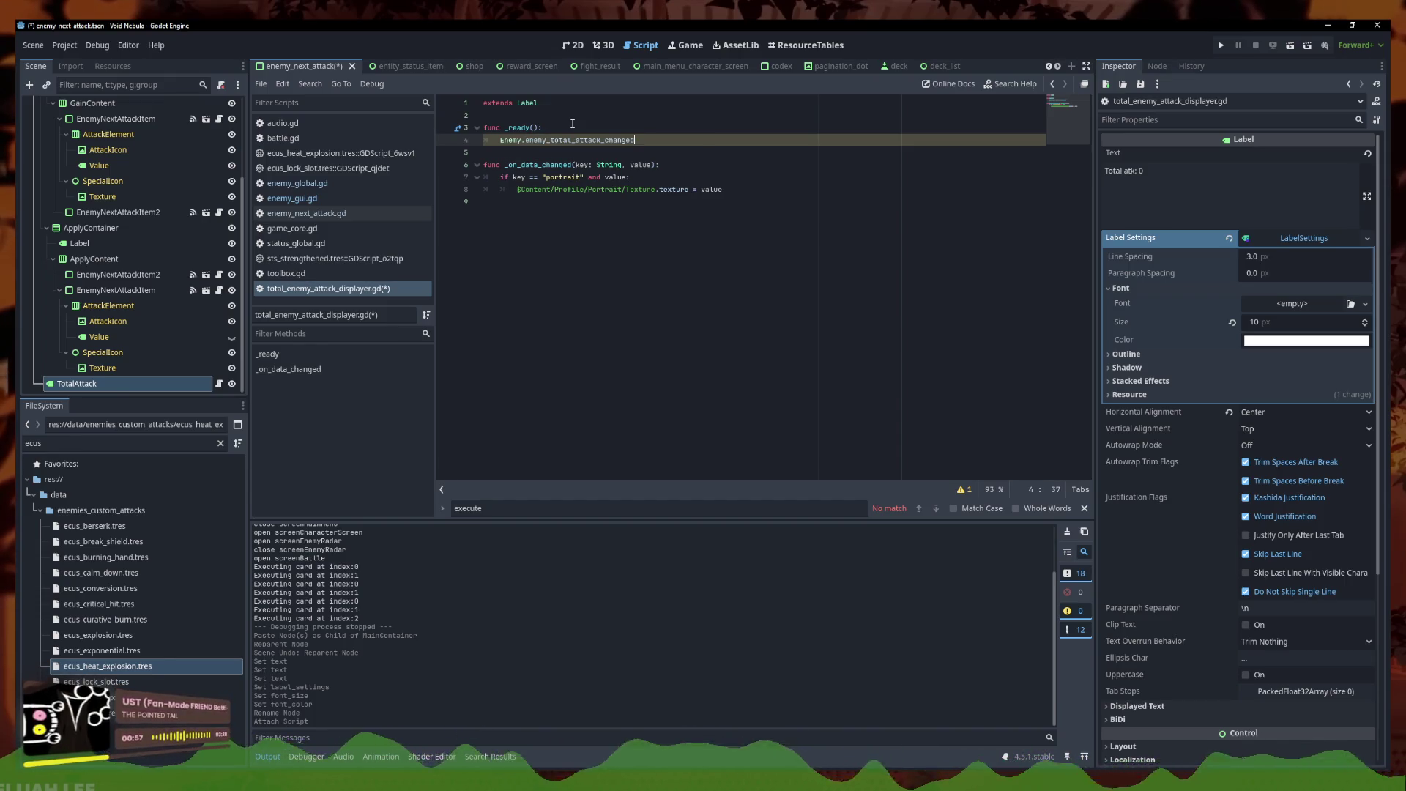
pyautogui.write('.connect(adapt')
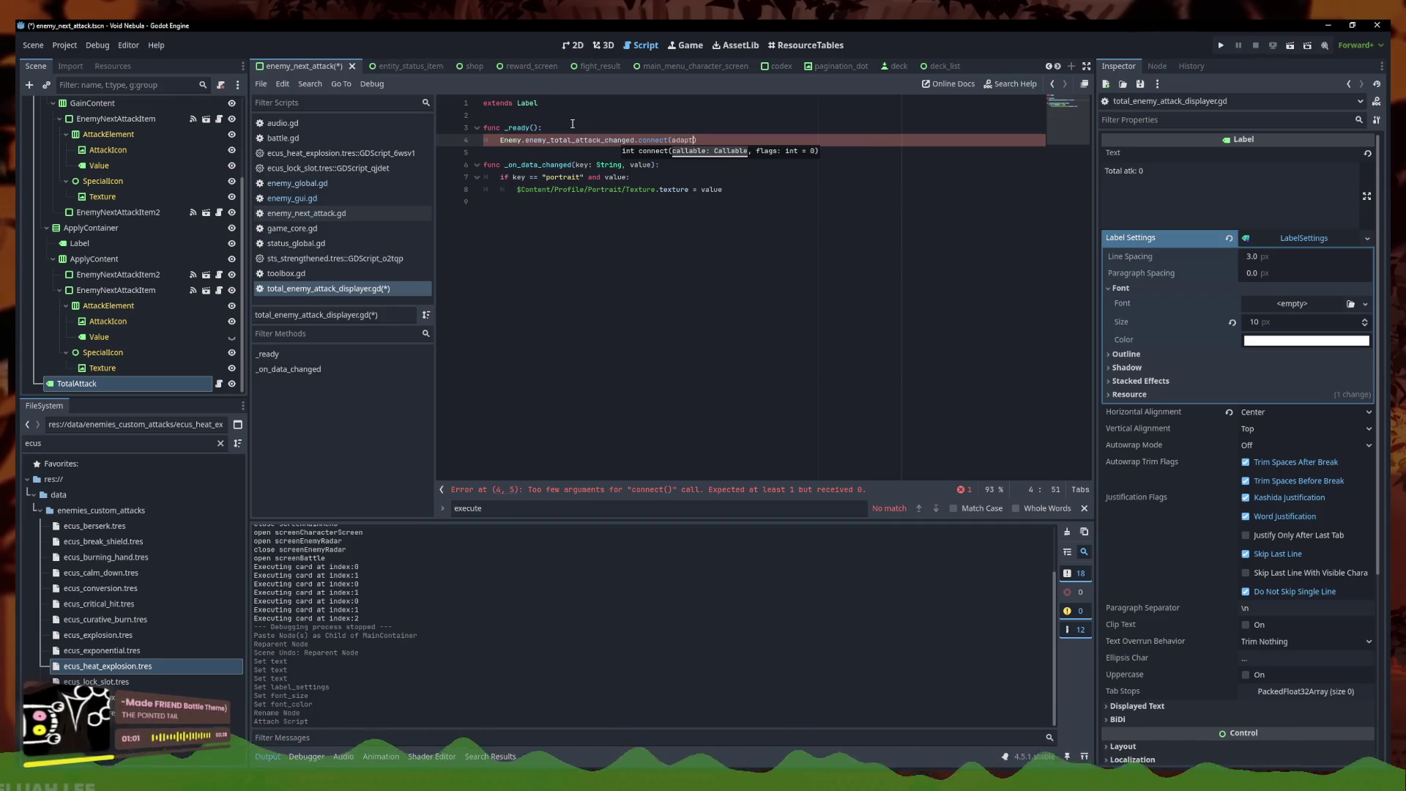
pyautogui.write('_value')
pyautogui.press('Down')
pyautogui.press('Down')
pyautogui.press('Down')
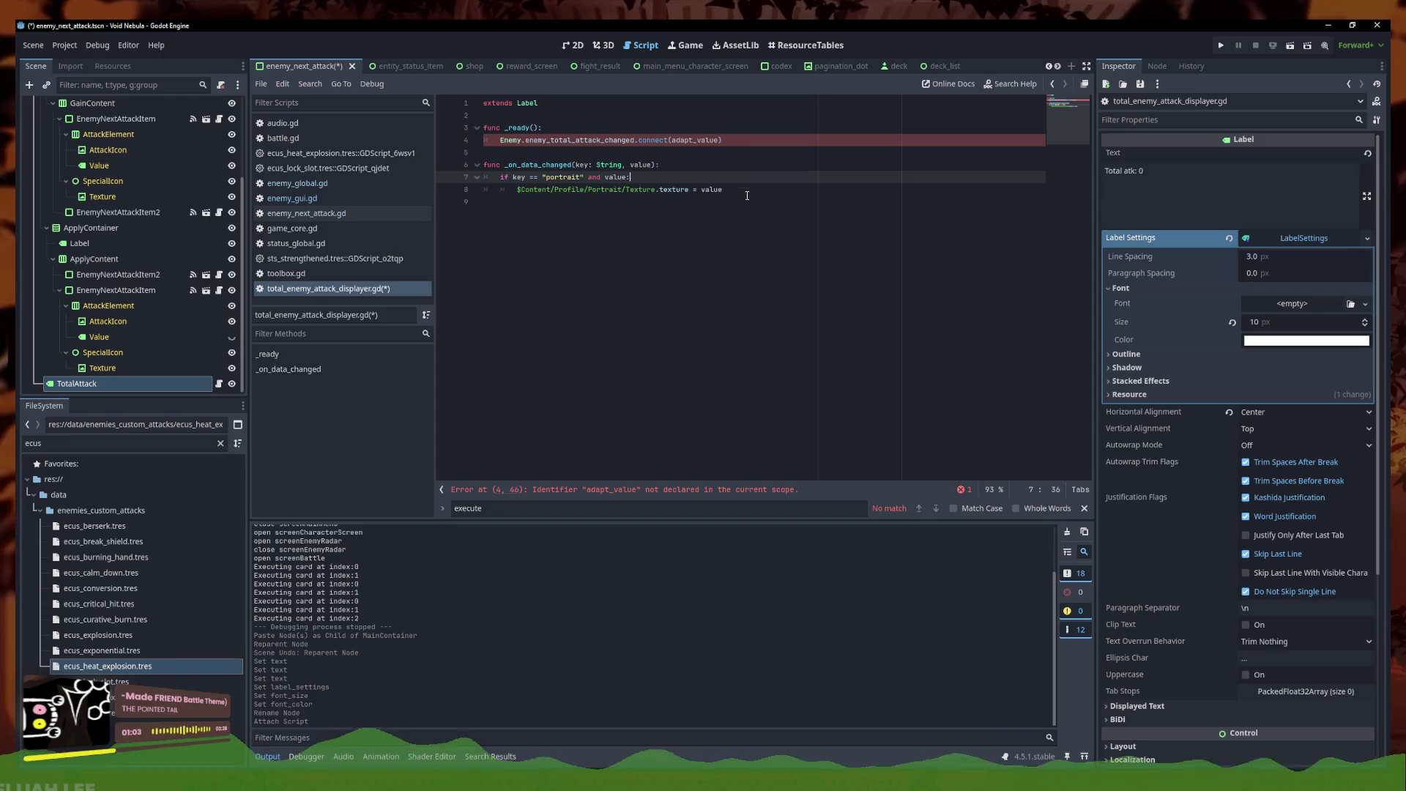
# Replace _on_data_changed with adapt_value(value: int) setting text to "Total atk: " plus the value
pyautogui.moveTo(747, 195); pyautogui.dragTo(464, 171)
pyautogui.write('func adap')
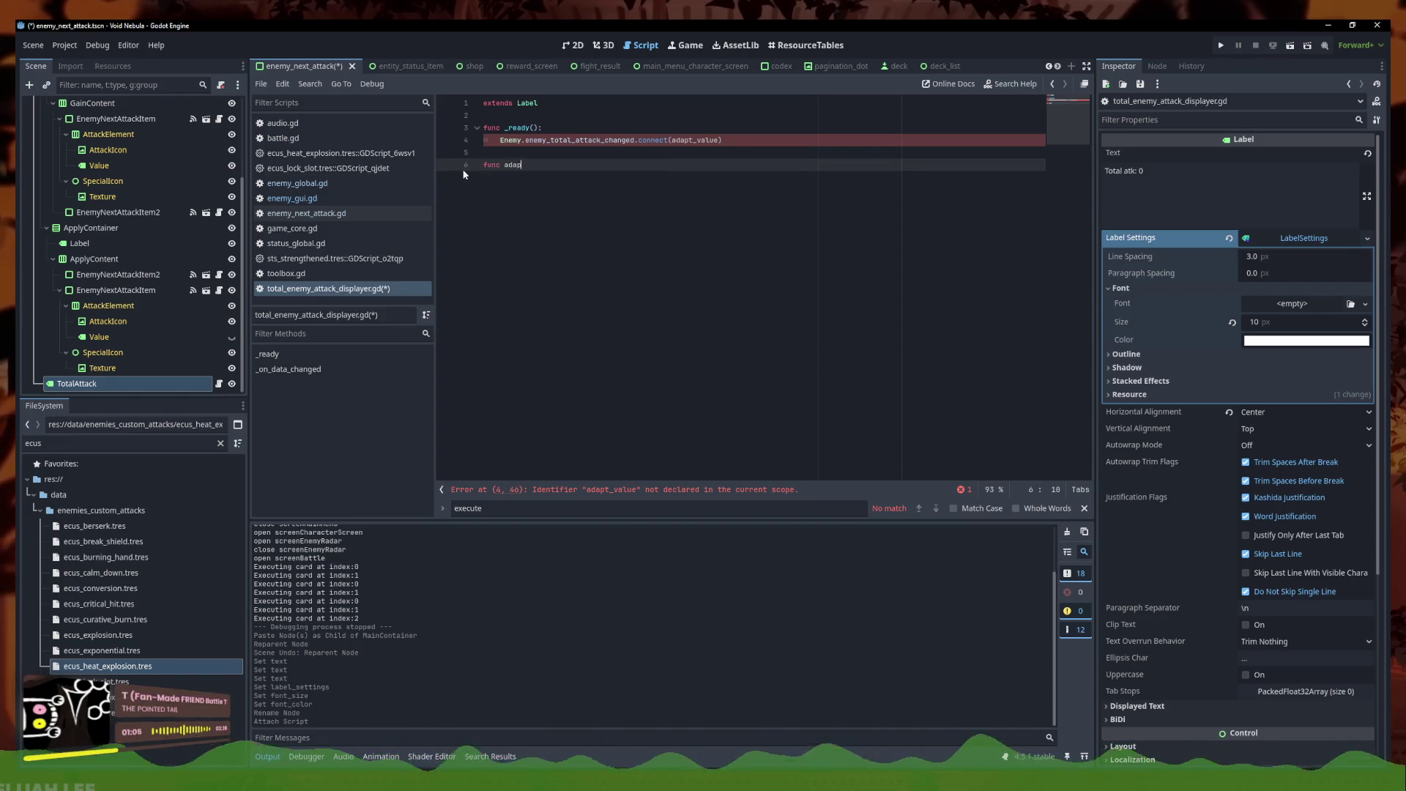
pyautogui.write('t_value(')
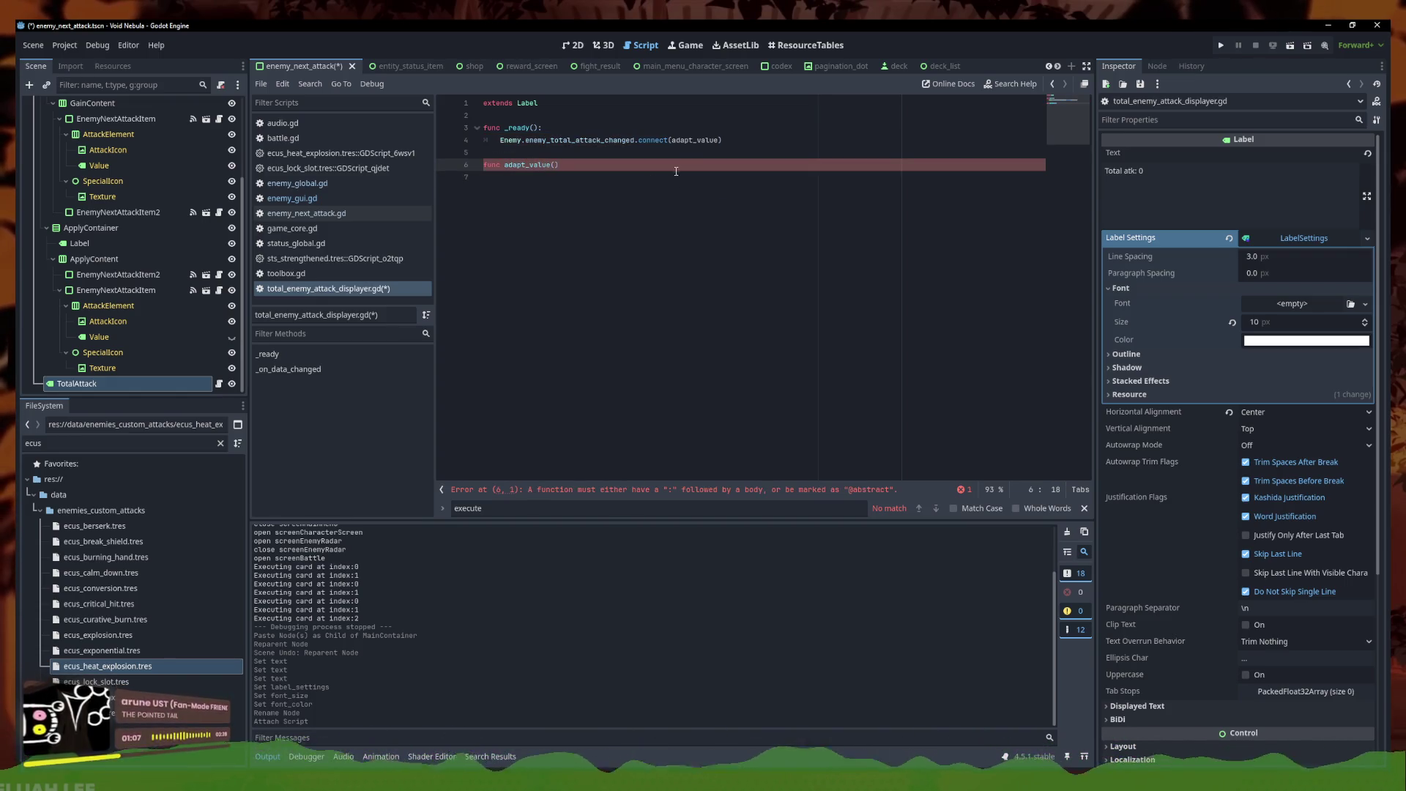
pyautogui.hotkey('ctrl', 'z')
pyautogui.hotkey('ctrl', 'z')
pyautogui.hotkey('ctrl', 'z')
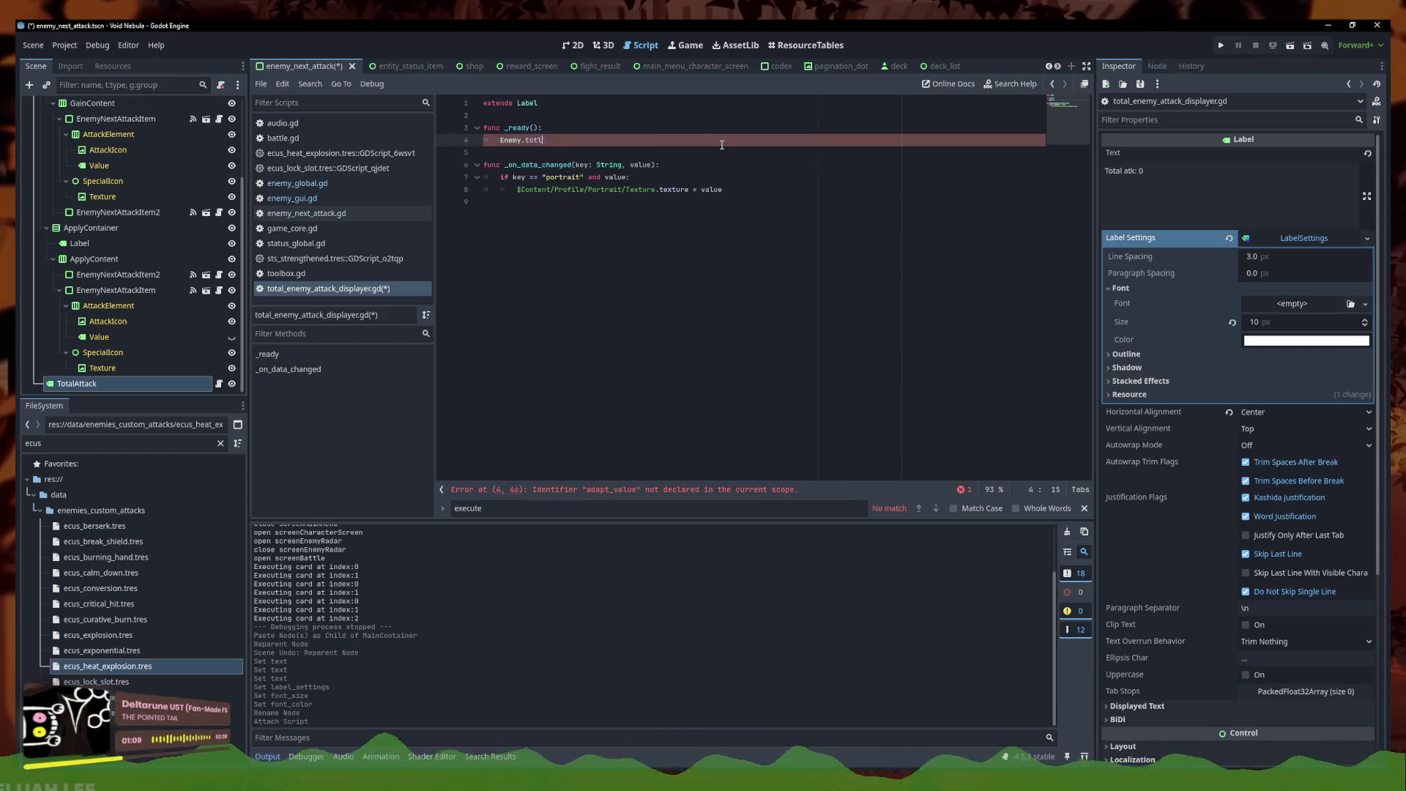
pyautogui.hotkey('ctrl', 'y')
pyautogui.hotkey('ctrl', 'y')
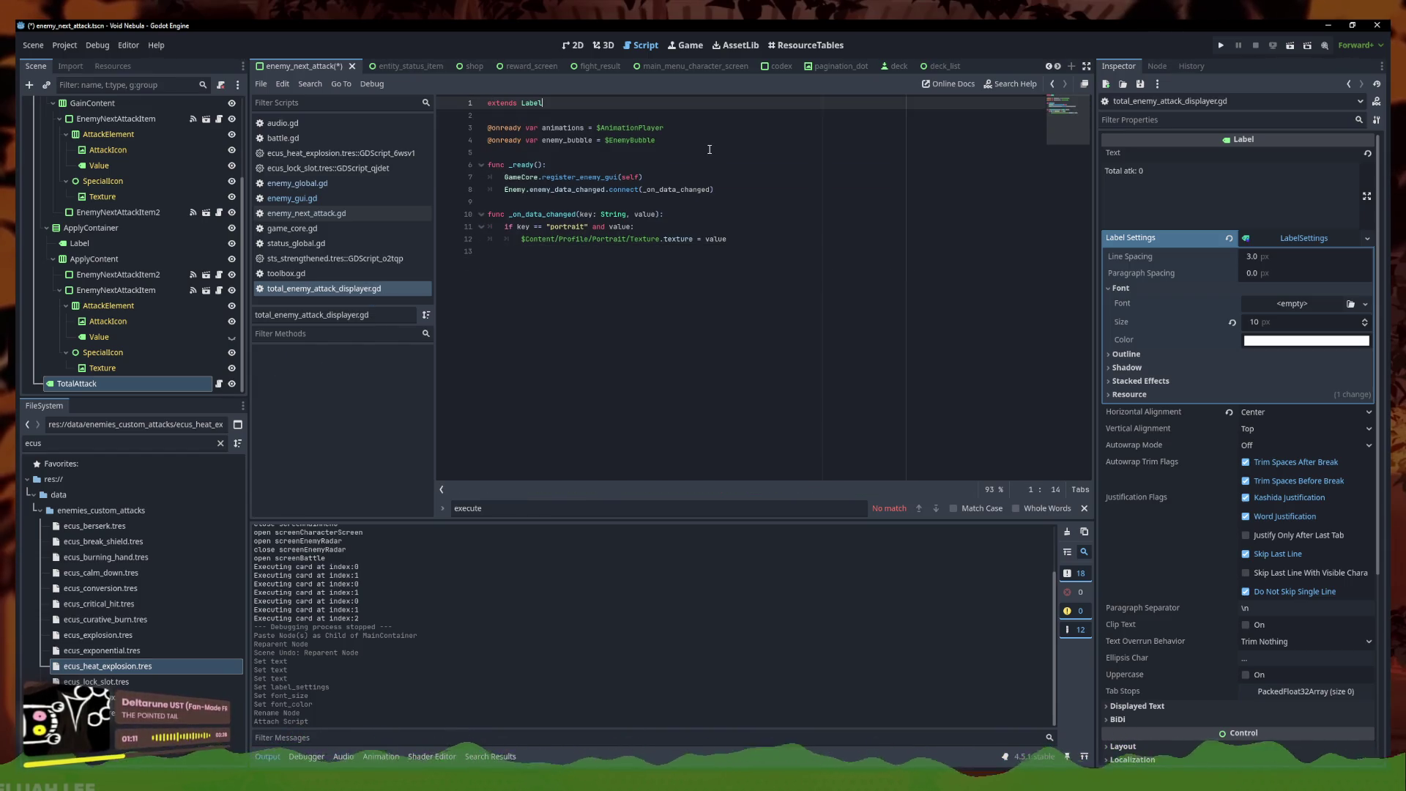
pyautogui.hotkey('ctrl', 'y')
pyautogui.hotkey('ctrl', 'y')
pyautogui.hotkey('ctrl', 'y')
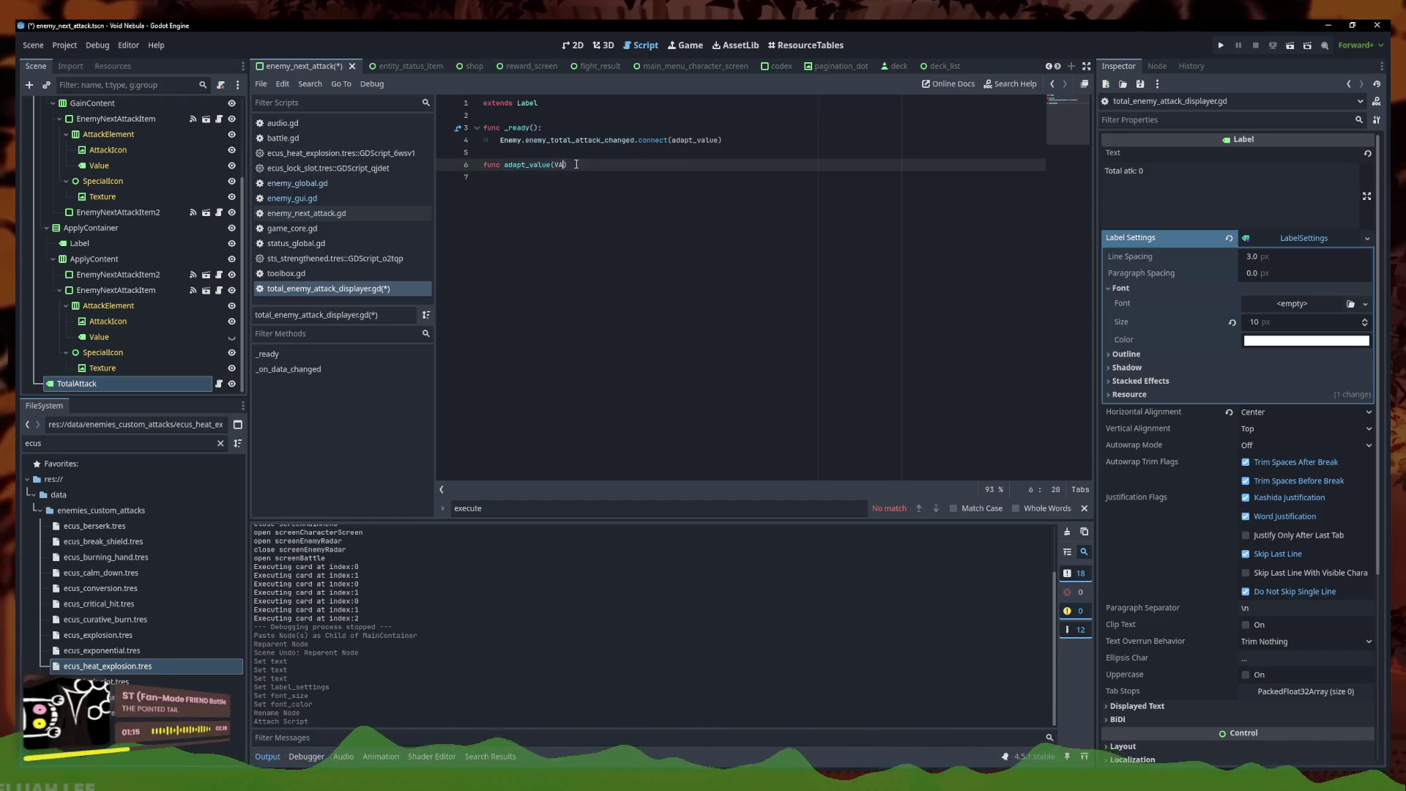
pyautogui.hotkey('ctrl', 'z')
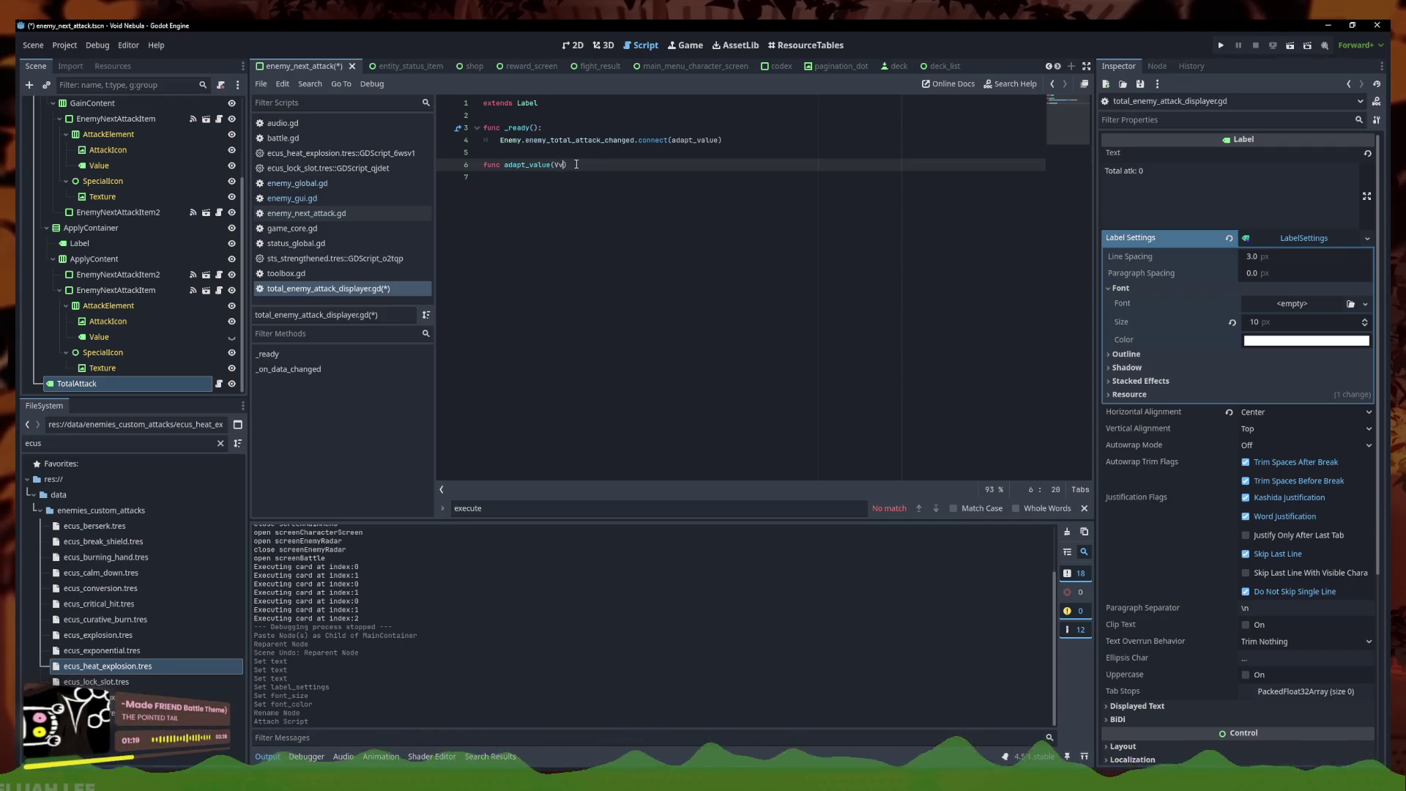
pyautogui.write('lue: int)')
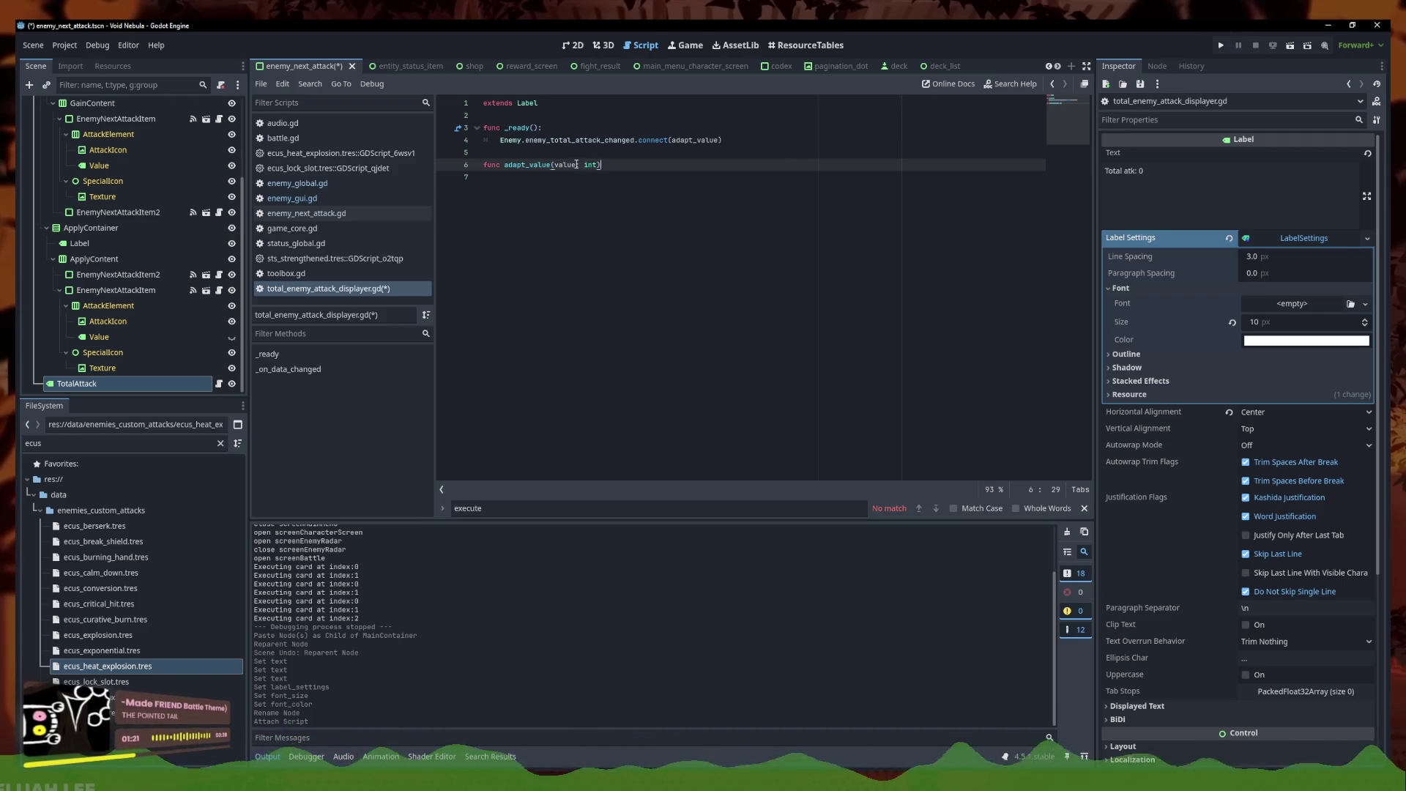
pyautogui.write(' -> void:')
pyautogui.press('Return')
pyautogui.write('.text = "Total atk:" + value')
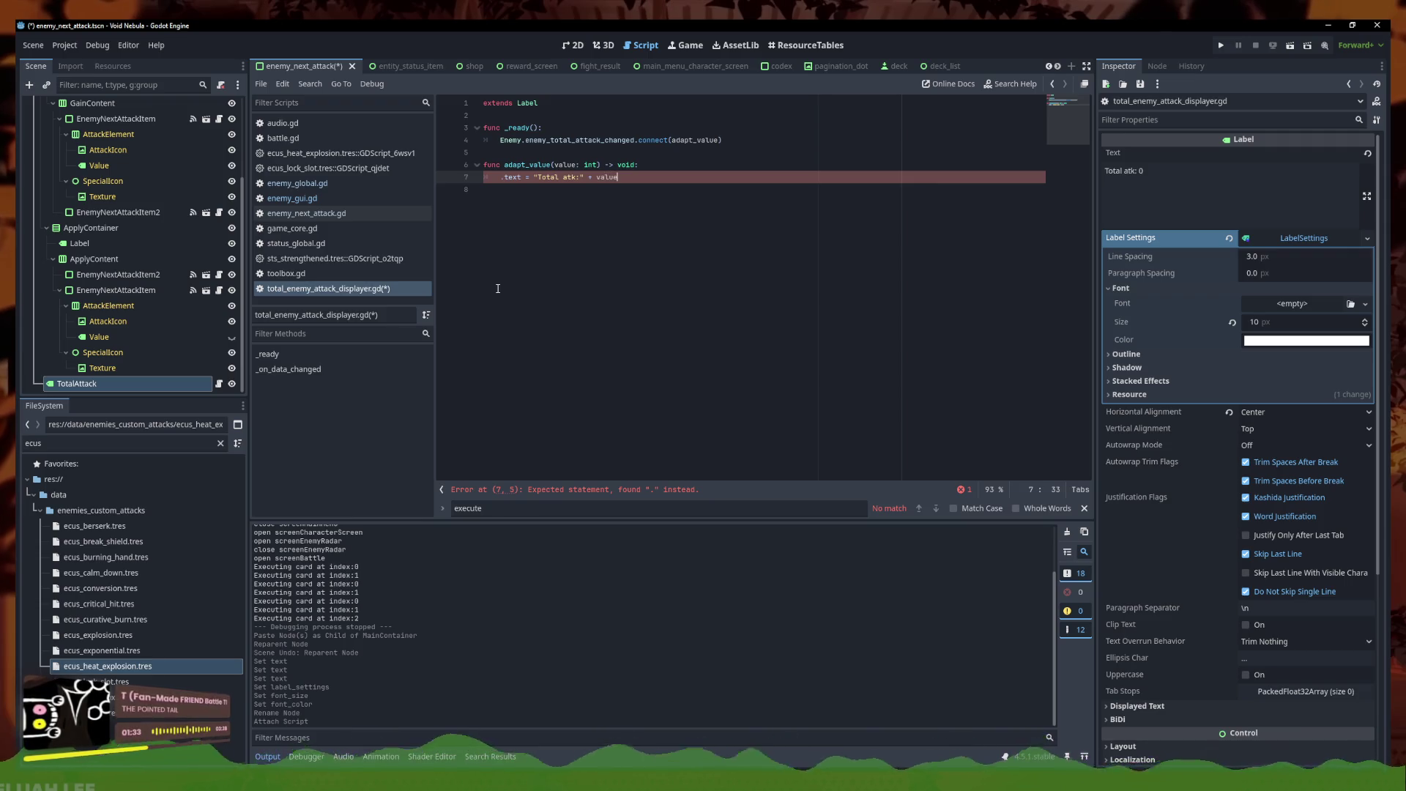
pyautogui.write(':')
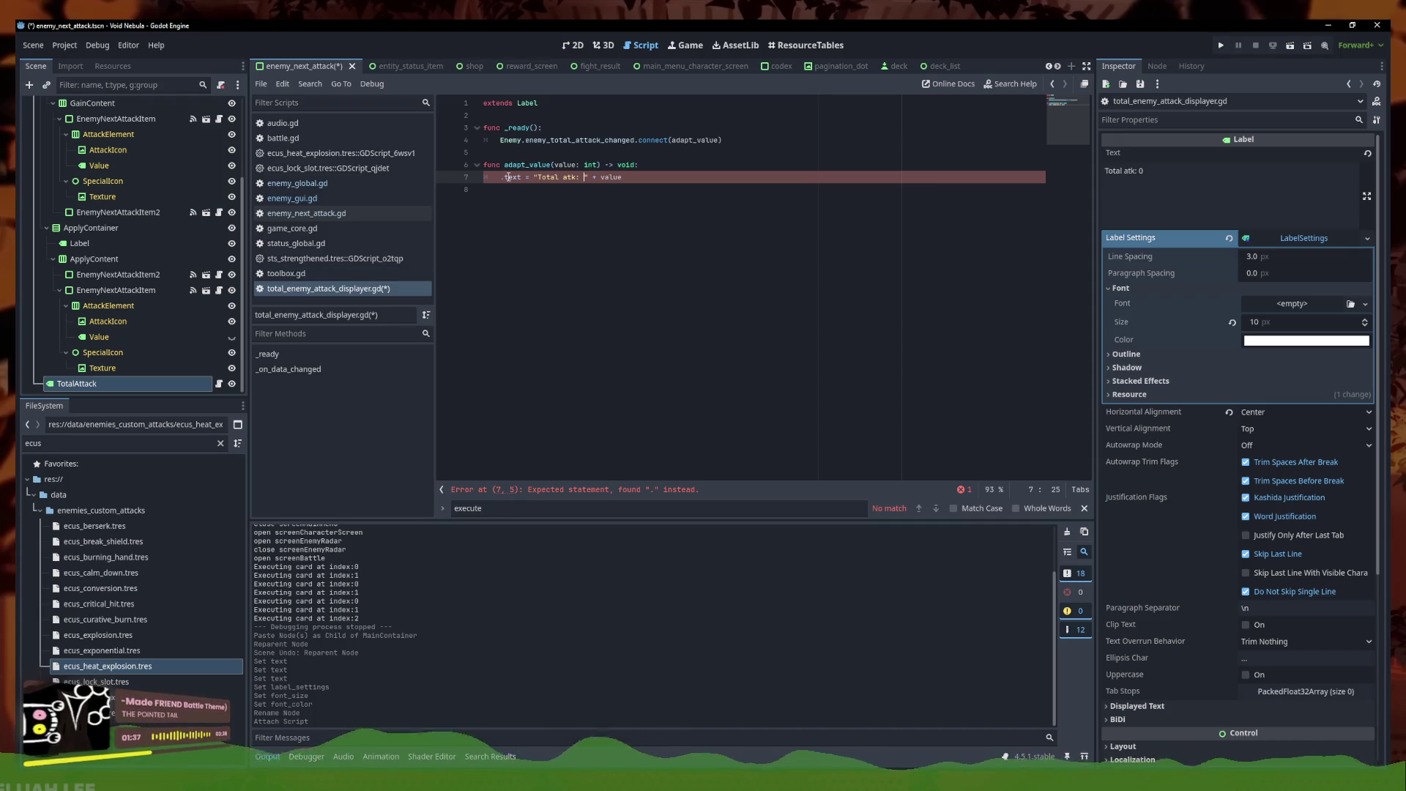
pyautogui.press('BackSpace')
pyautogui.click(636, 176)
pyautogui.hotkey('ctrl', 's')
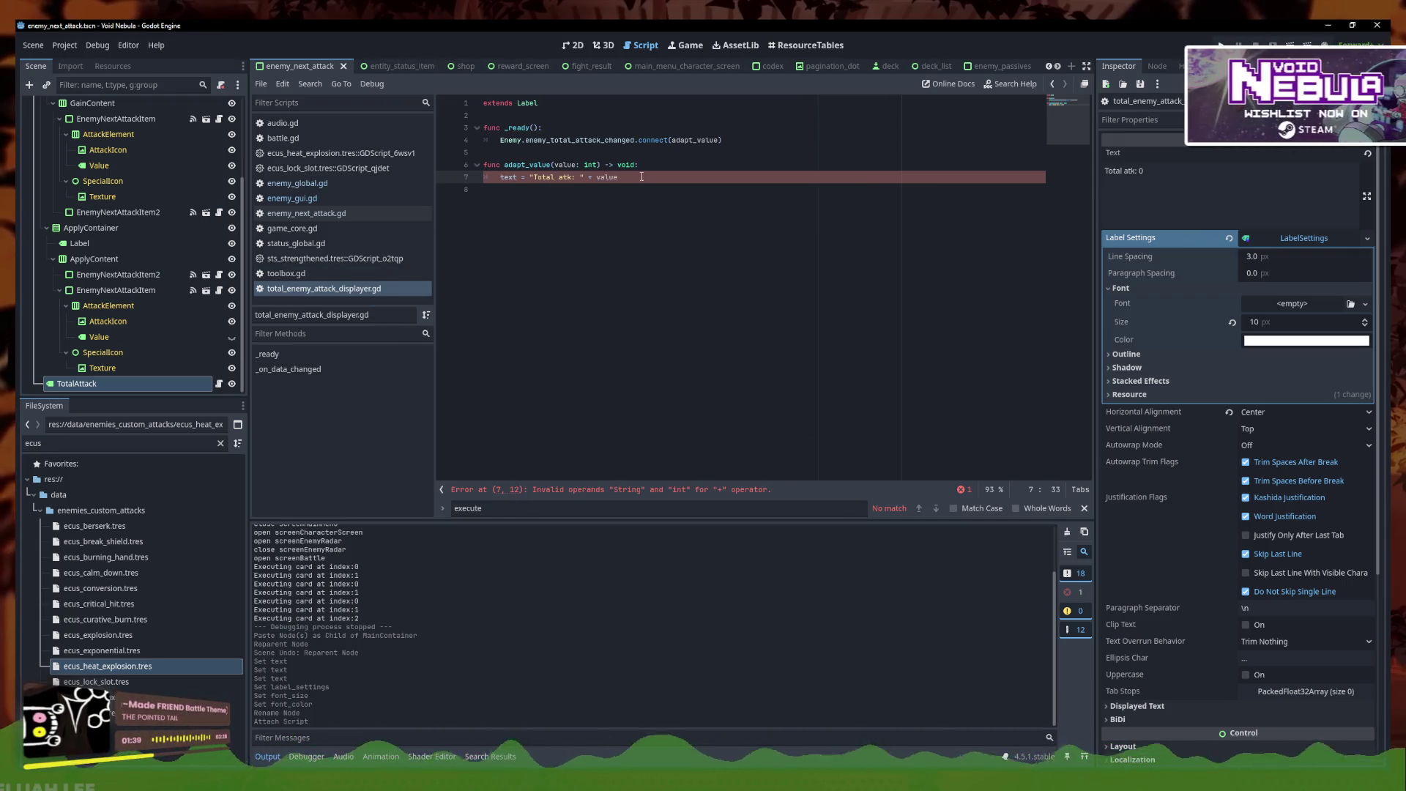
# Fix the line 7 error by converting the value with str(), save, and launch the game
pyautogui.click(628, 193)
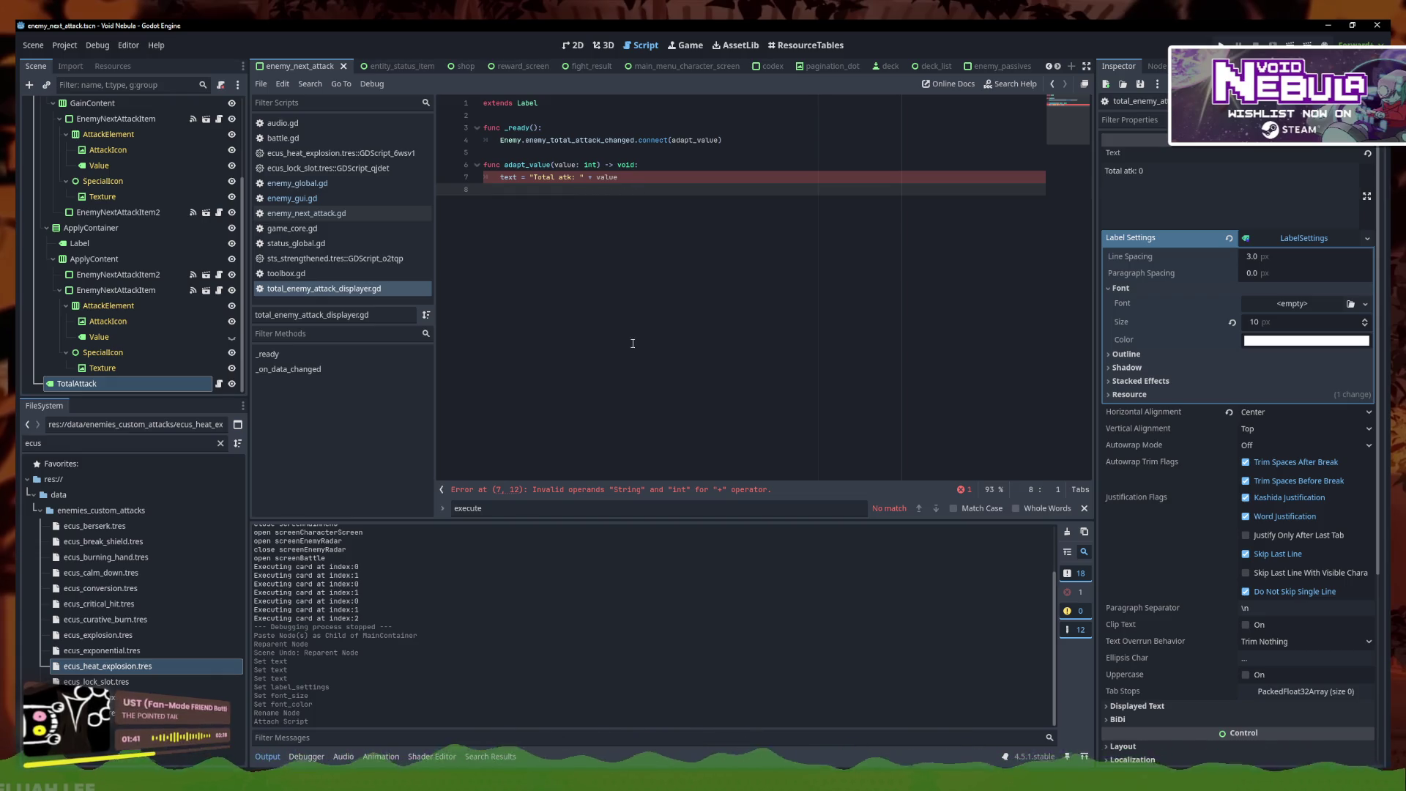
pyautogui.click(627, 491)
pyautogui.write('str()')
pyautogui.click(672, 178)
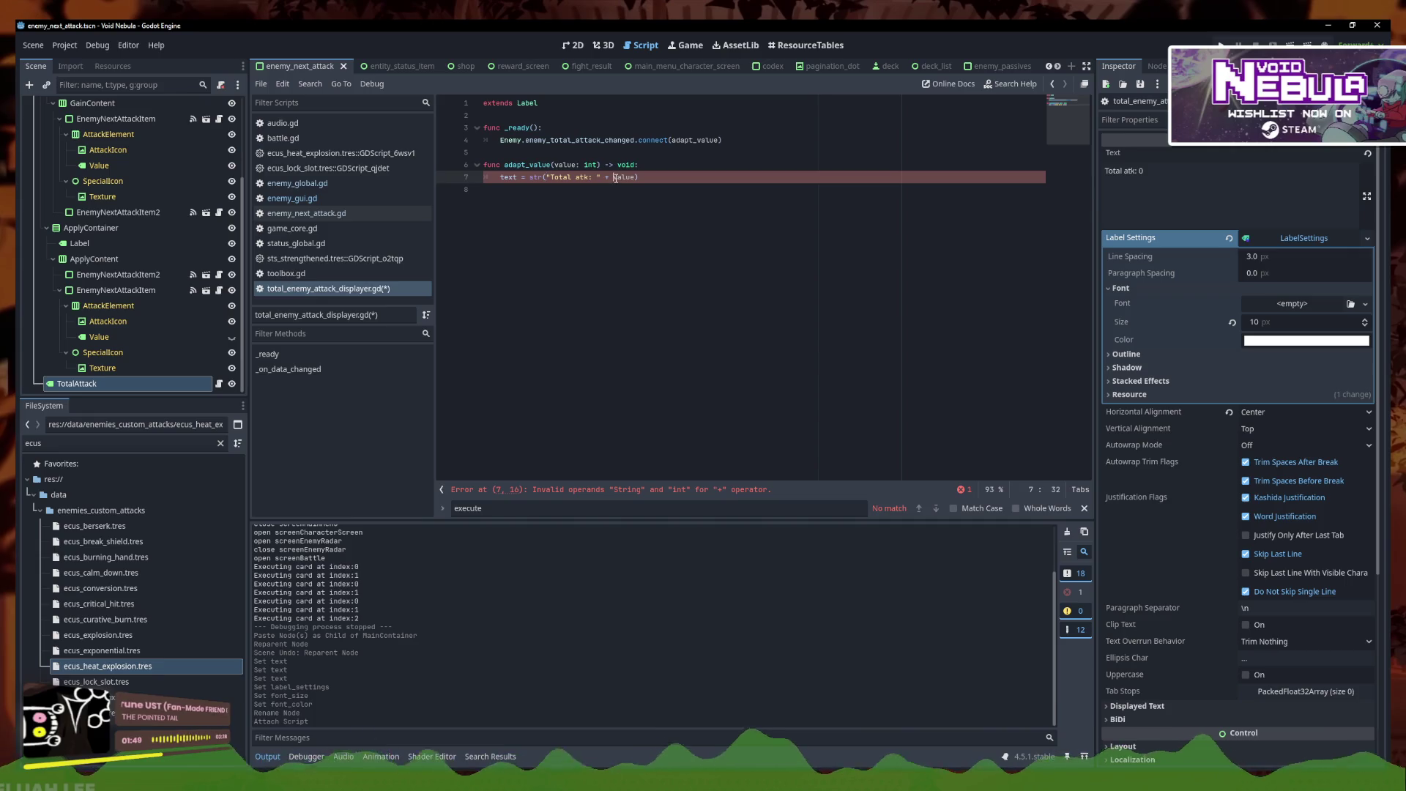
pyautogui.click(548, 180)
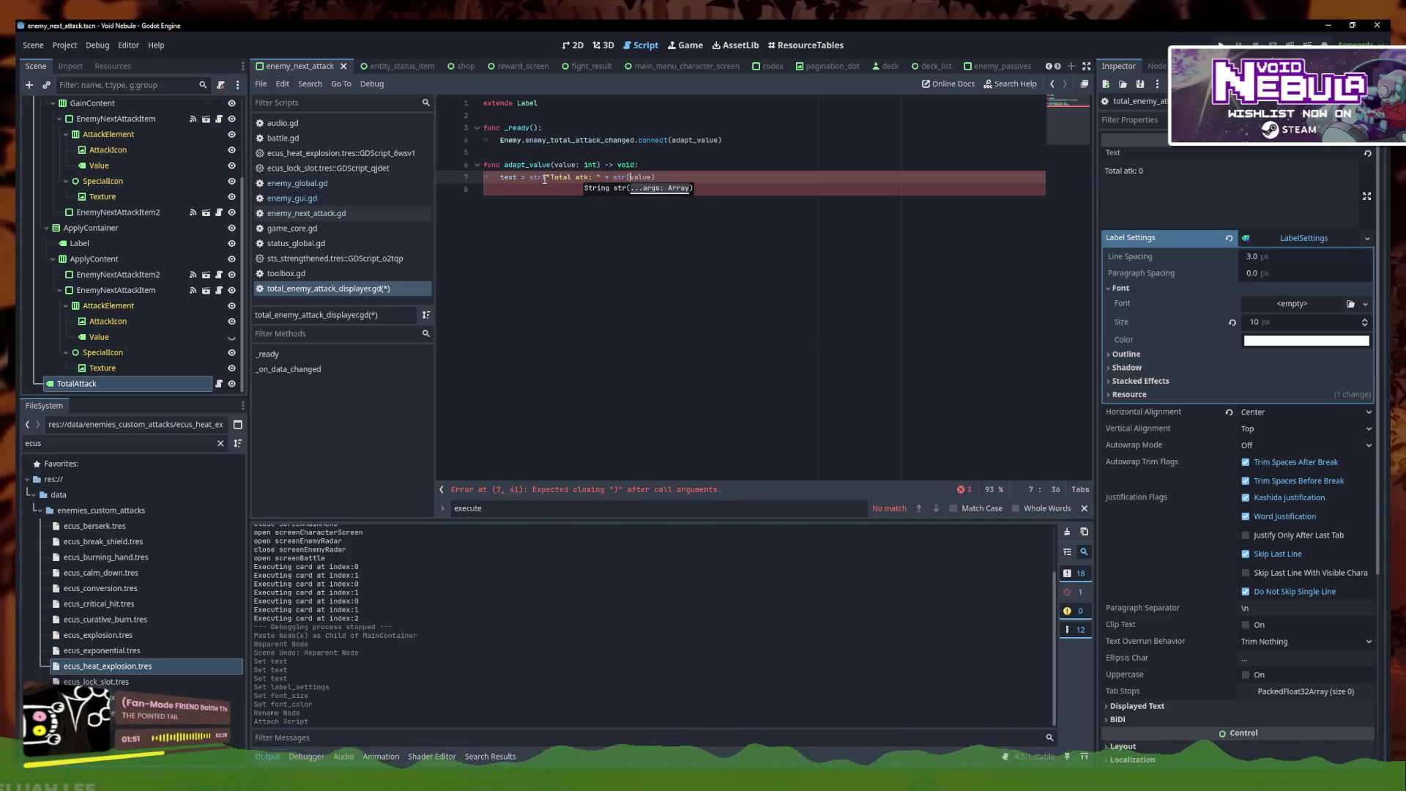
pyautogui.press('BackSpace')
pyautogui.click(645, 164)
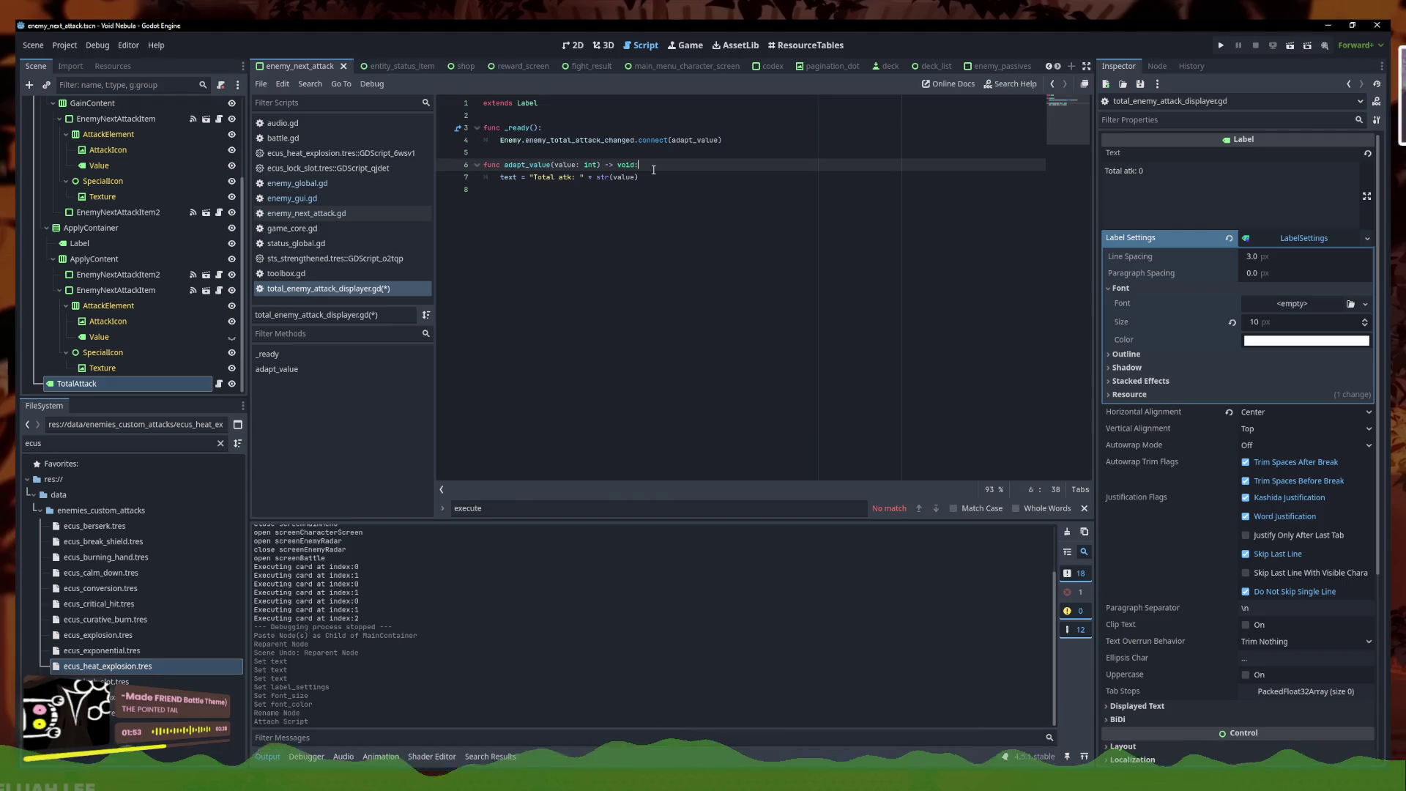
pyautogui.hotkey('ctrl', 's')
pyautogui.keyDown('shift'); pyautogui.click(727, 261); pyautogui.keyUp('shift')
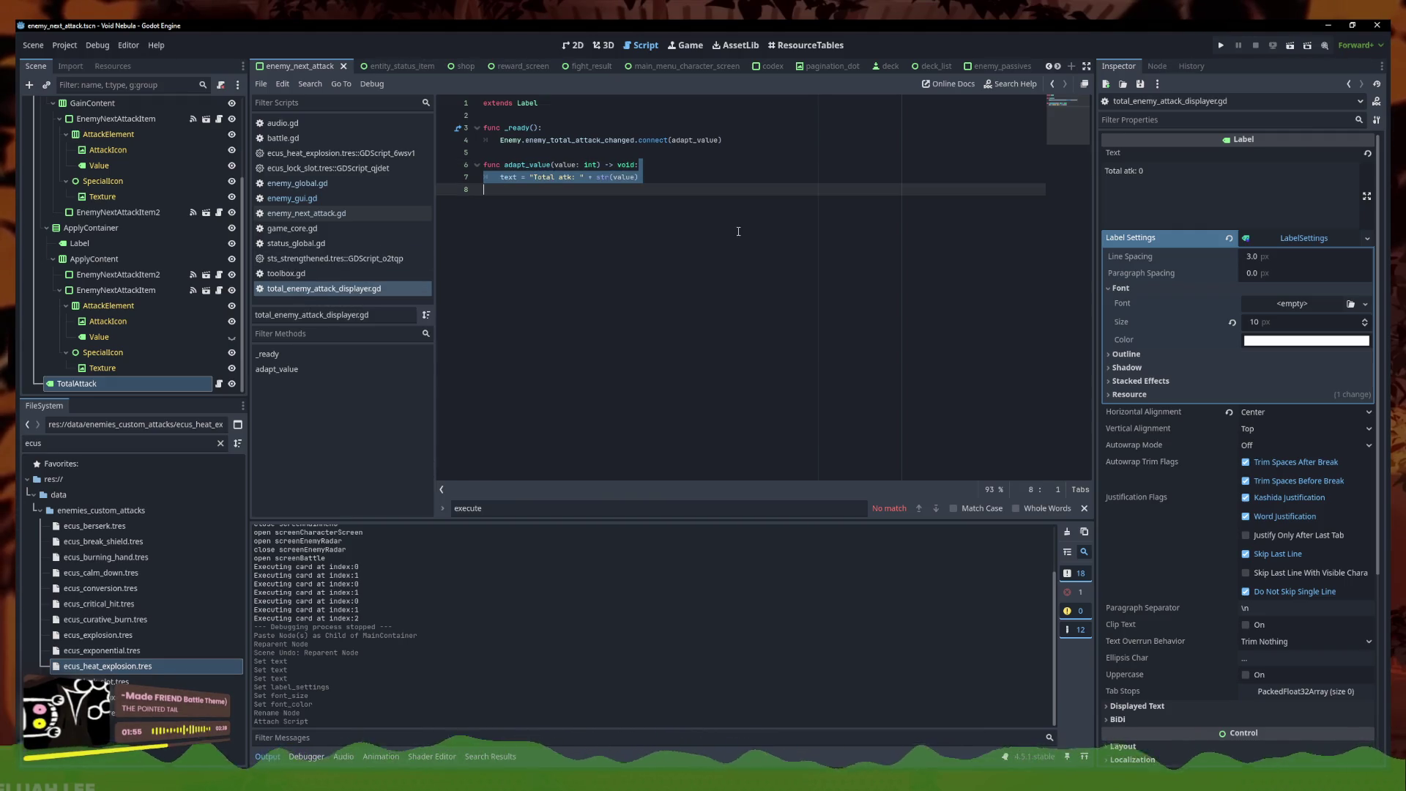
pyautogui.click(1224, 44)
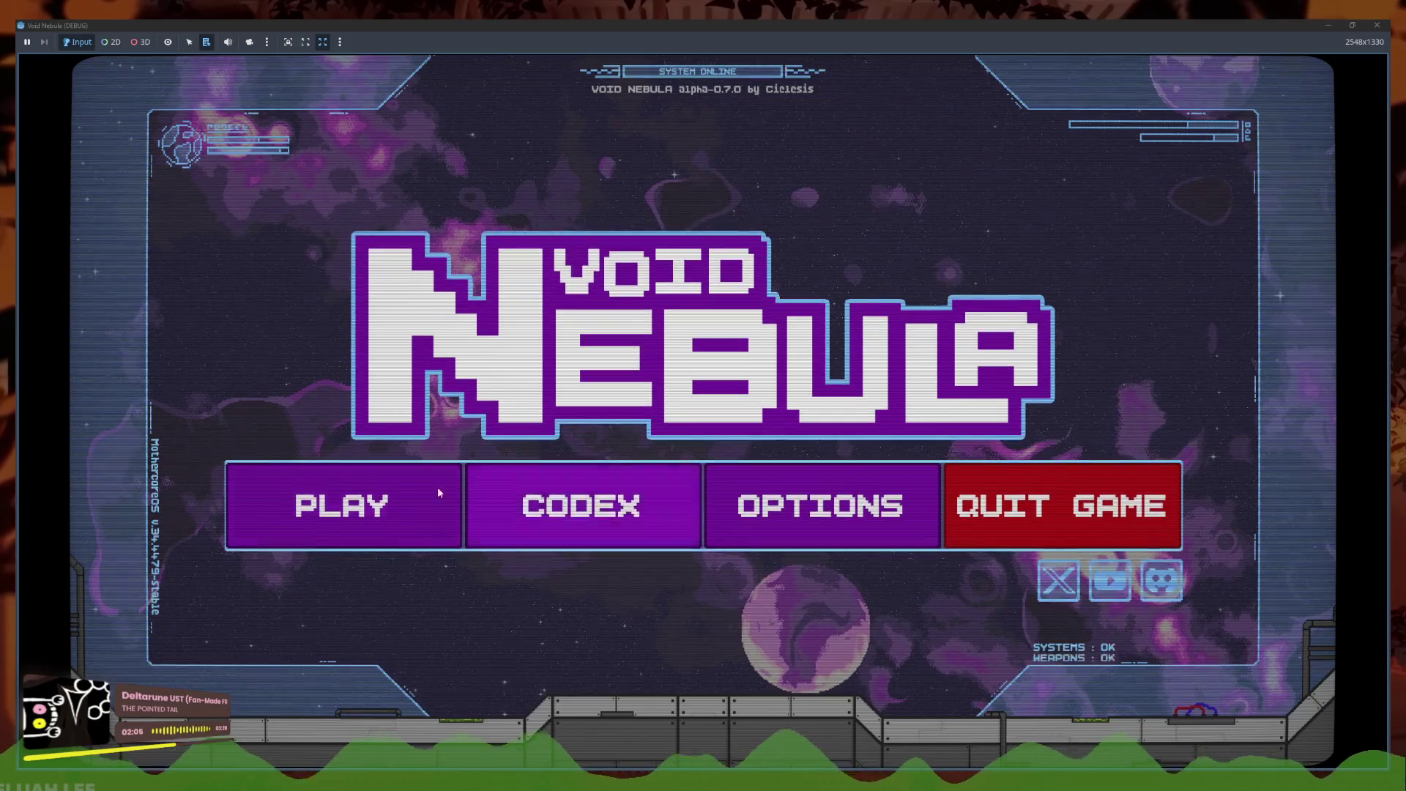
# Start a new run as Faceless and enter the SAMUROID battle
pyautogui.click(461, 485)
pyautogui.click(751, 364)
pyautogui.click(747, 499)
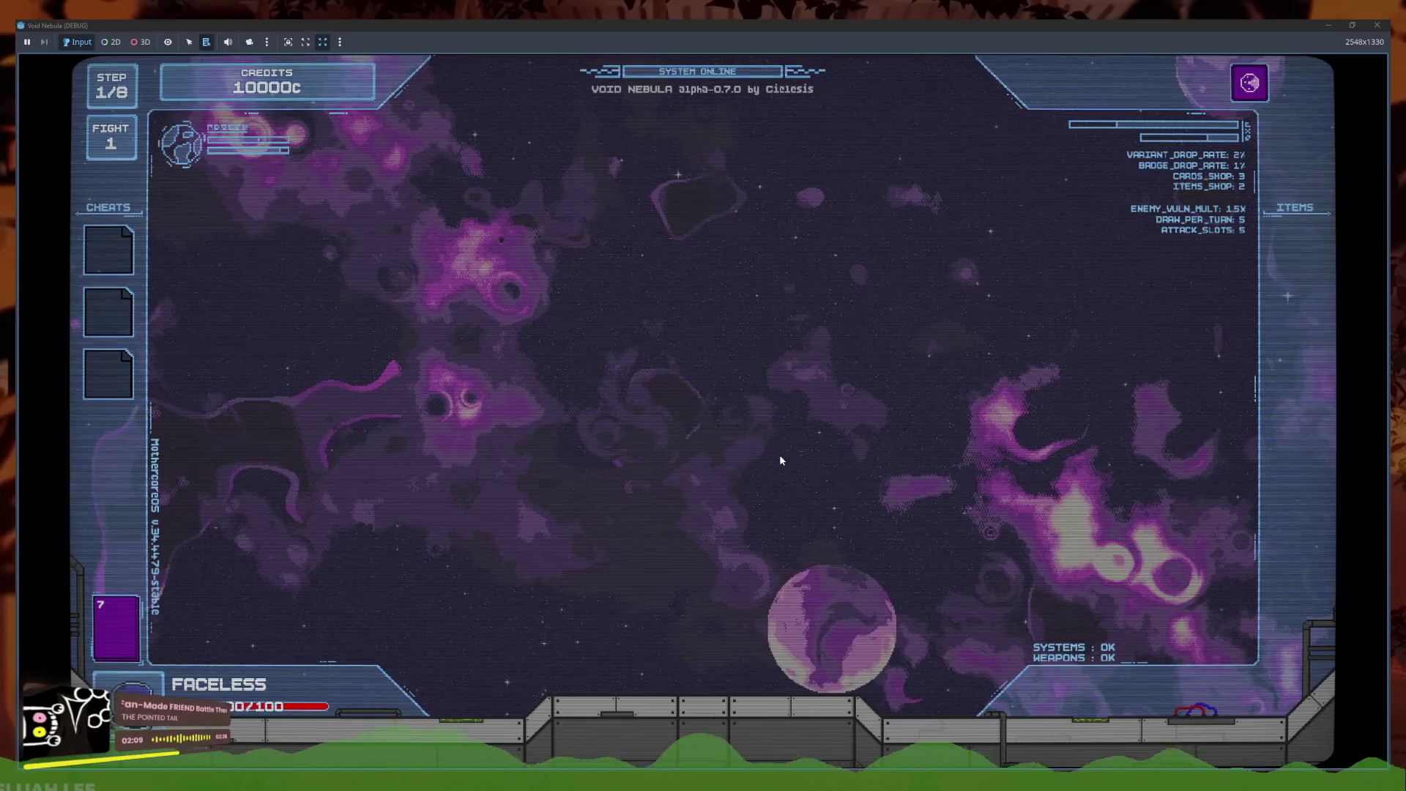
pyautogui.click(665, 540)
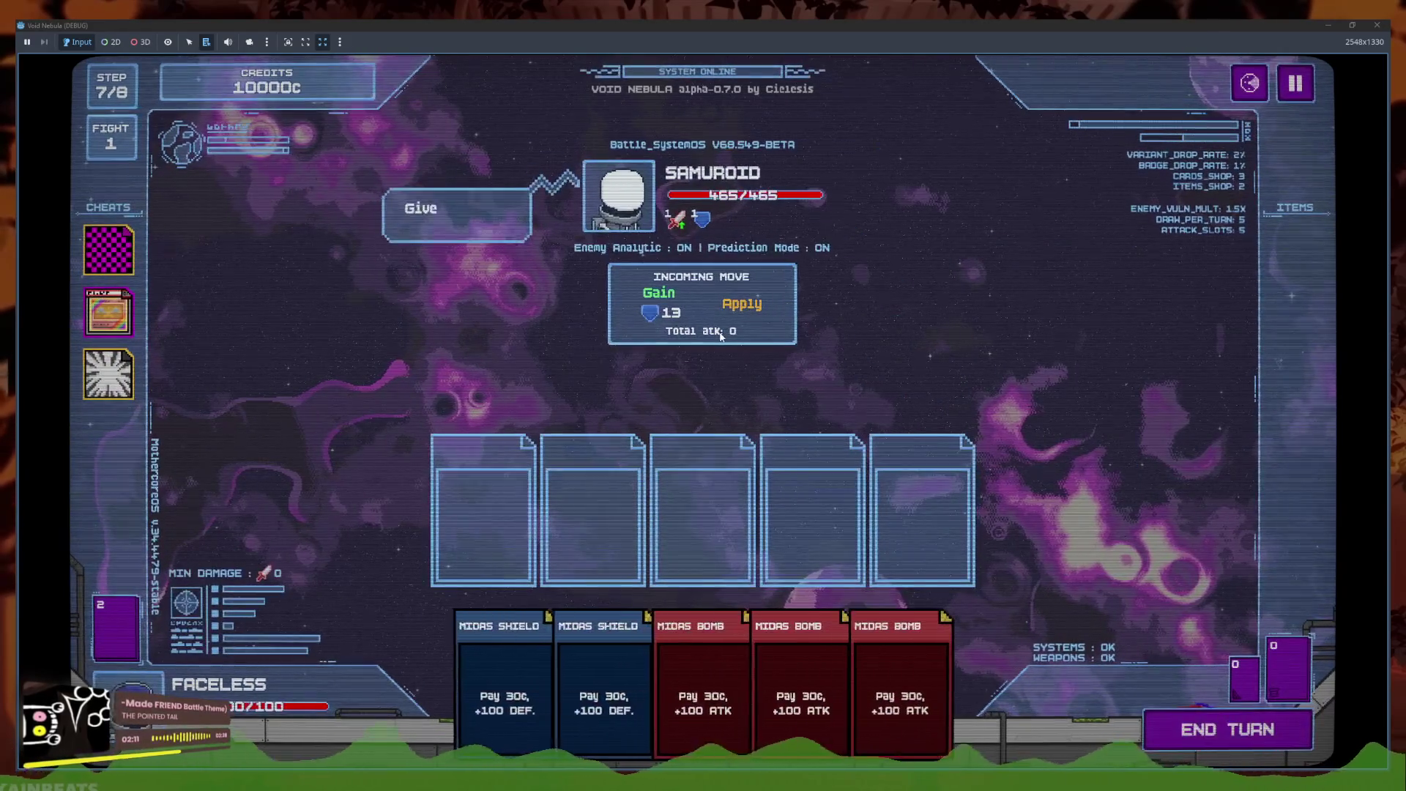
# Play MIDAS SHIELD and PLURALITY cards over several turns, checking Total atk, then minimize the game
pyautogui.click(524, 638)
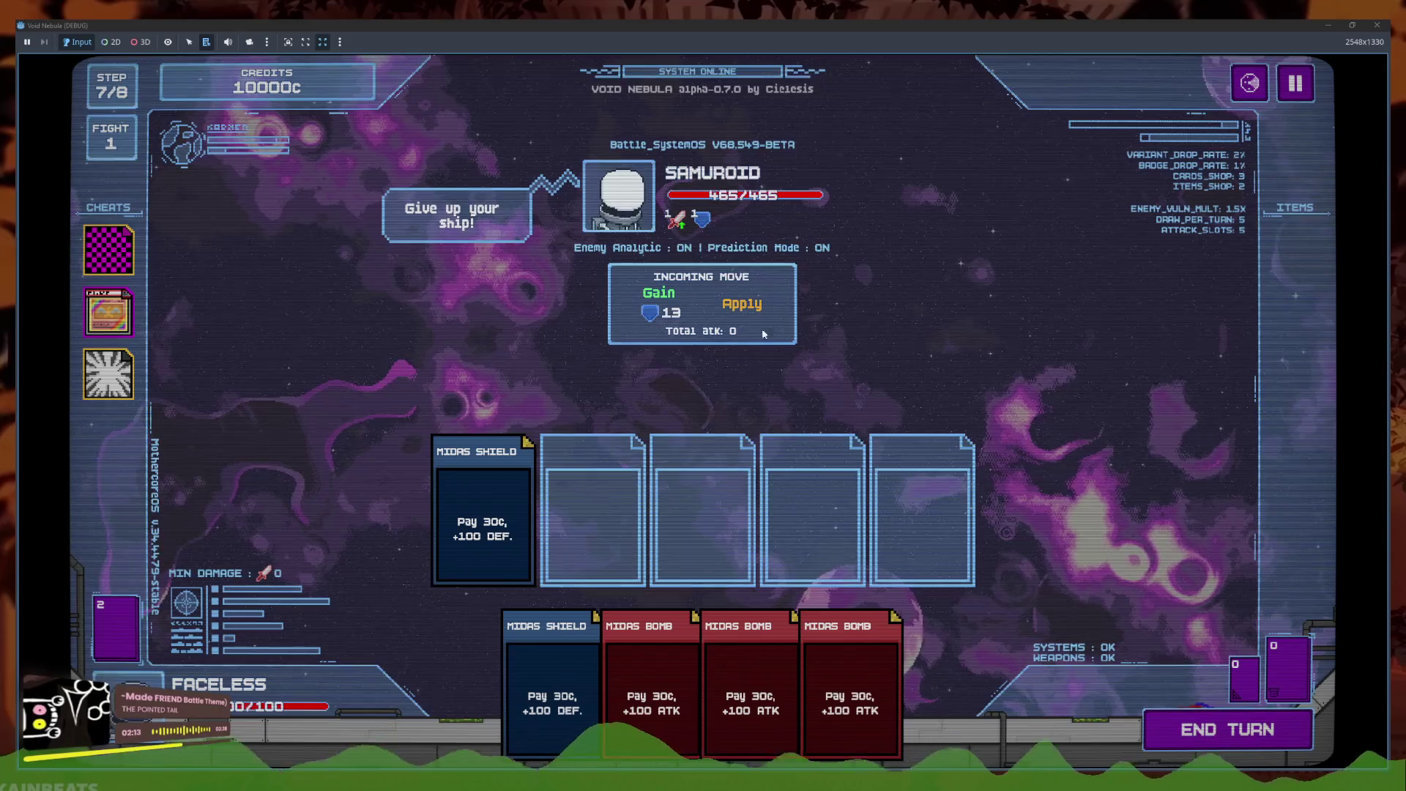
pyautogui.moveTo(679, 222)
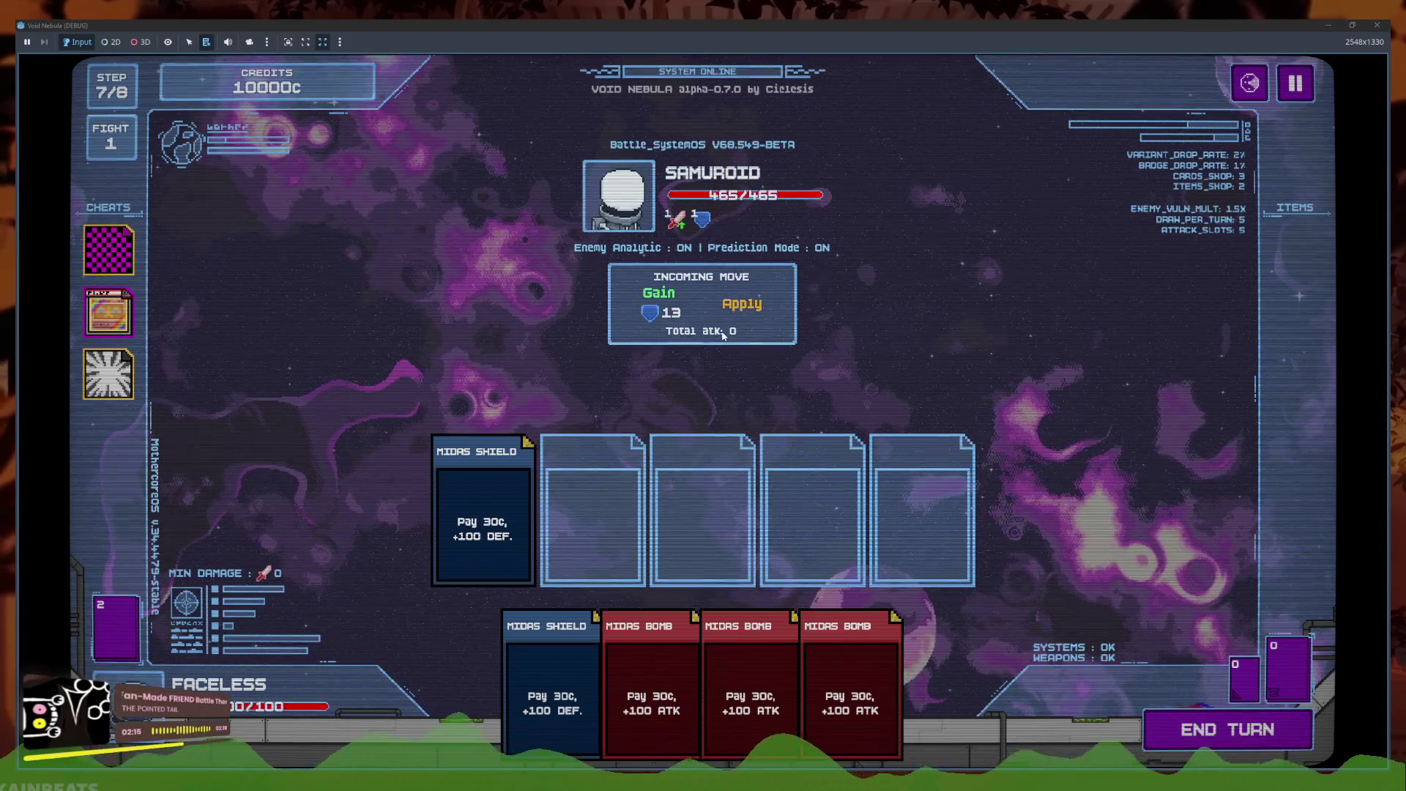
pyautogui.click(1216, 729)
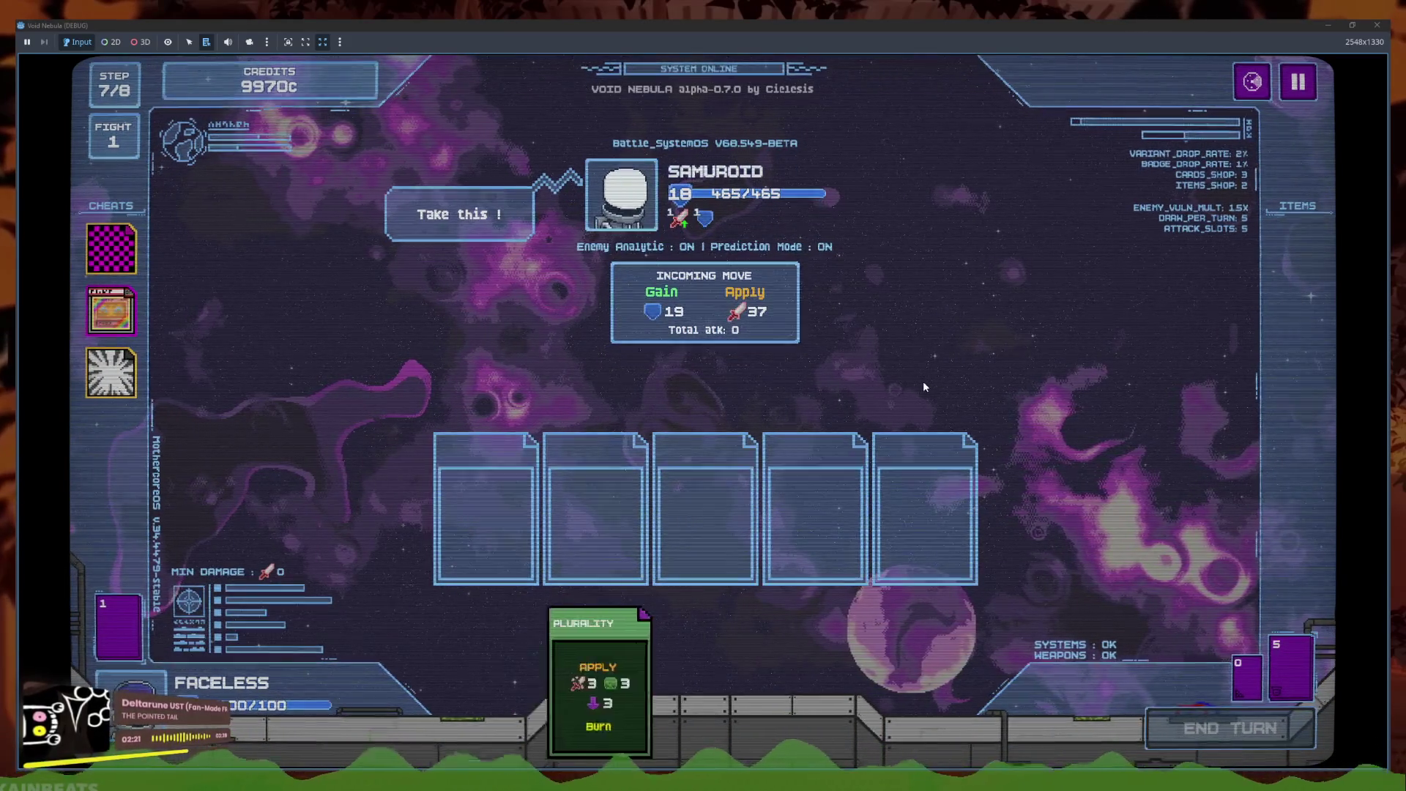
pyautogui.moveTo(759, 320)
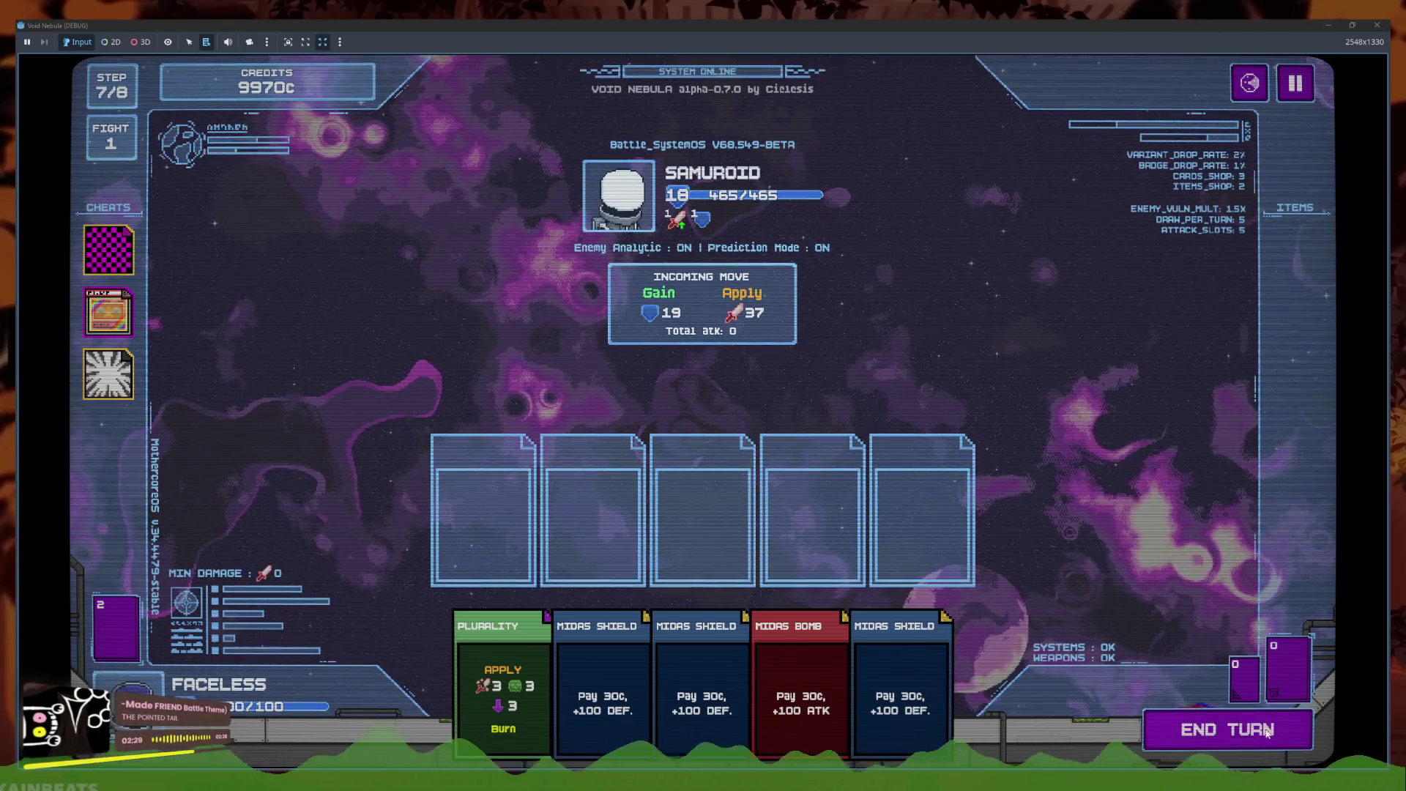
pyautogui.press('space')
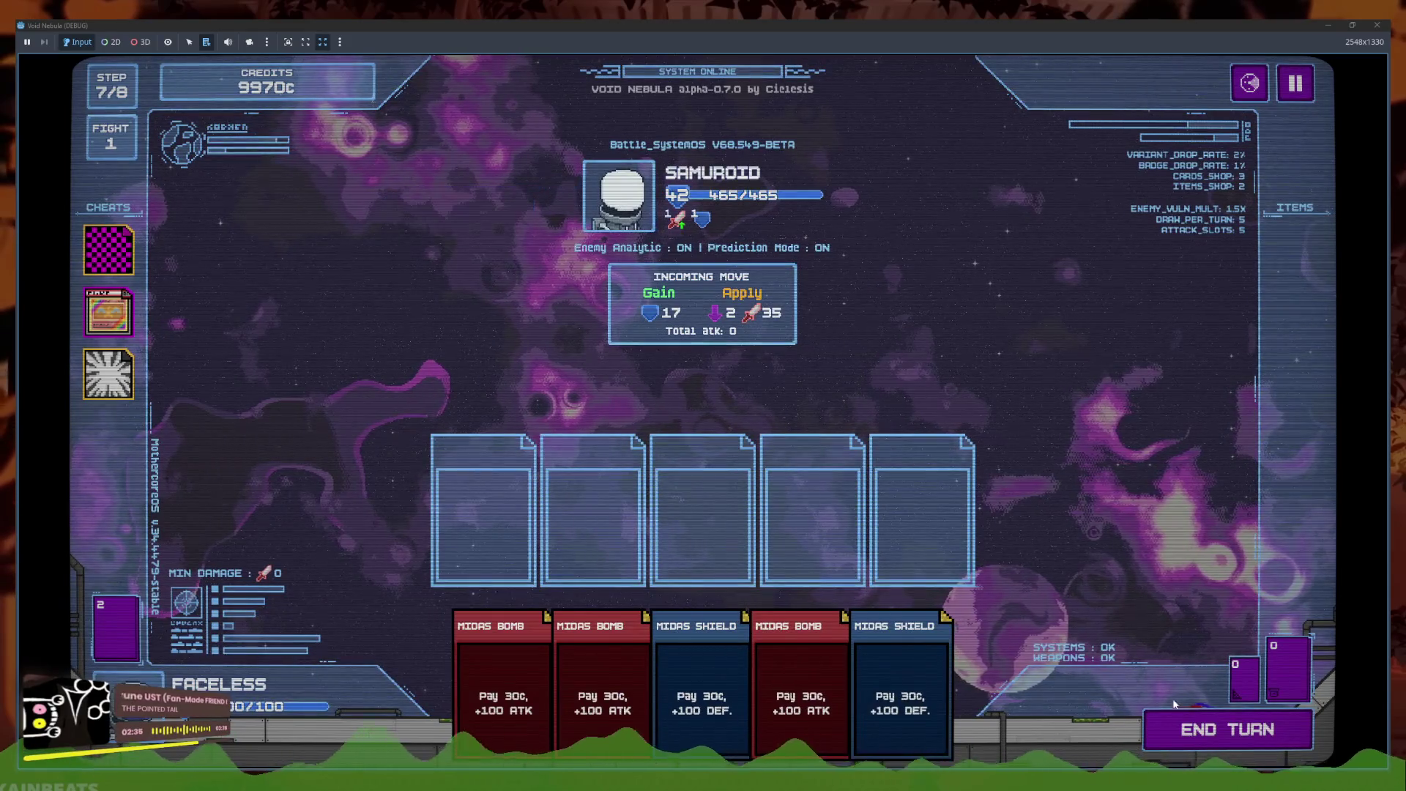
pyautogui.click(1164, 725)
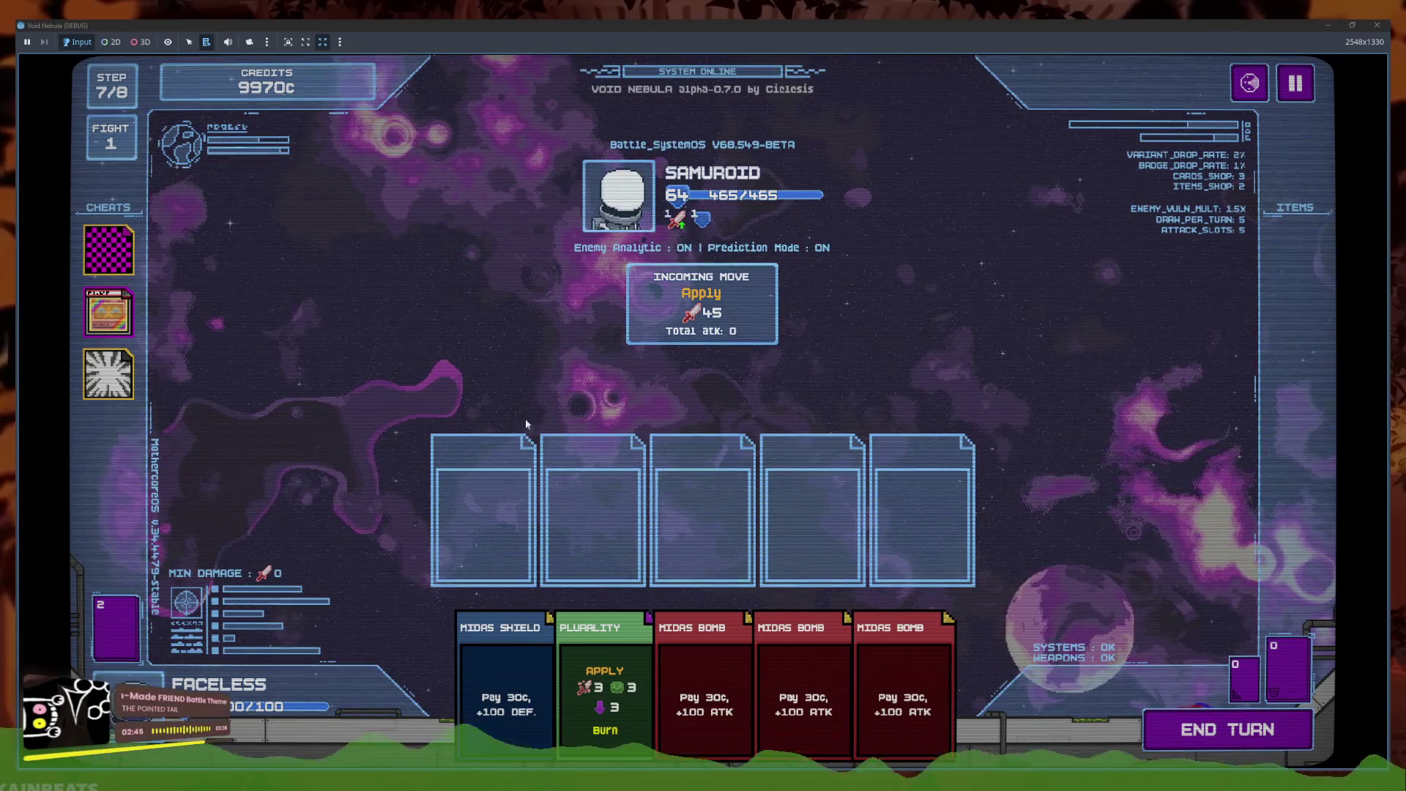
pyautogui.click(505, 696)
pyautogui.click(565, 691)
pyautogui.click(1178, 753)
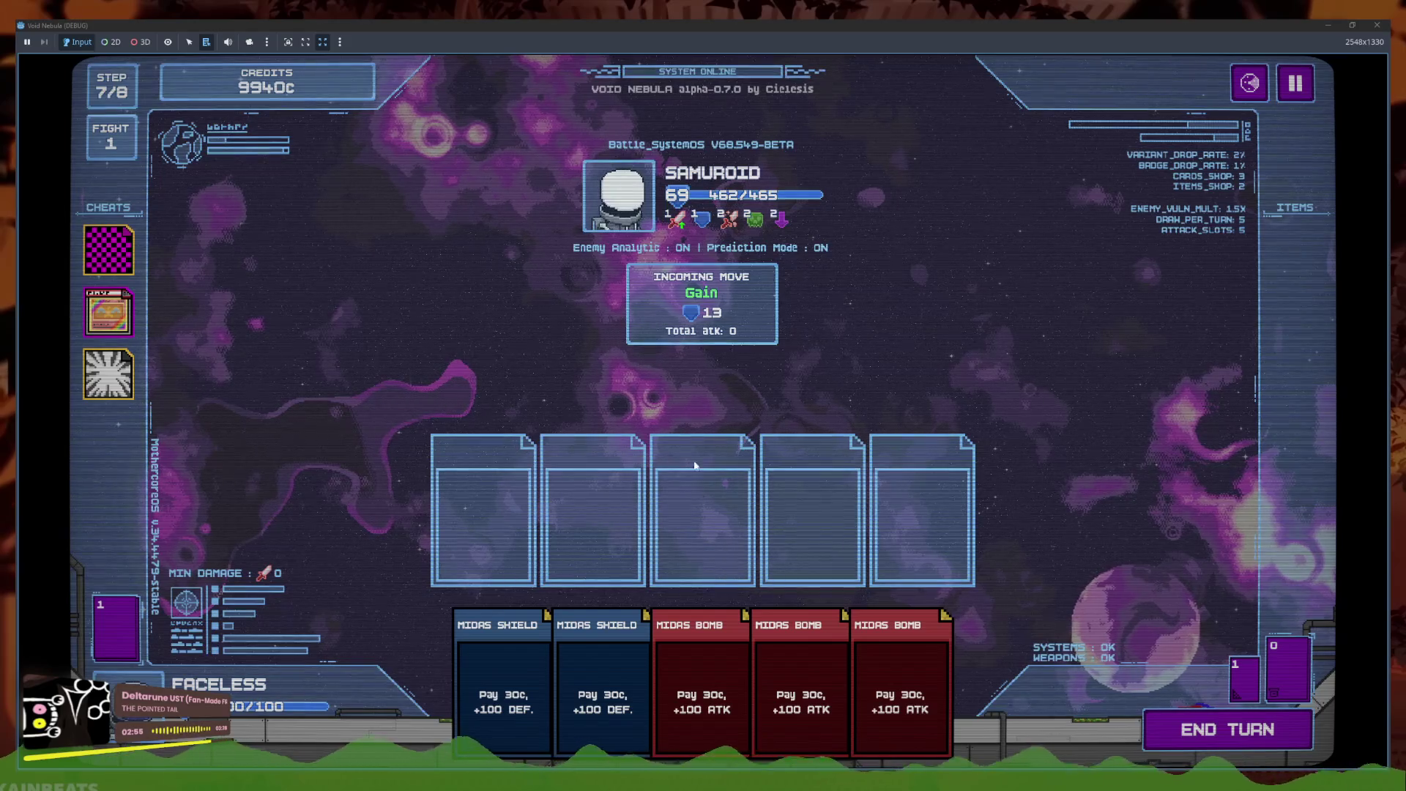
pyautogui.click(503, 681)
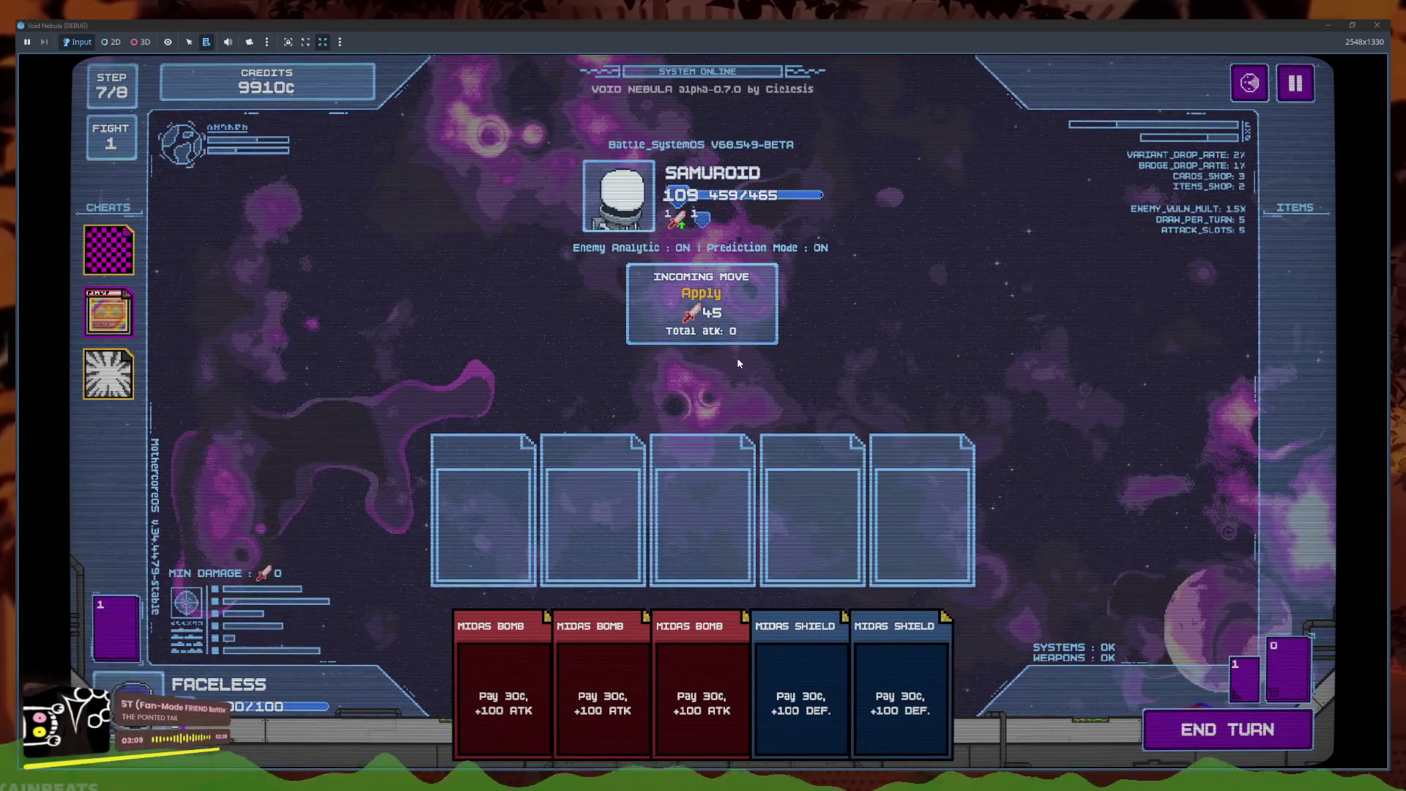
pyautogui.click(1328, 24)
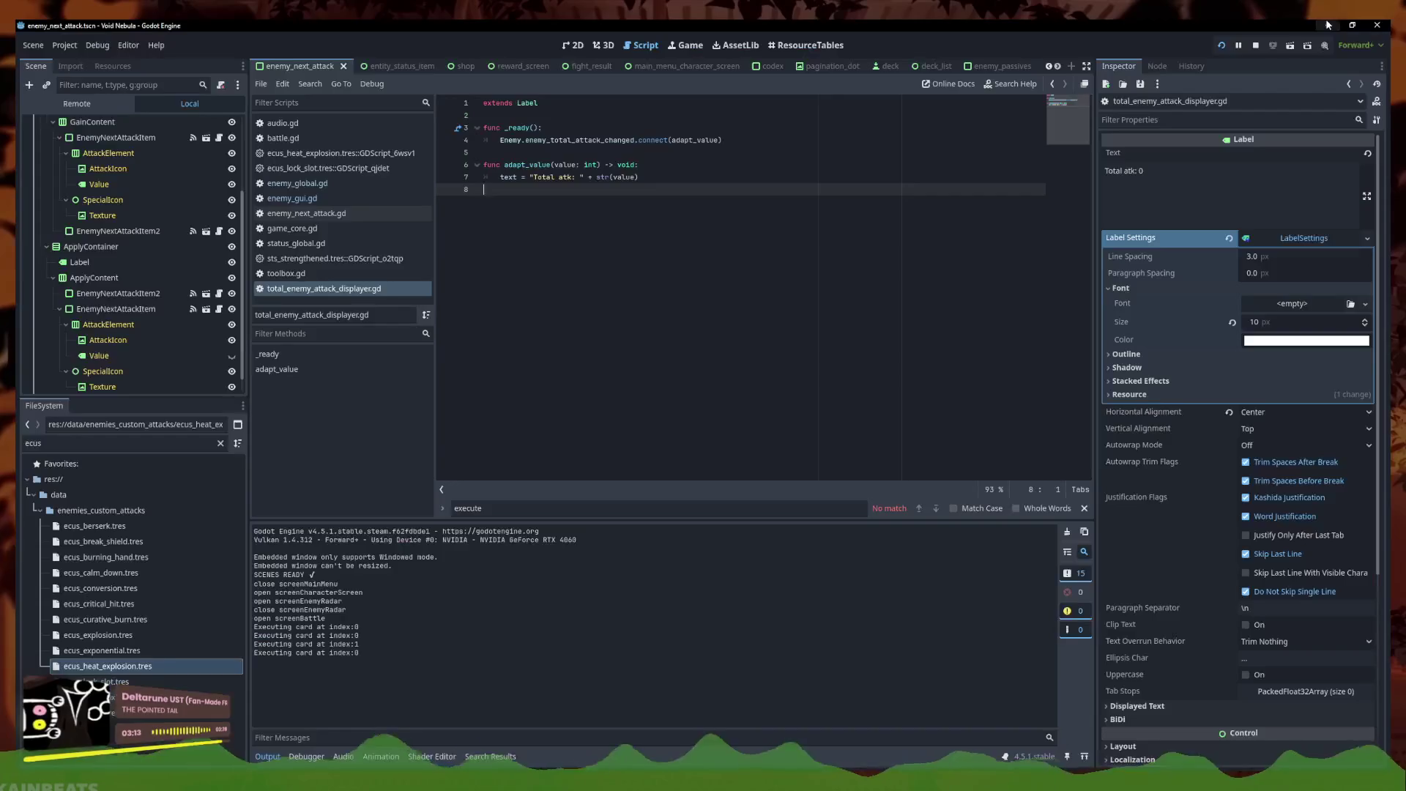
# Browse game_core.gd and enemy_next_attack.gd in the Scripts list, settling on enemy_global.gd
pyautogui.click(336, 187)
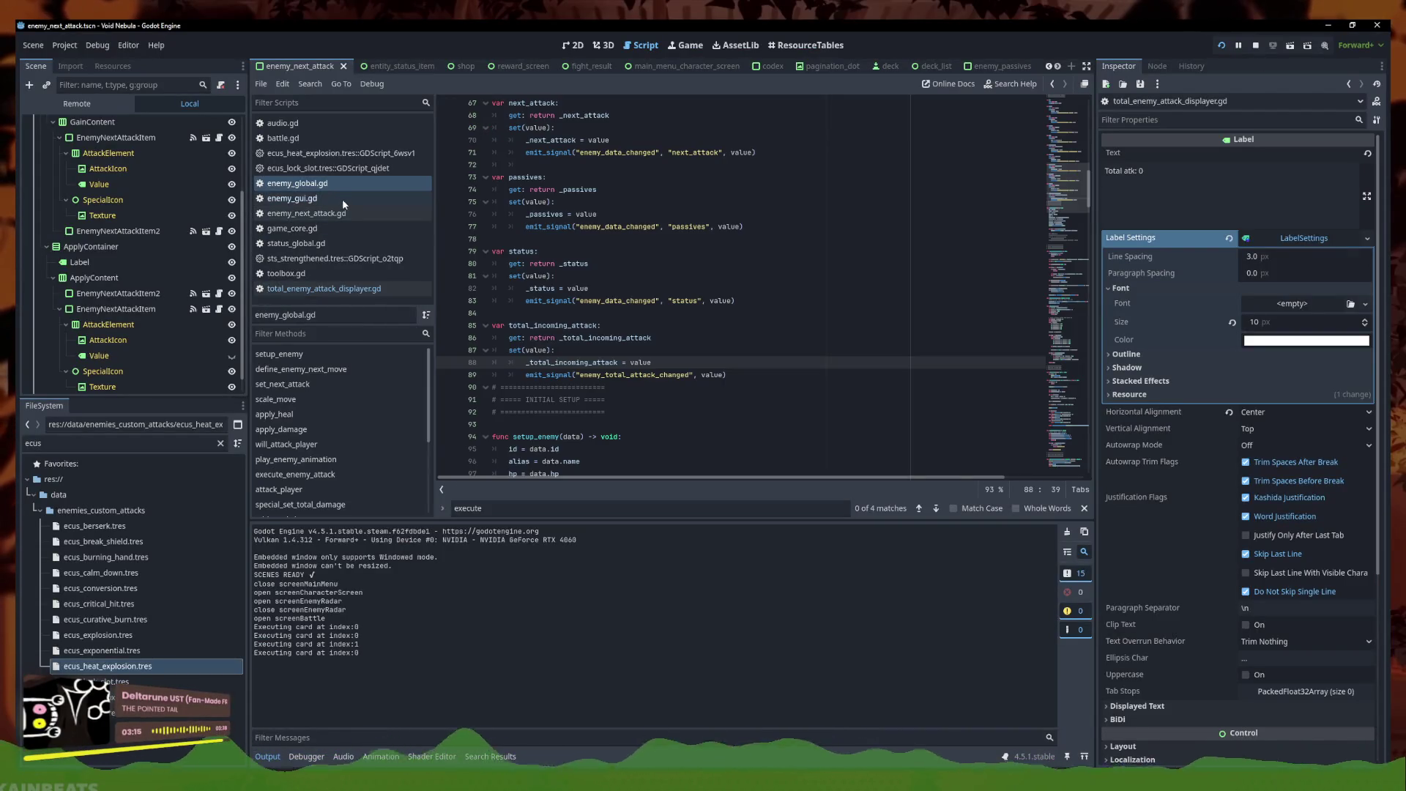
pyautogui.click(327, 290)
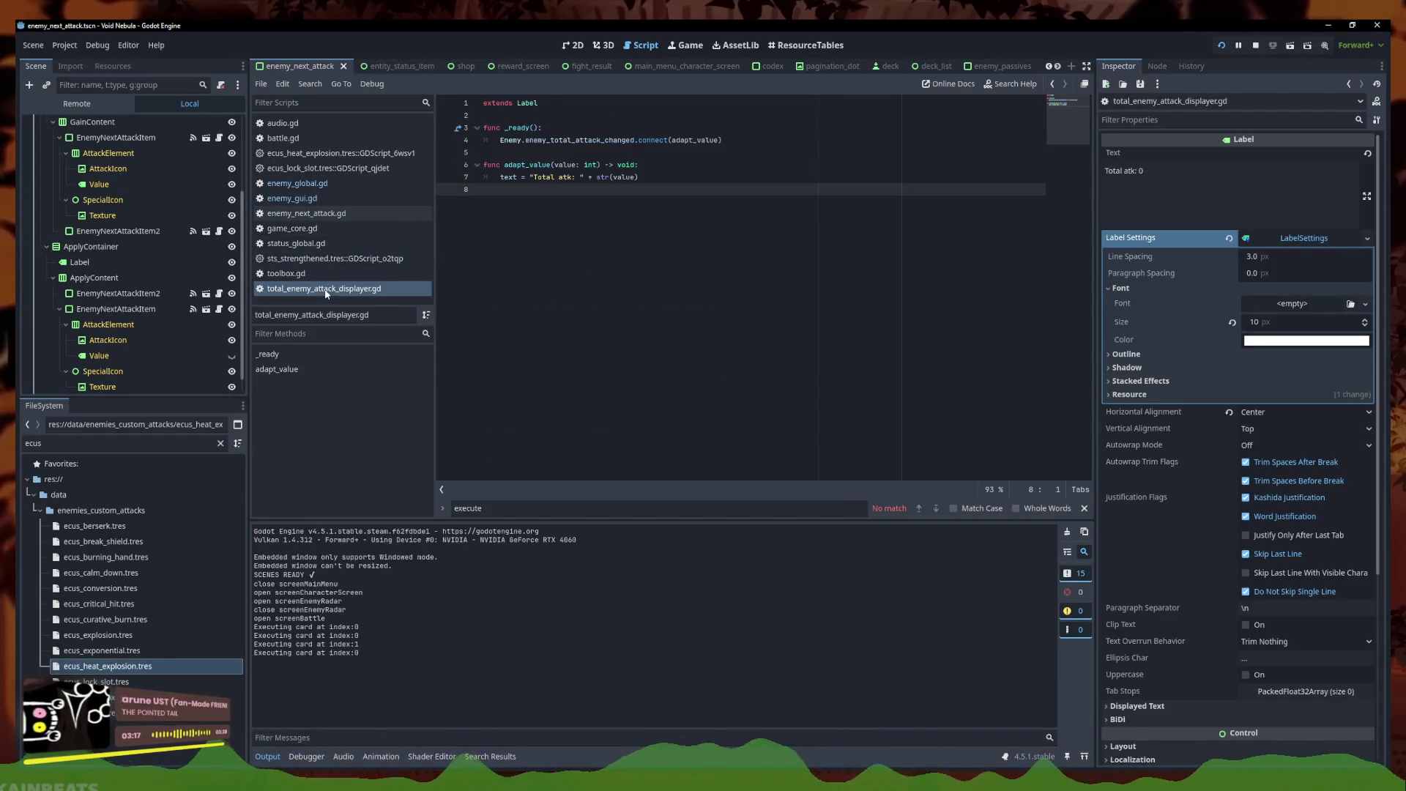
pyautogui.click(299, 185)
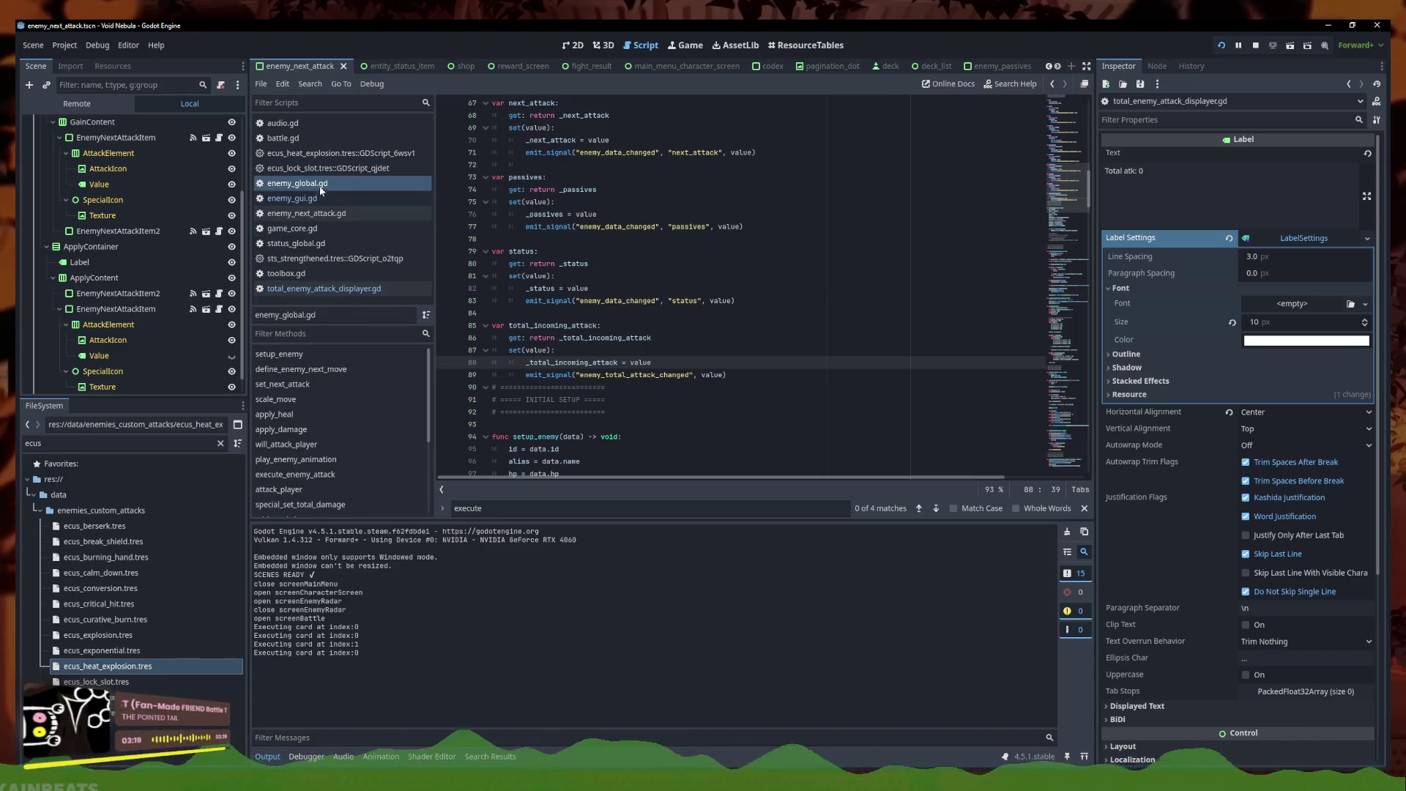
pyautogui.click(318, 228)
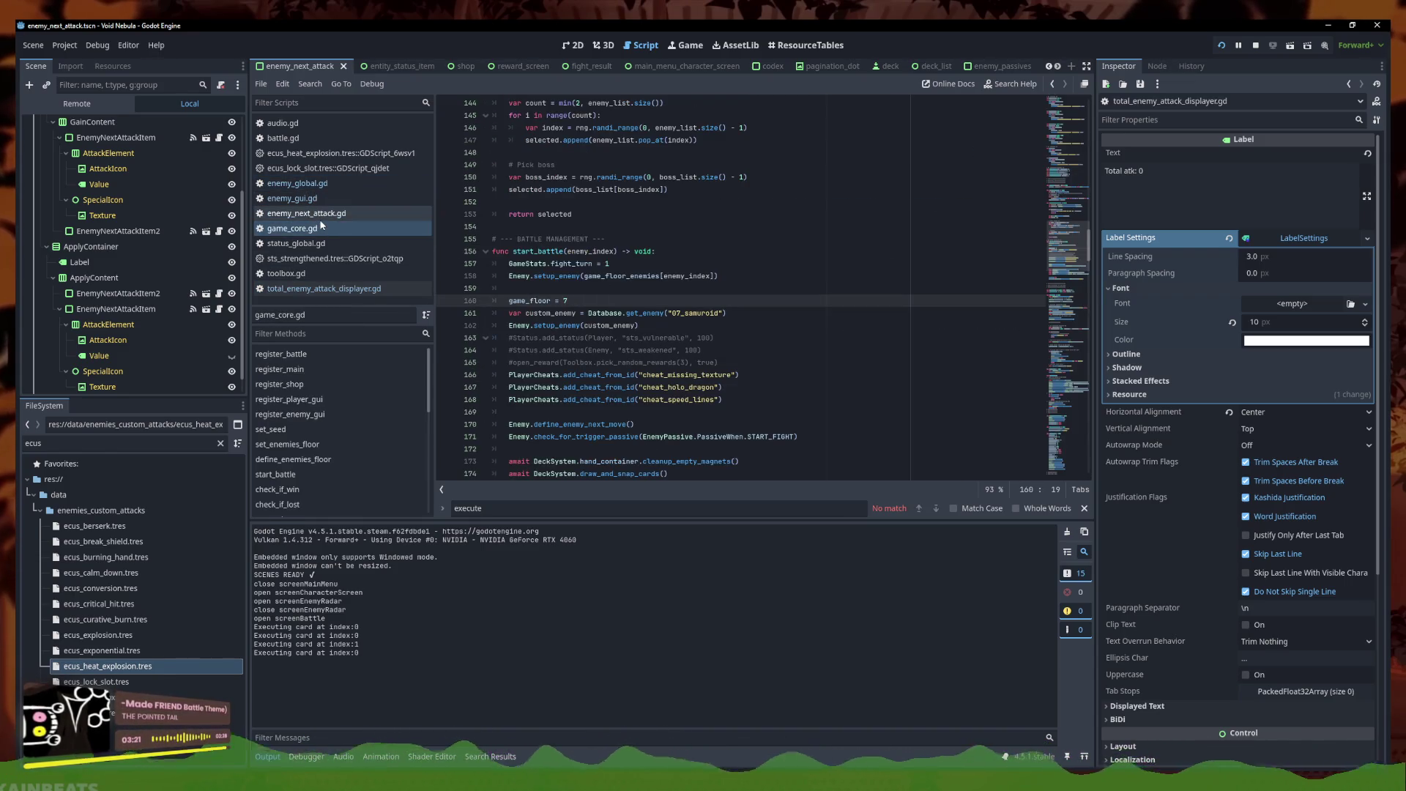
pyautogui.click(306, 213)
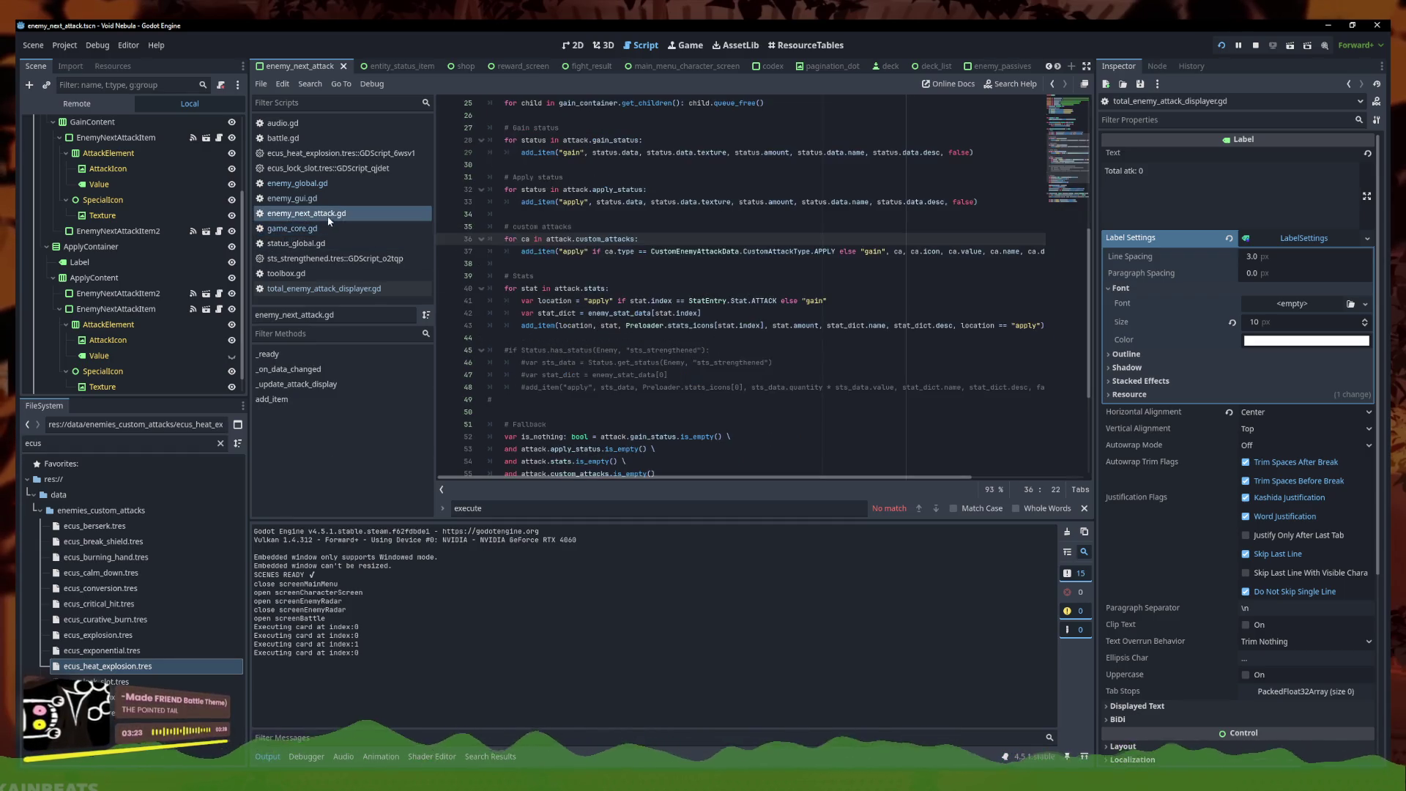
pyautogui.click(318, 229)
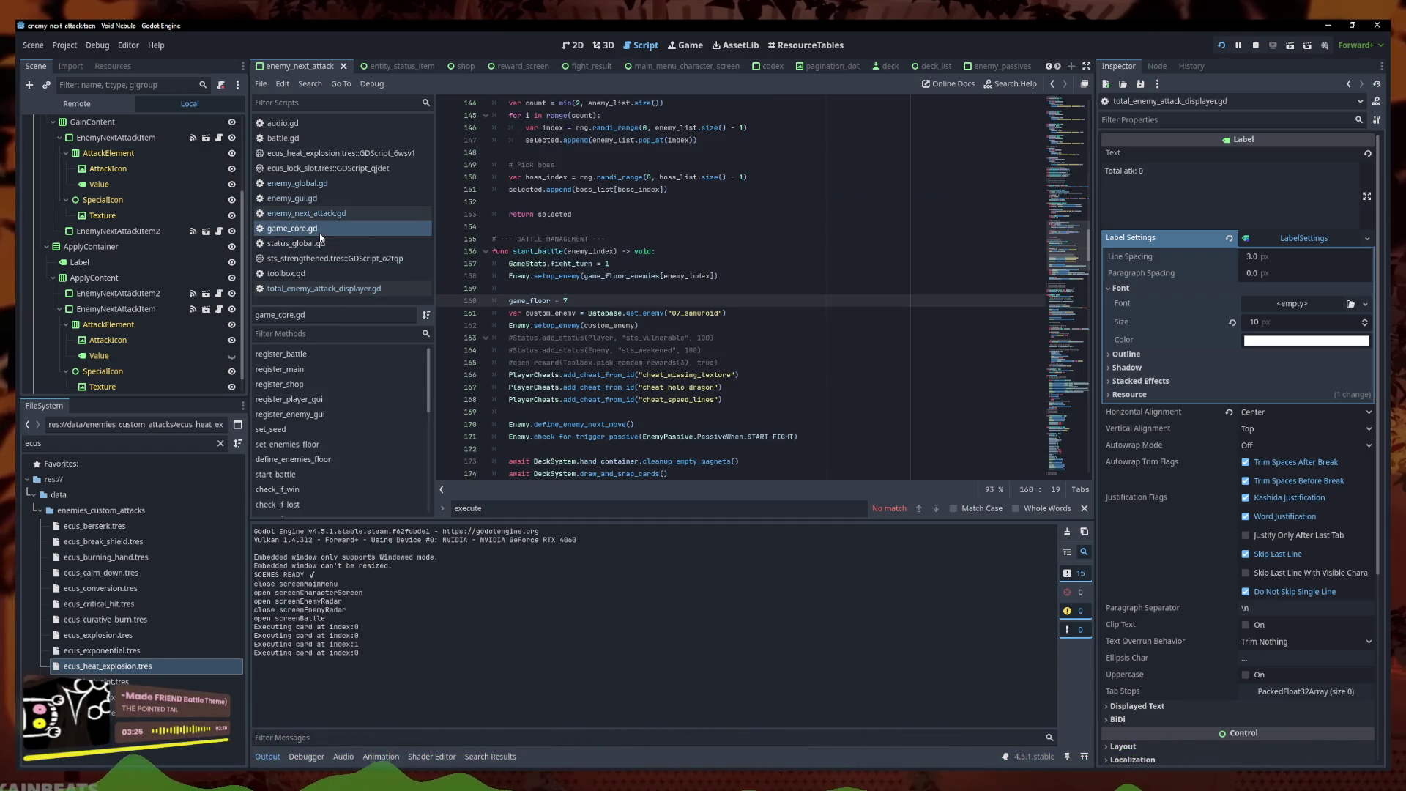
pyautogui.click(297, 183)
pyautogui.scroll(-5, 621, 278)
# Search enemy_global.gd for 'player' to reach the attack_player matches
pyautogui.hotkey('ctrl', 'f')
pyautogui.write('attack_ee')
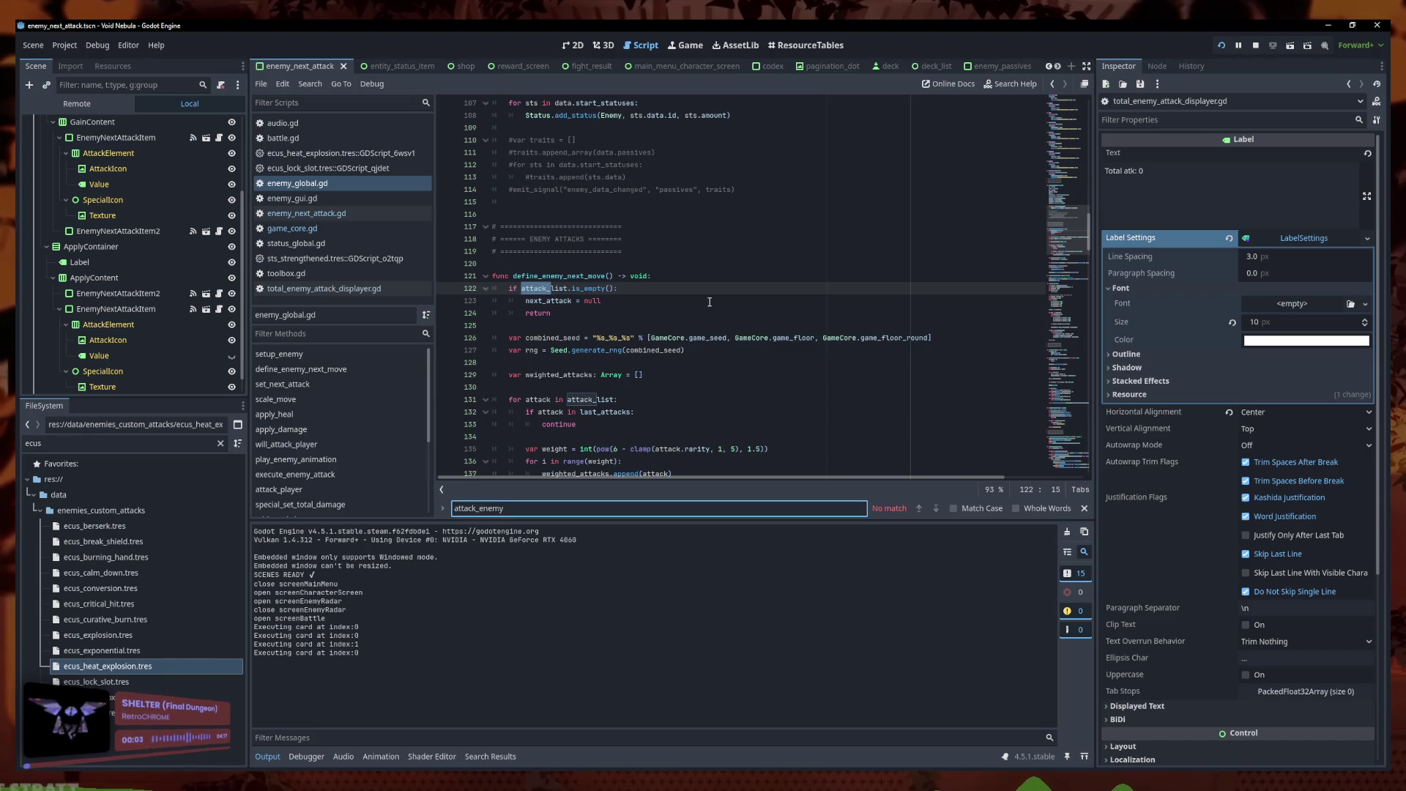
pyautogui.scroll(-4, 709, 302)
pyautogui.scroll(-4, 659, 281)
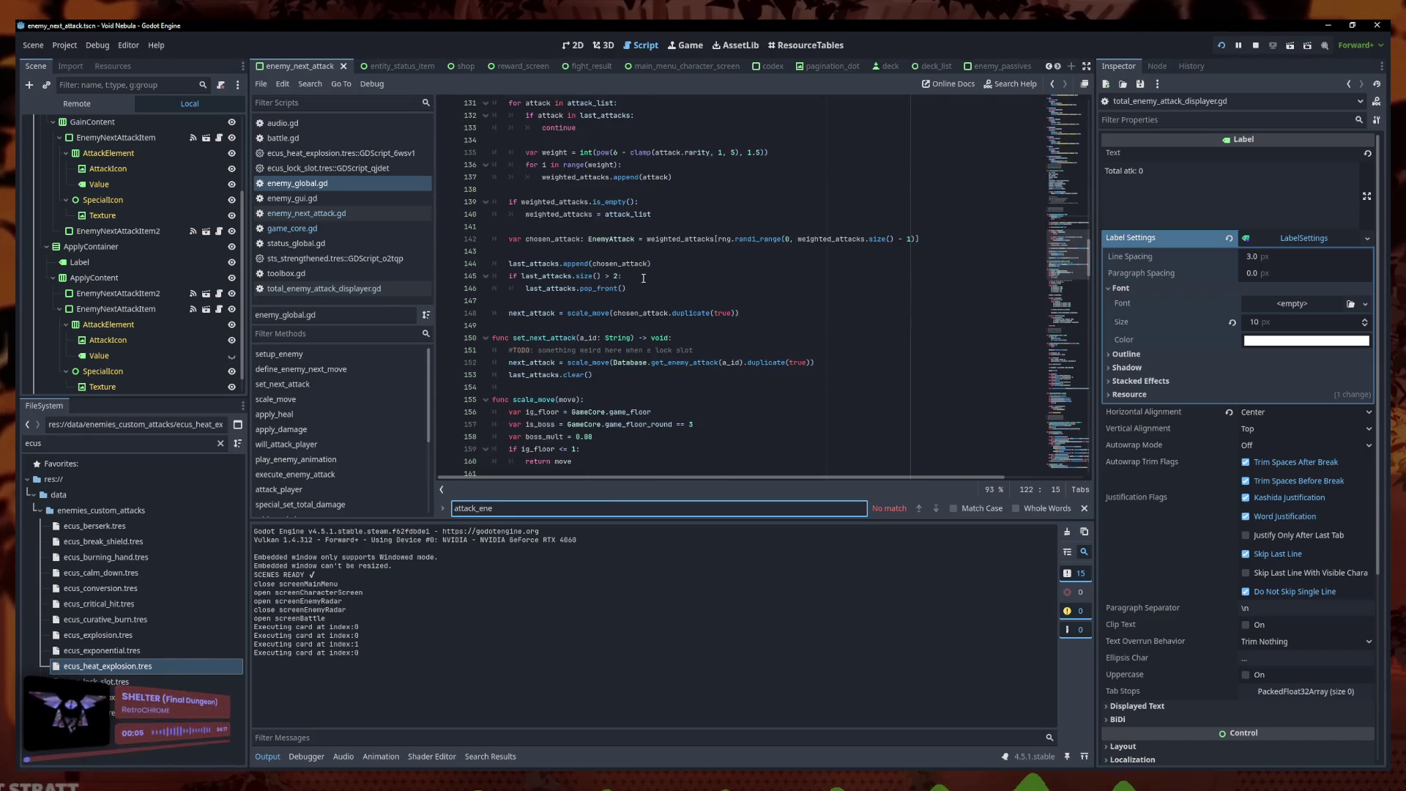
pyautogui.press('BackSpace')
pyautogui.press('BackSpace')
pyautogui.press('BackSpace')
pyautogui.write('tta')
pyautogui.write('player')
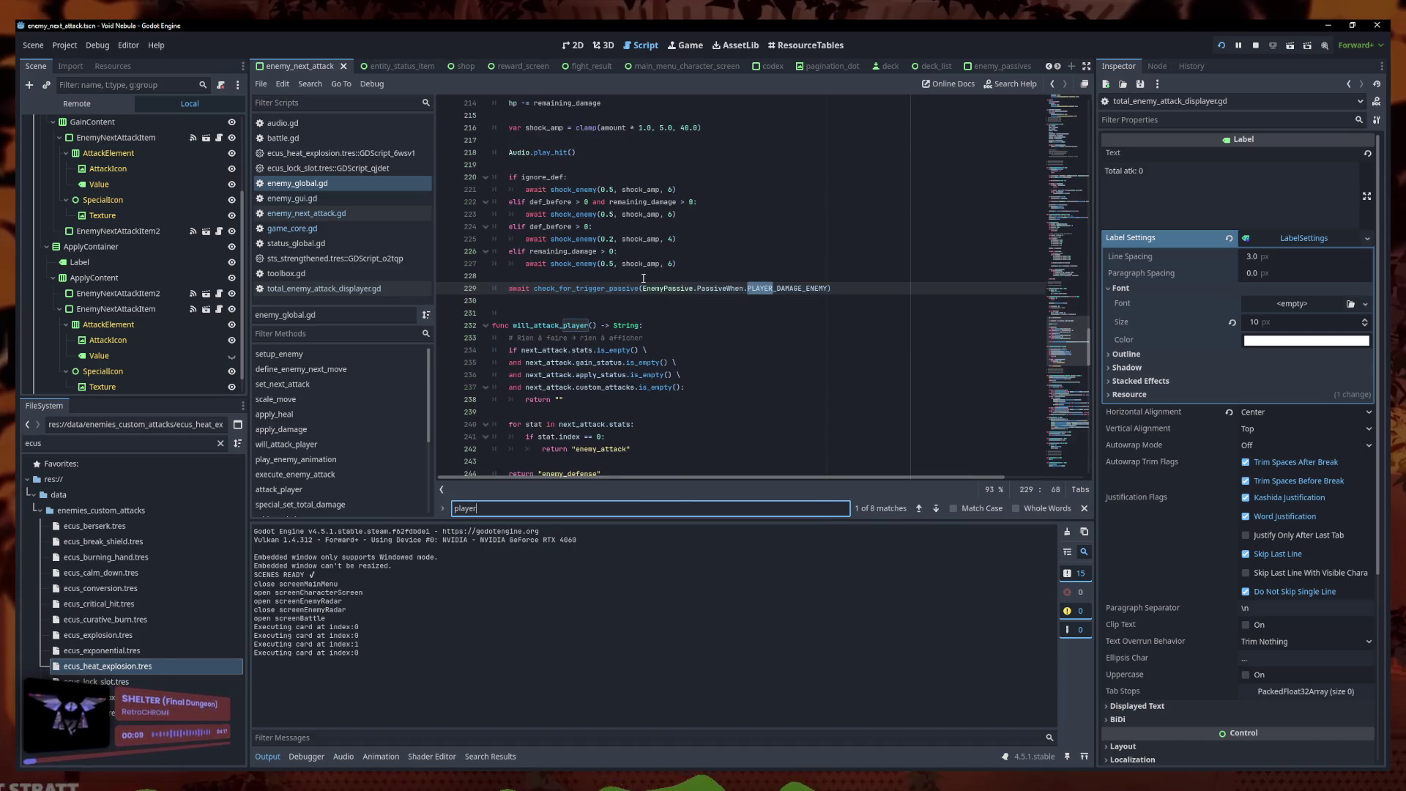
pyautogui.press('Return')
pyautogui.press('Return')
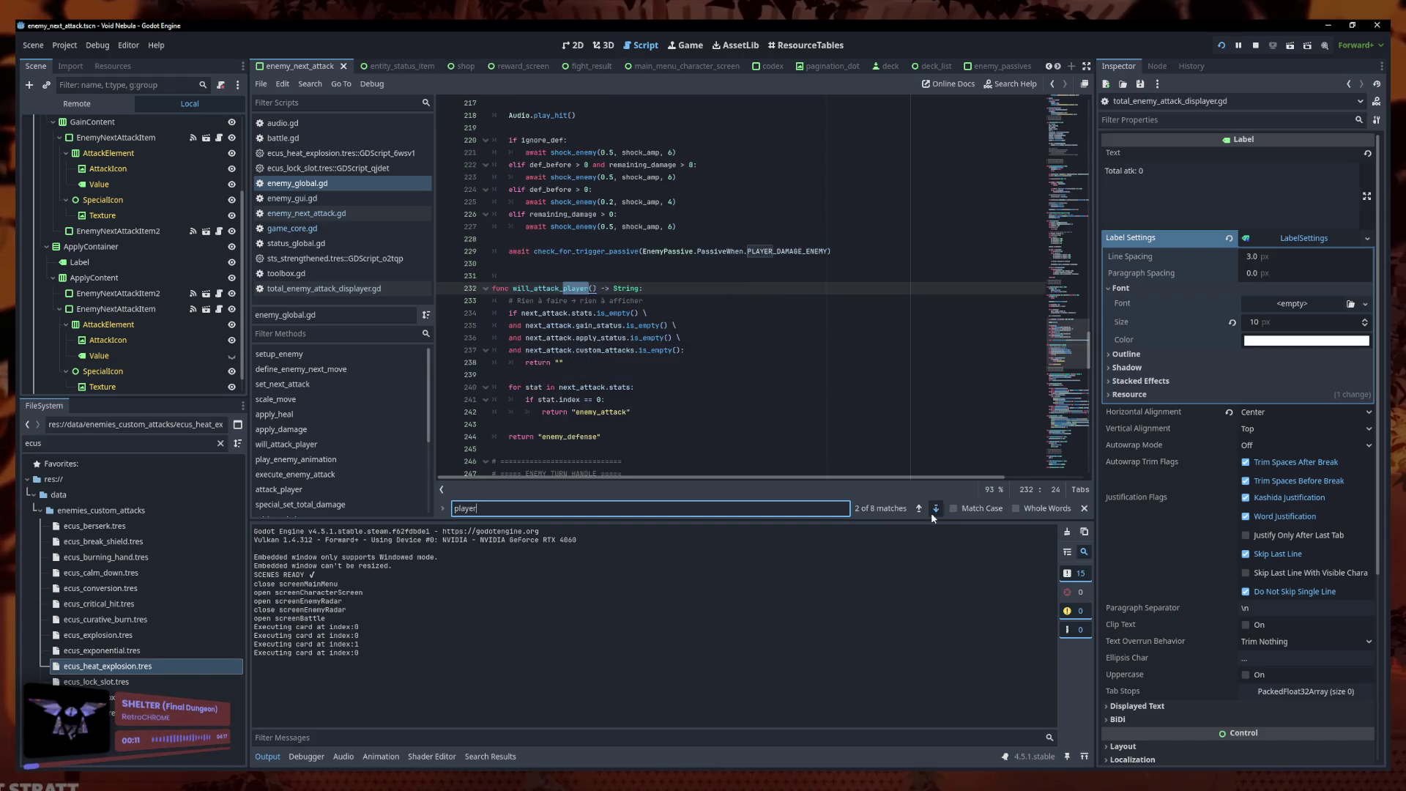
# Split the attack_player and effect_script execute callbacks onto separate indented lines
pyautogui.click(885, 362)
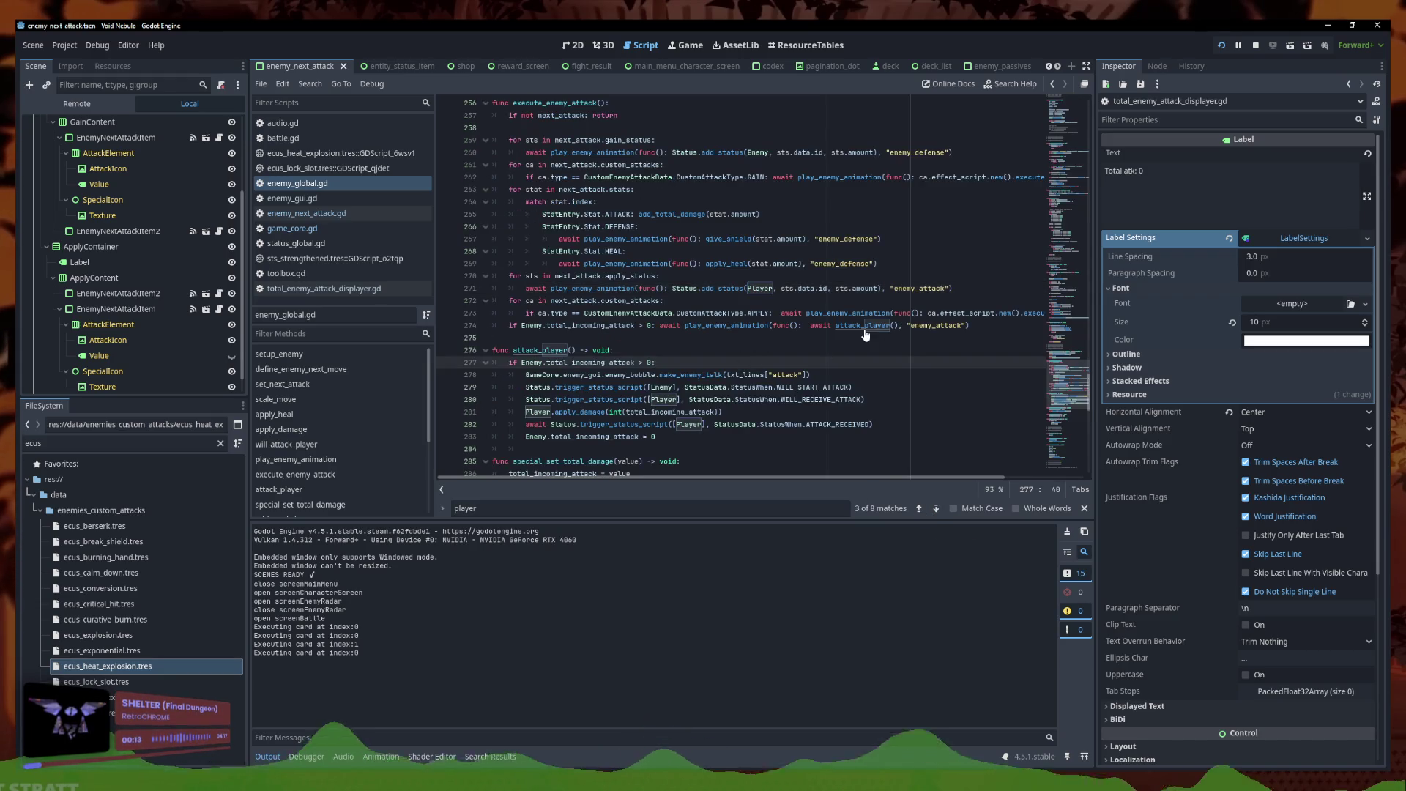
pyautogui.click(841, 336)
pyautogui.scroll(-1, 715, 331)
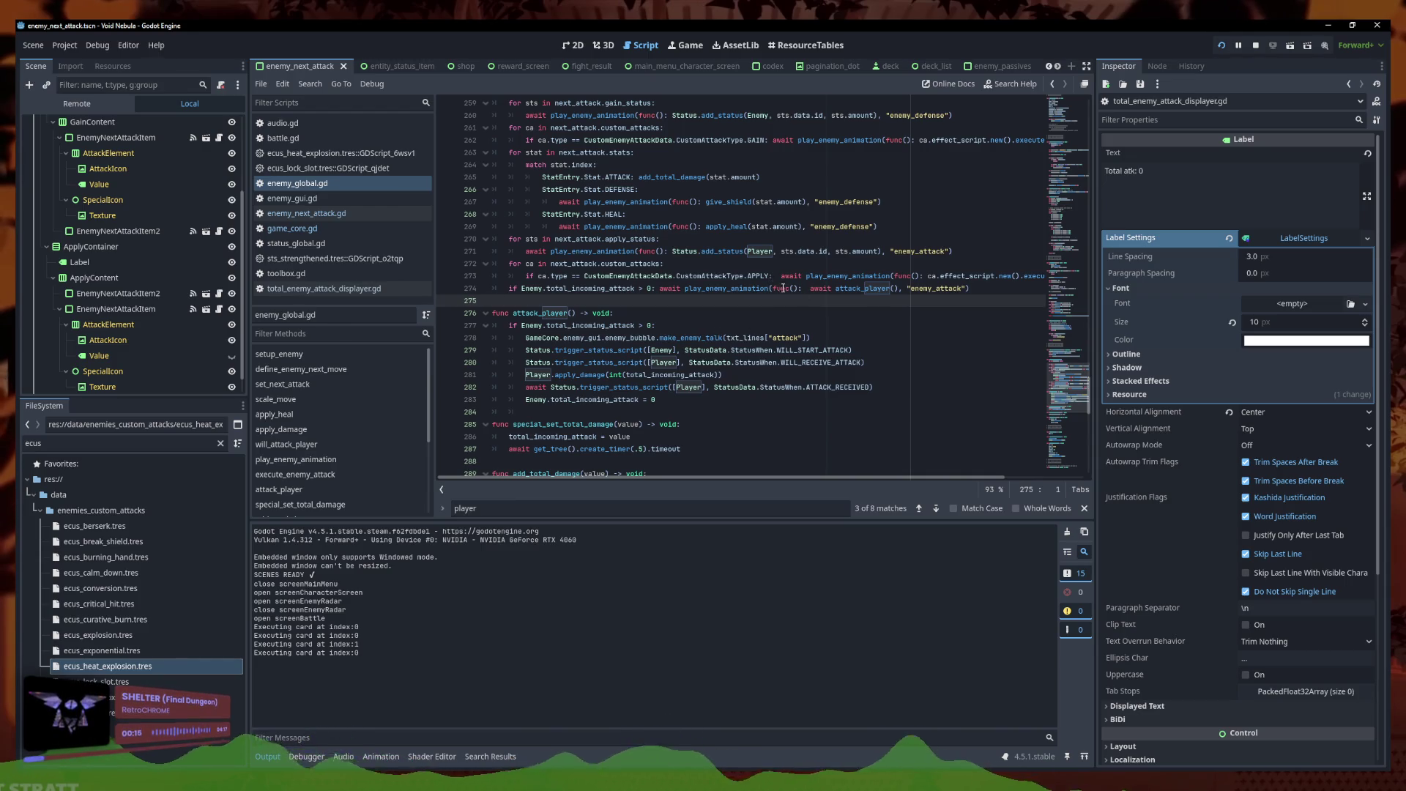
pyautogui.click(813, 289)
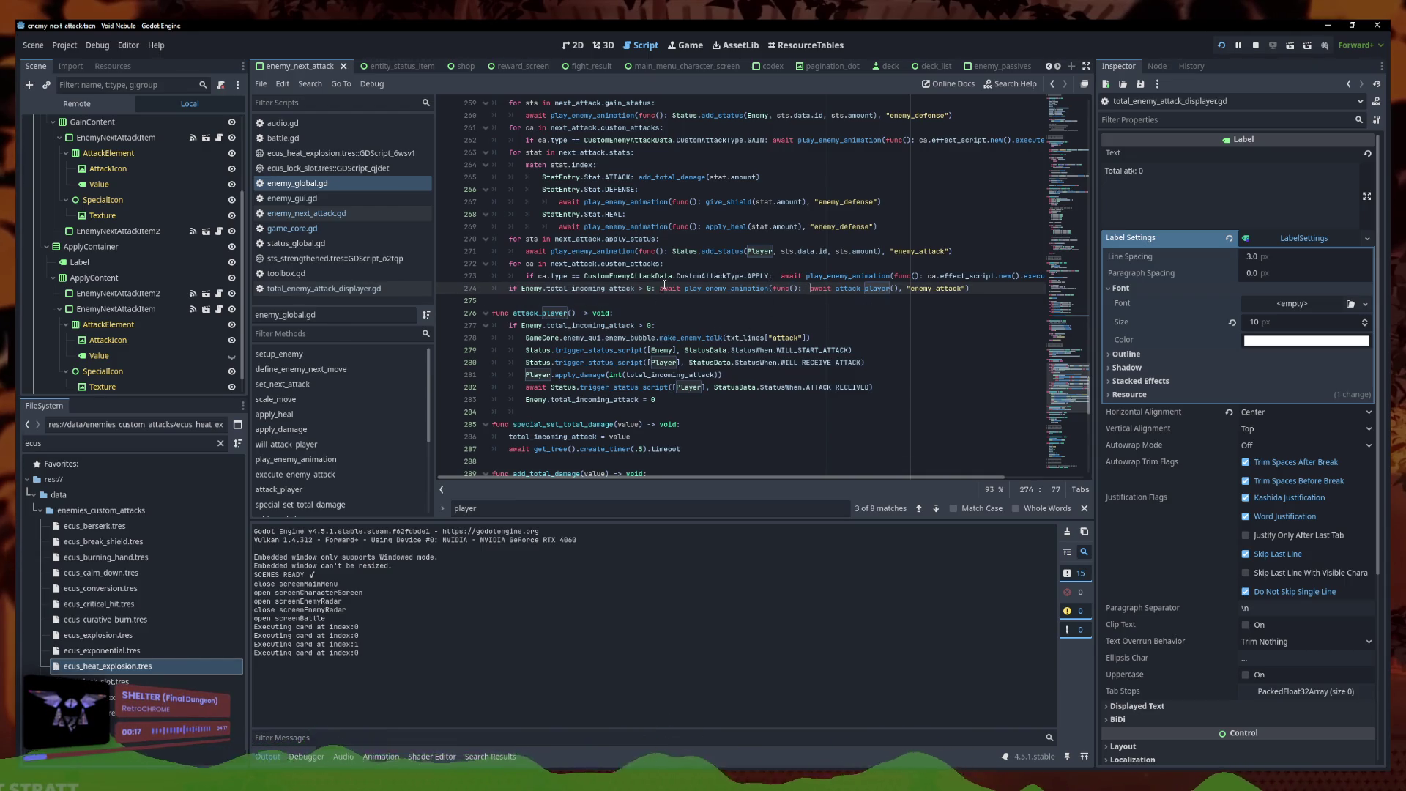
pyautogui.press('Return')
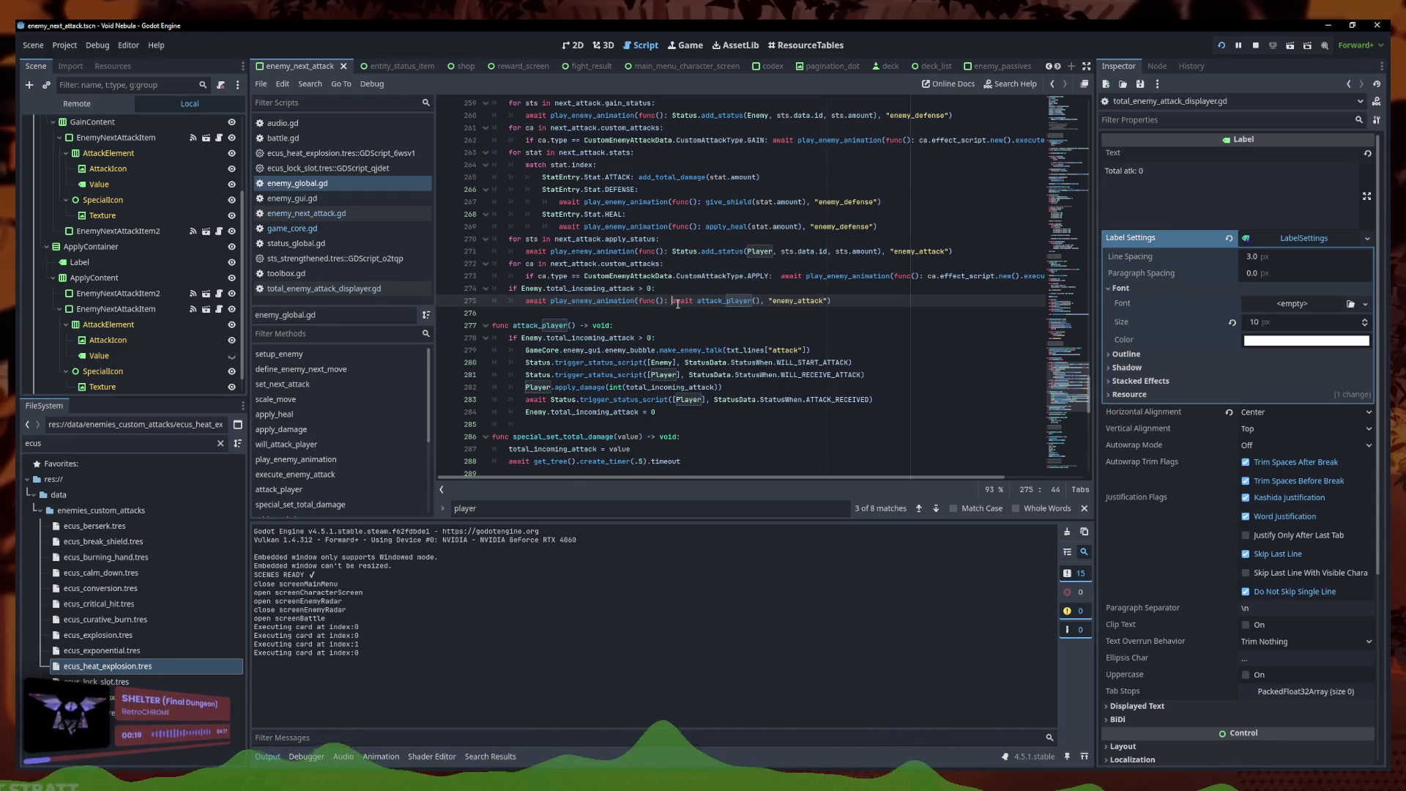
pyautogui.press('Return')
pyautogui.press('Tab')
pyautogui.press('Tab')
pyautogui.press('Tab')
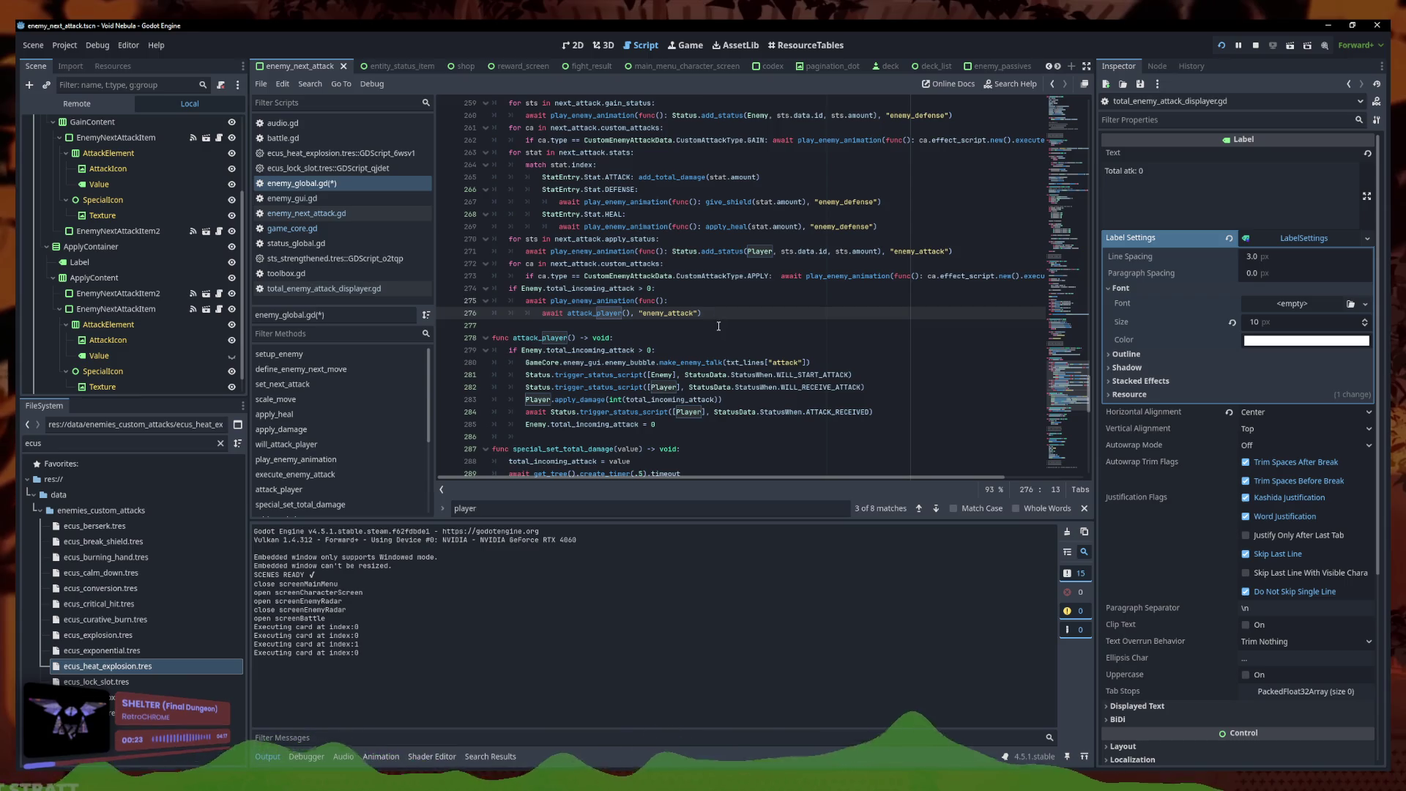
pyautogui.scroll(2, 726, 337)
pyautogui.click(778, 350)
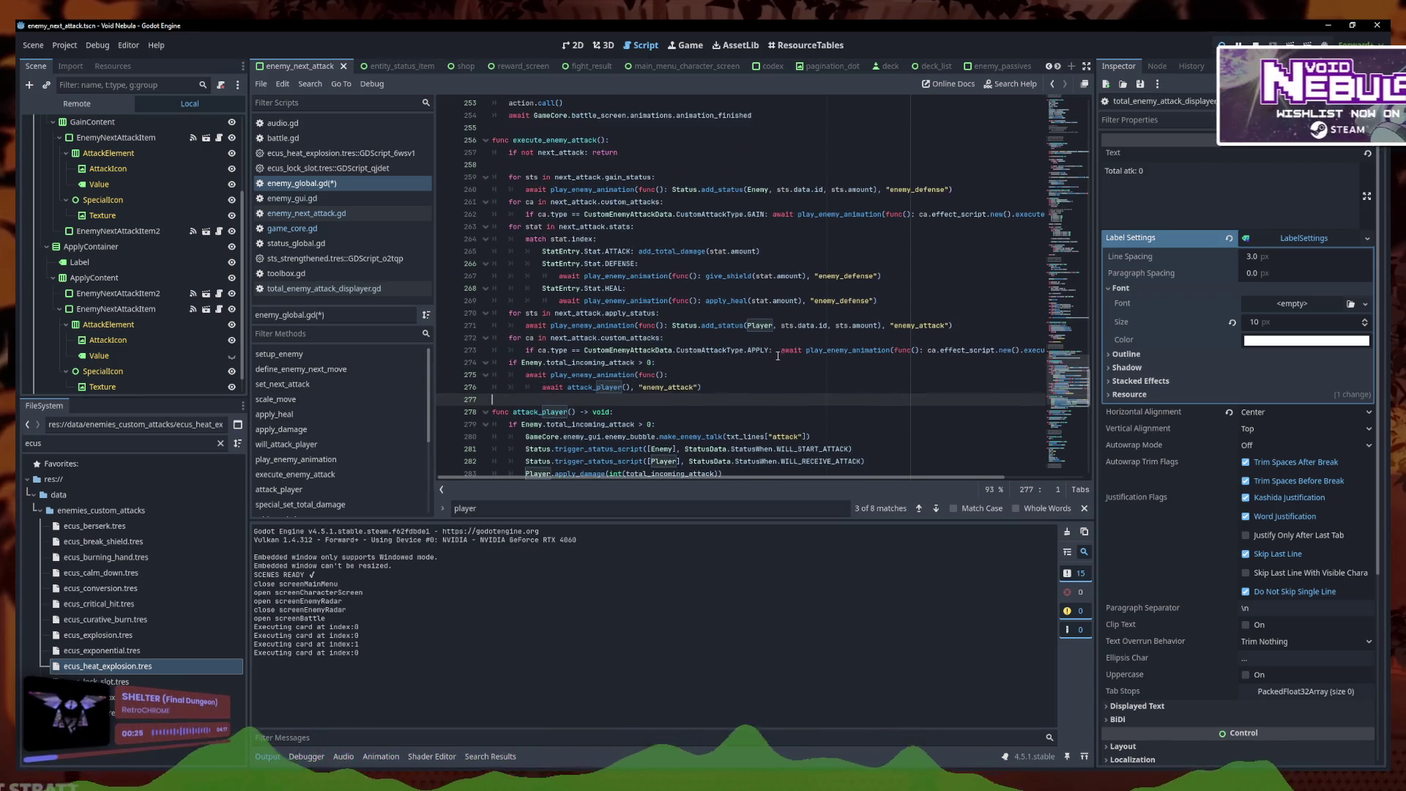
pyautogui.press('Return')
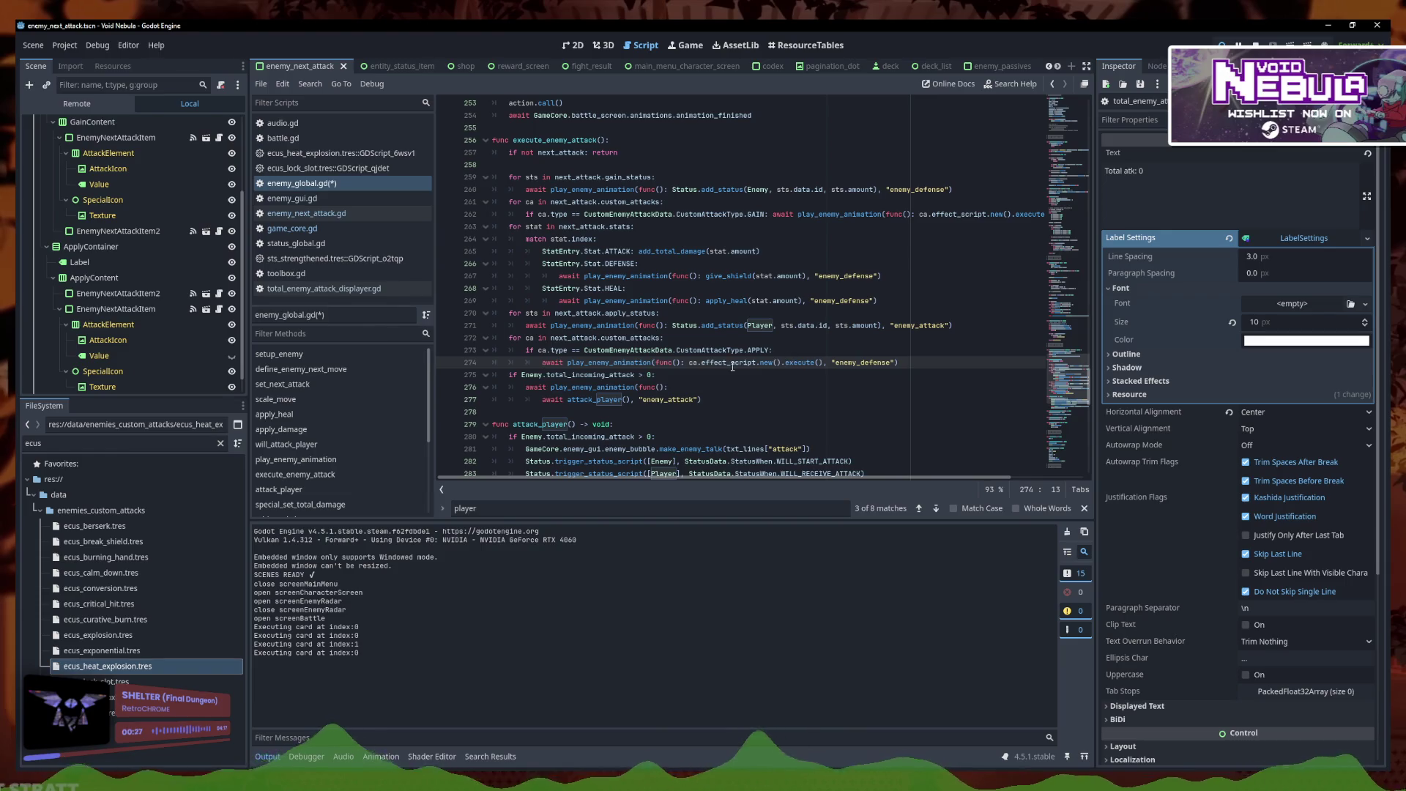
pyautogui.press('Return')
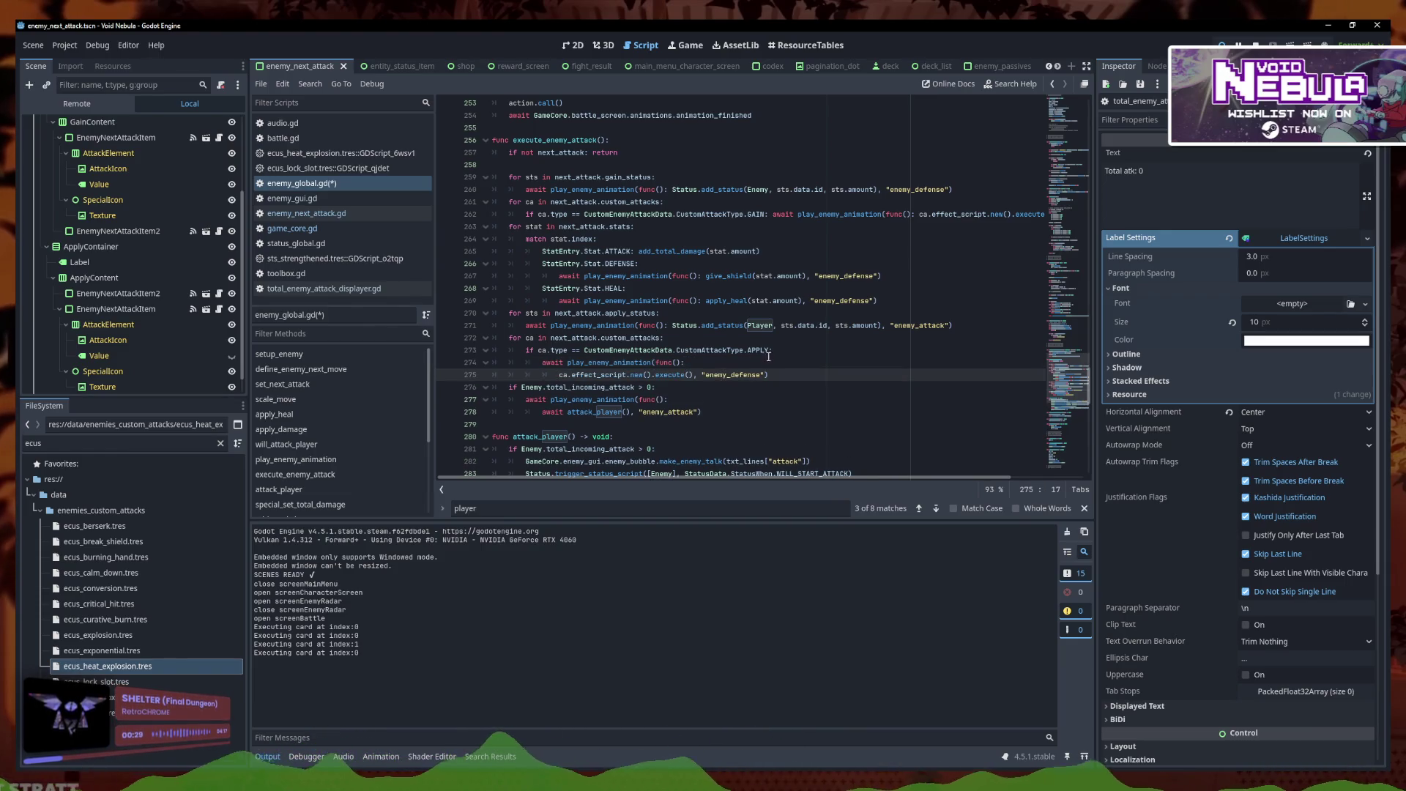
# Move the Player add_status, give_shield and apply_heal callback bodies onto their own lines
pyautogui.click(673, 326)
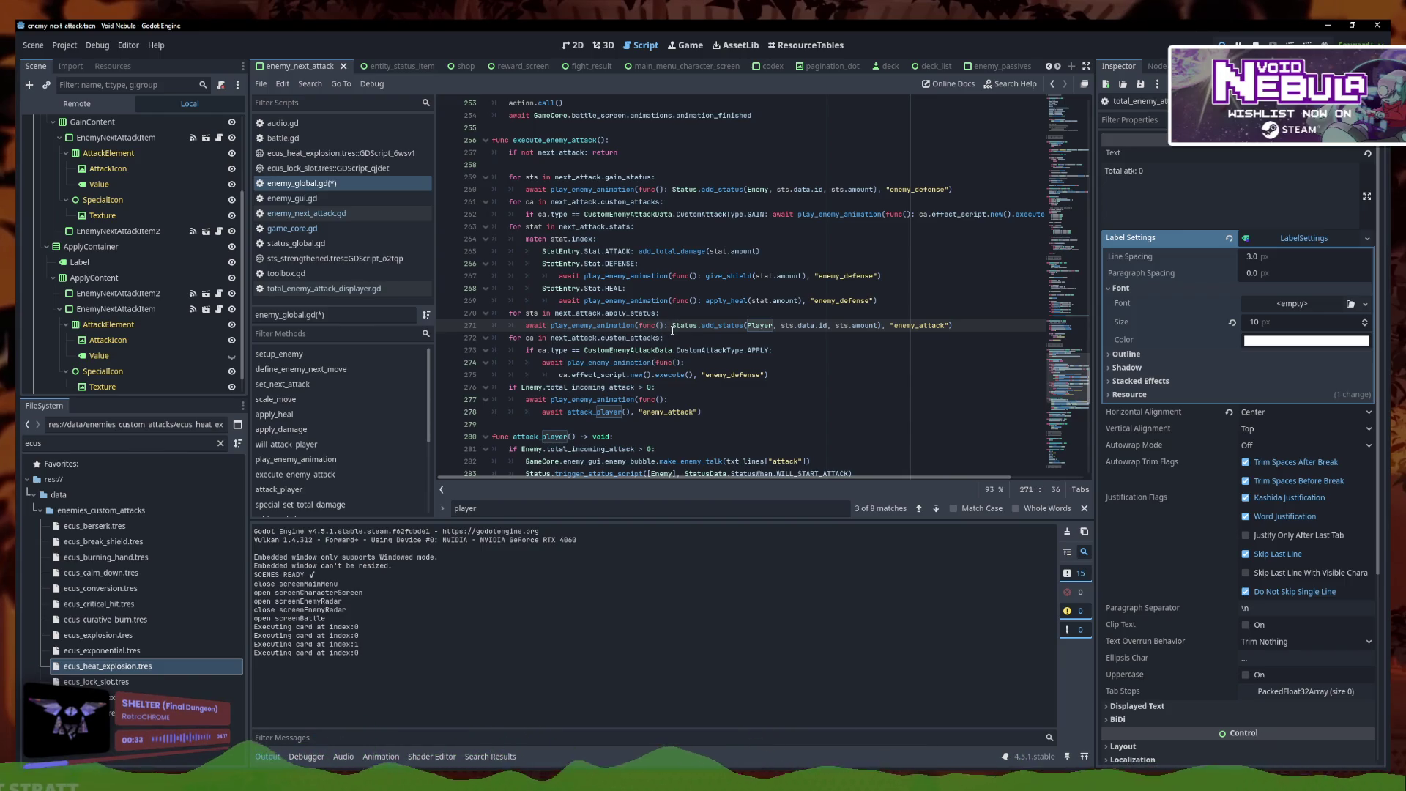
pyautogui.press('Return')
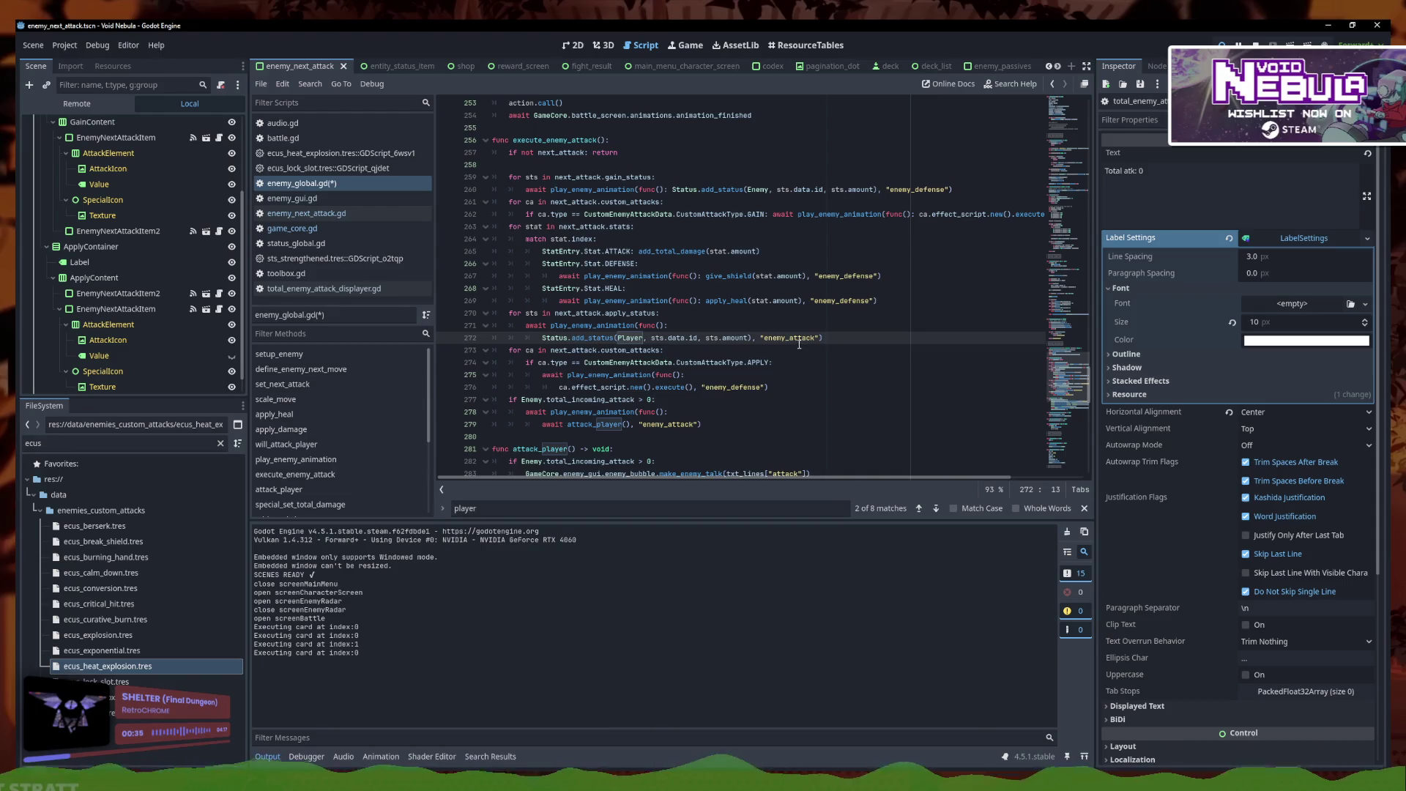
pyautogui.click(707, 300)
pyautogui.press('Return')
pyautogui.click(707, 276)
pyautogui.press('Return')
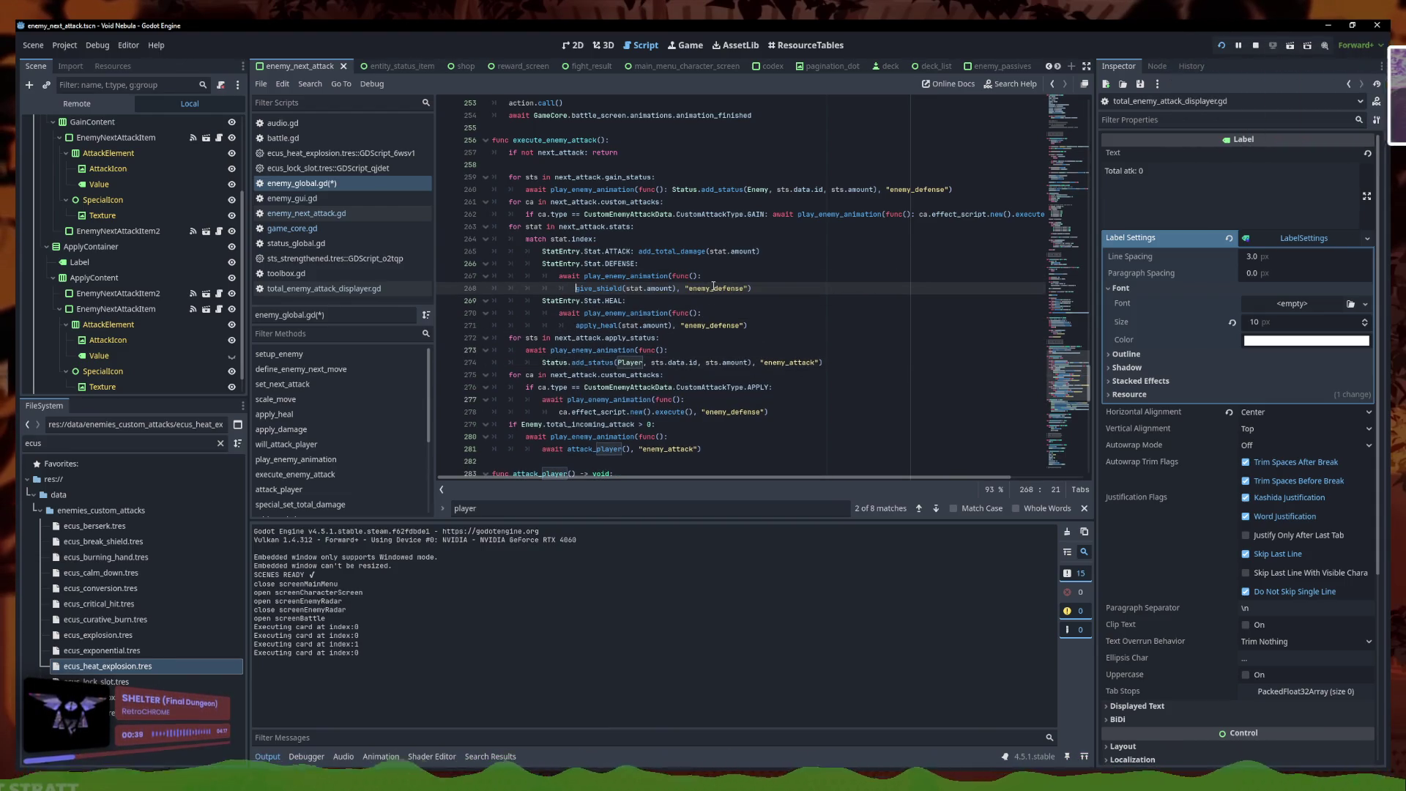
# Review the reformatted attack_player, apply_damage and WILL_RECEIVE_ATTACK trigger lines
pyautogui.click(724, 328)
pyautogui.scroll(-2, 725, 330)
pyautogui.click(750, 364)
pyautogui.click(747, 347)
pyautogui.click(736, 377)
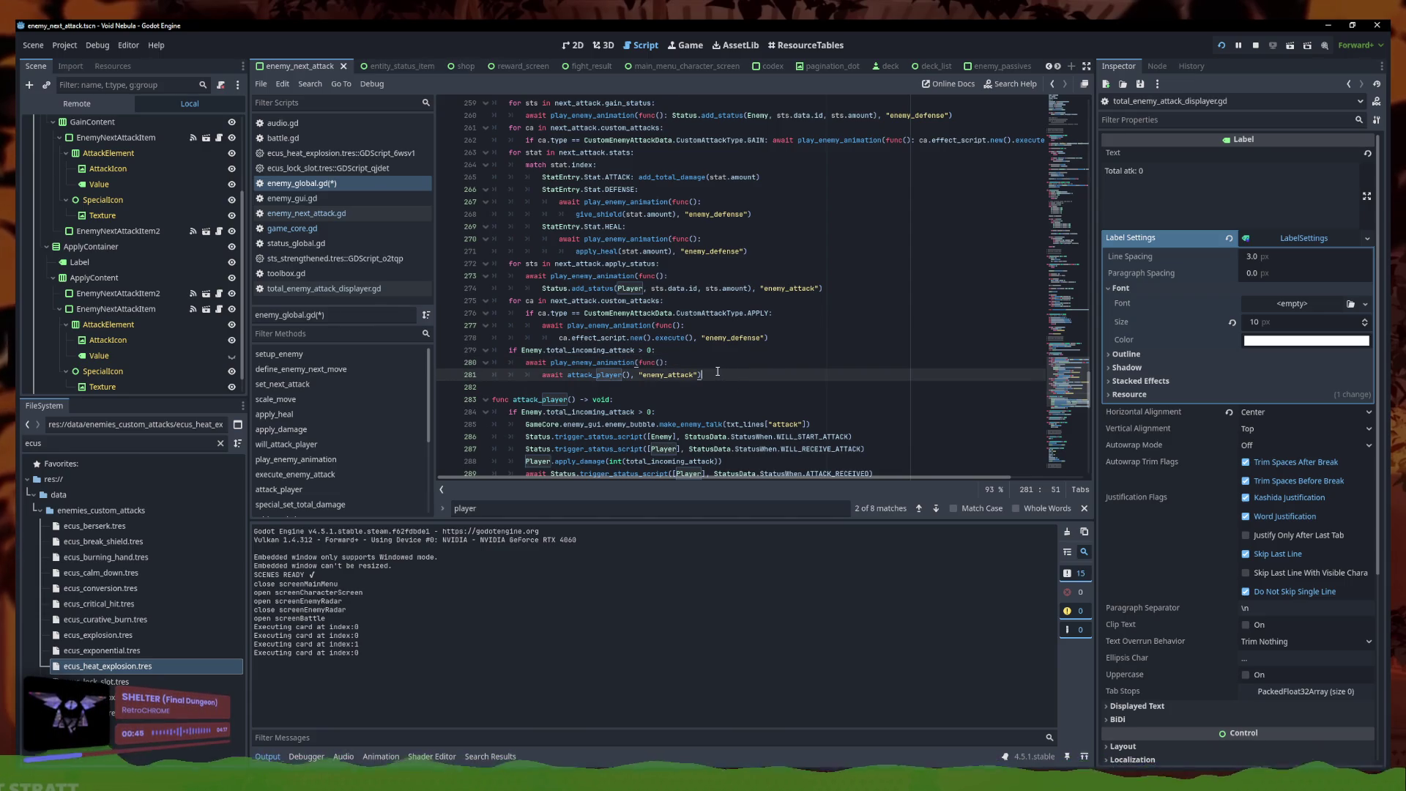
pyautogui.click(698, 363)
pyautogui.scroll(-2, 696, 364)
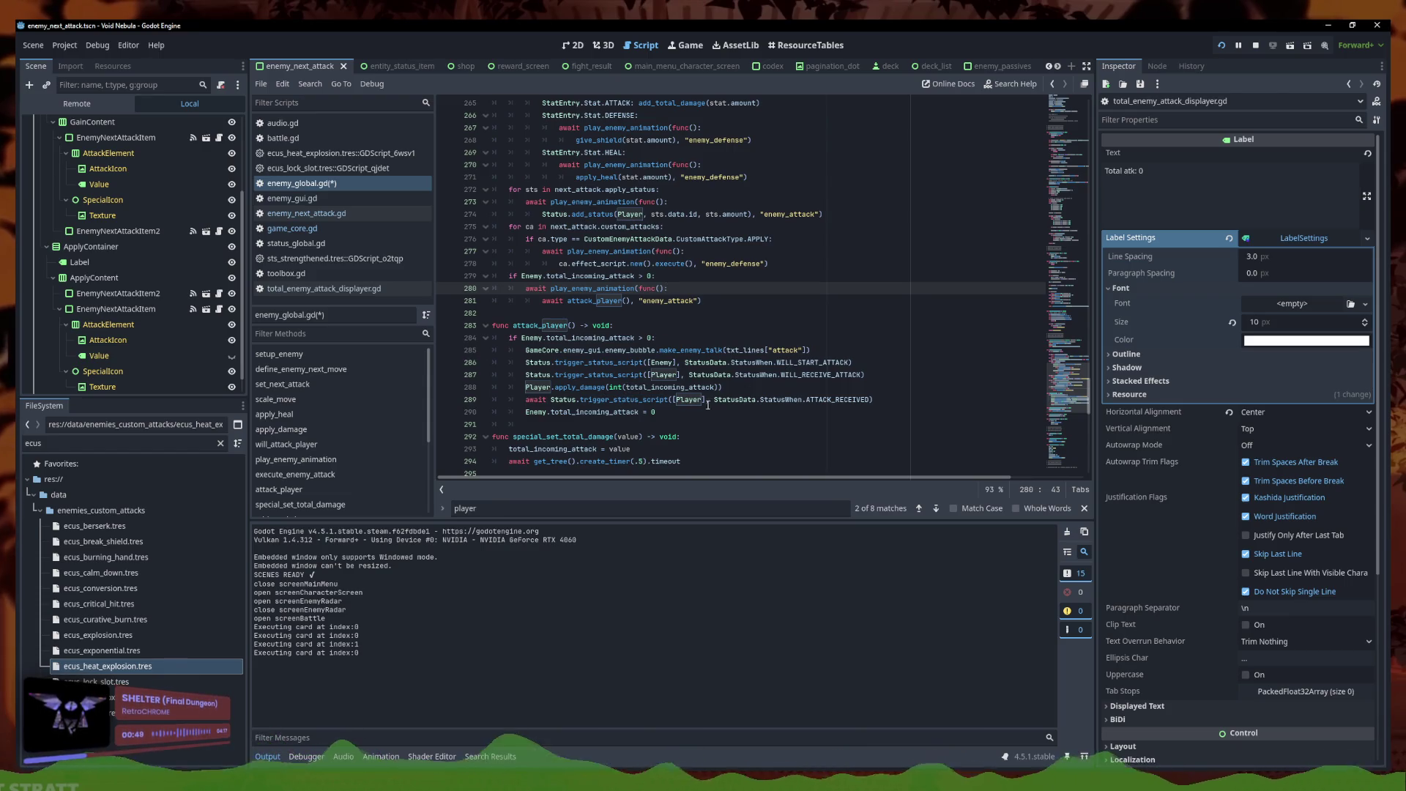
pyautogui.click(865, 386)
pyautogui.click(871, 375)
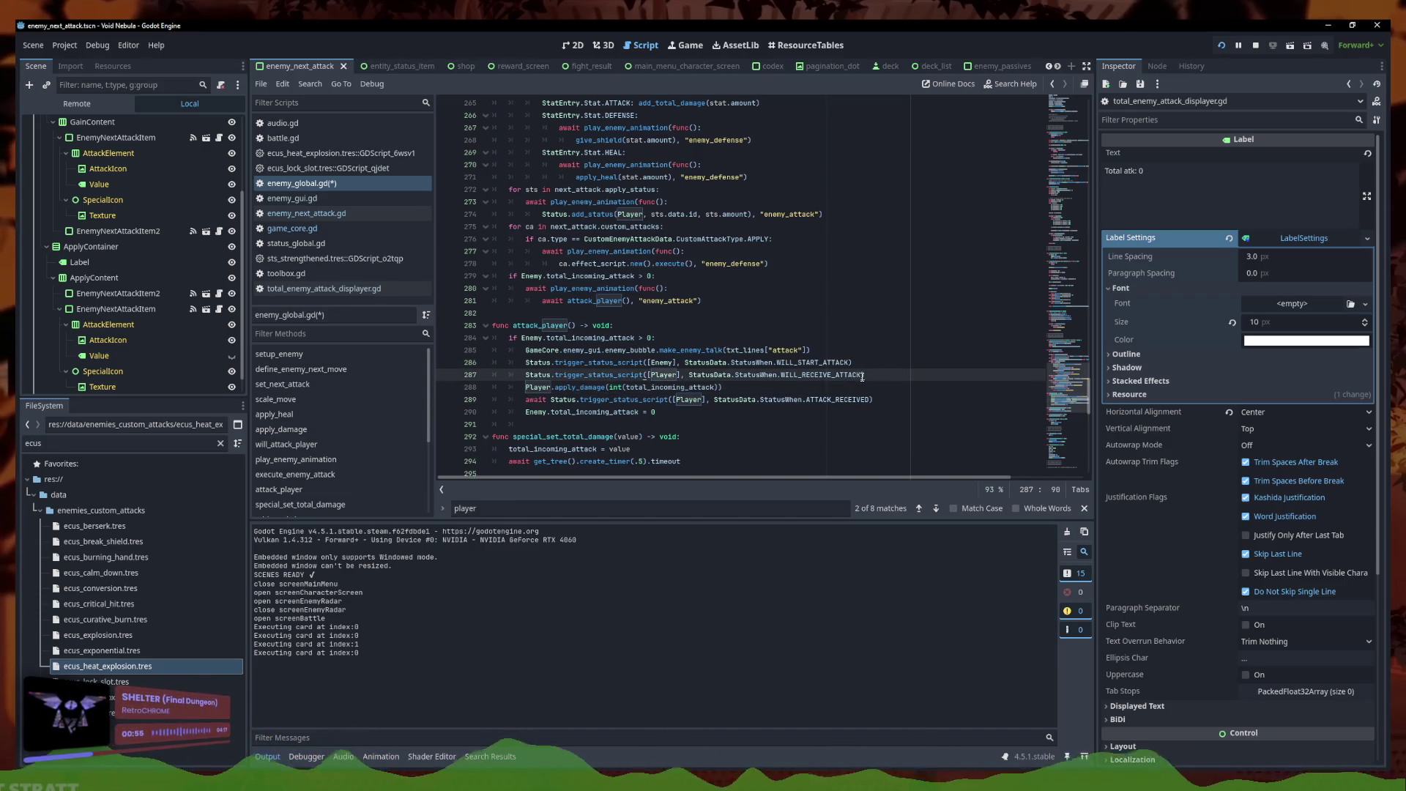
pyautogui.moveTo(802, 376)
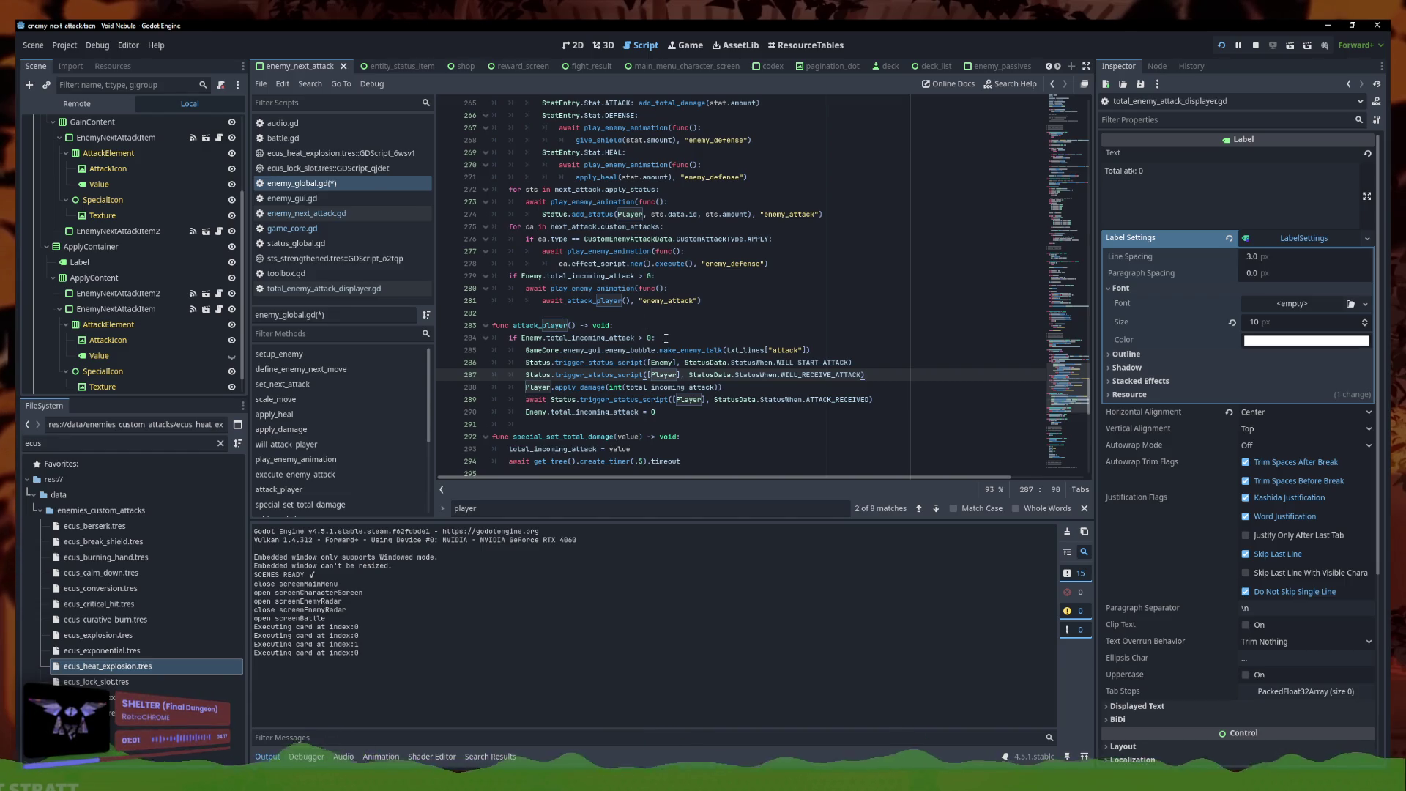
pyautogui.scroll(7, 644, 347)
# Prefix action.call() in play_enemy_animation with await
pyautogui.click(628, 218)
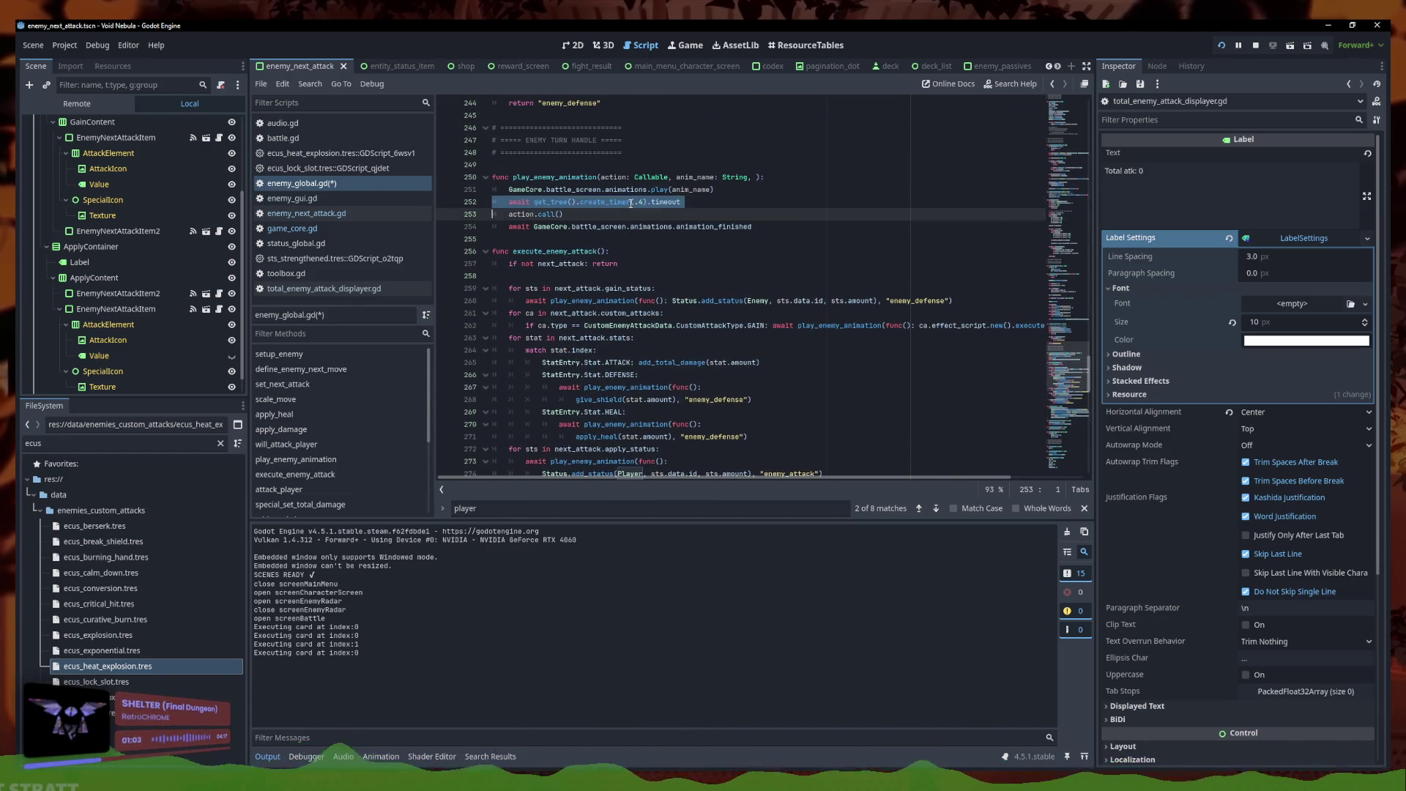
pyautogui.scroll(-4, 652, 256)
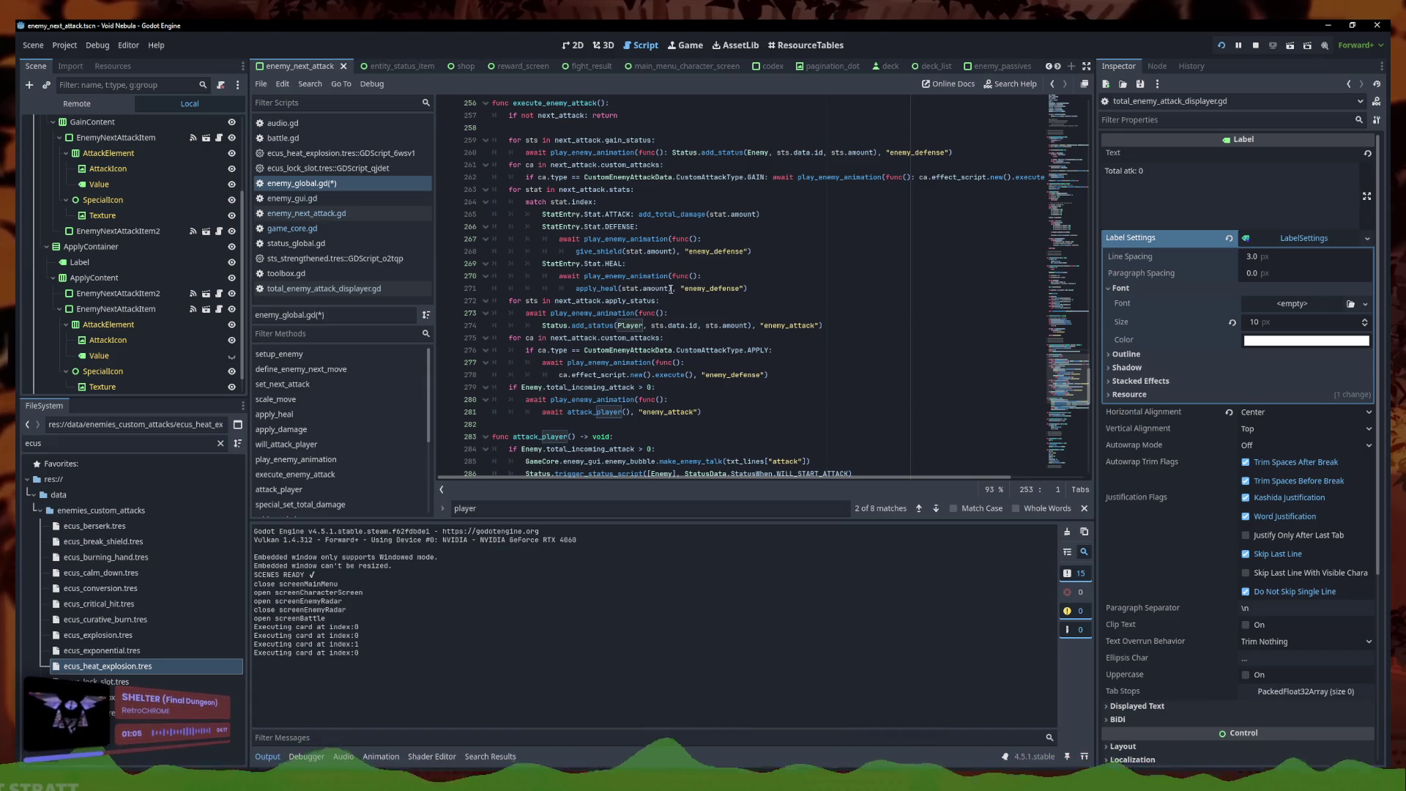
pyautogui.scroll(3, 671, 289)
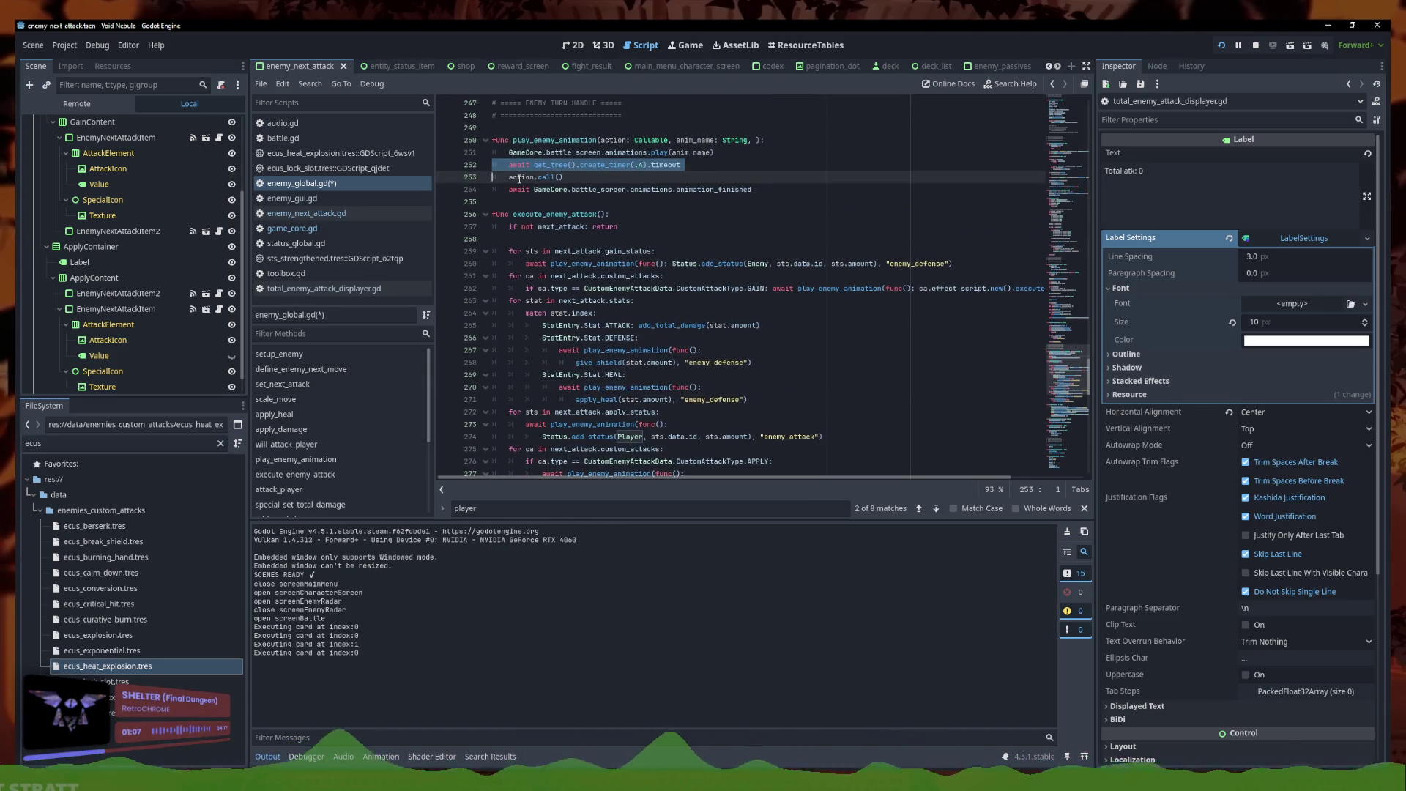
pyautogui.click(510, 177)
pyautogui.write('await')
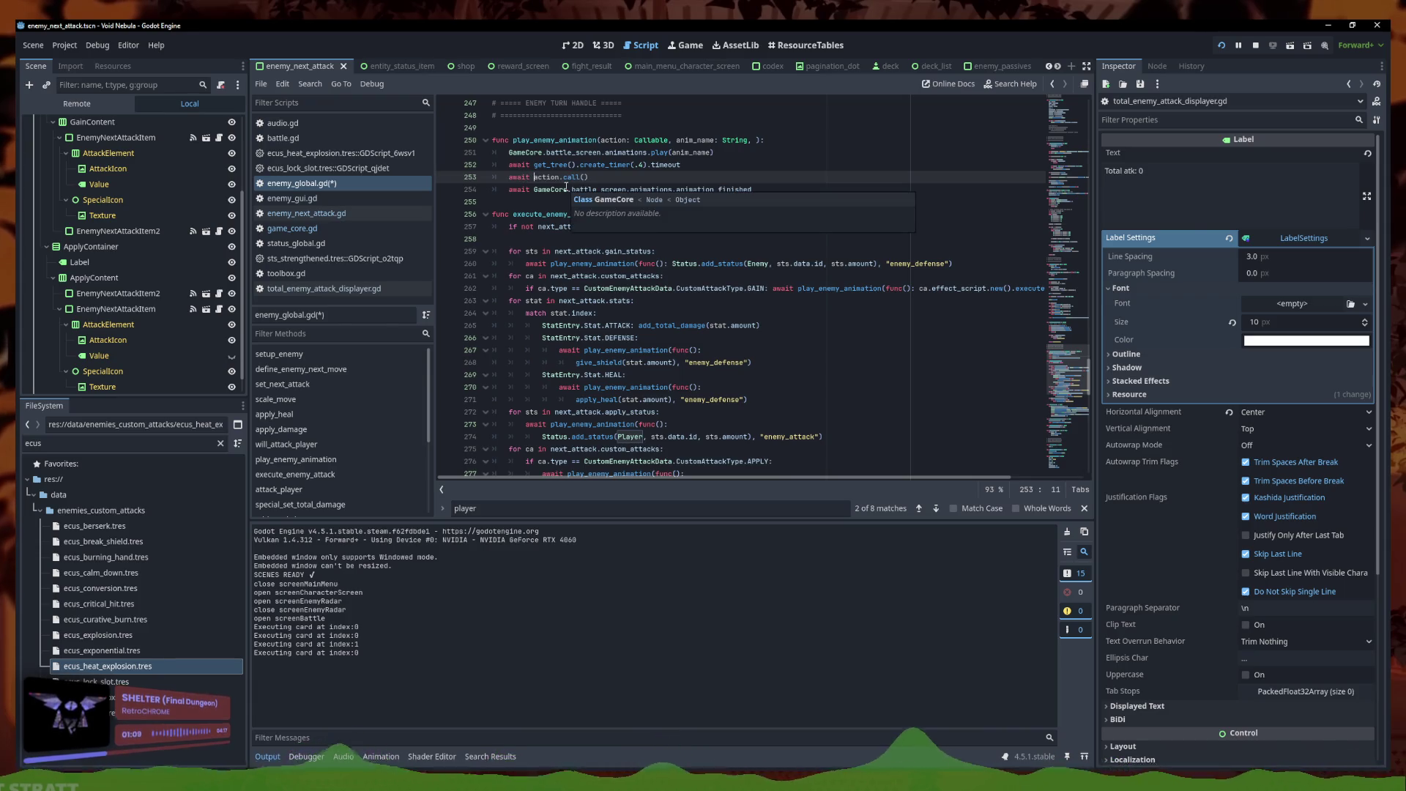
pyautogui.scroll(-9, 659, 307)
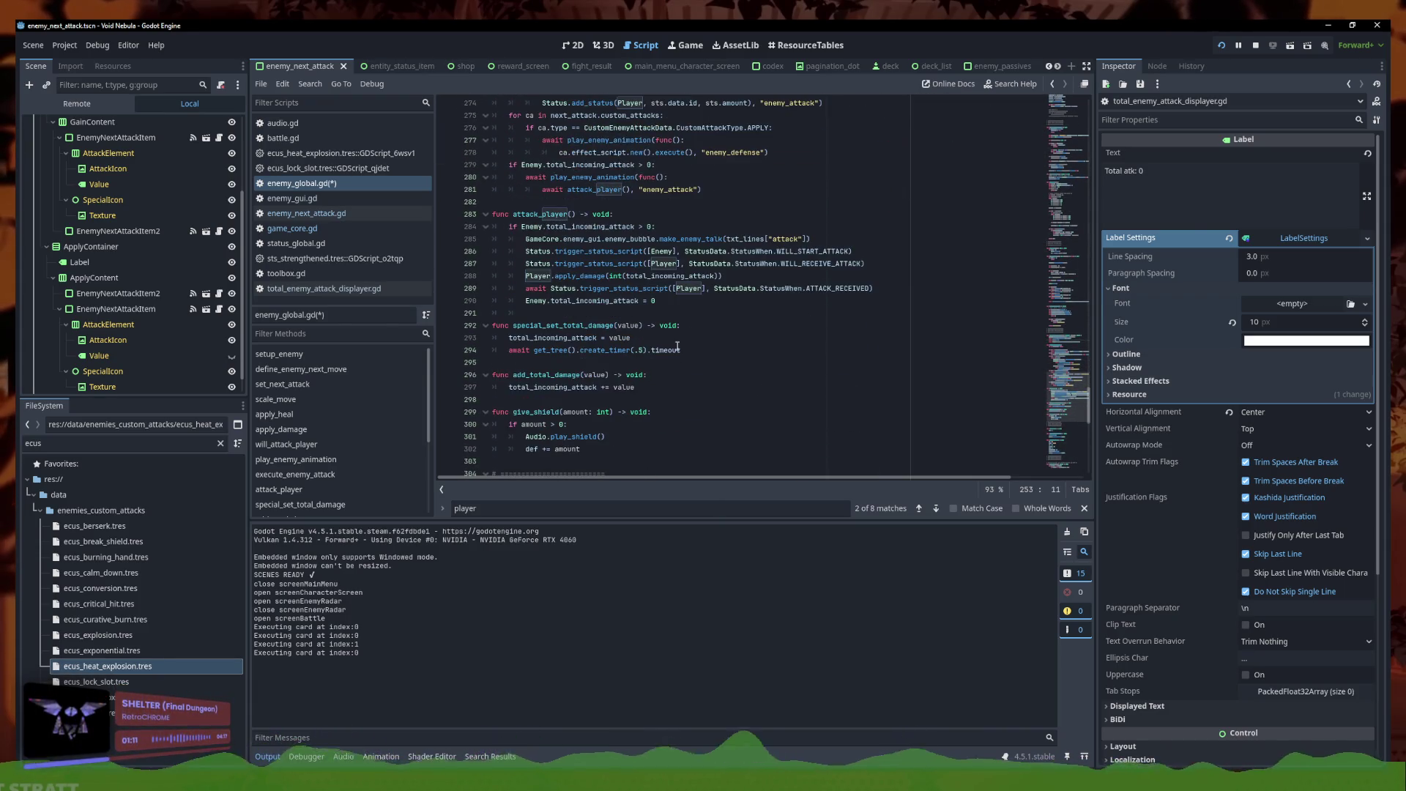
# Add 0.4-second timer awaits after both attack status triggers, save, and return to the game
pyautogui.click(863, 264)
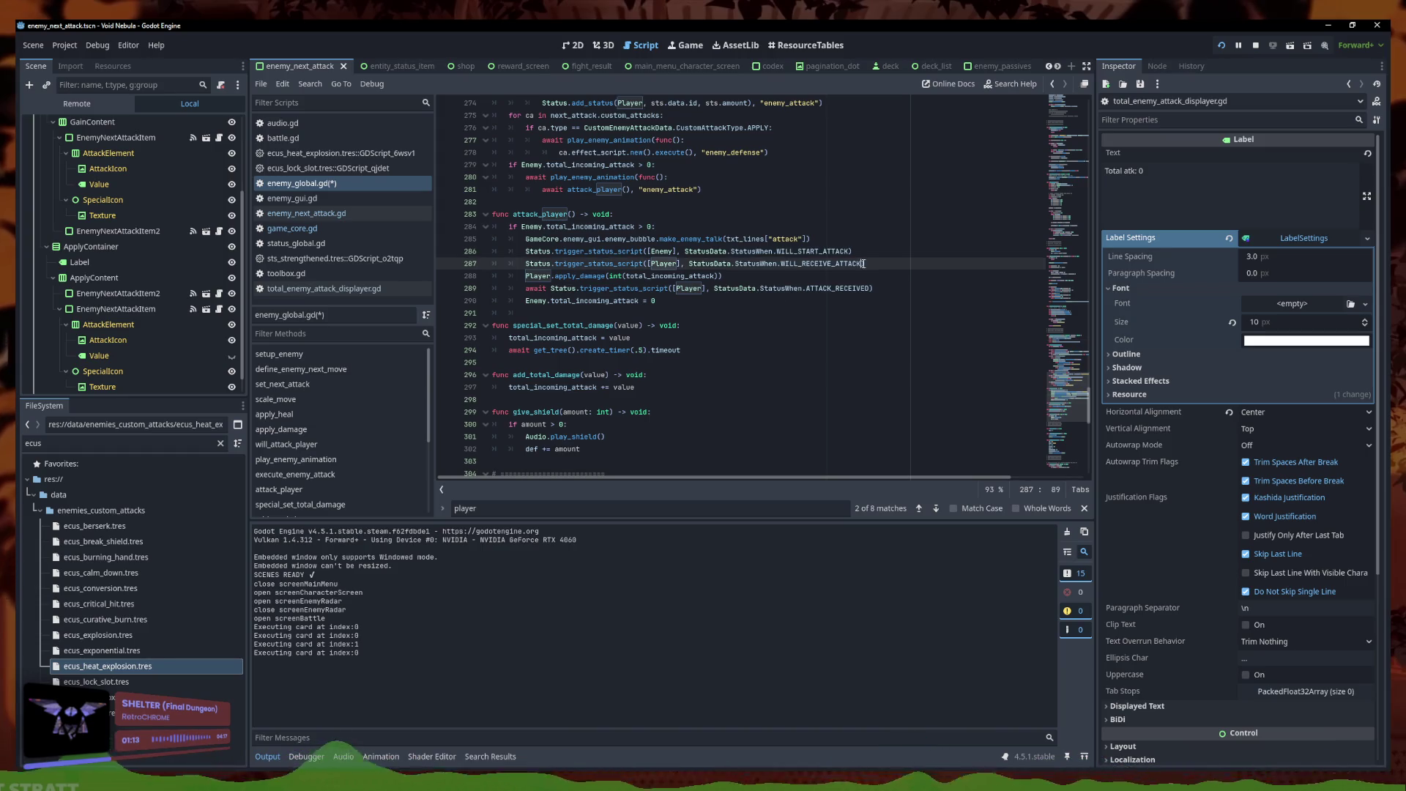
pyautogui.hotkey('ctrl', 'z')
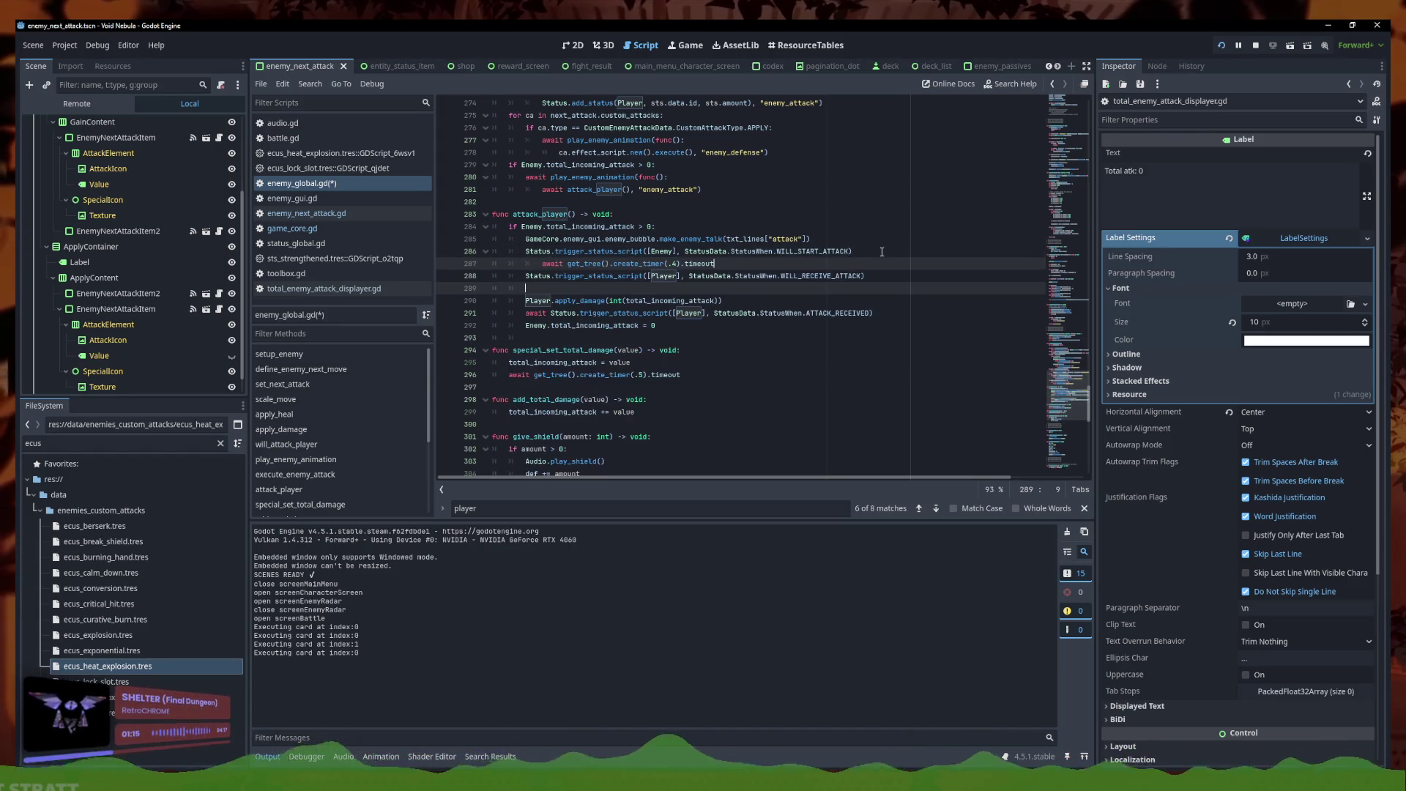
pyautogui.write('await get_tree().create_timer(.4).timeout')
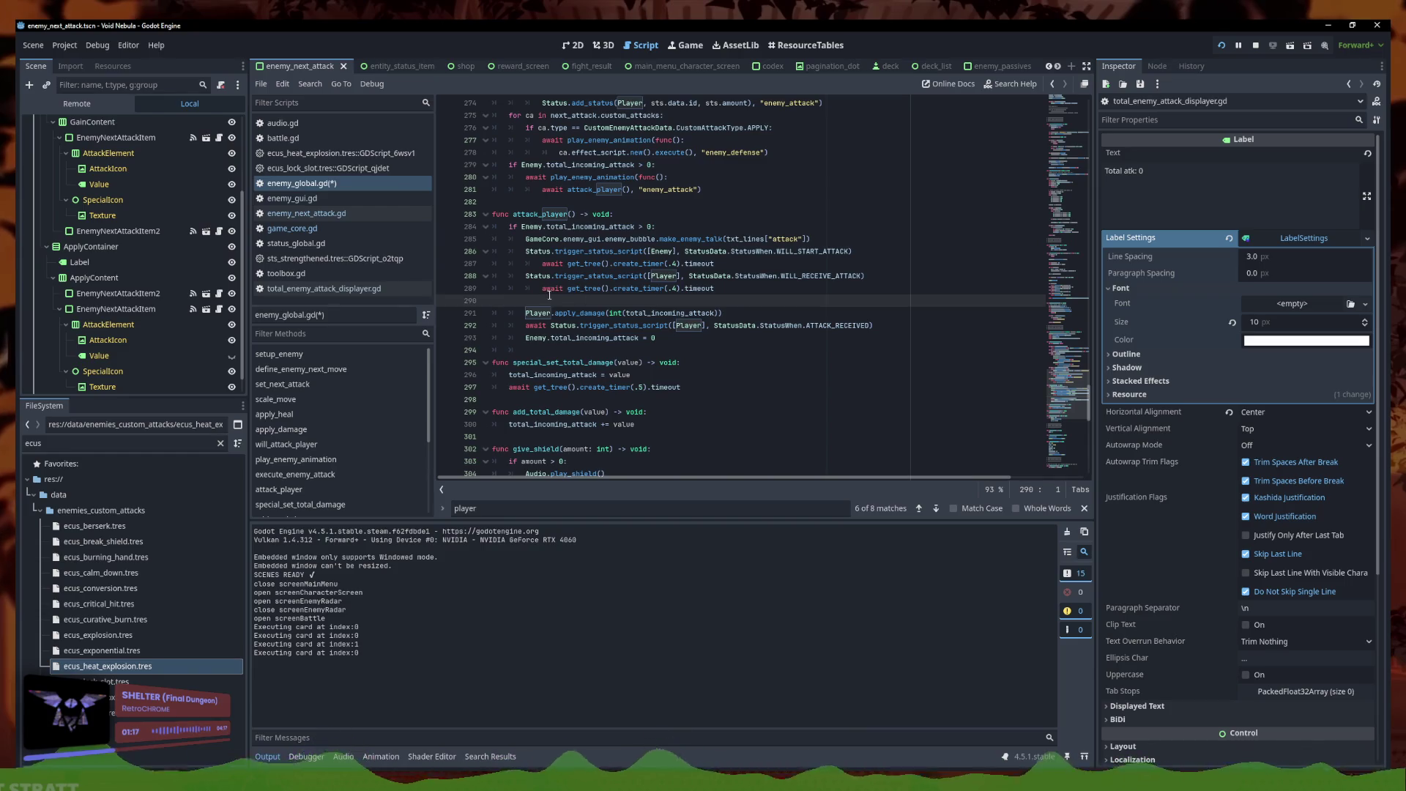
pyautogui.press('BackSpace')
pyautogui.click(542, 289)
pyautogui.click(764, 276)
pyautogui.hotkey('ctrl', 's')
pyautogui.click(420, 753)
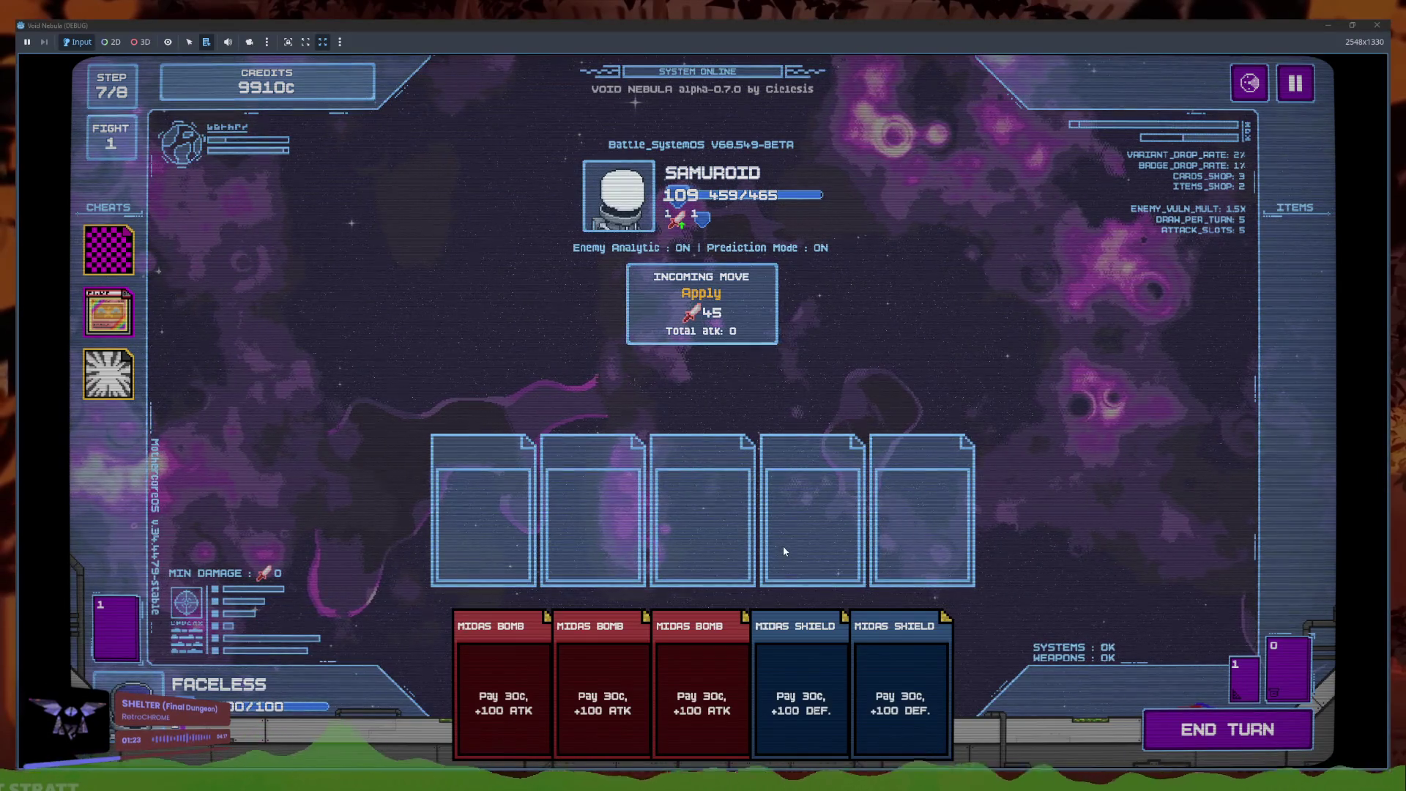
# End the turn so SAMUROID attacks, then stop the game with F8
pyautogui.press('space')
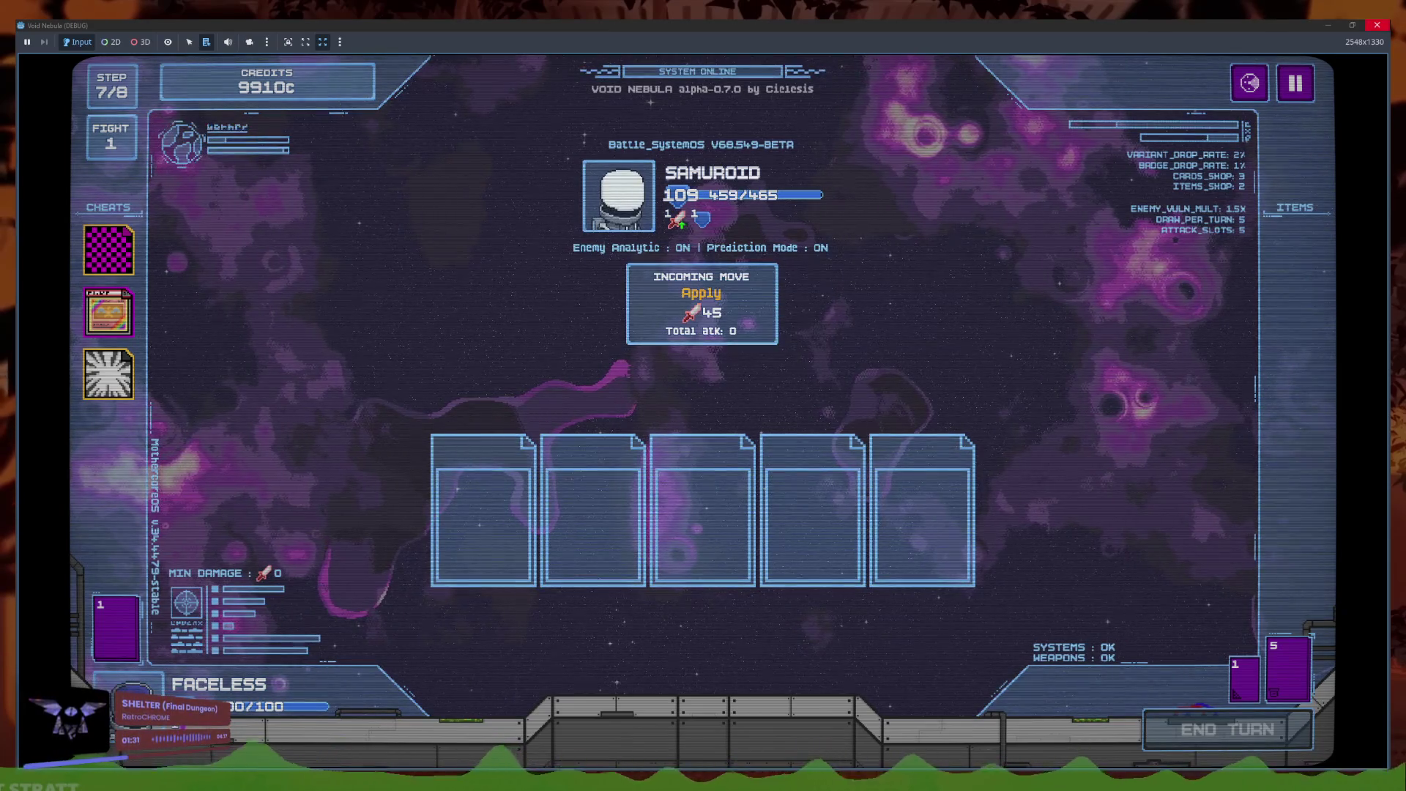
pyautogui.press('F8')
pyautogui.scroll(5, 659, 308)
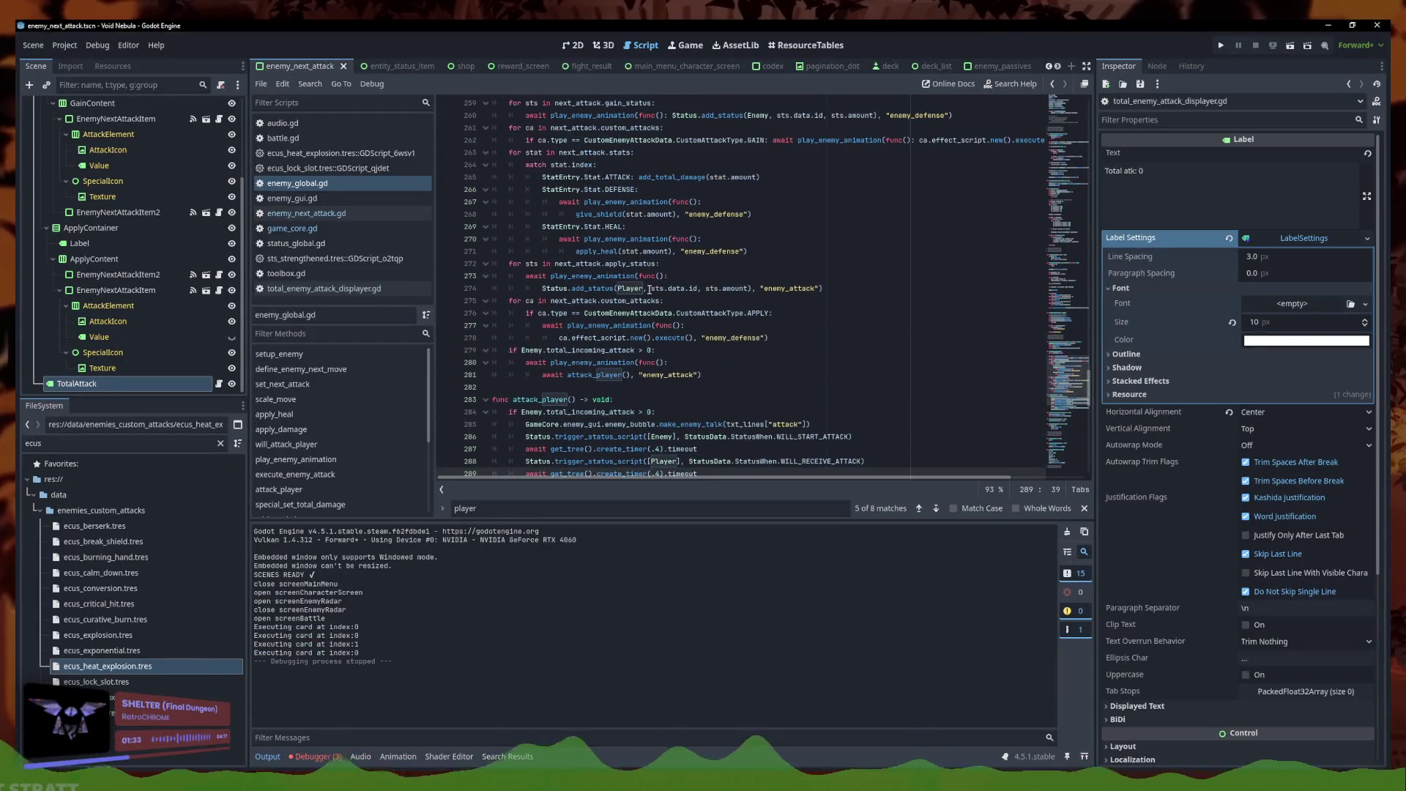
# Review the execute_enemy_attack code around lines 281–282
pyautogui.click(695, 386)
pyautogui.click(731, 375)
pyautogui.press('Down')
pyautogui.scroll(4, 586, 308)
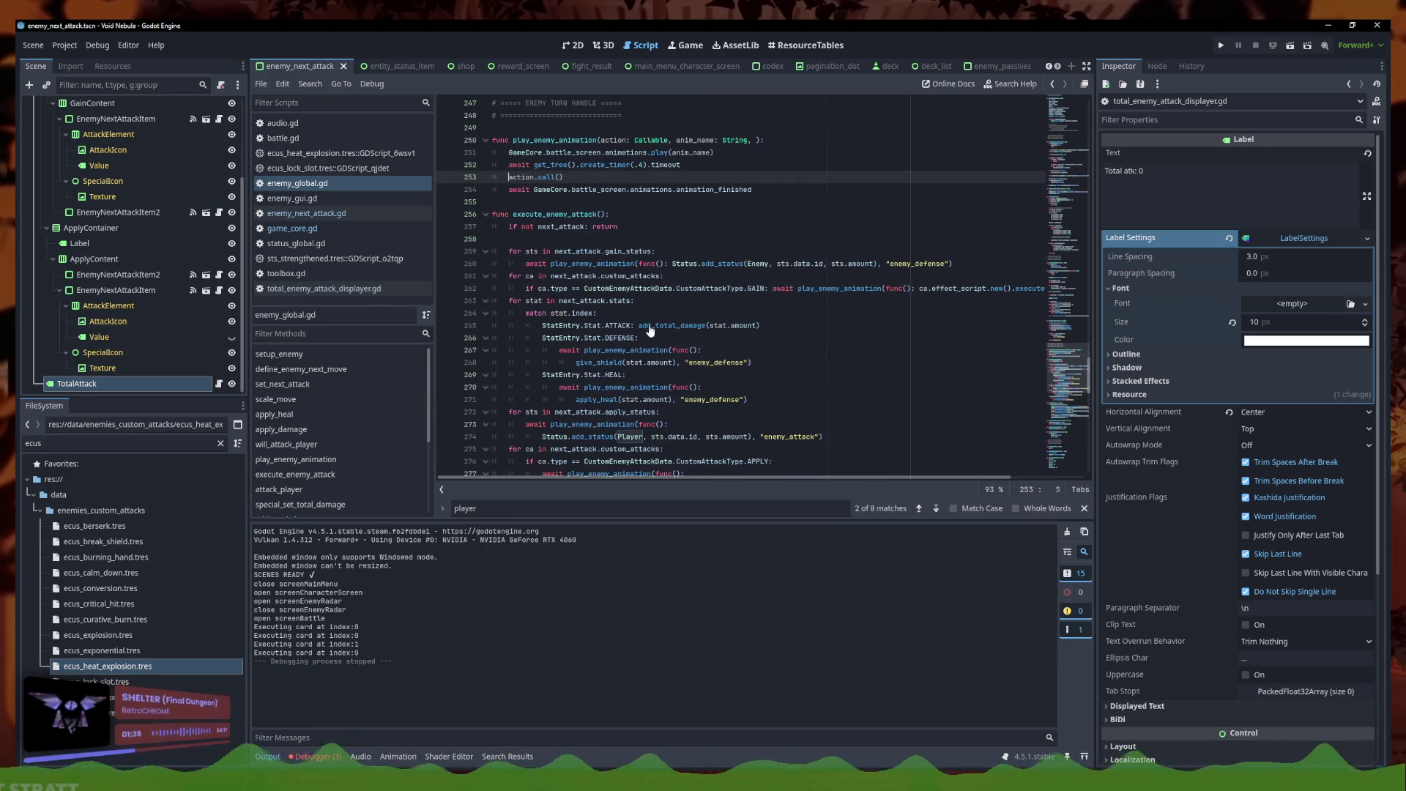
# Launch a fresh debug run of Void Nebula and bring the editor forward to view the log
pyautogui.click(1221, 47)
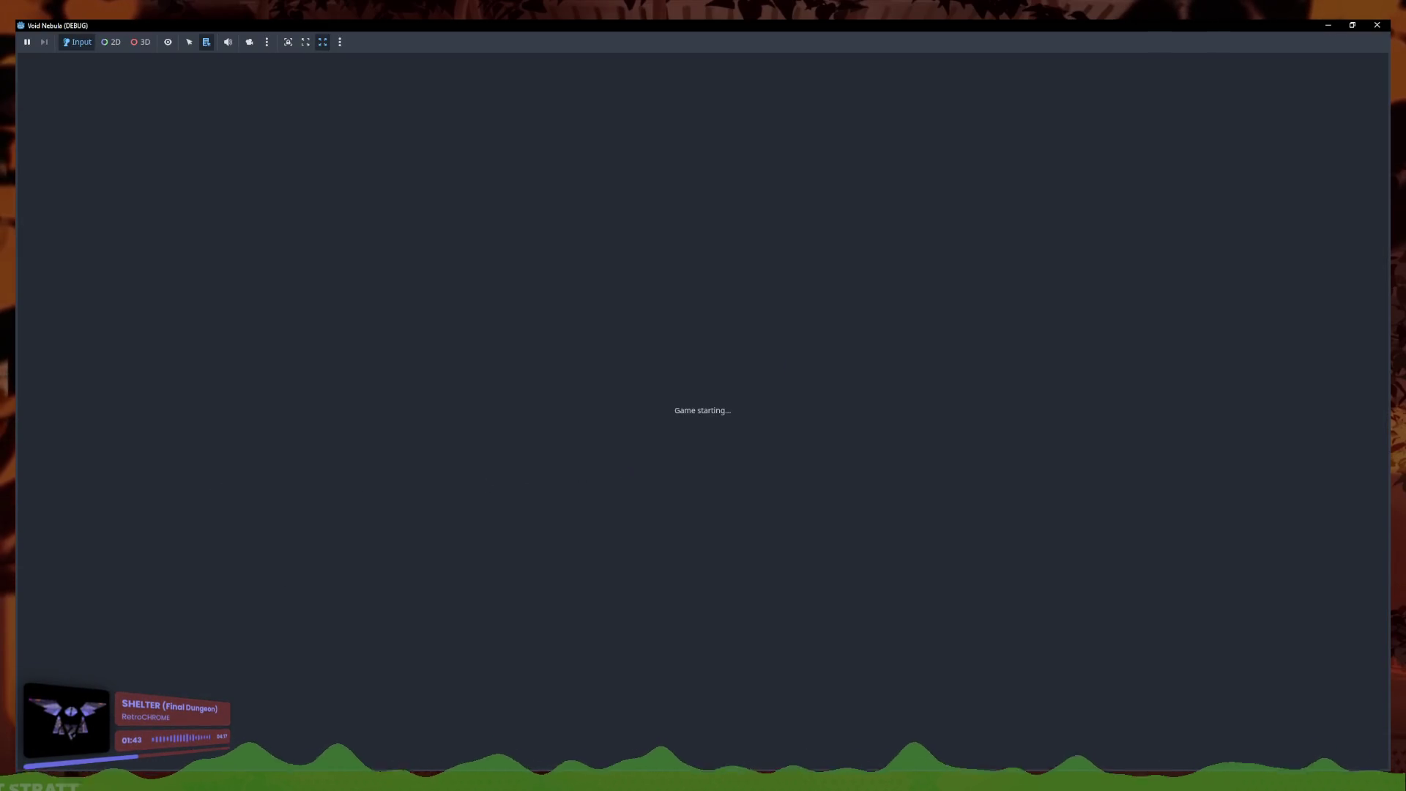
pyautogui.moveTo(392, 746)
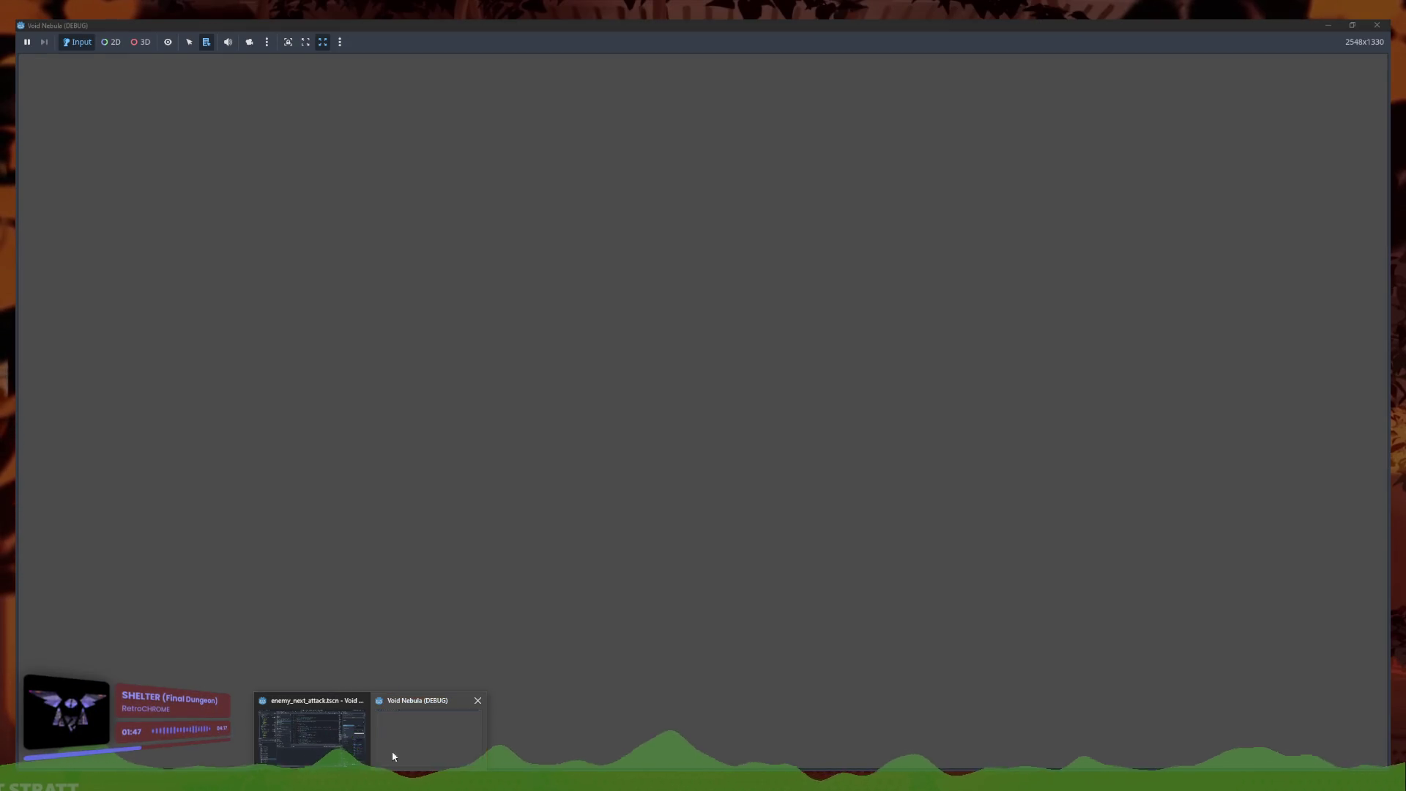
pyautogui.click(329, 740)
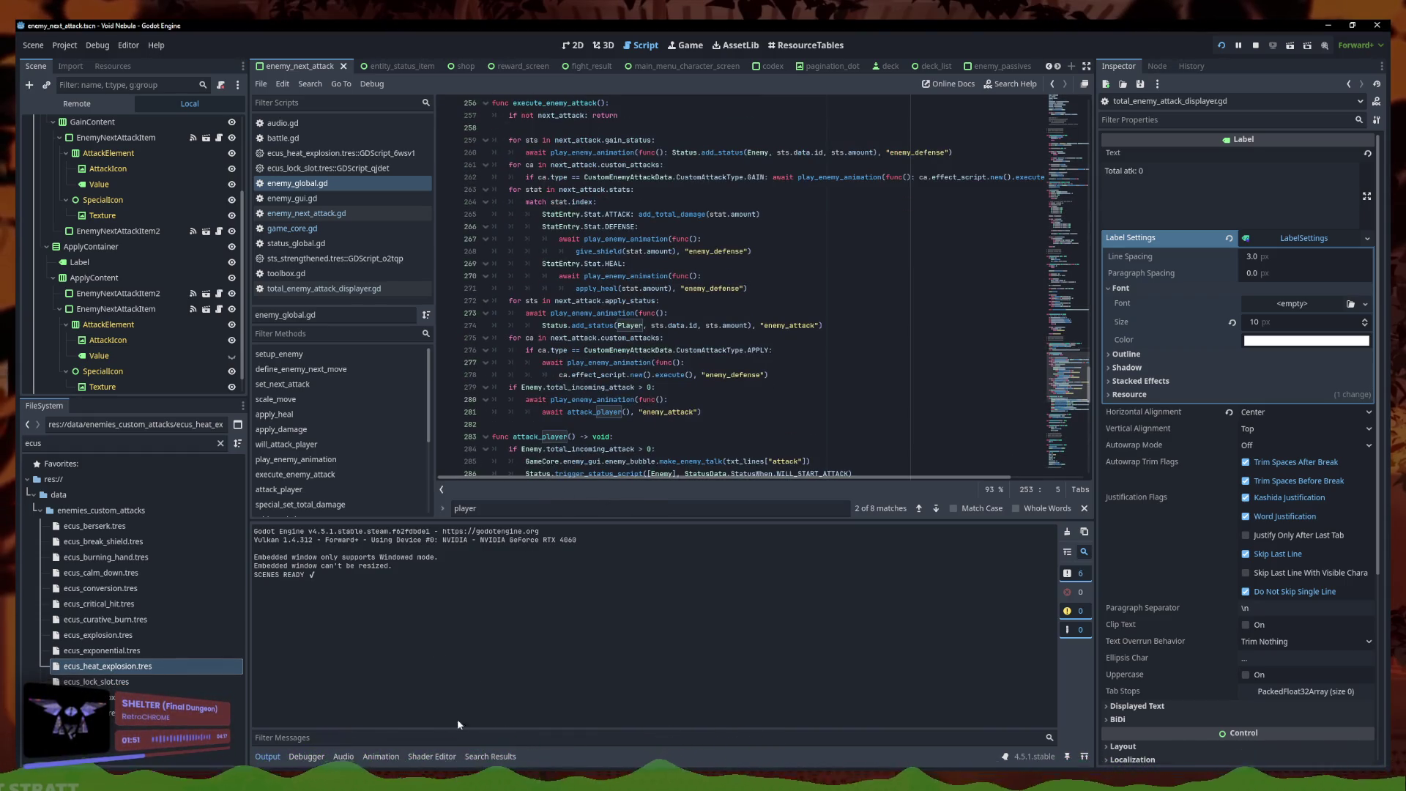
pyautogui.press('F5')
# Start a new run with the Faceless test character
pyautogui.click(339, 503)
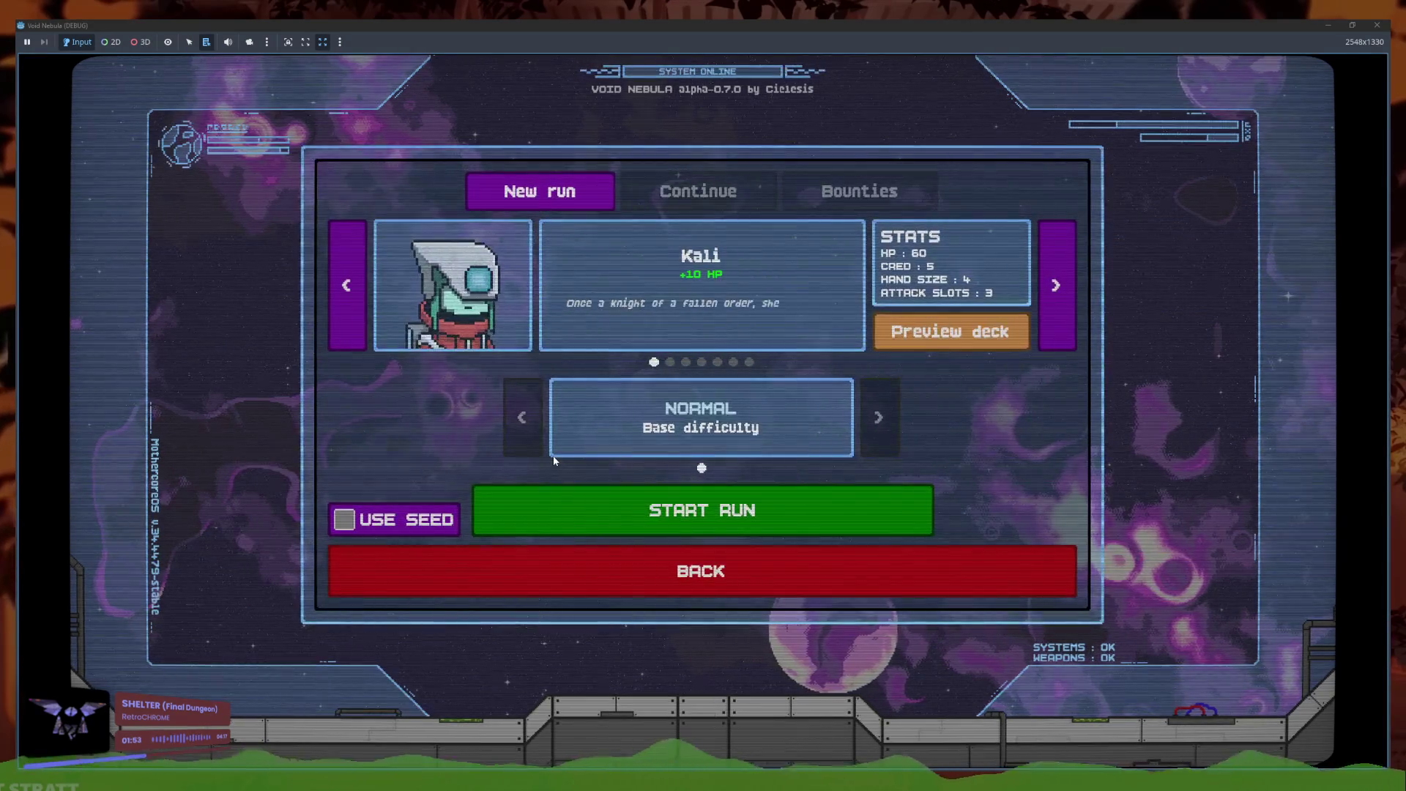
pyautogui.press('Left')
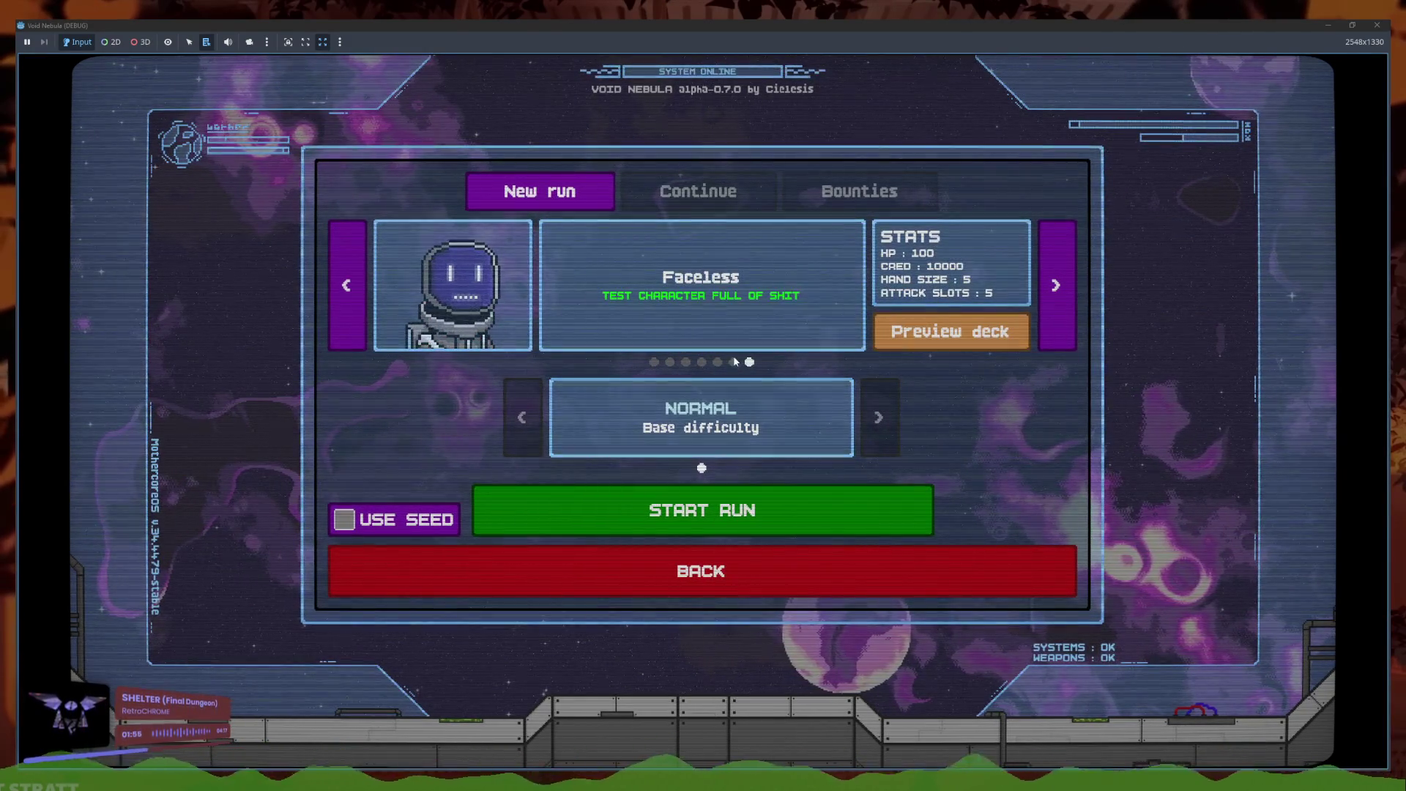
pyautogui.click(740, 511)
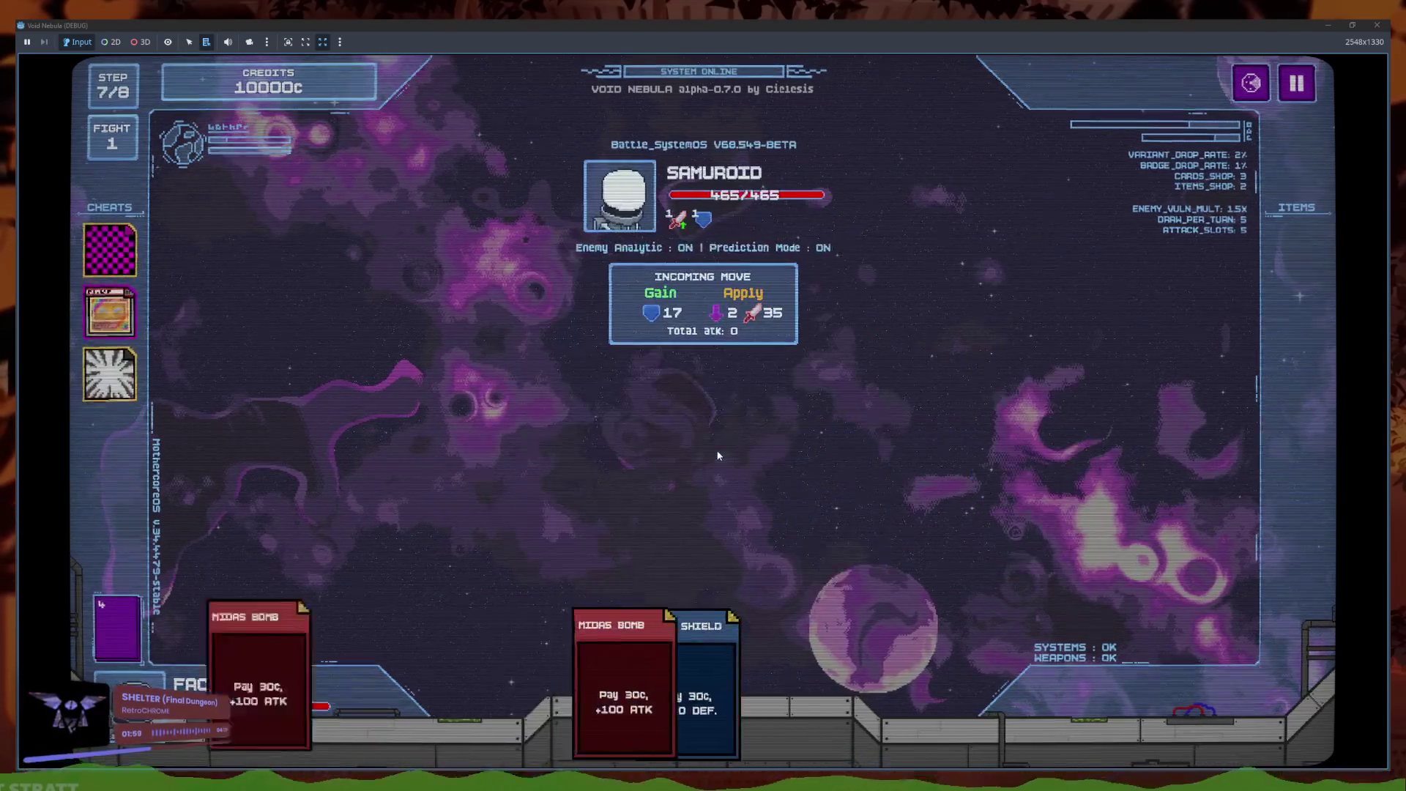
# Slot Midas Shield and Plurality cards, end the turn against Samuroid, then return to the script
pyautogui.click(505, 688)
pyautogui.click(861, 682)
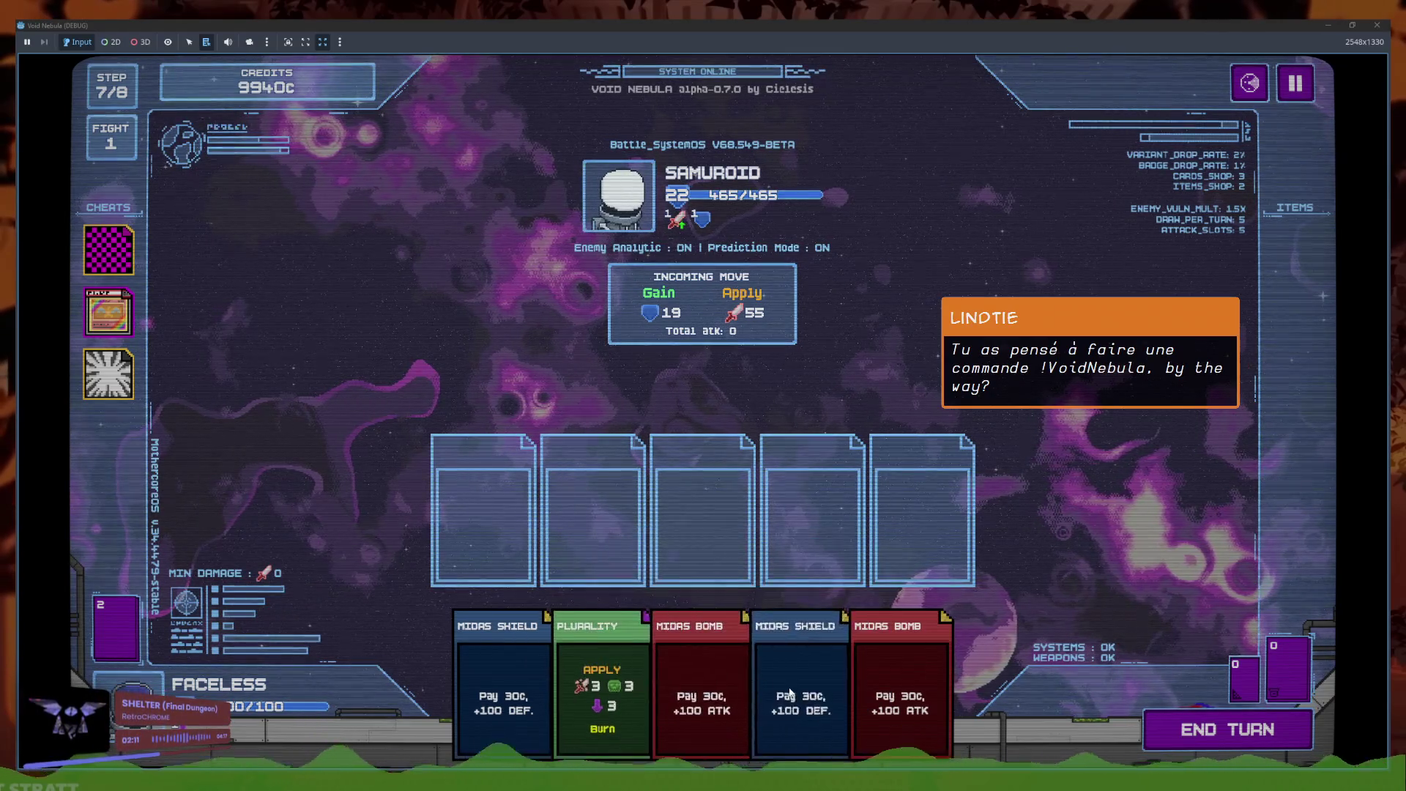
pyautogui.click(505, 693)
pyautogui.click(592, 676)
pyautogui.click(591, 675)
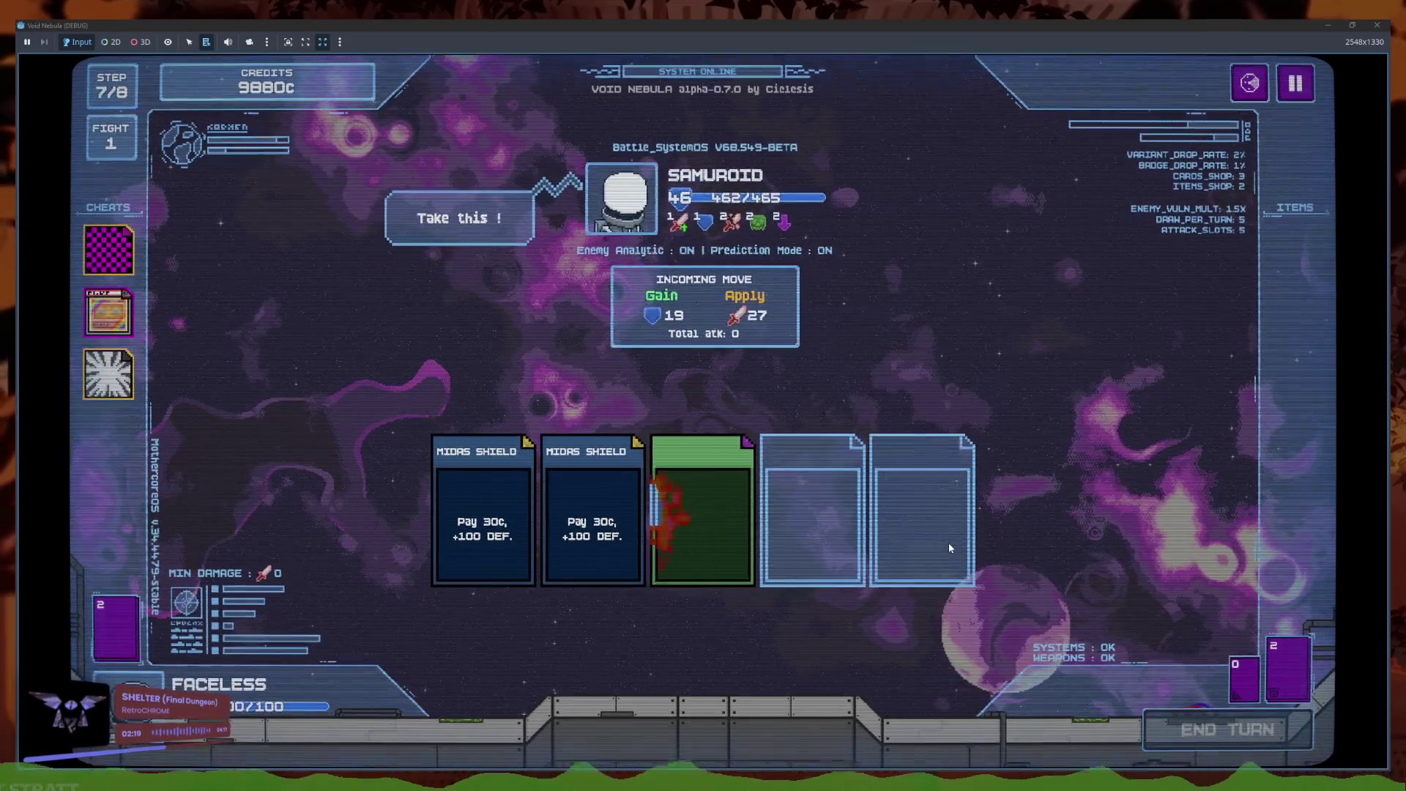
pyautogui.click(498, 659)
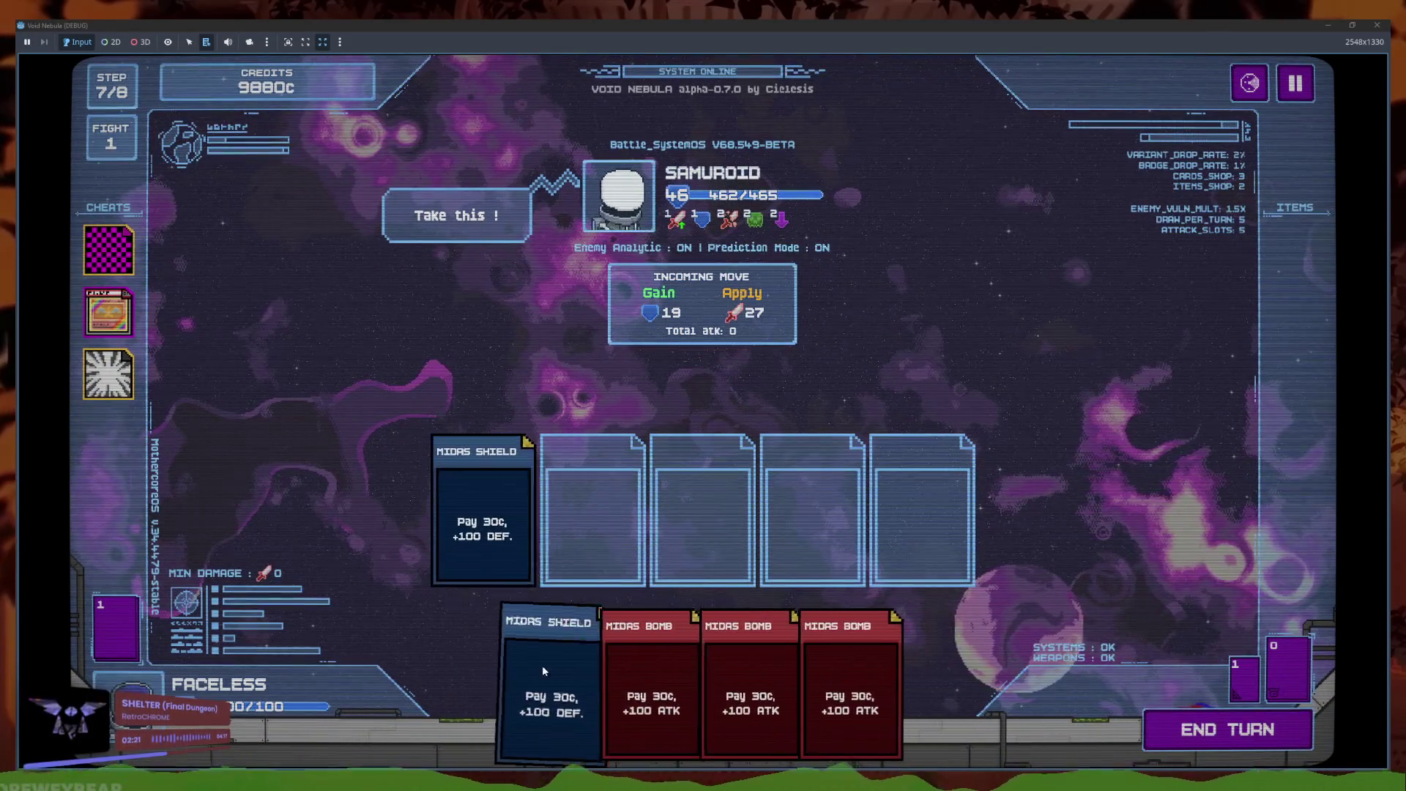
pyautogui.click(555, 664)
pyautogui.click(1187, 734)
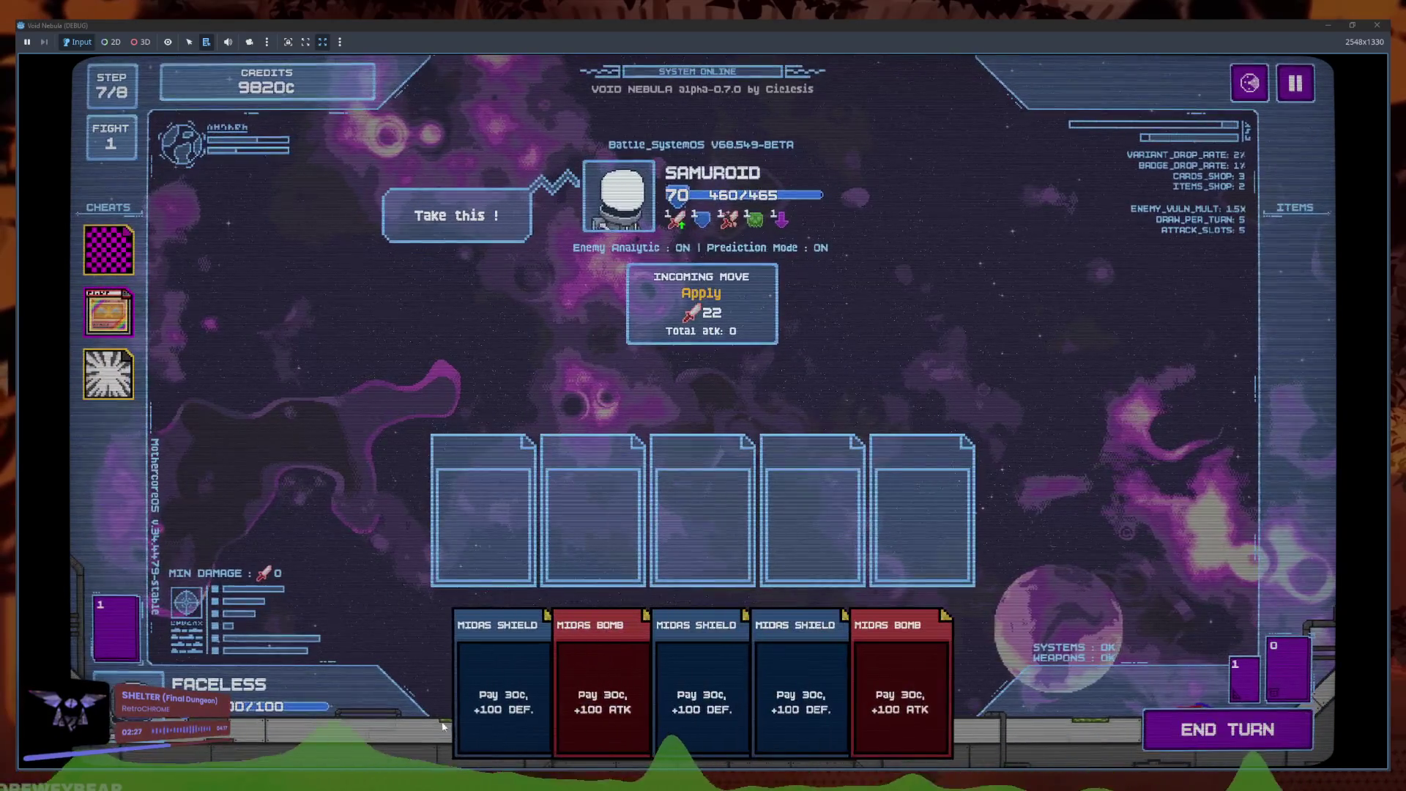
pyautogui.moveTo(367, 788)
pyautogui.click(311, 729)
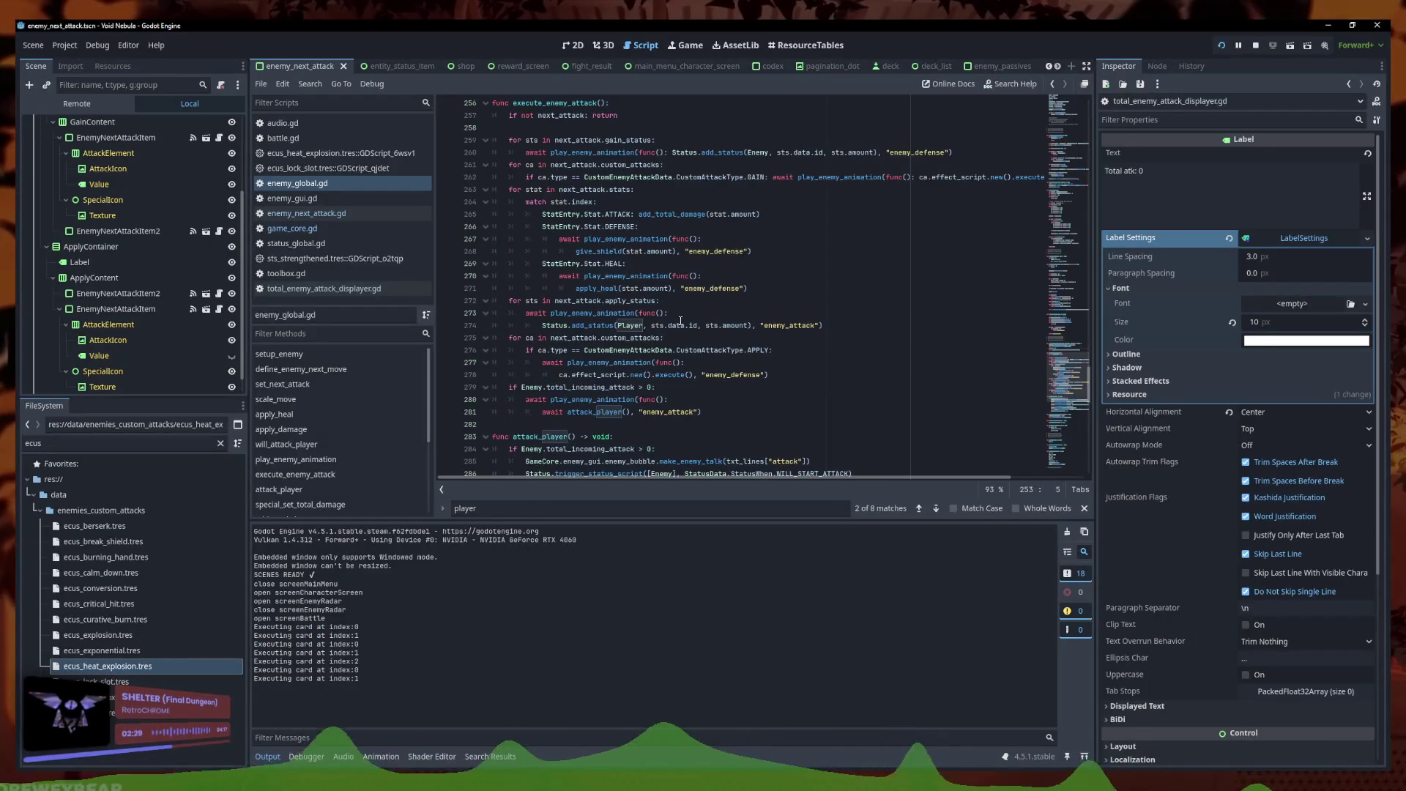
# Move the make_enemy_talk line below the 0.4-second wait, just above Player.apply_damage, and save enemy_global.gd
pyautogui.scroll(-2, 676, 348)
pyautogui.click(742, 337)
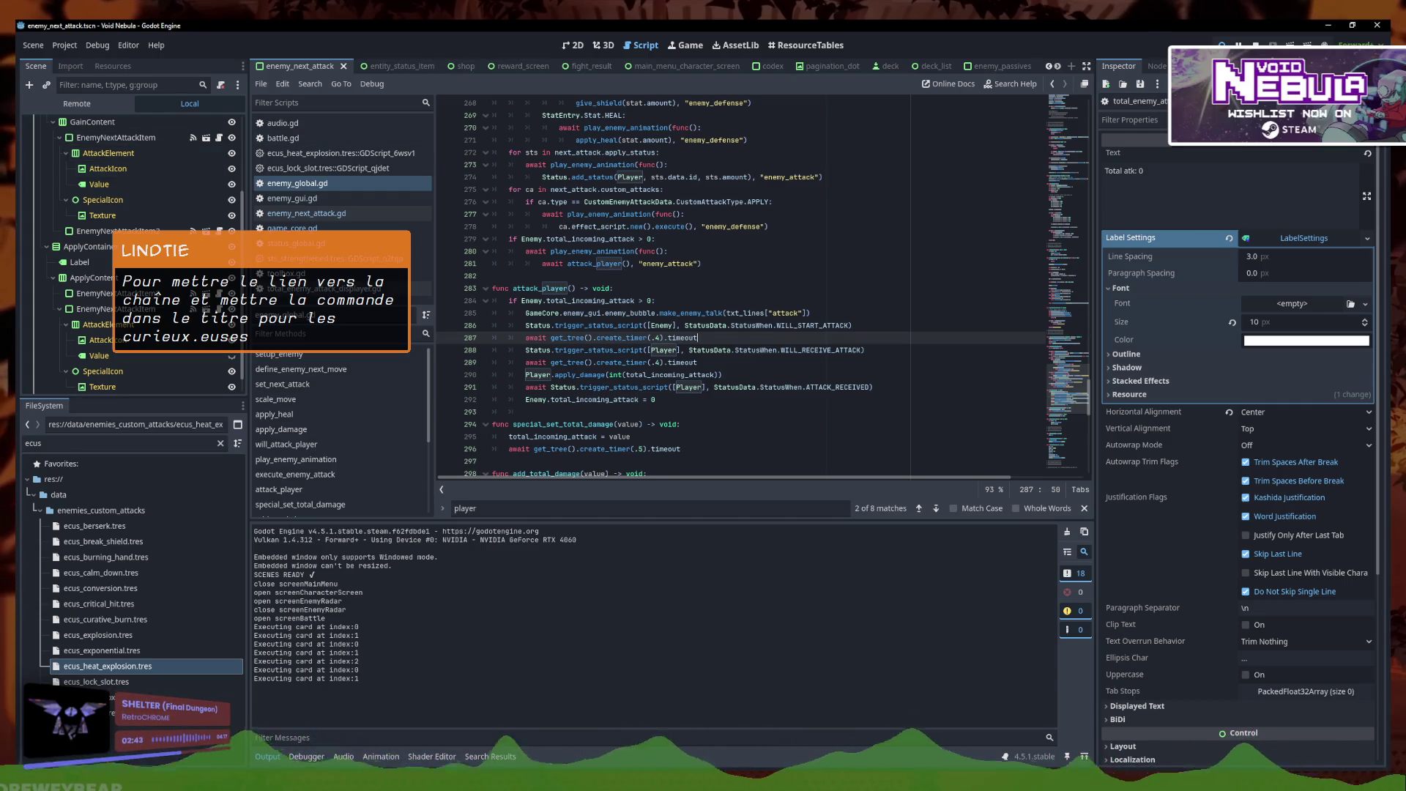
pyautogui.click(733, 362)
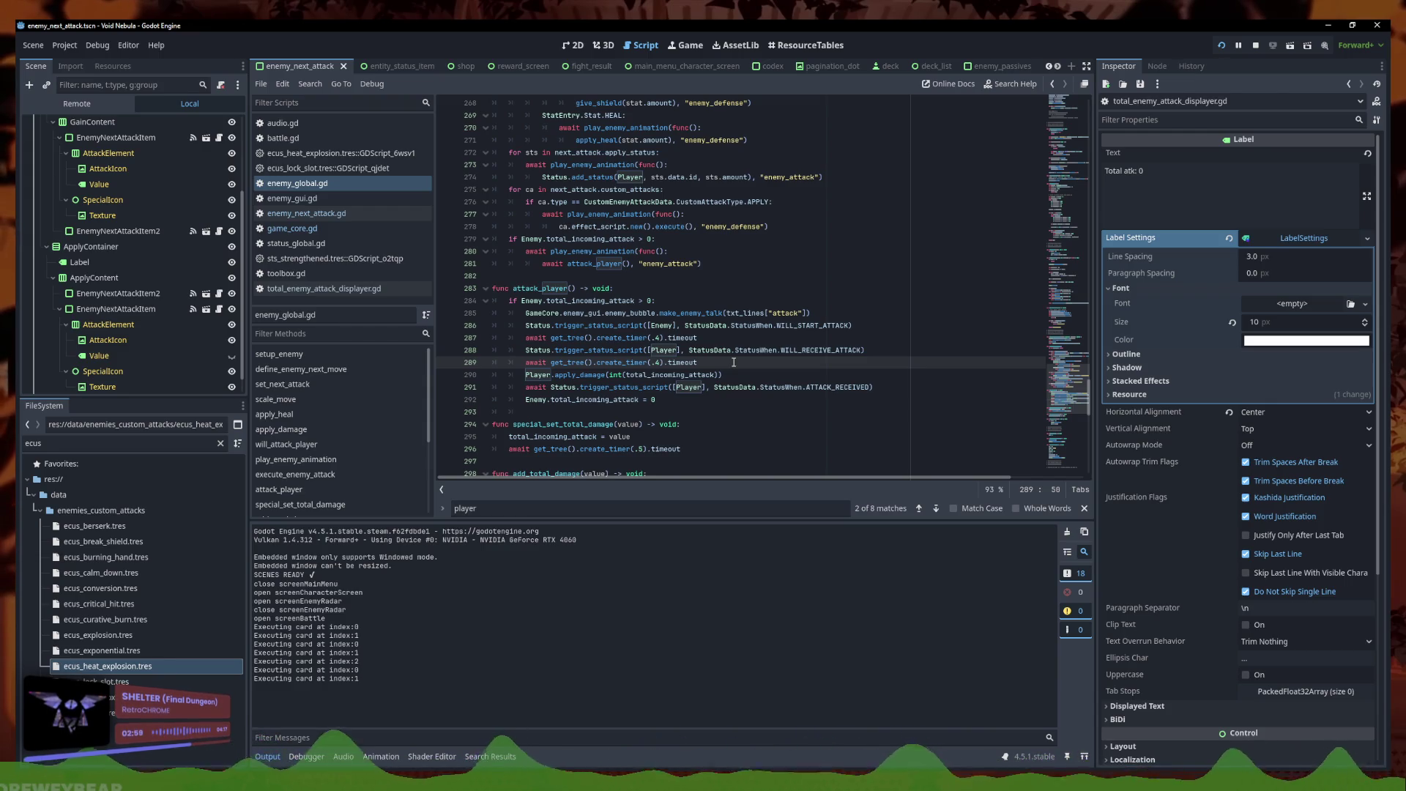
pyautogui.press('Up')
pyautogui.press('Up')
pyautogui.press('Down')
pyautogui.click(690, 313)
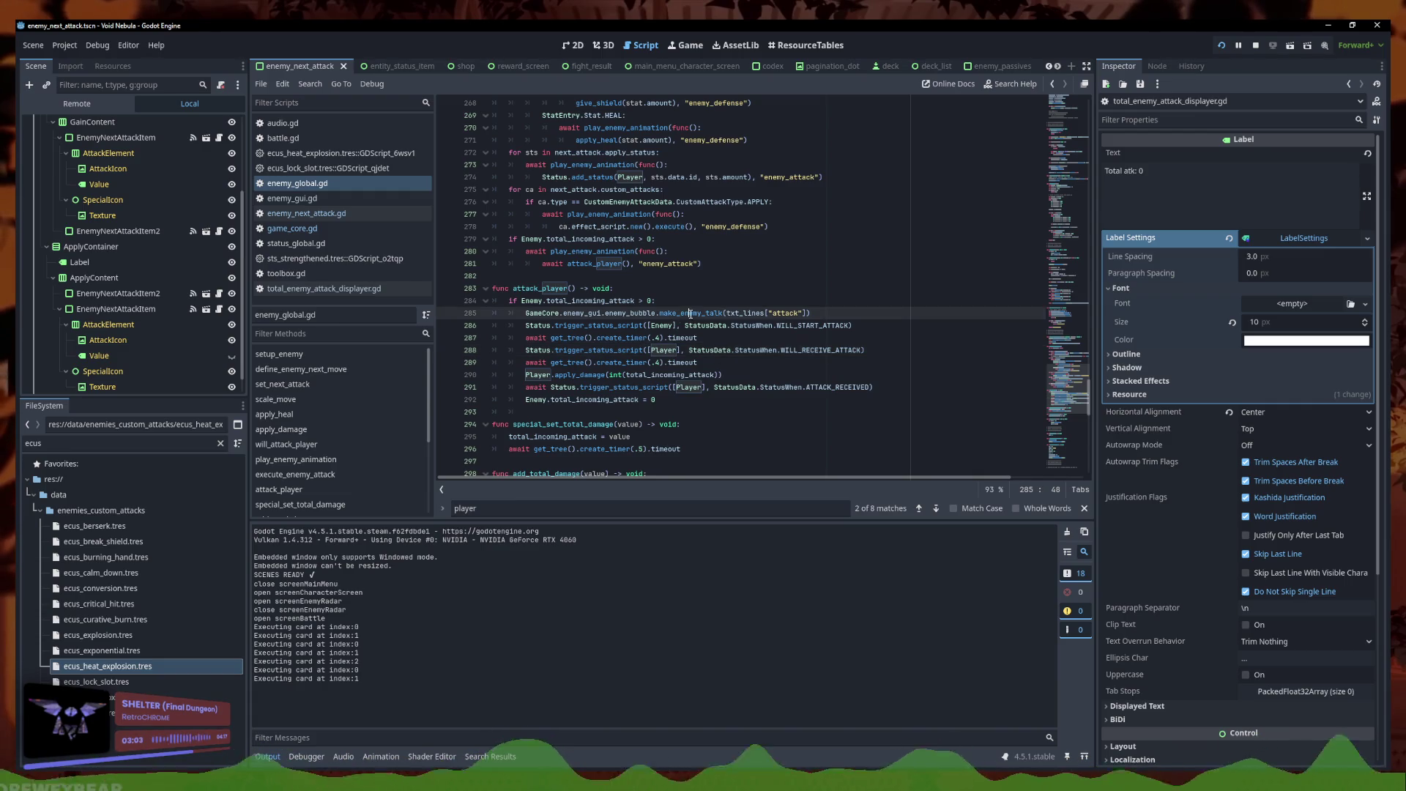
pyautogui.hotkey('alt', 'Down')
pyautogui.hotkey('alt', 'Down')
pyautogui.hotkey('alt', 'Down')
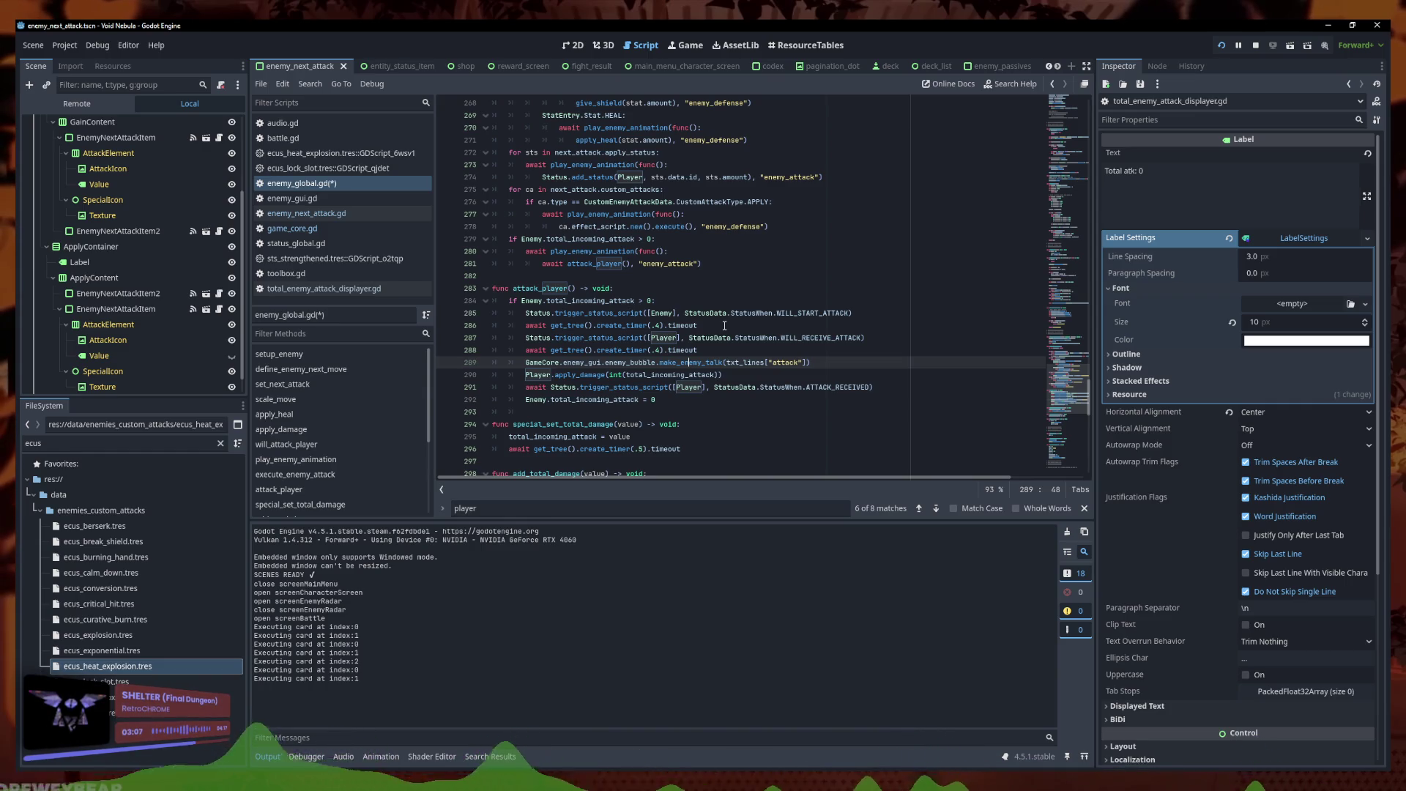
pyautogui.hotkey('ctrl', 's')
pyautogui.click(711, 356)
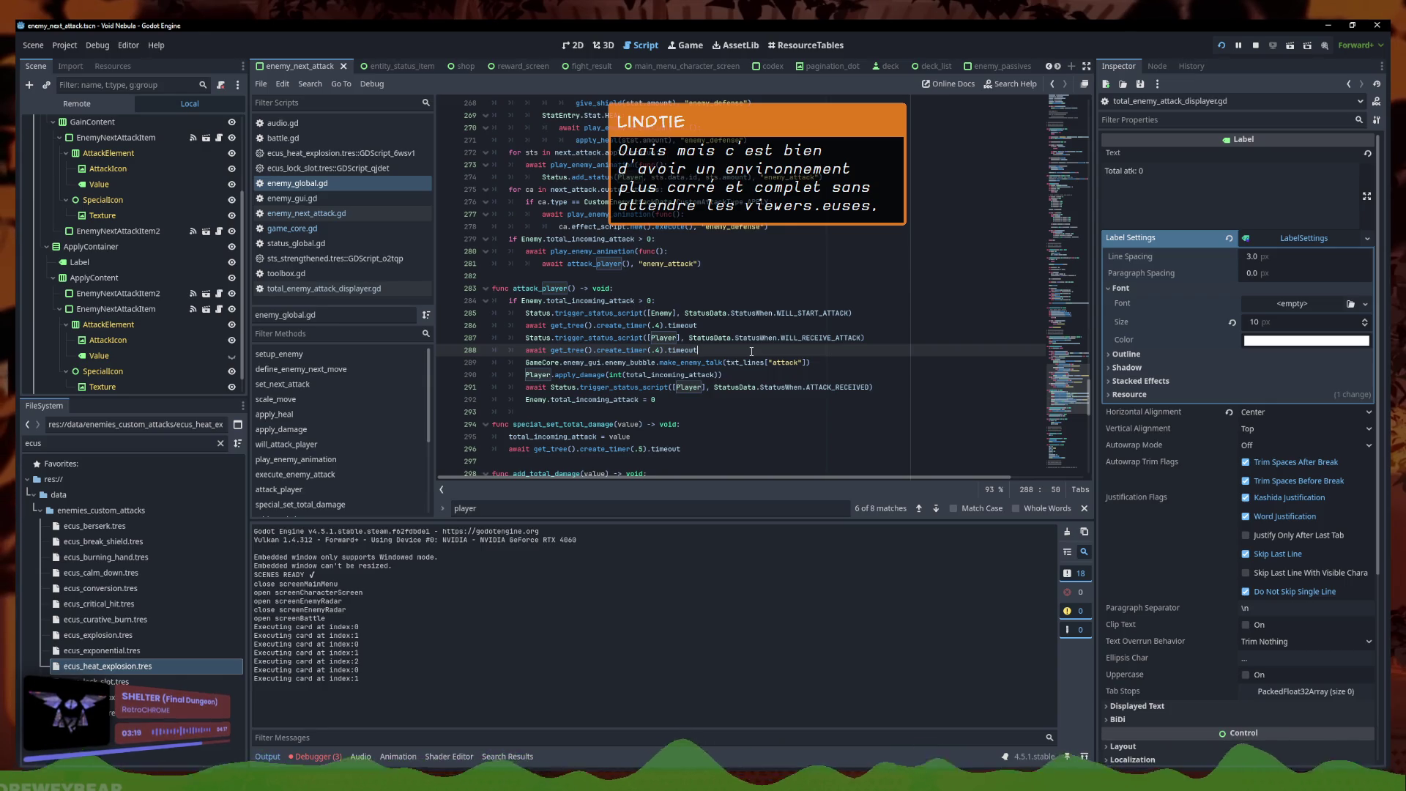
# Rerun the game and start a new run as Faceless
pyautogui.click(1221, 47)
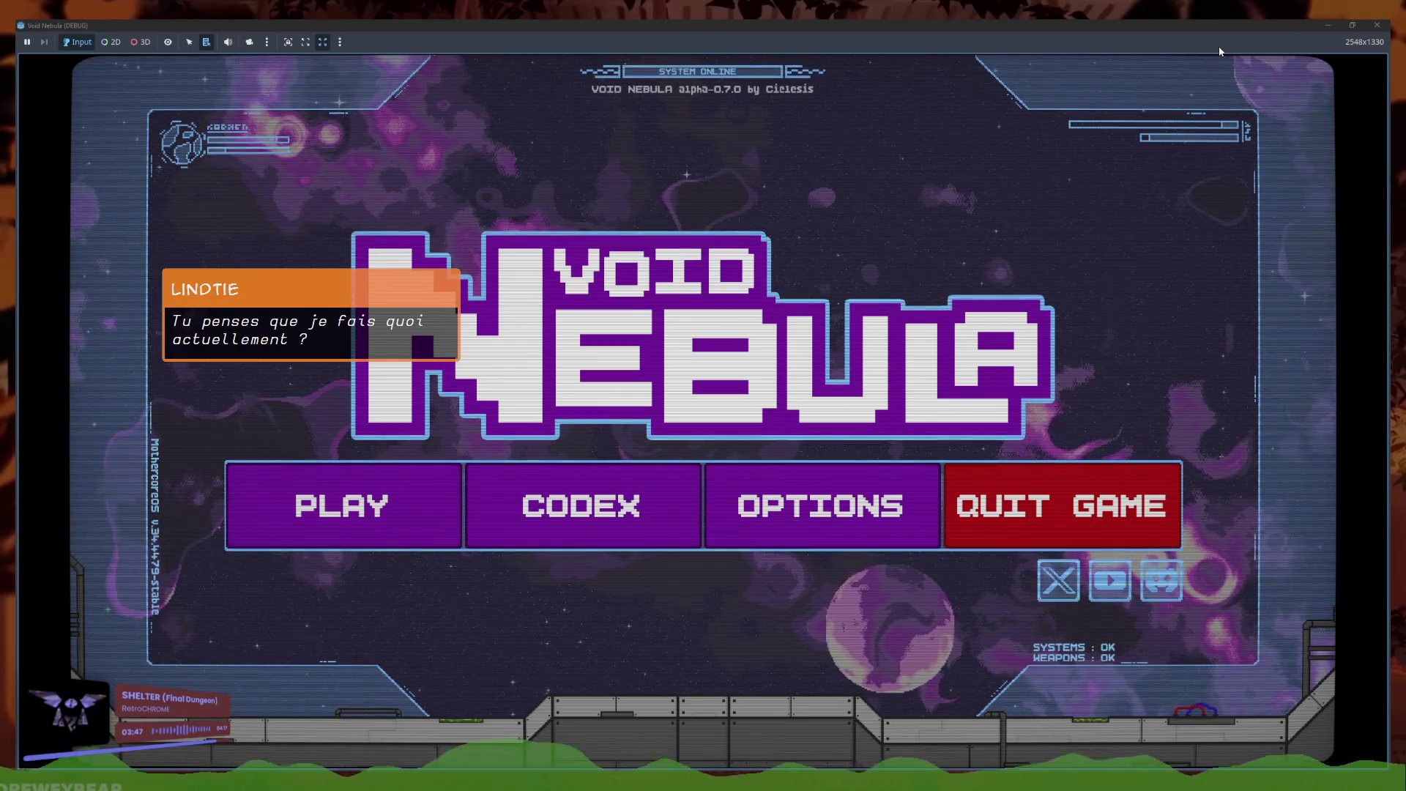
pyautogui.click(343, 506)
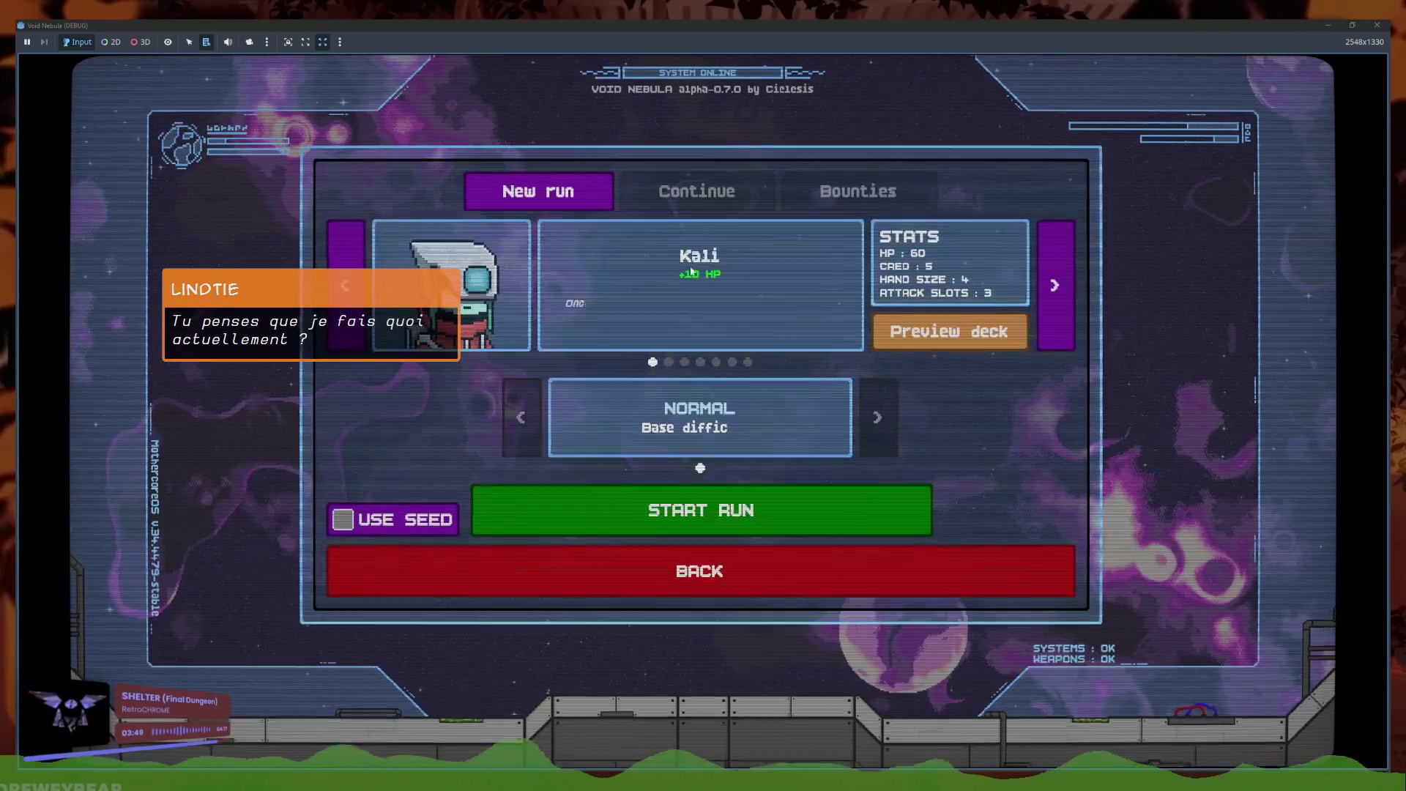
pyautogui.press('Left')
pyautogui.click(780, 502)
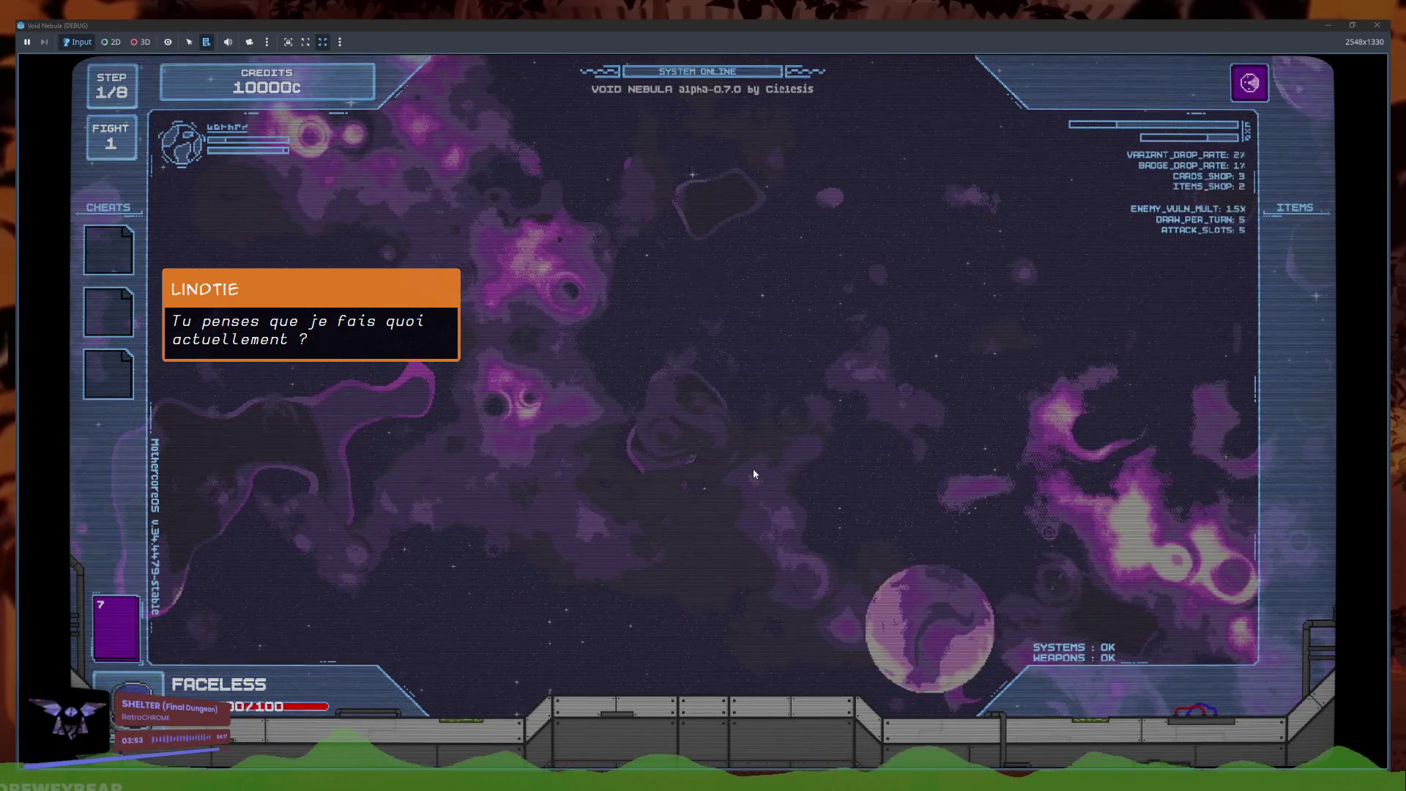
# Pick Samuroid on the radar and play Midas Shield and Plurality for Total atk 10
pyautogui.click(678, 441)
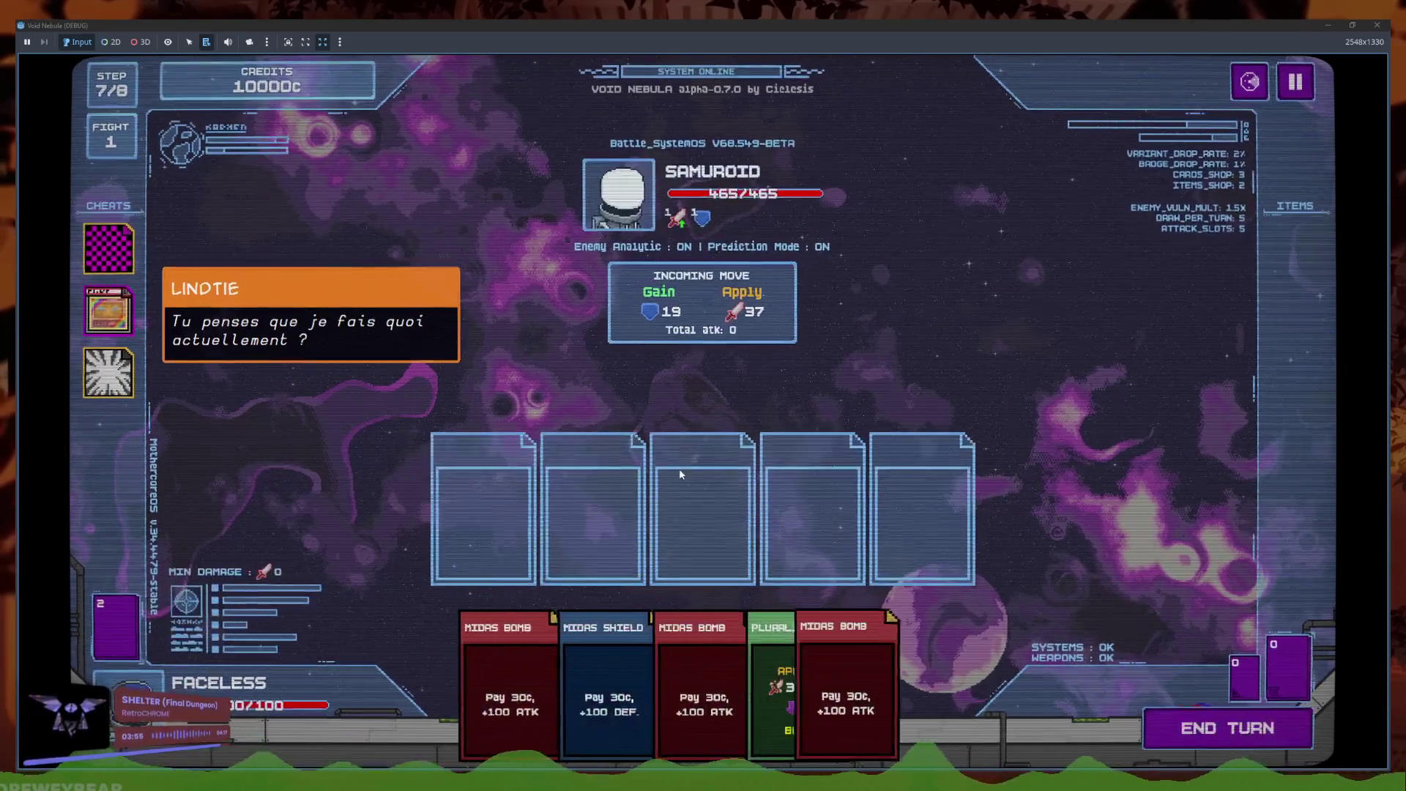
pyautogui.click(771, 689)
pyautogui.click(1212, 729)
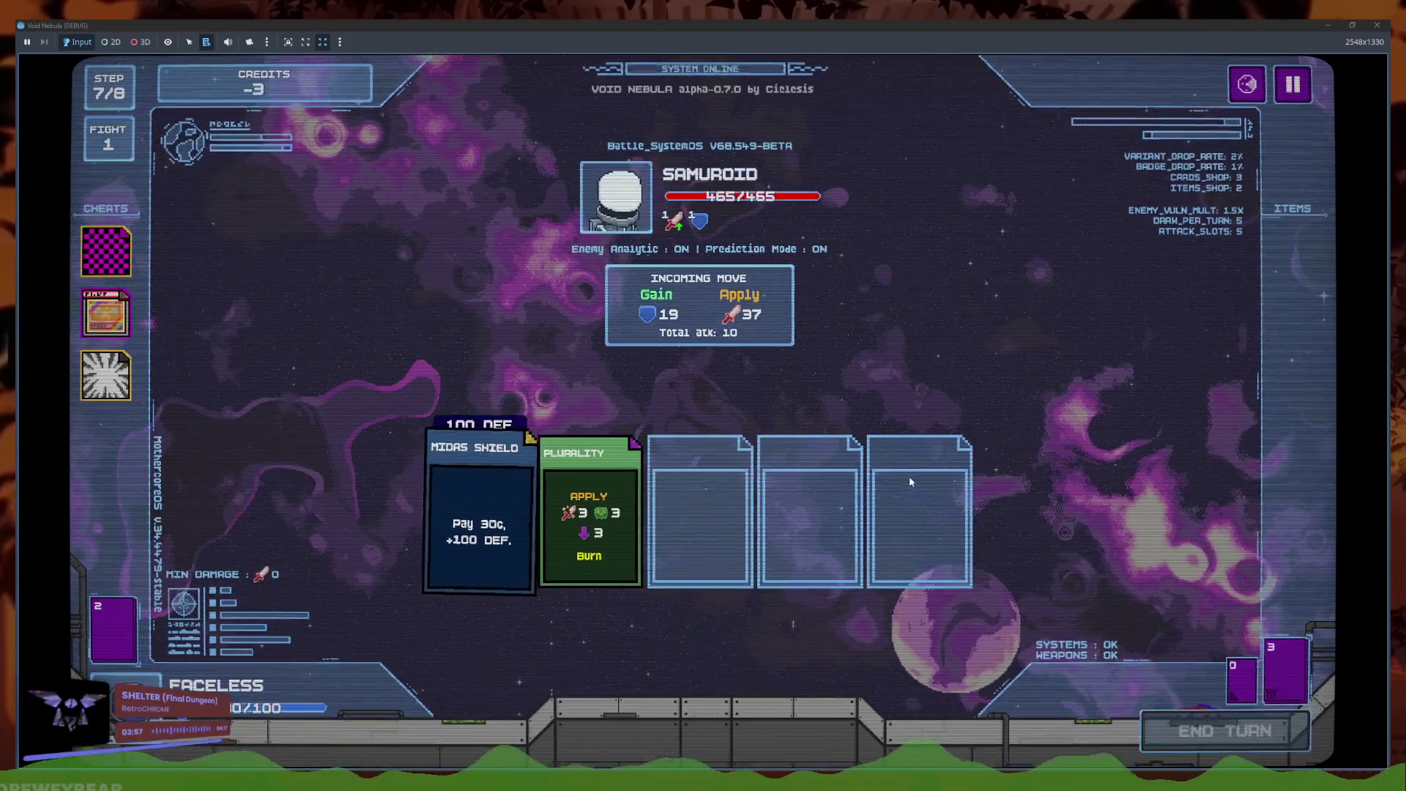